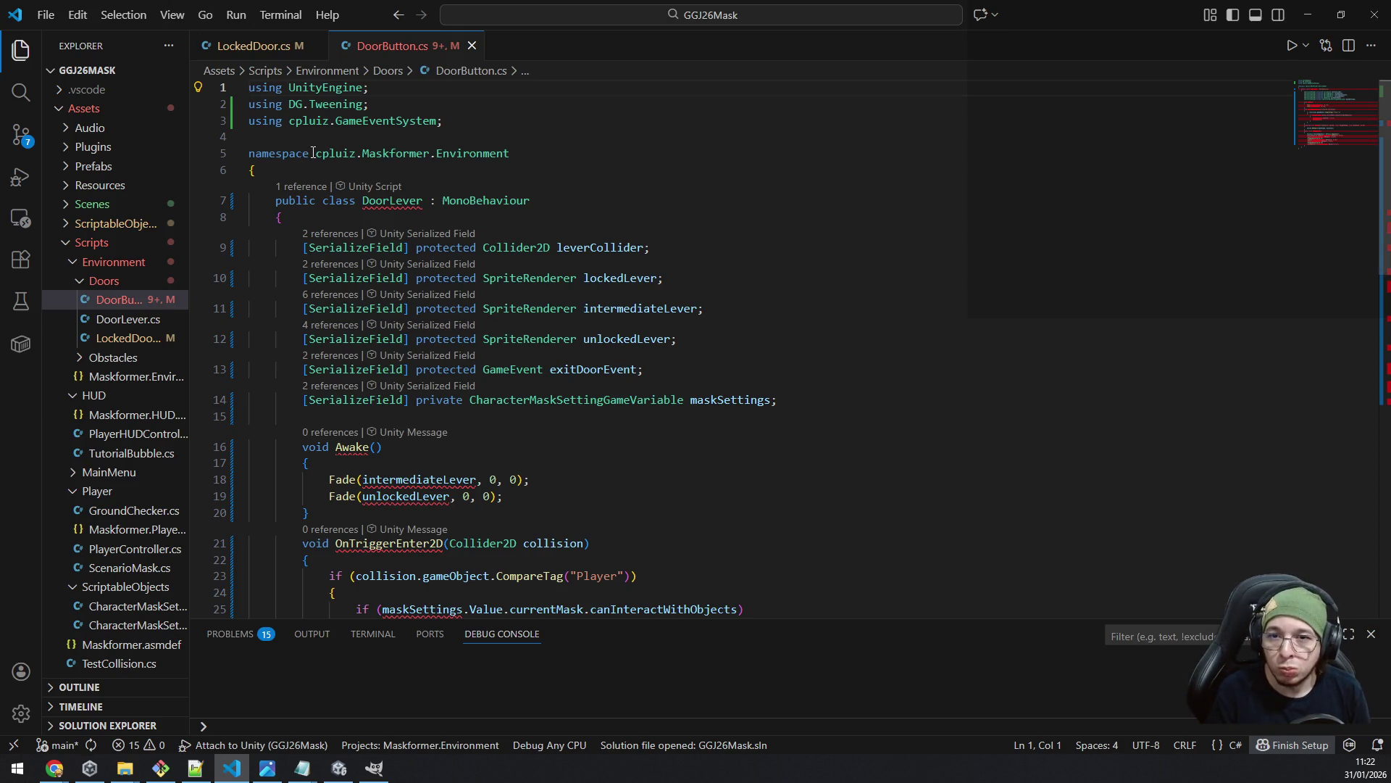
- Rename class DoorLever to DoorButton and delete the intermediateLever fade line in Awake
double_click(391, 202)
type("DoorButton")
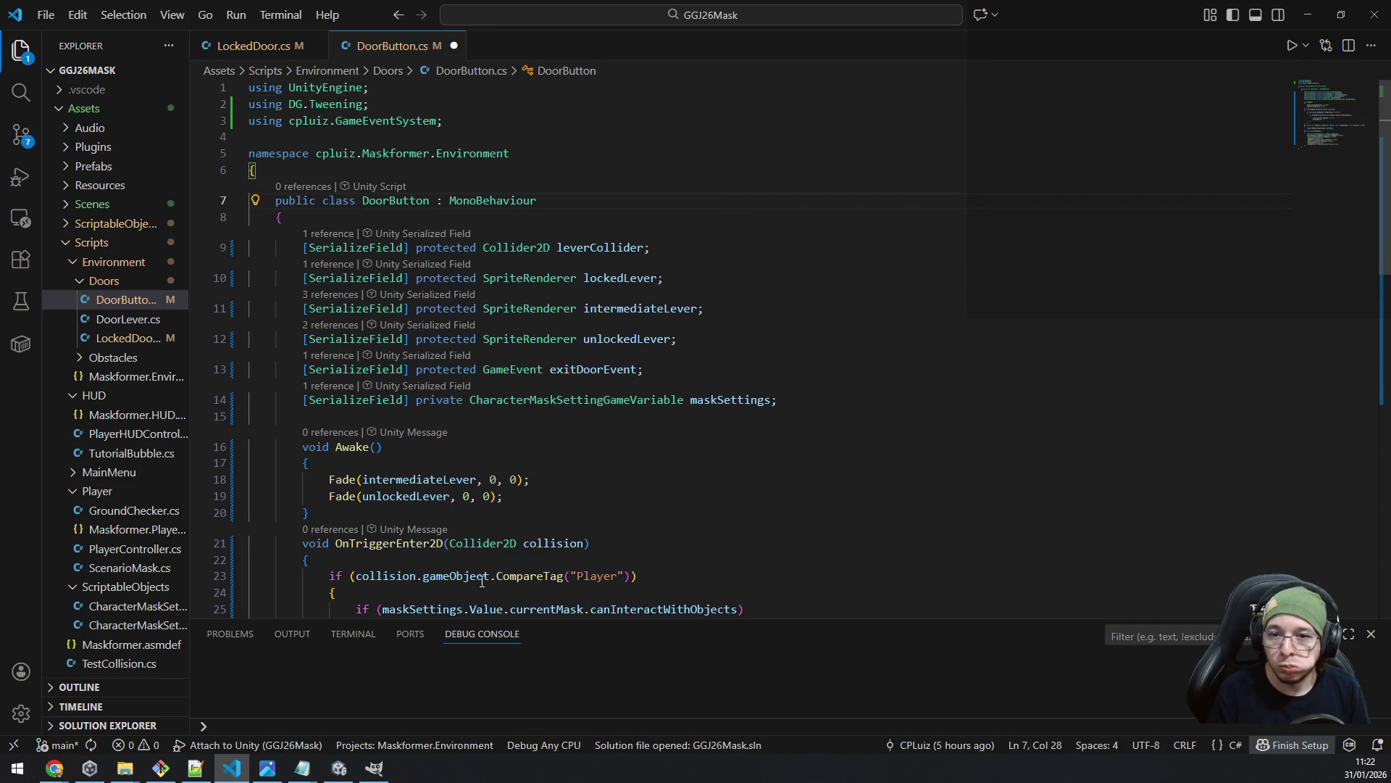
scroll(554, 502, "down", 3)
left_click(507, 350)
key("Up")
key("End")
key("shift+Home")
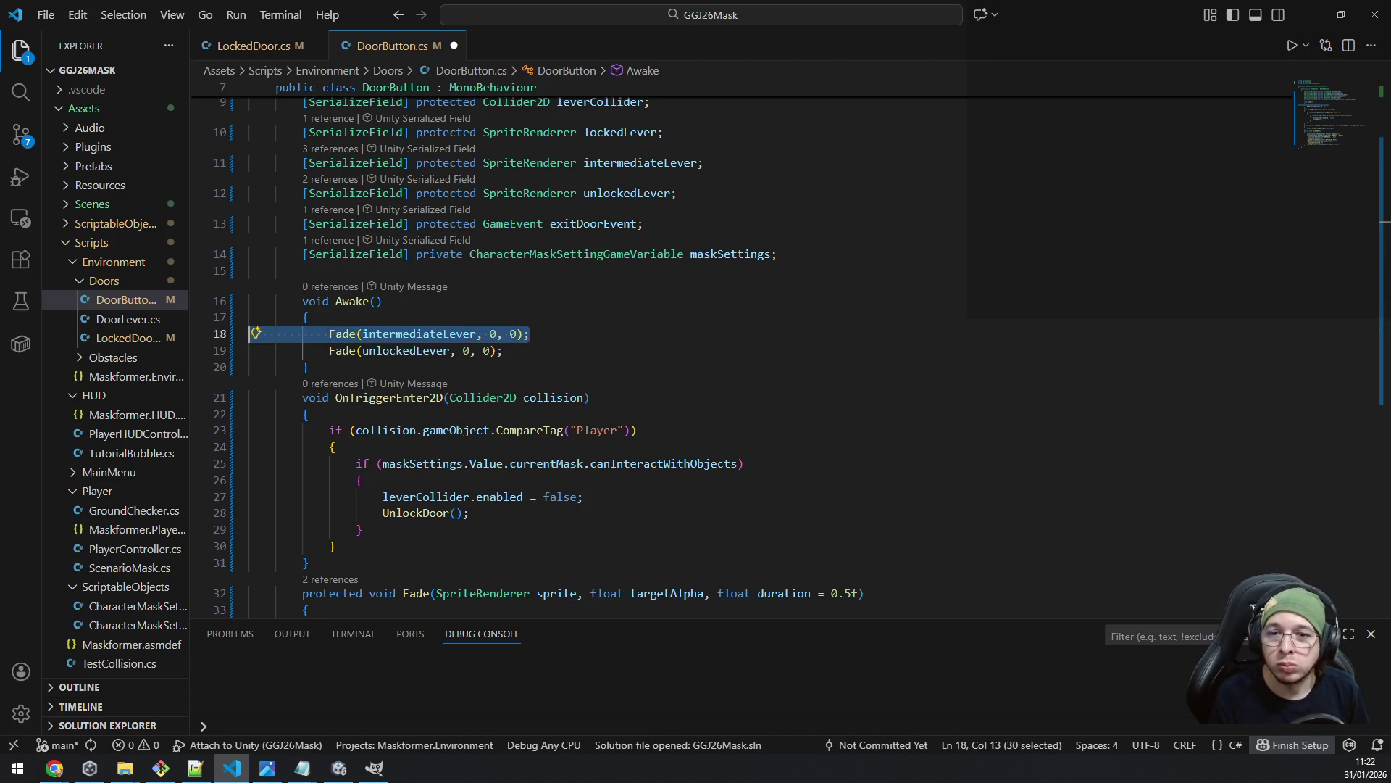
key("BackSpace")
key("BackSpace")
key("BackSpace")
- Multi-select the Lever occurrences from leverCollider, type button, then undo that rename
scroll(724, 275, "up", 3)
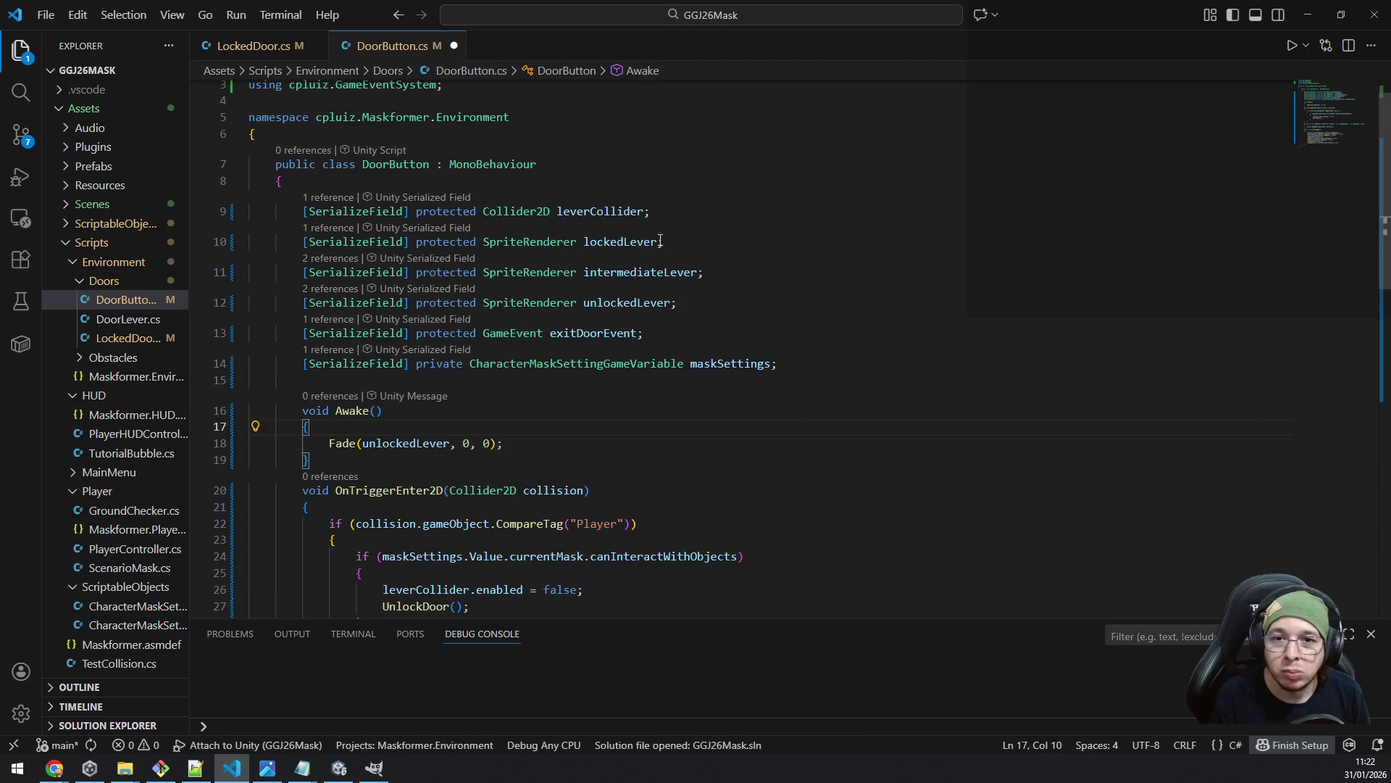
left_click(654, 211)
left_click(641, 211)
key("ctrl+shift+Left")
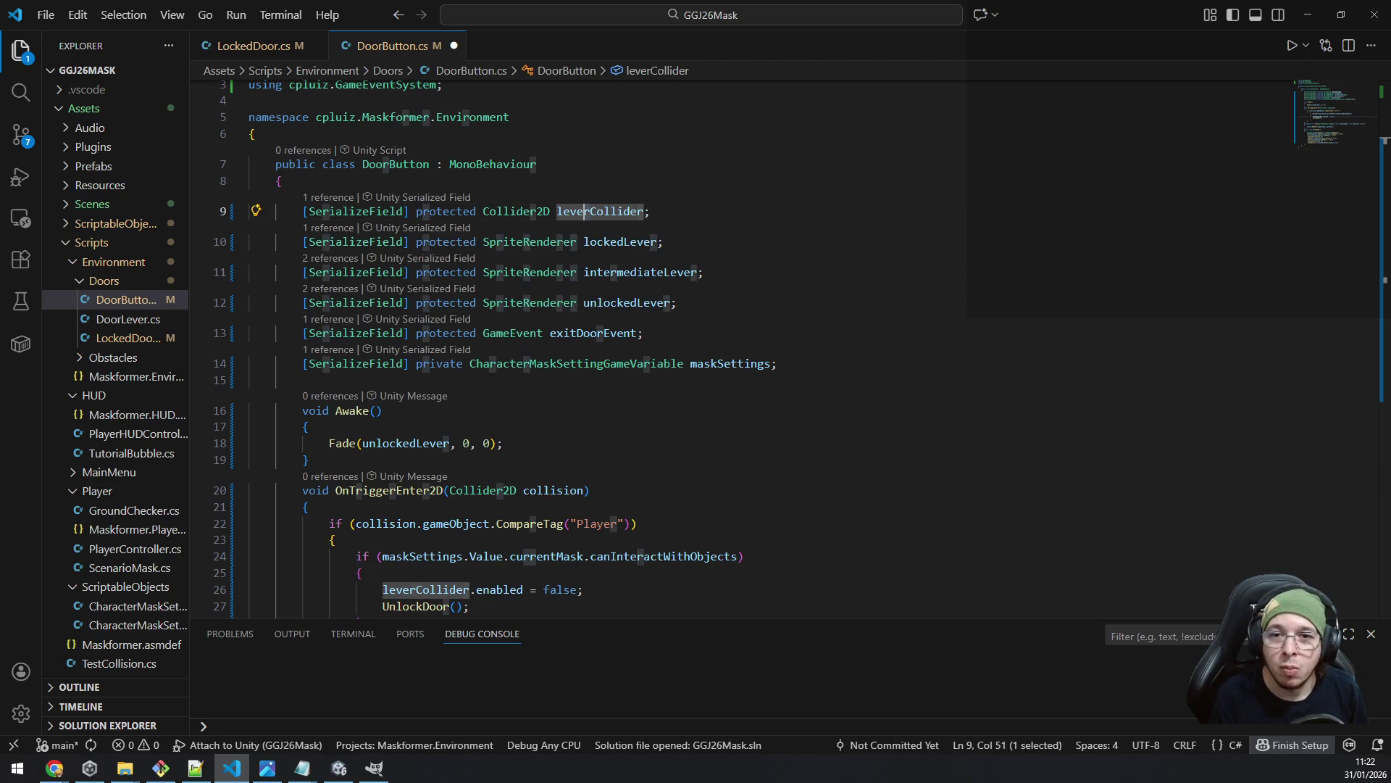
key("ctrl+d")
key("ctrl+d")
key("ctrl+d")
key("ctrl+d")
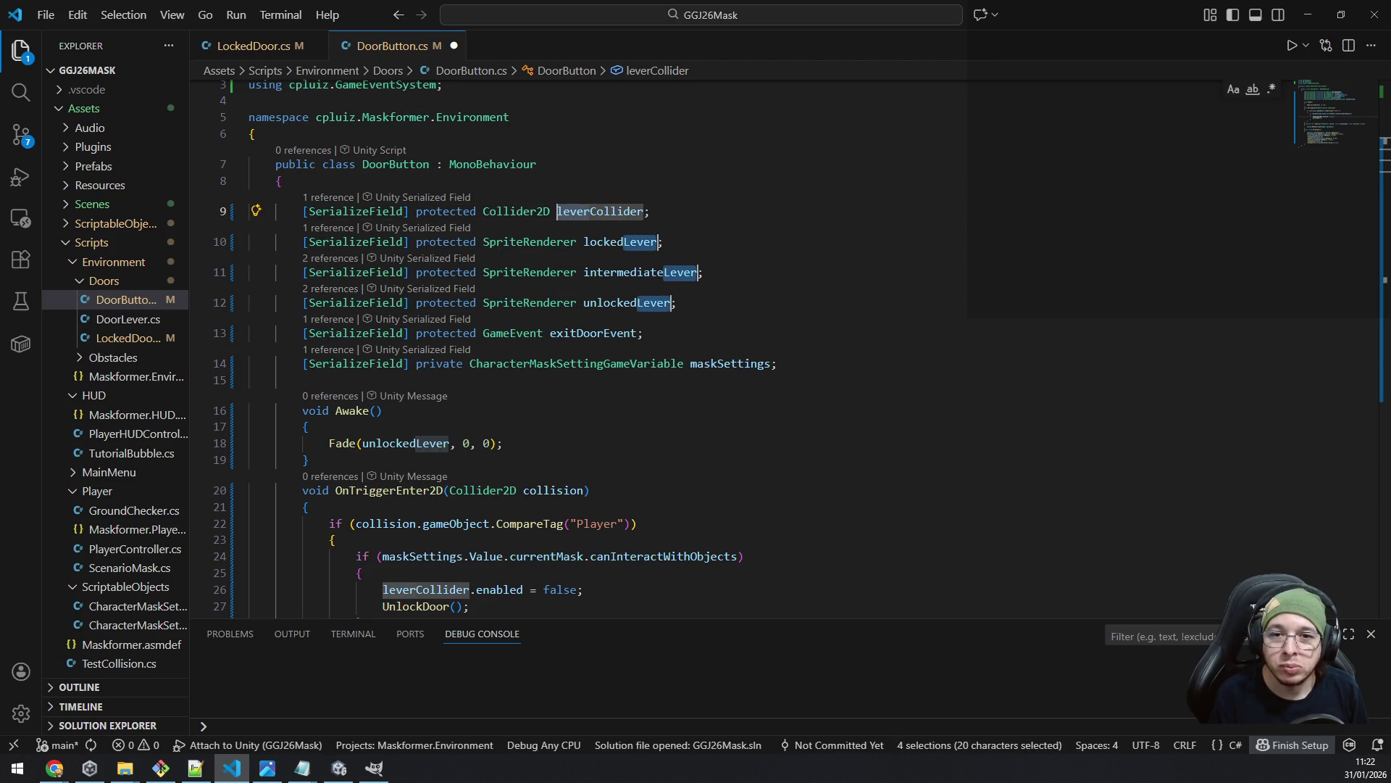
key("ctrl+d")
key("ctrl+d")
key("ctrl+d")
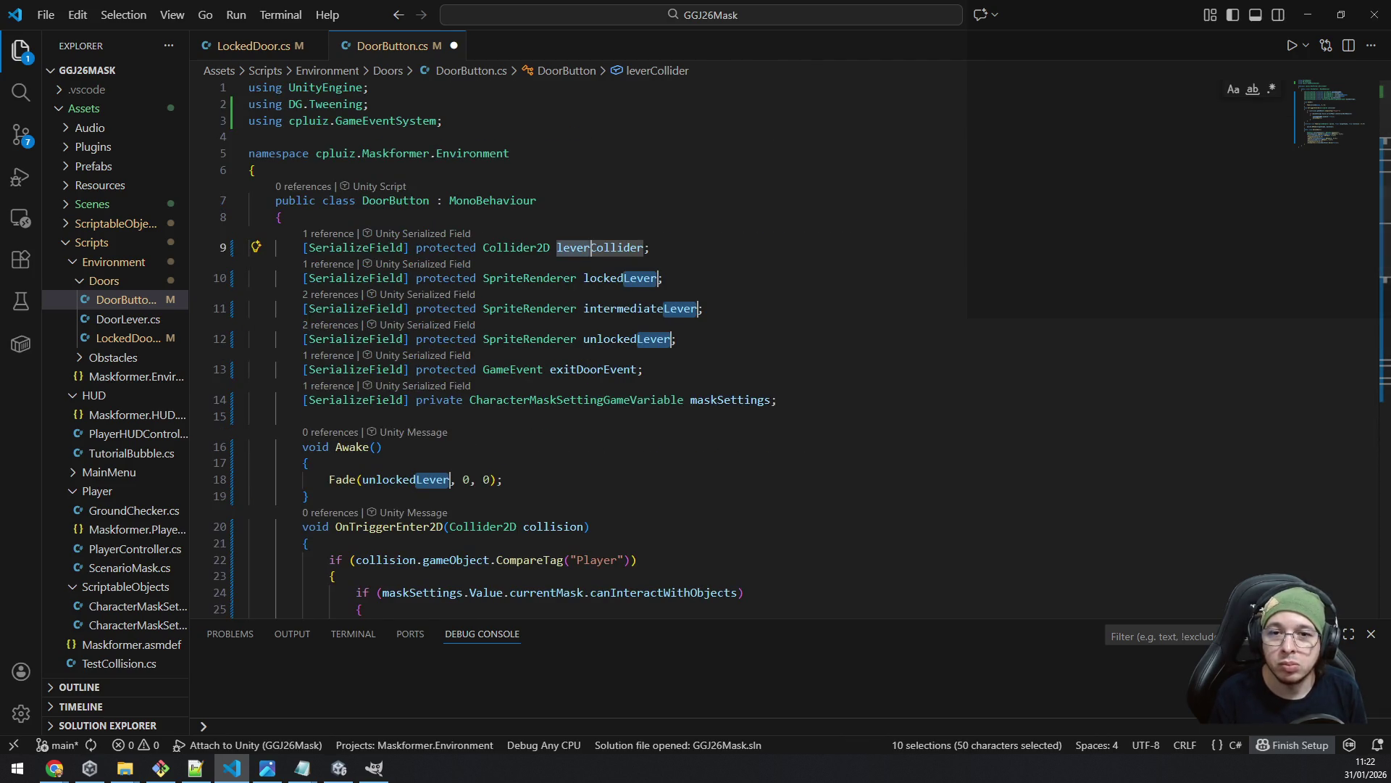
type("button")
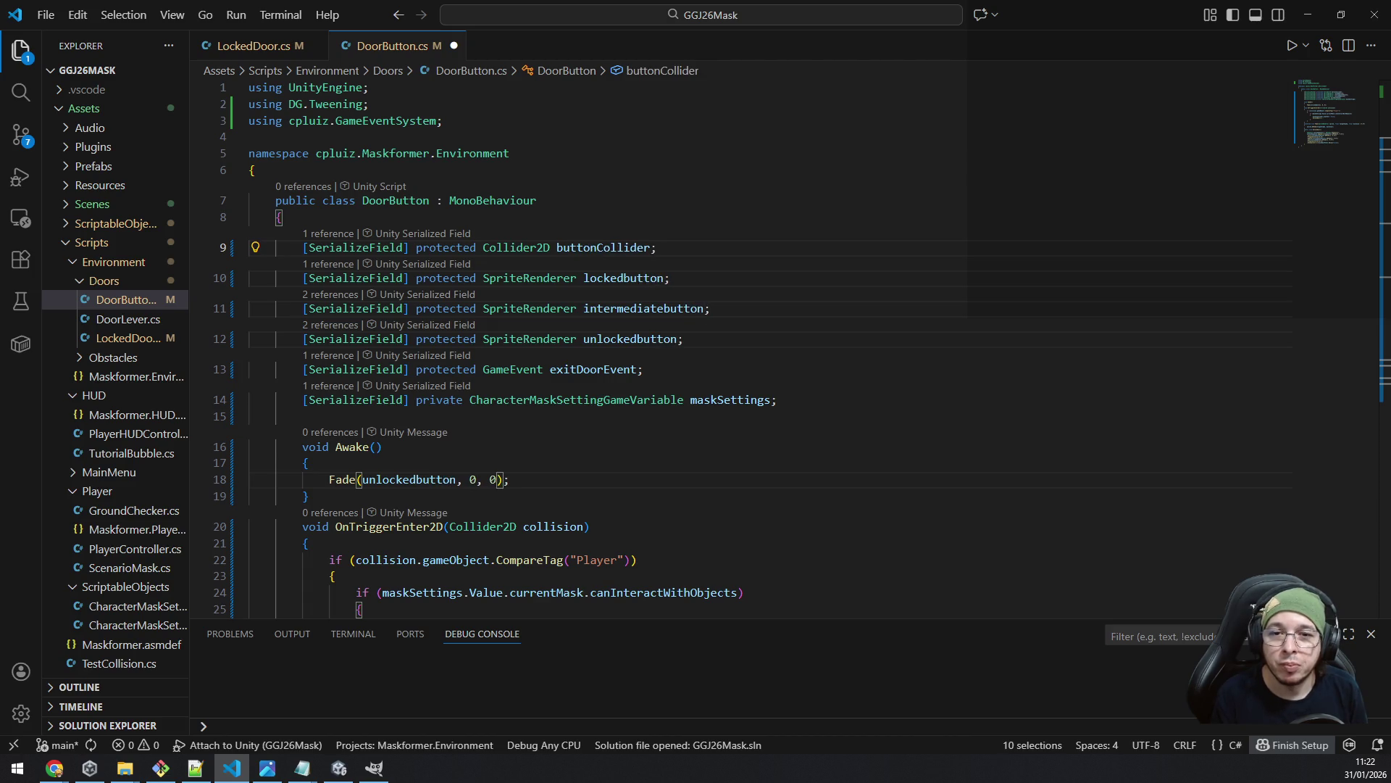
key("ctrl+z")
key("Escape")
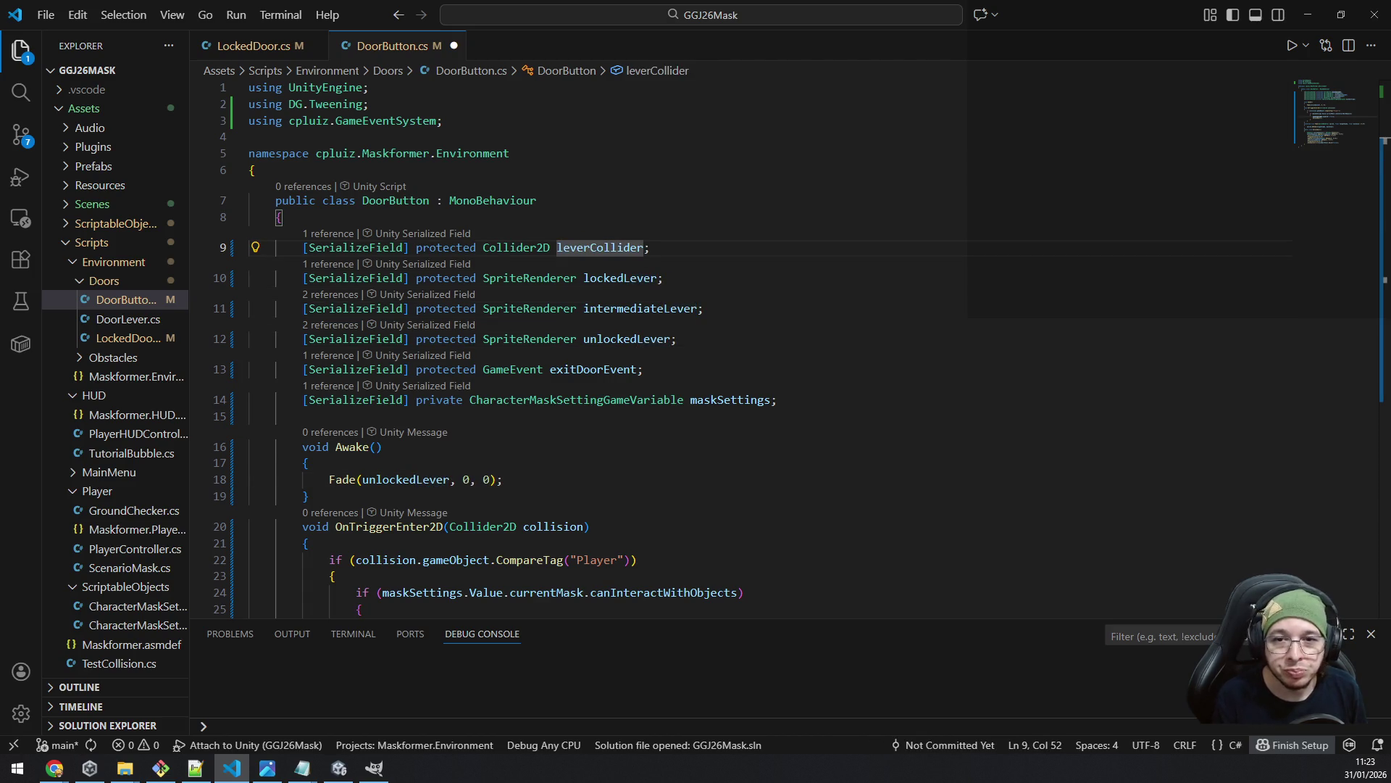
- Rename the lockedLever, intermediateLever and unlockedLever sprite fields to end in Button
left_click(586, 308)
left_click(659, 278)
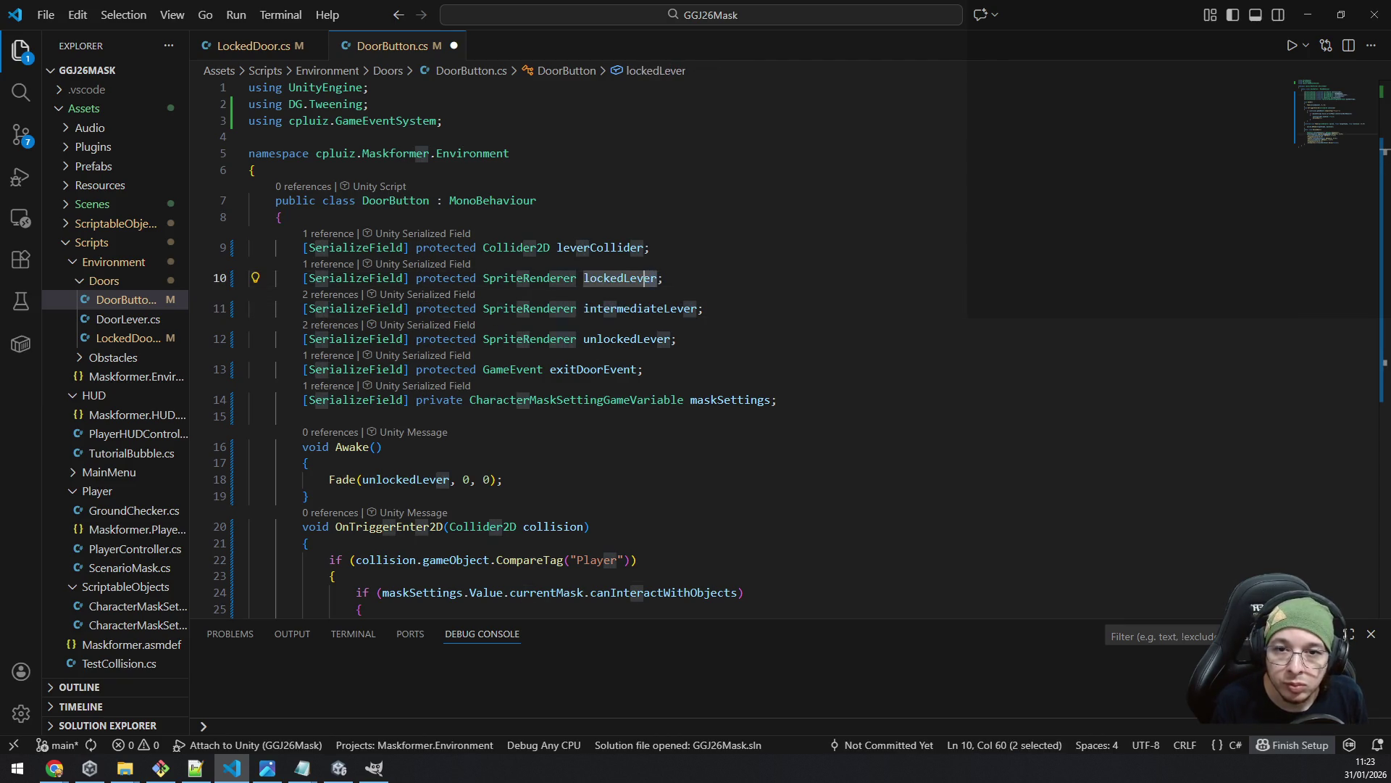
left_click_drag(659, 278, 624, 278)
key("ctrl+d")
key("ctrl+d")
key("ctrl+d")
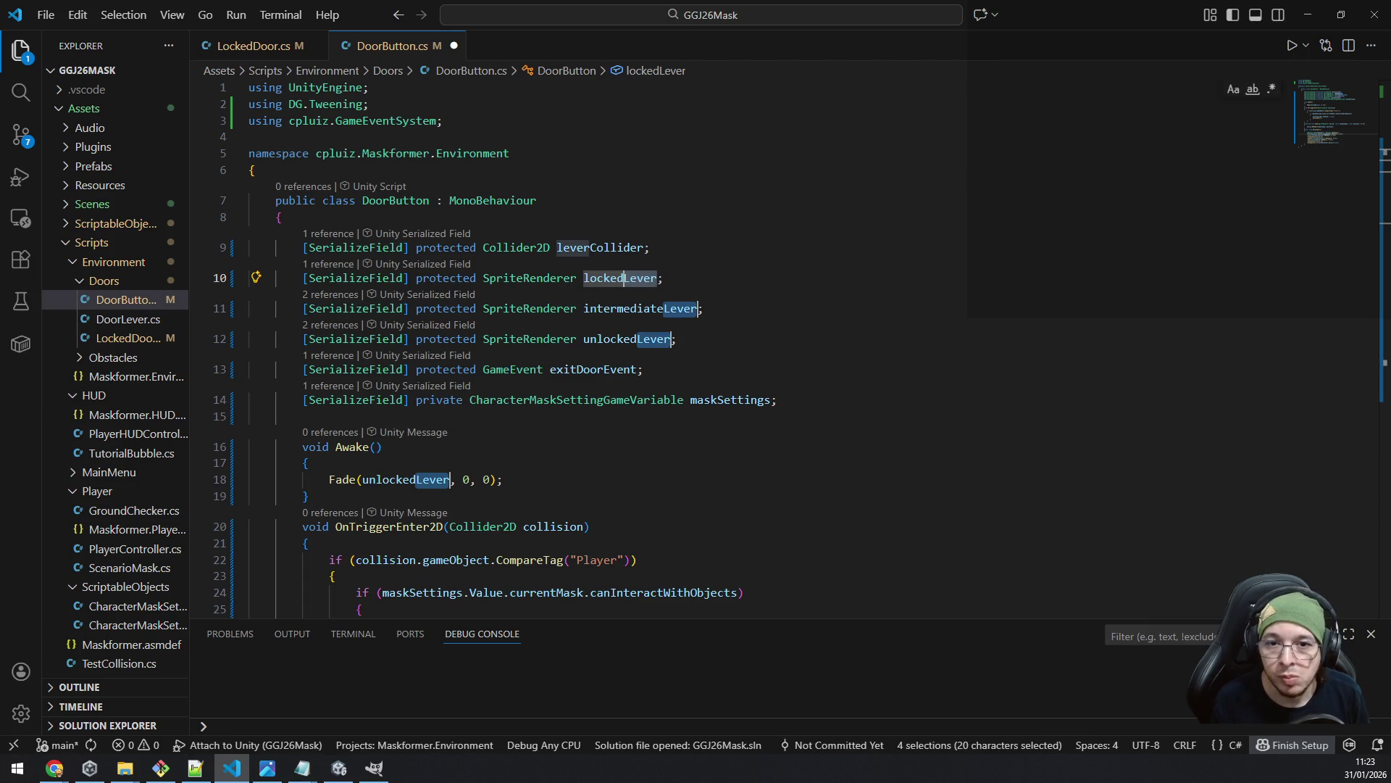
type("Butto")
type("n")
key("Escape")
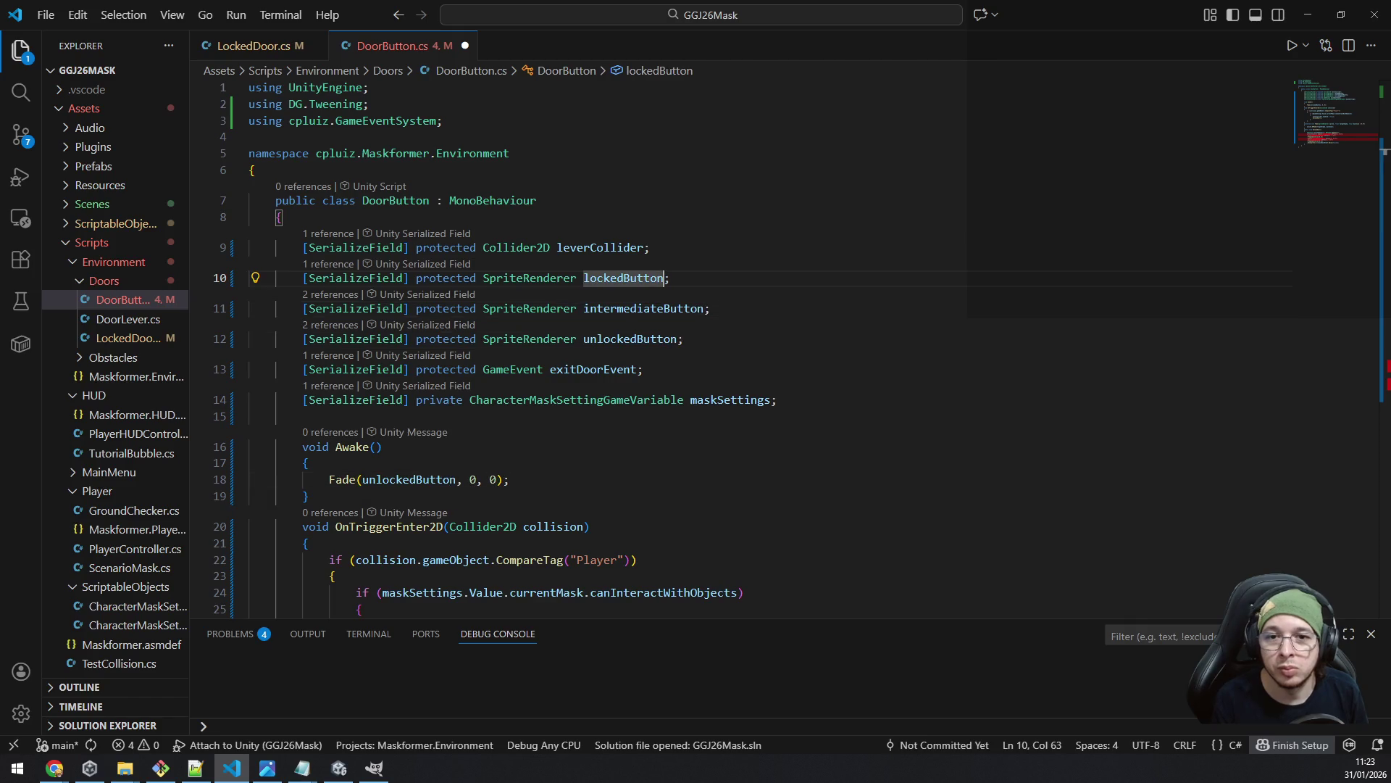
scroll(913, 389, "down", 3)
scroll(913, 389, "down", 3)
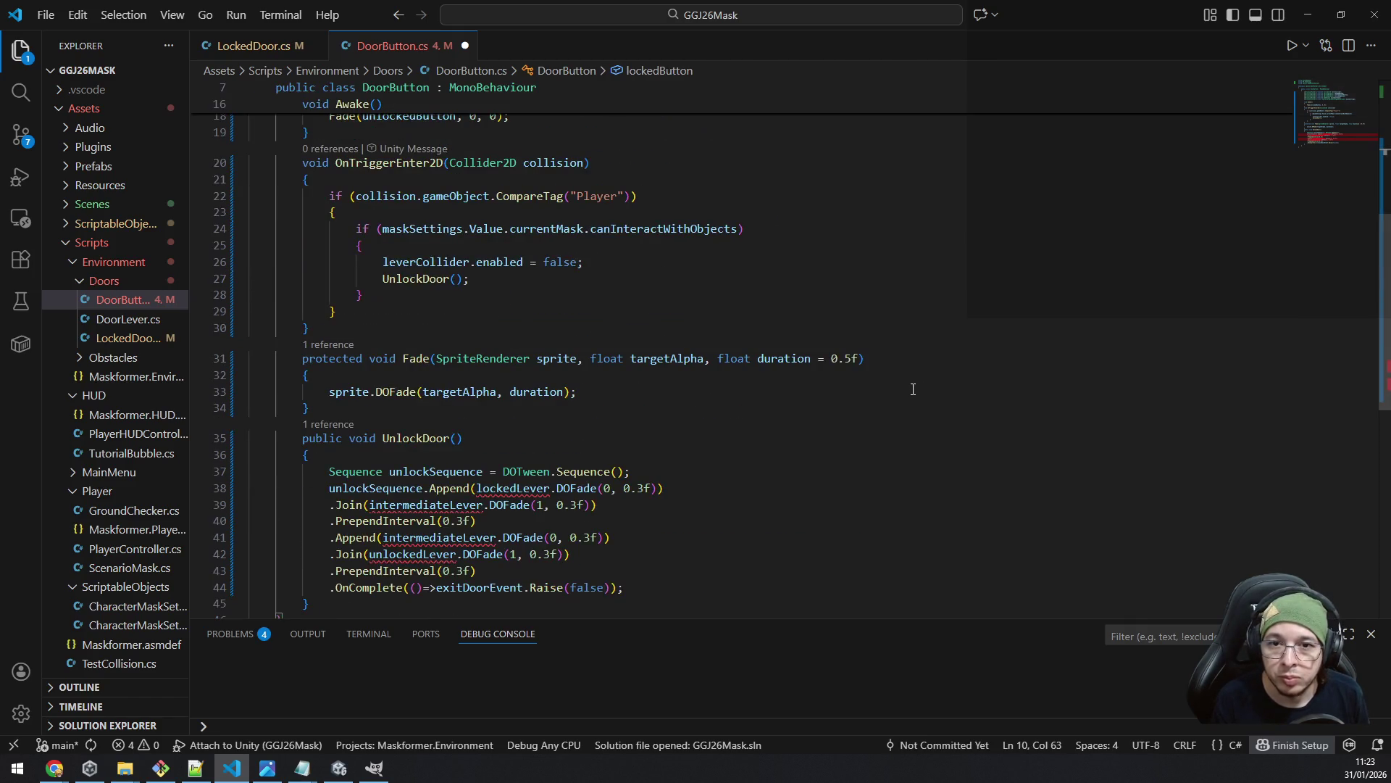
- Change the Lever sprite names in UnlockDoor to lockedButton, intermediateButton and unlockedButton
left_click(517, 487)
key("shift+Right")
key("shift+Right")
key("shift+Right")
key("ctrl+d")
key("ctrl+d")
key("ctrl+d")
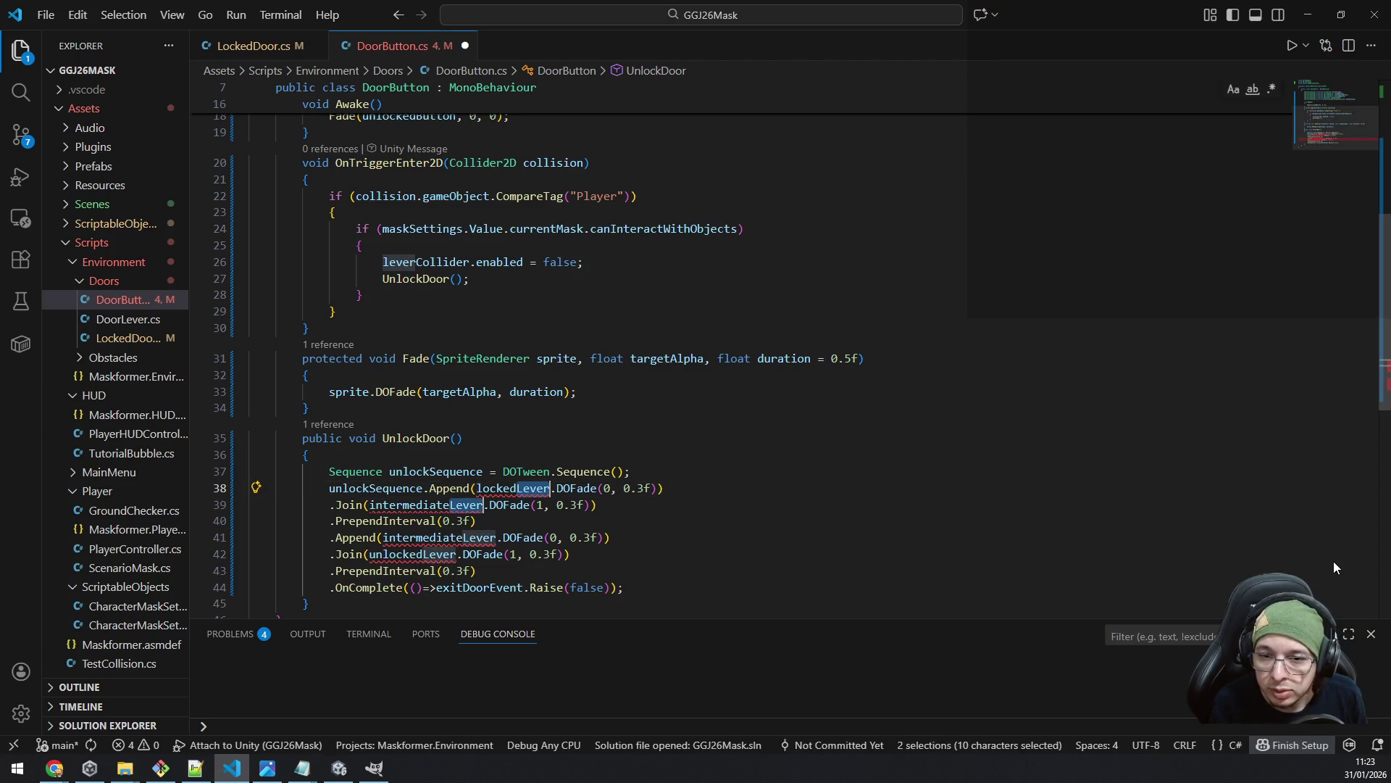
scroll(1333, 567, "down", 3)
type("Button")
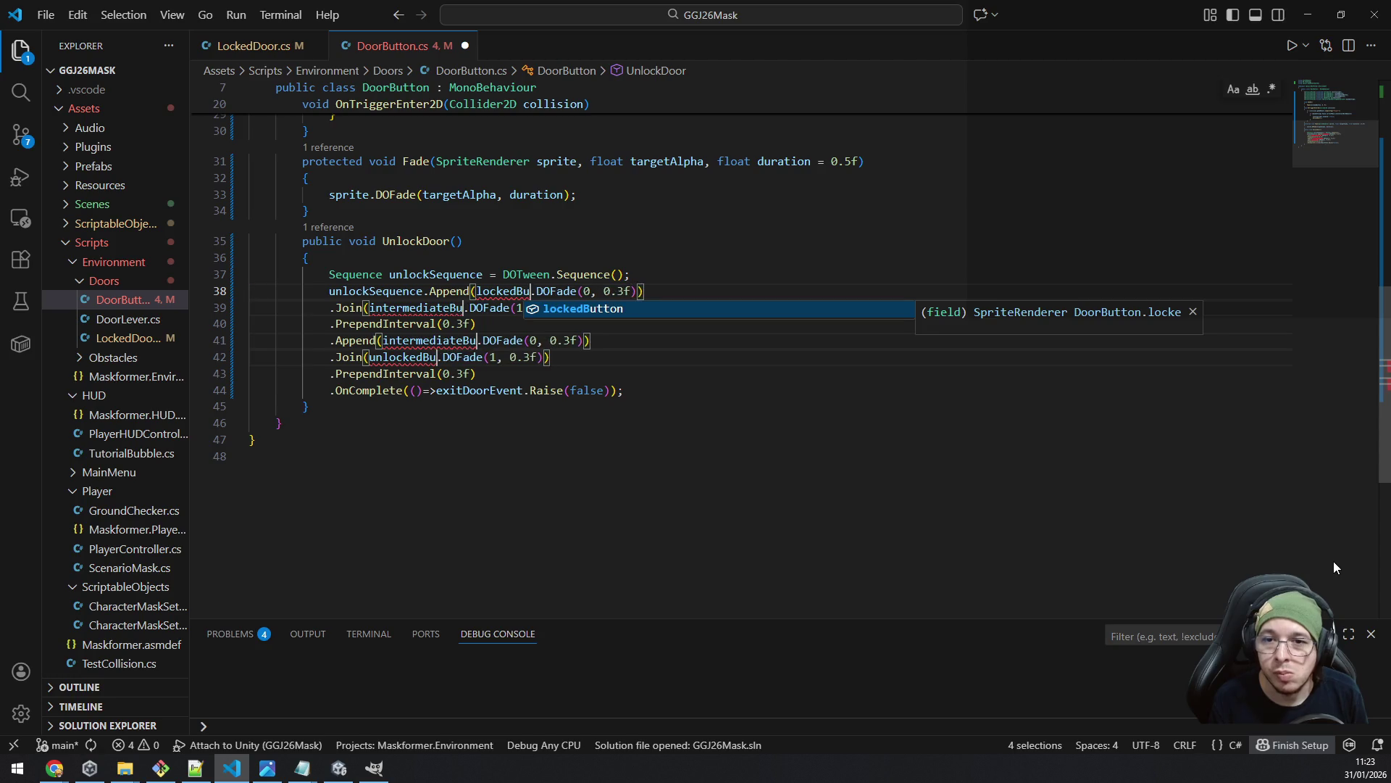
key("Escape")
key("Escape")
scroll(937, 416, "up", 10)
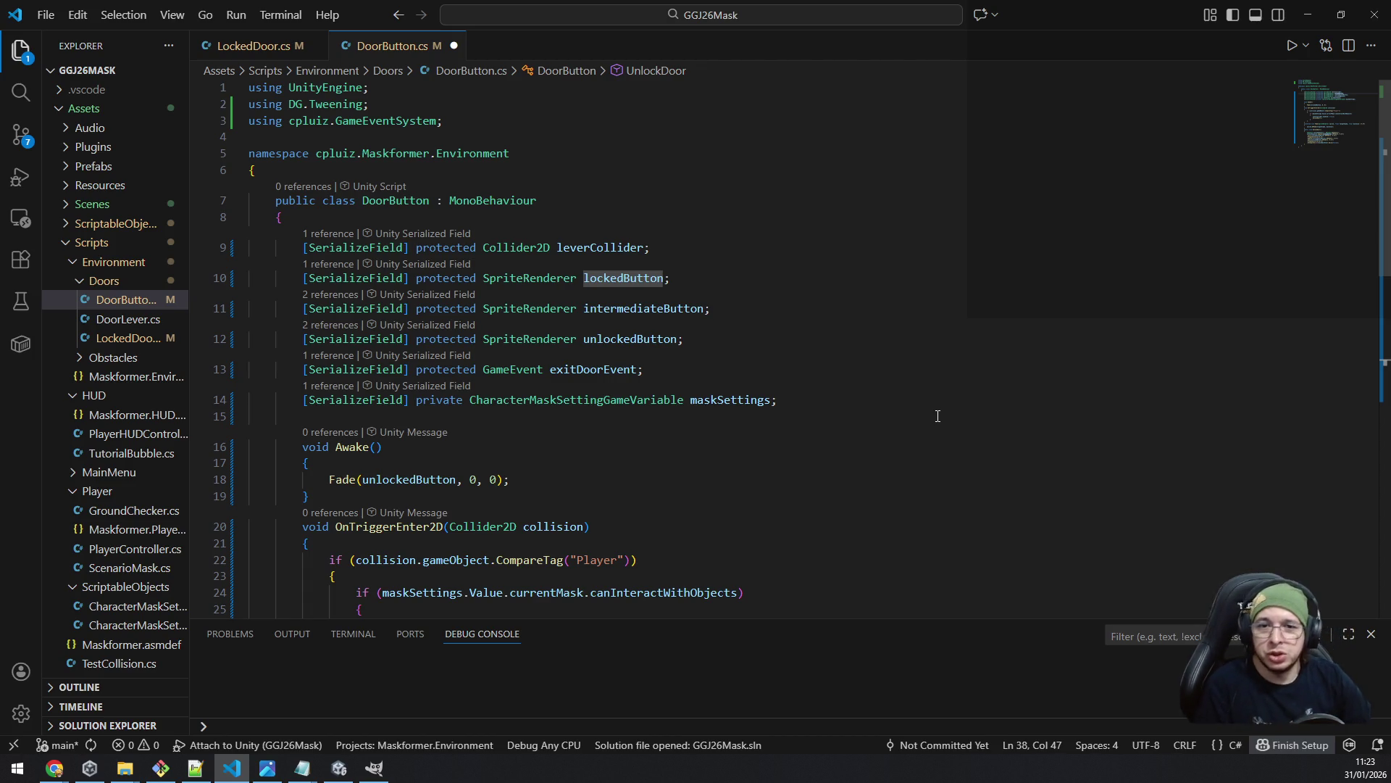
key("Down")
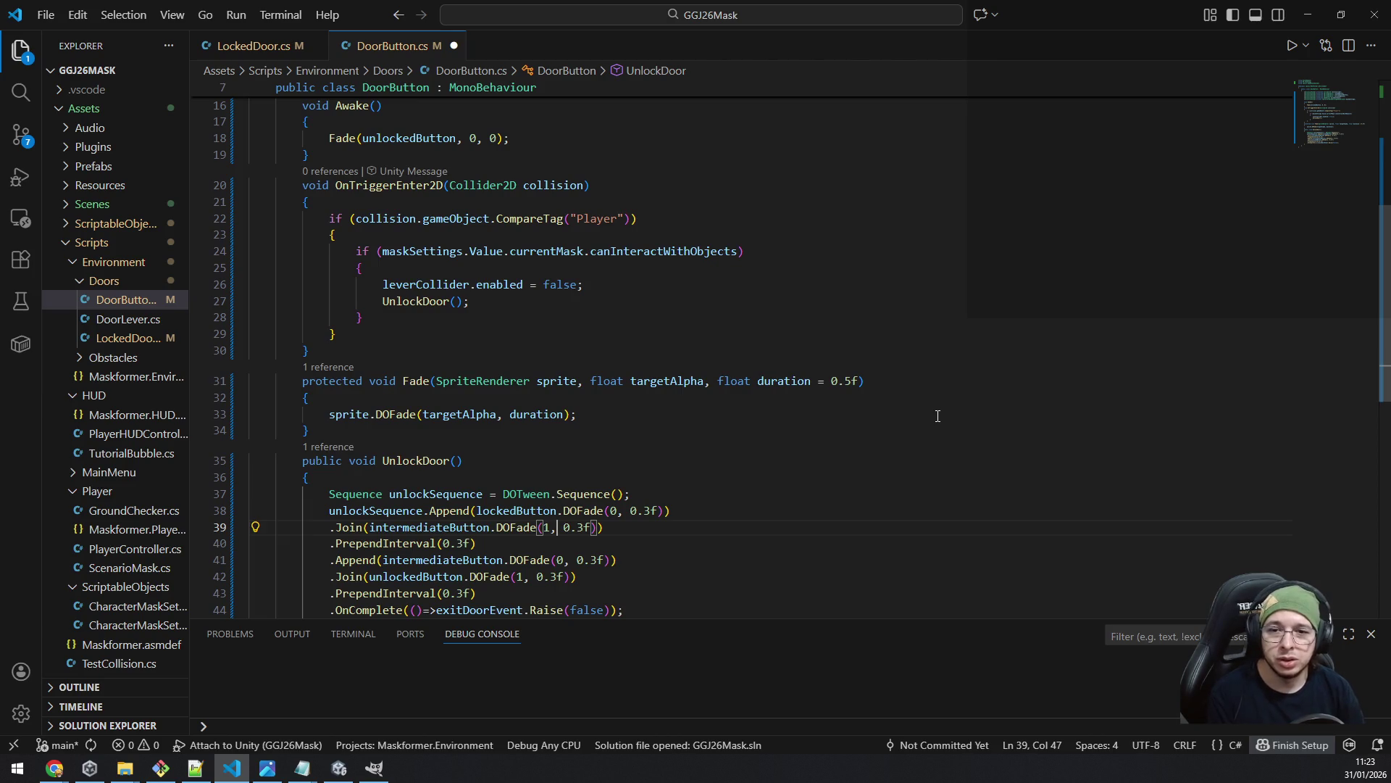
scroll(870, 363, "up", 5)
- Delete the intermediateButton field declaration line
left_click(765, 308)
key("shift+Home")
key("shift+Home")
key("BackSpace")
key("BackSpace")
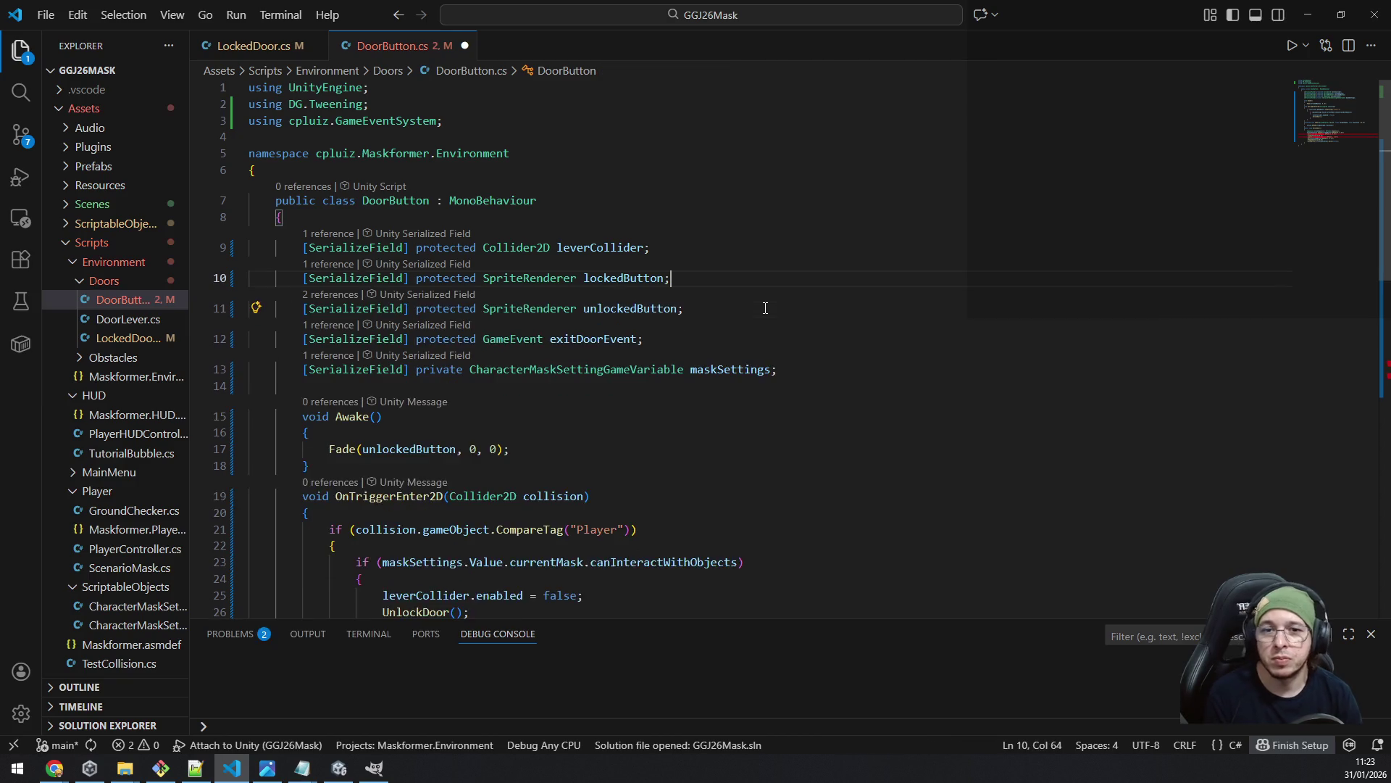
key("Down")
key("shift+End")
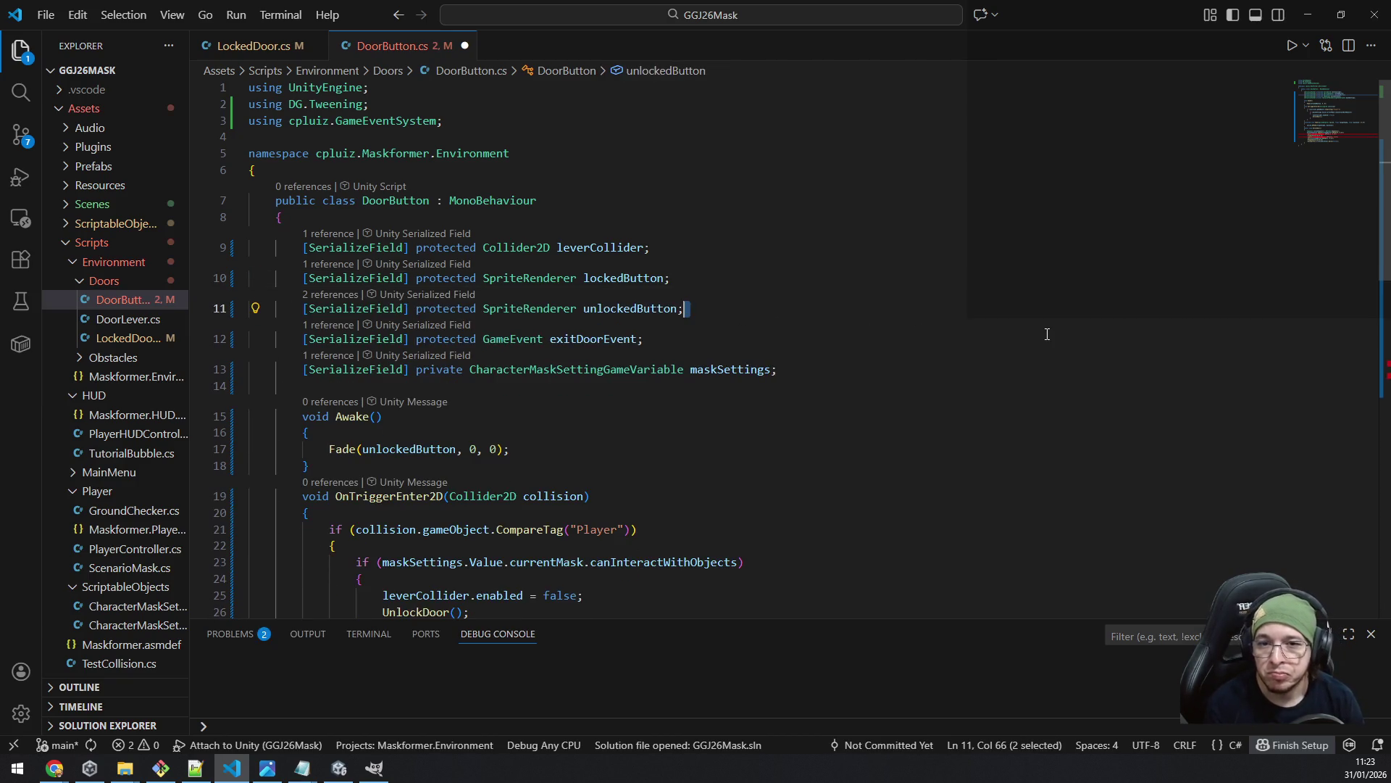
- Rename the GameEvent field exitDoorEvent to unlockDoorEvent
key("Down")
key("Home")
key("Home")
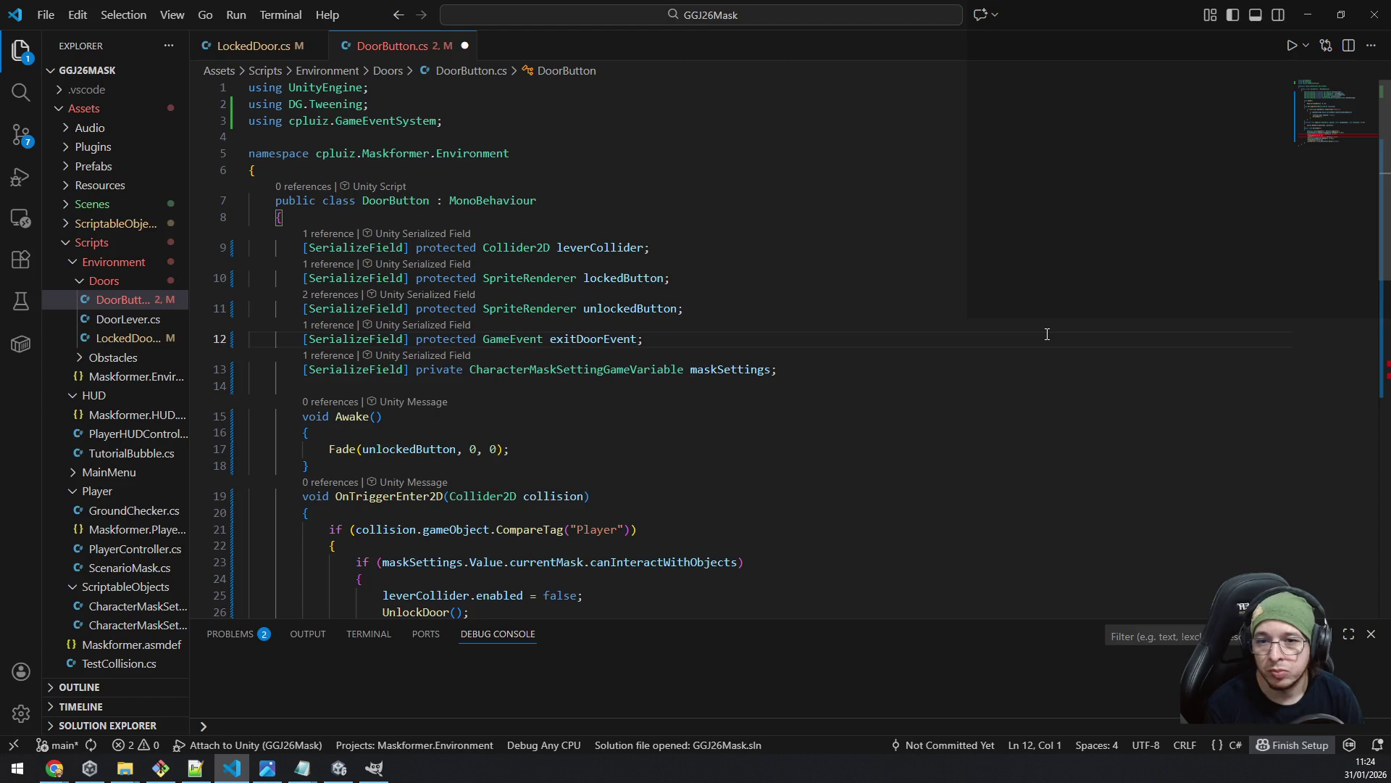
key("End")
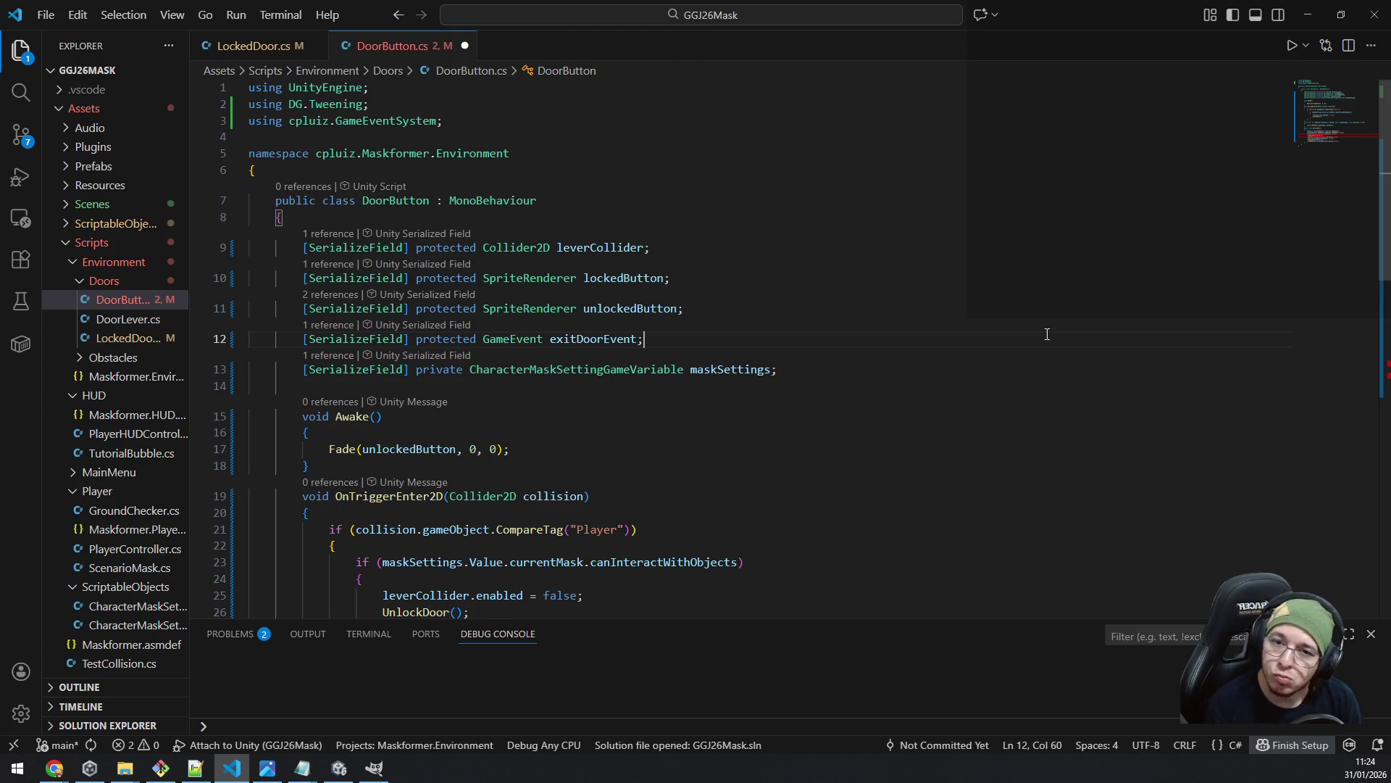
key("shift+Home")
key("shift+Home")
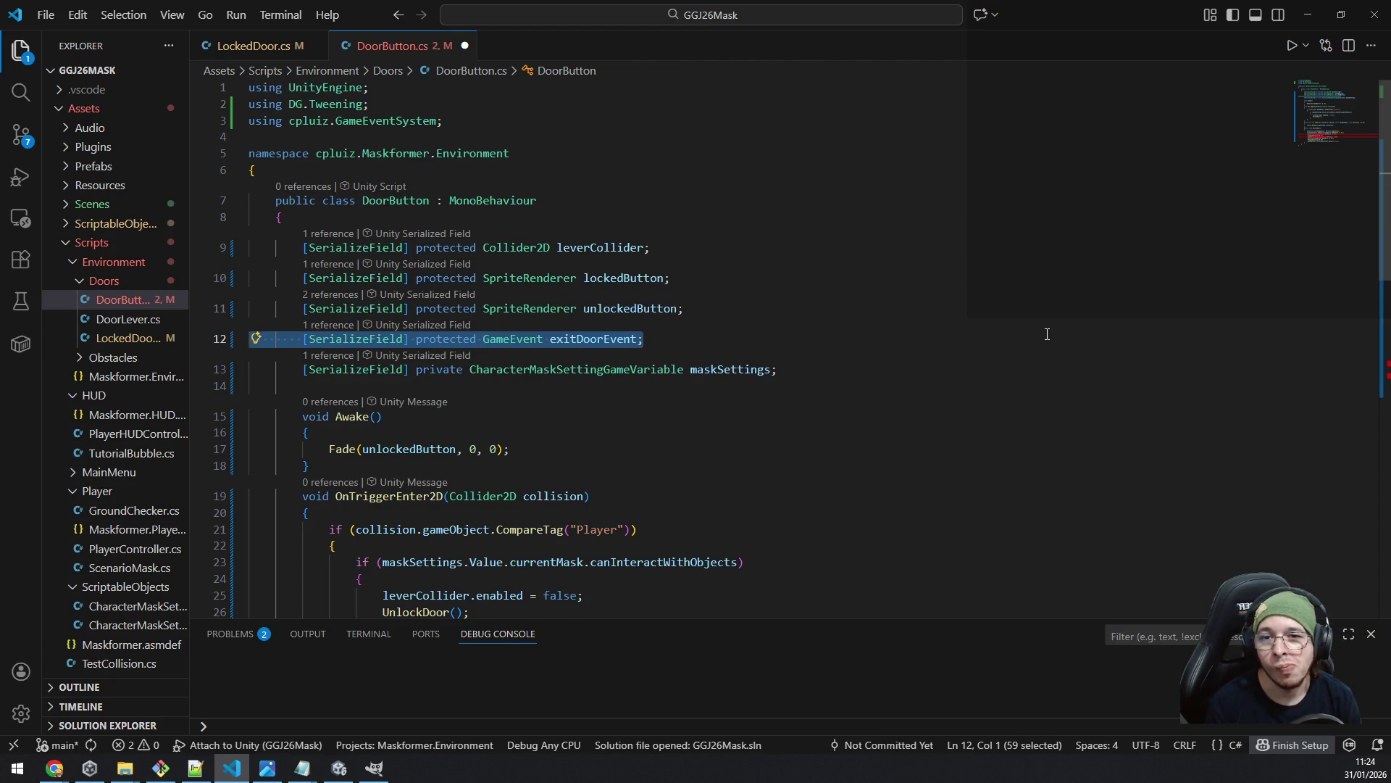
key("End")
key("Left")
key("ctrl+shift+Left")
key("Left")
key("shift+Right")
key("shift+Right")
key("shift+Right")
type("unlock")
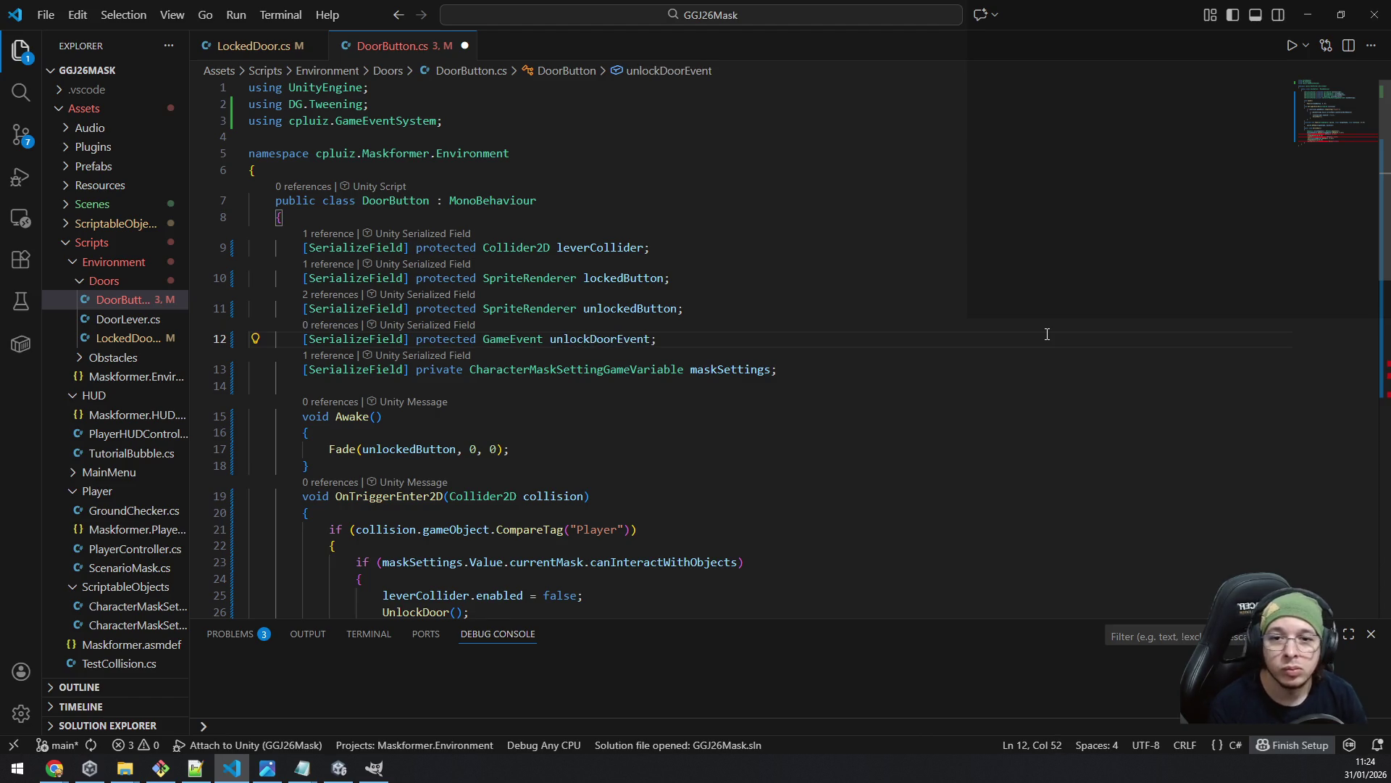
left_click(832, 369)
scroll(836, 315, "down", 3)
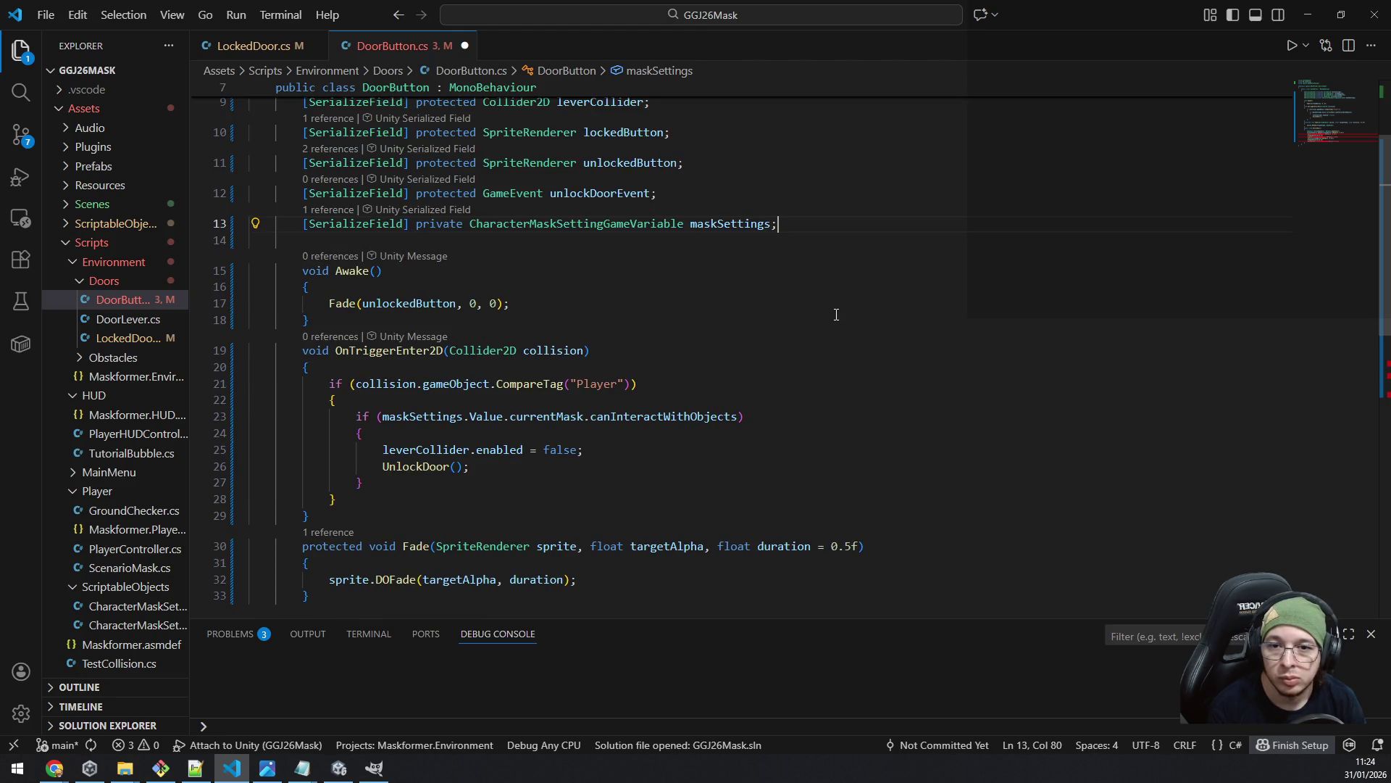
scroll(837, 315, "down", 3)
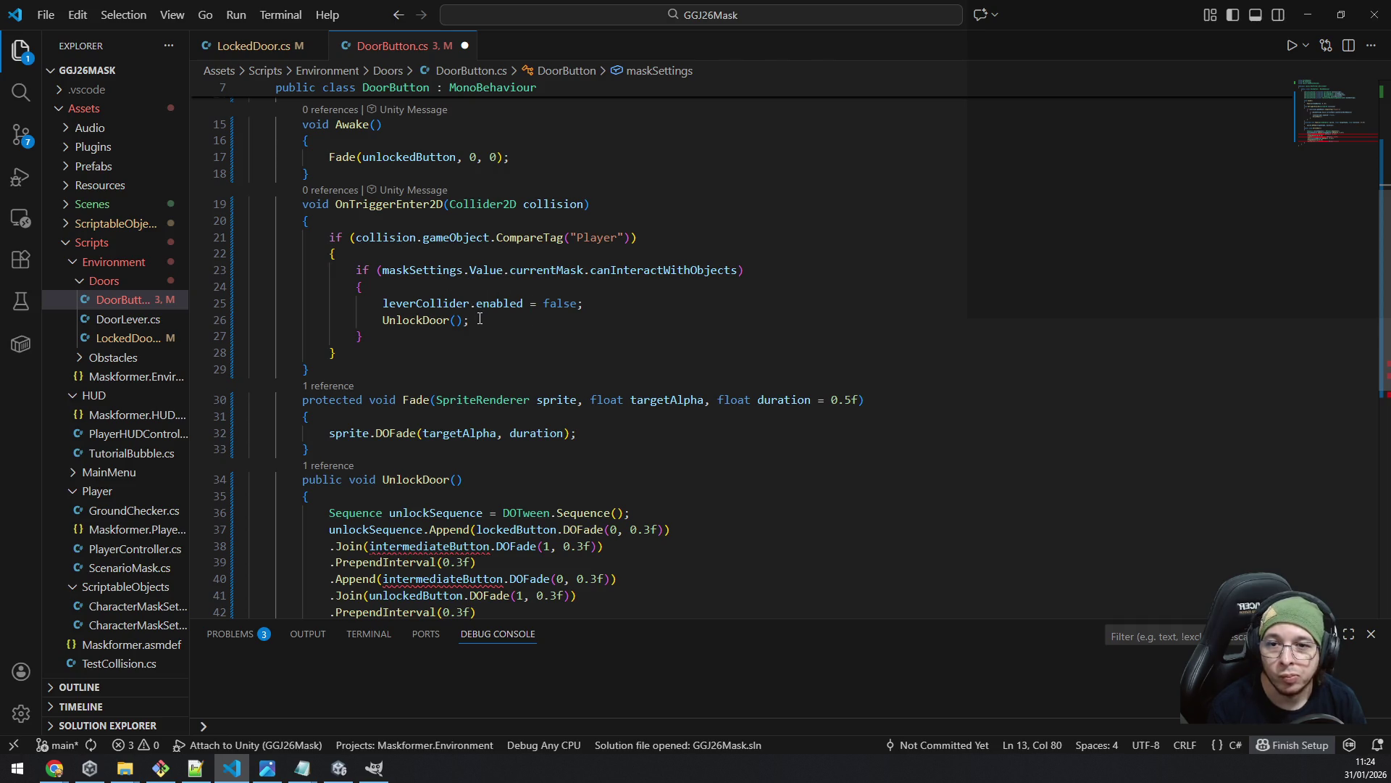
scroll(457, 454, "down", 3)
left_click(336, 366)
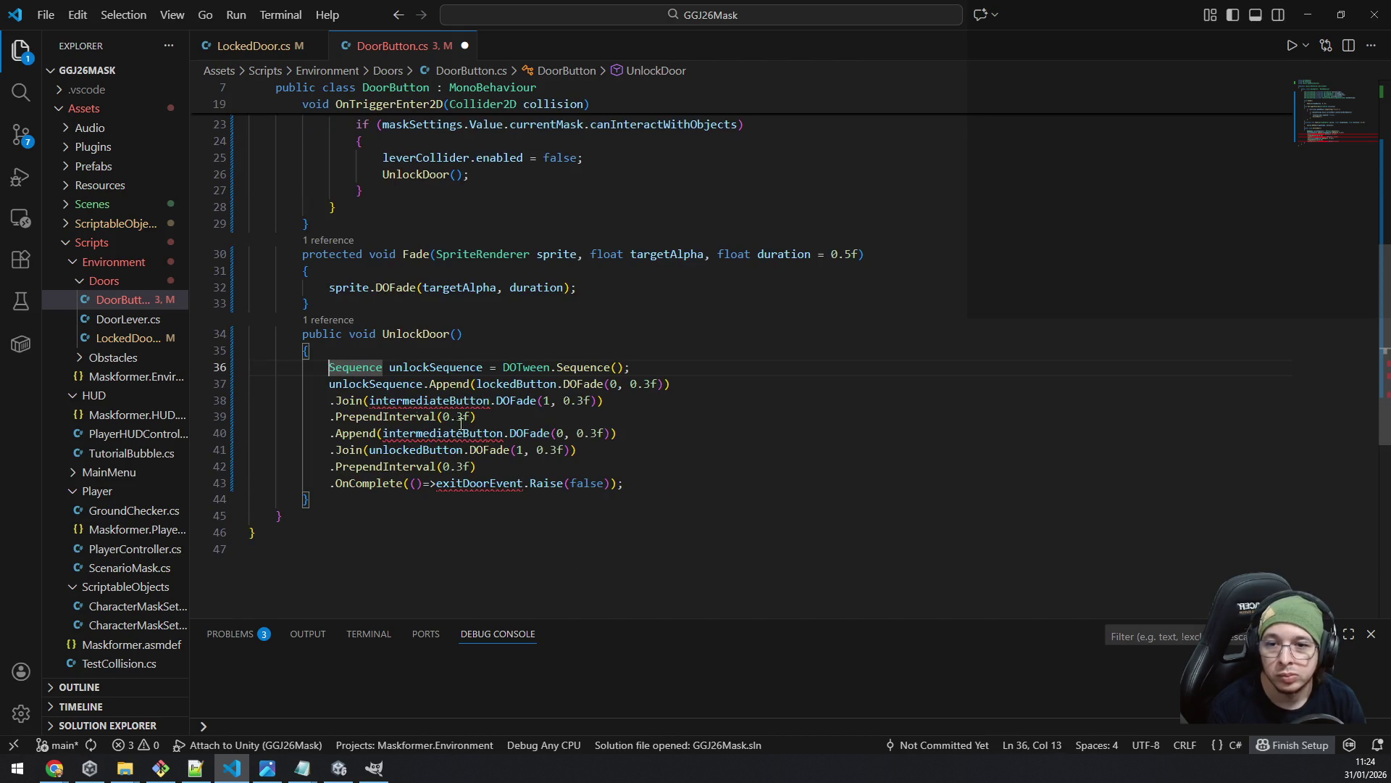
- Move the Raise(false) call out of OnComplete onto its own line as unlockDoorEvent
left_click(437, 483)
key("shift+End")
key("shift+Left")
key("shift+Left")
key("ctrl+c")
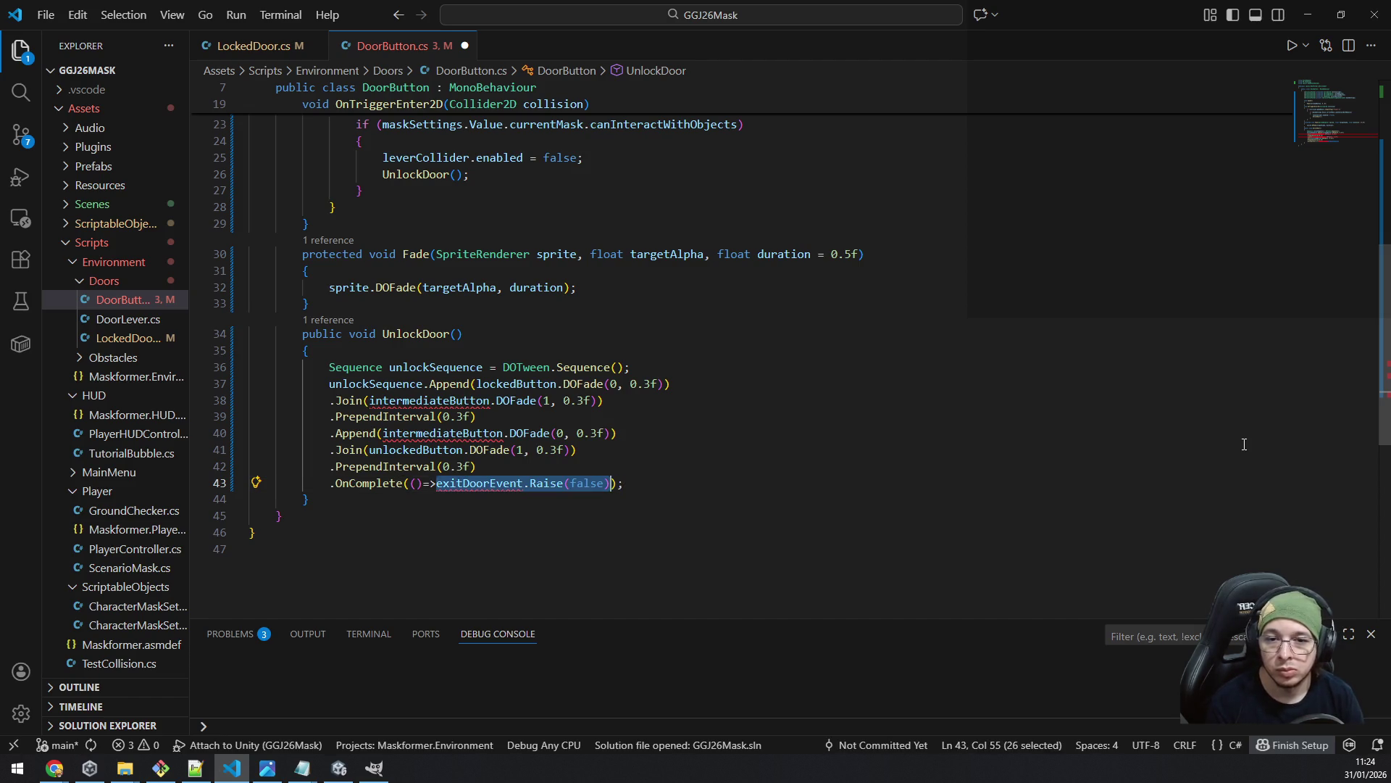
key("BackSpace")
key("End")
key("Return")
key("ctrl+v")
key("Home")
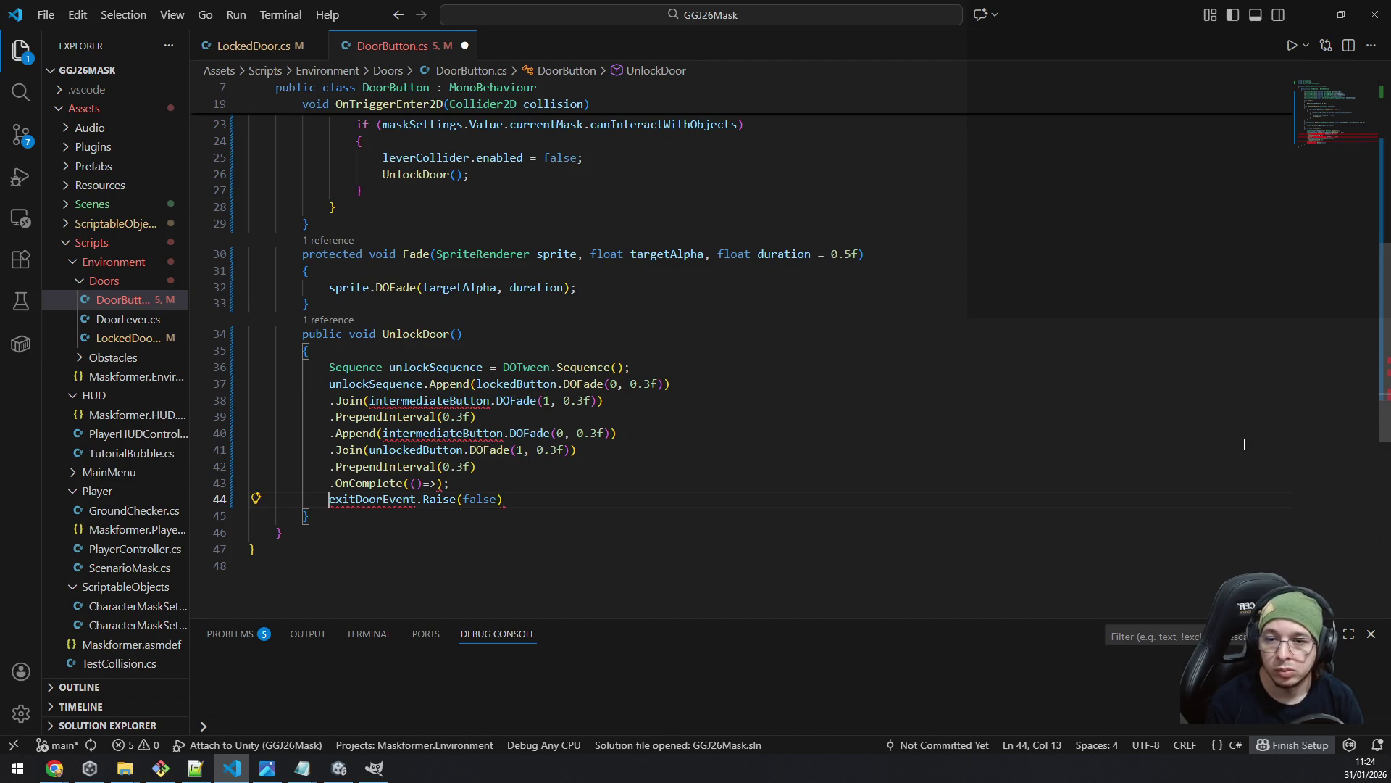
key("shift+Right")
key("shift+Right")
key("shift+Right")
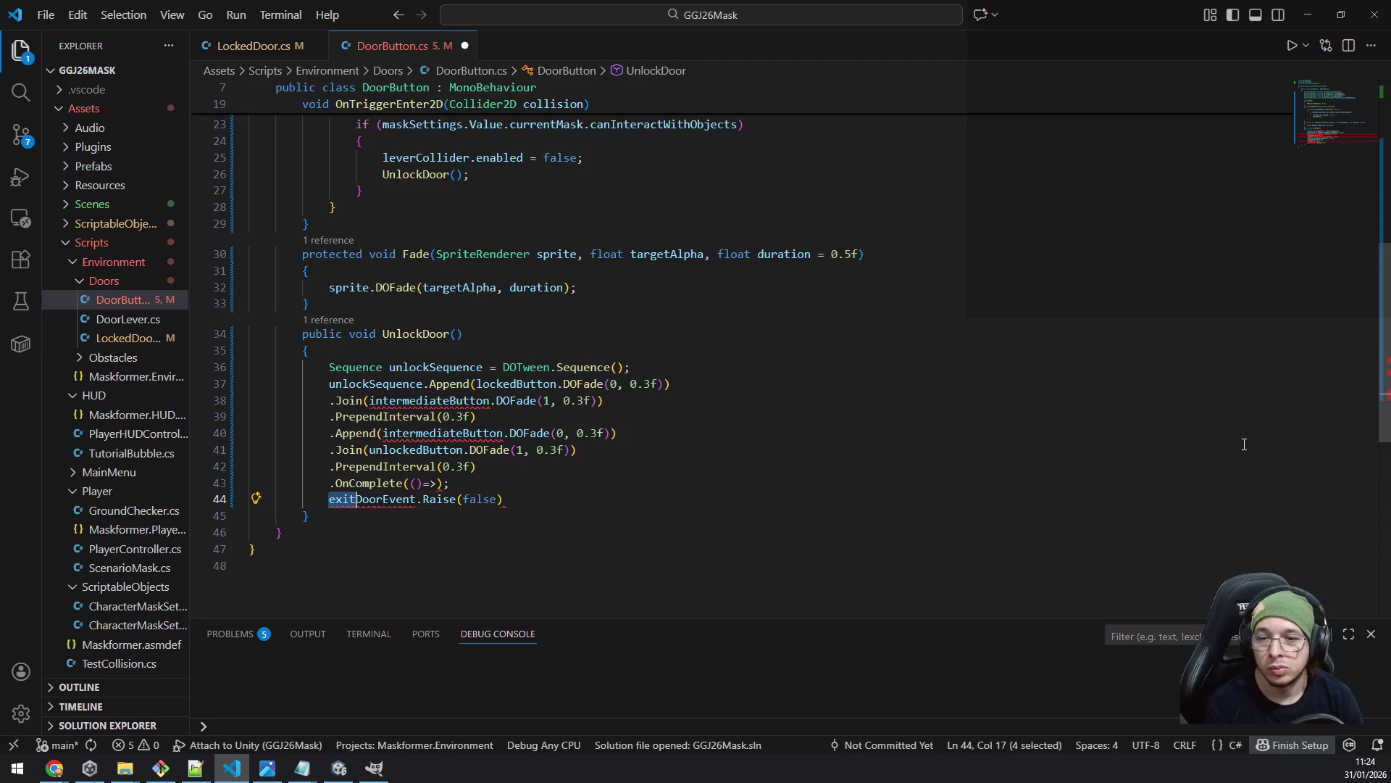
type("unlock")
key("Escape")
- Delete the old tween sequence lines and end unlockDoorEvent.Raise(false) with a semicolon
key("Up")
key("End")
key("shift+Home")
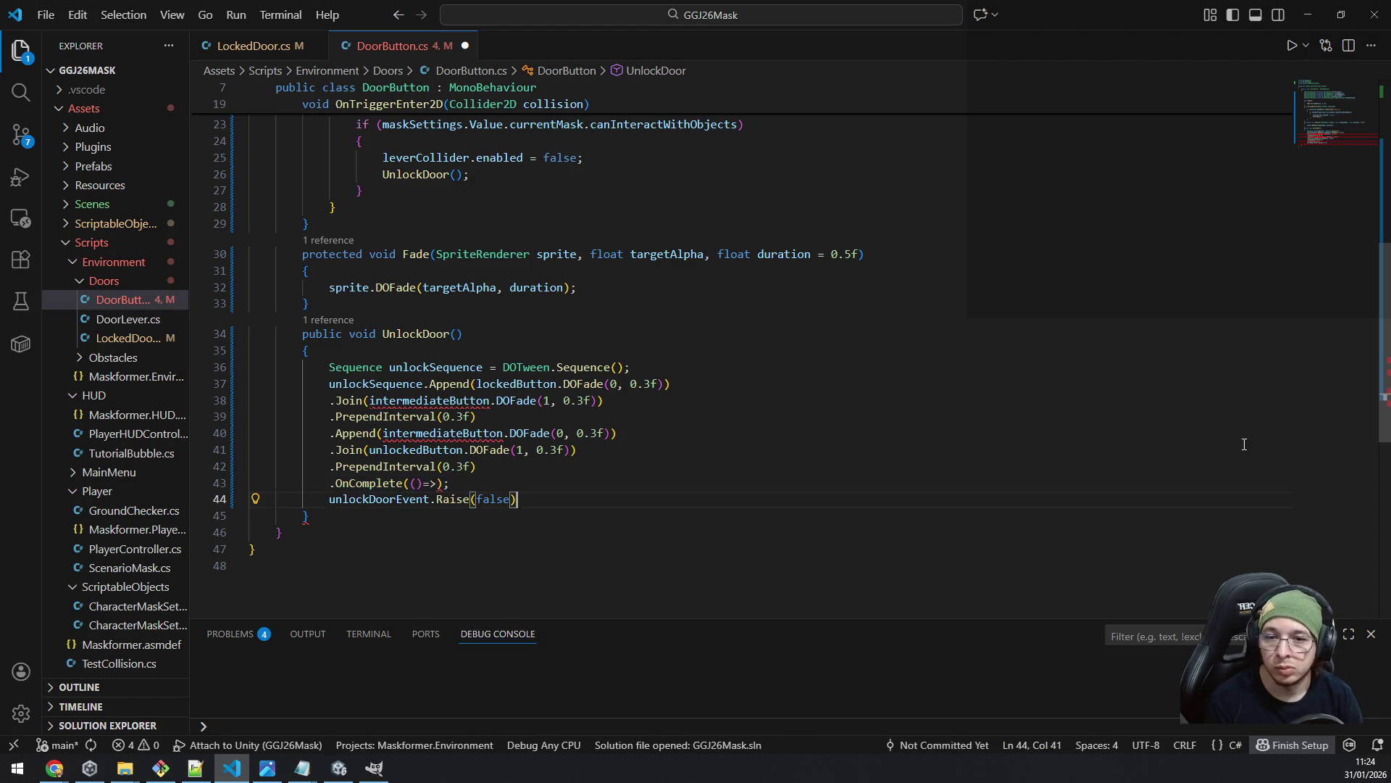
key("shift+Up")
key("shift+Up")
key("shift+Up")
key("shift+Up")
key("shift+Up")
key("shift+Up")
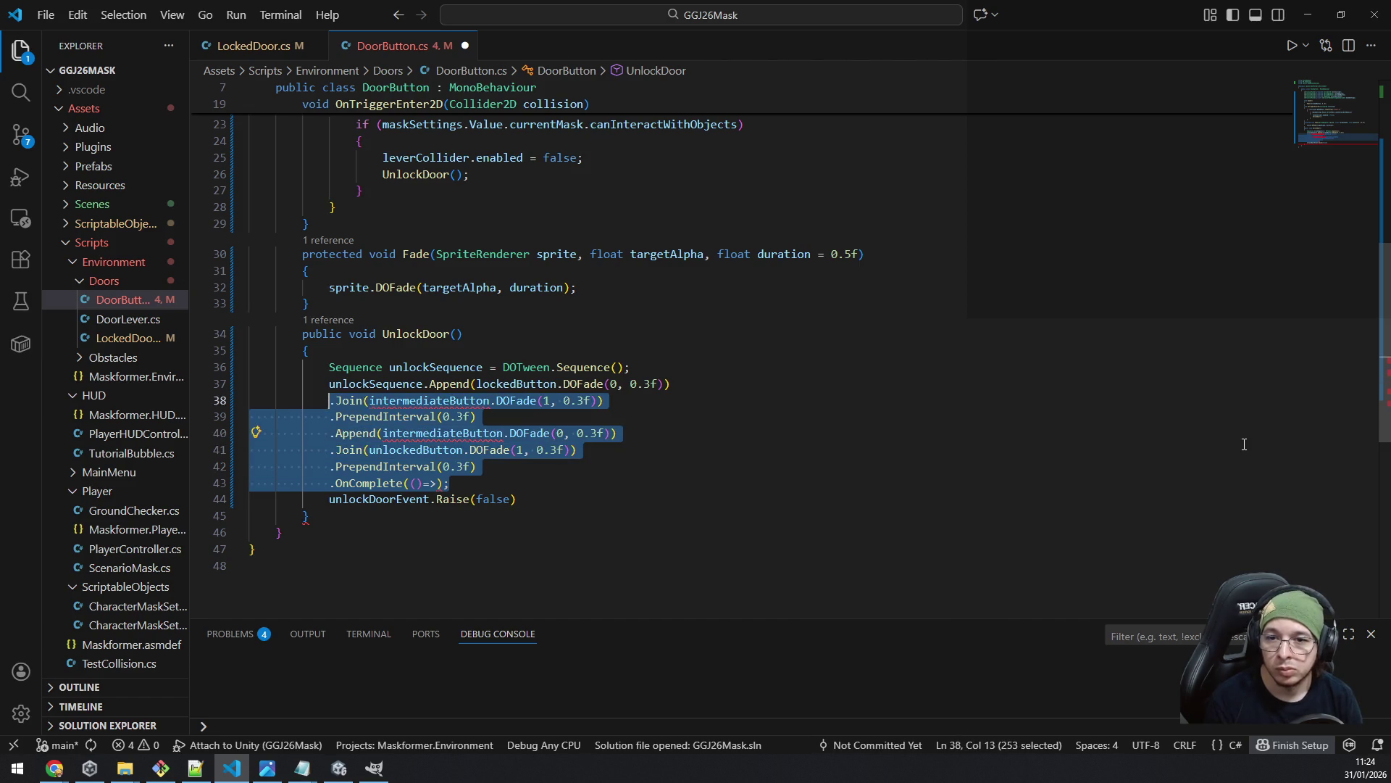
key("Delete")
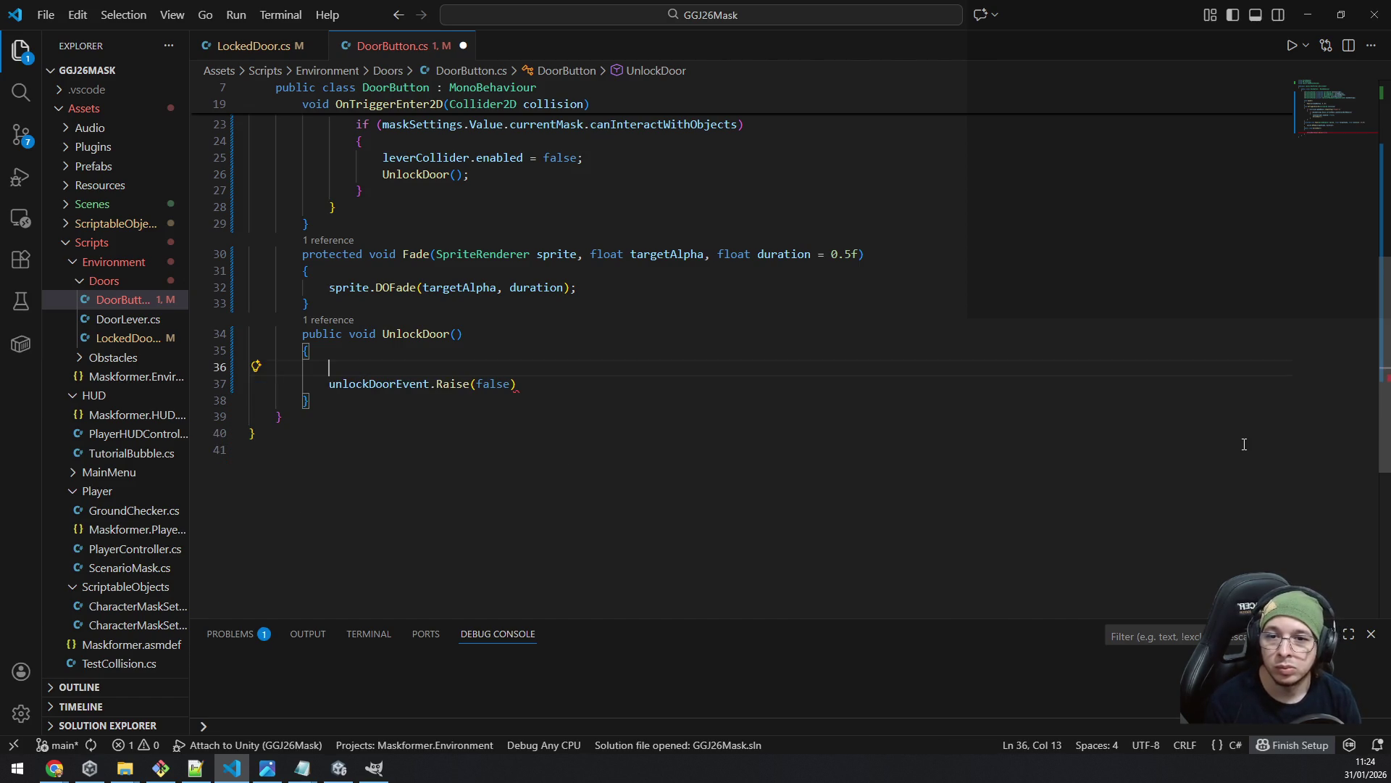
key("Down")
key("End")
type(";")
scroll(704, 489, "up", 6)
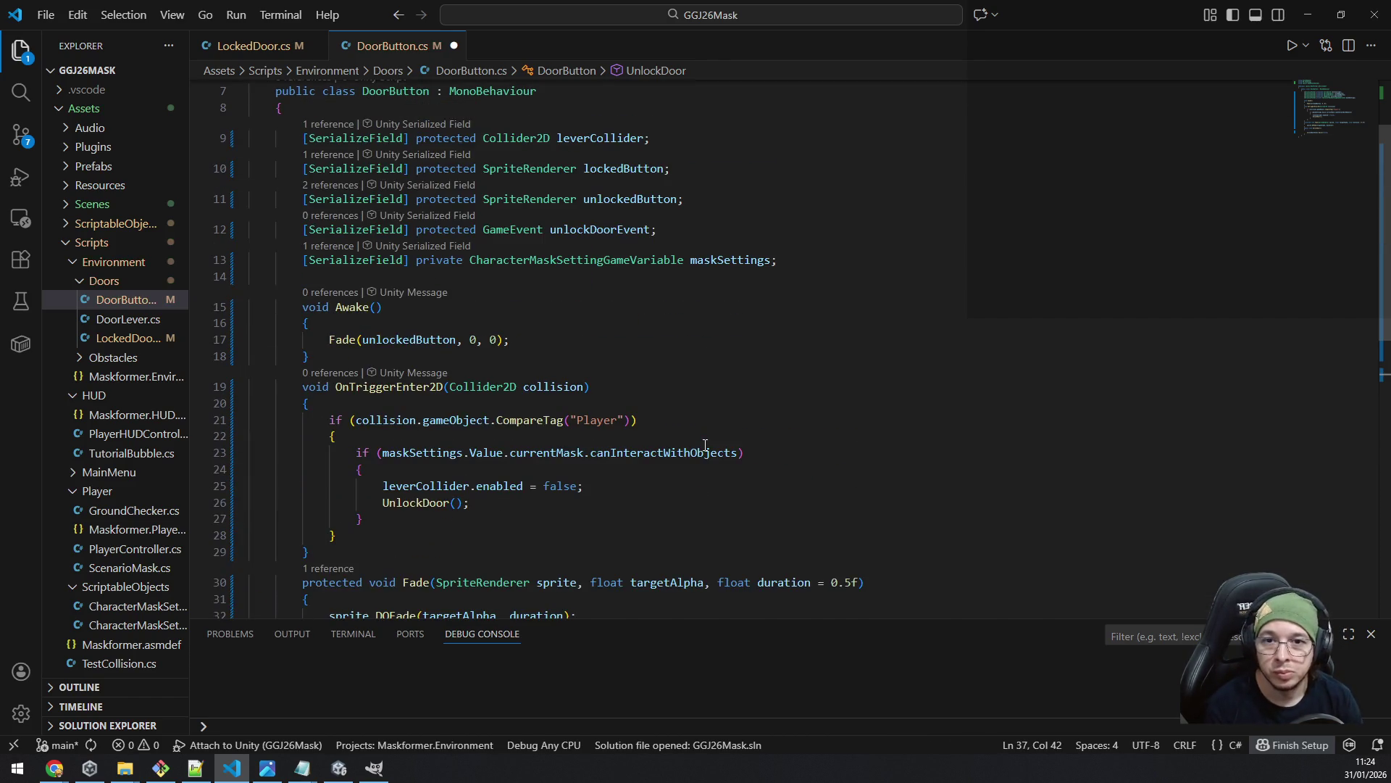
- Add lockedButton.DOFade(0, 0.5f); at the start of UnlockDoor and save DoorButton.cs
double_click(623, 170)
key("ctrl+c")
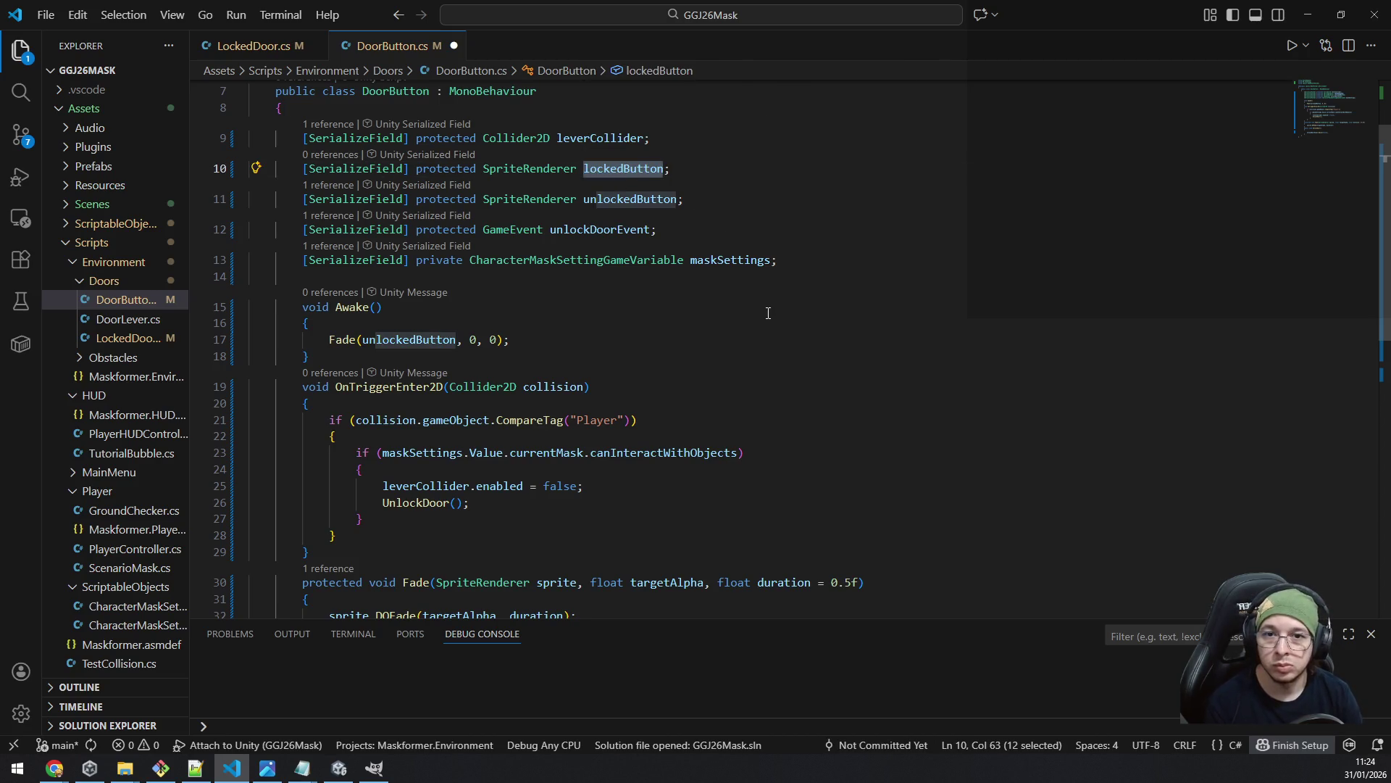
scroll(771, 310, "down", 5)
left_click(396, 332)
key("ctrl+v")
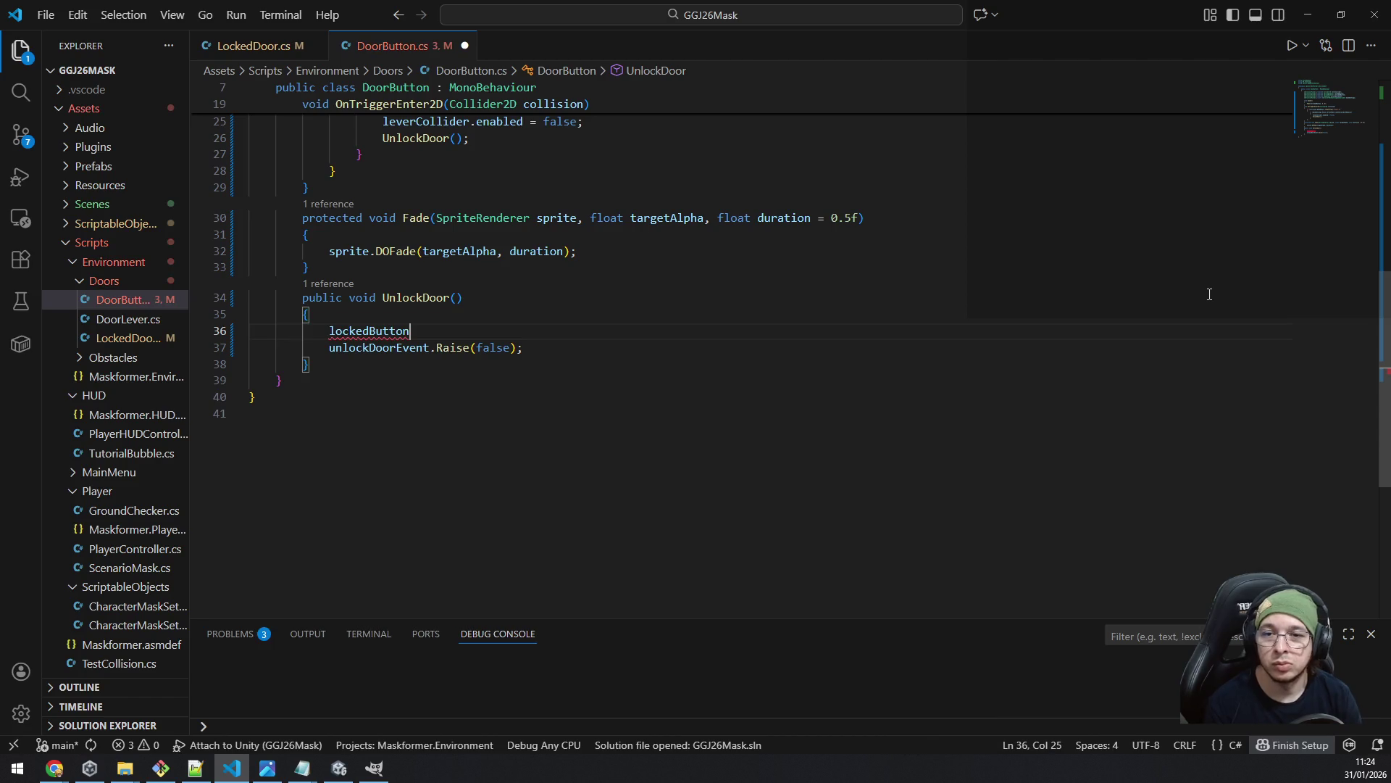
type(".DOFa")
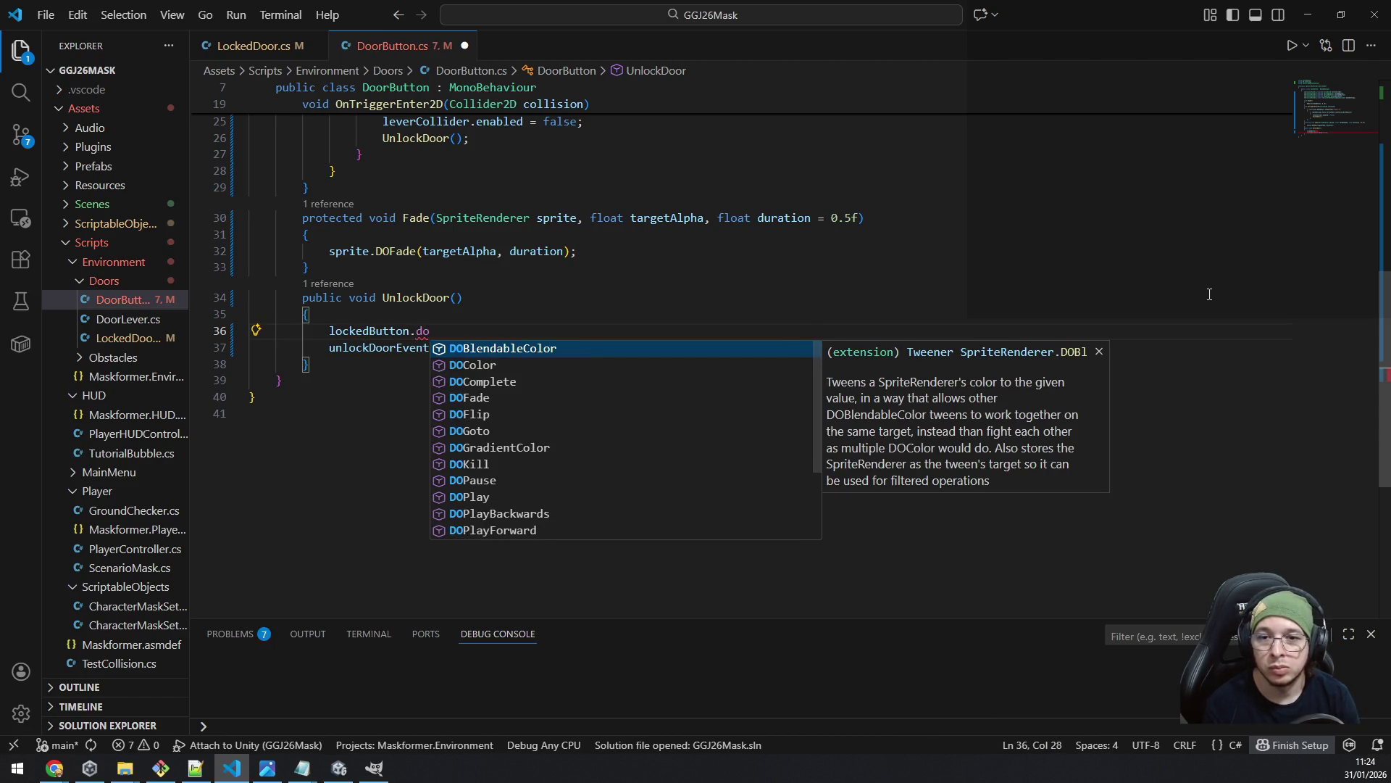
key("Tab")
type("(")
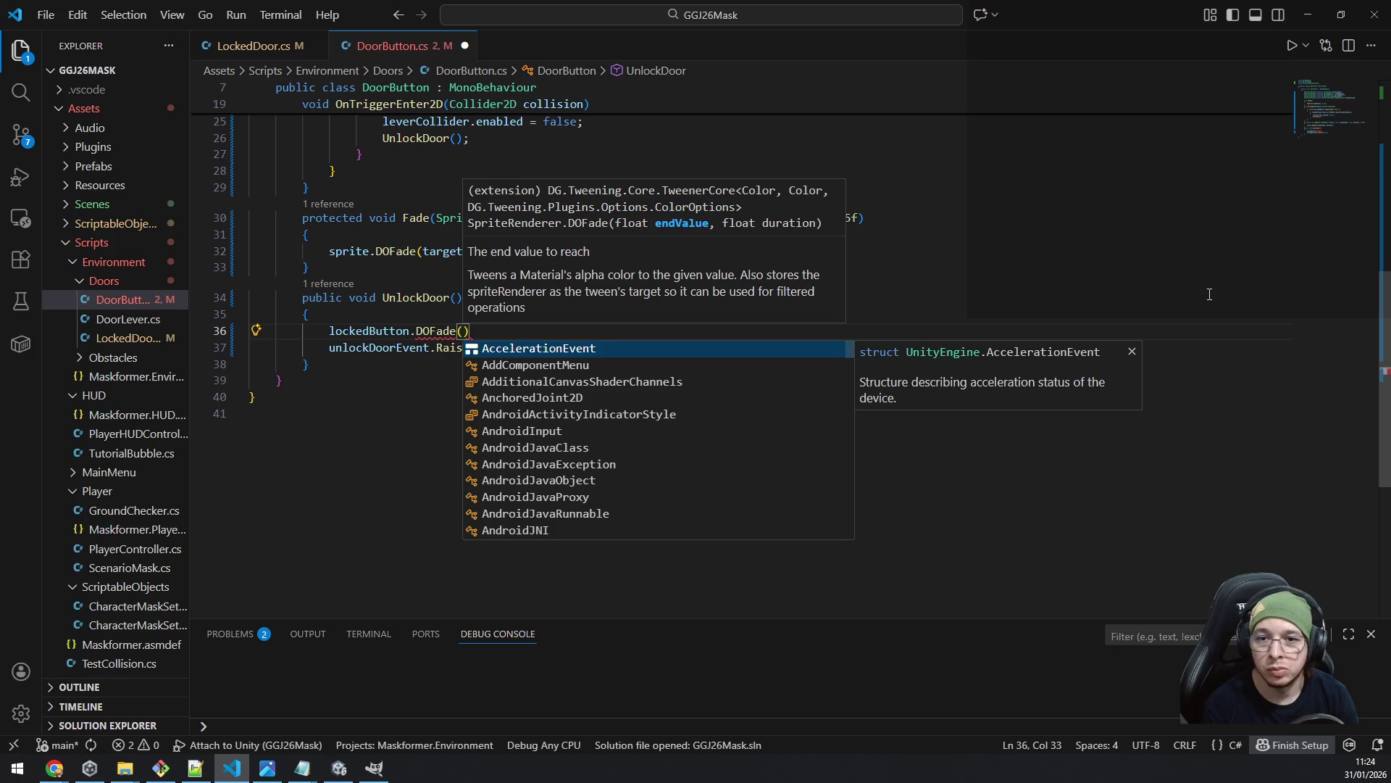
type("0, 0")
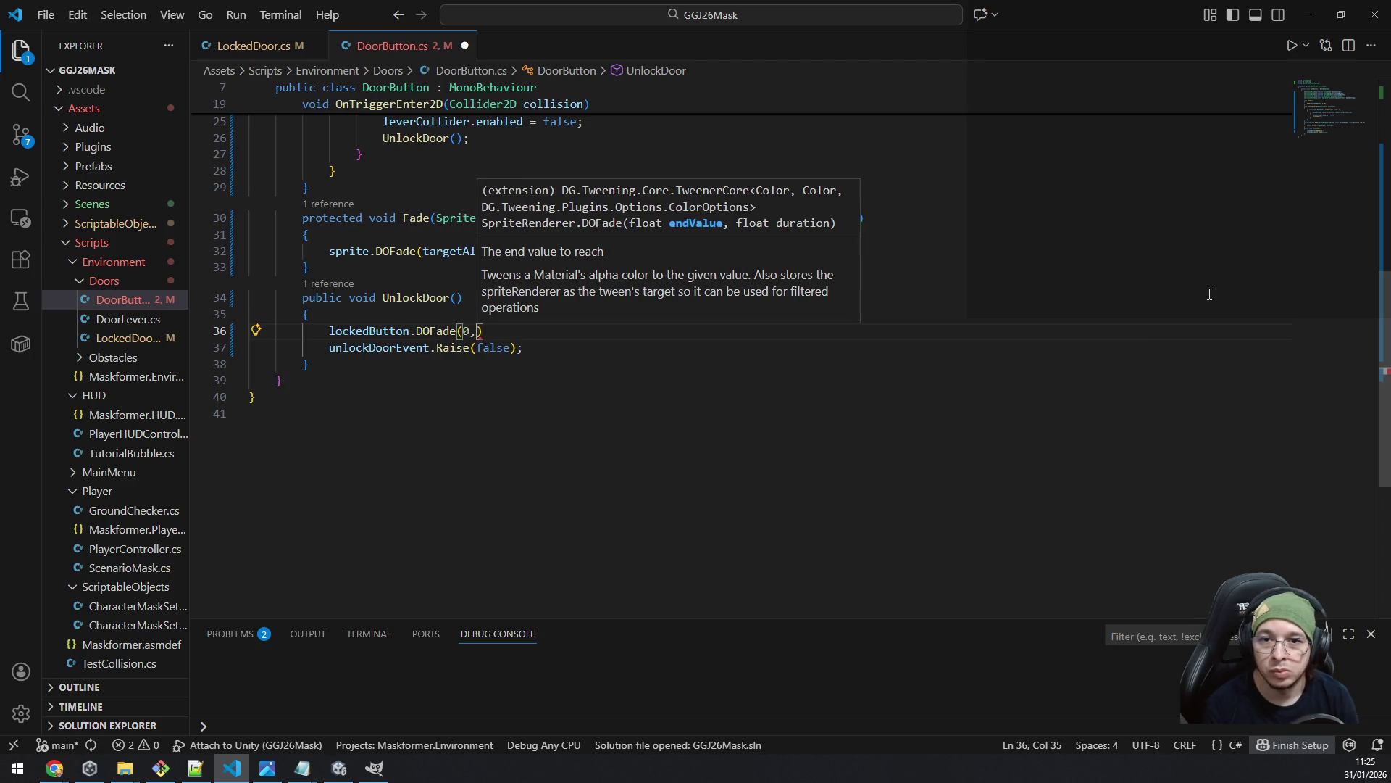
type(".5f")
key("Escape")
type(";")
key("ctrl+s")
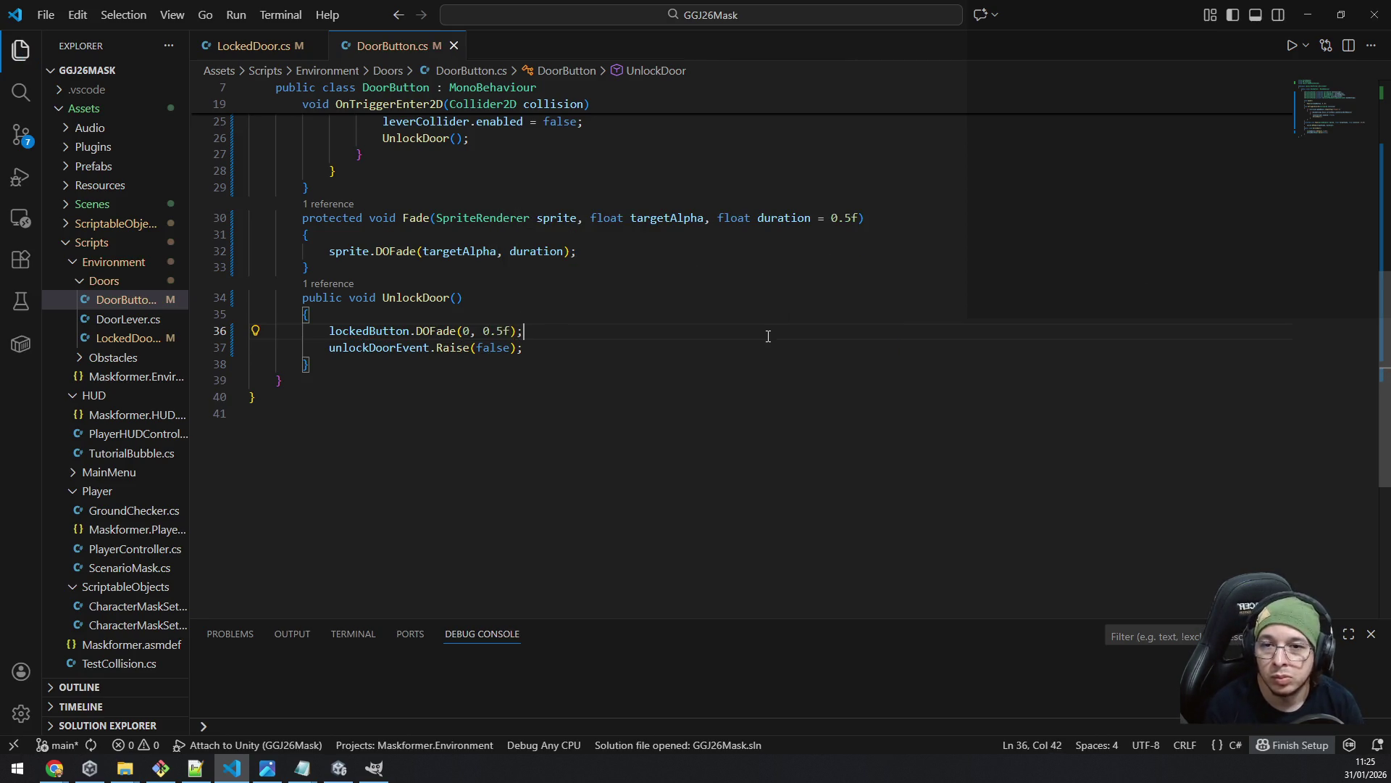
- Review the field declarations and select the leverCollider field name
scroll(768, 336, "up", 6)
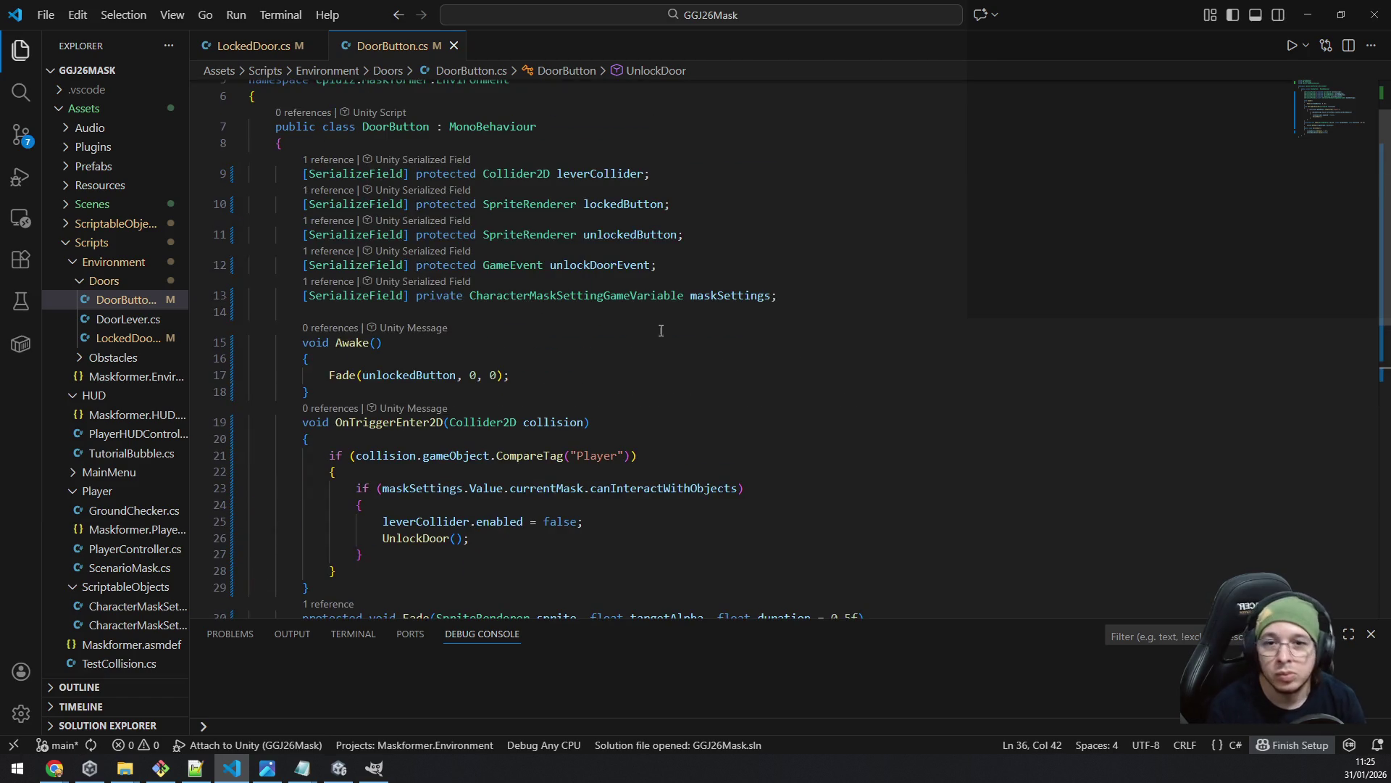
left_click(692, 263)
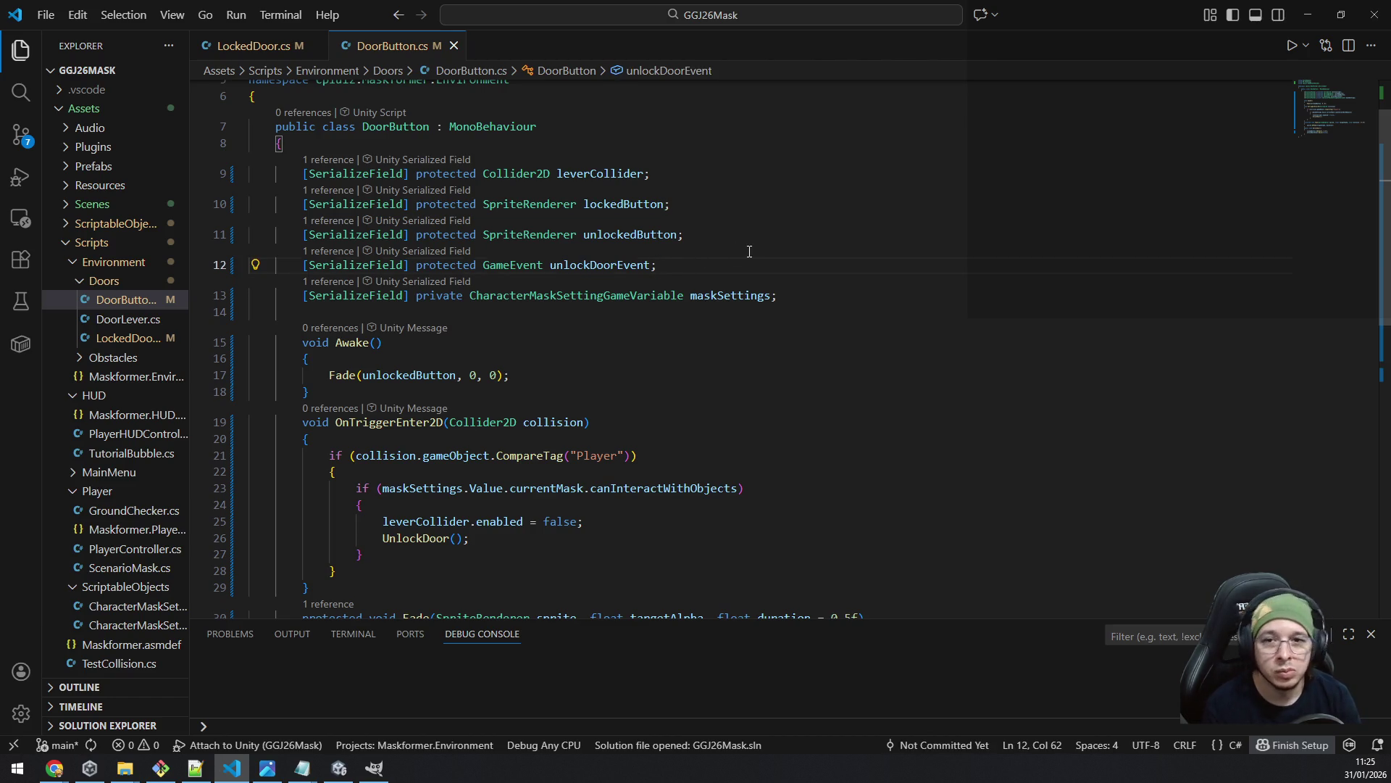
scroll(746, 252, "up", 2)
left_click(735, 244)
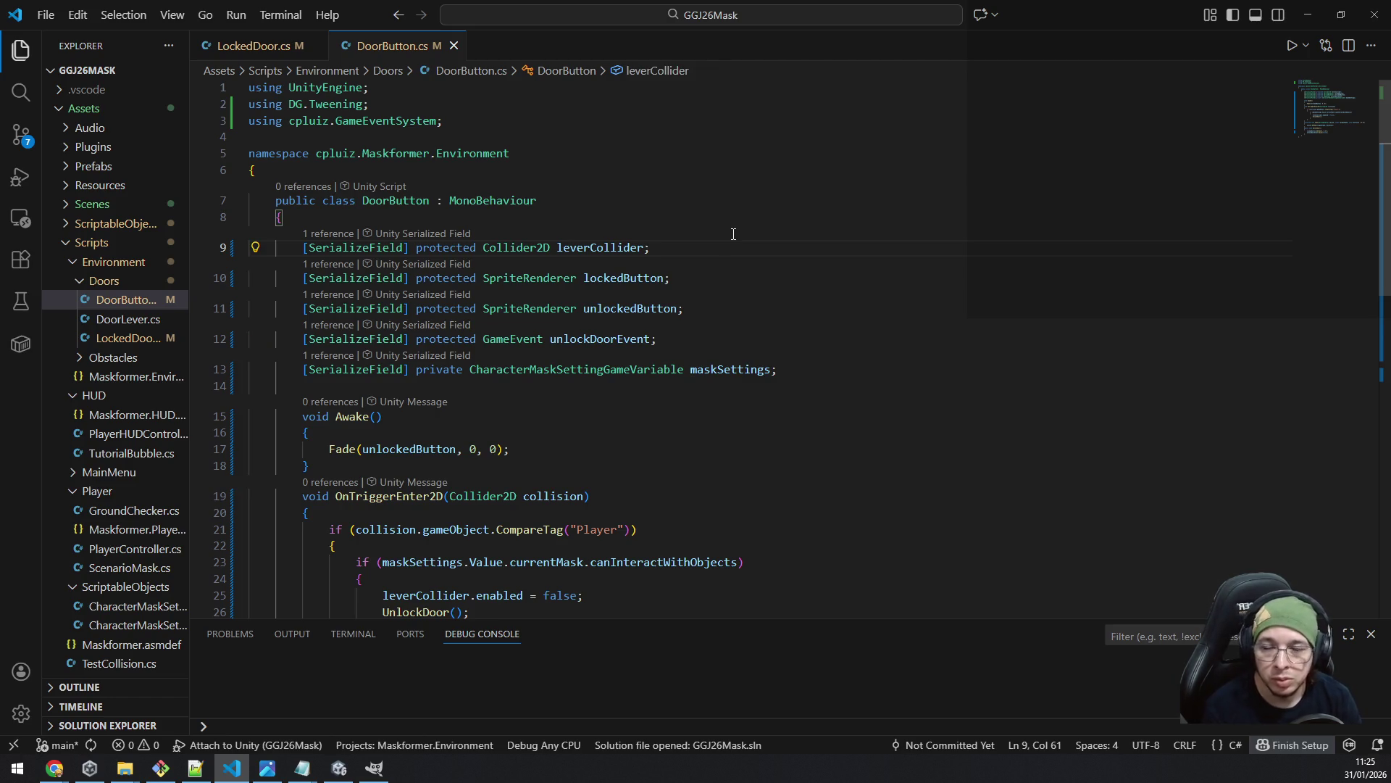
scroll(734, 234, "down", 10)
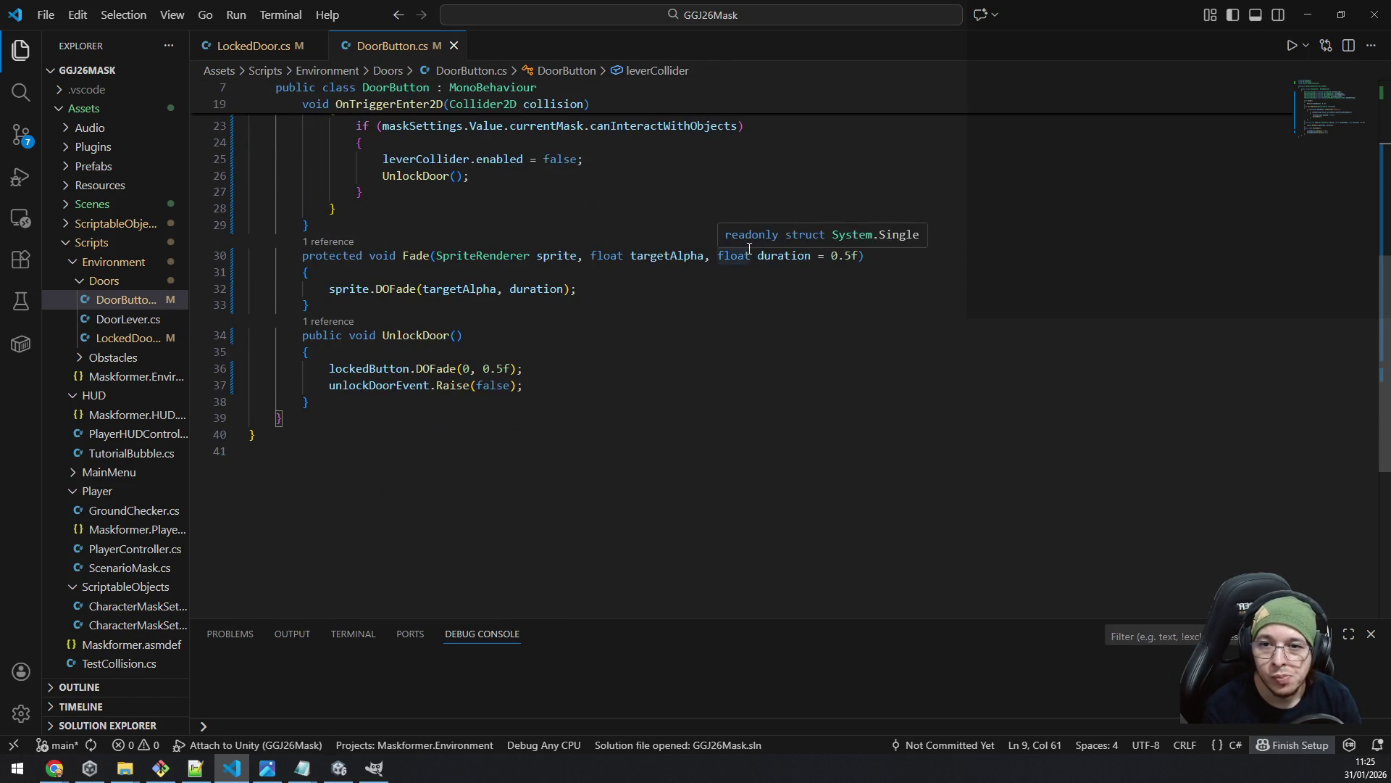
scroll(749, 248, "up", 5)
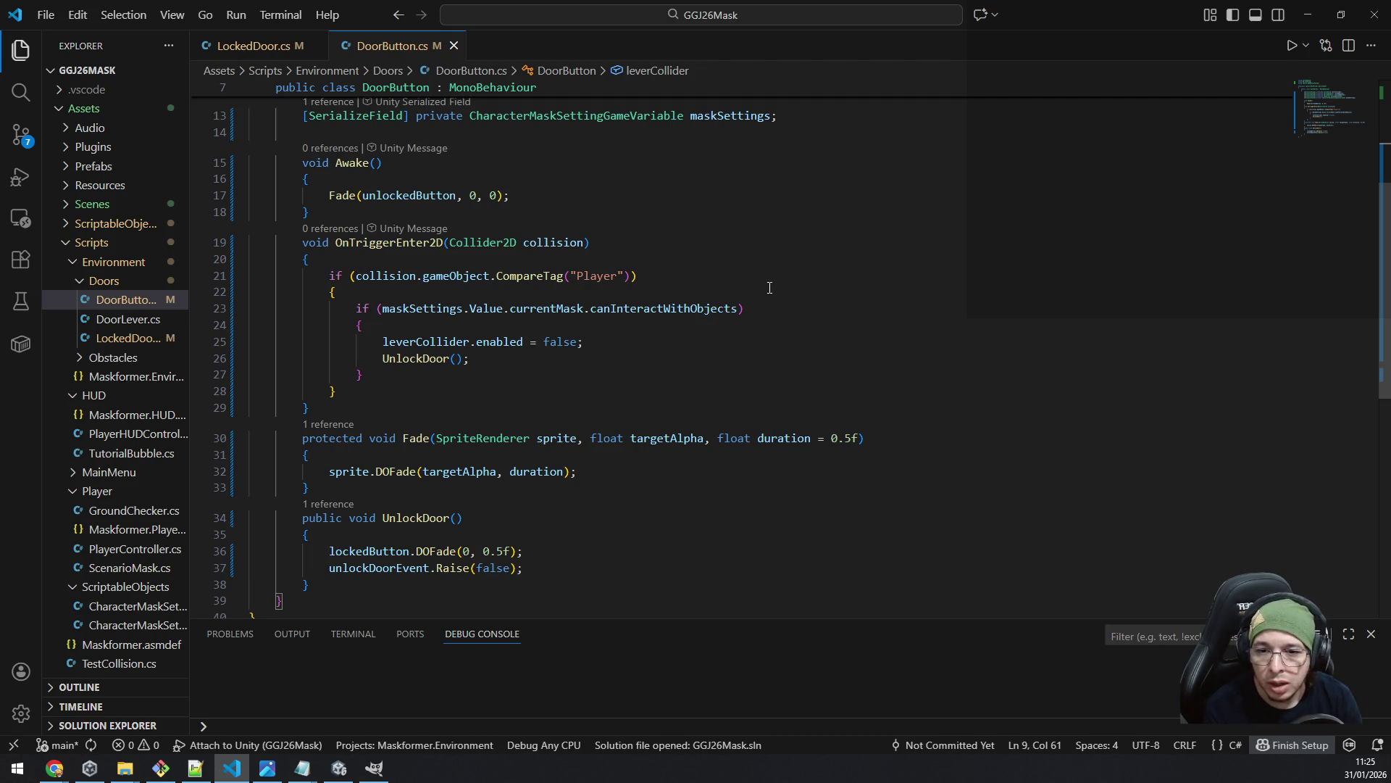
scroll(696, 443, "up", 5)
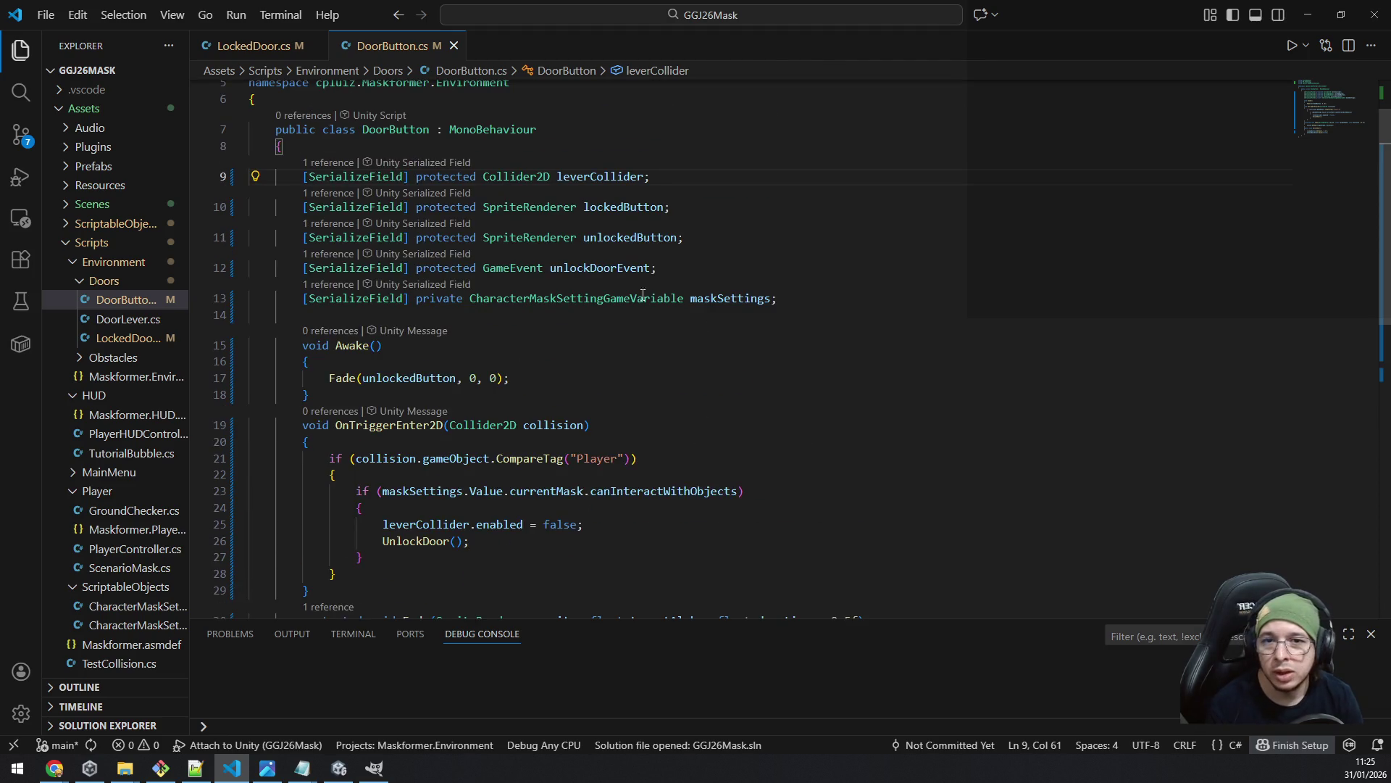
double_click(608, 176)
scroll(884, 319, "down", 4)
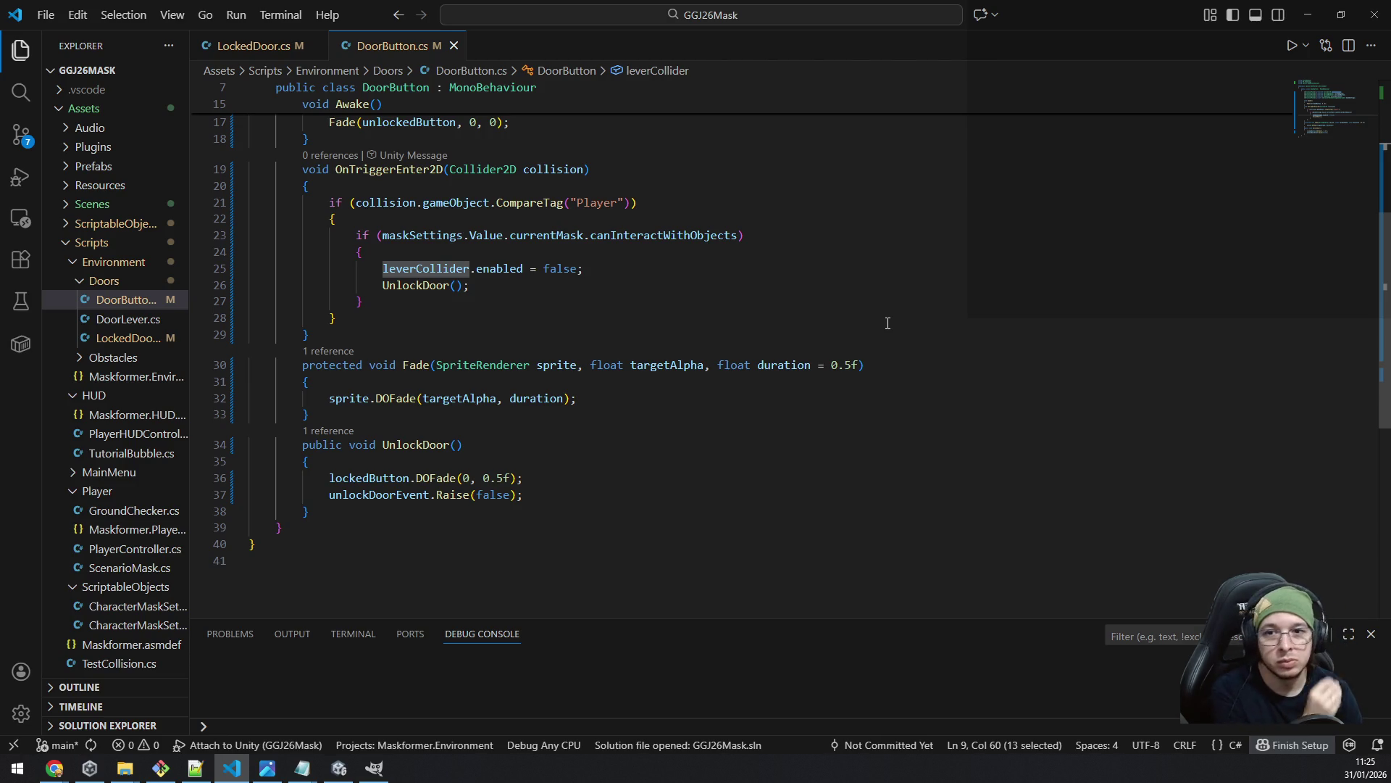
scroll(681, 303, "up", 4)
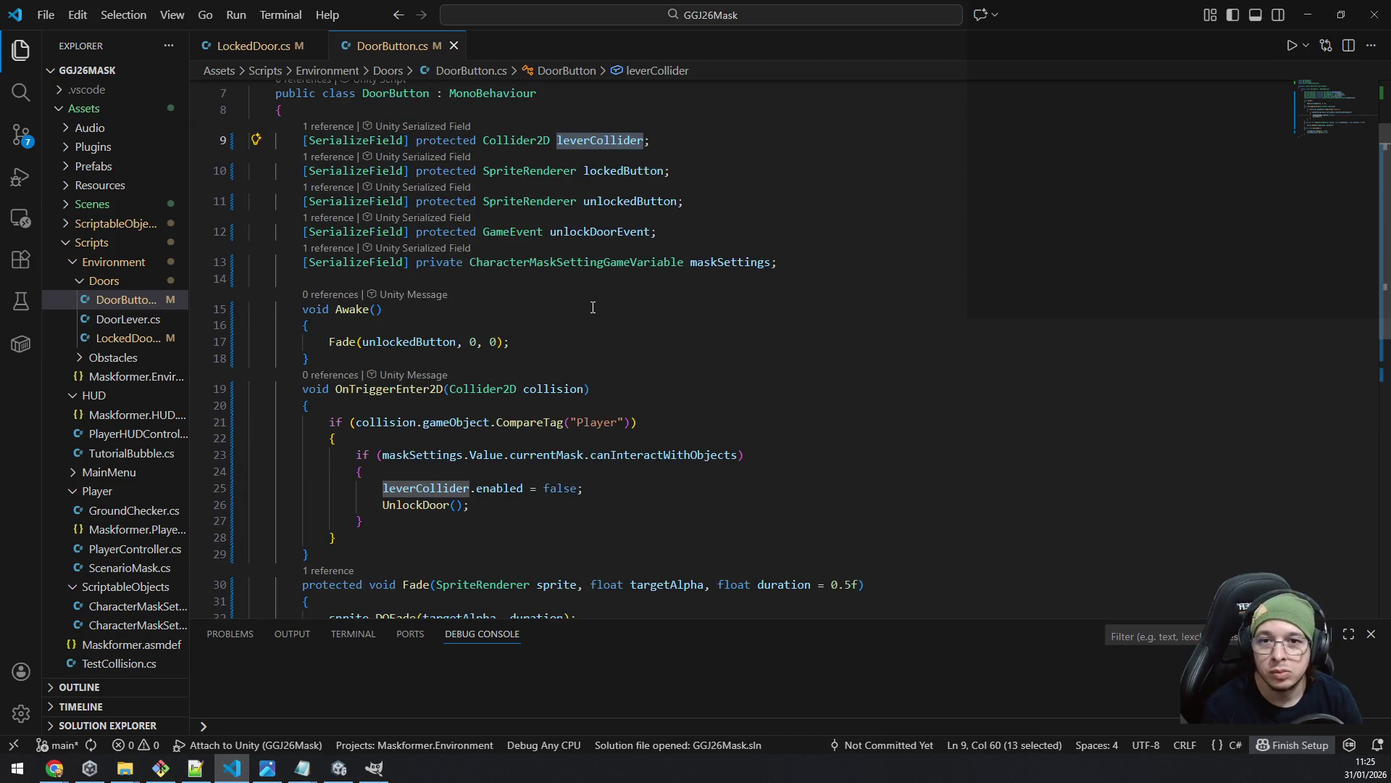
- Rename both leverCollider occurrences to buttonCollider, save, and return to Unity
key("ctrl+d")
type("buttonCollide")
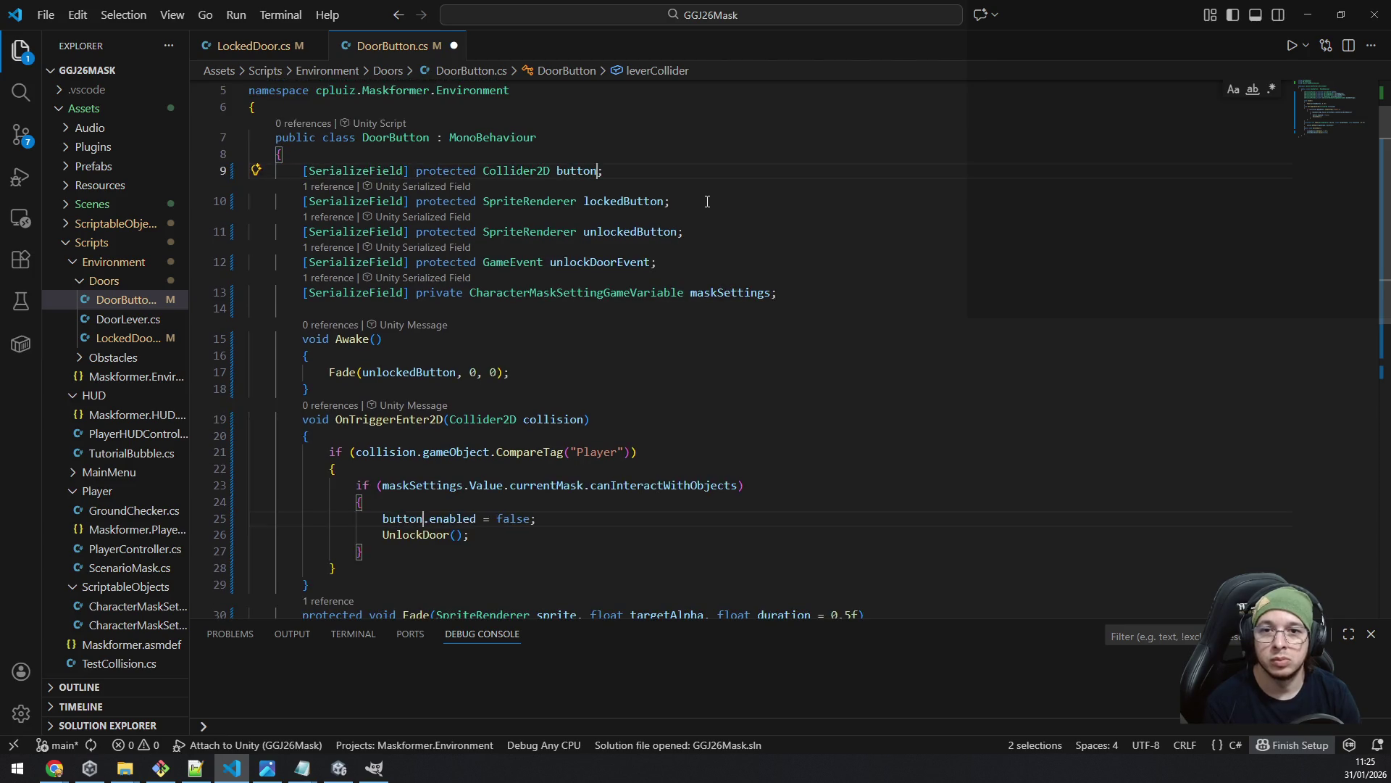
type("r")
key("Escape")
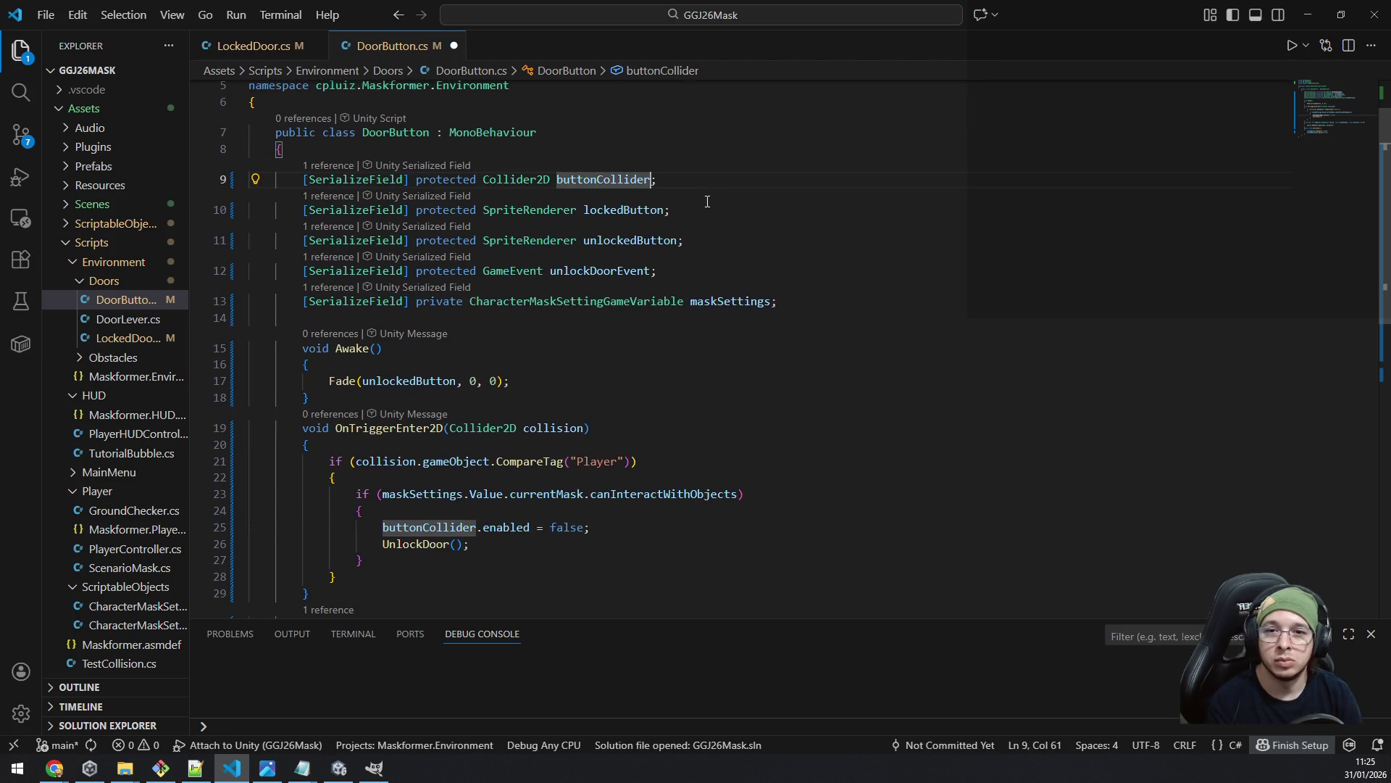
key("ctrl+s")
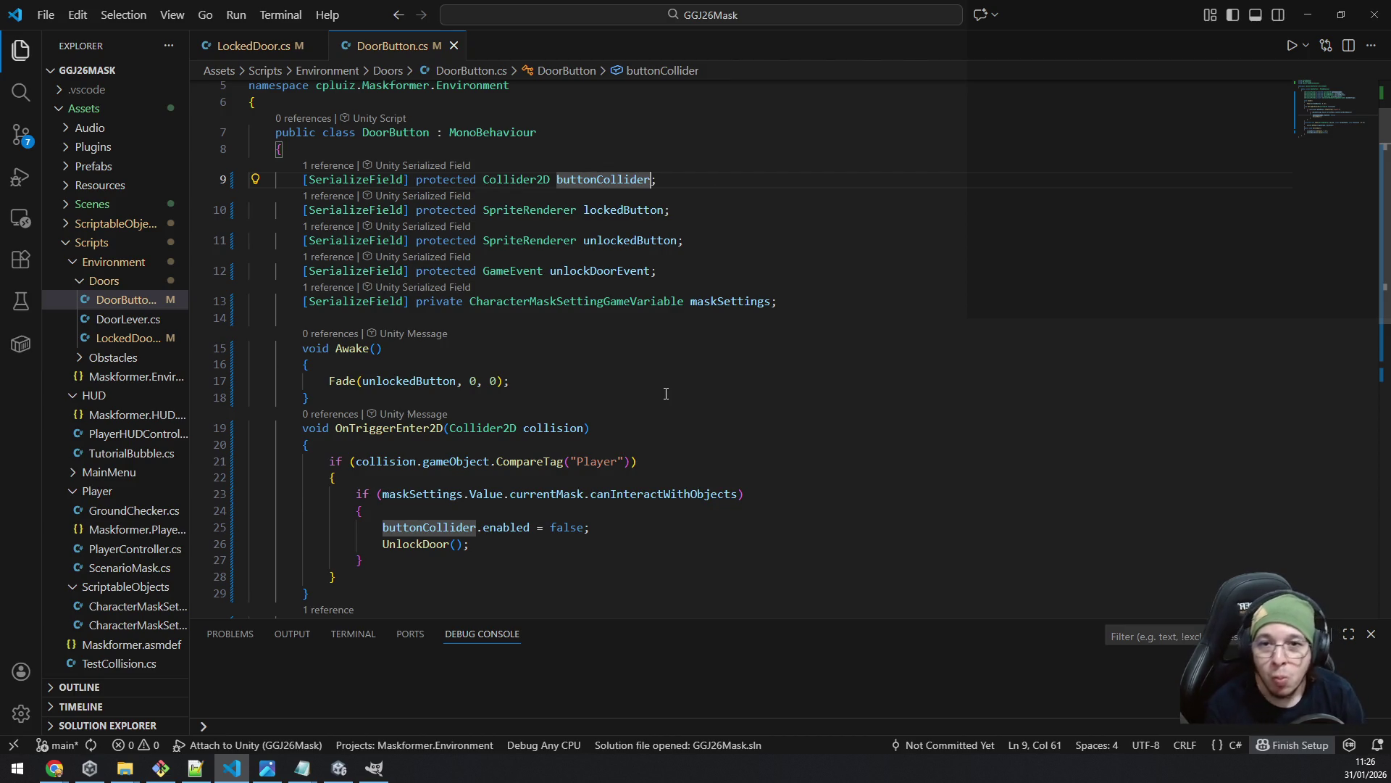
mouse_move(655, 274)
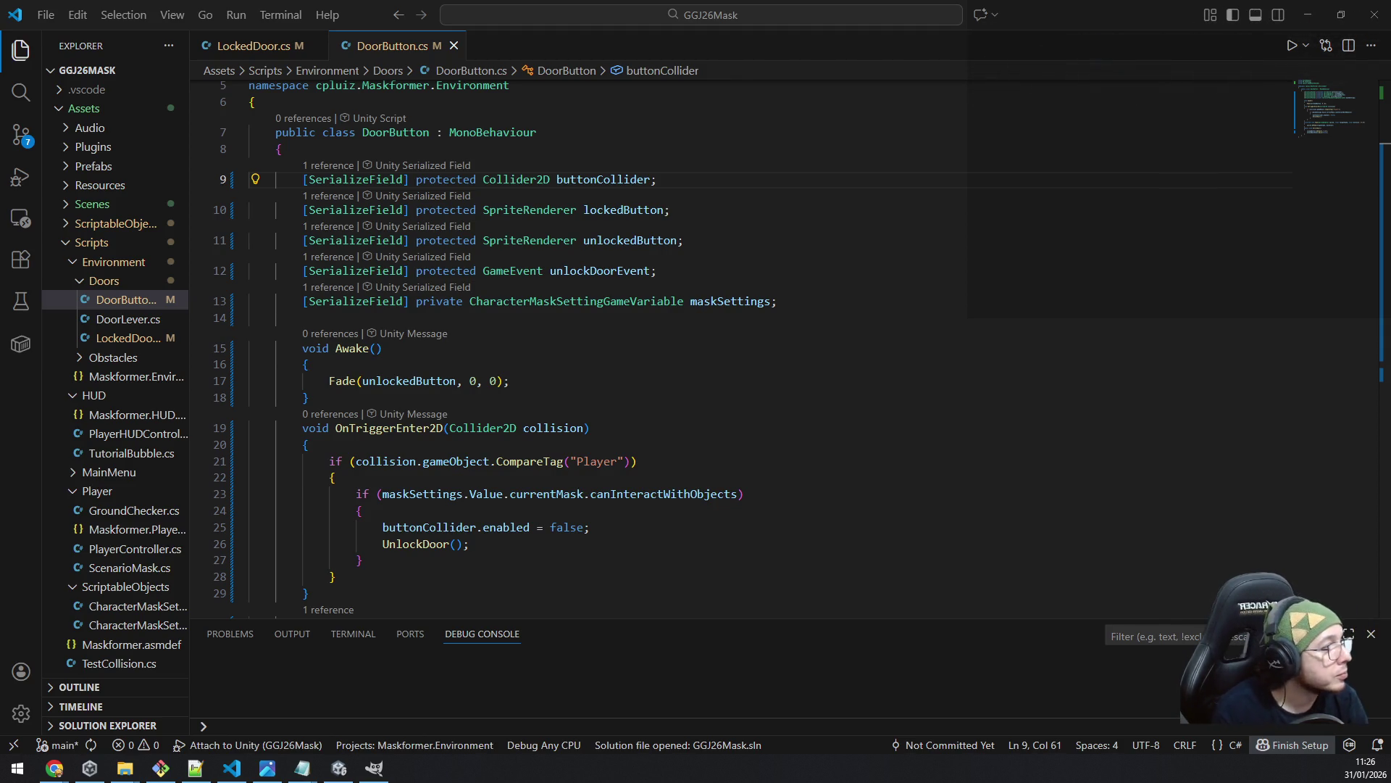
key("alt+Tab")
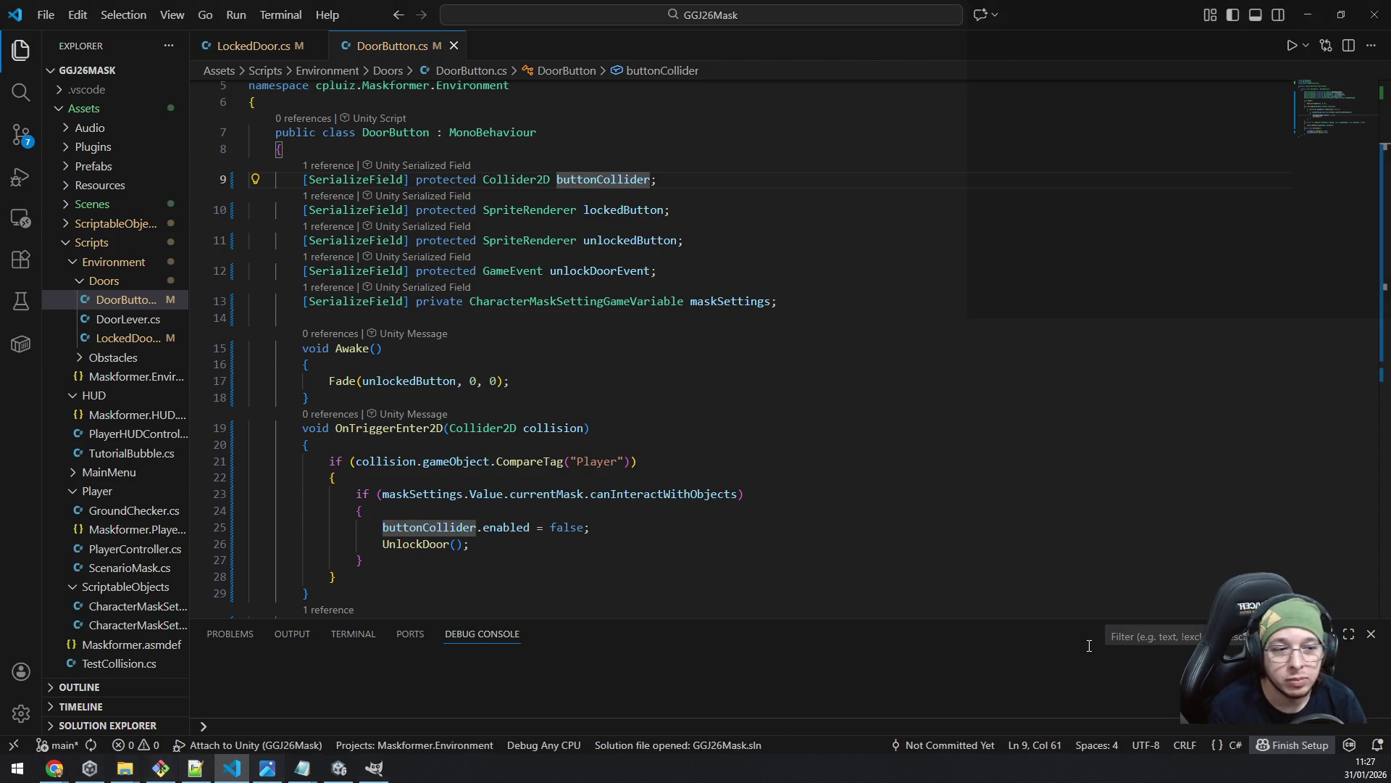
key("alt+Tab")
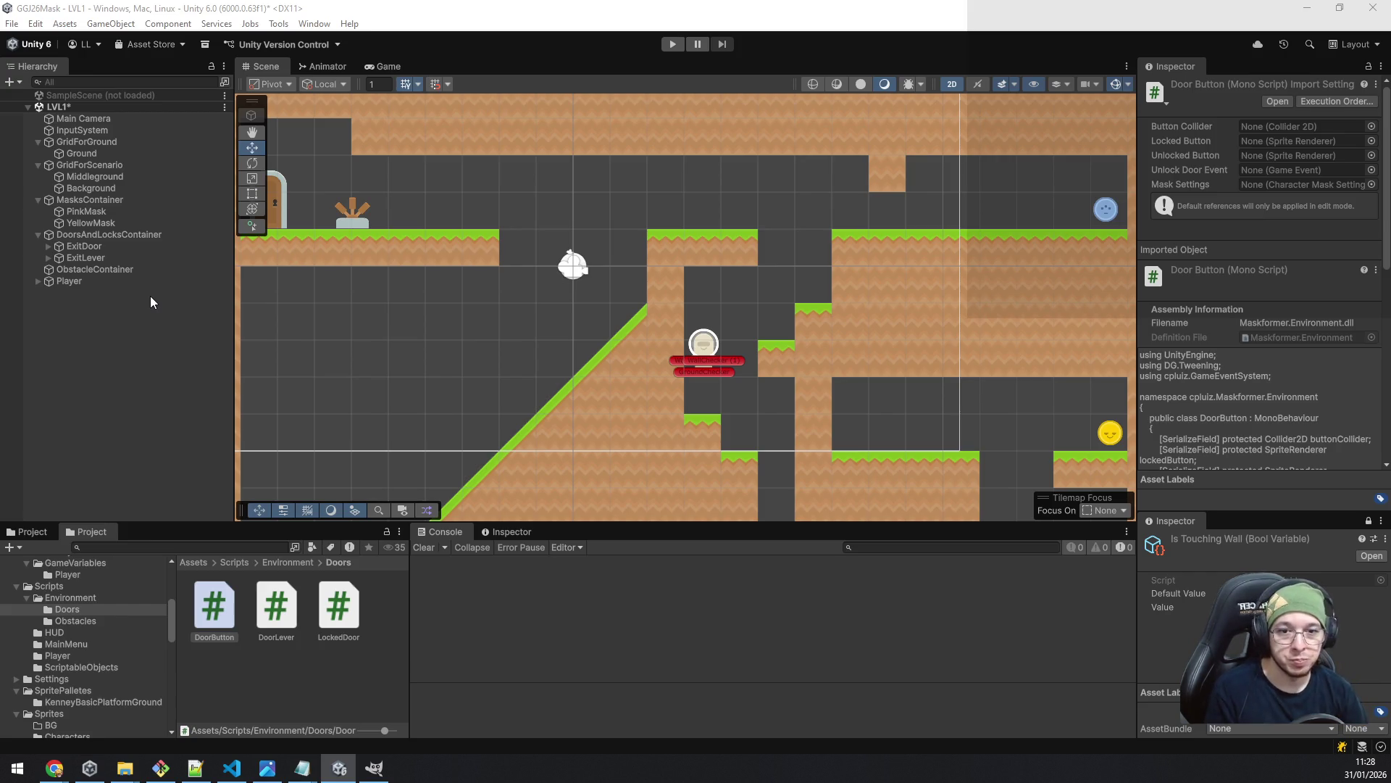
- Pan and zoom the Scene view around the LVL1 level while scripts reload
left_click_drag(930, 411, 863, 258)
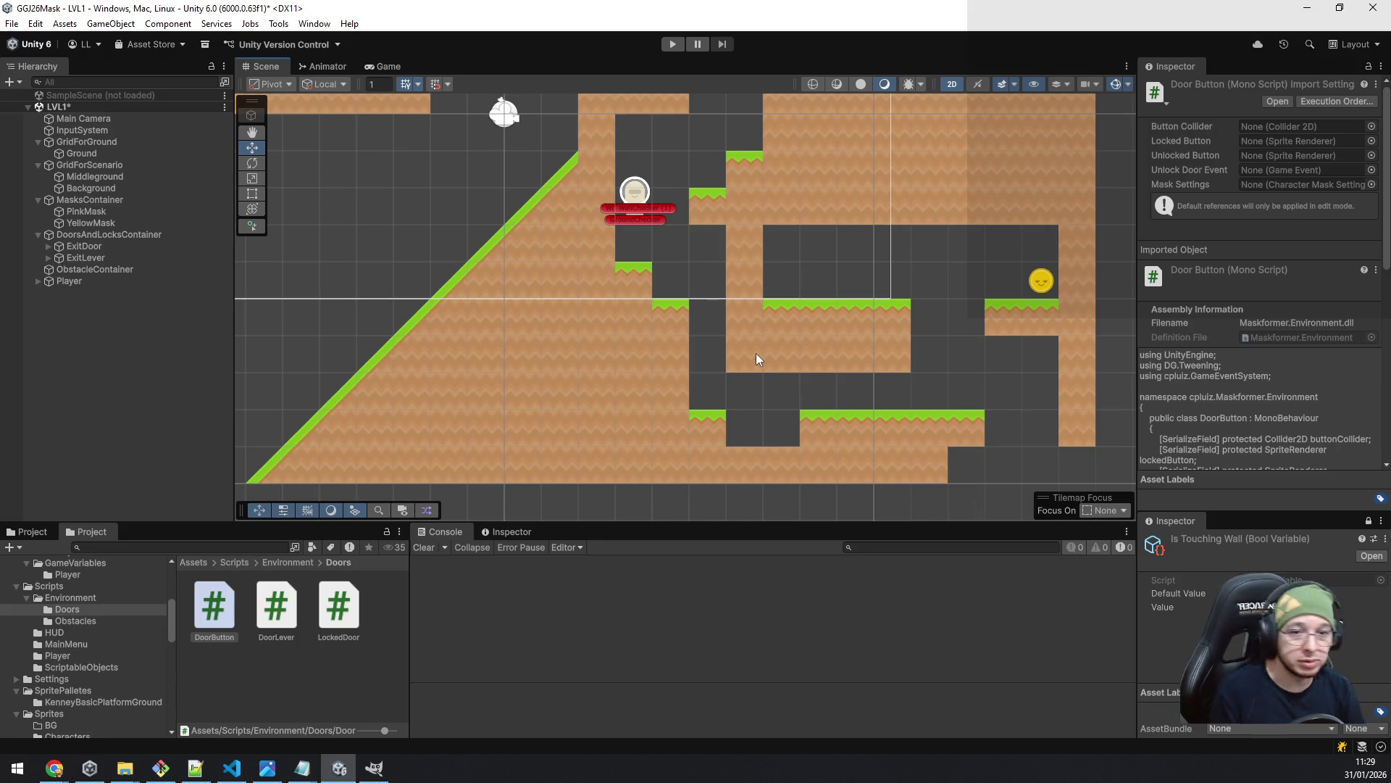
scroll(581, 285, "down", 5)
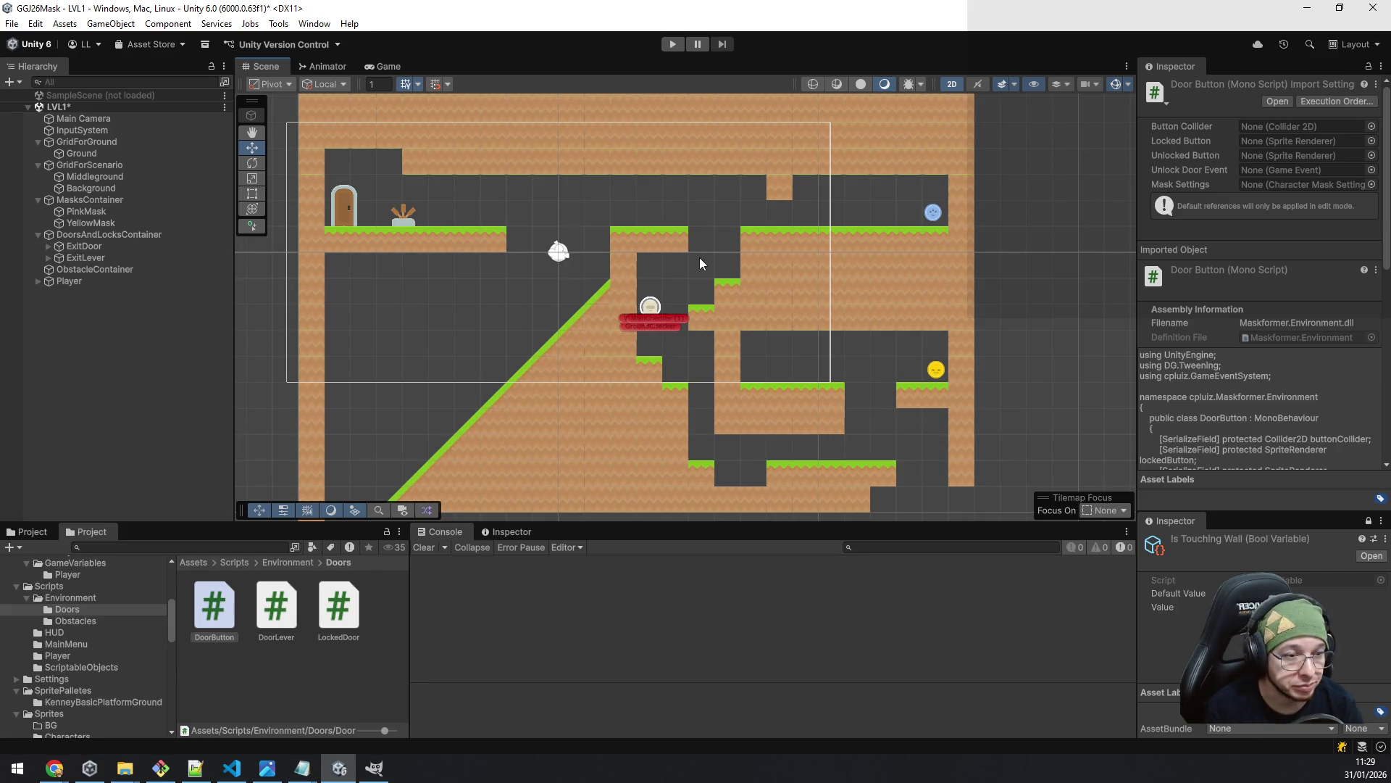
scroll(802, 246, "up", 3)
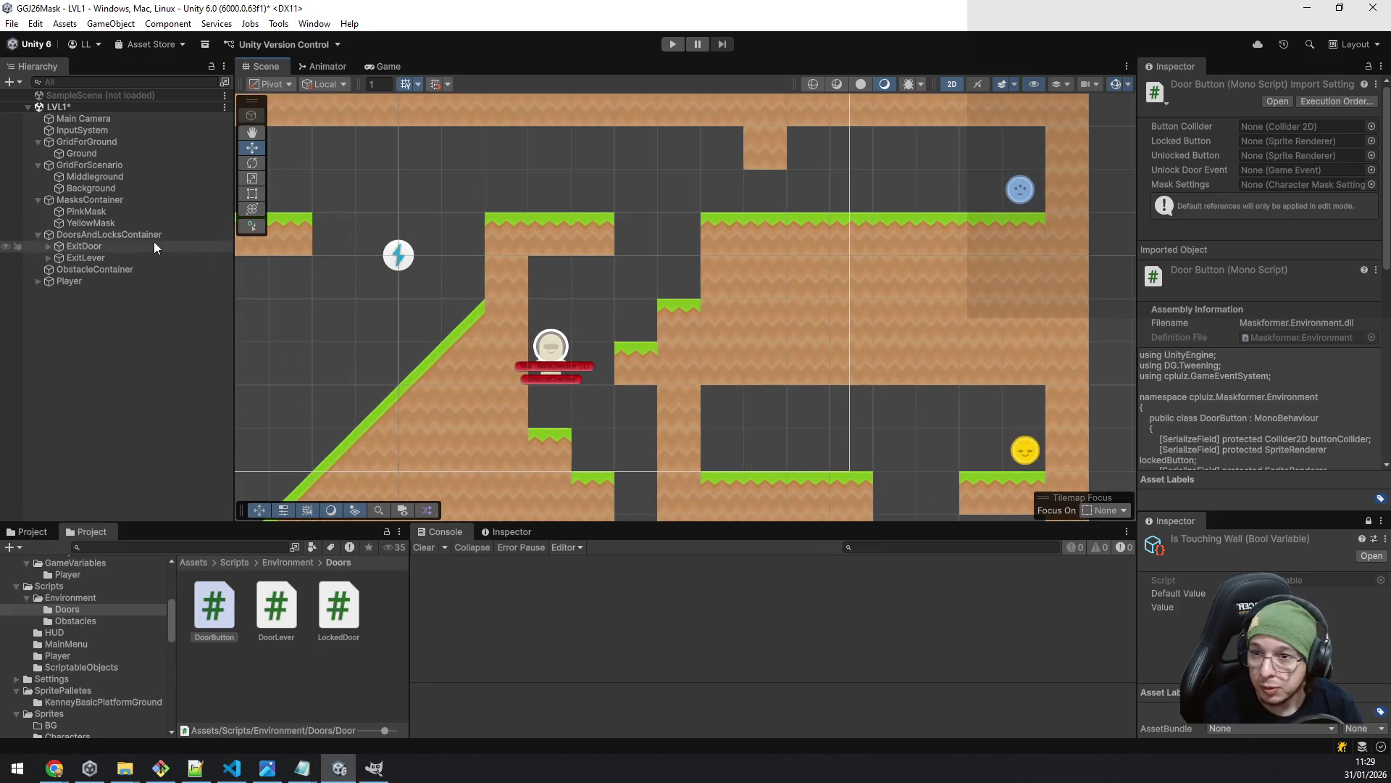
- Duplicate the ExitLever object and rename the copy DoorButton
left_click(119, 257)
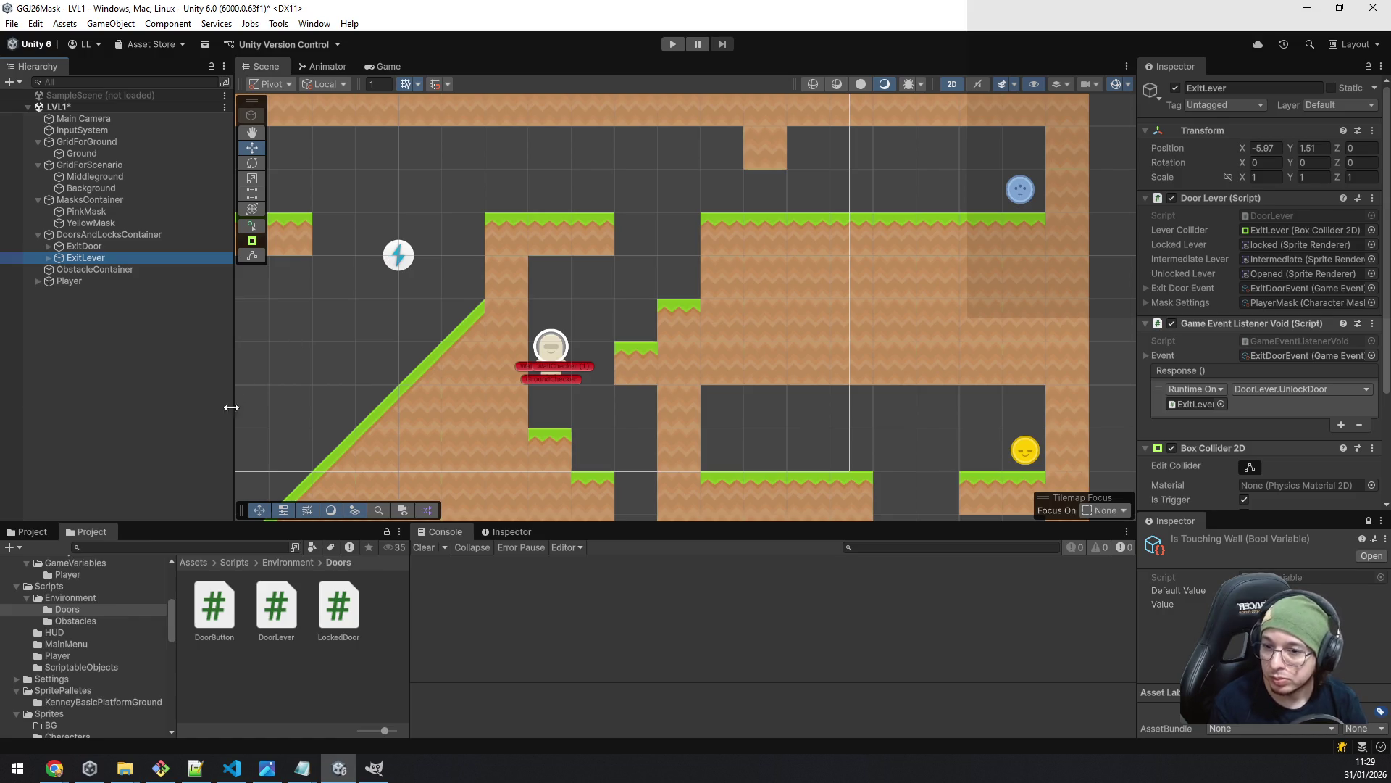
key("ctrl+d")
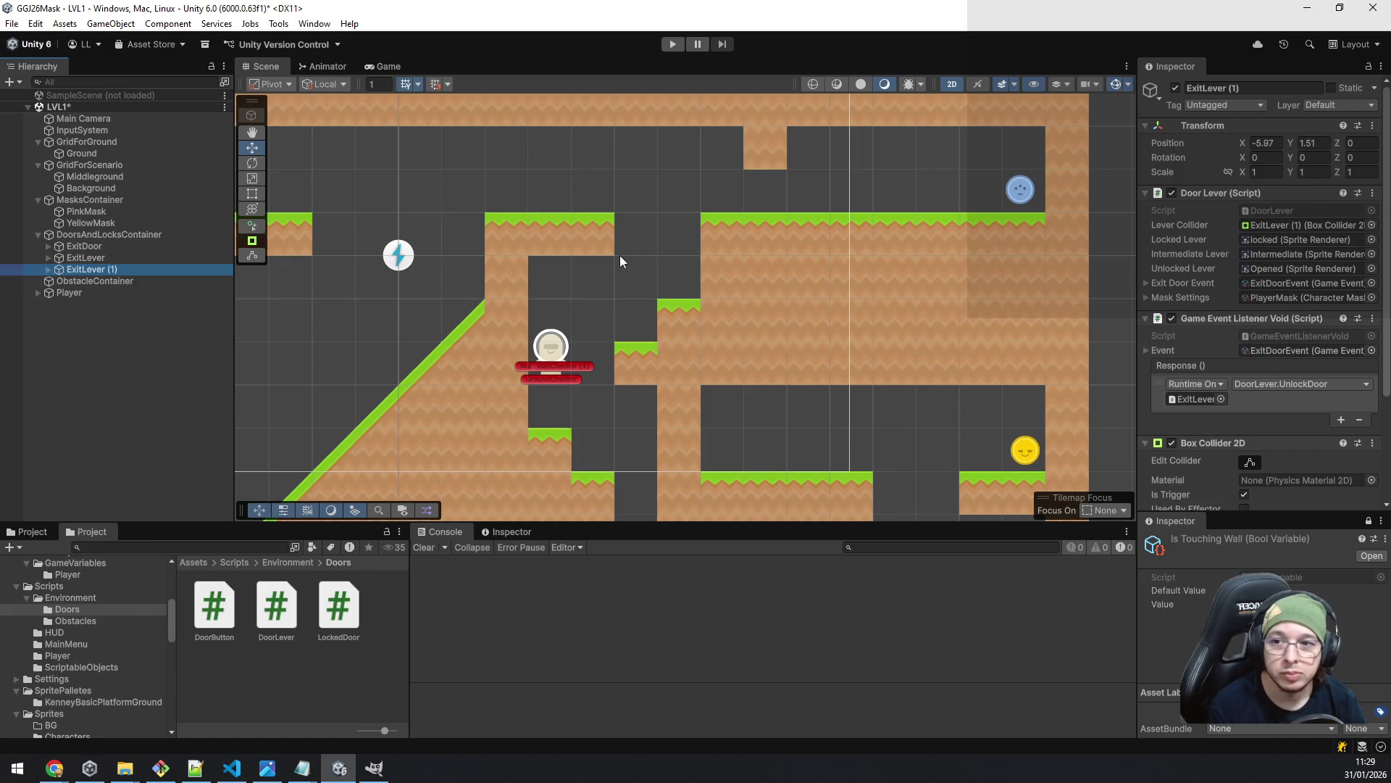
left_click(1232, 88)
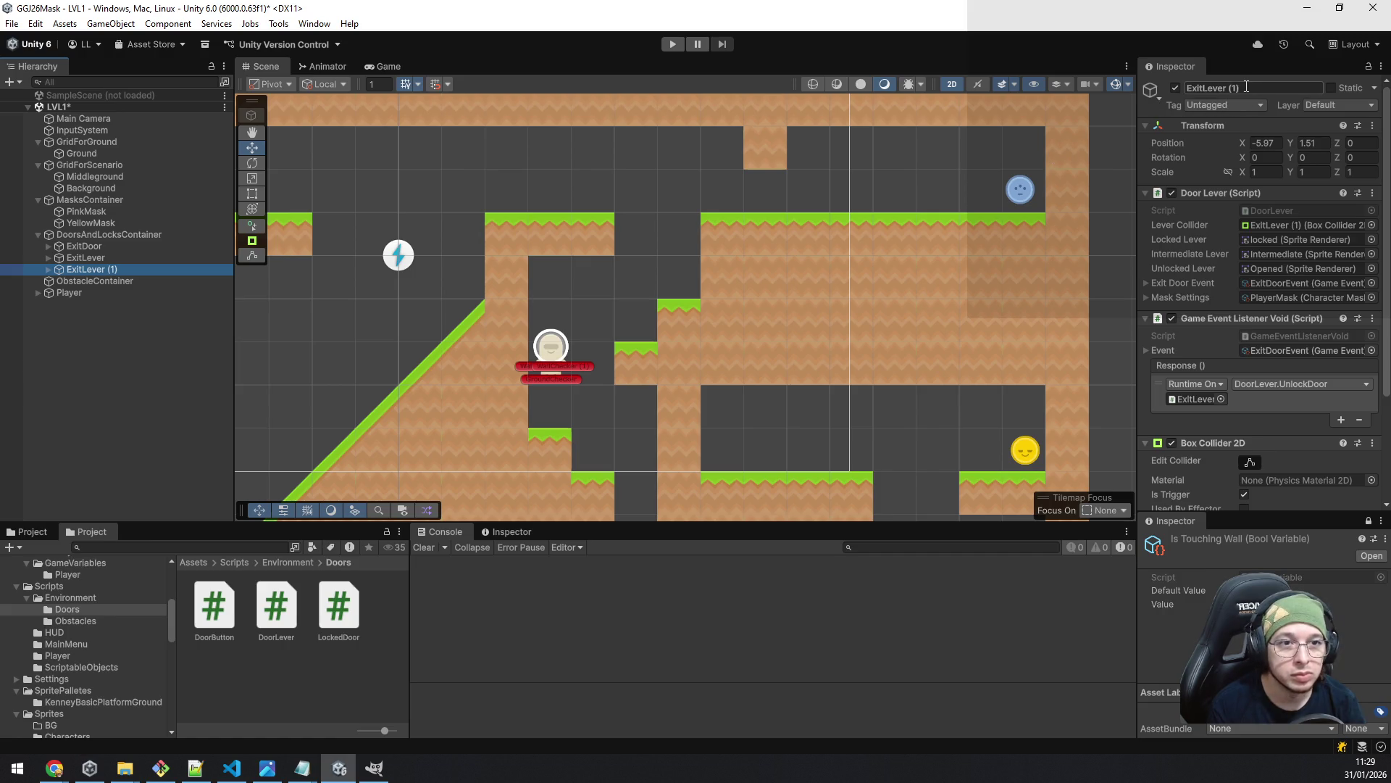
type("DoorButton")
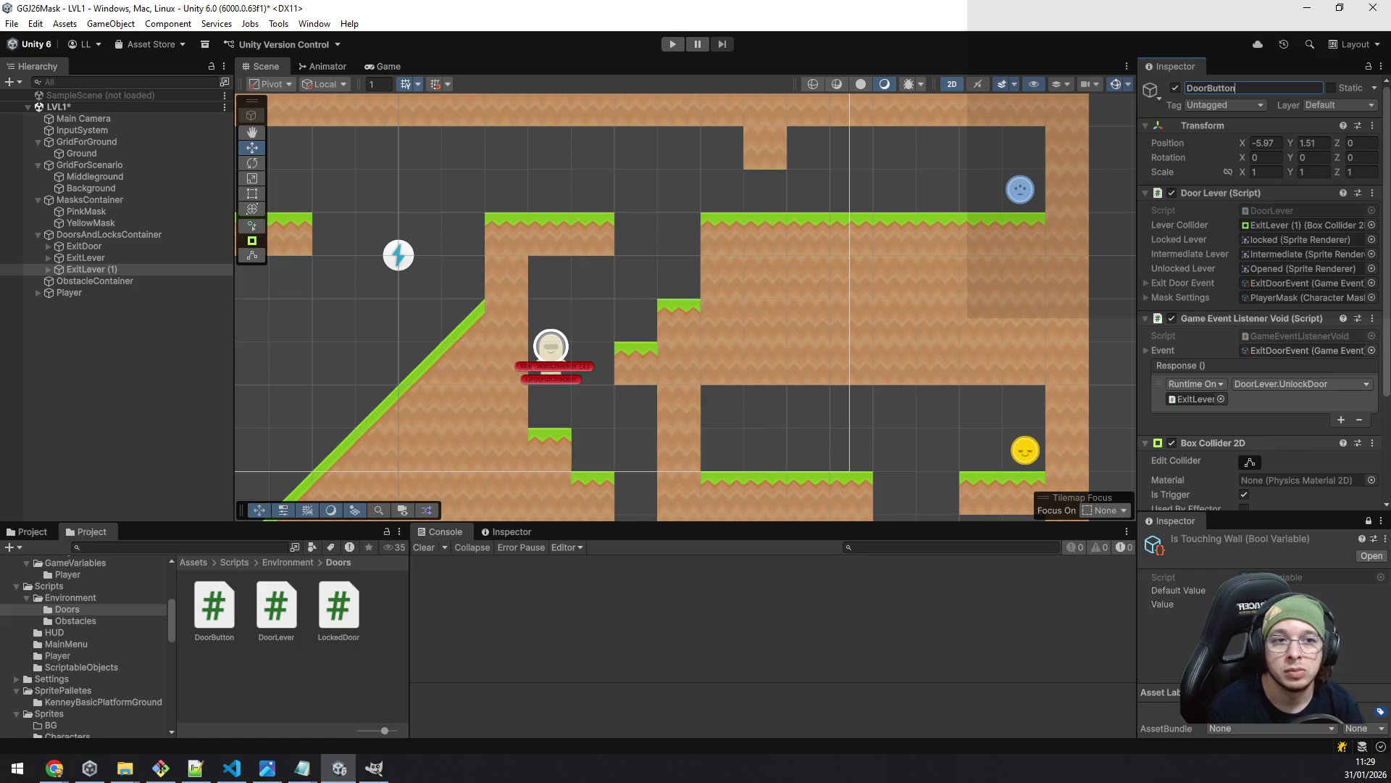
key("Return")
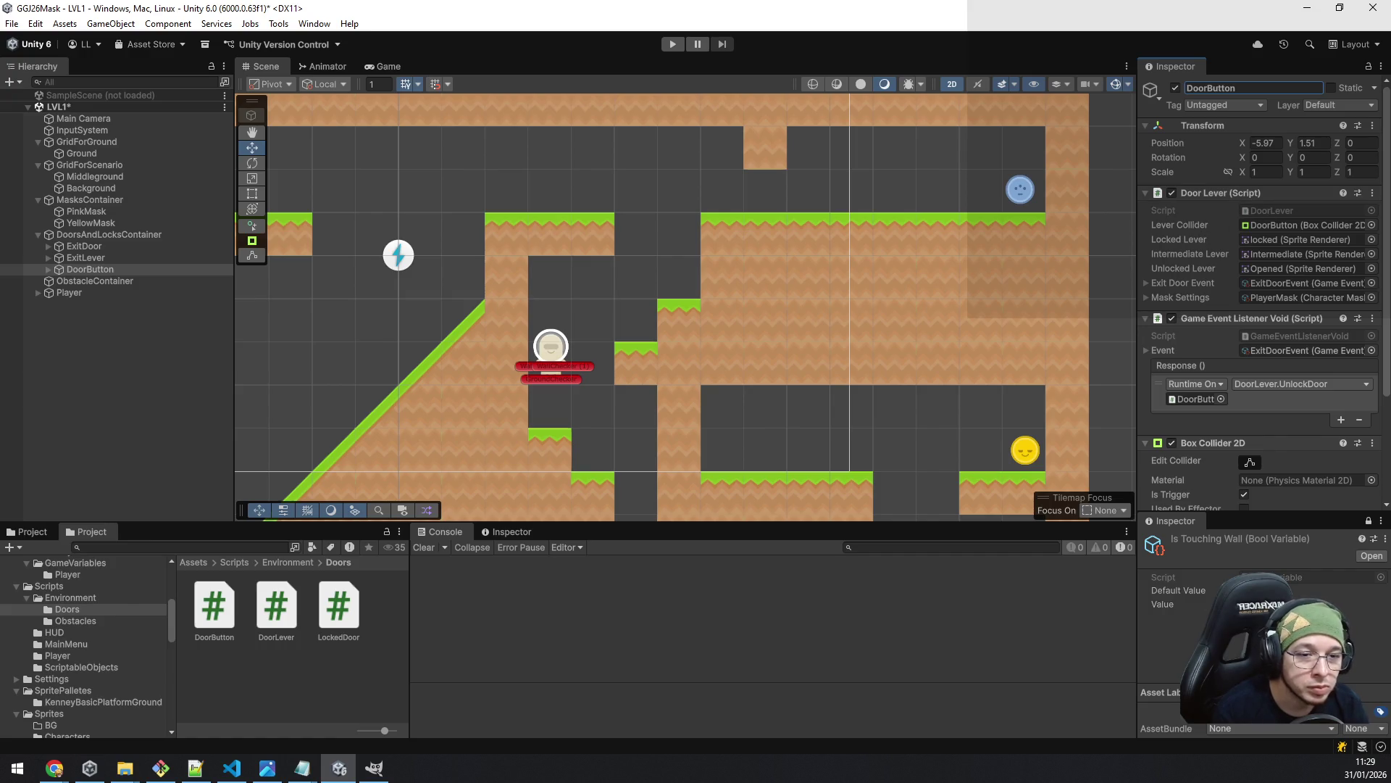
- Add a Door Button script to DoorButton with its Box Collider 2D as Button Collider
scroll(1263, 433, "down", 3)
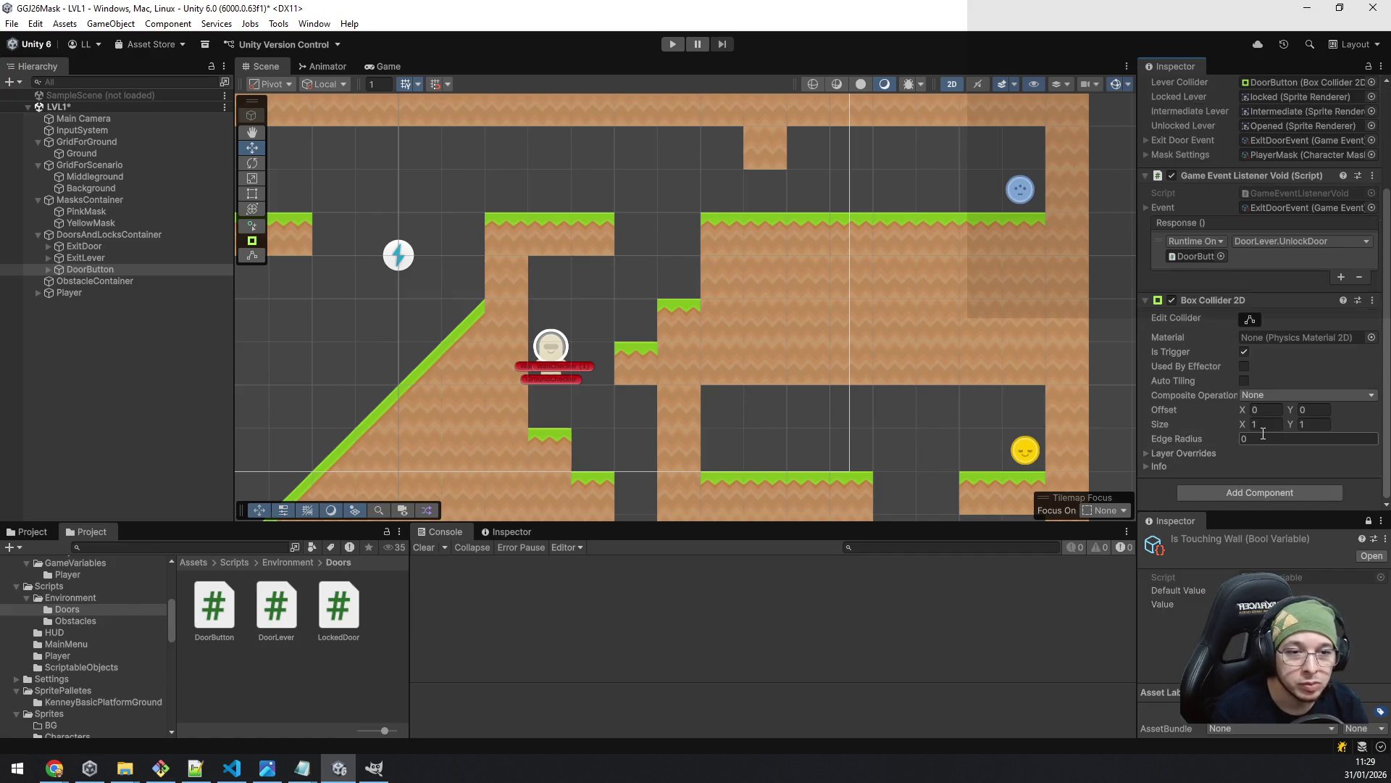
left_click(1237, 494)
type("tidoor")
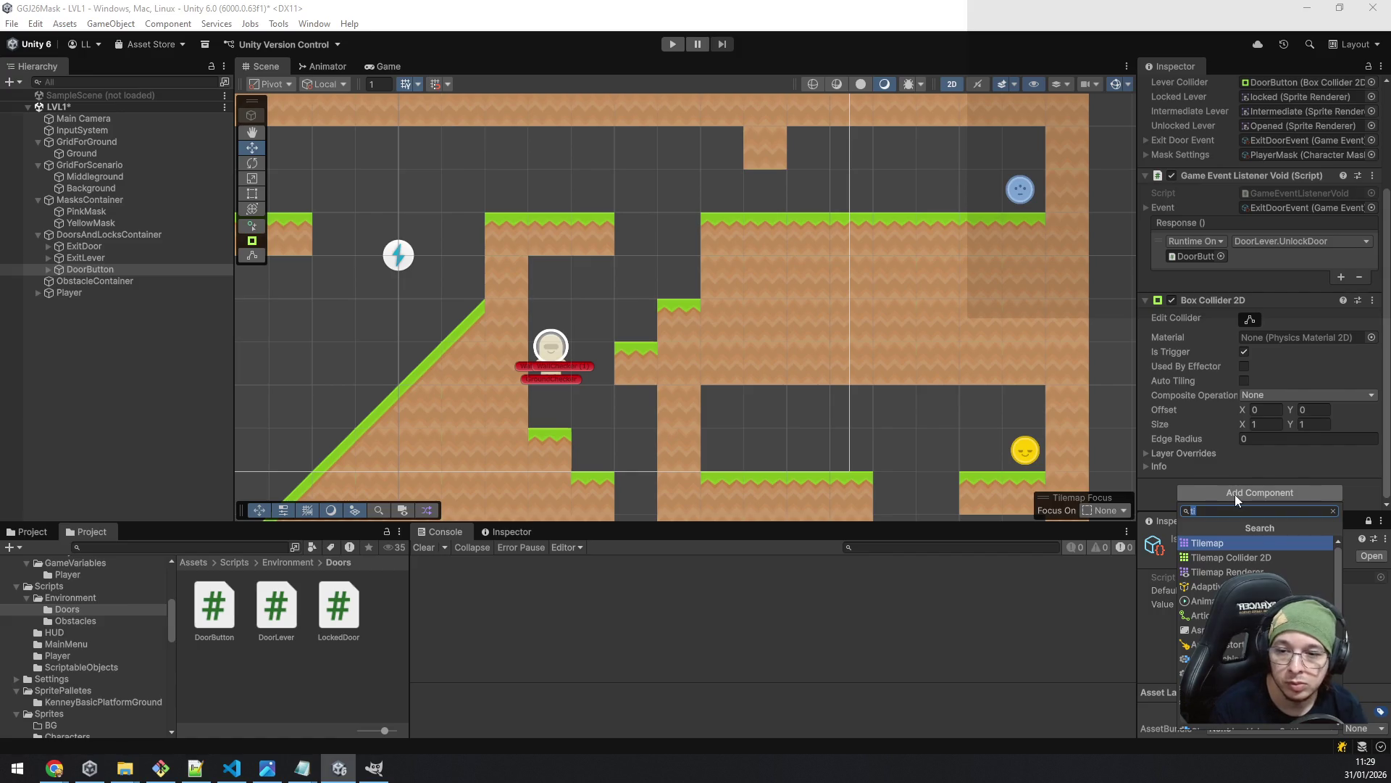
key("Return")
scroll(1230, 428, "down", 2)
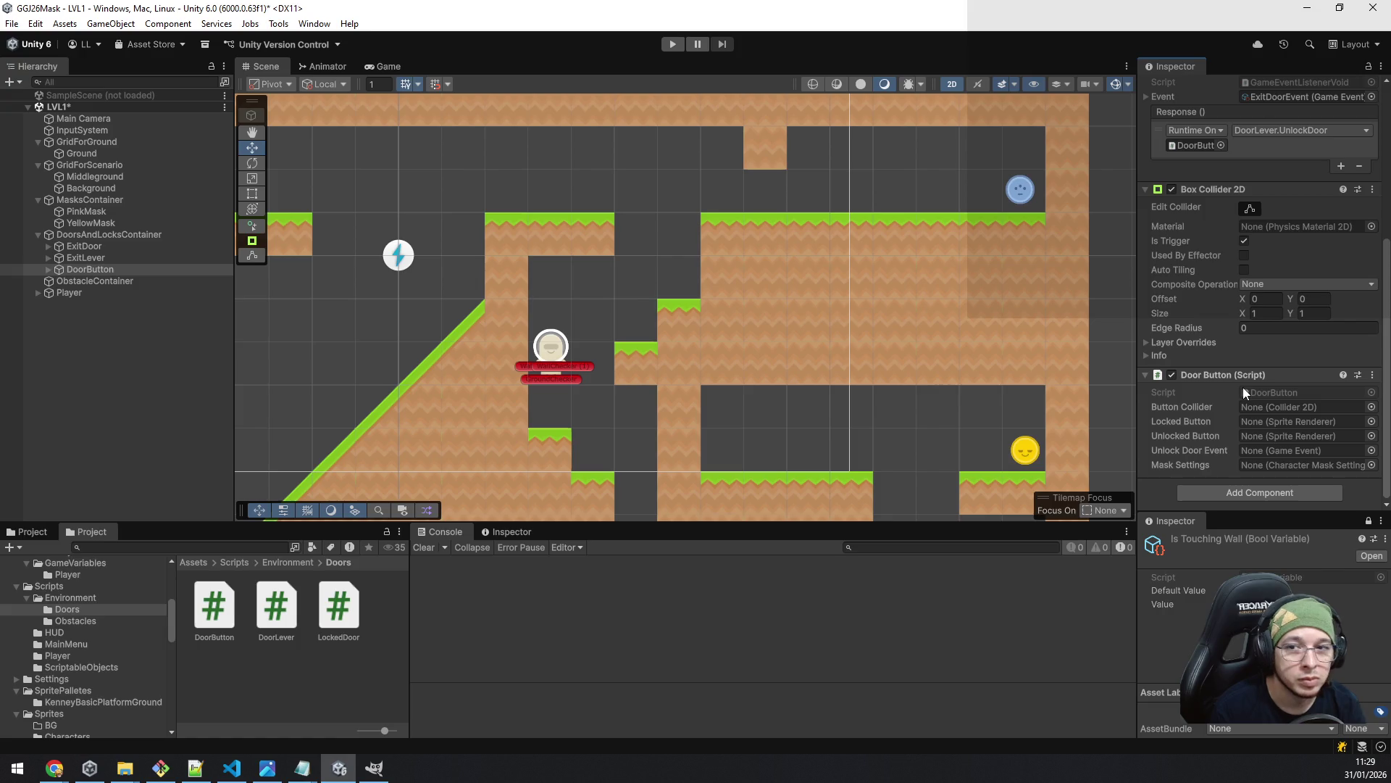
left_click_drag(1237, 184, 1251, 407)
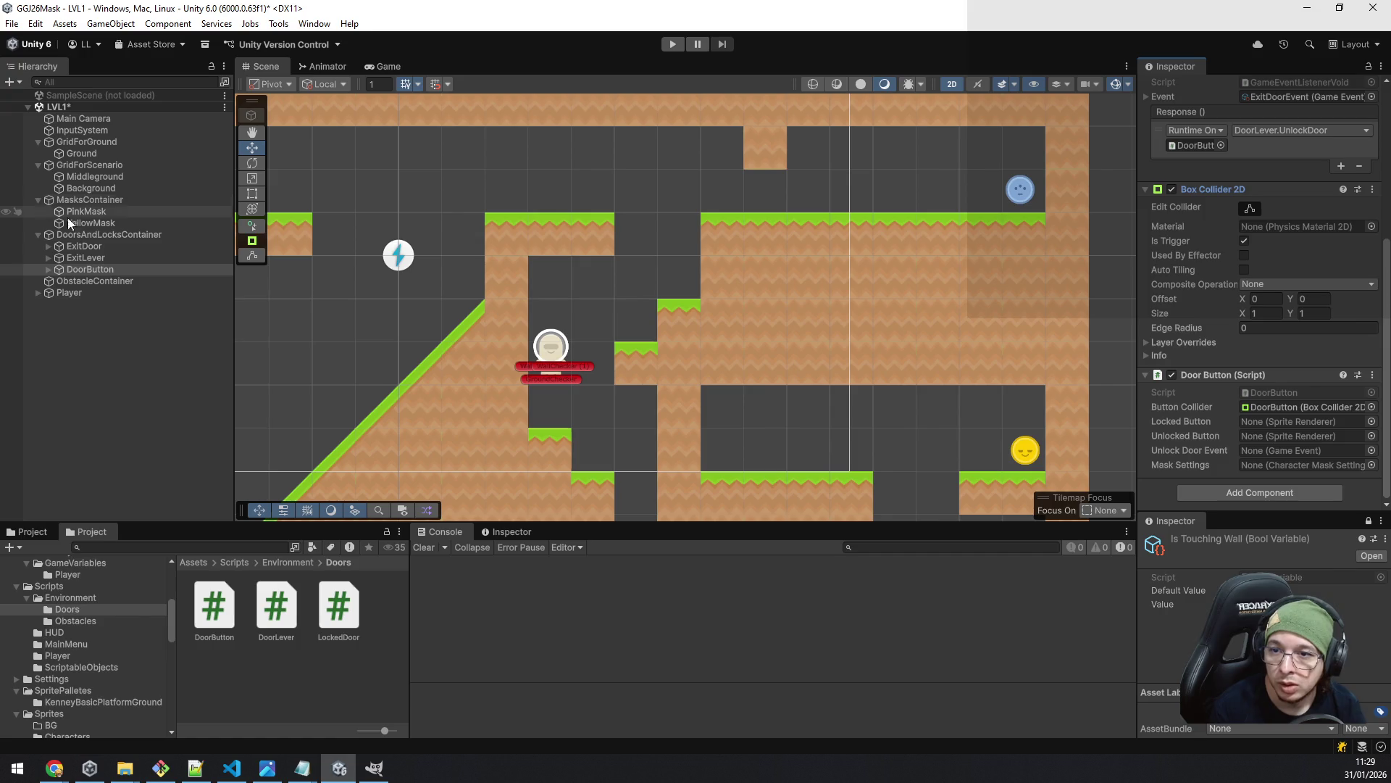
left_click(49, 270)
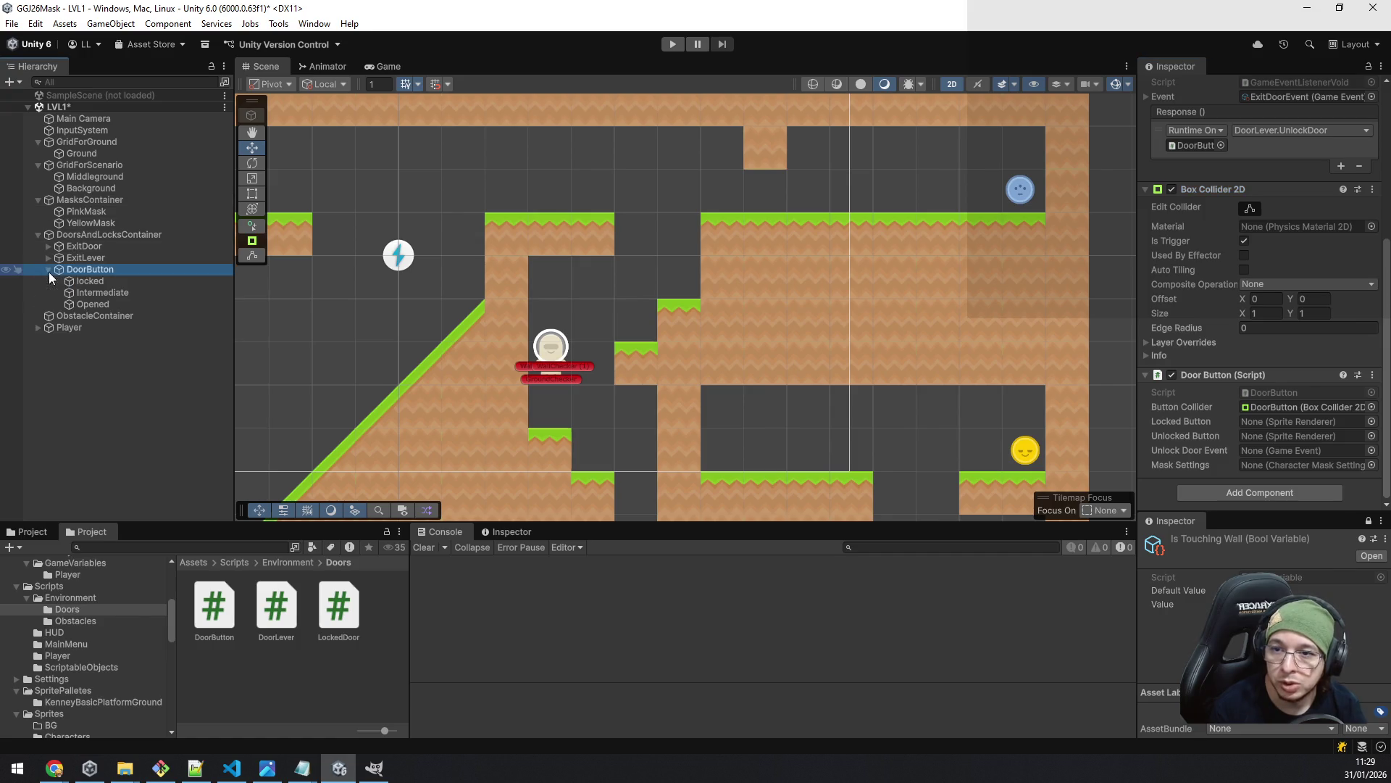
left_click(98, 292)
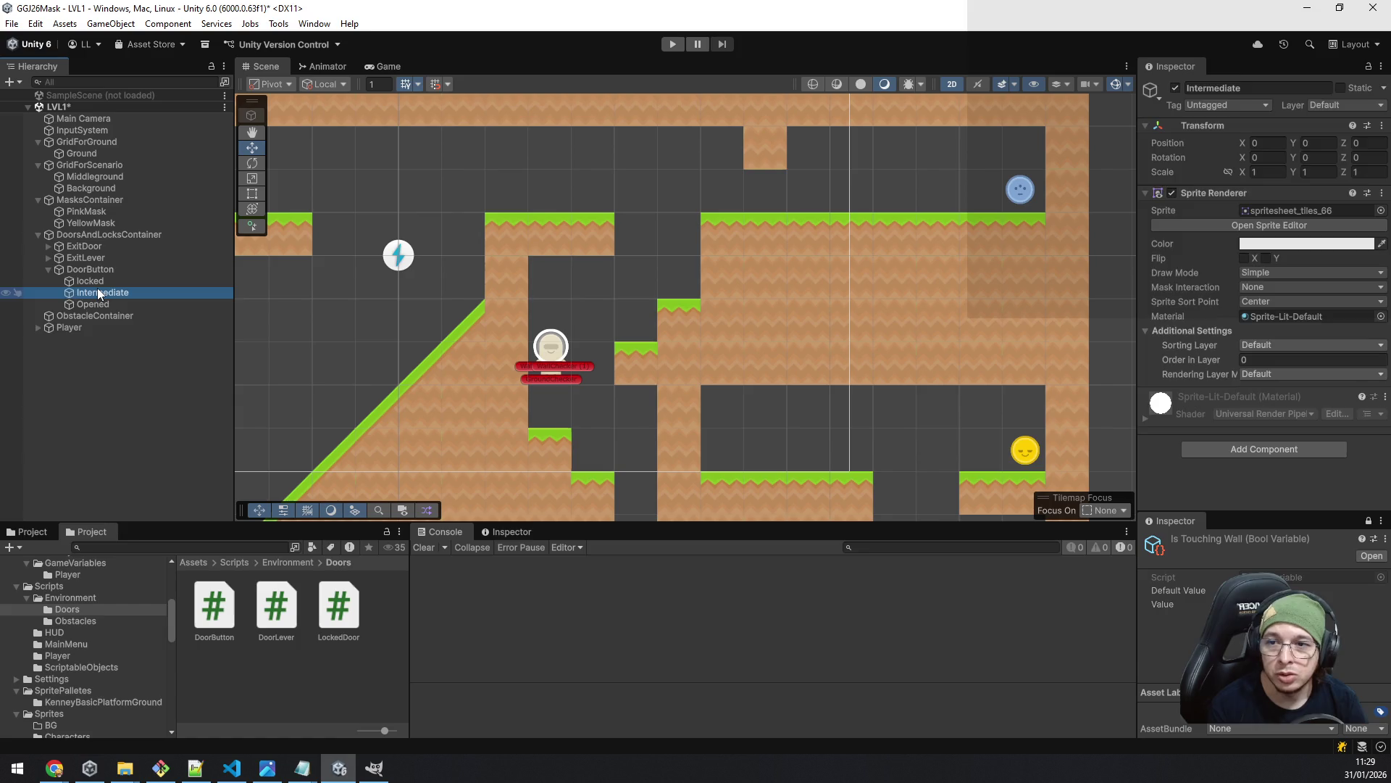
- Delete Intermediate and set Locked Button to locked, Unlocked Button to Opened, Mask Settings to PlayerMask
key("Delete")
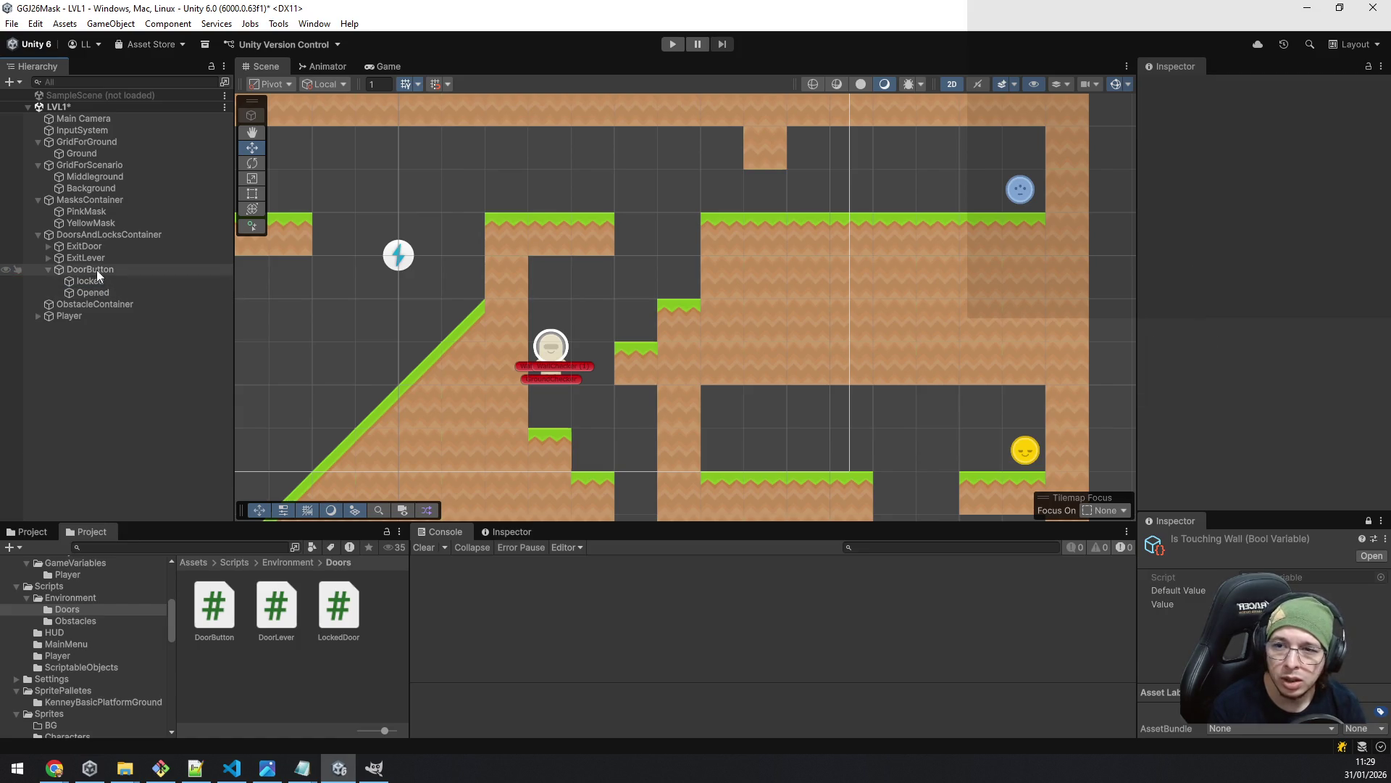
left_click(97, 270)
mouse_move(94, 280)
left_mouse_down()
mouse_move(1137, 538)
mouse_move(1297, 486)
mouse_move(1272, 419)
left_mouse_up()
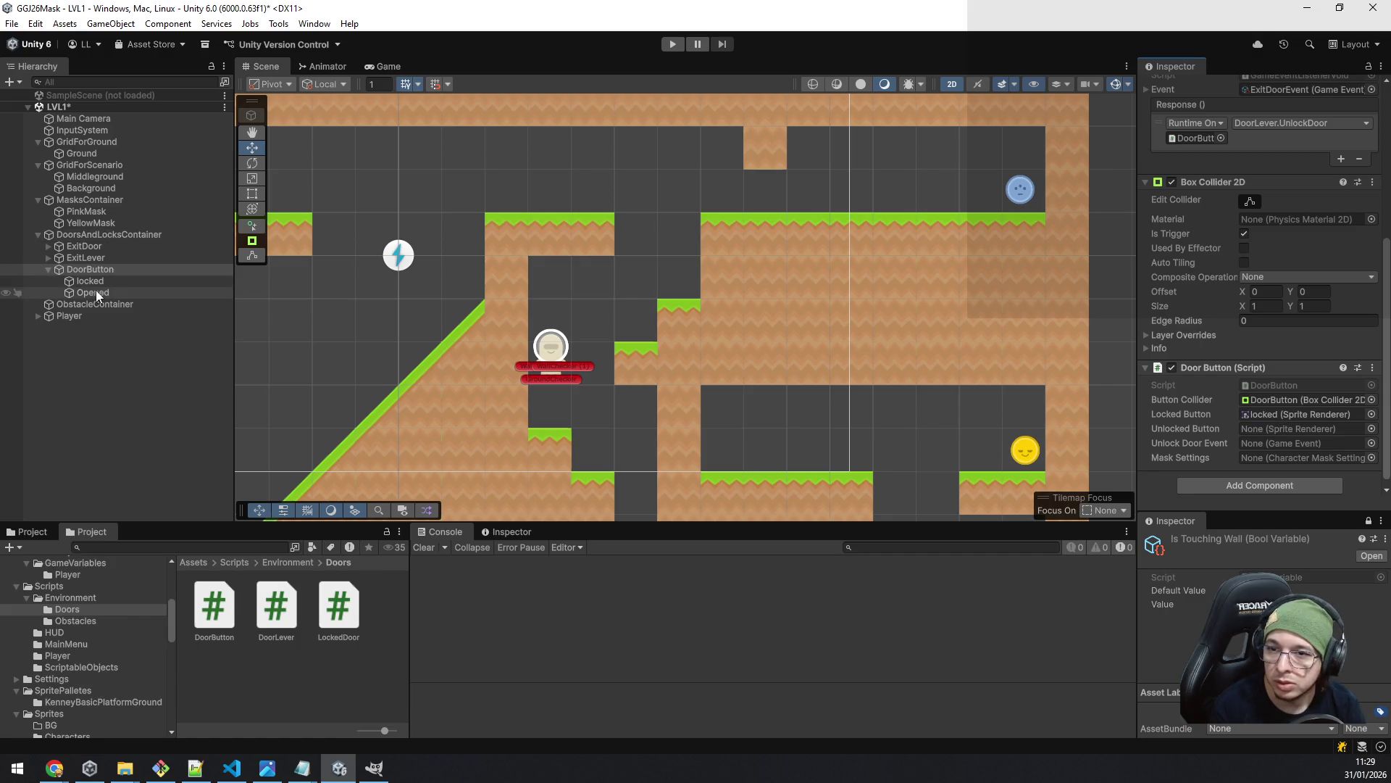
mouse_move(89, 290)
left_mouse_down()
mouse_move(1168, 405)
mouse_move(1297, 444)
mouse_move(1297, 429)
left_mouse_up()
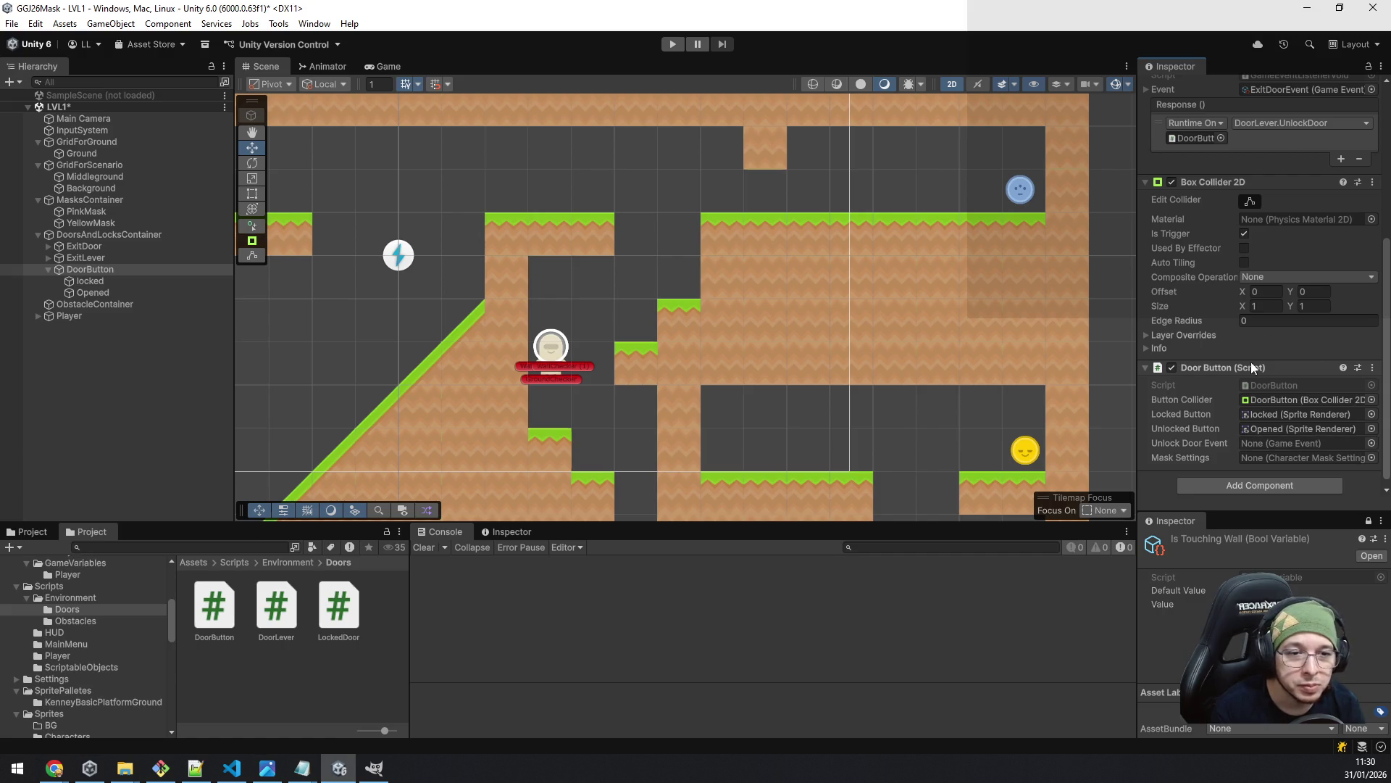
left_click(1372, 457)
double_click(754, 406)
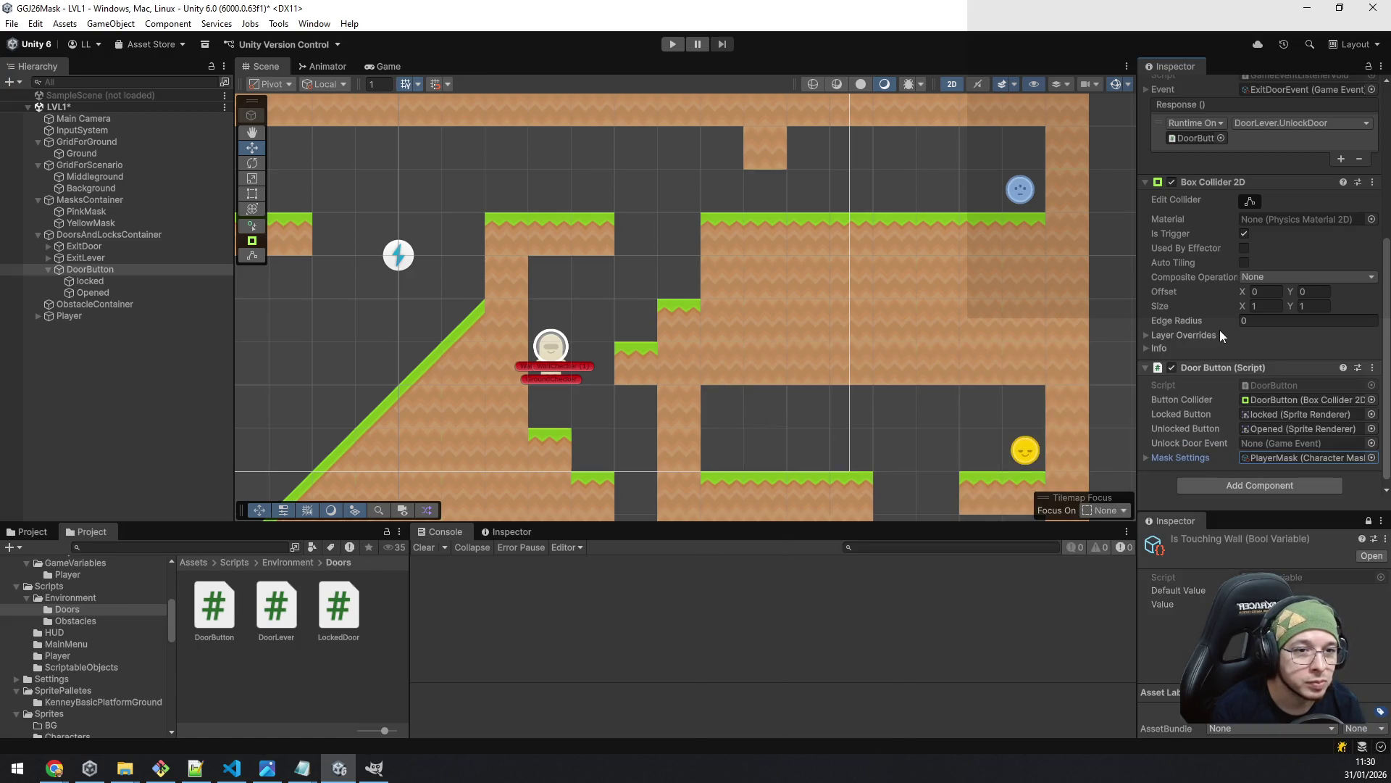
- Remove the Door Lever and Game Event Listener Void components from DoorButton
scroll(1232, 330, "up", 5)
right_click(1232, 195)
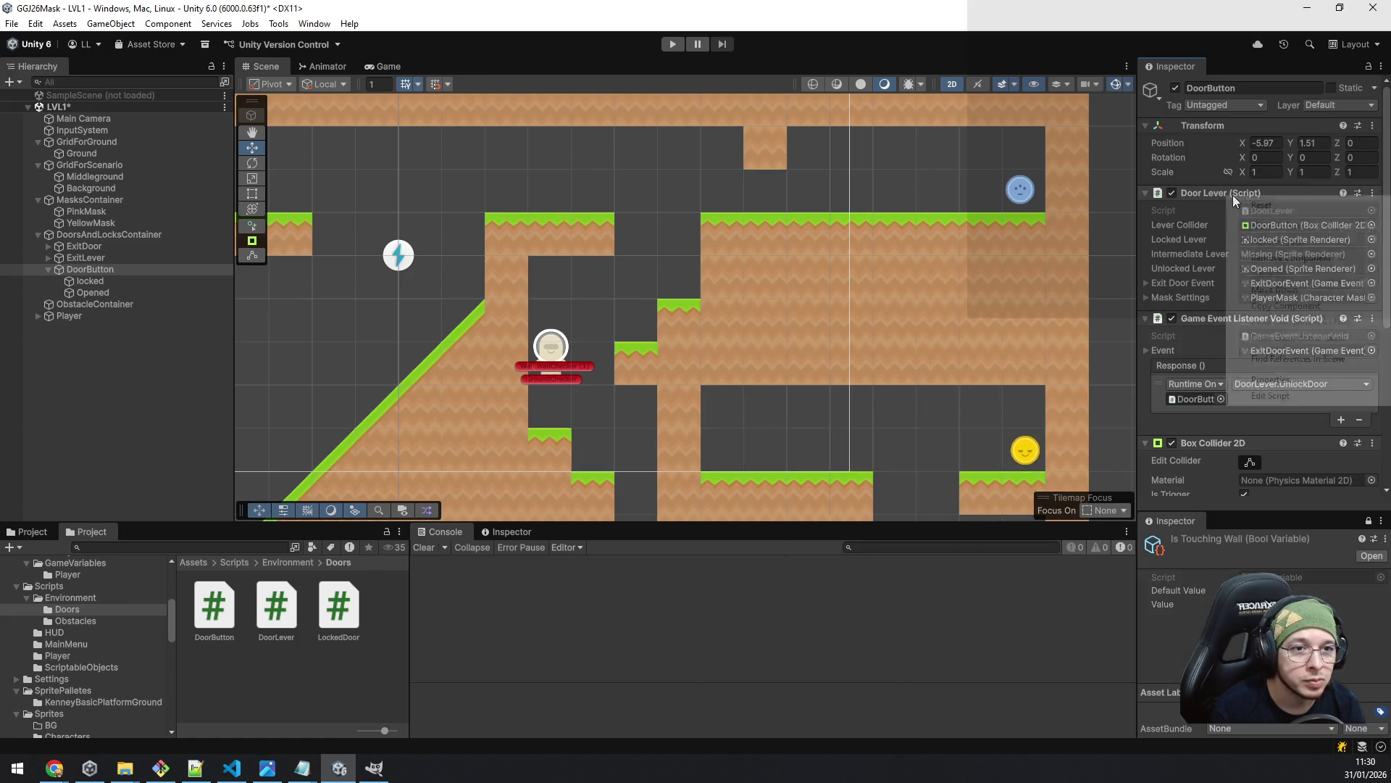
left_click(1303, 257)
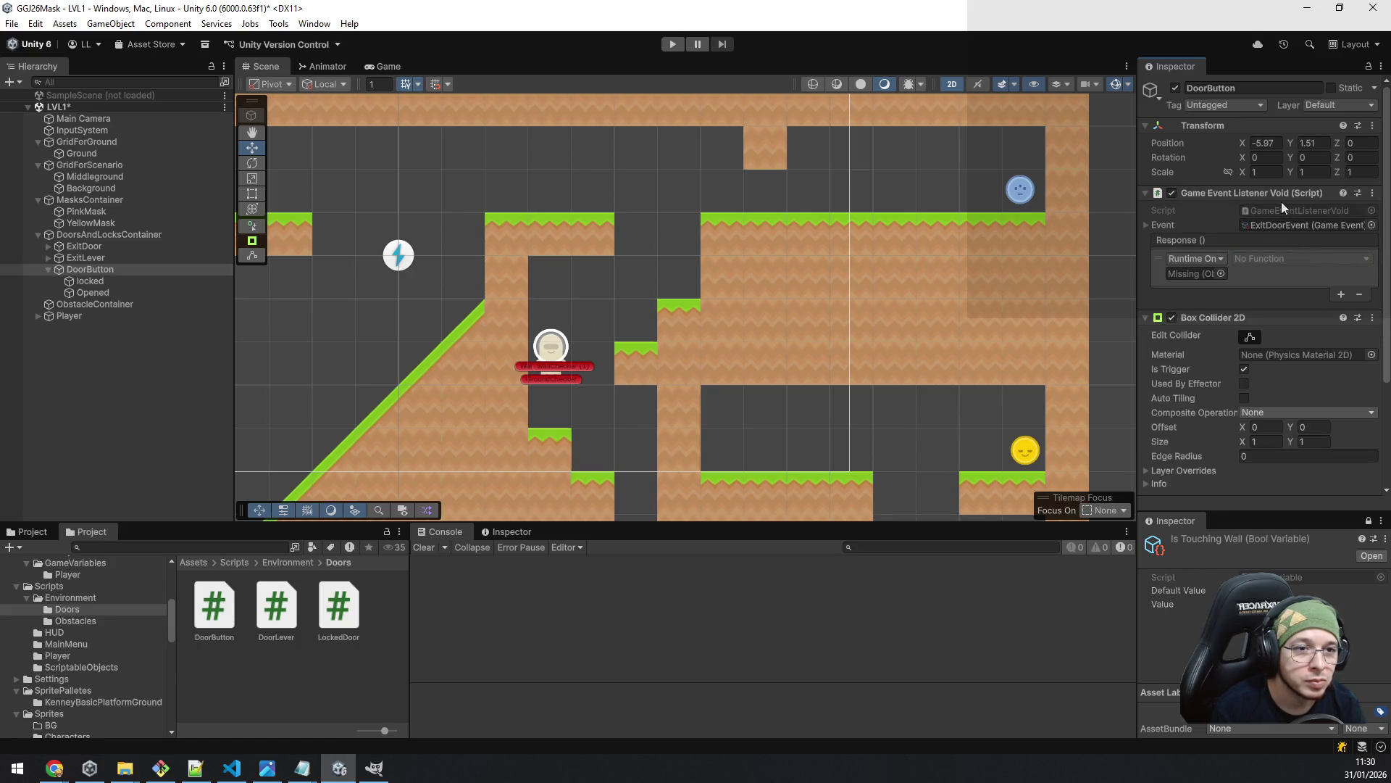
right_click(1251, 193)
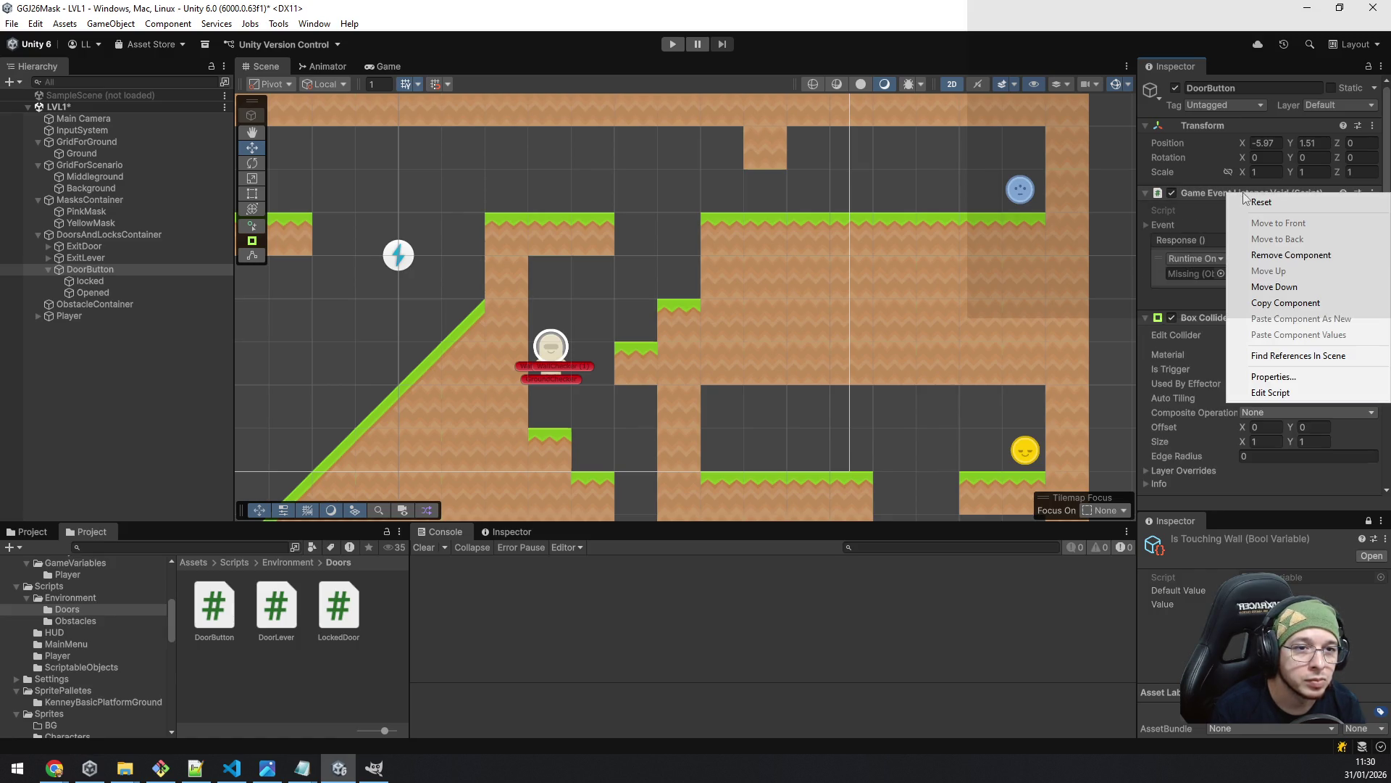
left_click(1293, 255)
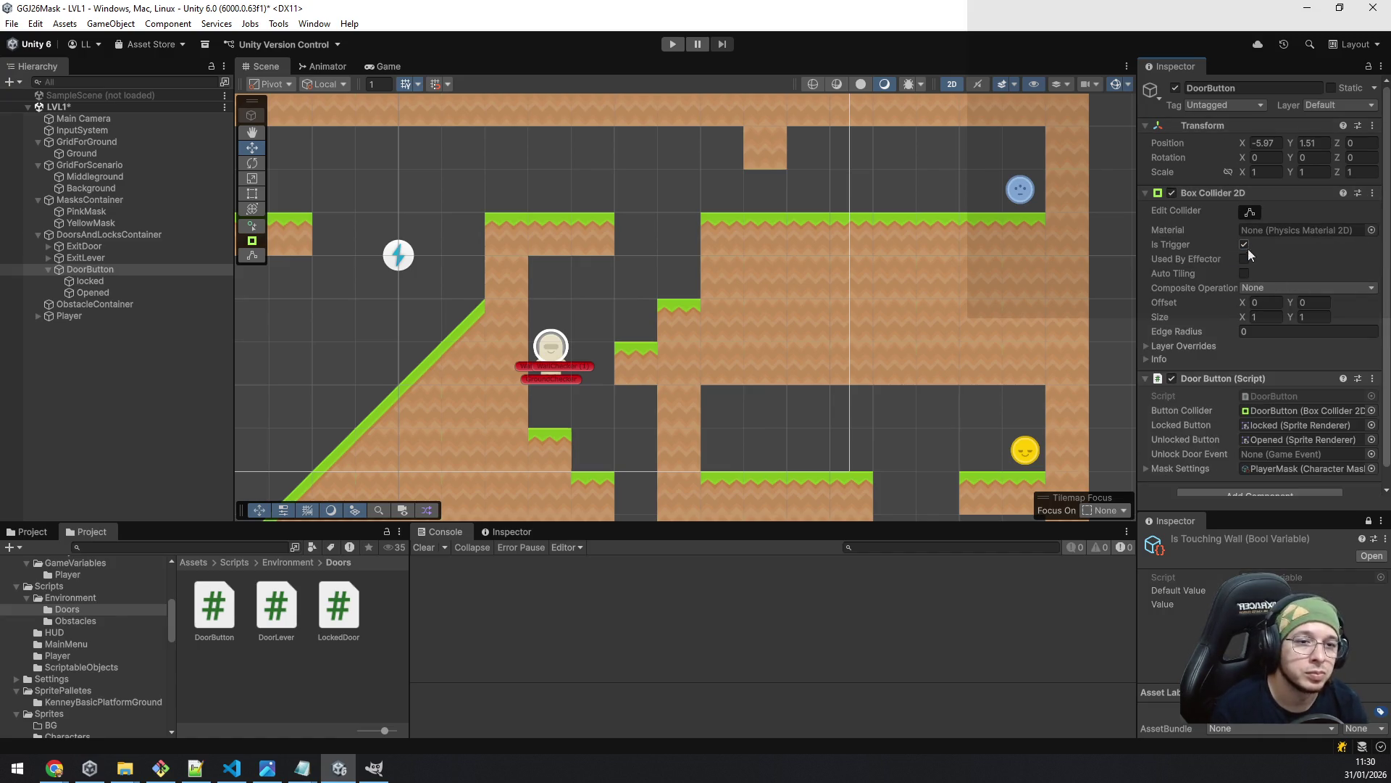
scroll(1220, 254, "down", 1)
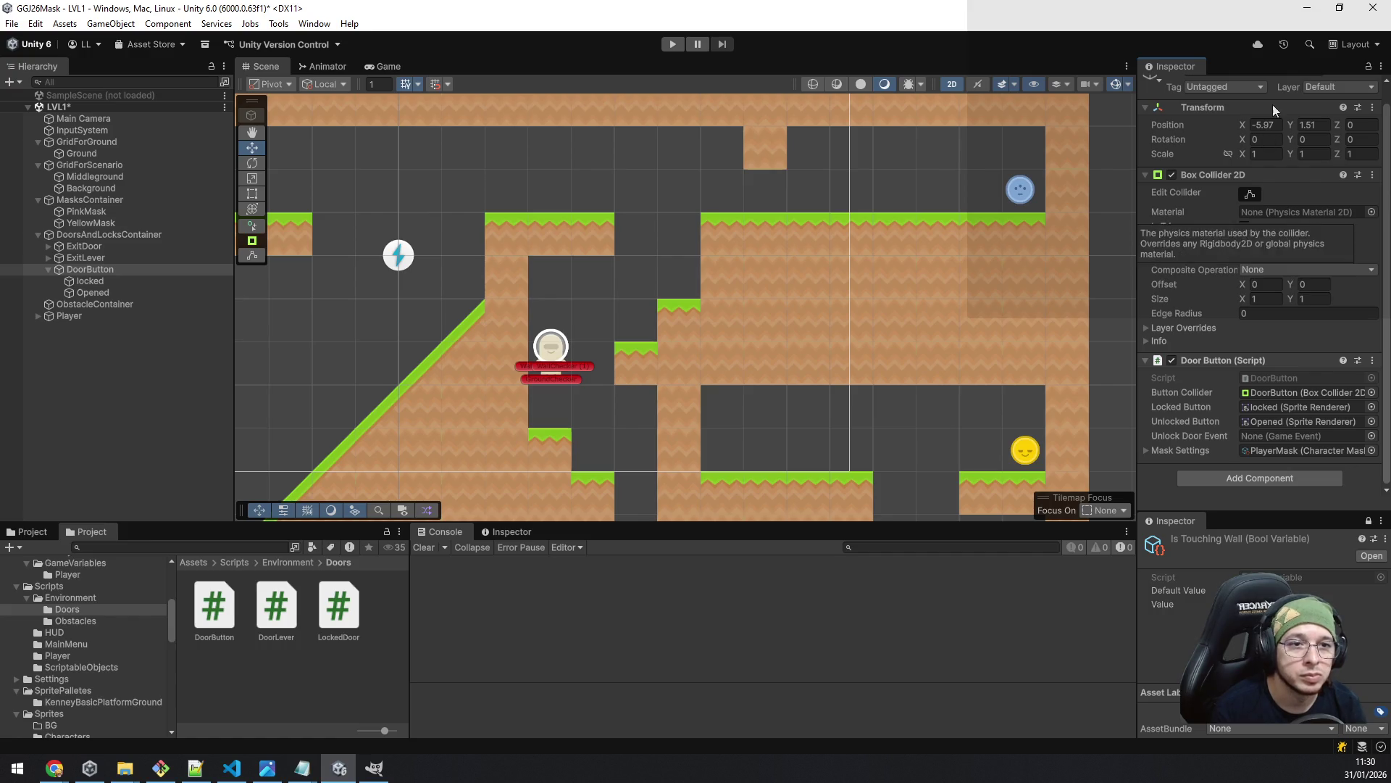
scroll(1246, 272, "up", 1)
mouse_move(281, 207)
left_mouse_down()
mouse_move(504, 288)
mouse_move(565, 272)
left_mouse_up()
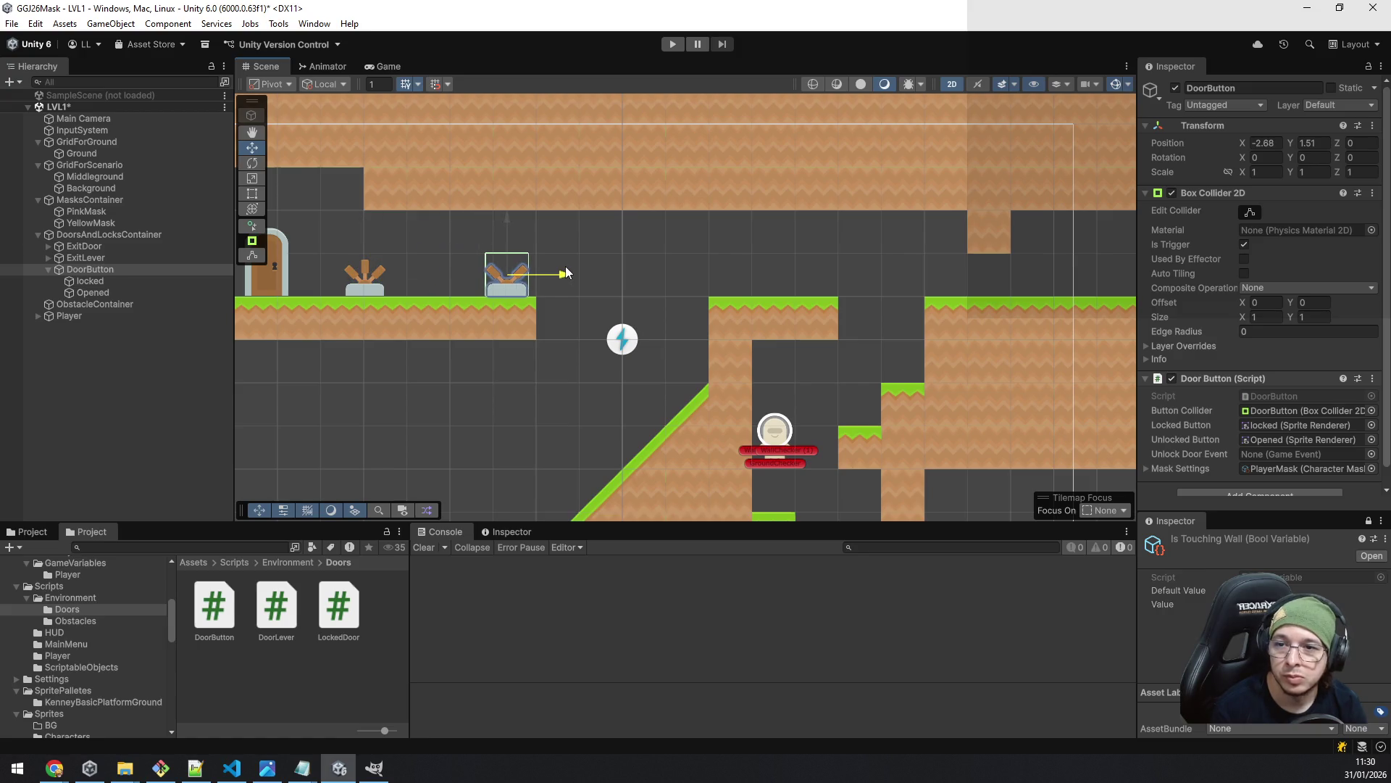
- Select the locked child and locate its current sprite among the project assets
left_click(120, 281)
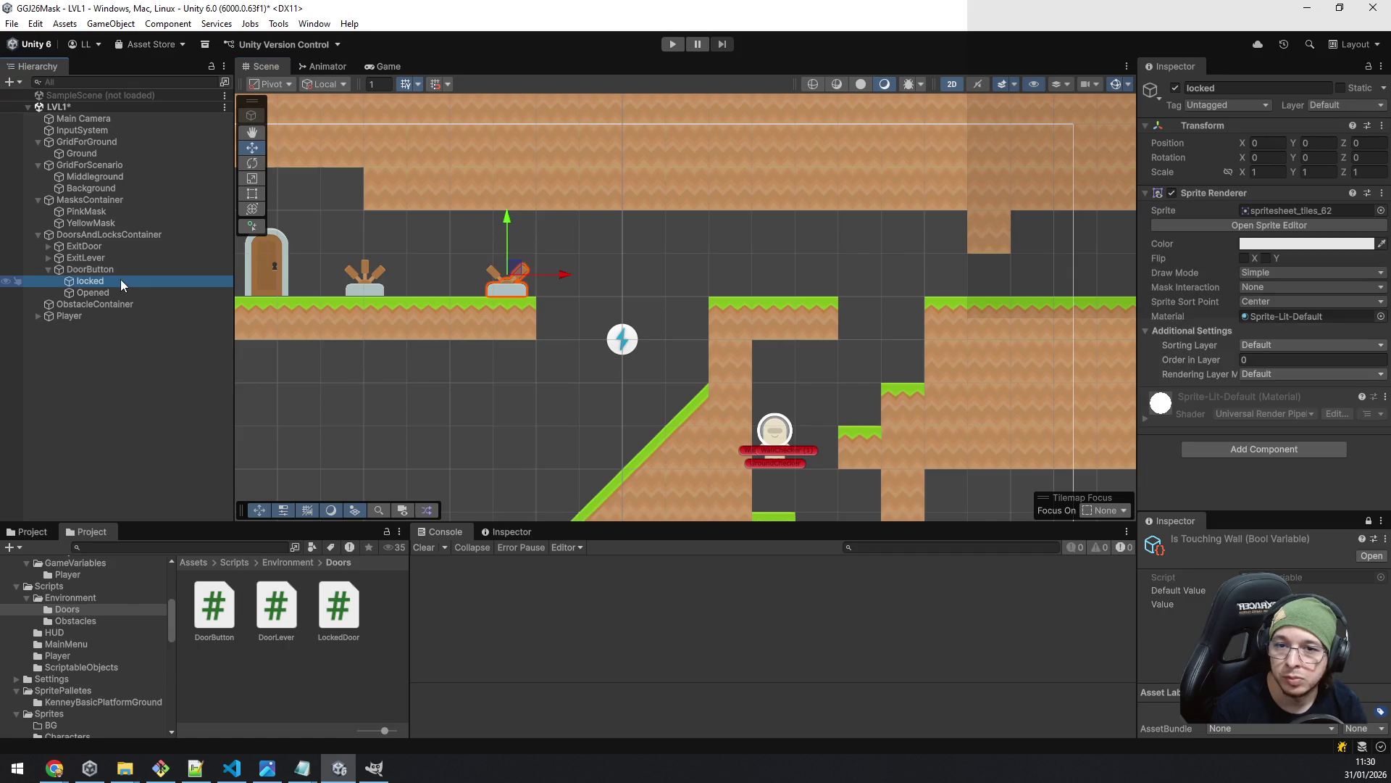
left_click(1284, 210)
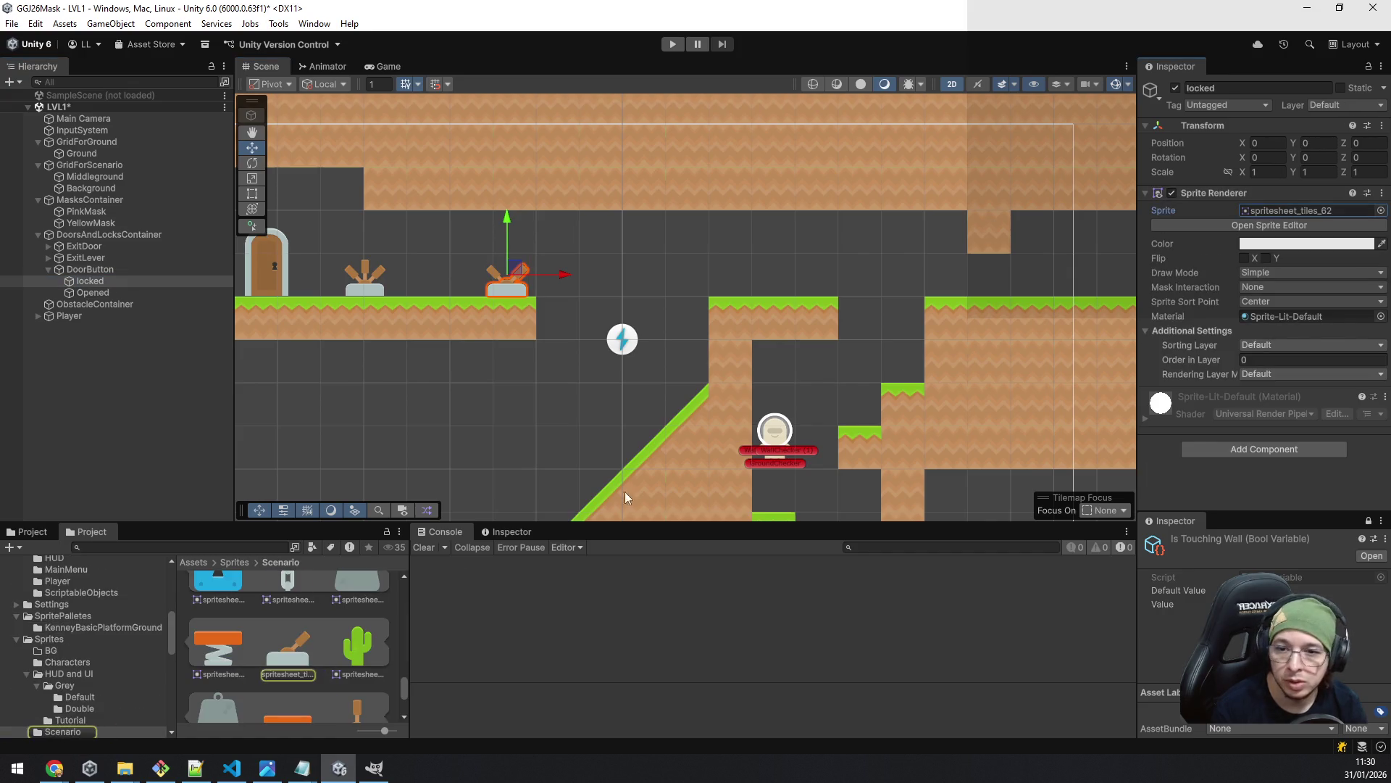
scroll(326, 641, "up", 3)
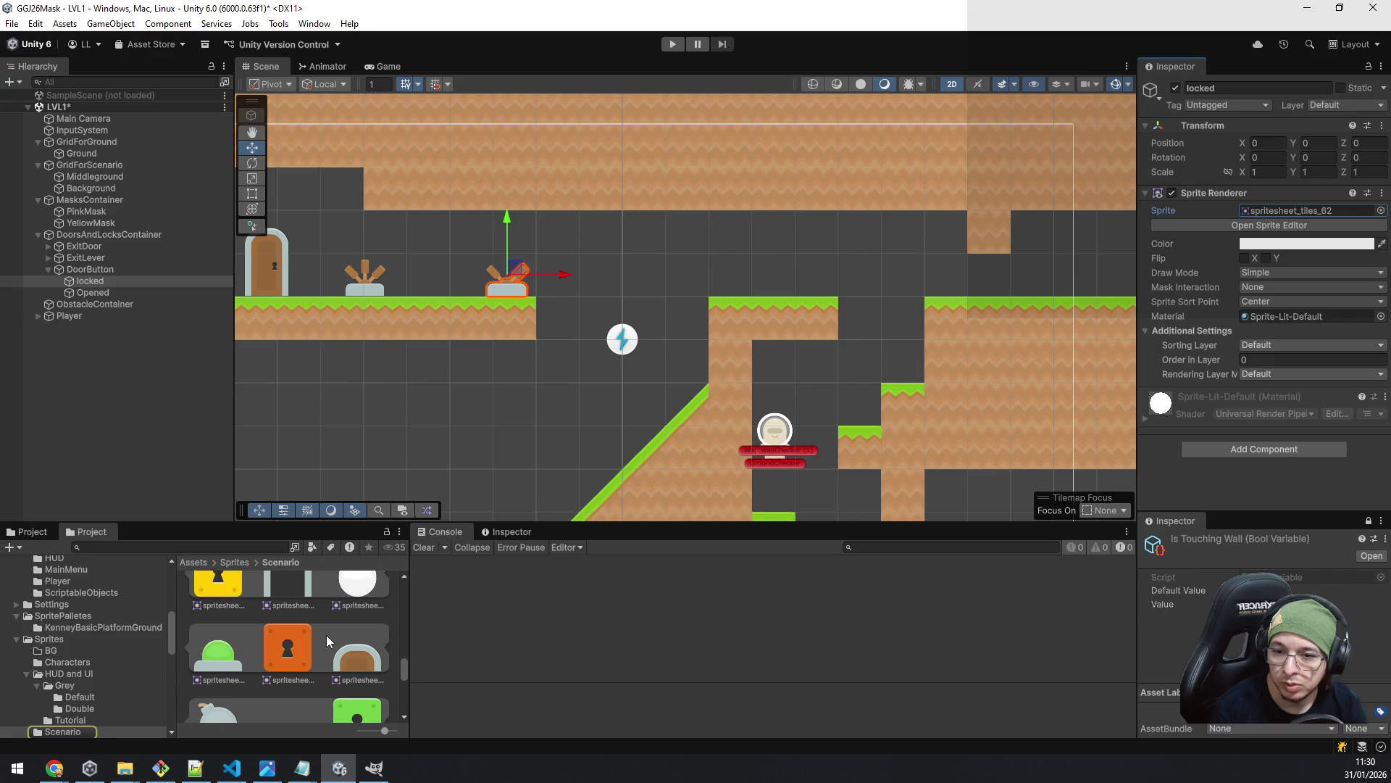
scroll(326, 635, "up", 2)
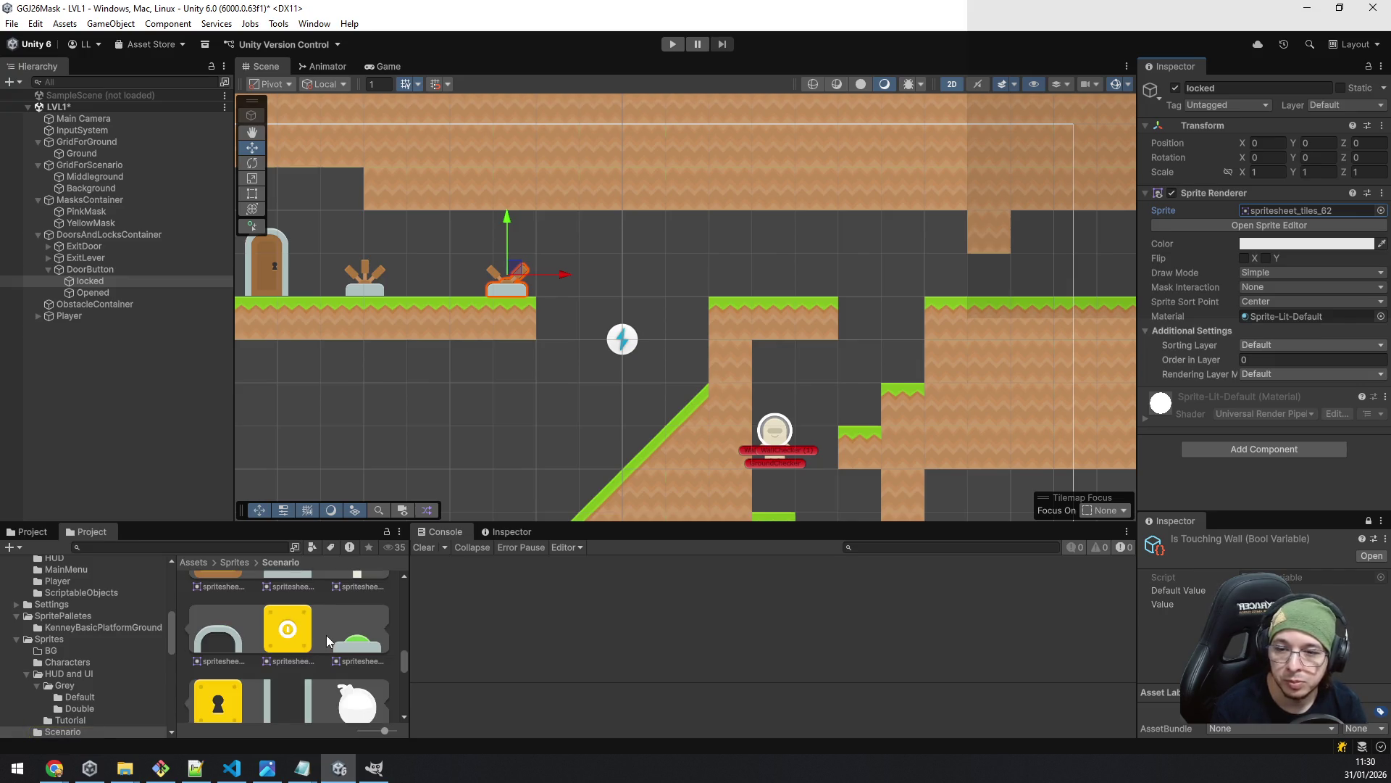
scroll(326, 635, "up", 2)
scroll(80, 649, "up", 5)
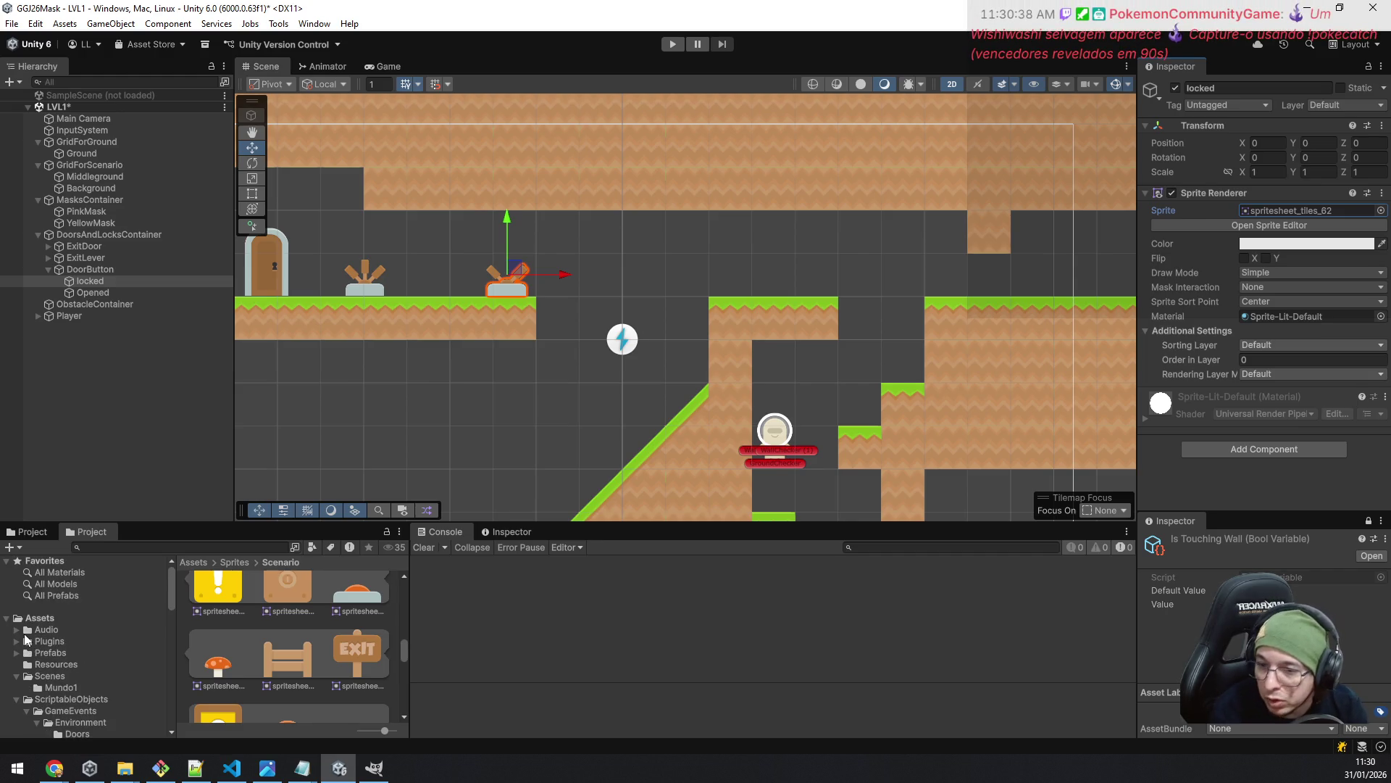
- Browse to the Prefabs > Environment folder, which holds only the Trap prefab, and bring up its context menu
left_click(16, 654)
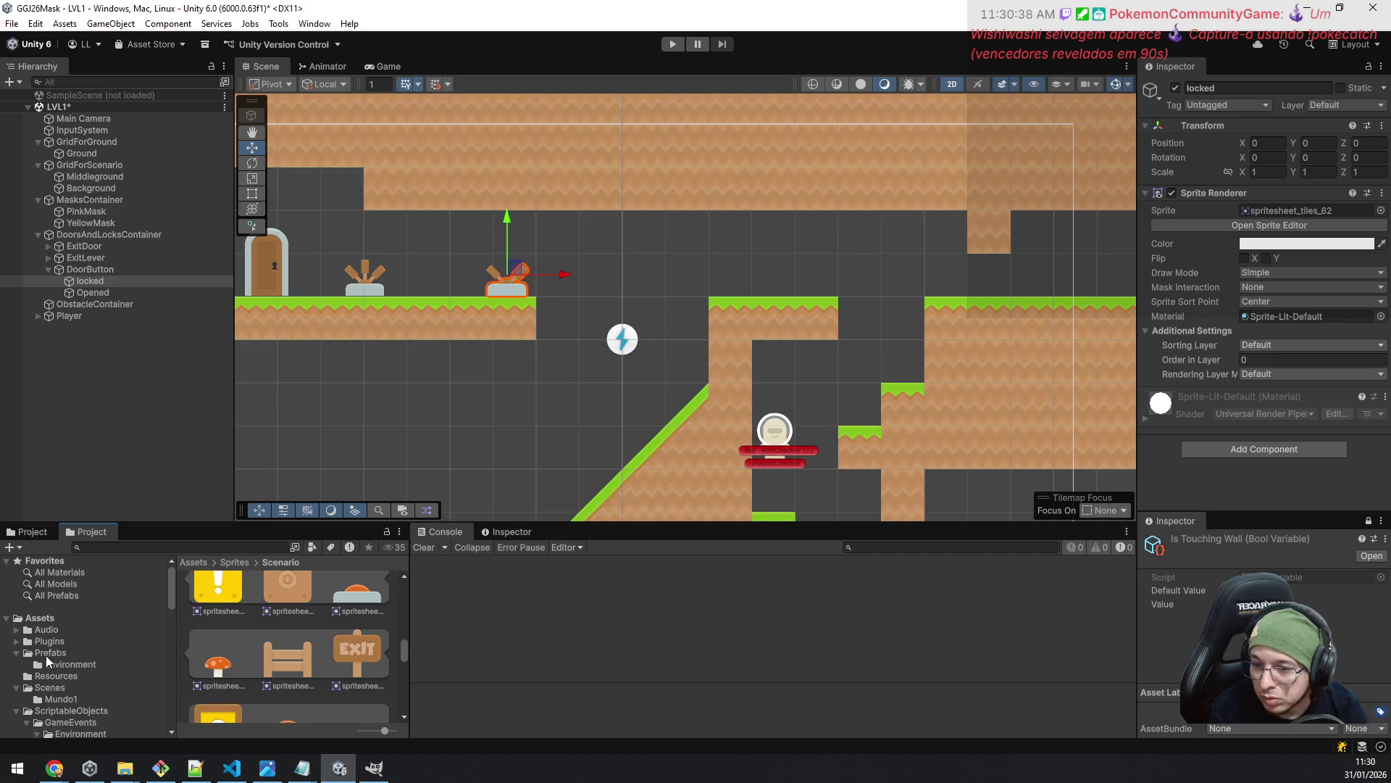
left_click(47, 655)
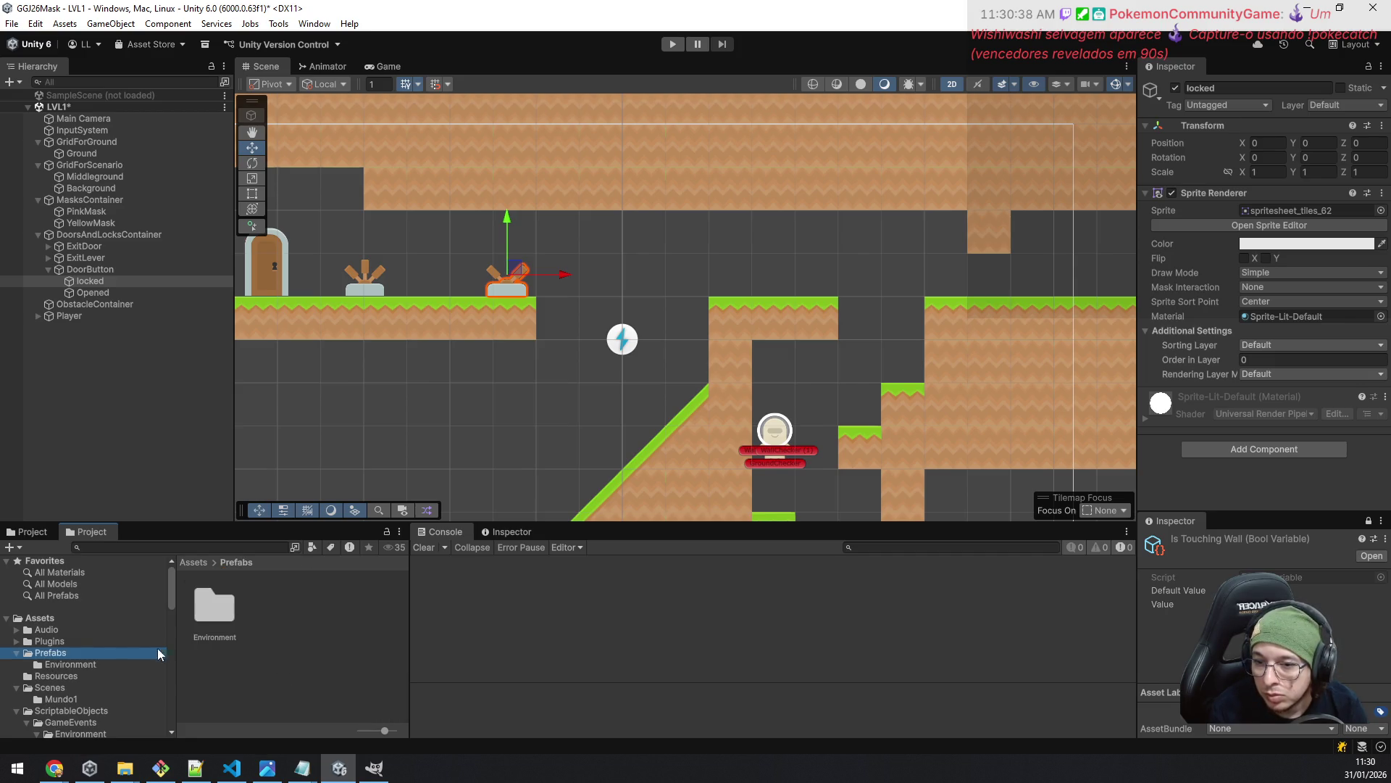
left_click(52, 667)
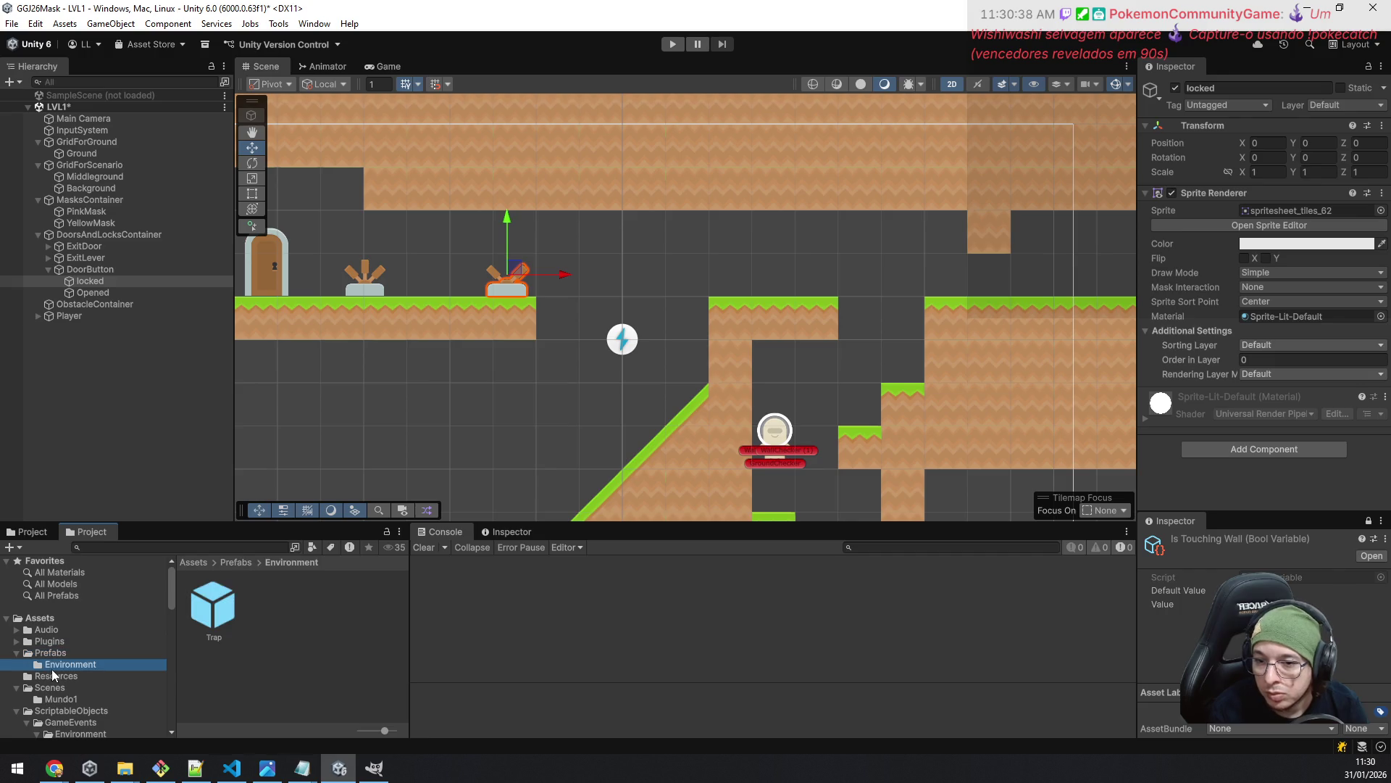
right_click(275, 657)
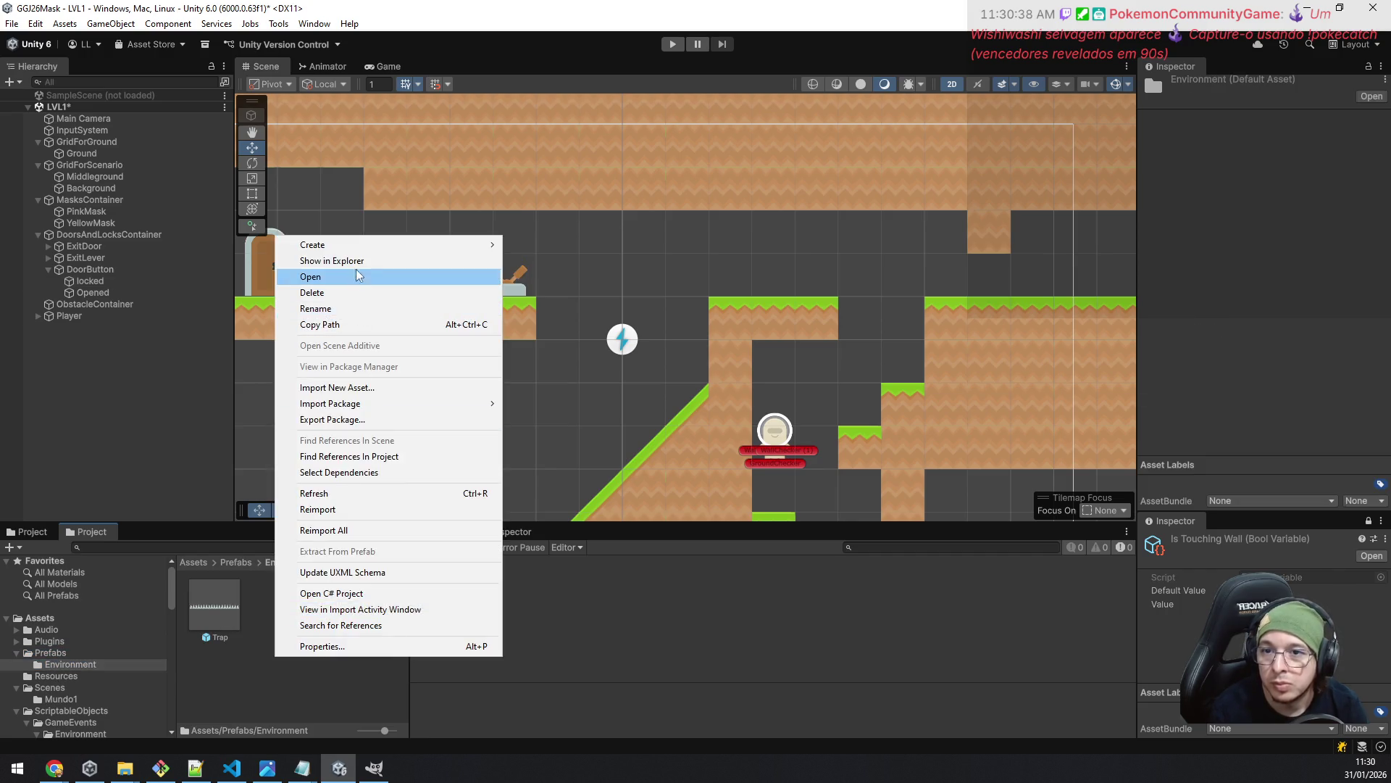
- Create a new DoorsAndButtons folder in Prefabs/Environment and open it
mouse_move(353, 245)
left_click(536, 245)
type("Doors")
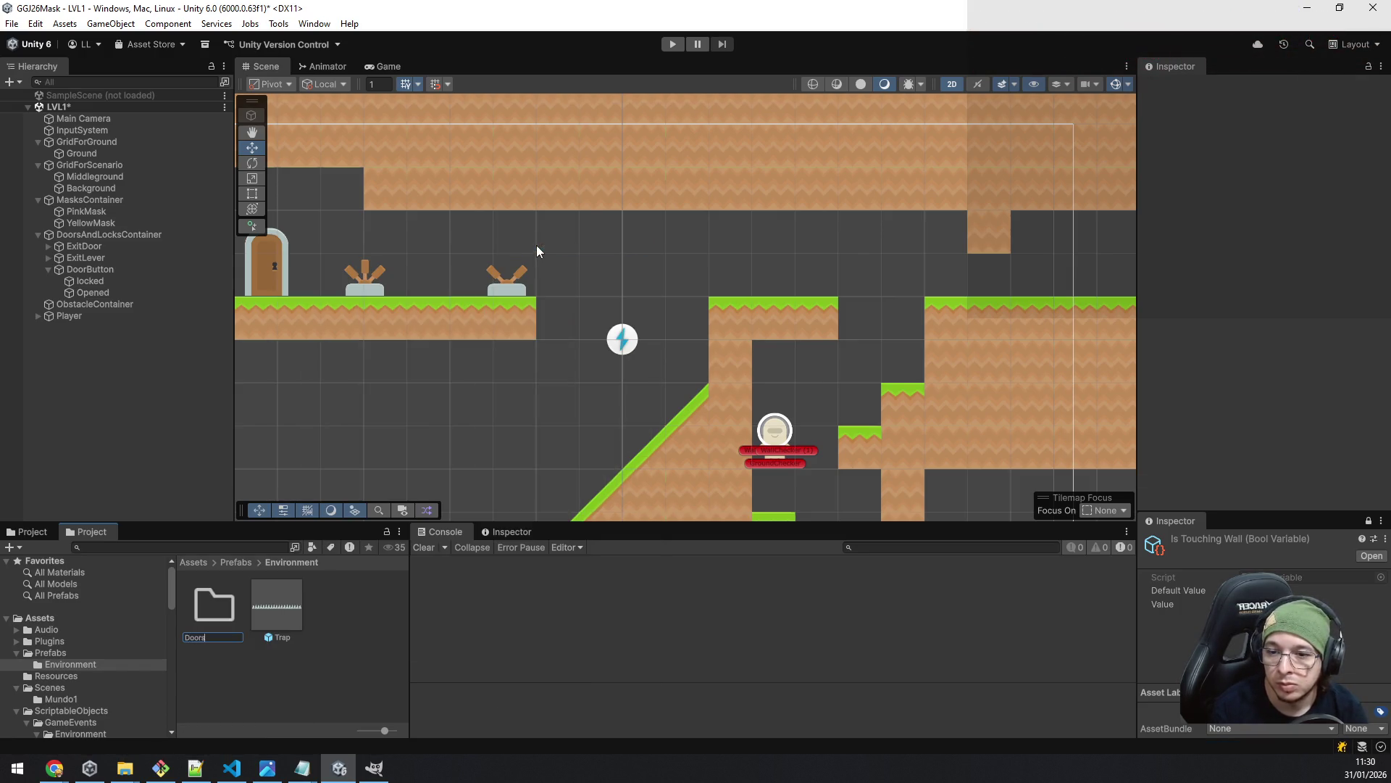
type("AndButtons")
key("Return")
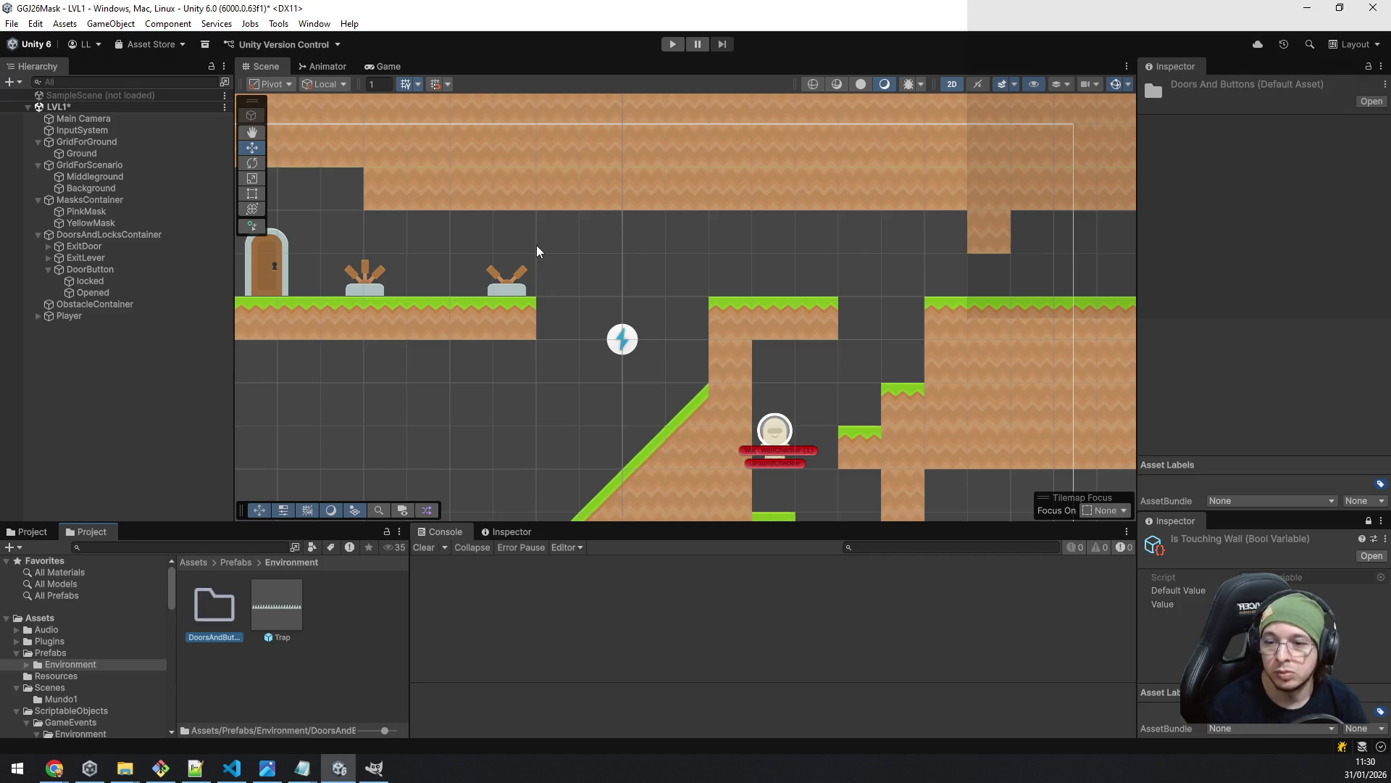
key("Return")
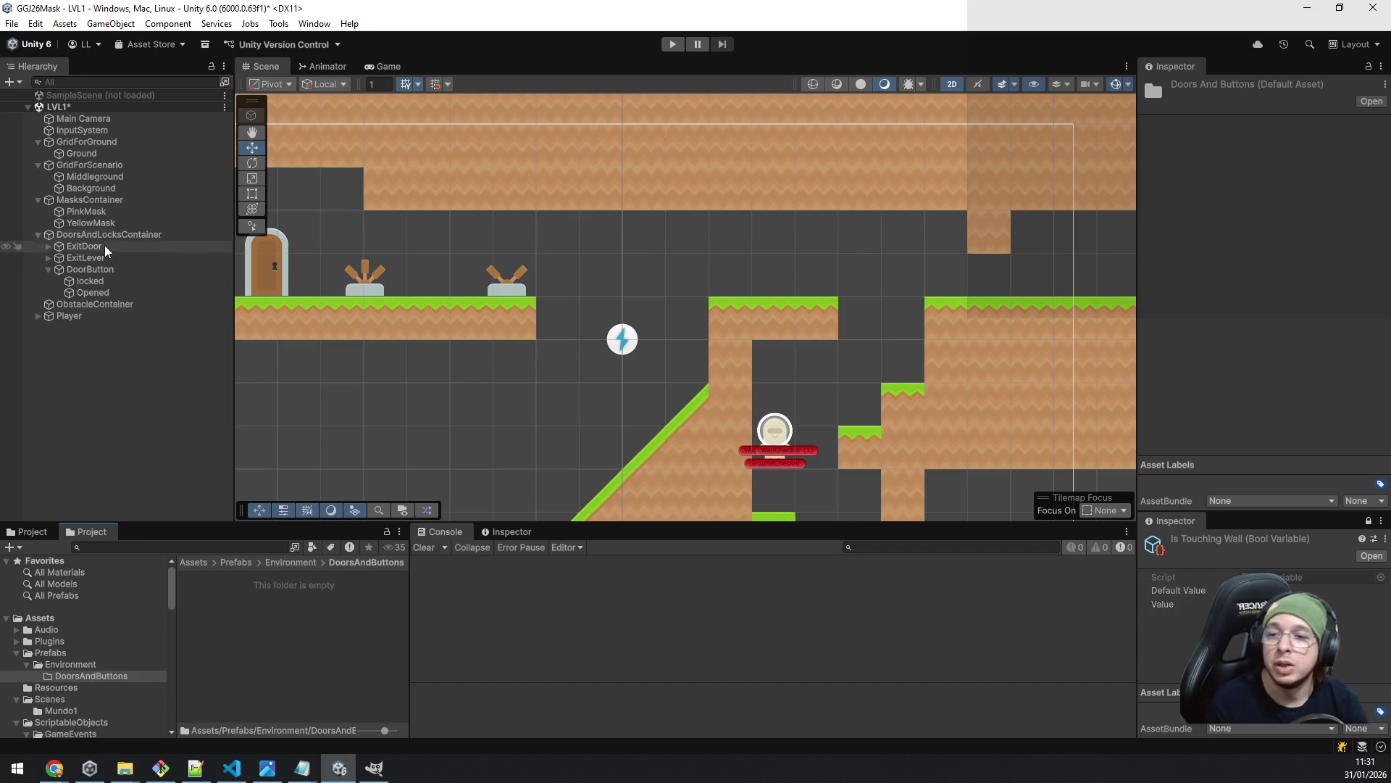
- Make the scene's DoorButton a prefab in DoorsAndButtons and open it for editing at its locked child
mouse_move(92, 273)
left_mouse_down()
mouse_move(252, 540)
mouse_move(258, 621)
mouse_move(245, 627)
left_mouse_up()
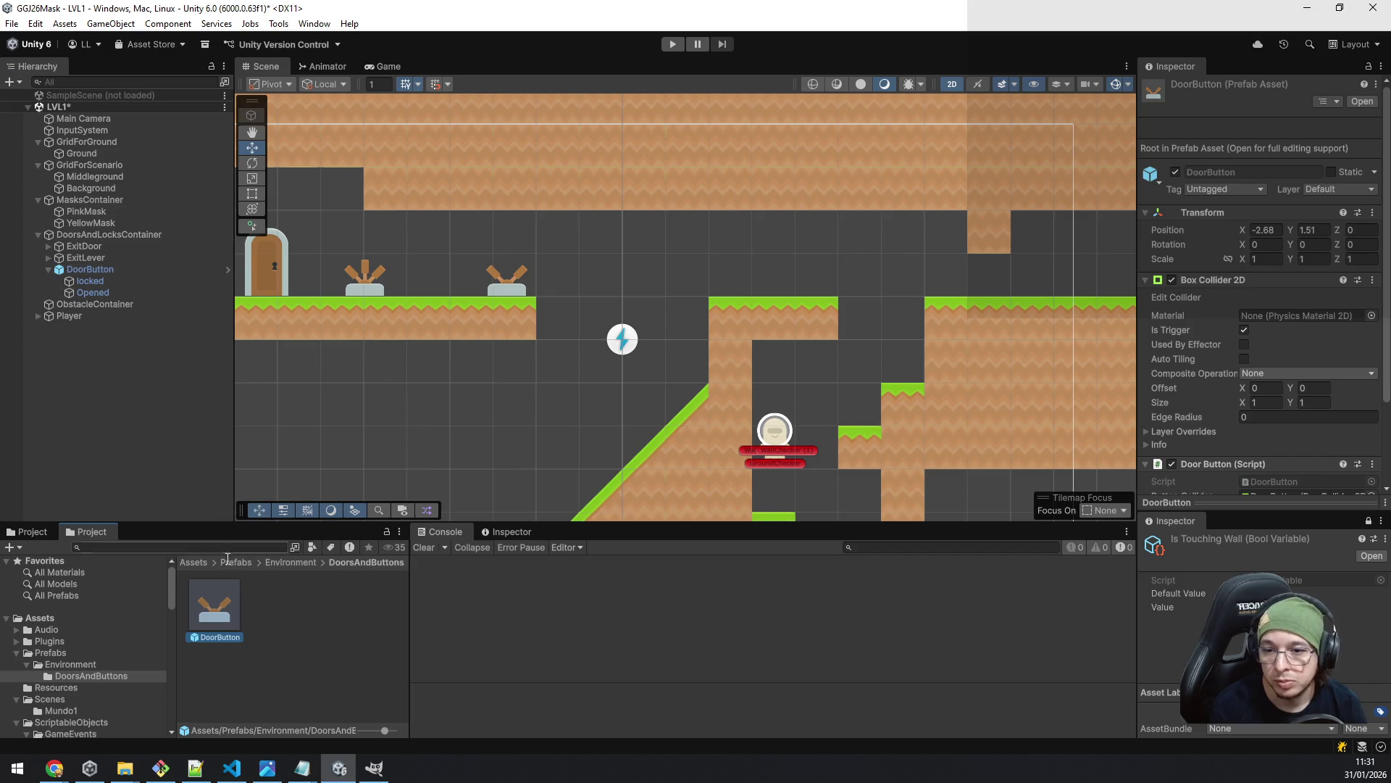
double_click(214, 615)
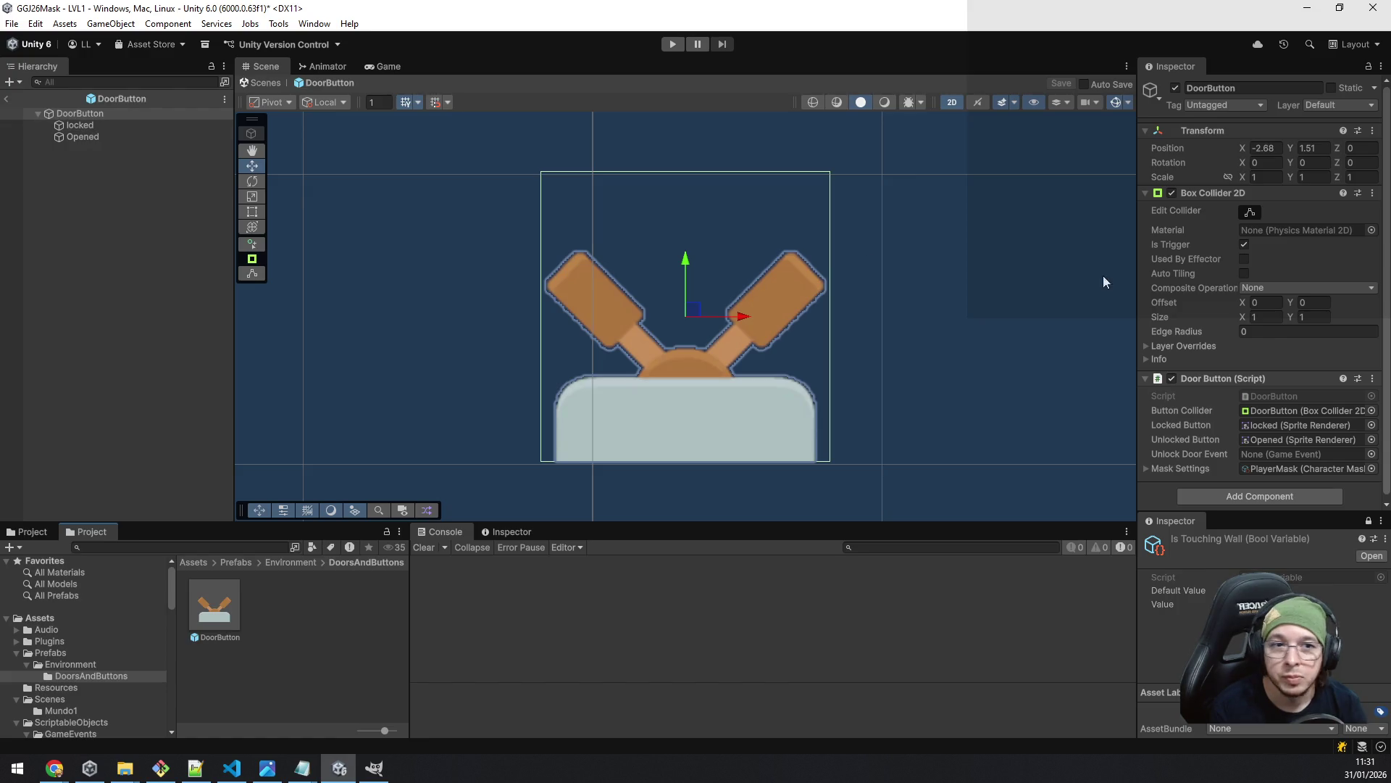
left_click_drag(1137, 226, 1054, 230)
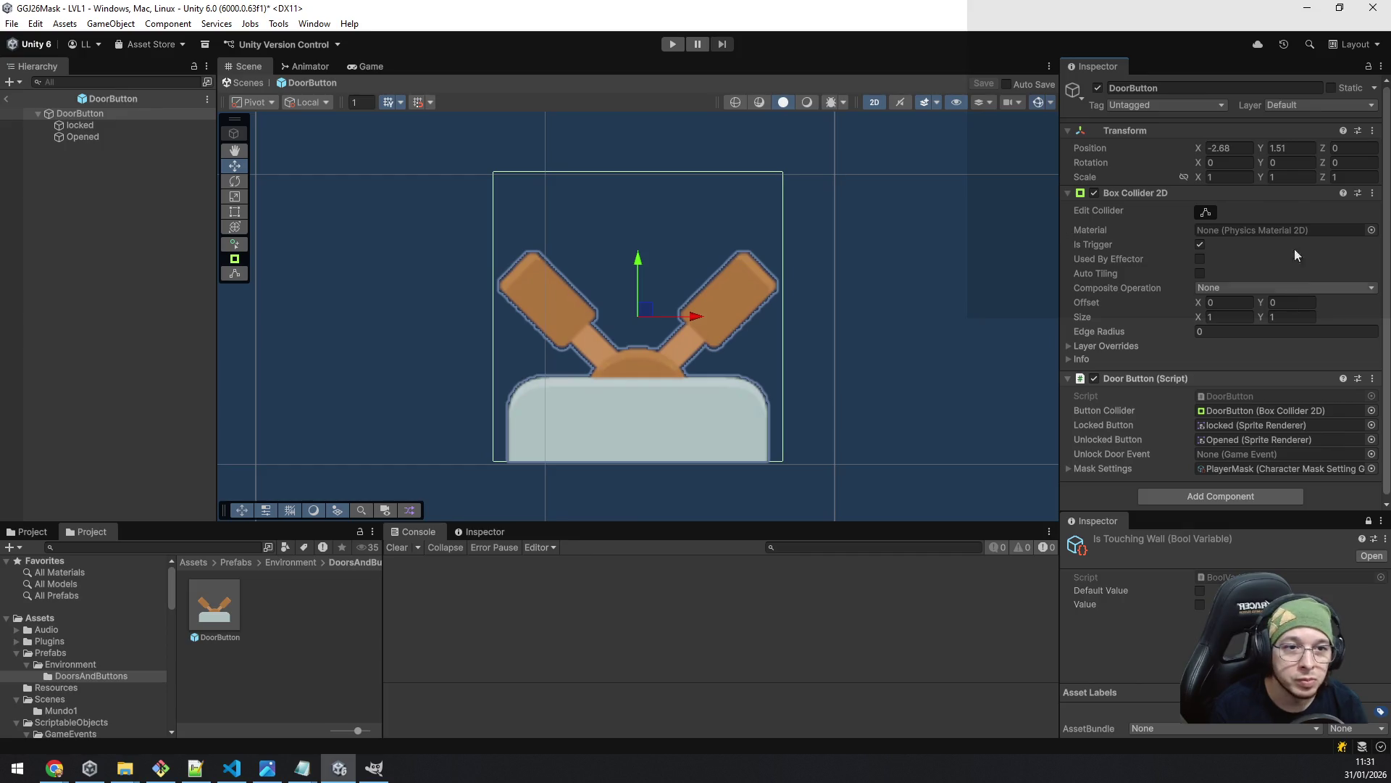
left_click(95, 124)
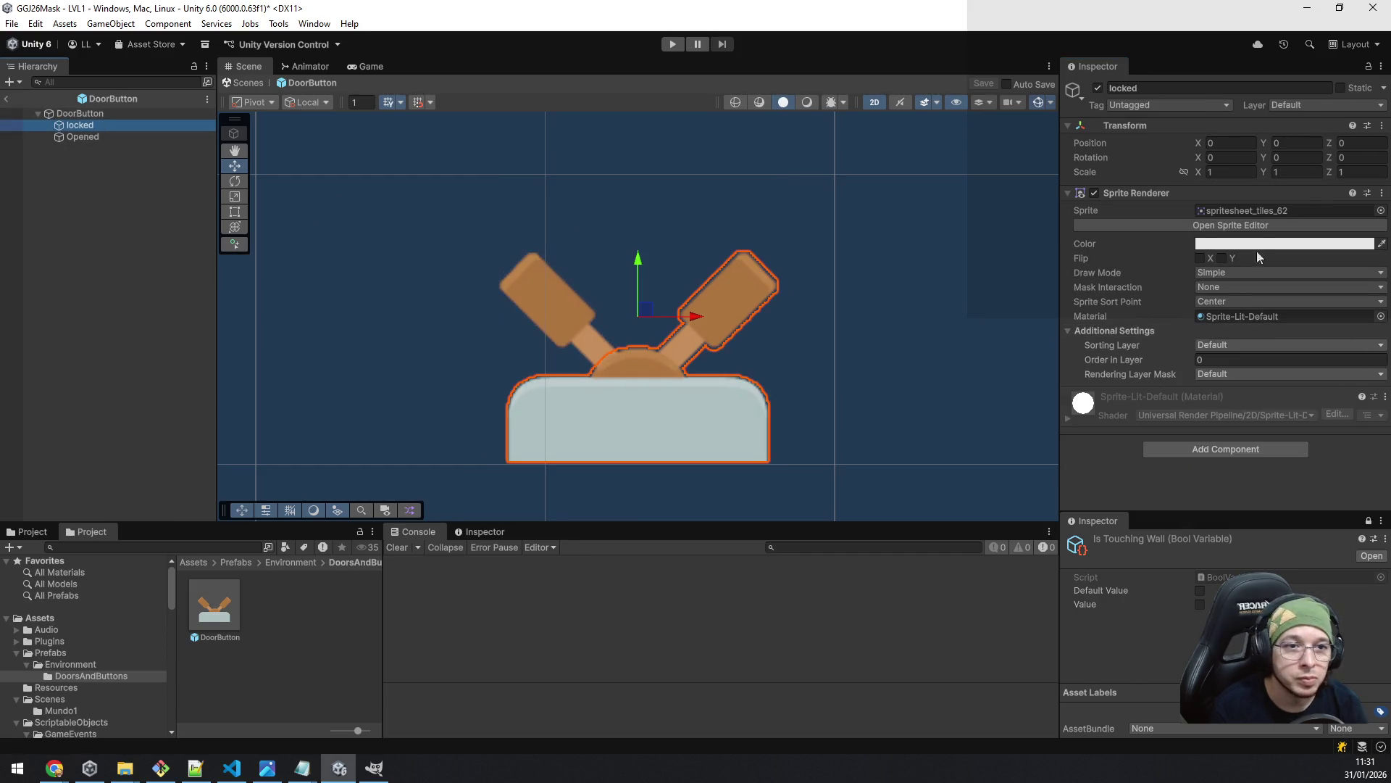
- Give the prefab's locked part the orange dome button sprite
left_click(1259, 210)
scroll(285, 645, "up", 2)
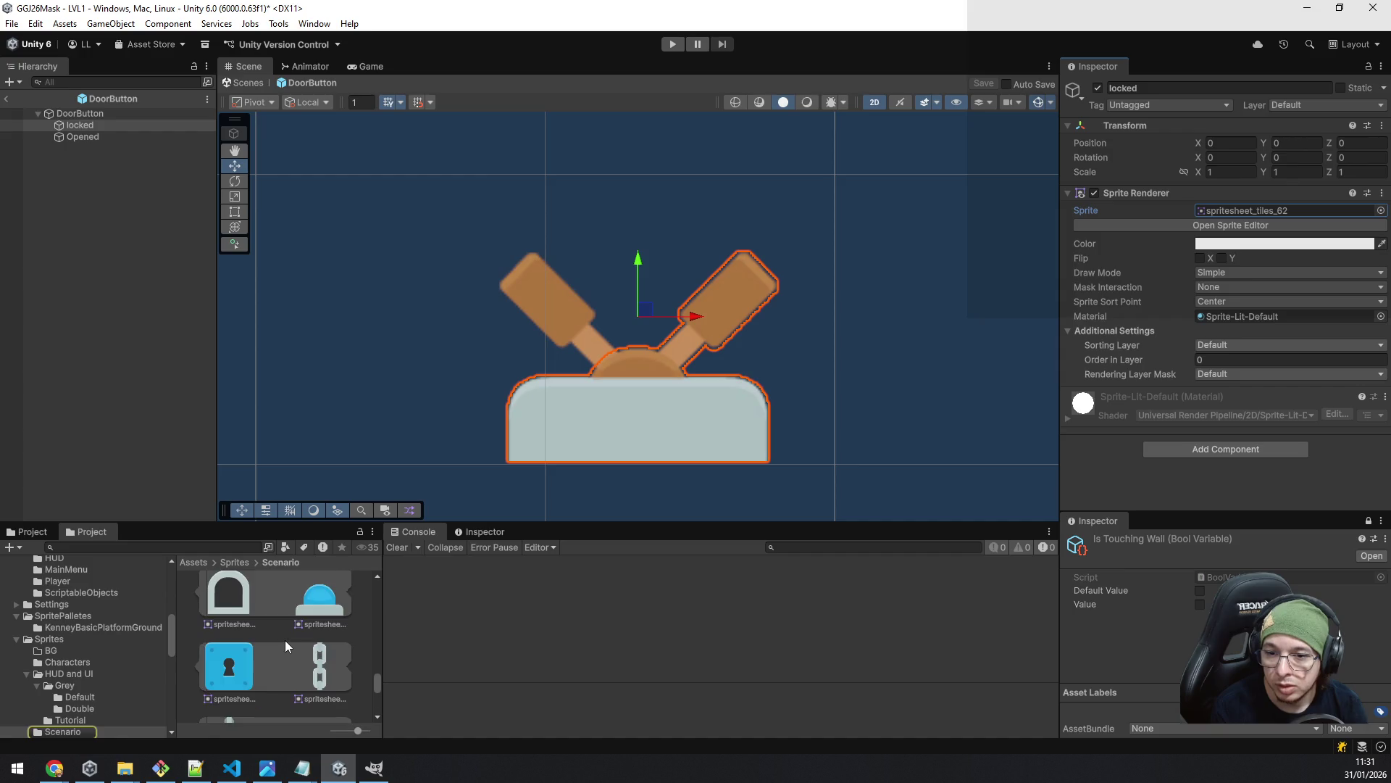
scroll(286, 641, "up", 5)
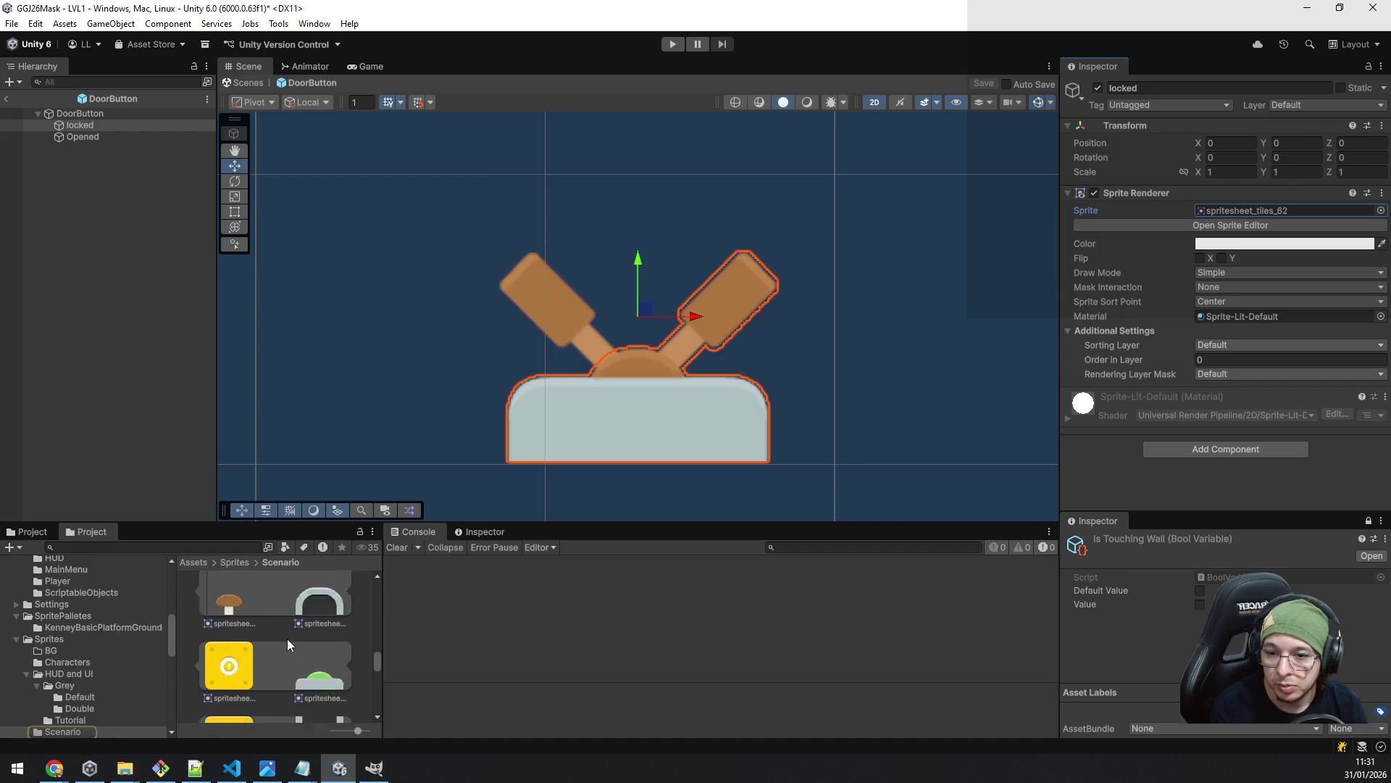
scroll(314, 664, "up", 6)
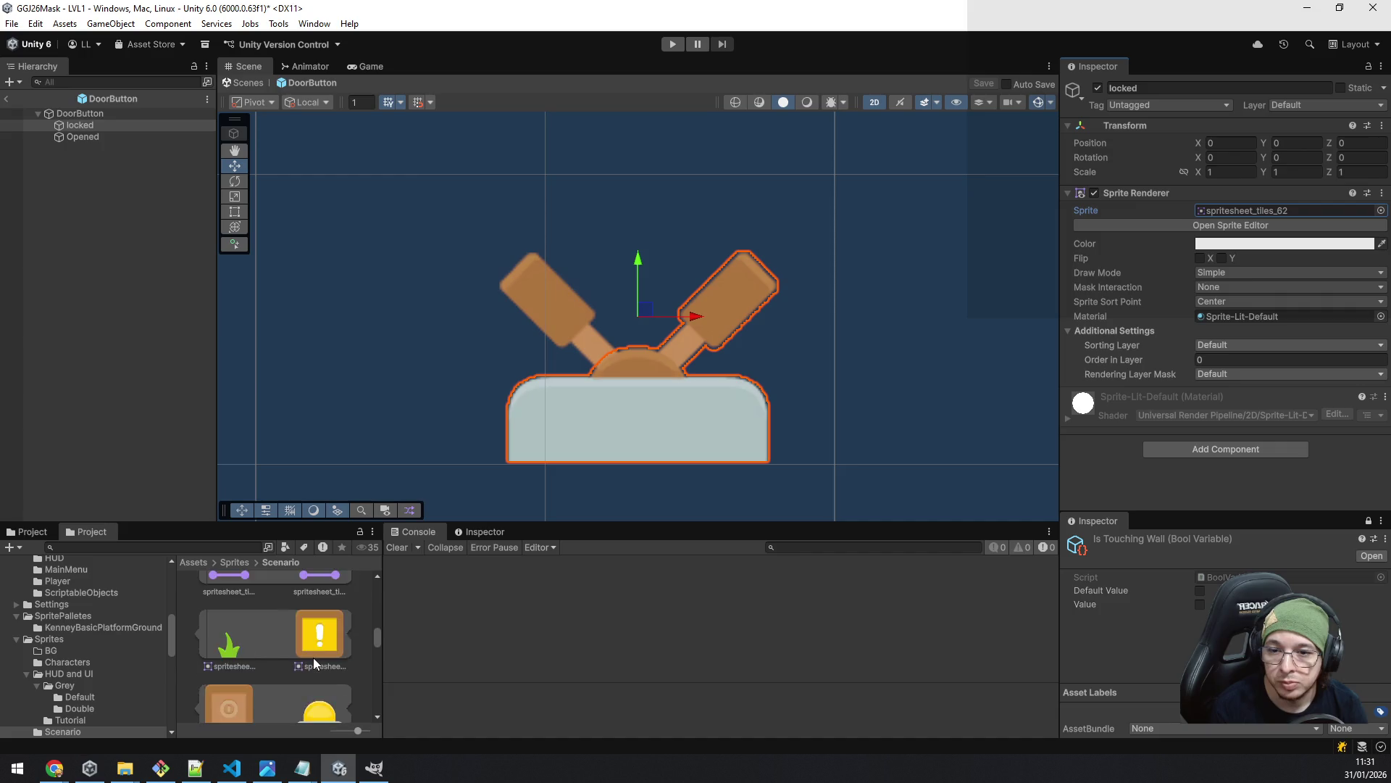
scroll(315, 662, "down", 8)
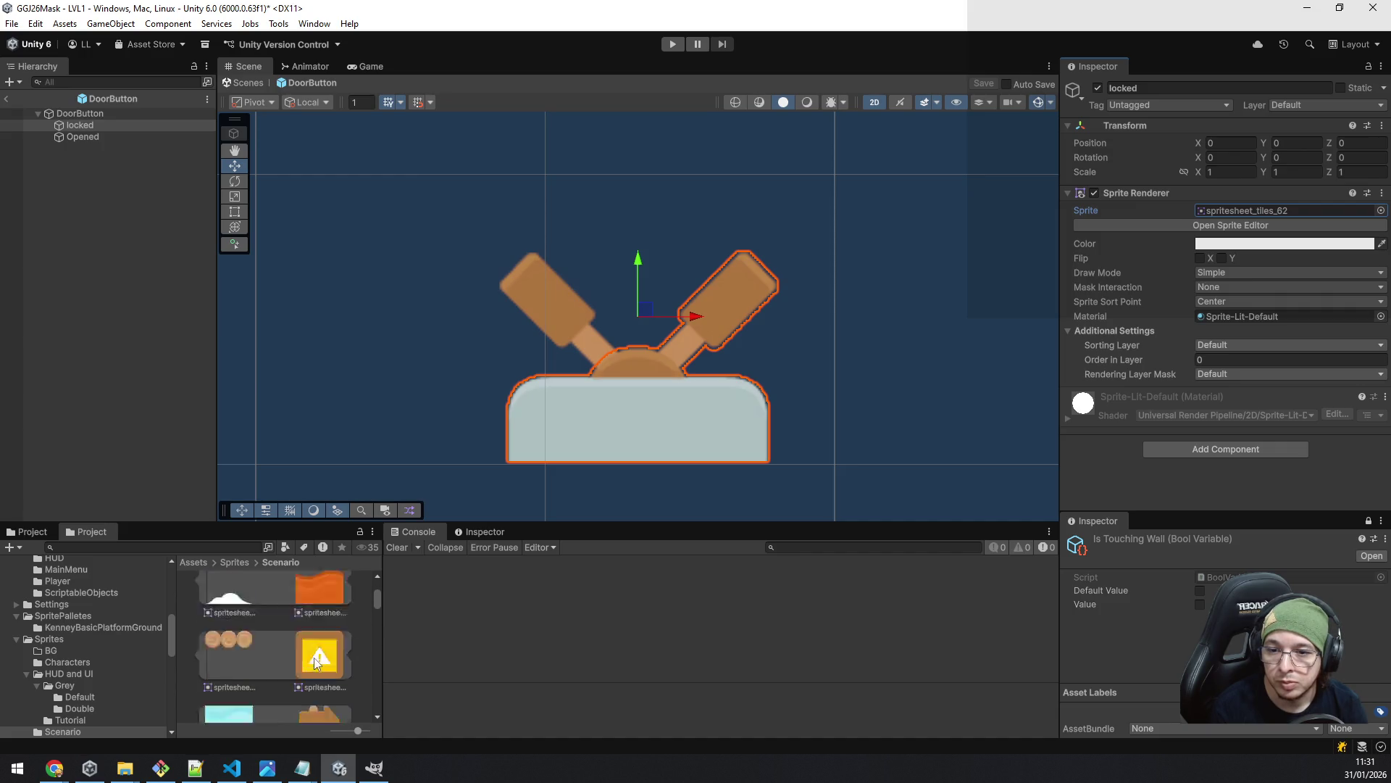
scroll(315, 662, "down", 3)
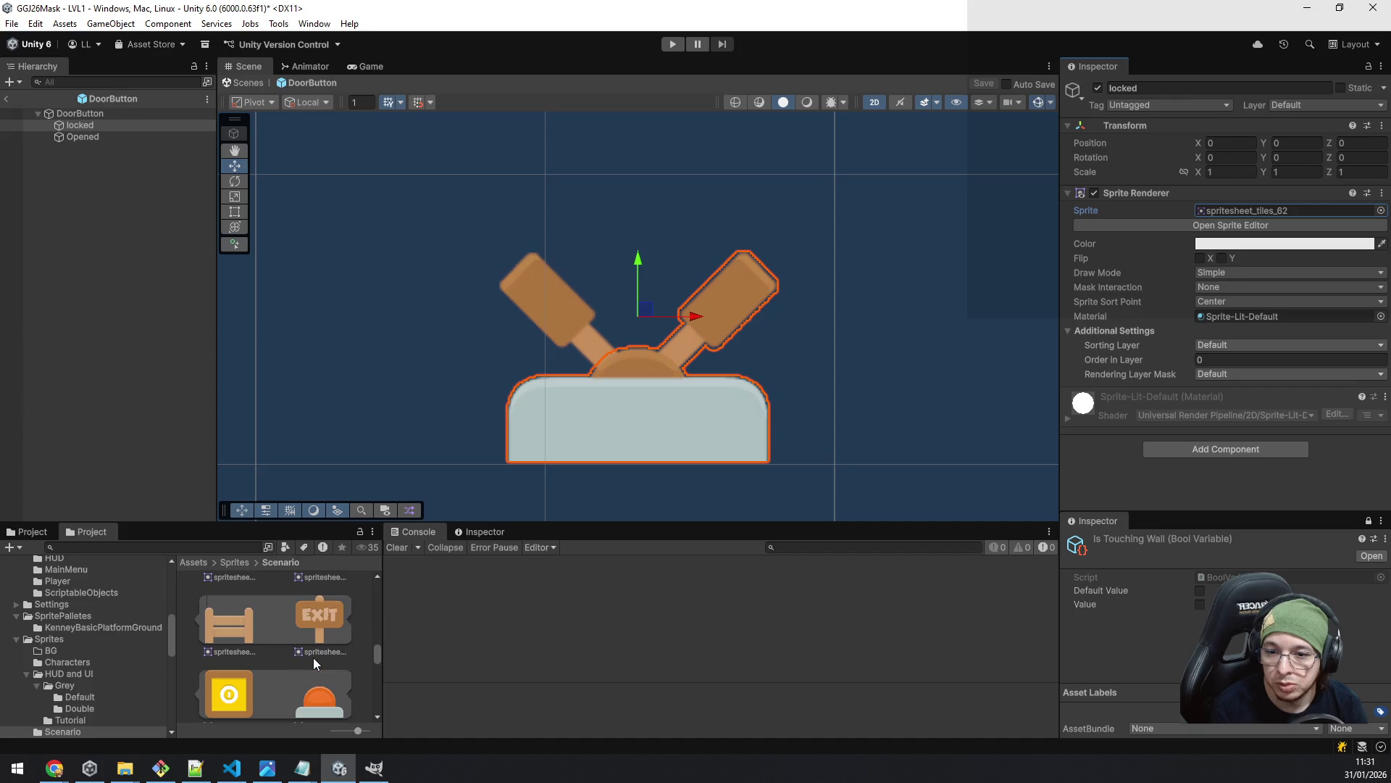
mouse_move(312, 658)
left_mouse_down()
mouse_move(987, 384)
mouse_move(1227, 207)
left_mouse_up()
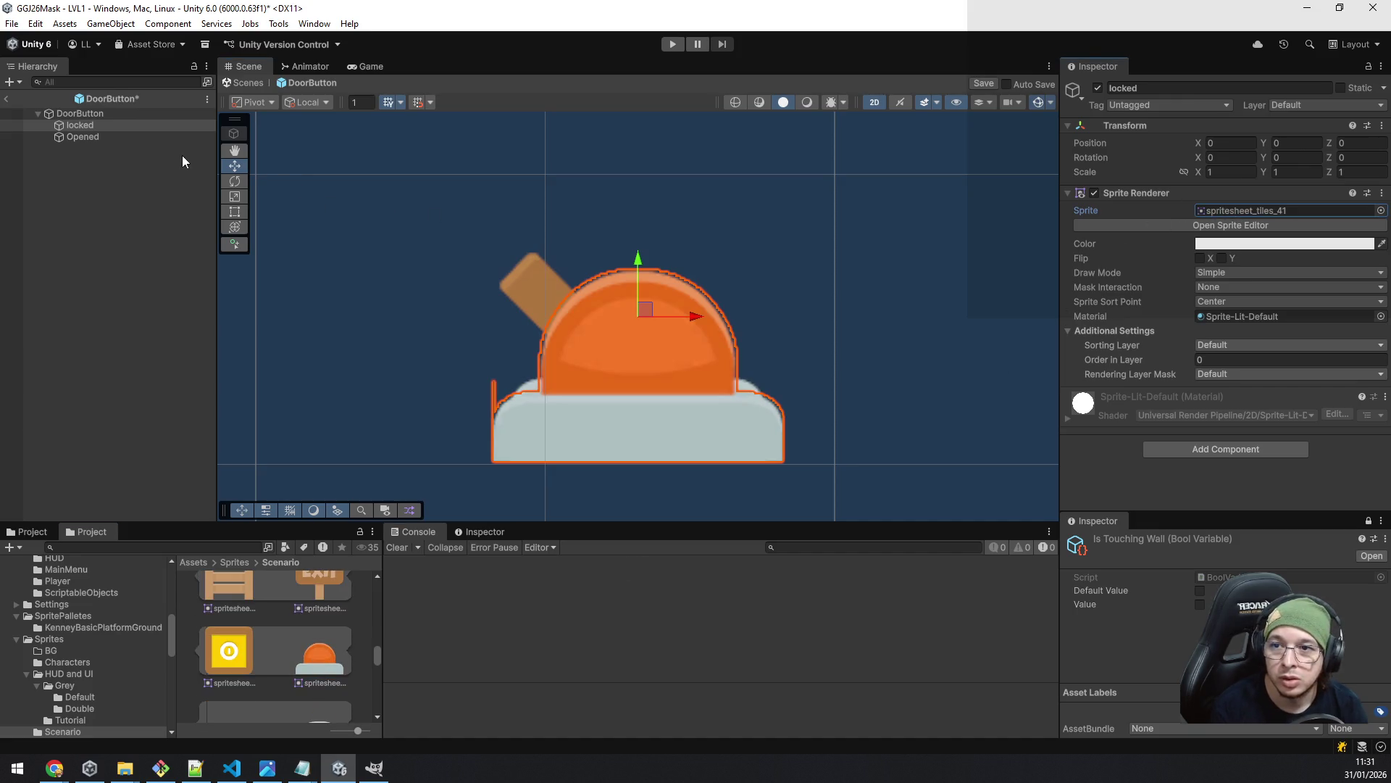
- Give the Opened part the orange button sprite spritesheet_tiles_36, replacing the lever
left_click(94, 135)
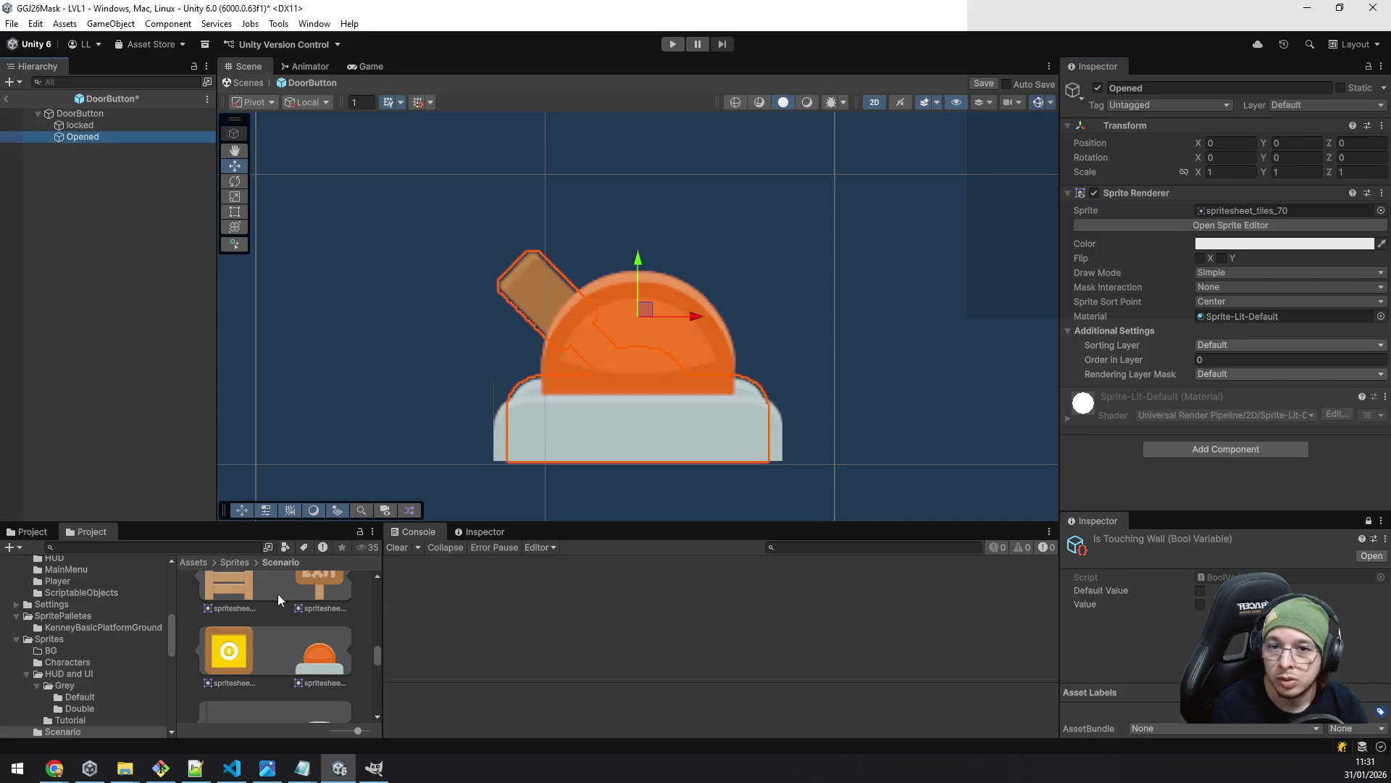
scroll(311, 639, "down", 6)
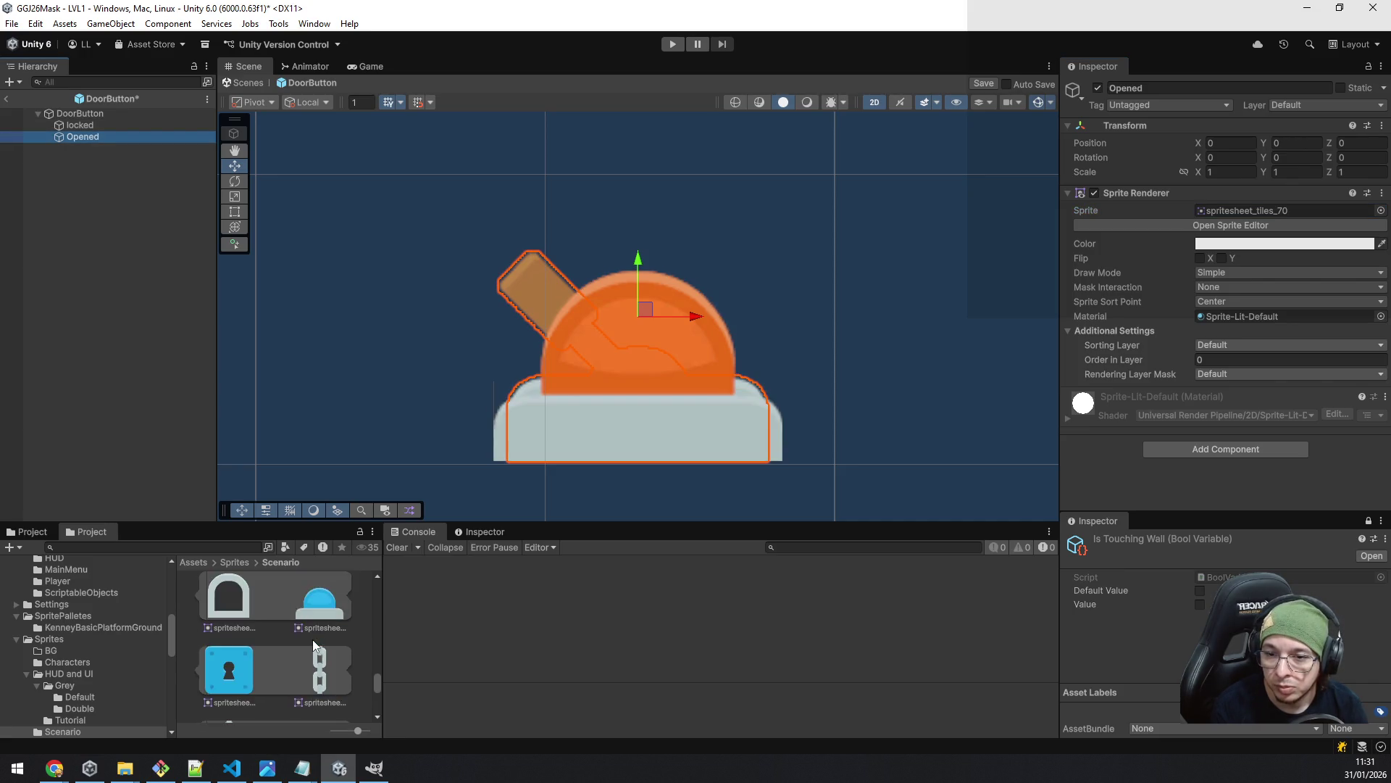
scroll(314, 644, "down", 3)
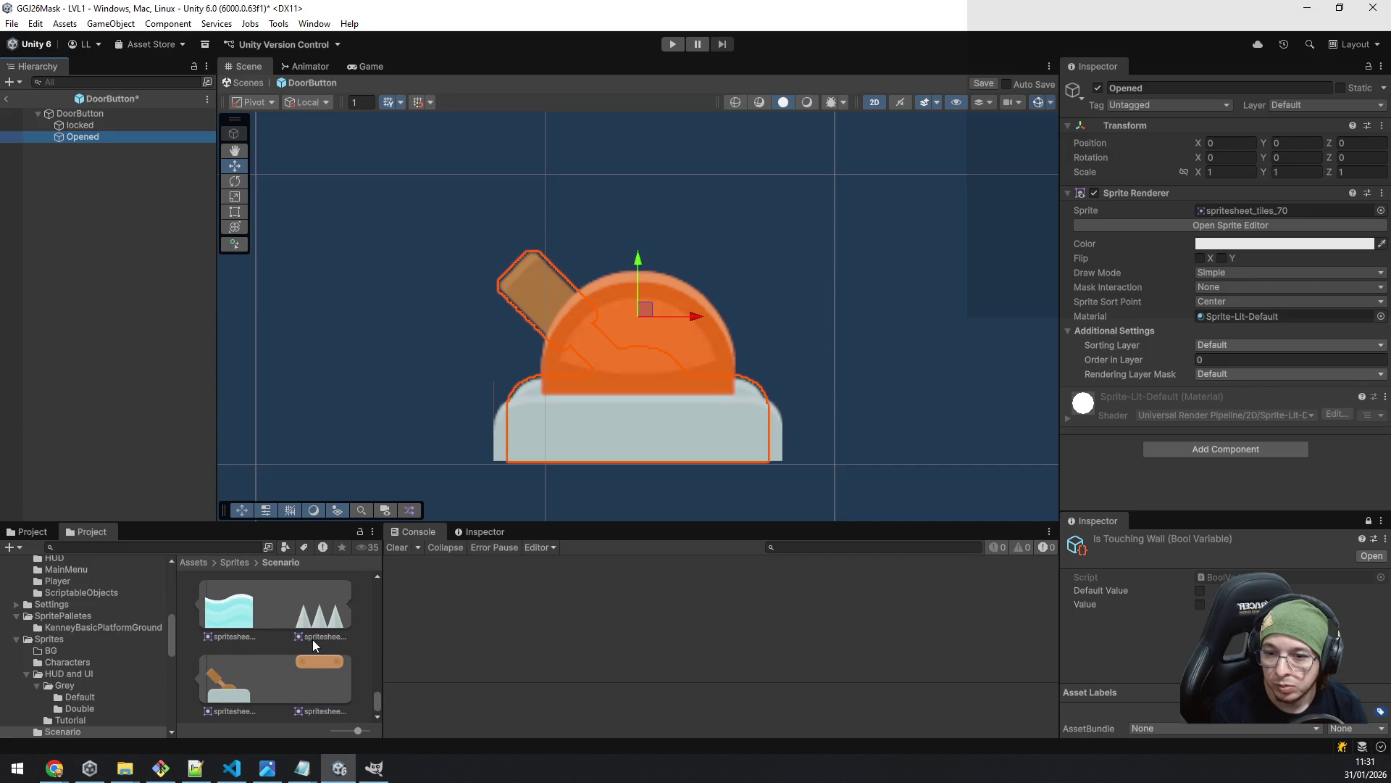
scroll(314, 639, "down", 4, "ctrl")
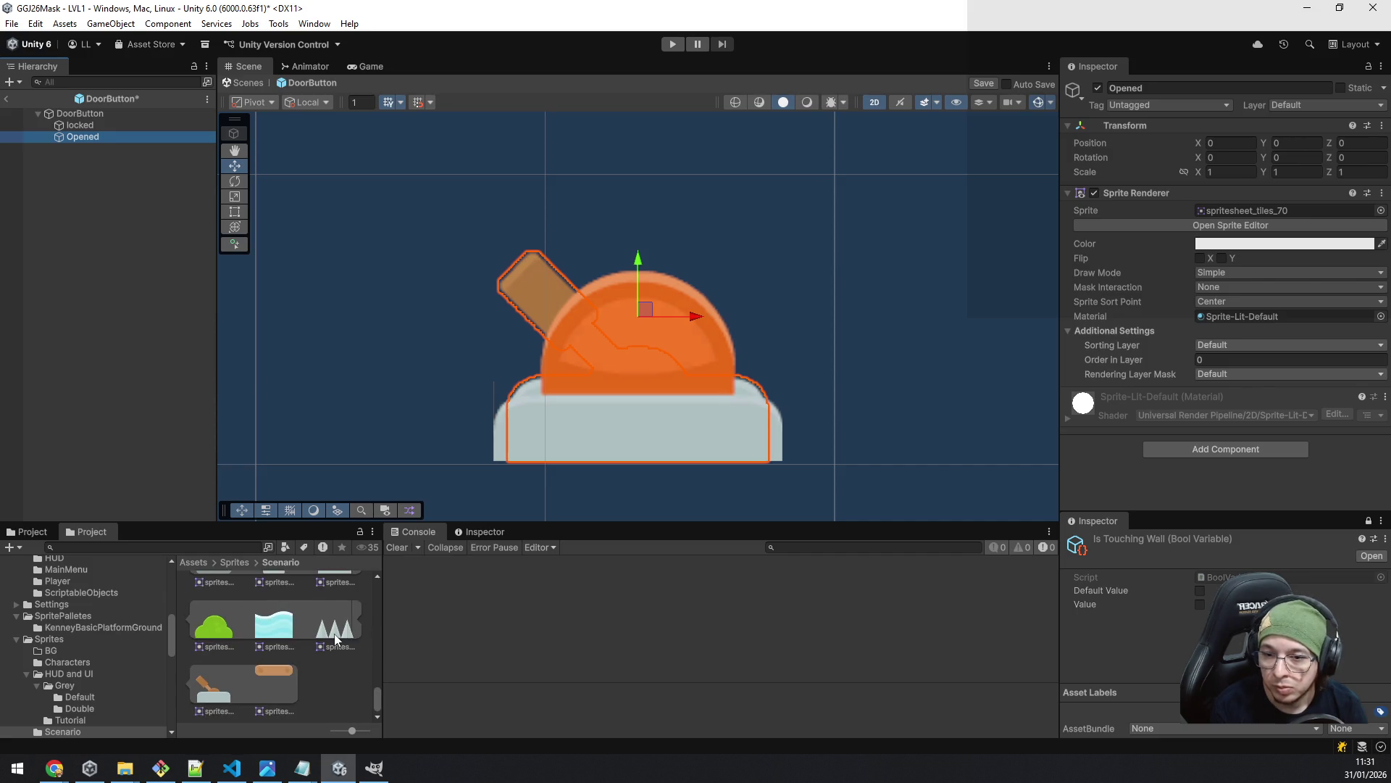
scroll(330, 644, "down", 3)
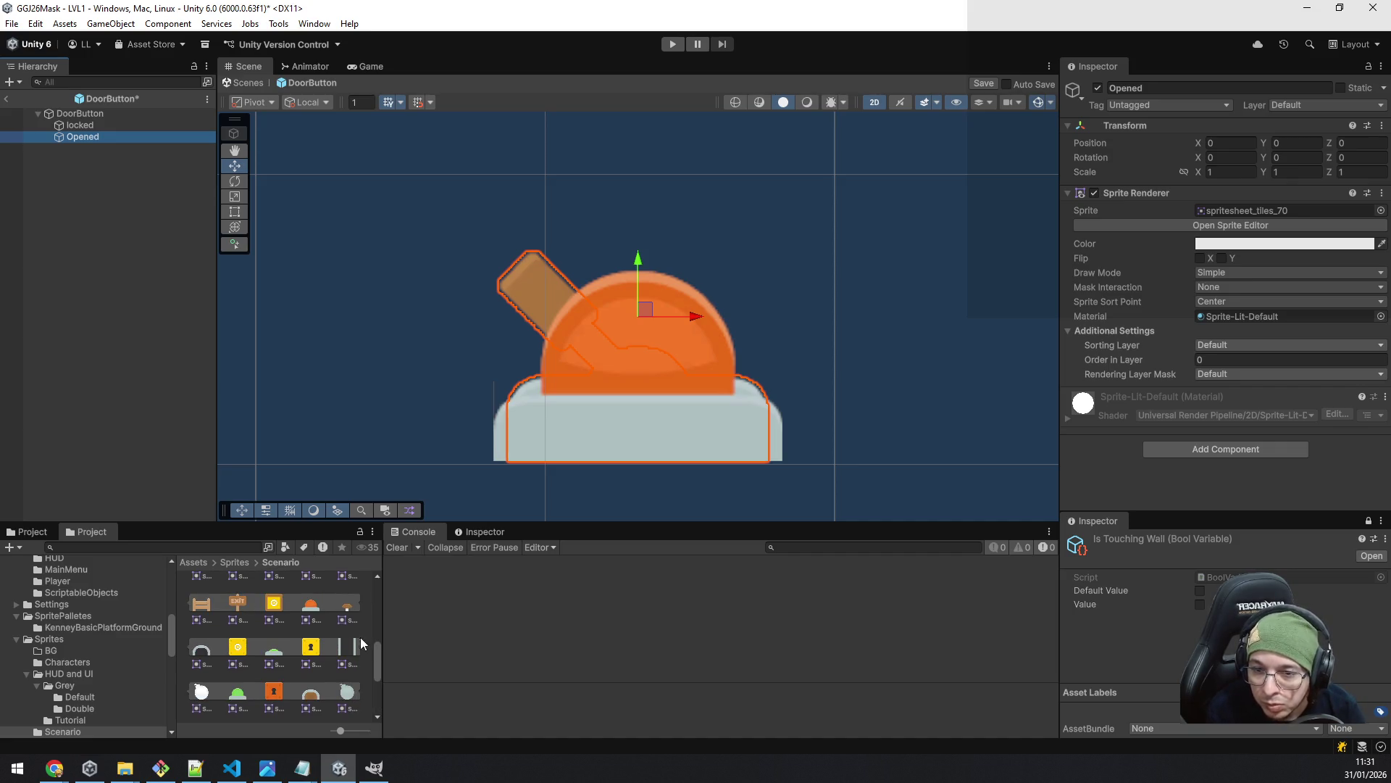
mouse_move(374, 653)
left_mouse_down()
mouse_move(389, 693)
mouse_move(389, 641)
left_mouse_up()
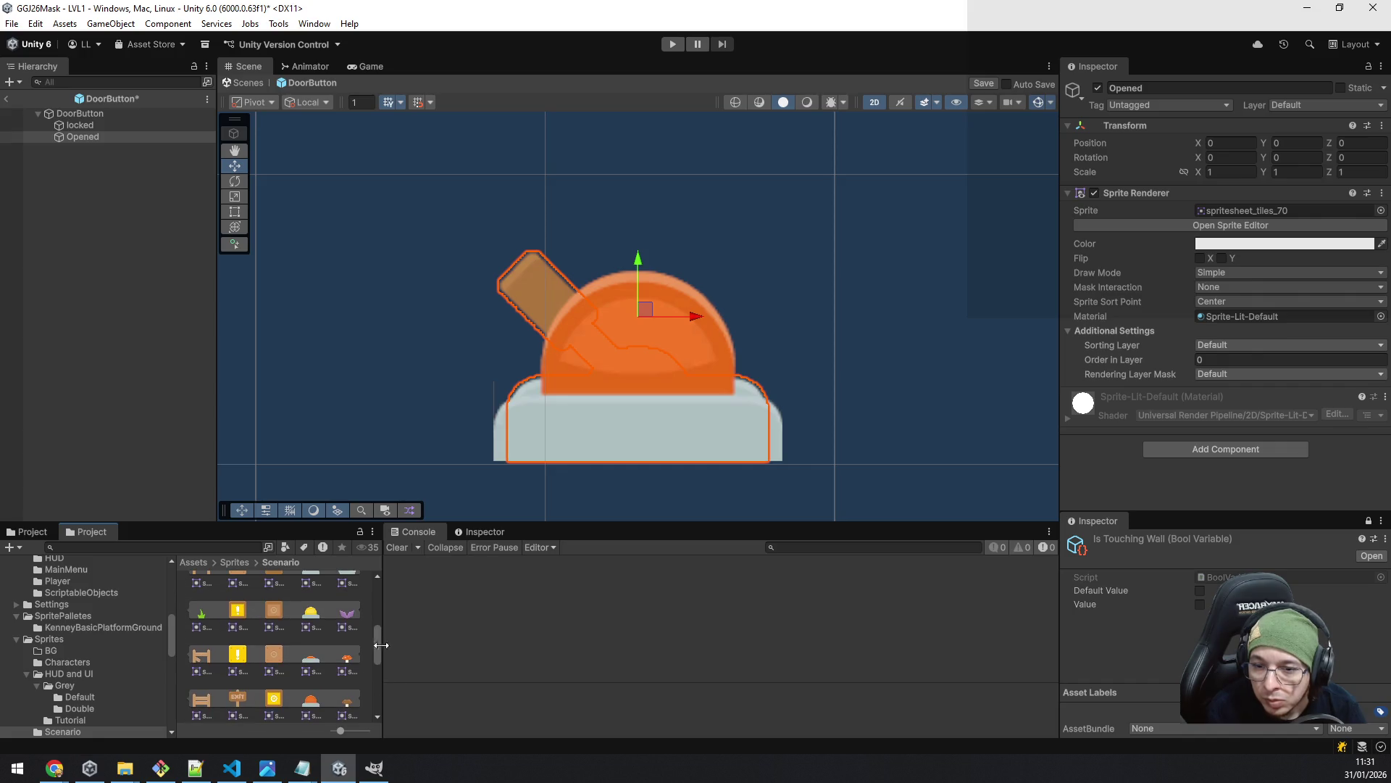
mouse_move(303, 668)
left_mouse_down()
mouse_move(930, 462)
mouse_move(1213, 257)
mouse_move(1226, 217)
left_mouse_up()
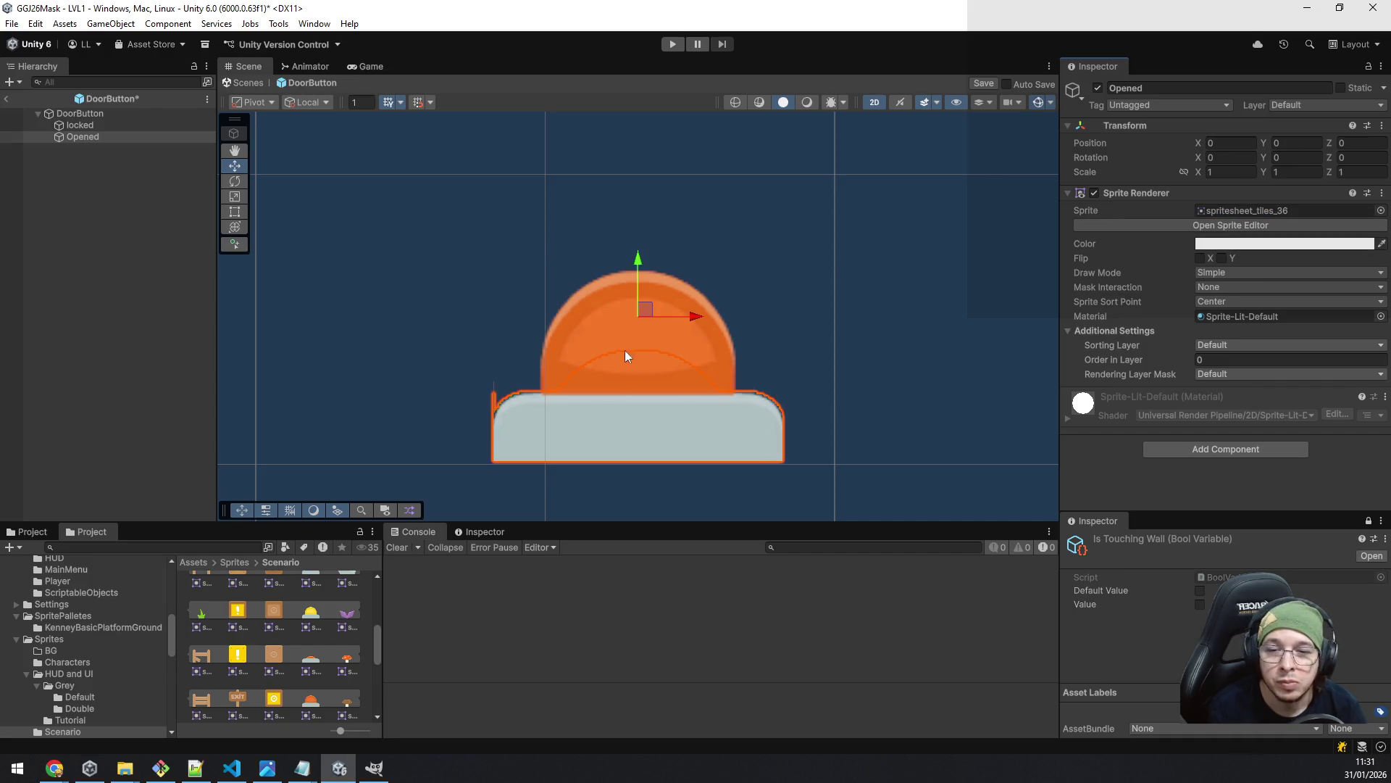
left_click(71, 374)
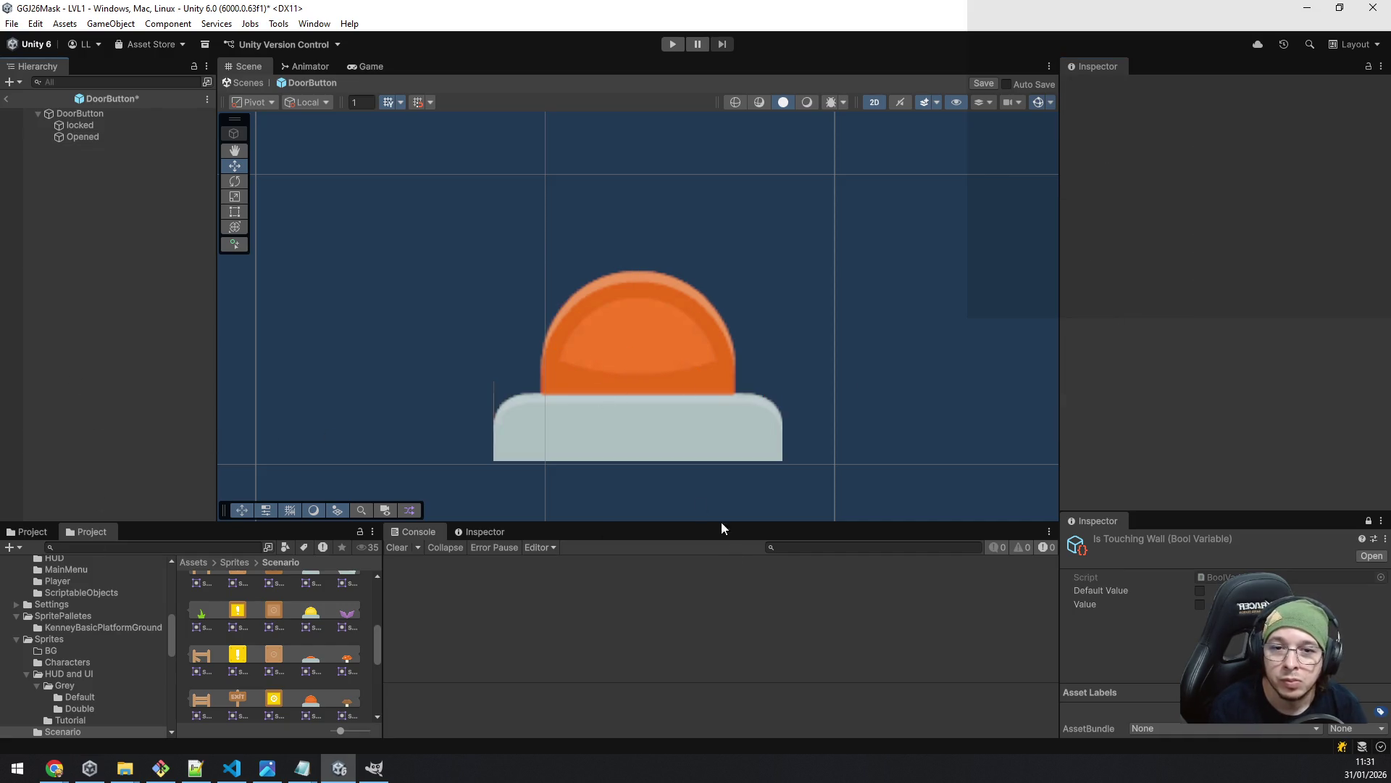
left_click(102, 115)
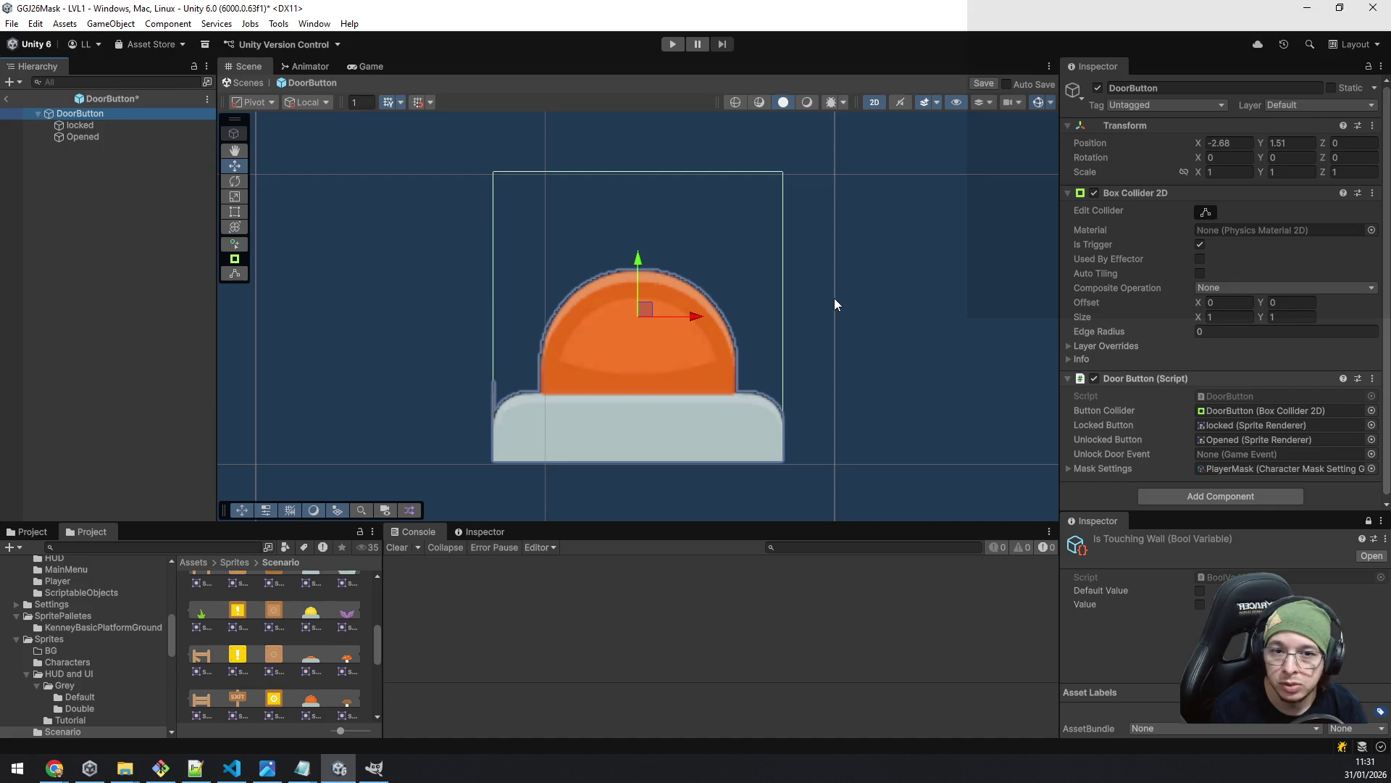
- Put DoorButton and all its children on the Platform layer
left_click(1325, 104)
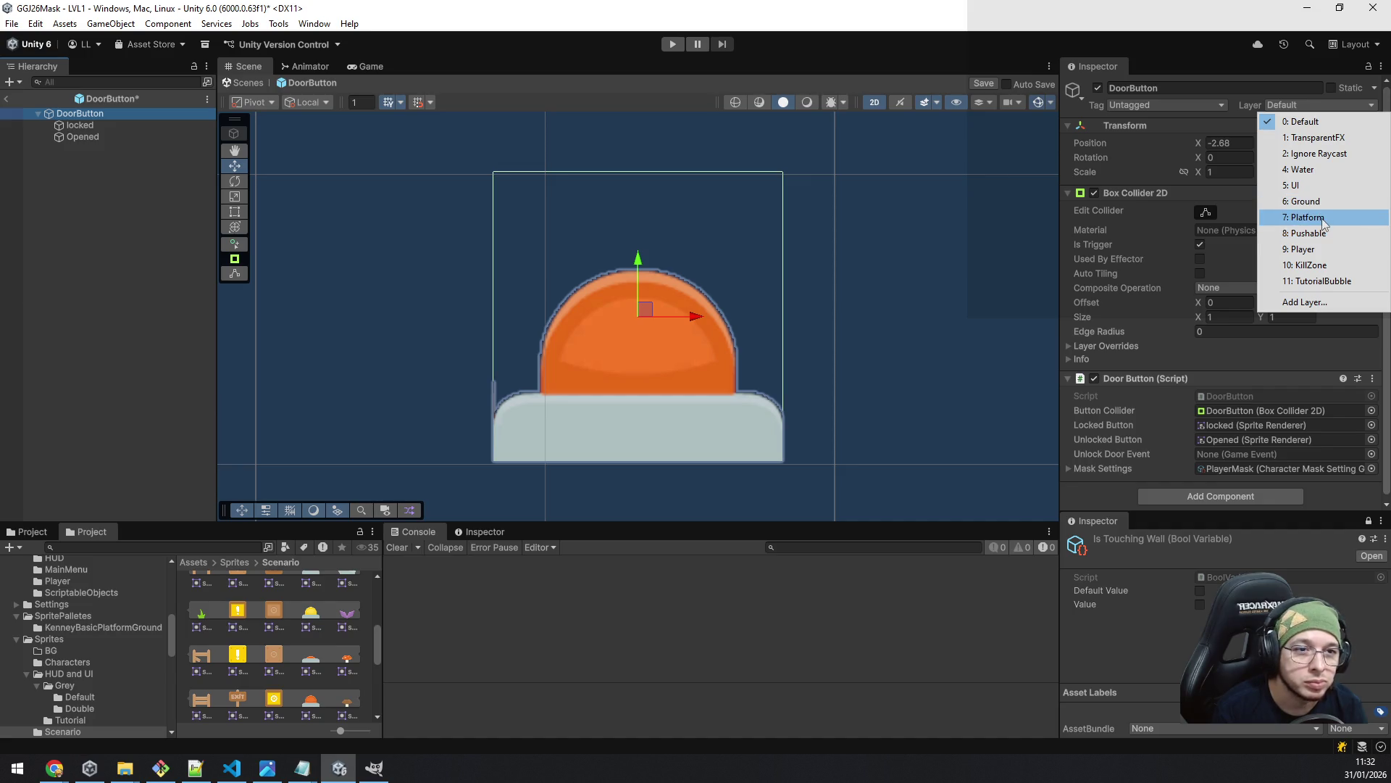
left_click(1308, 218)
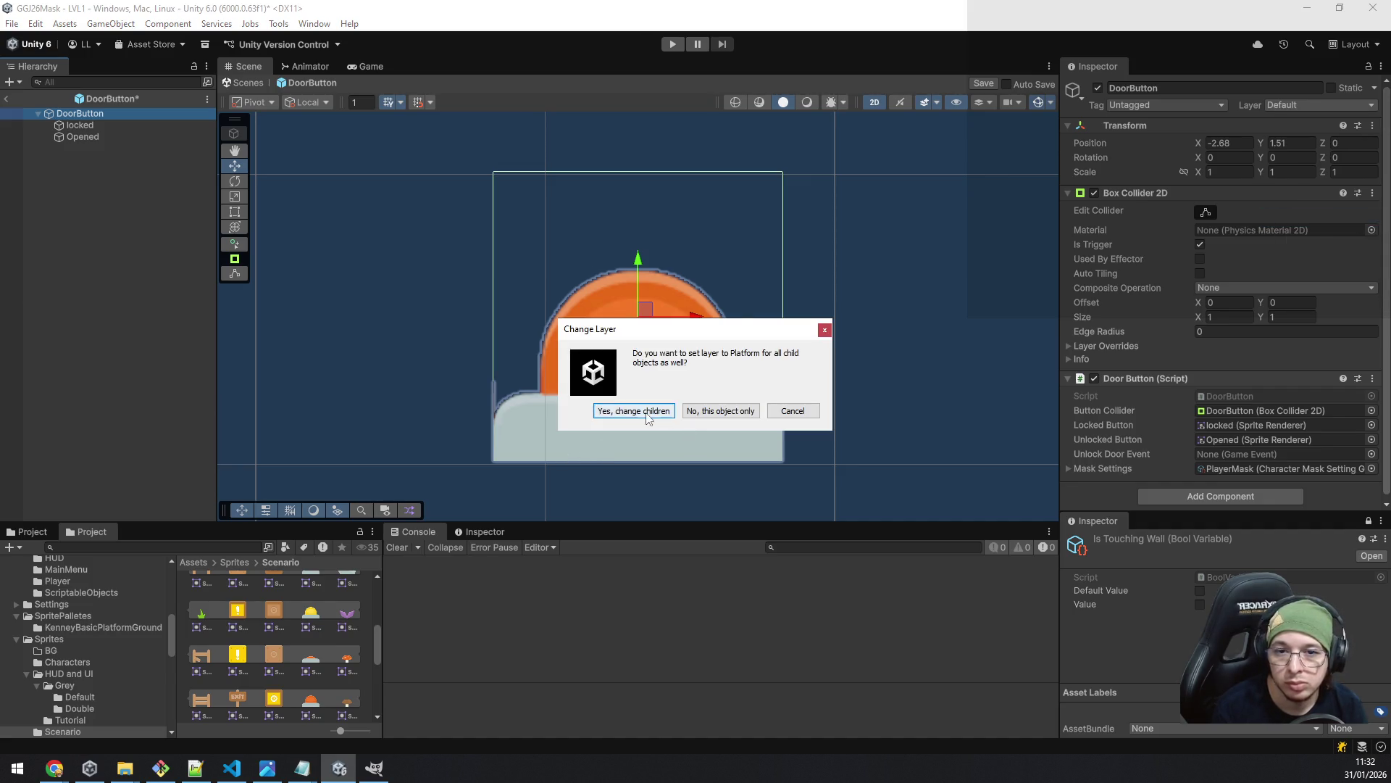
left_click(617, 410)
left_click(235, 770)
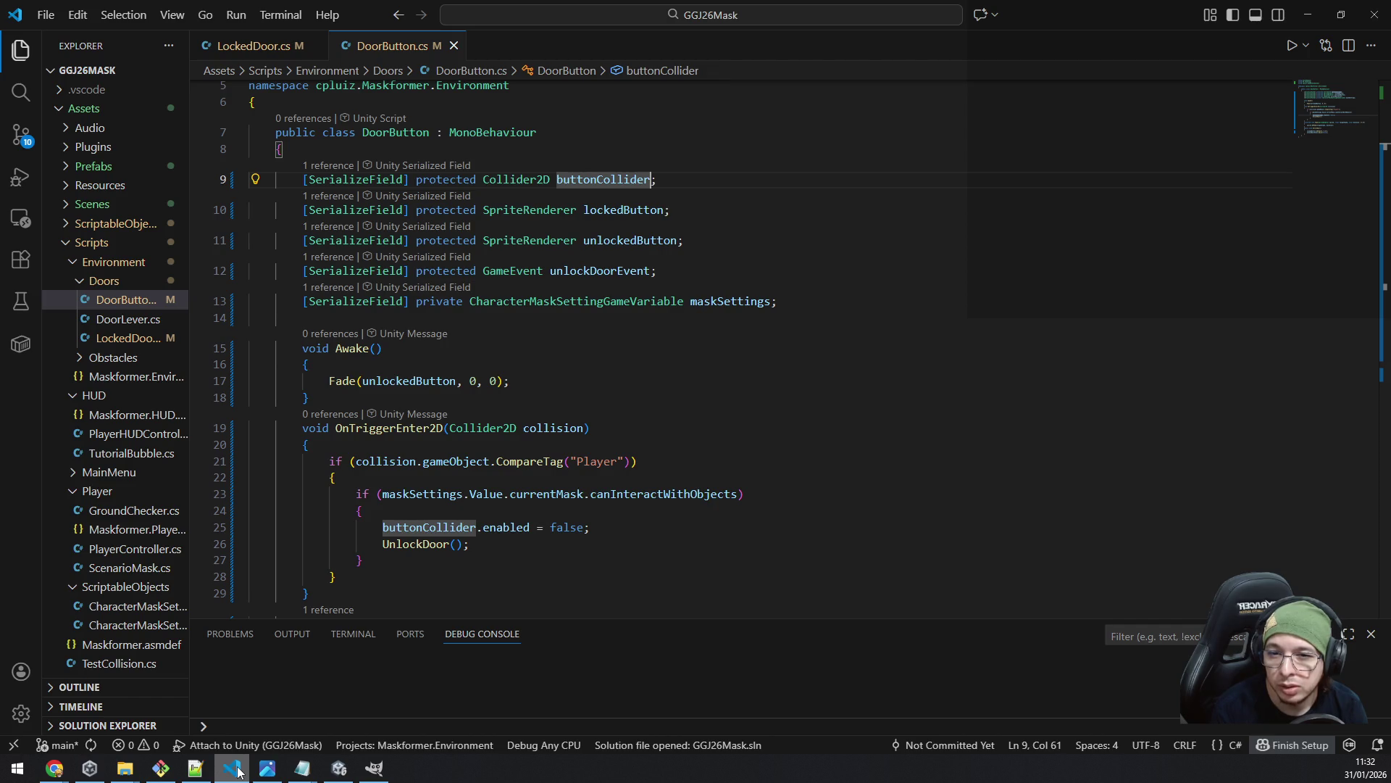
- Minimize VS Code after reviewing DoorButton.cs to return to Unity
left_click(238, 771)
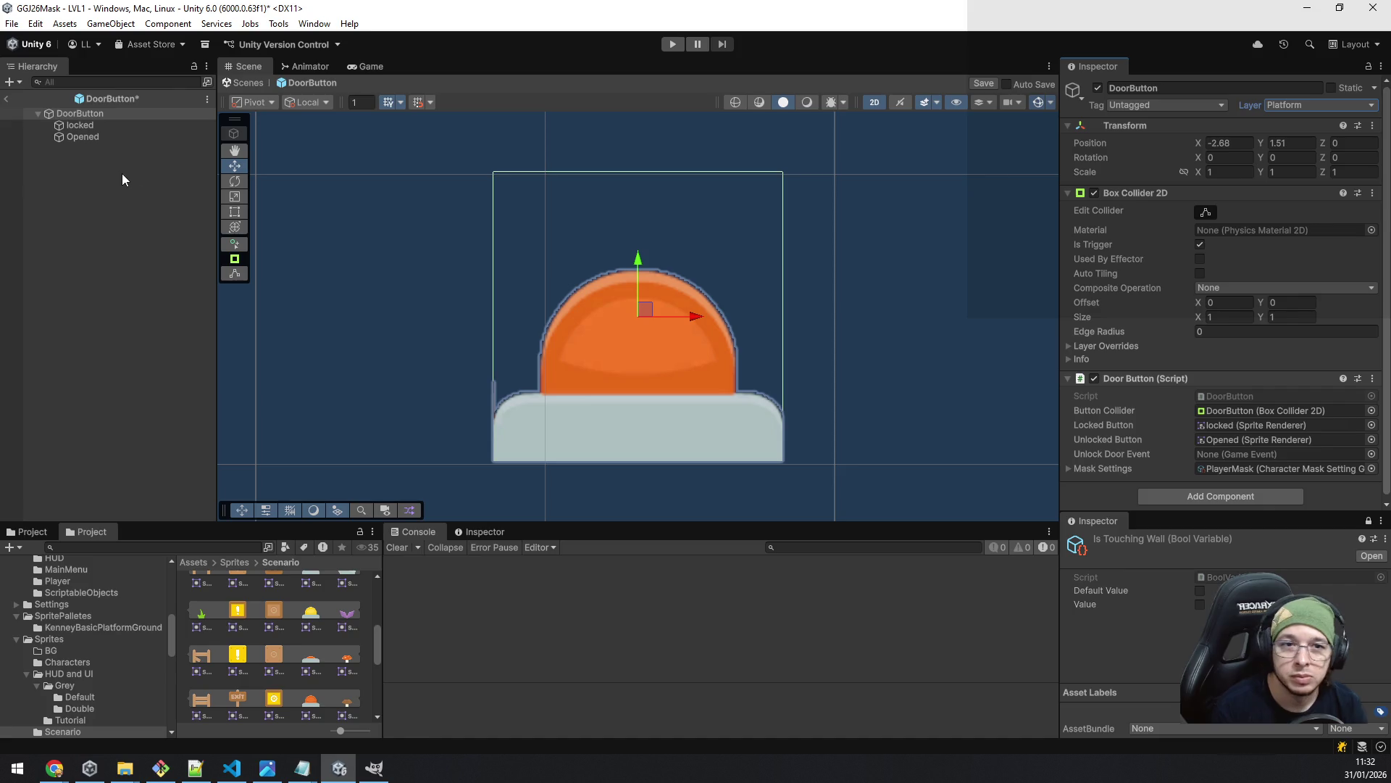
- Save the DoorButton prefab and assign RedDoorEvent as its Unlock Door Event
left_click(984, 83)
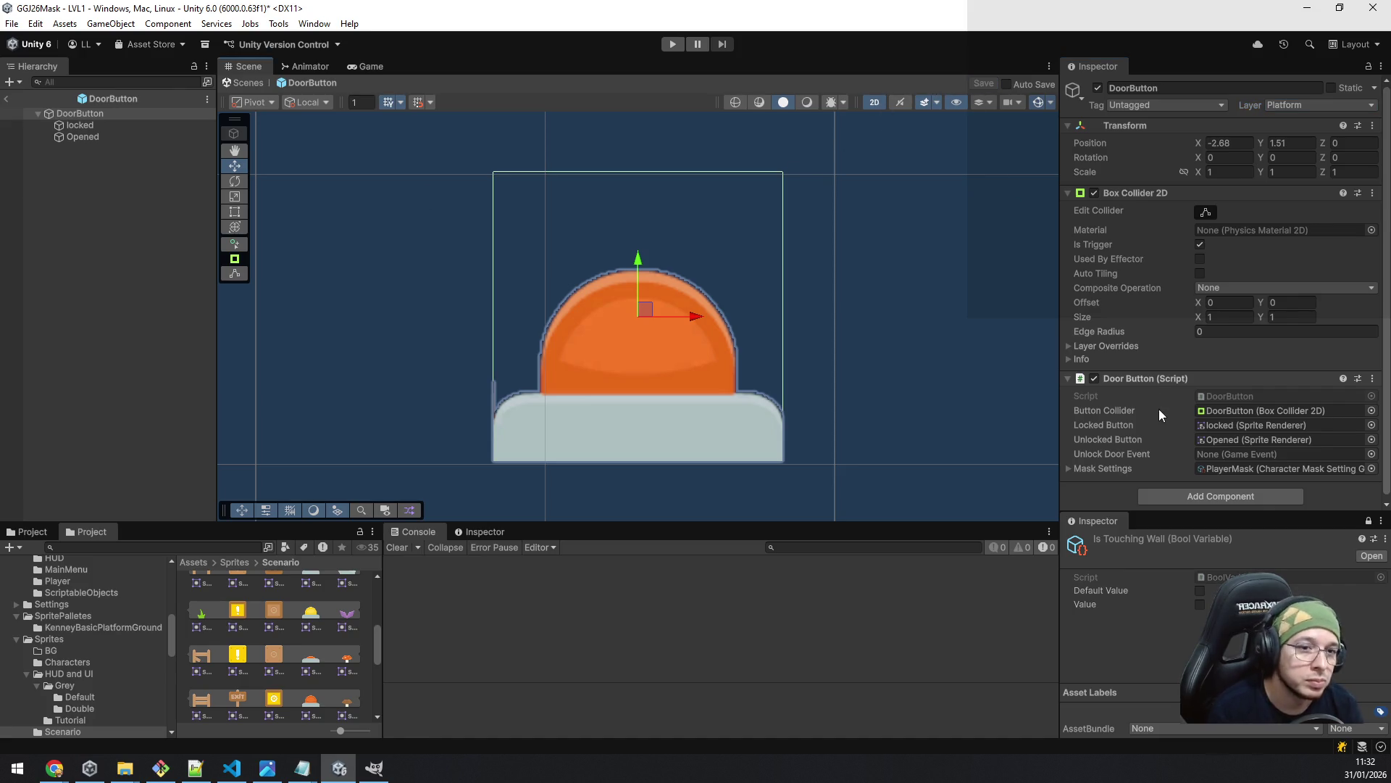
left_click(1372, 453)
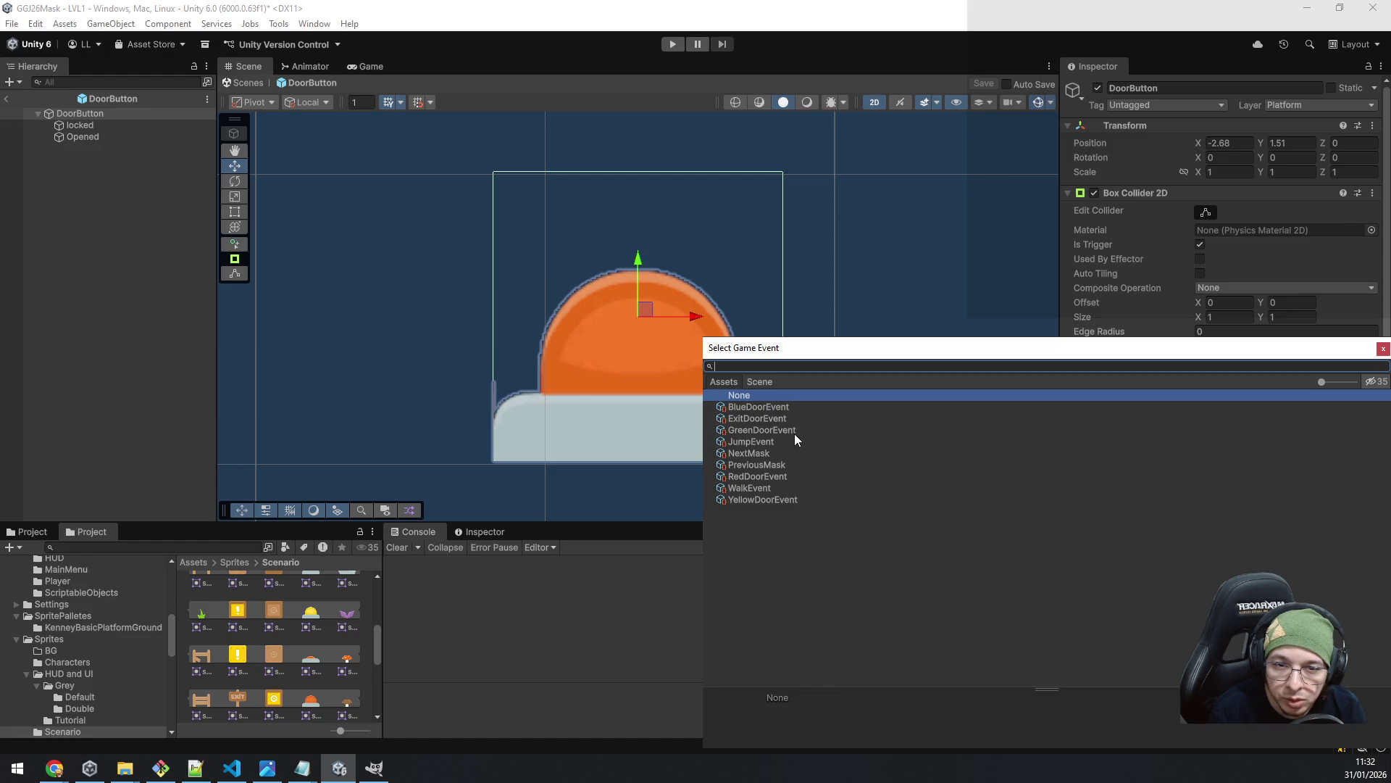
left_click(775, 477)
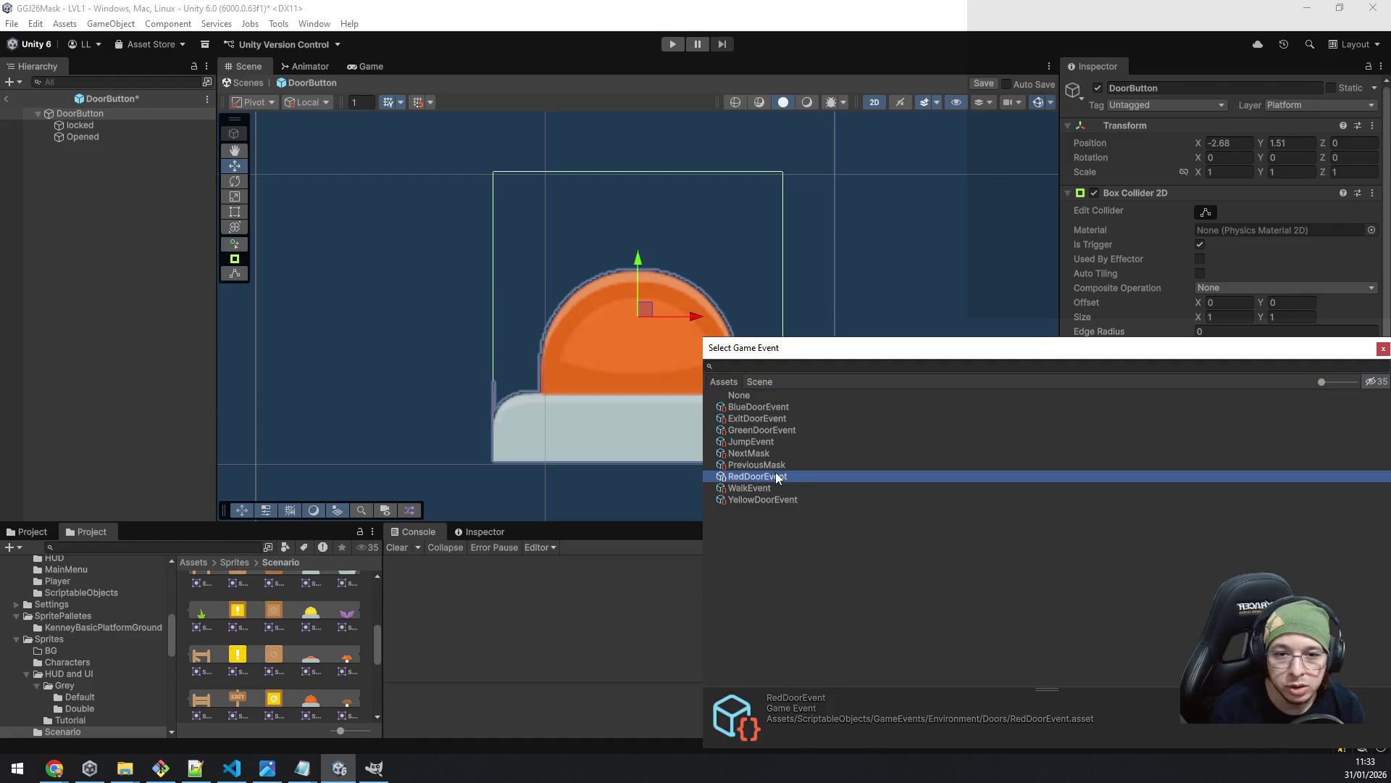
double_click(776, 476)
- Rename the RedDoorEvent asset to OrangeDoorEvent and save the prefab again
left_click(1228, 455)
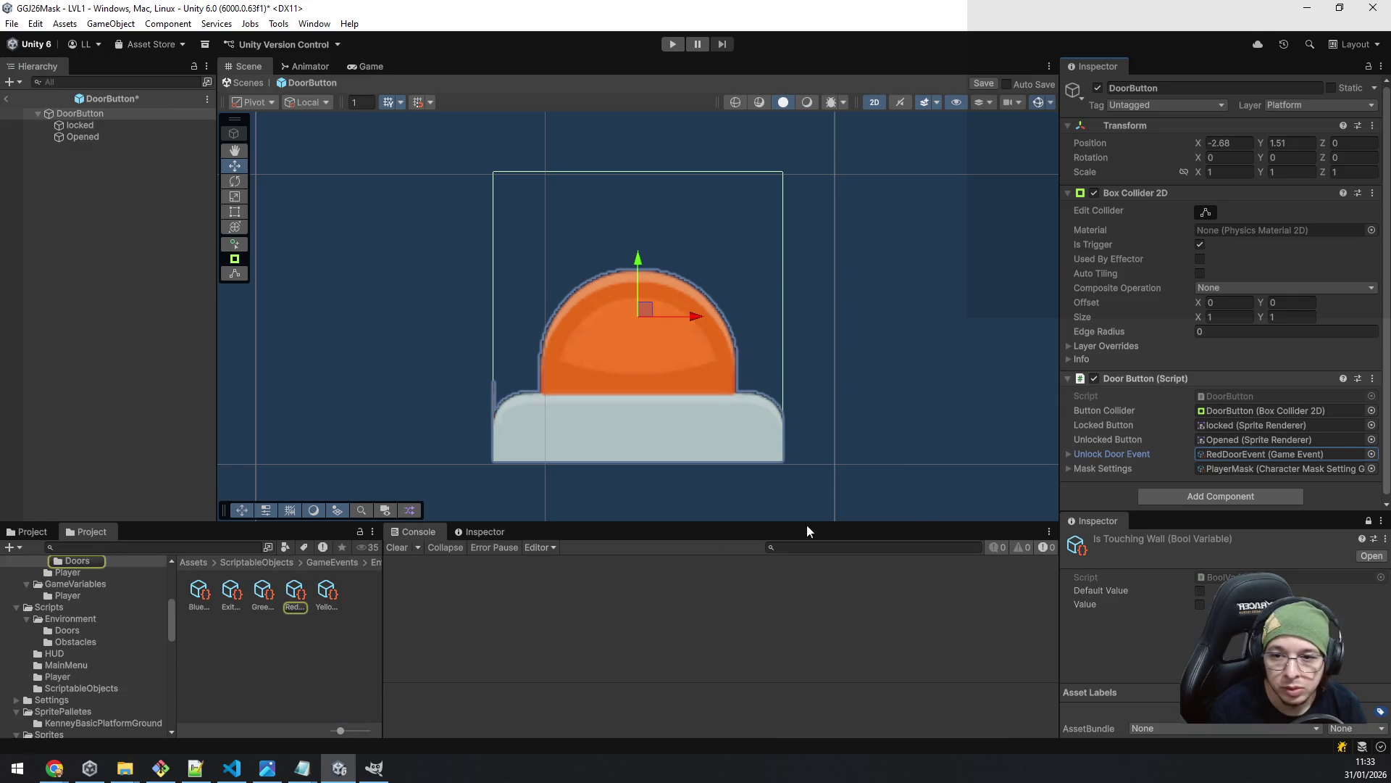
left_click(298, 594)
key("F2")
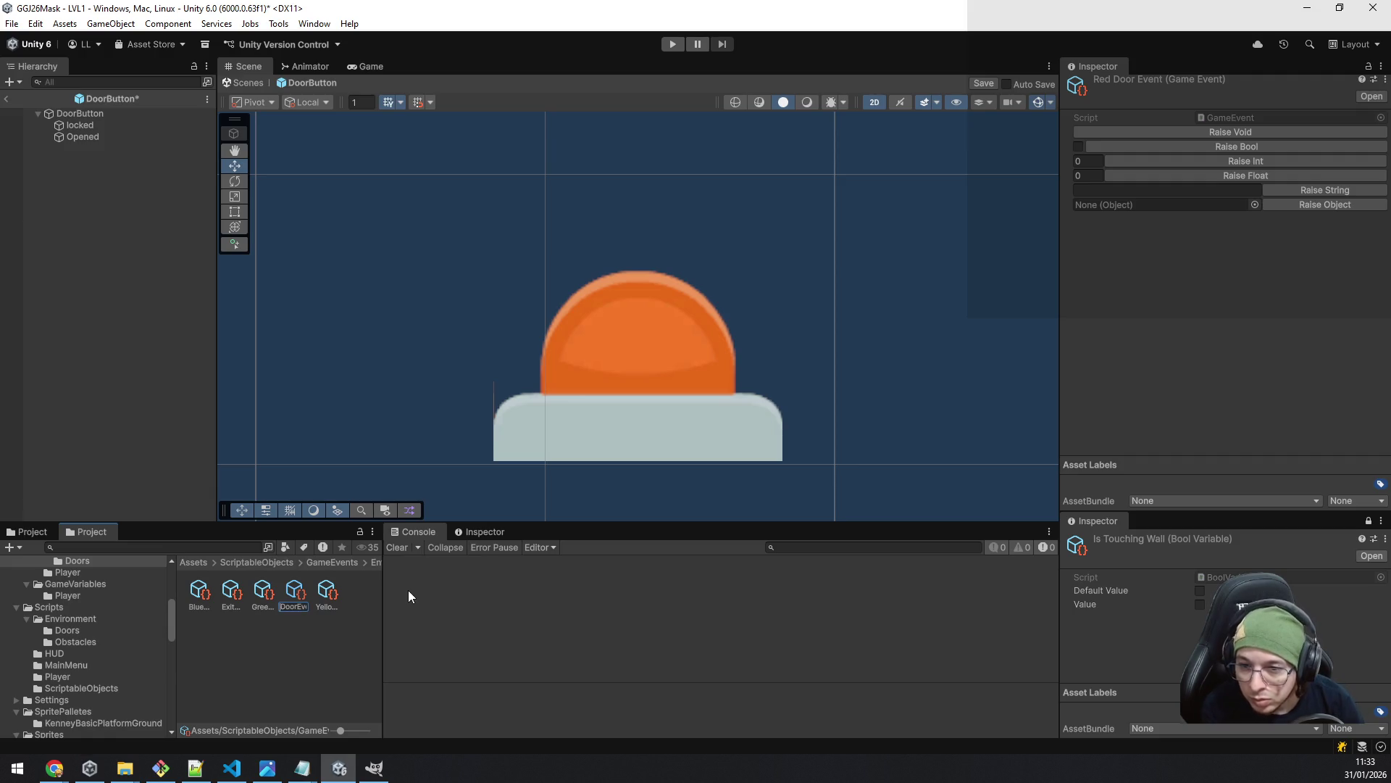
type("Orange")
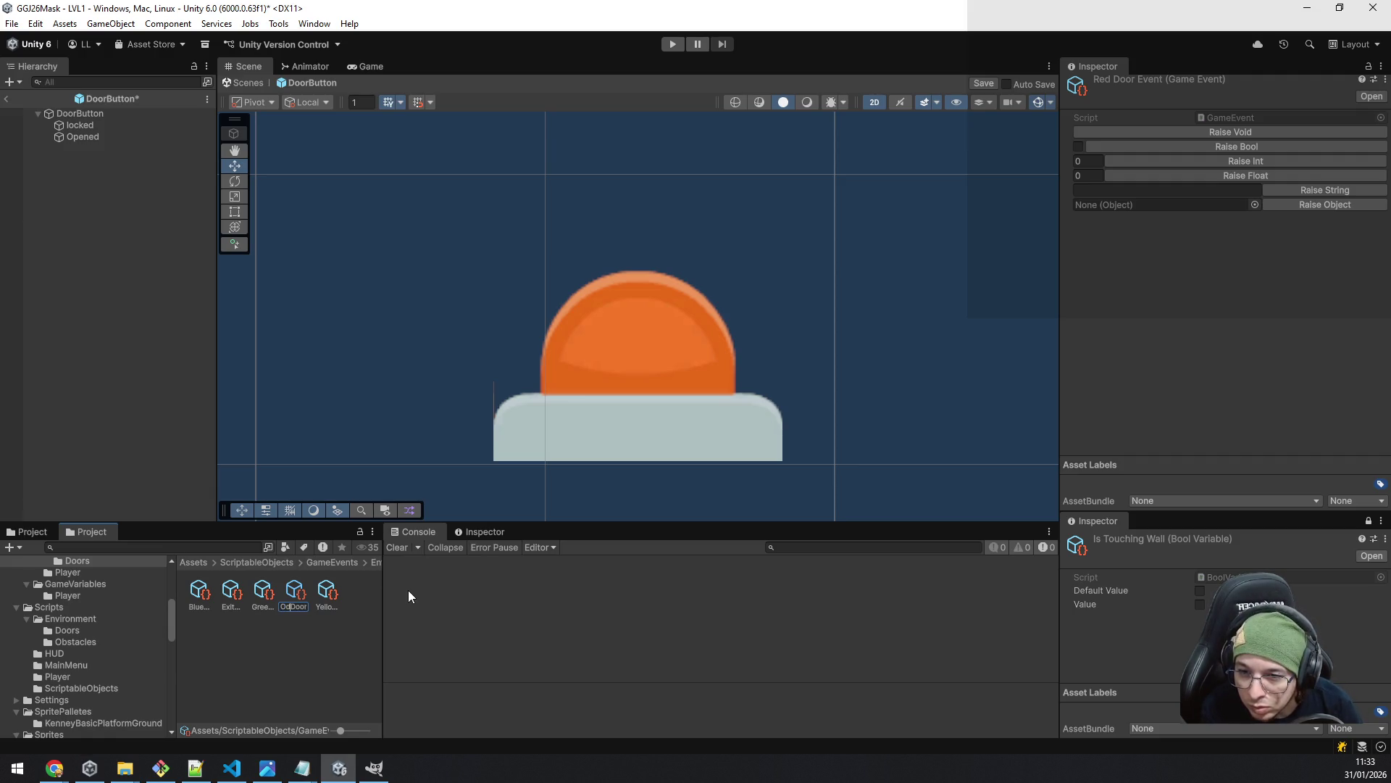
key("Return")
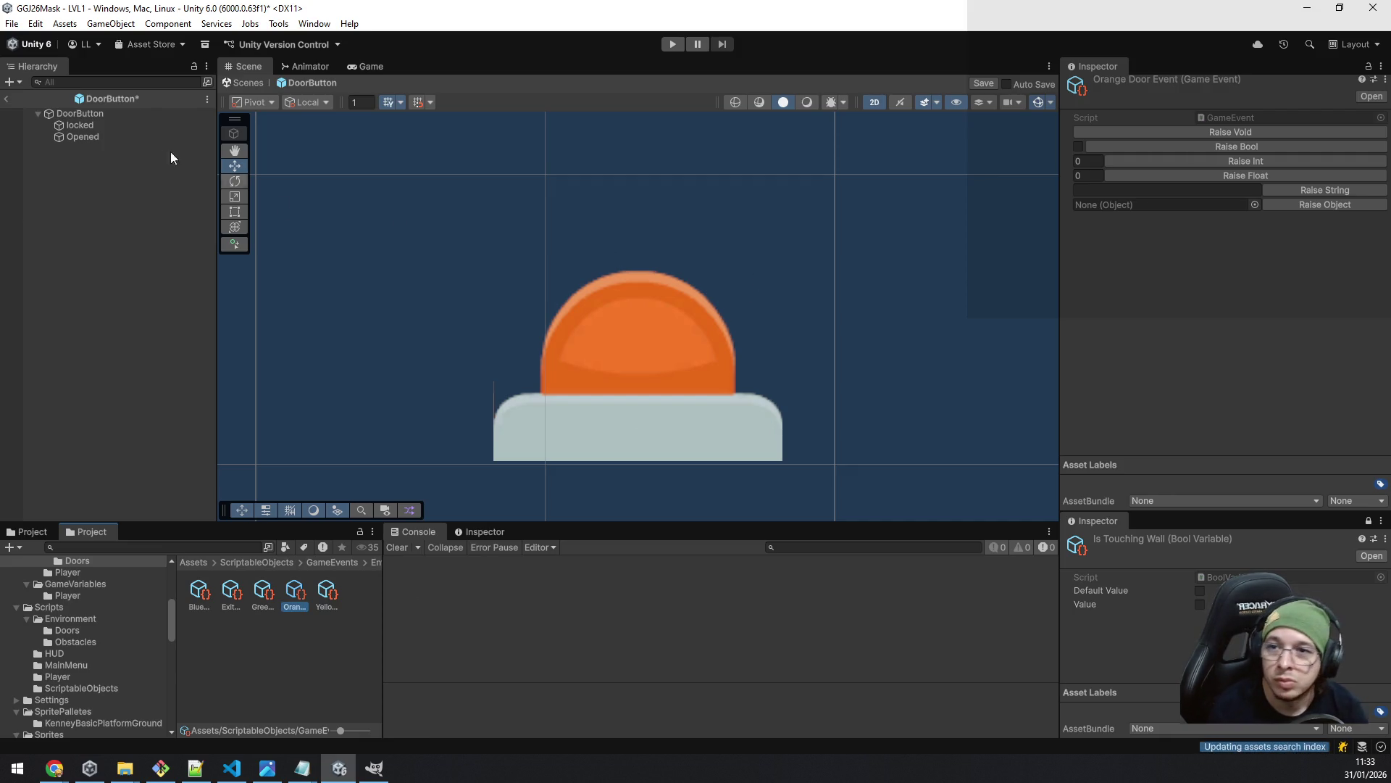
left_click(93, 113)
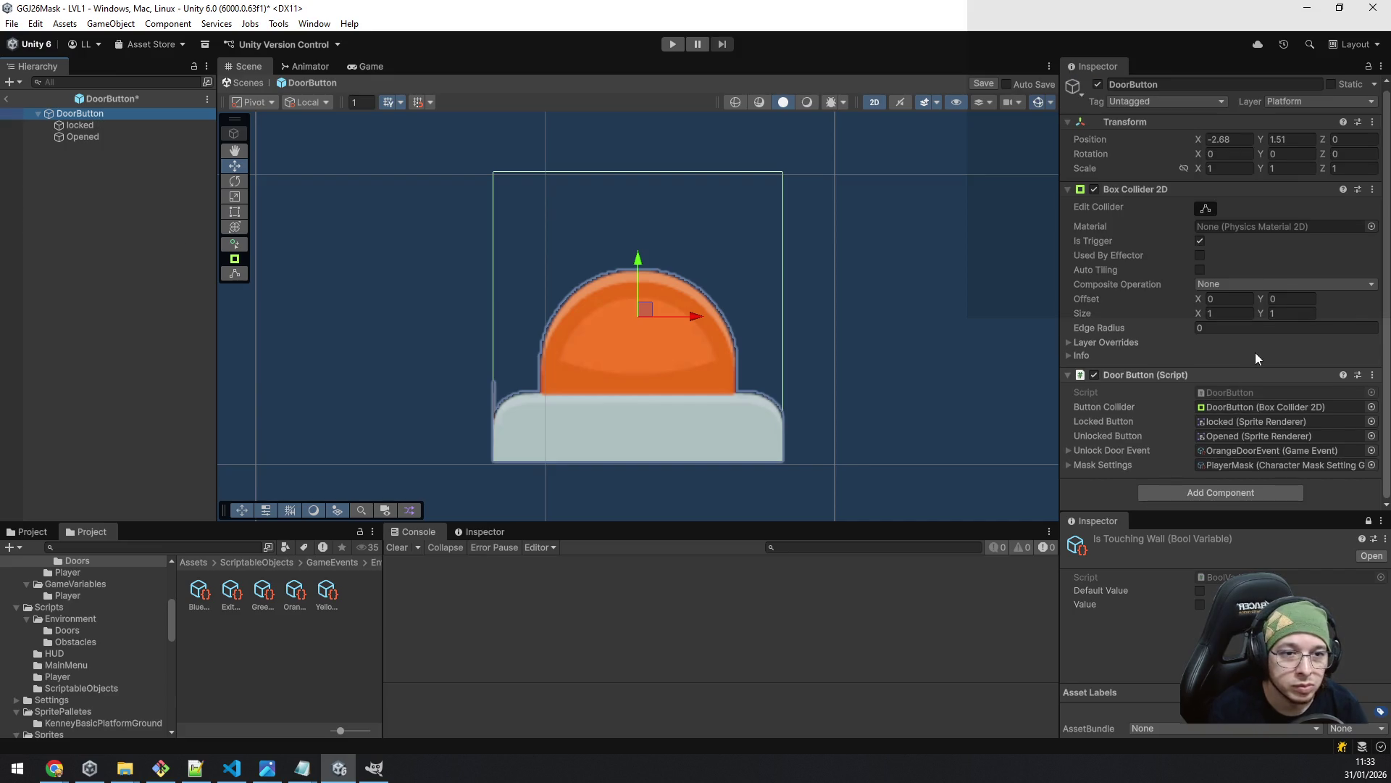
left_click(983, 83)
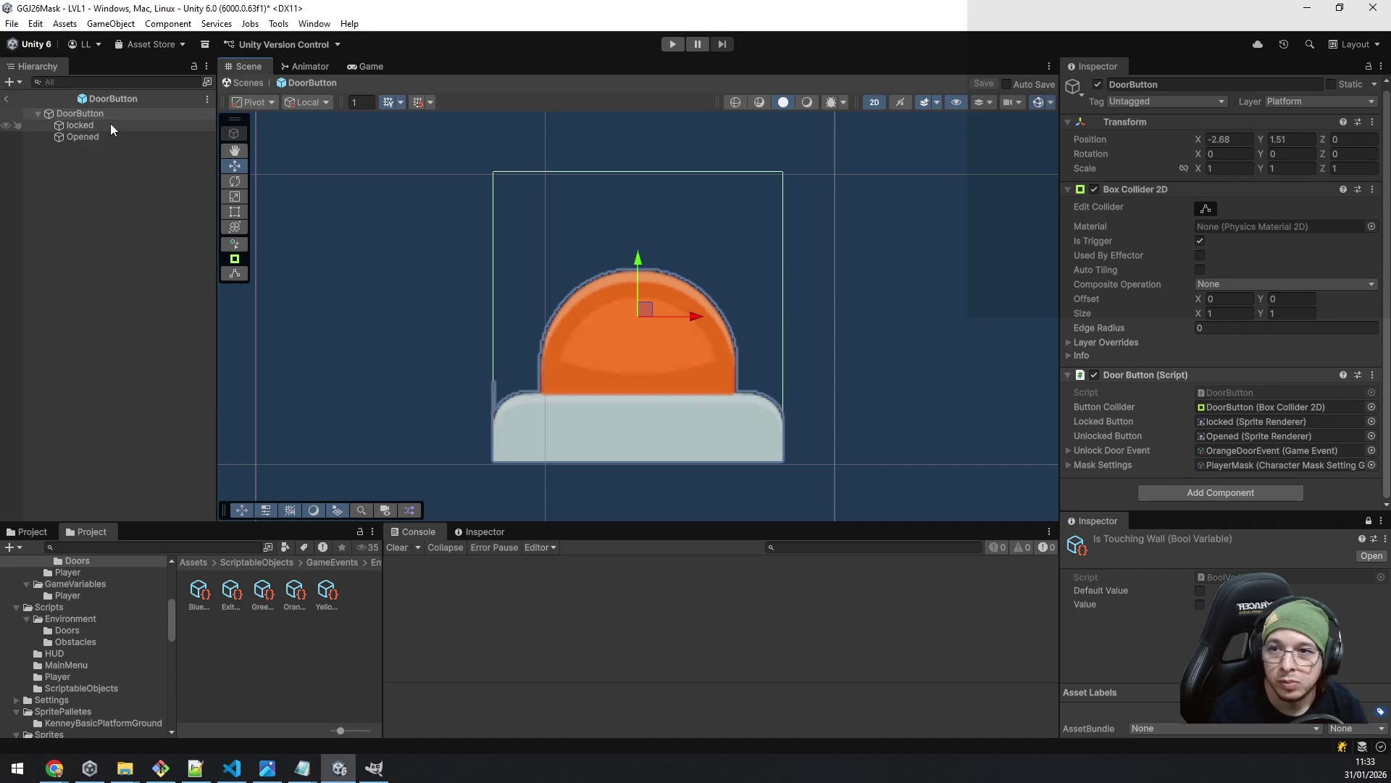
left_click(84, 126)
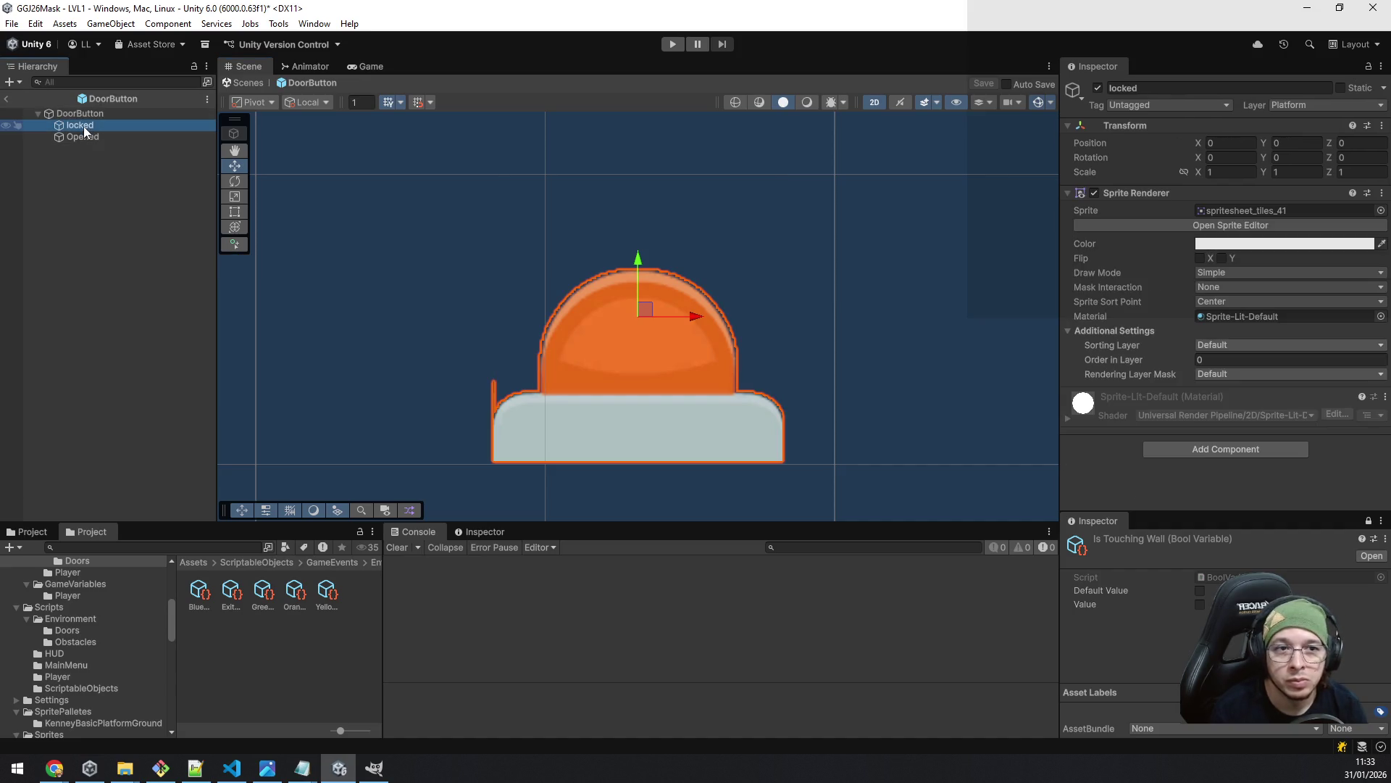
- Back in LVL1, save the scene's DoorButton as a Prefab Variant in DoorsAndButtons
left_click(85, 139)
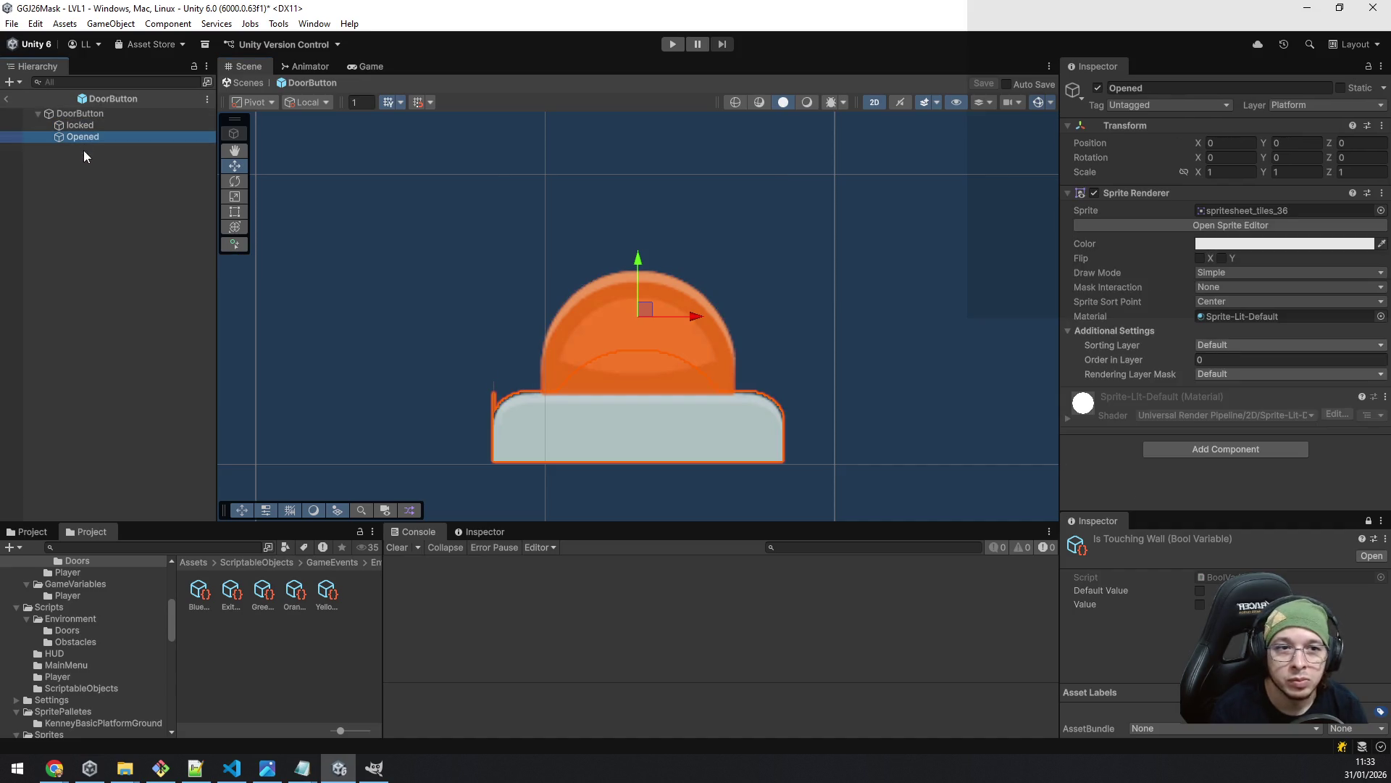
left_click(9, 100)
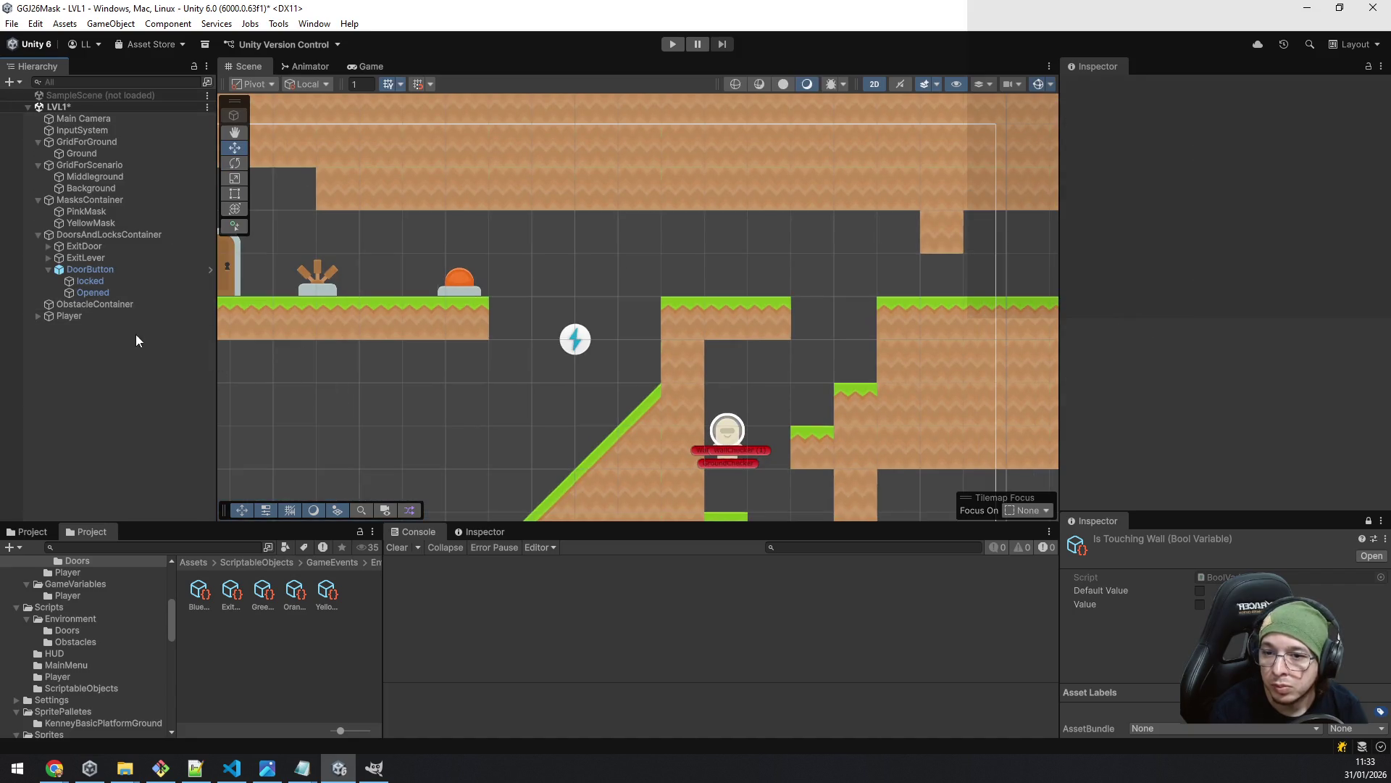
scroll(81, 628, "up", 1)
scroll(81, 628, "up", 3)
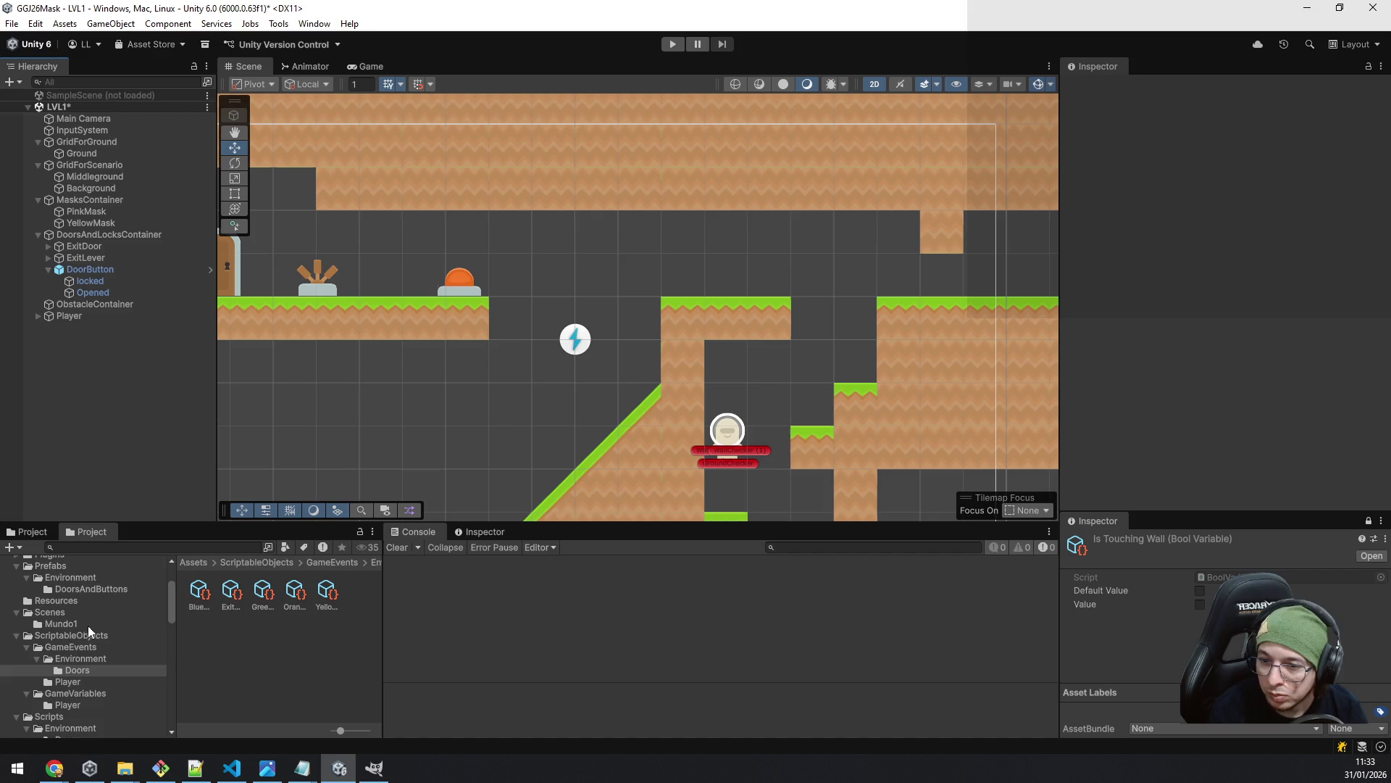
scroll(109, 659, "down", 2)
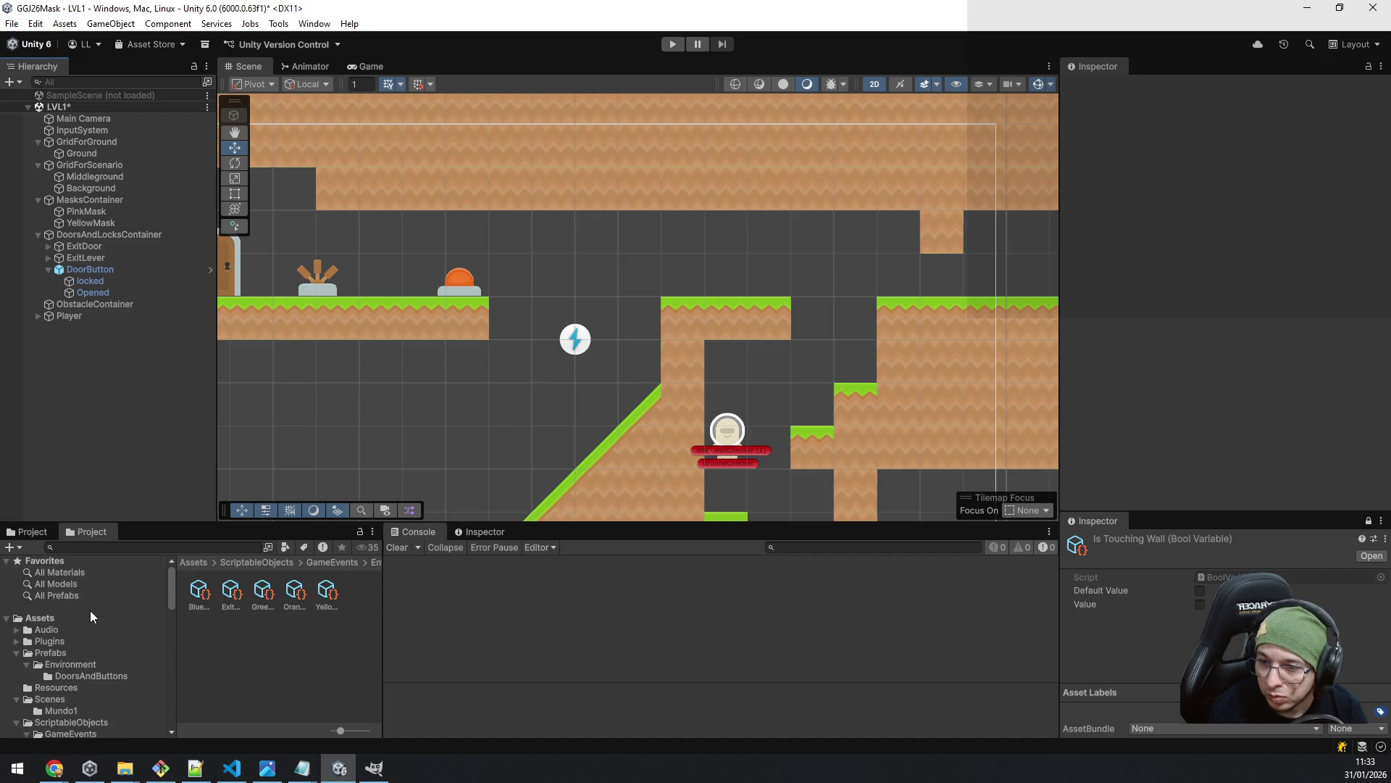
scroll(90, 610, "up", 2)
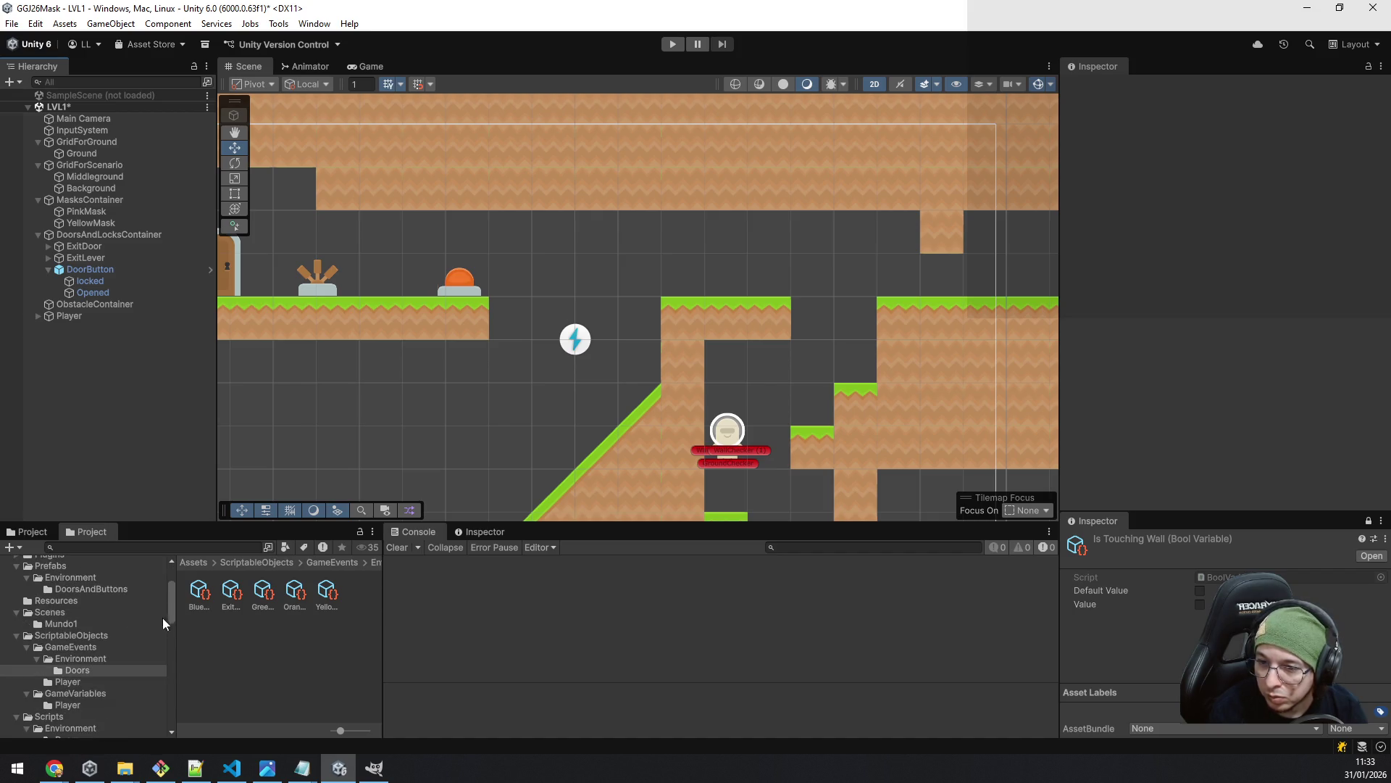
left_click_drag(172, 606, 172, 584)
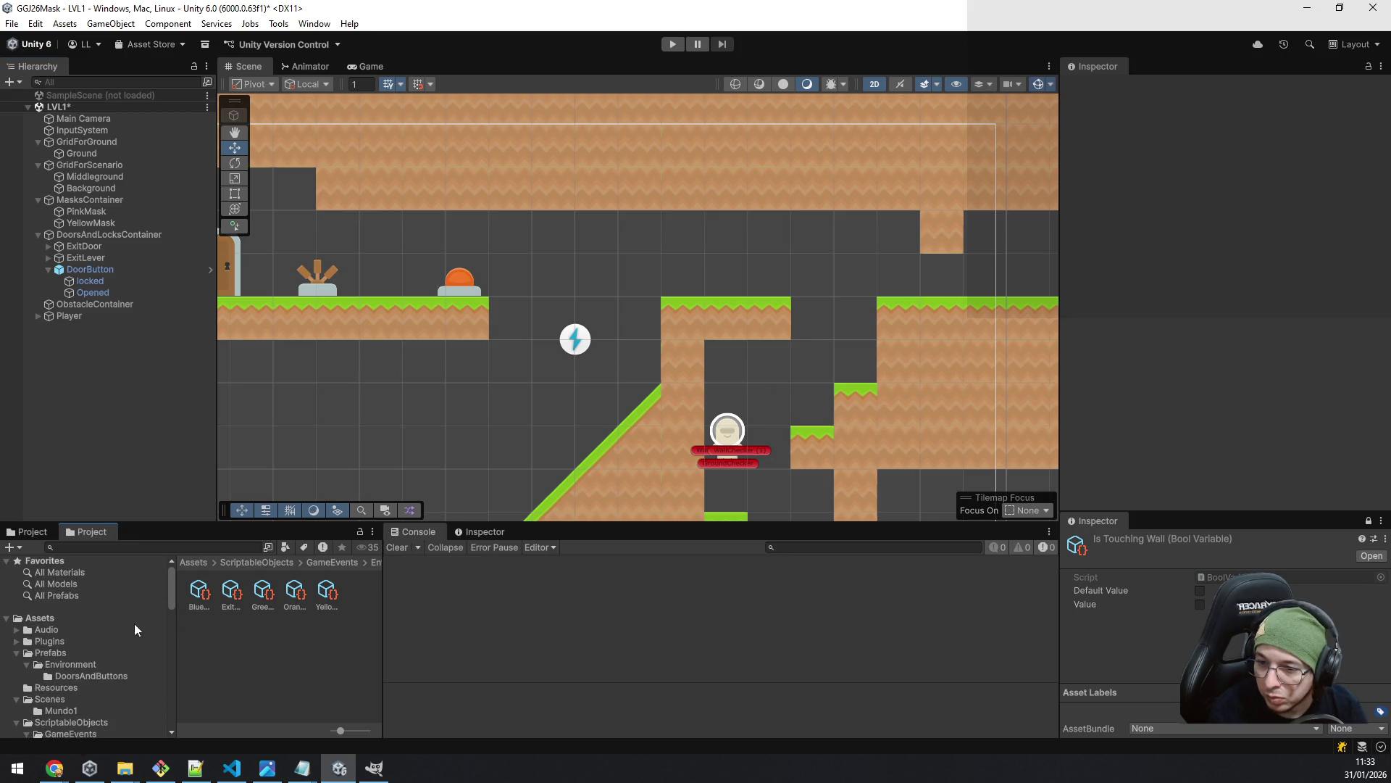
left_click(85, 674)
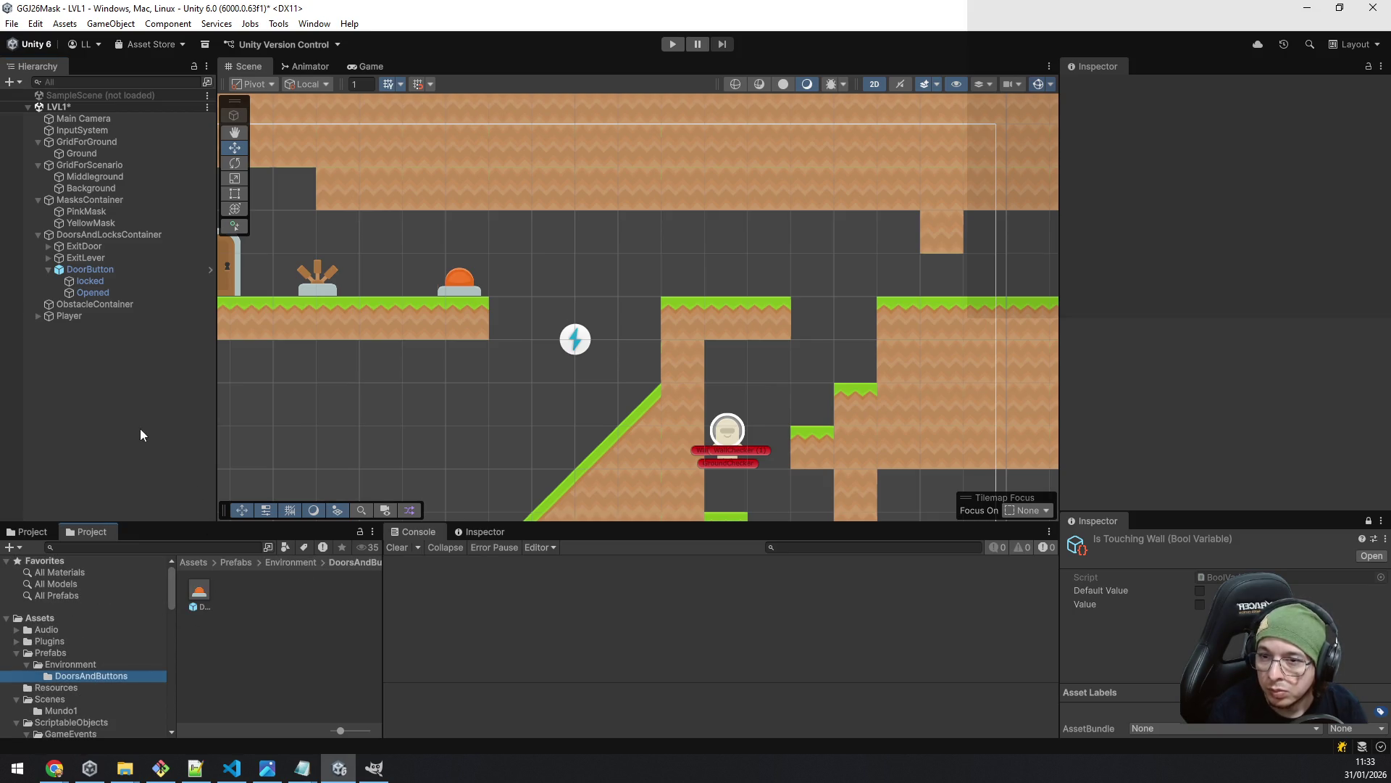
mouse_move(95, 270)
left_mouse_down()
mouse_move(120, 288)
mouse_move(303, 665)
mouse_move(298, 654)
left_mouse_up()
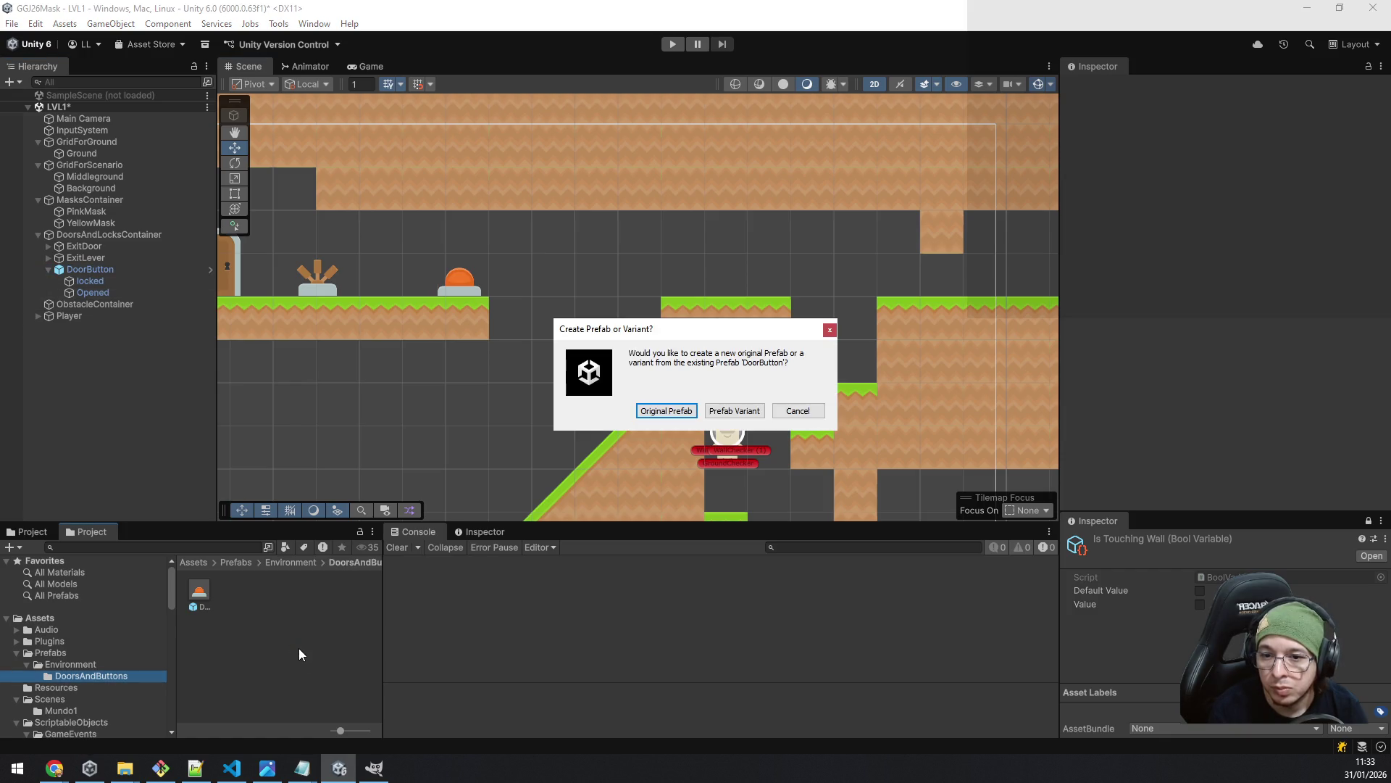
left_click(732, 411)
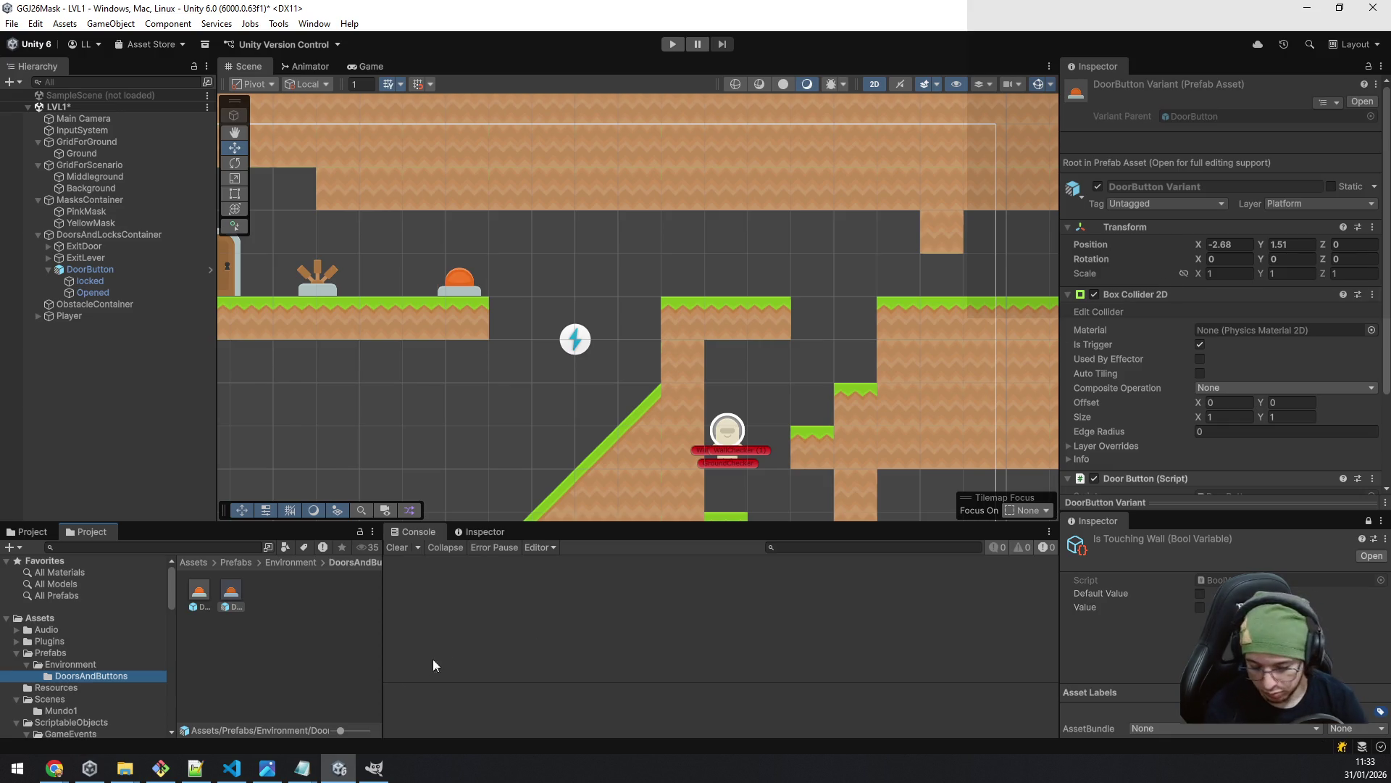
- Rename the new variant prefab to OrangeButton Variant
left_click(207, 594)
left_click(233, 596)
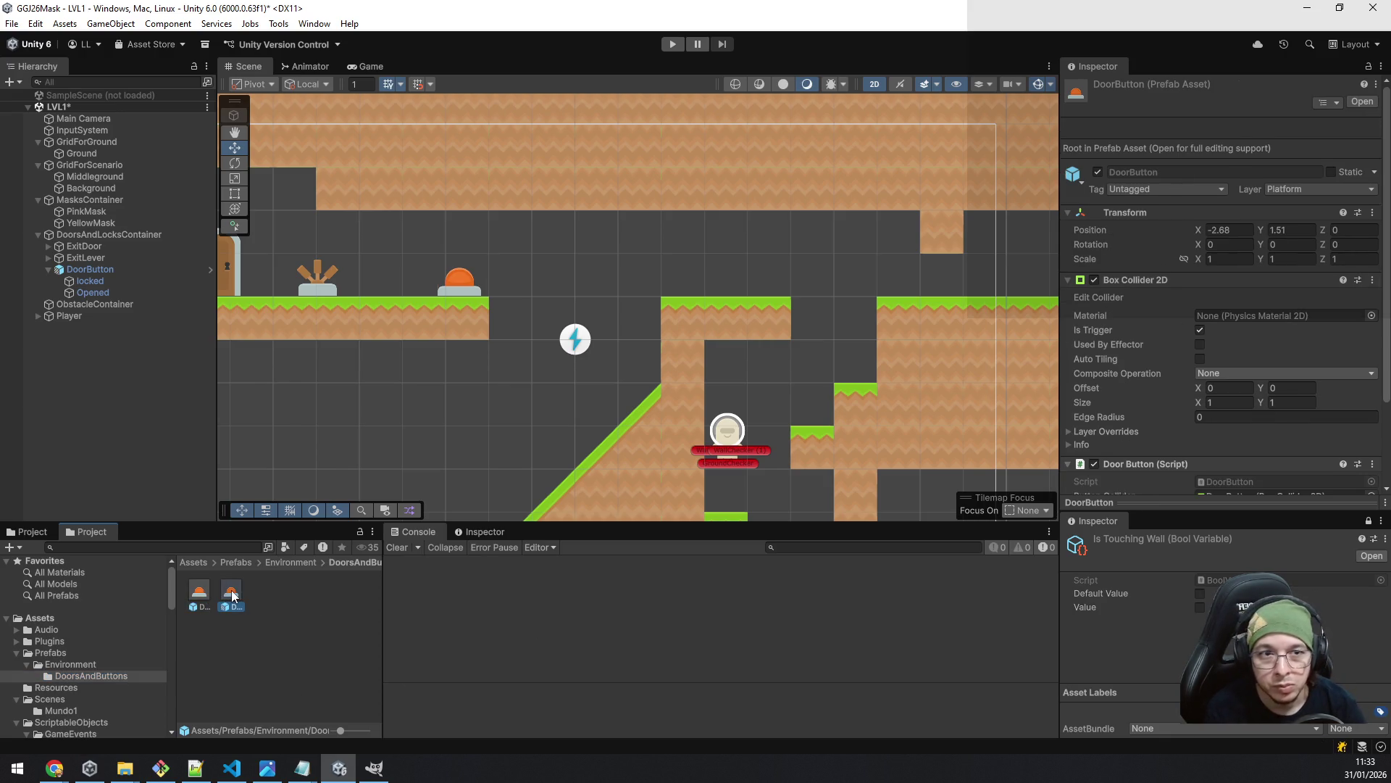
key("F2")
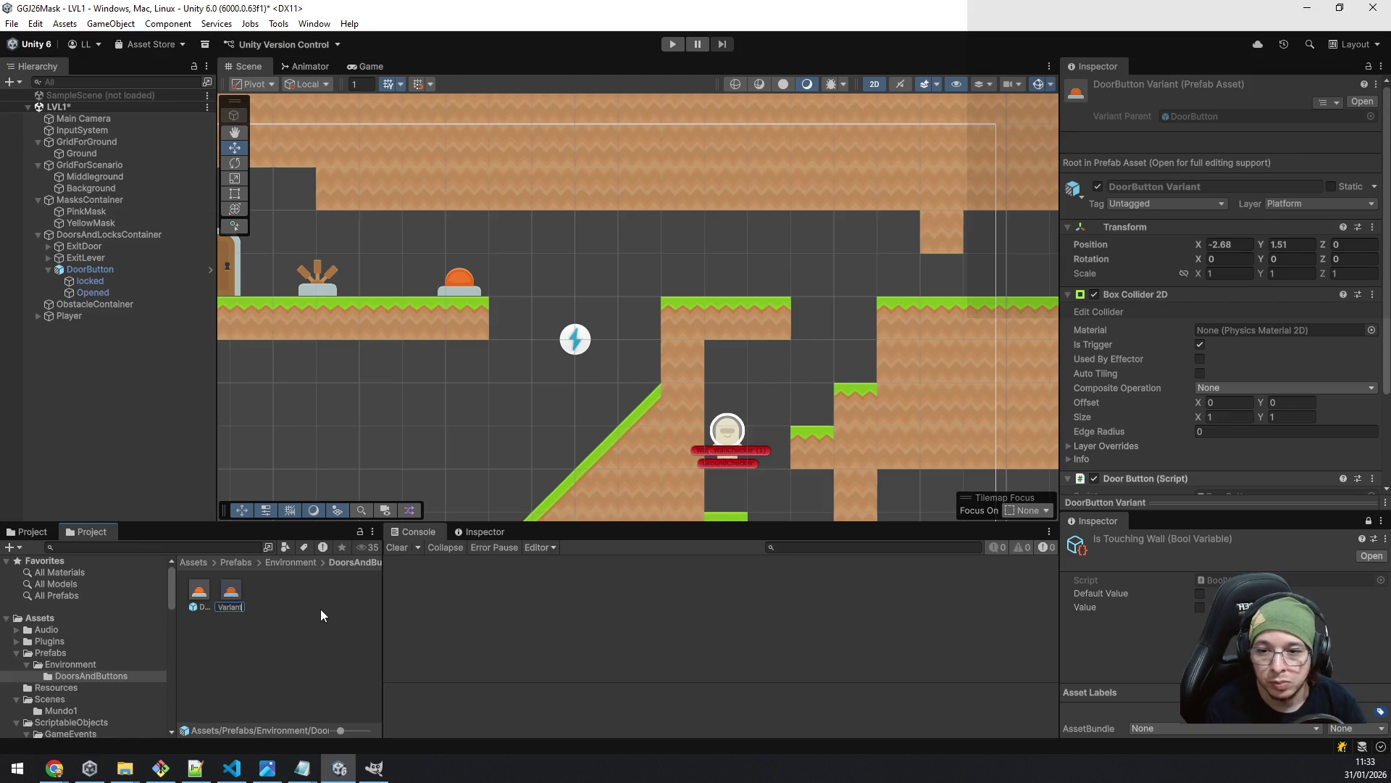
key("ctrl+a")
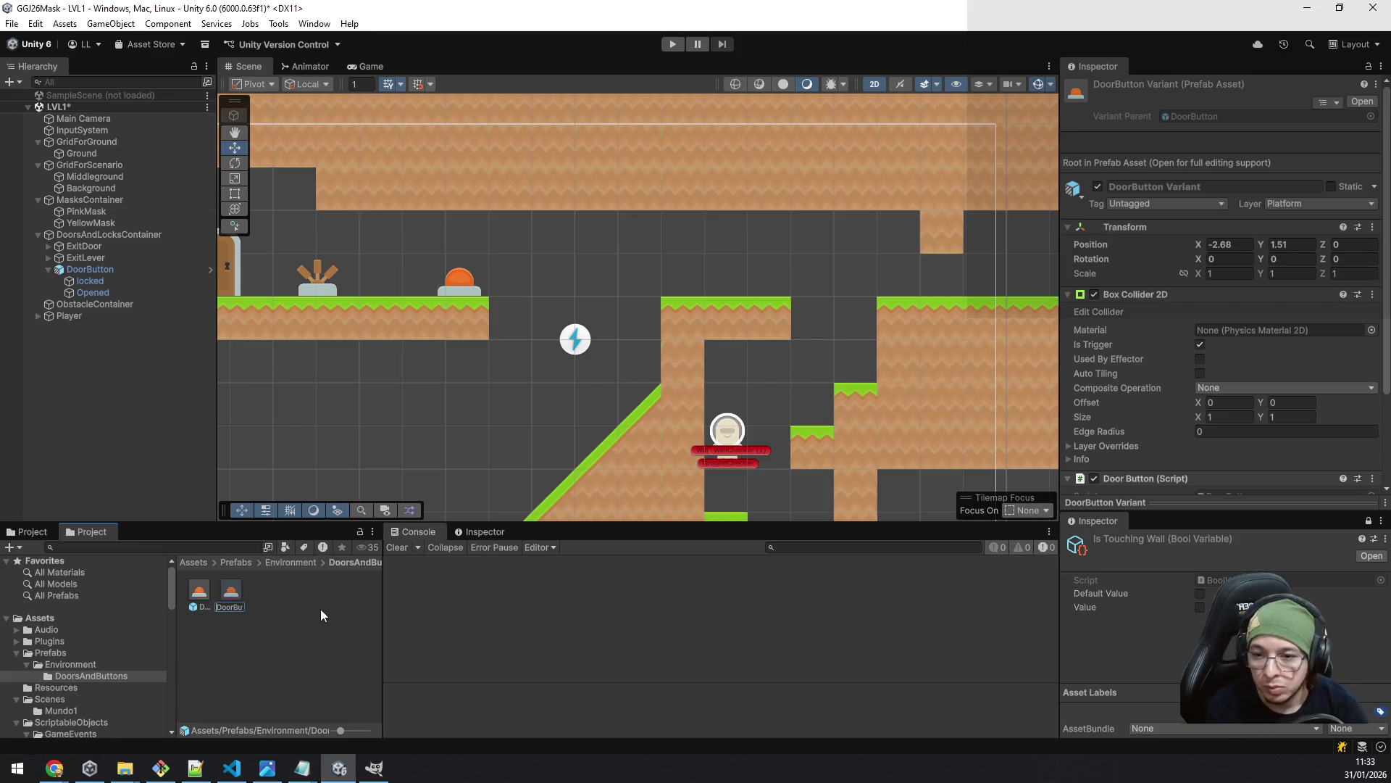
type("OrangeButton Variant")
key("Return")
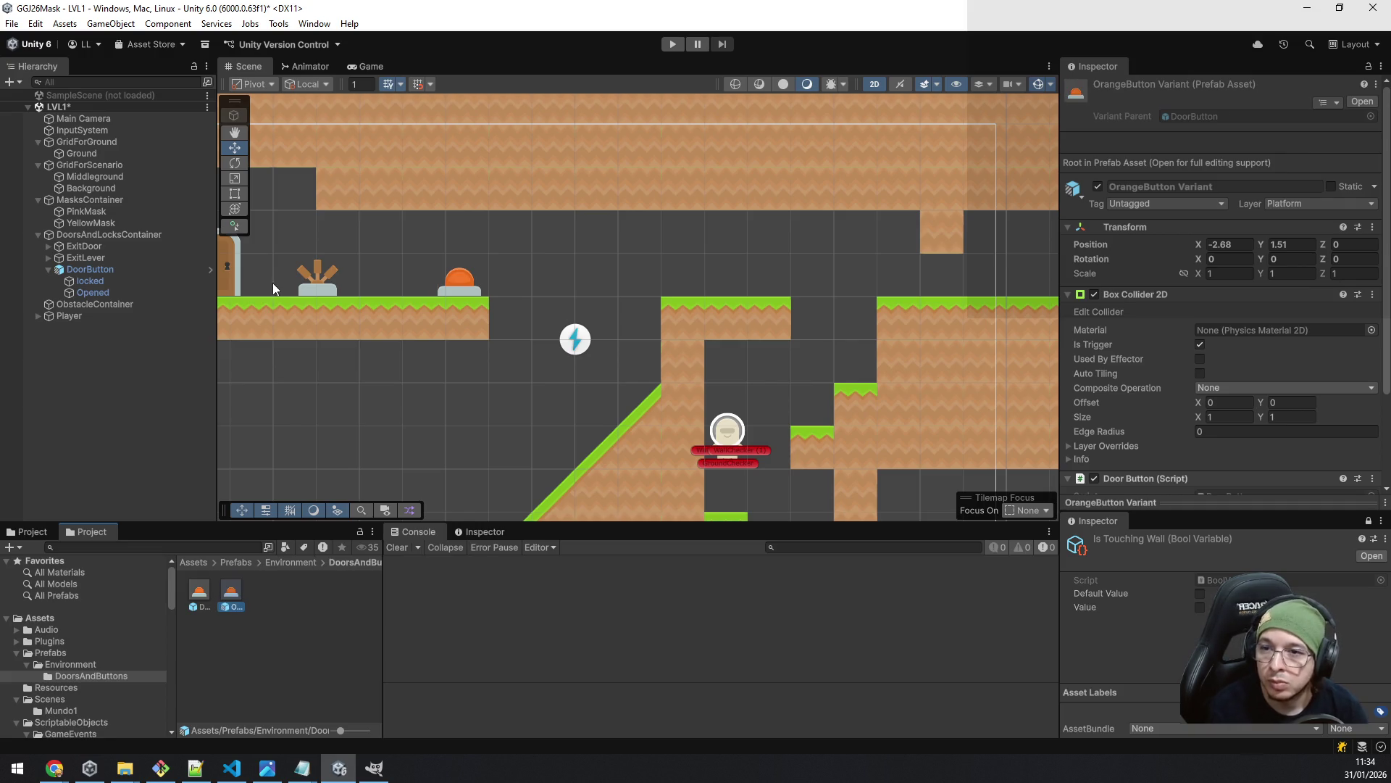
- Override the scene DoorButton's Unlock Door Event with BlueDoorEvent
left_click(124, 269)
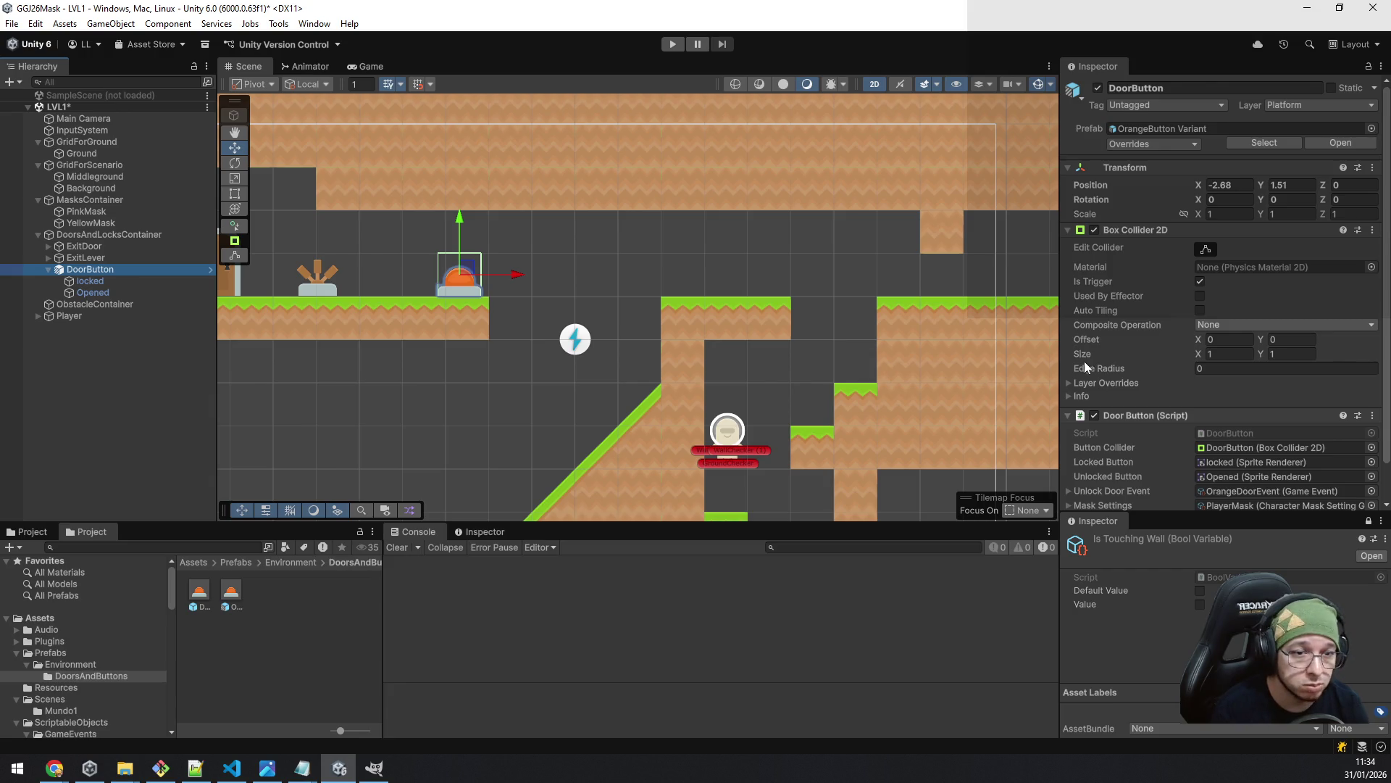
scroll(1282, 290, "down", 2)
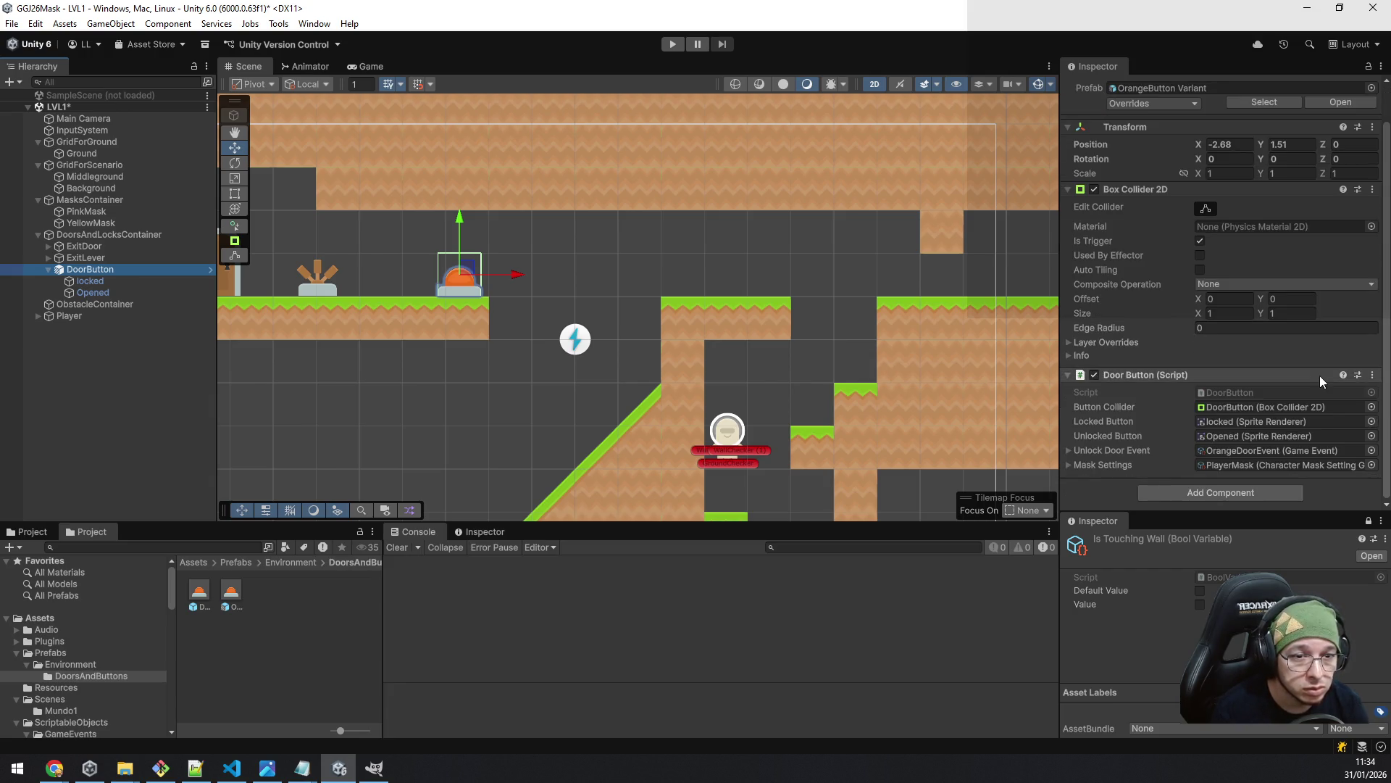
left_click(1371, 450)
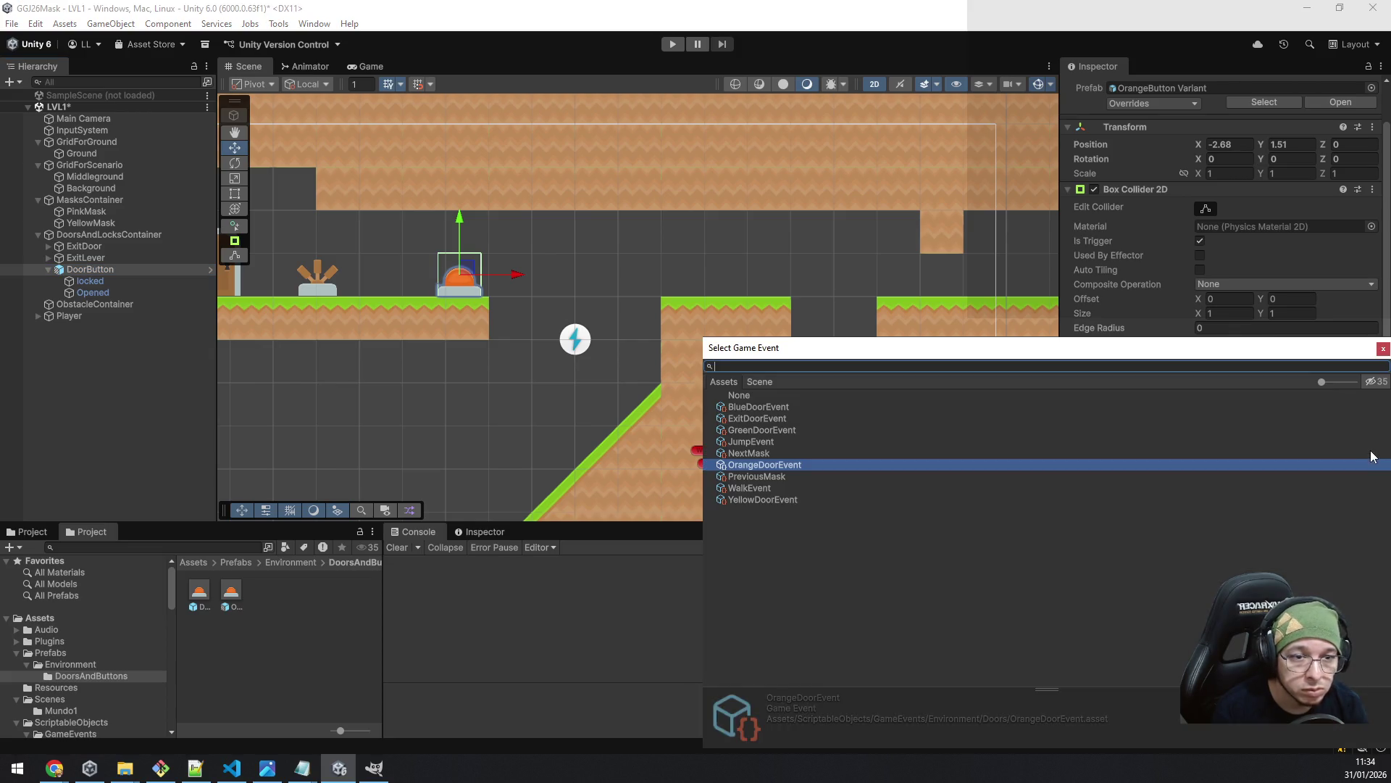
double_click(789, 407)
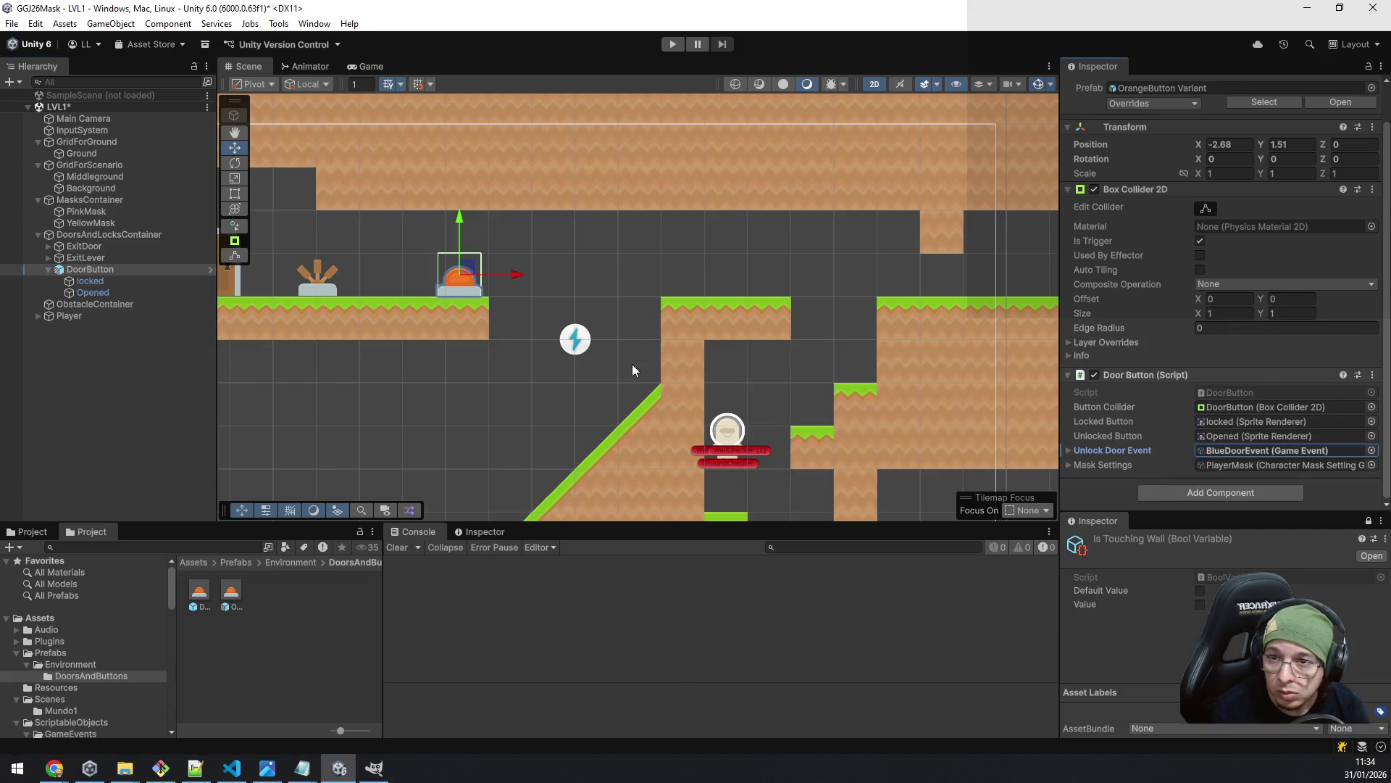
- Give the scene button's locked and Opened parts blue button sprites
left_click(113, 284)
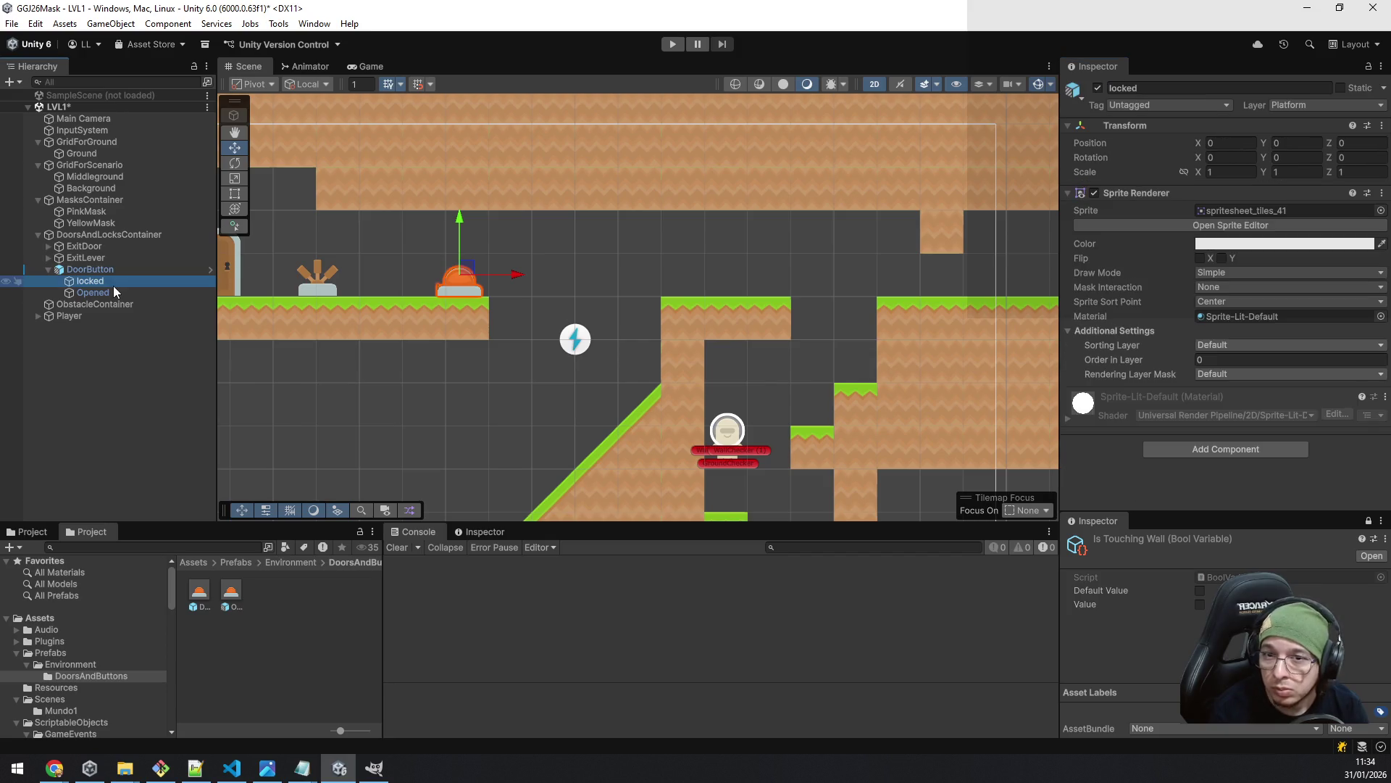
left_click(1246, 211)
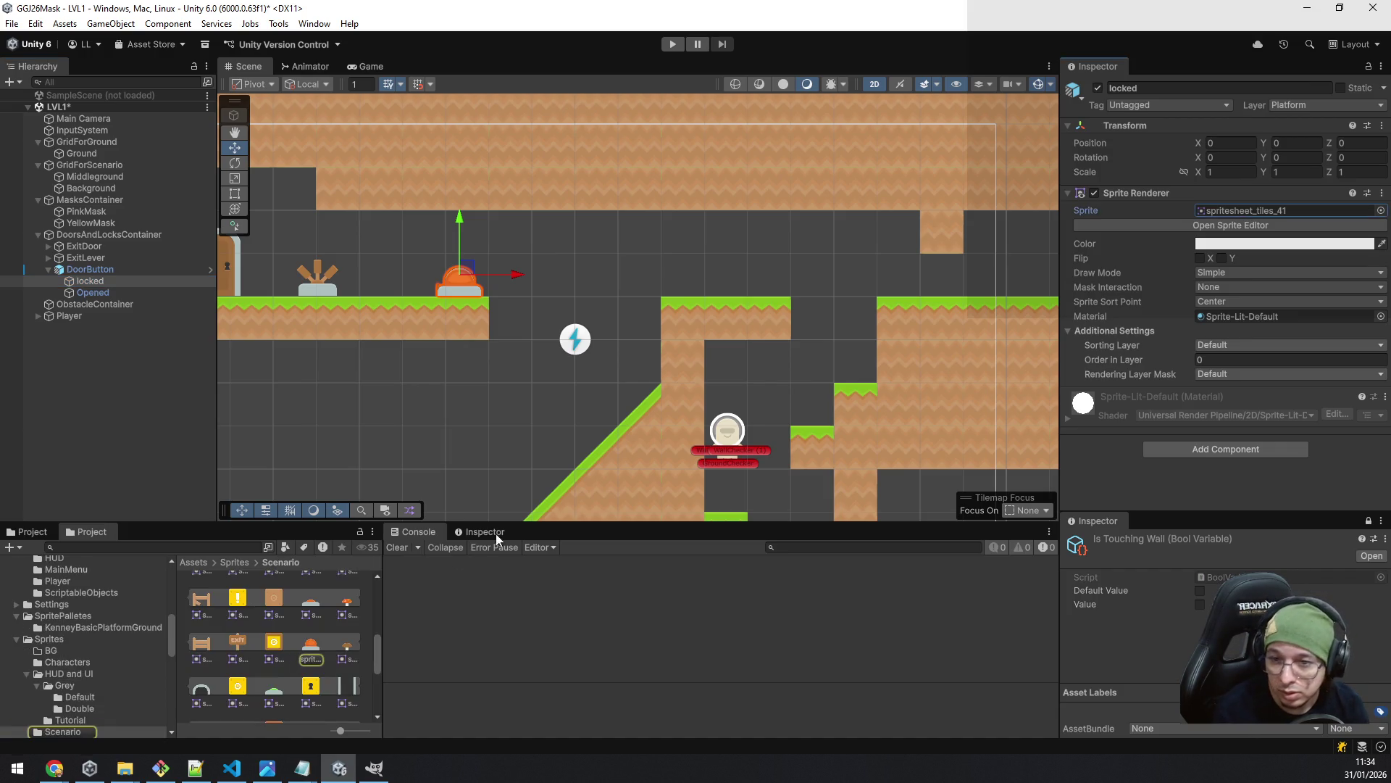
mouse_move(374, 646)
left_mouse_down()
mouse_move(380, 686)
mouse_move(377, 585)
mouse_move(376, 678)
mouse_move(640, 506)
mouse_move(1267, 240)
mouse_move(1262, 217)
left_mouse_up()
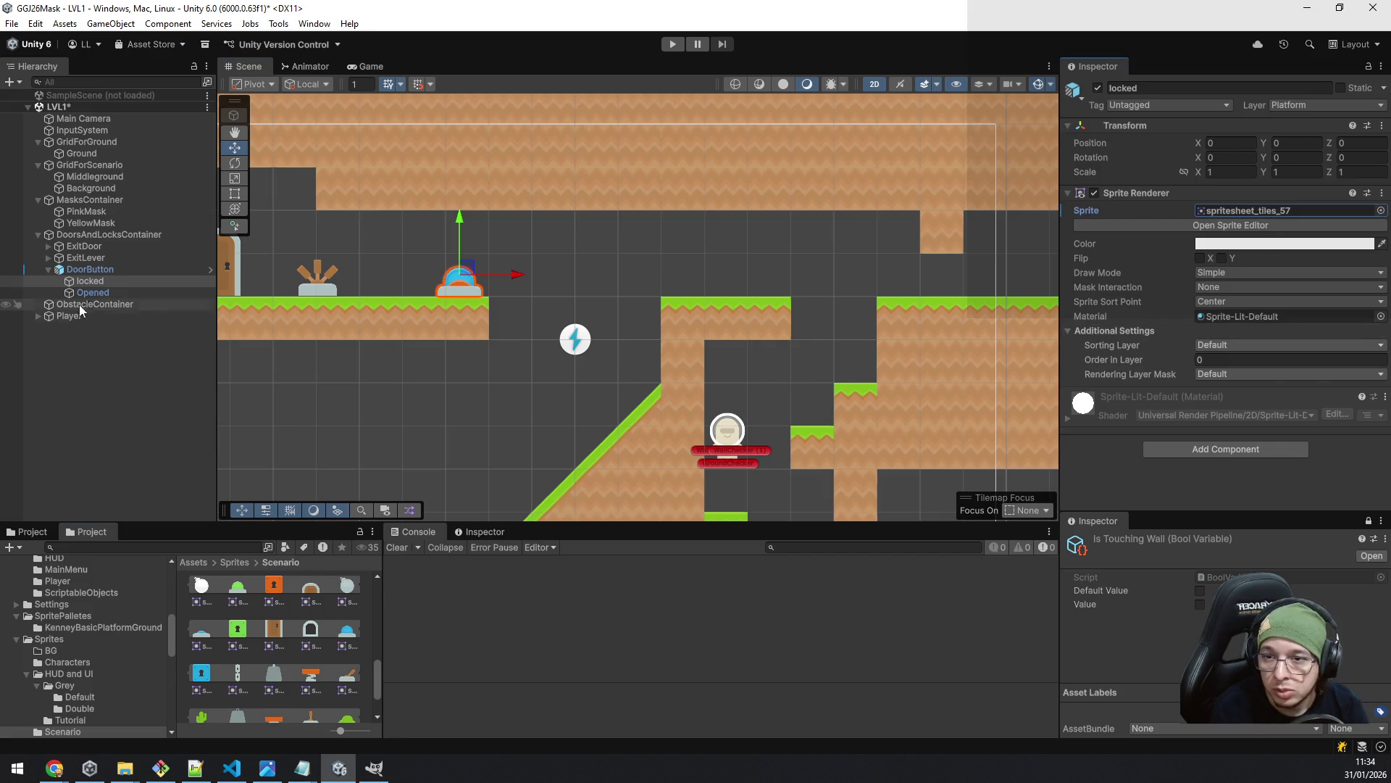
left_click(110, 293)
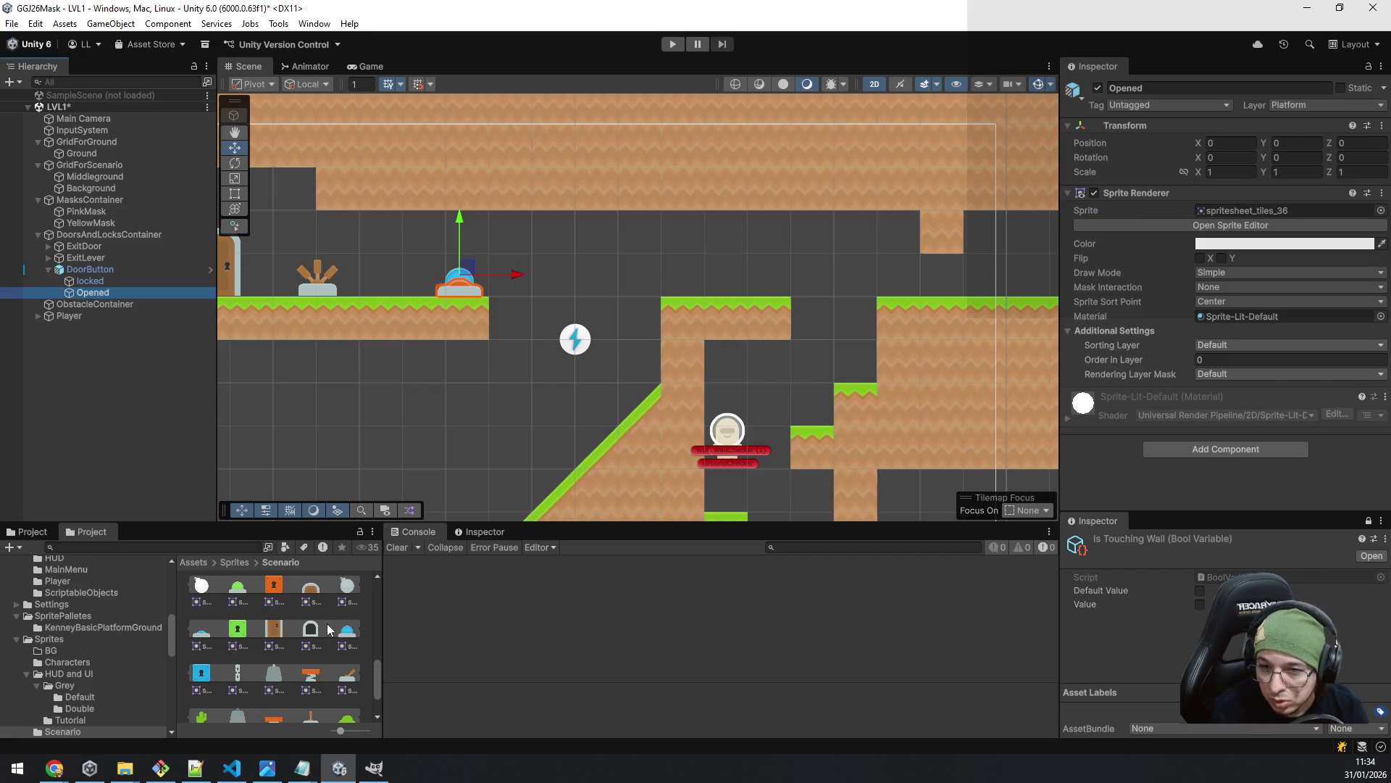
left_click(379, 681)
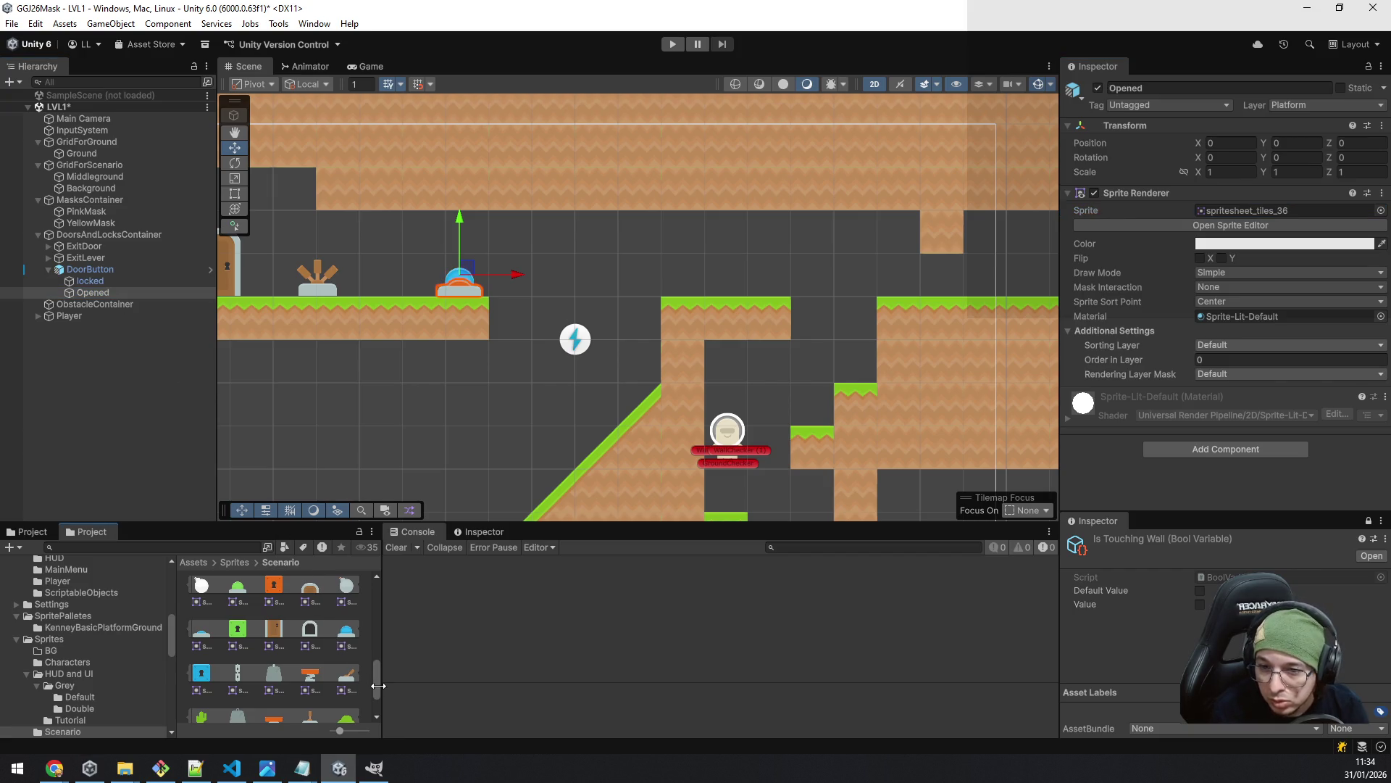
mouse_move(206, 638)
left_mouse_down()
mouse_move(683, 522)
mouse_move(1264, 224)
mouse_move(1255, 210)
left_mouse_up()
- Save the blue door button as a new Prefab Variant in DoorsAndButtons
scroll(119, 637, "up", 5)
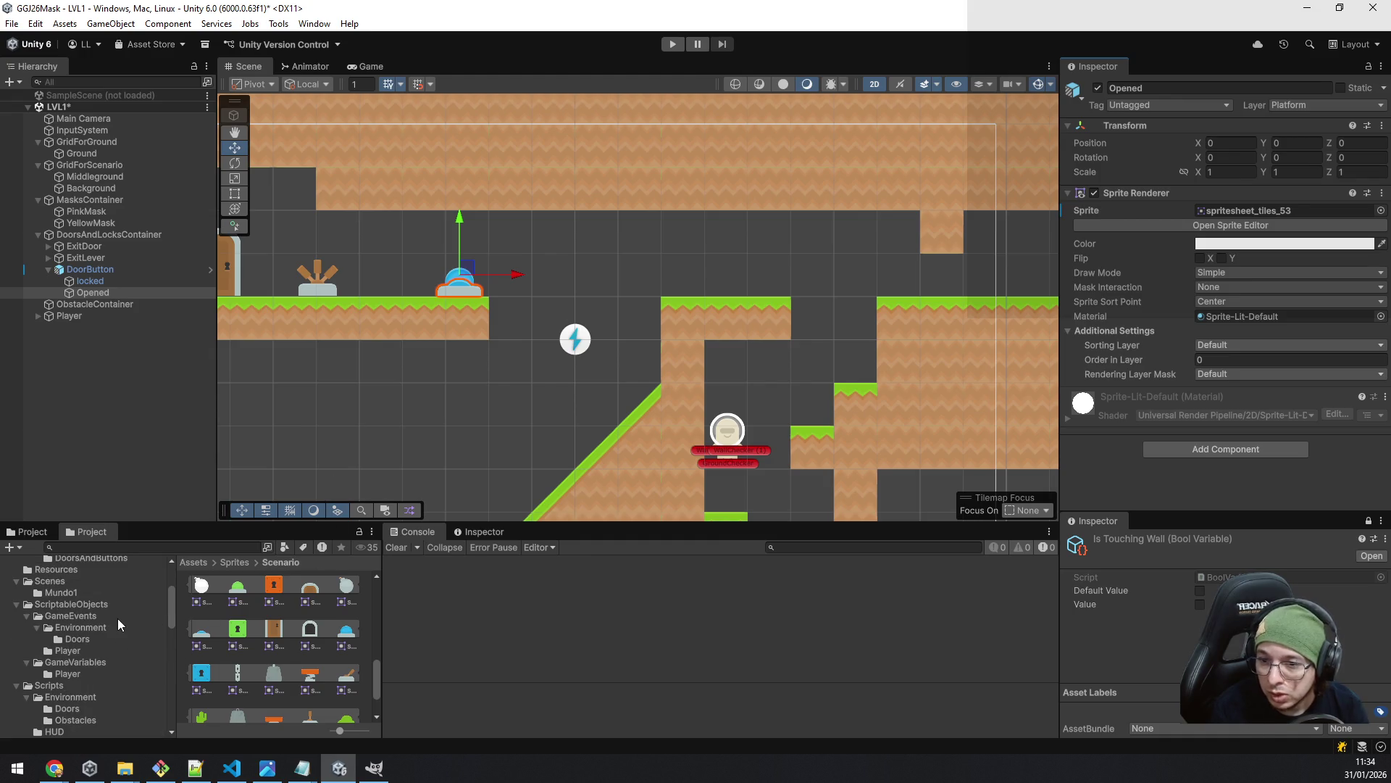
scroll(117, 623, "up", 5)
scroll(117, 618, "down", 1)
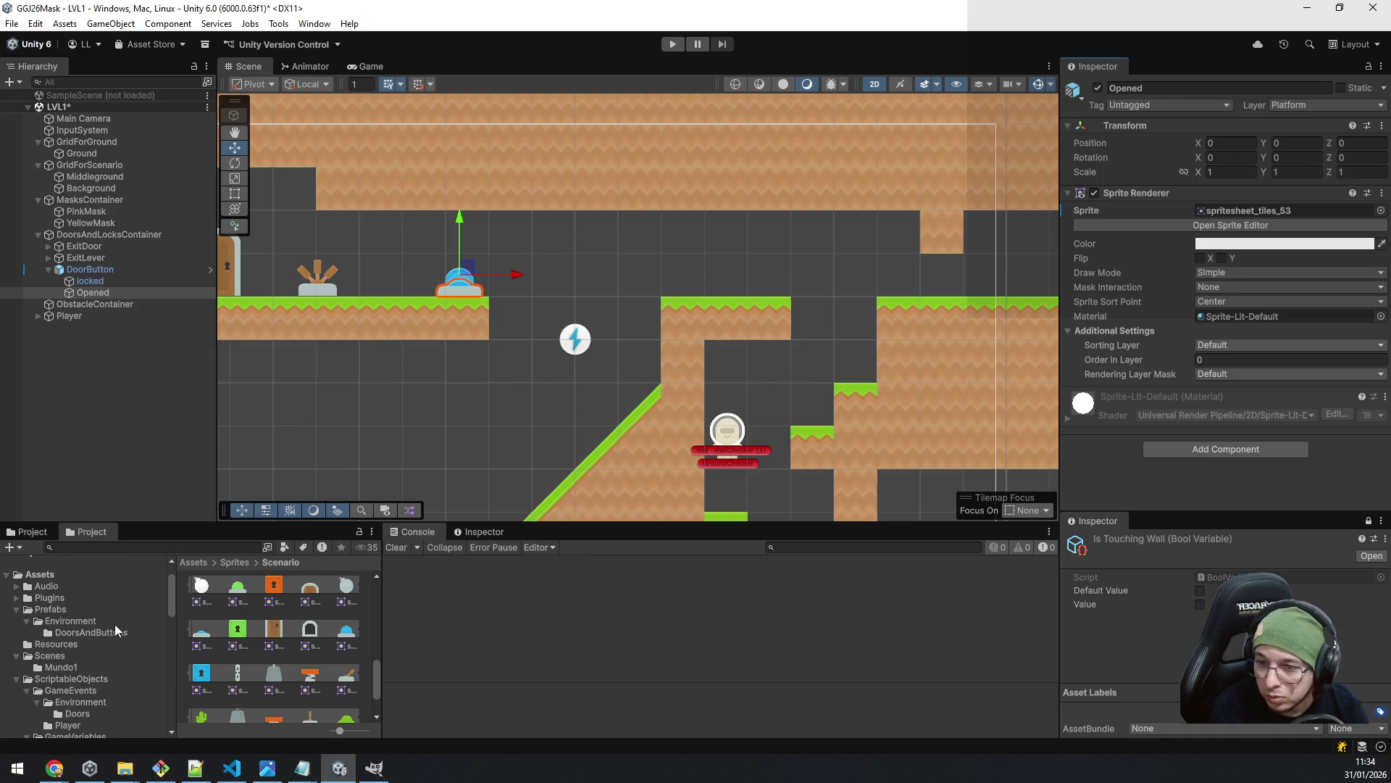
left_click(111, 633)
mouse_move(92, 292)
left_mouse_down()
mouse_move(109, 632)
mouse_move(338, 626)
left_mouse_up()
left_click(734, 411)
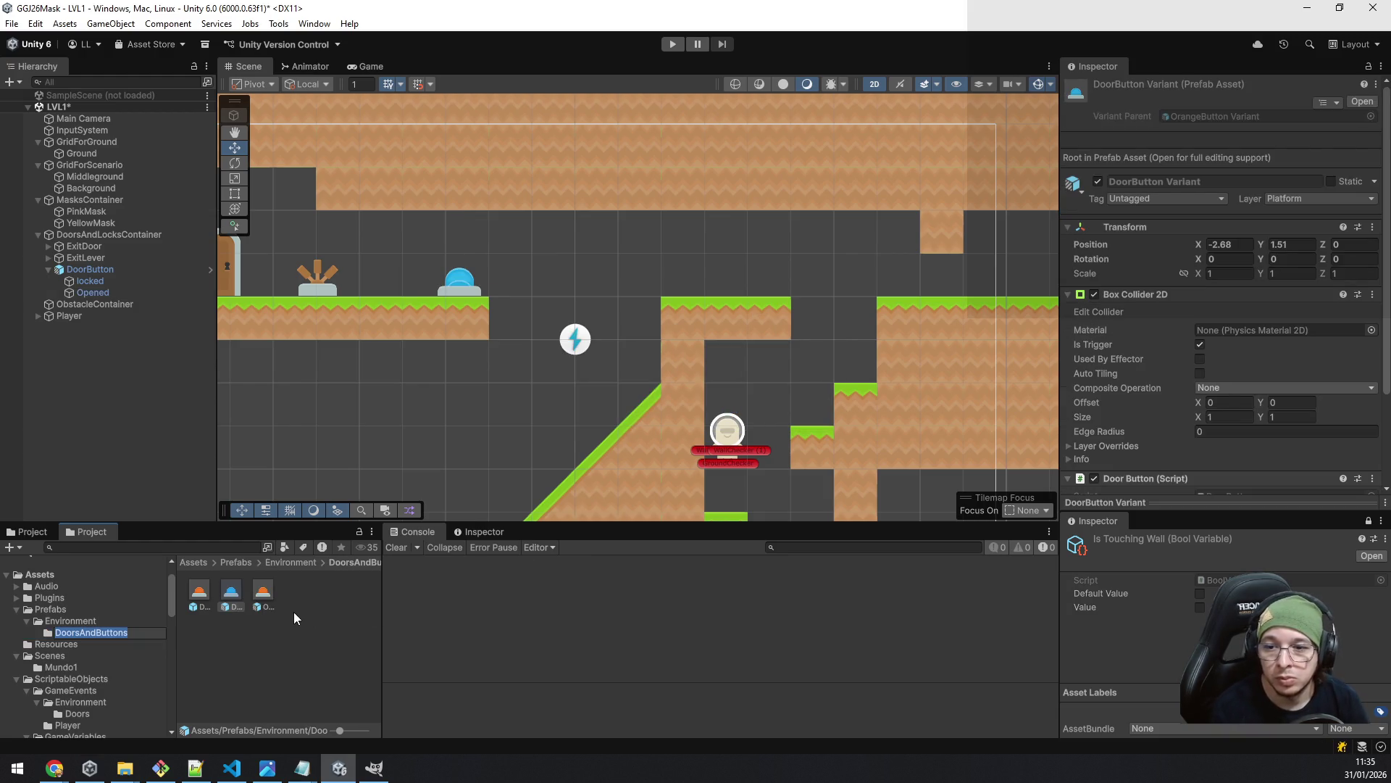
- Rename the blue variant prefab to BlueButton Variant
left_click(241, 607)
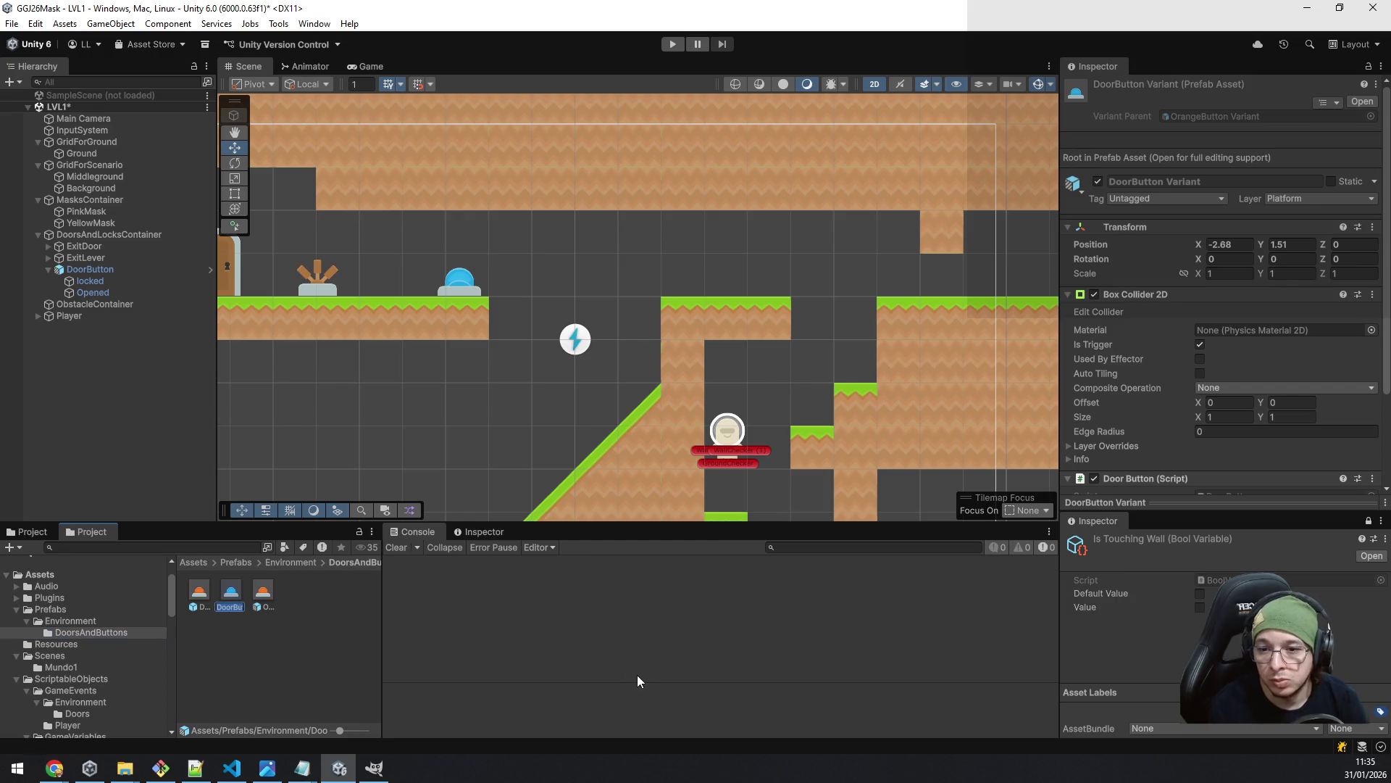
type("ue")
key("Return")
key("Right")
key("Right")
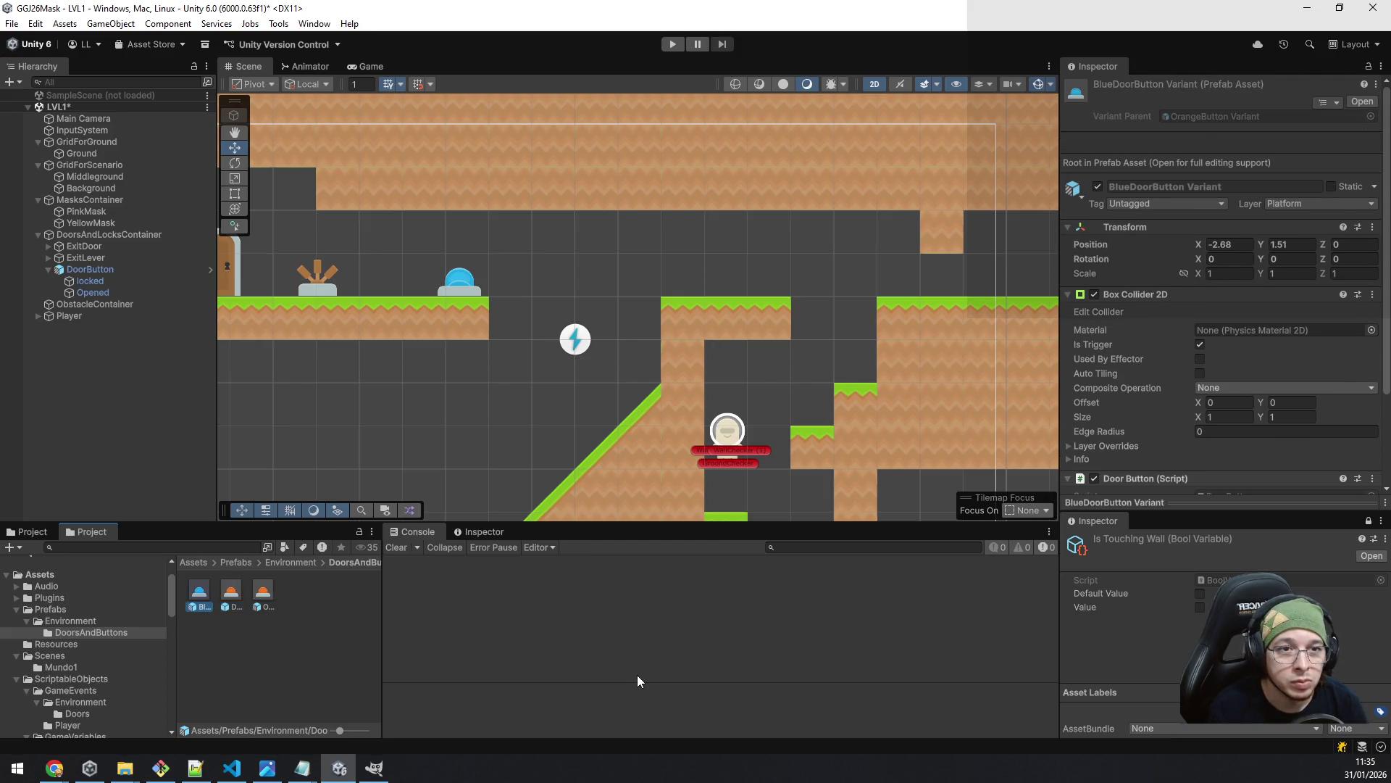
key("Left")
key("Left")
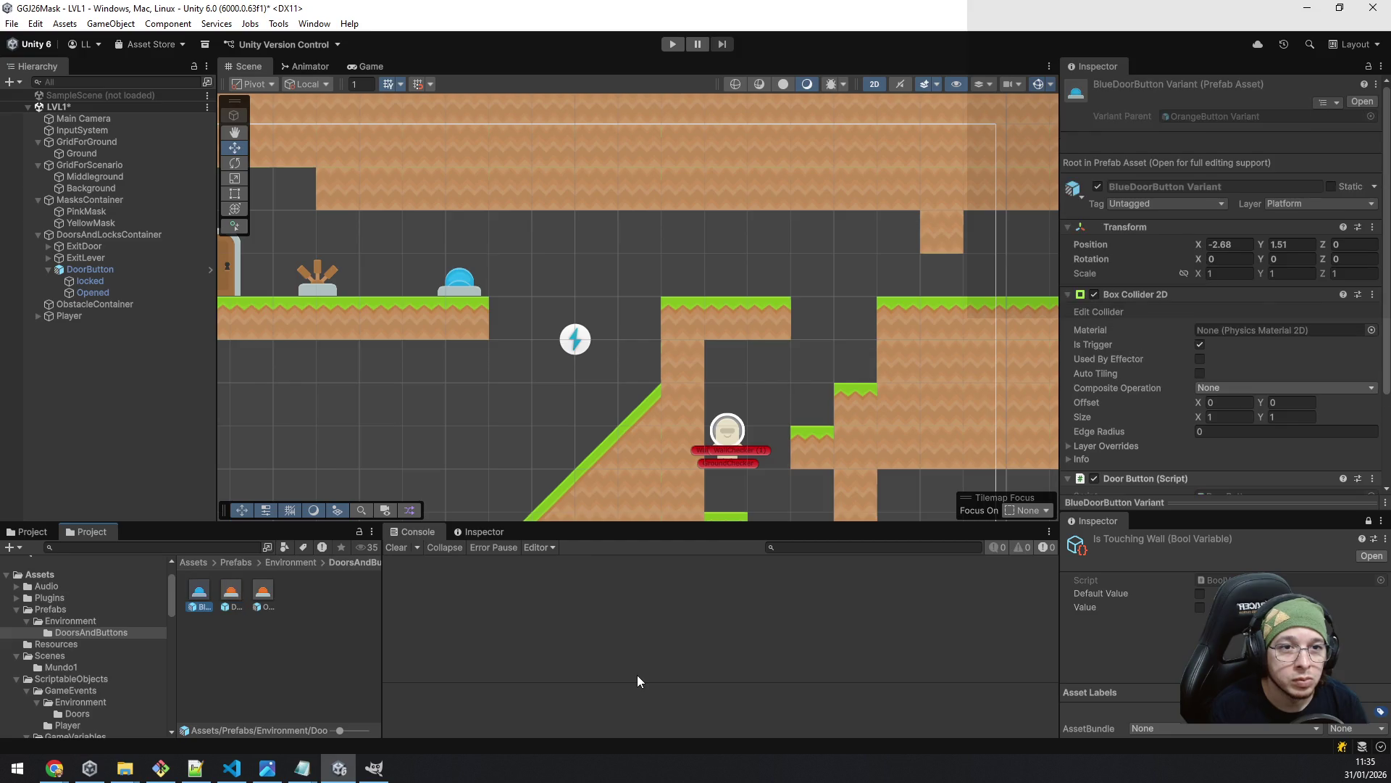
key("Right")
key("Left")
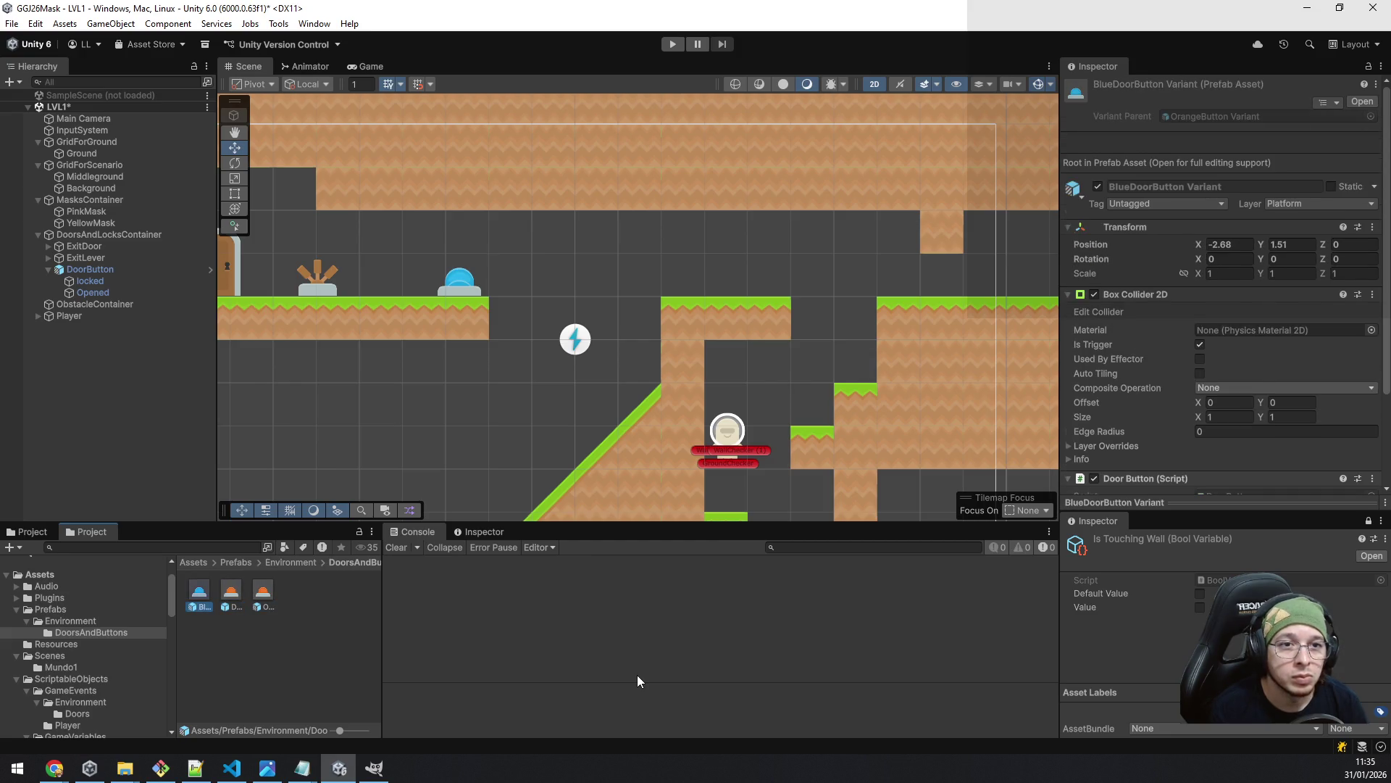
key("F2")
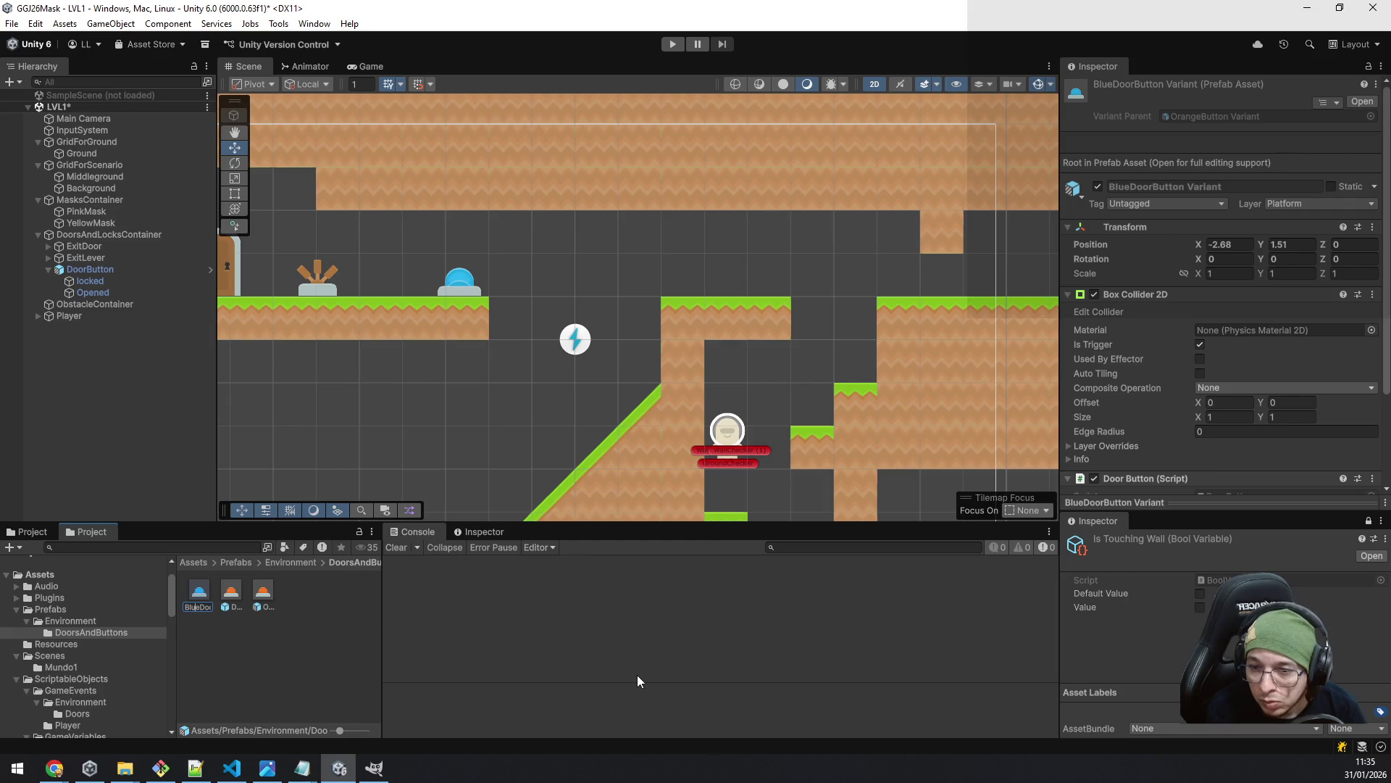
key("Delete")
key("Delete")
key("Delete")
key("Return")
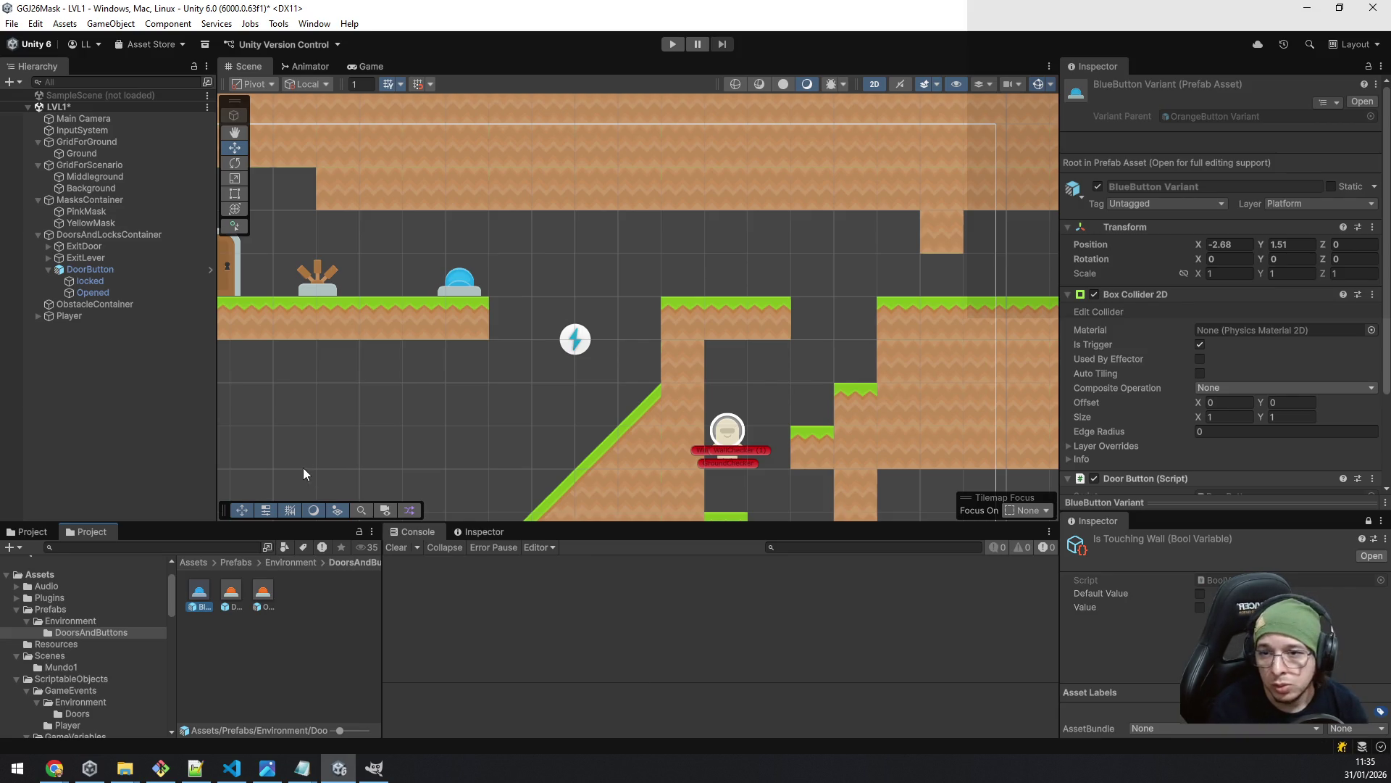
- Rename the scene's door button object to GreenButton
left_click(124, 269)
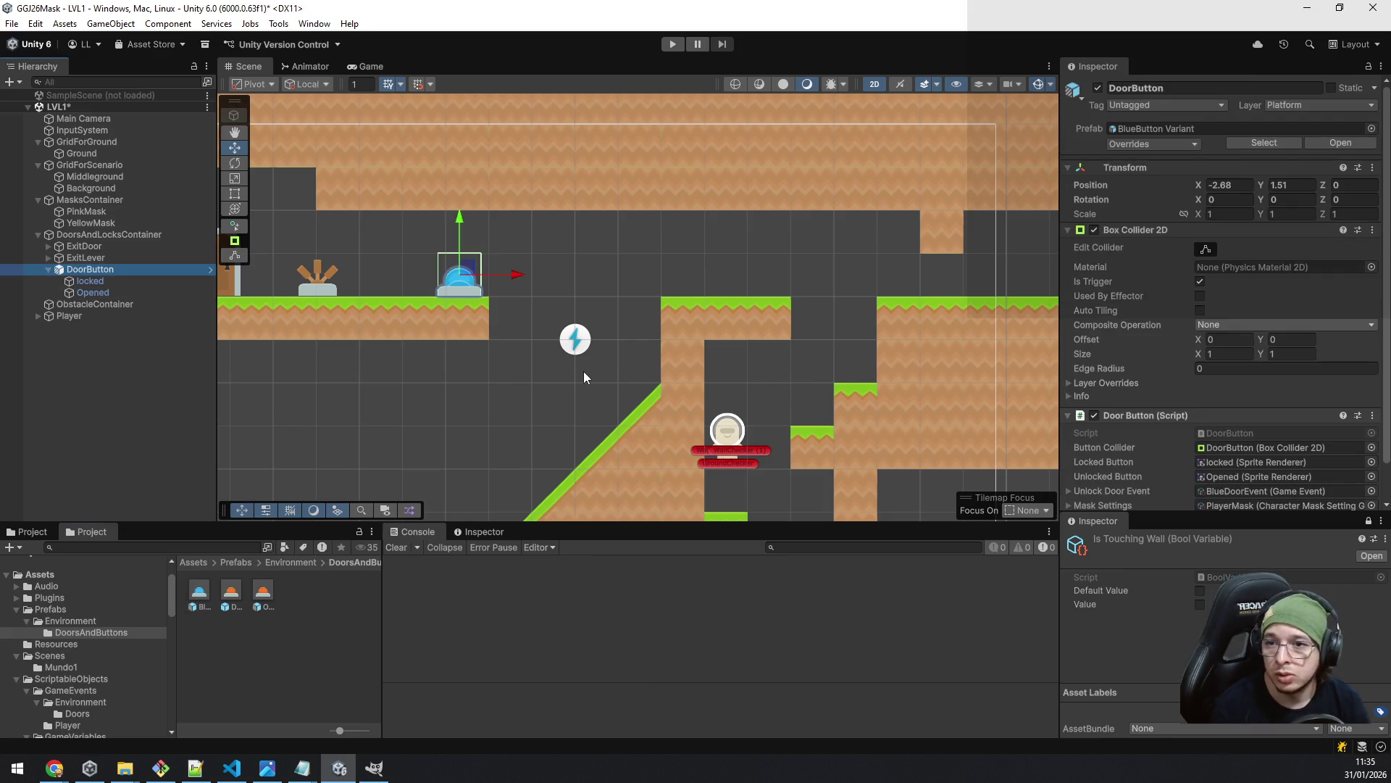
key("F2")
type("Button")
type("Green")
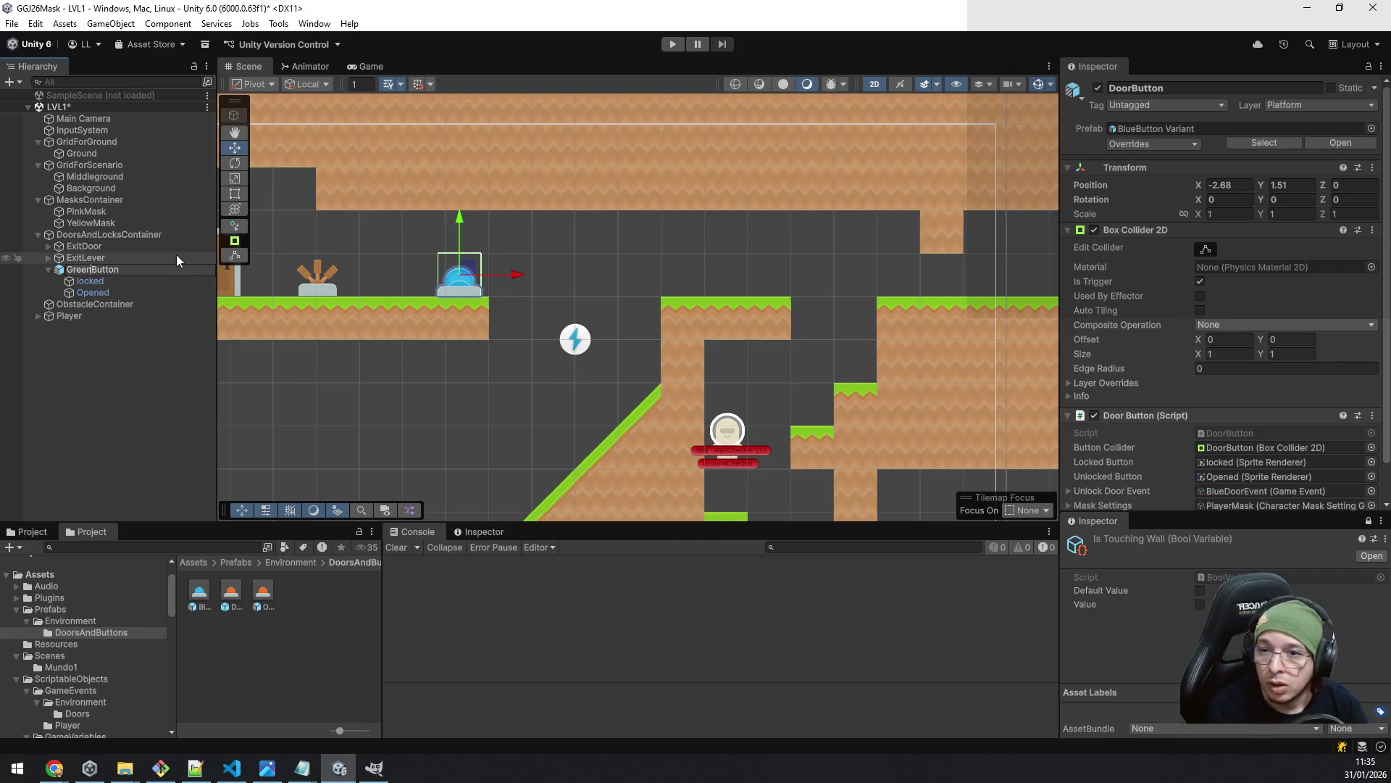
- Give GreenButton's locked and Opened parts green button sprites
left_click(115, 280)
left_click(1253, 209)
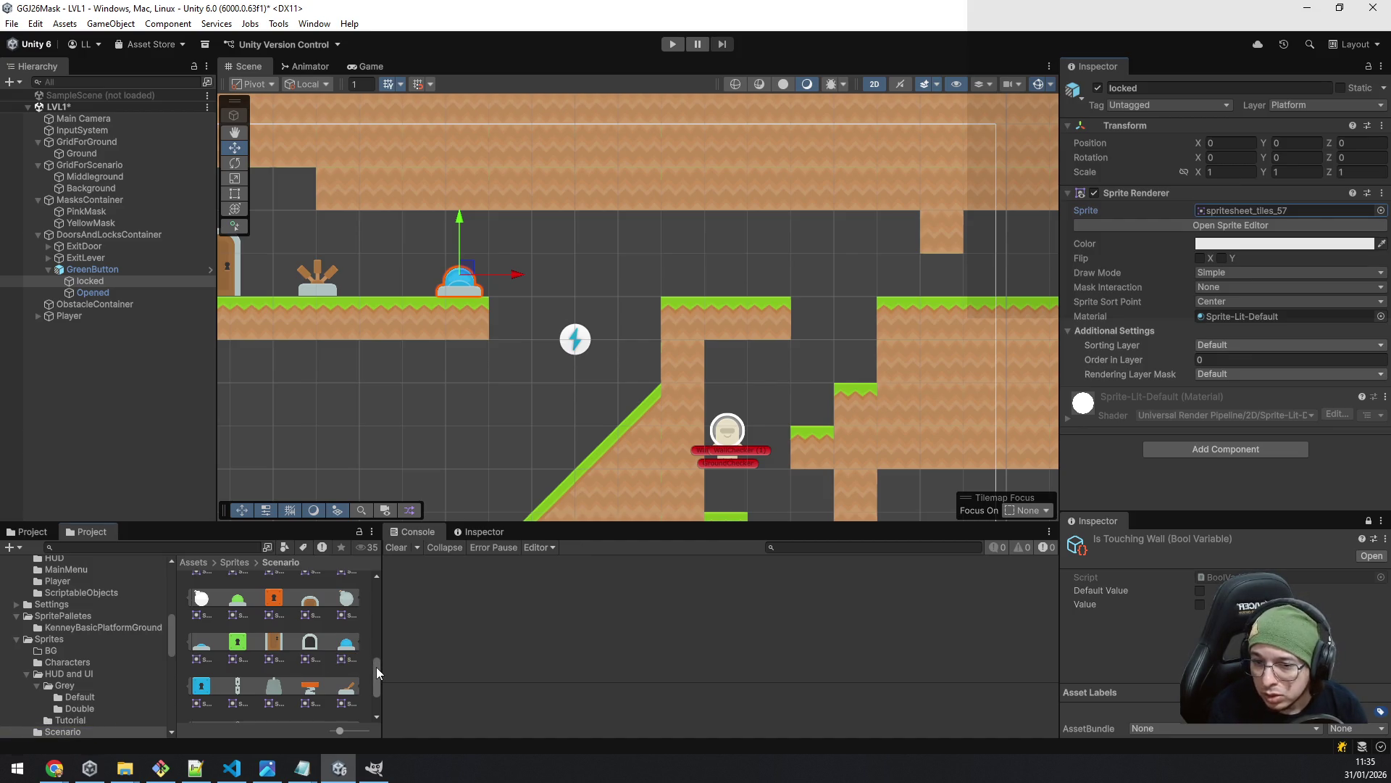
scroll(376, 666, "down", 3)
mouse_move(378, 687)
left_mouse_down()
mouse_move(376, 590)
mouse_move(366, 628)
left_mouse_up()
scroll(368, 643, "down", 10)
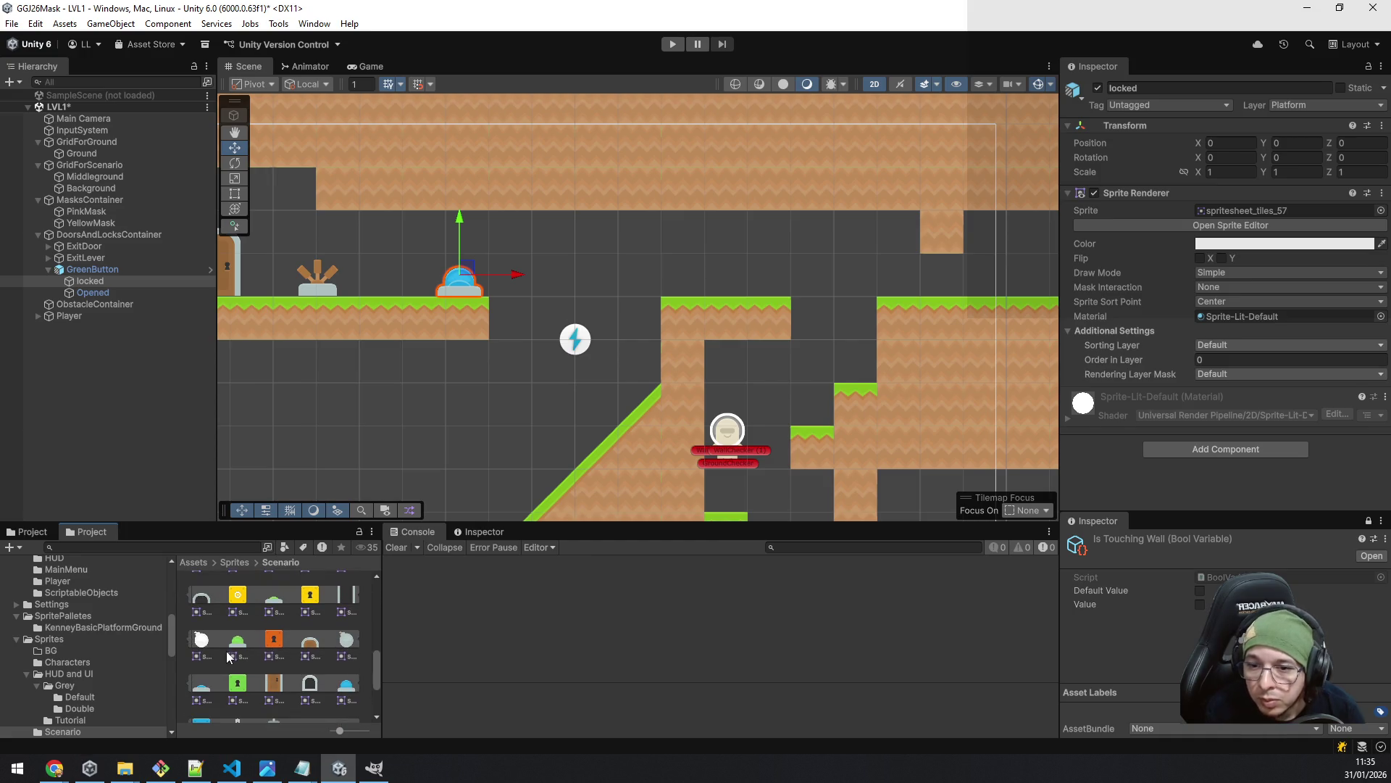
mouse_move(240, 647)
left_mouse_down()
mouse_move(1152, 265)
mouse_move(1226, 211)
left_mouse_up()
left_click(92, 294)
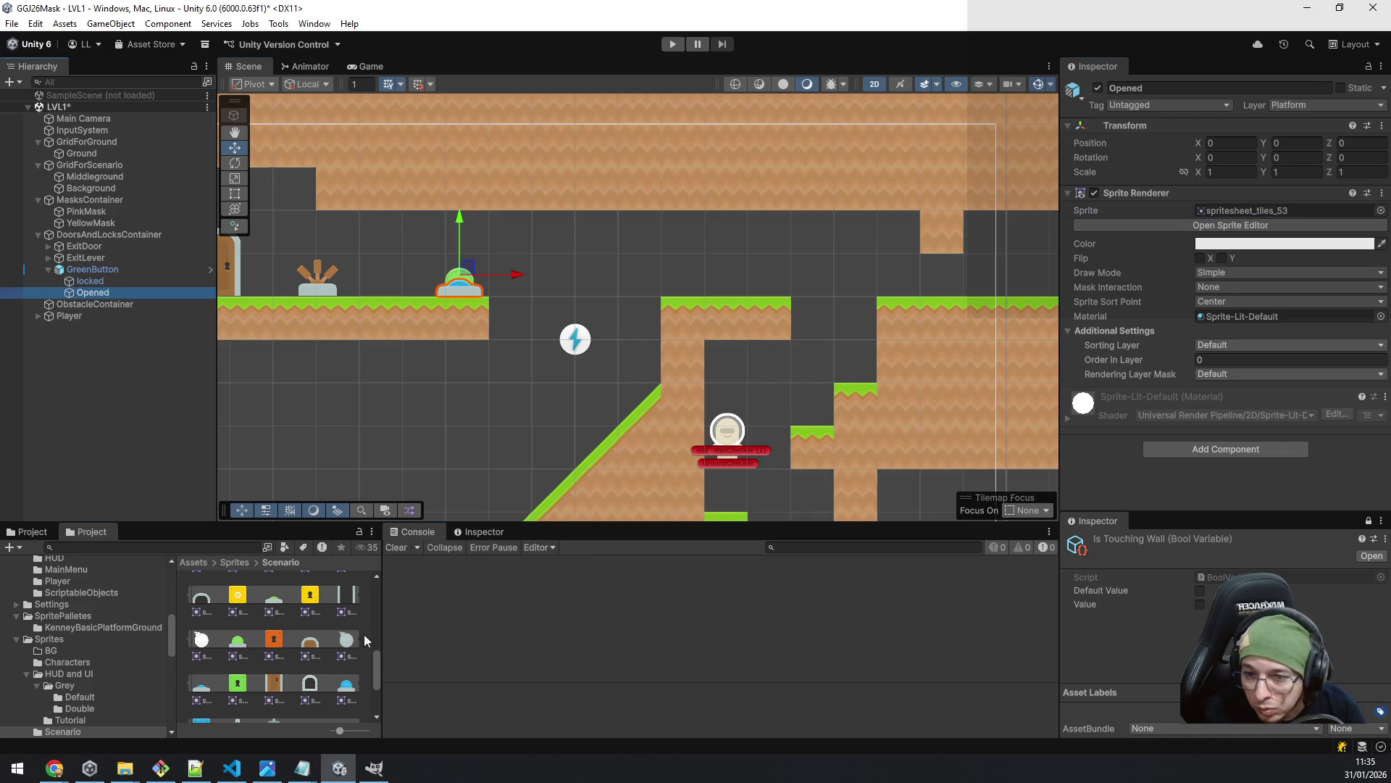
mouse_move(309, 634)
left_mouse_down()
mouse_move(1054, 373)
mouse_move(1246, 213)
left_mouse_up()
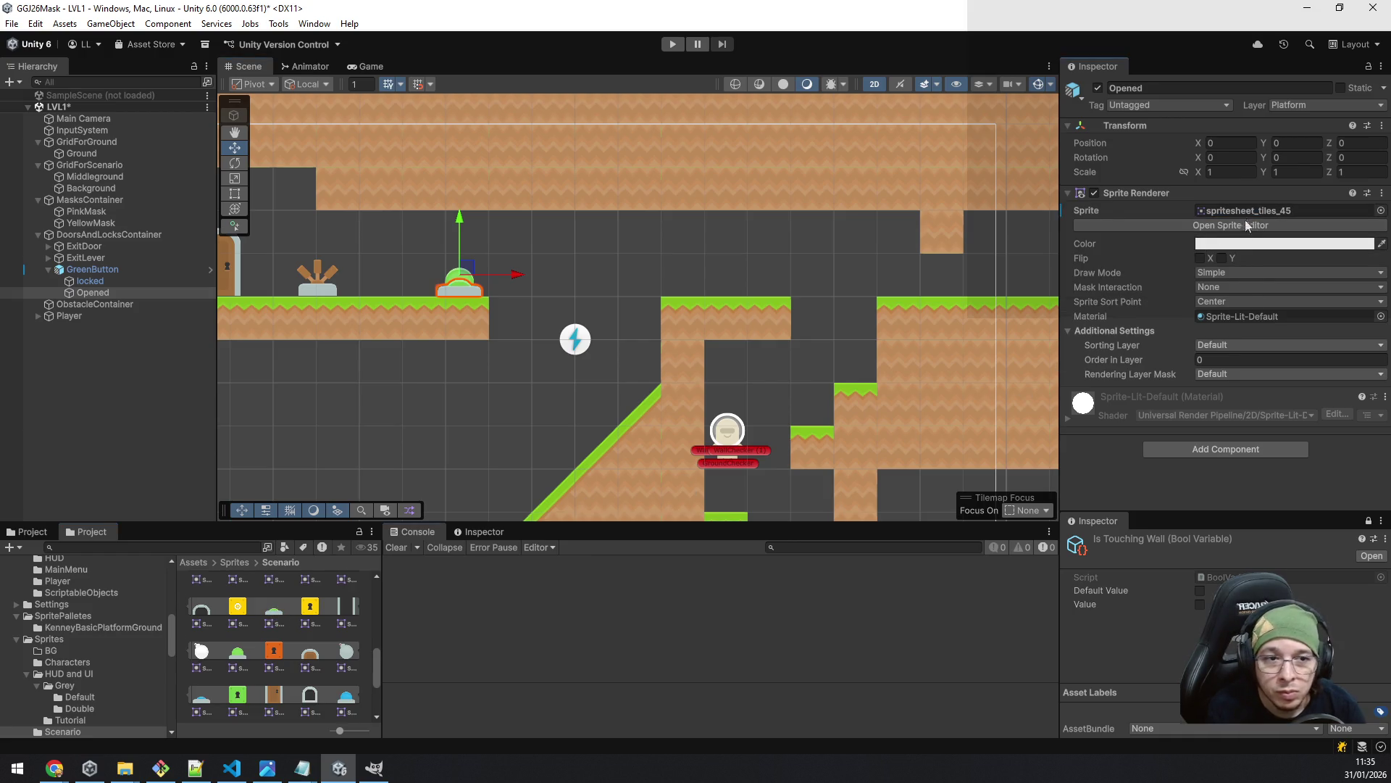
- Save GreenButton as a new Prefab Variant in the DoorsAndButtons folder
left_click_drag(169, 637, 167, 598)
left_click(92, 630)
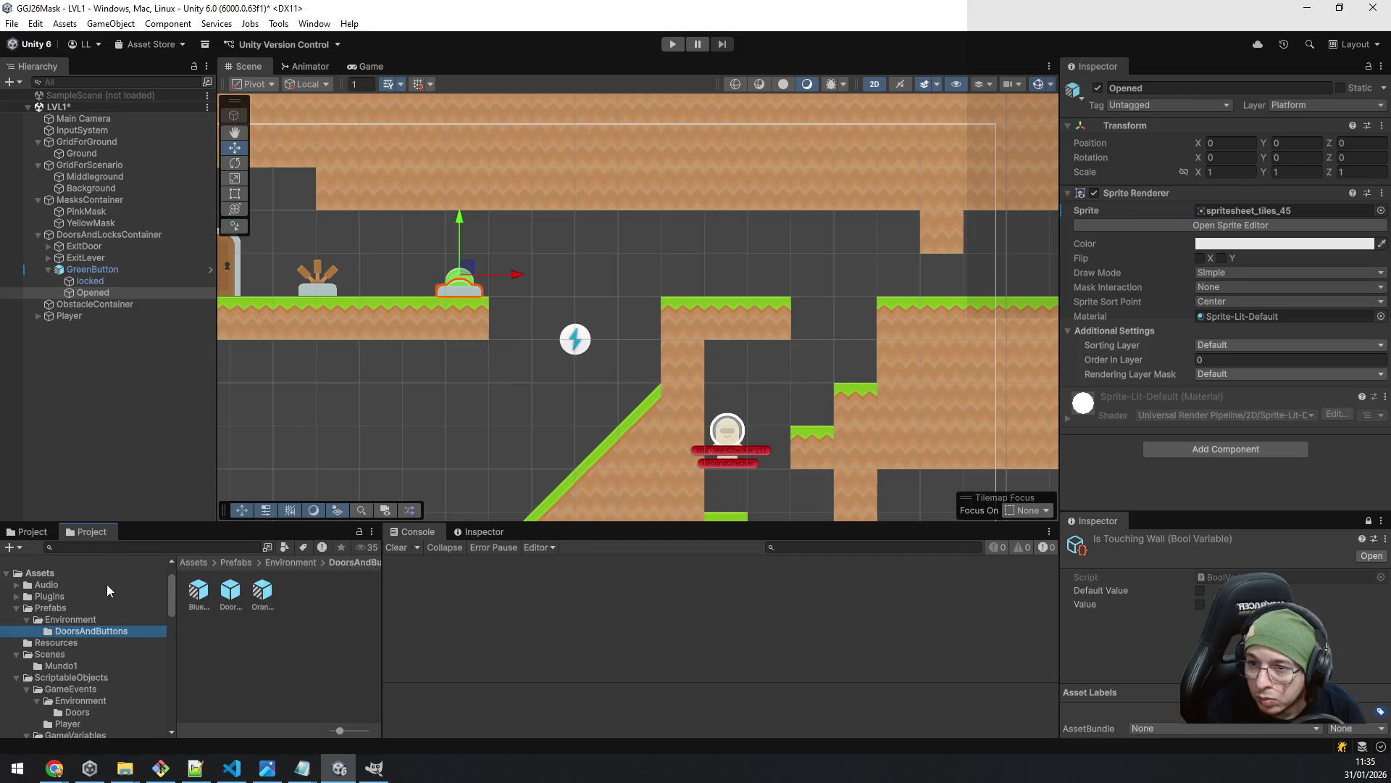
left_click_drag(99, 268, 315, 620)
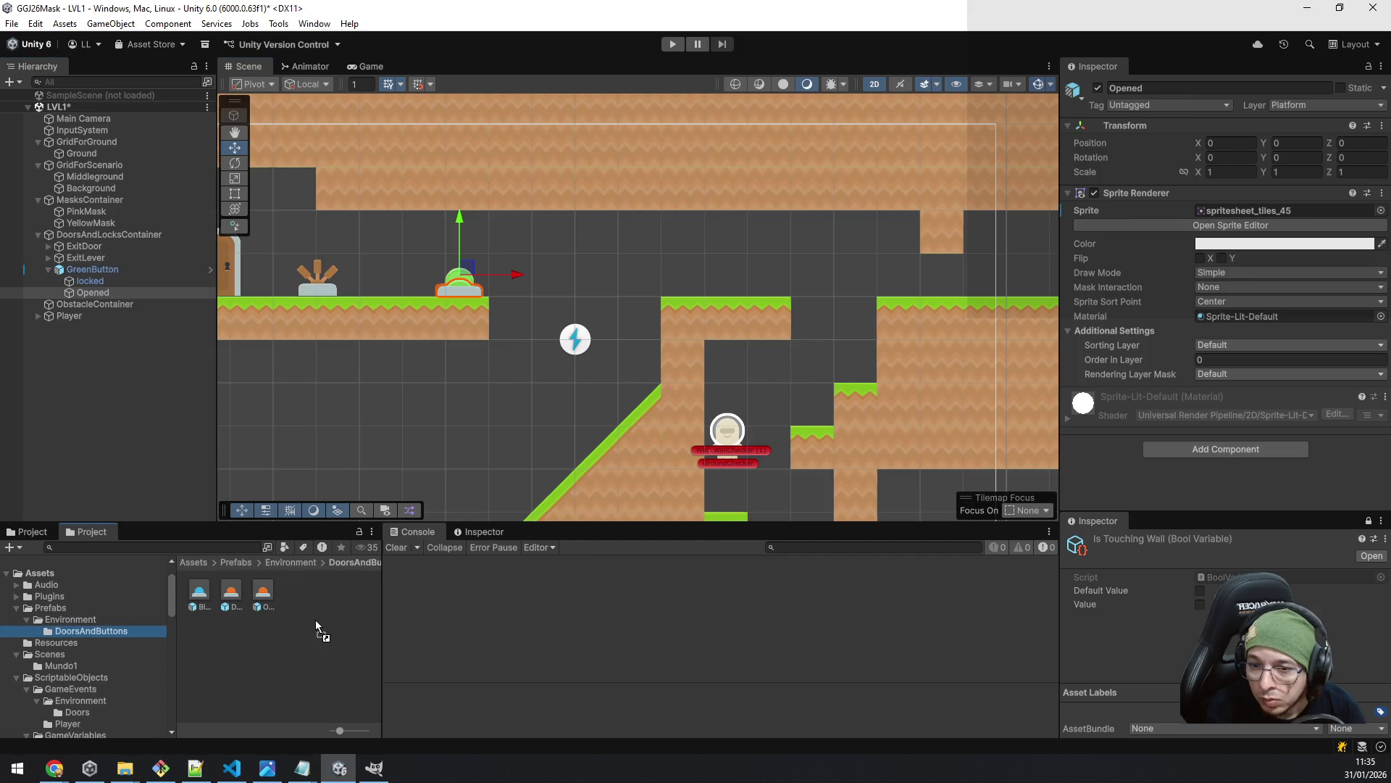
left_click(725, 411)
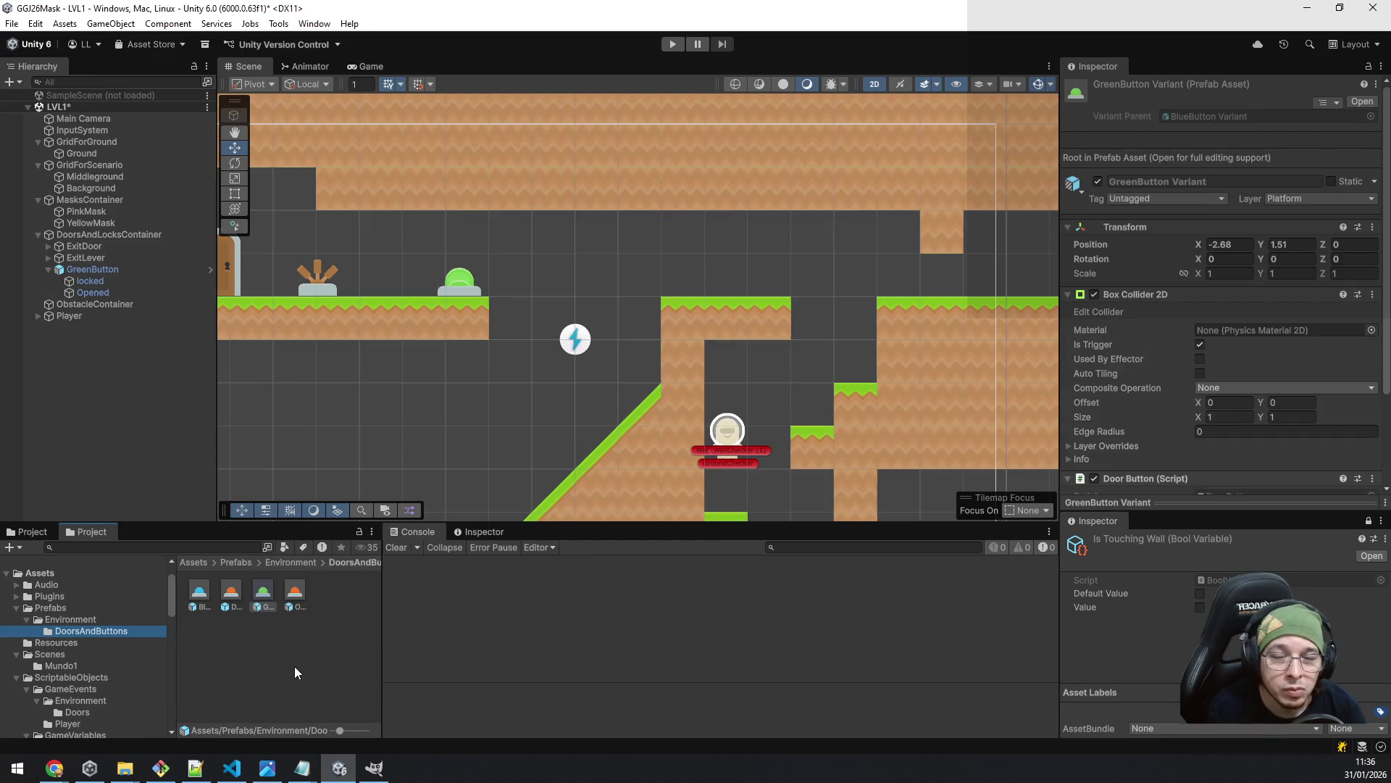
- Rename the scene's GreenButton object to YellowButton
left_click(90, 269)
left_click(90, 270)
key("Delete")
key("Delete")
key("Delete")
type("Yel")
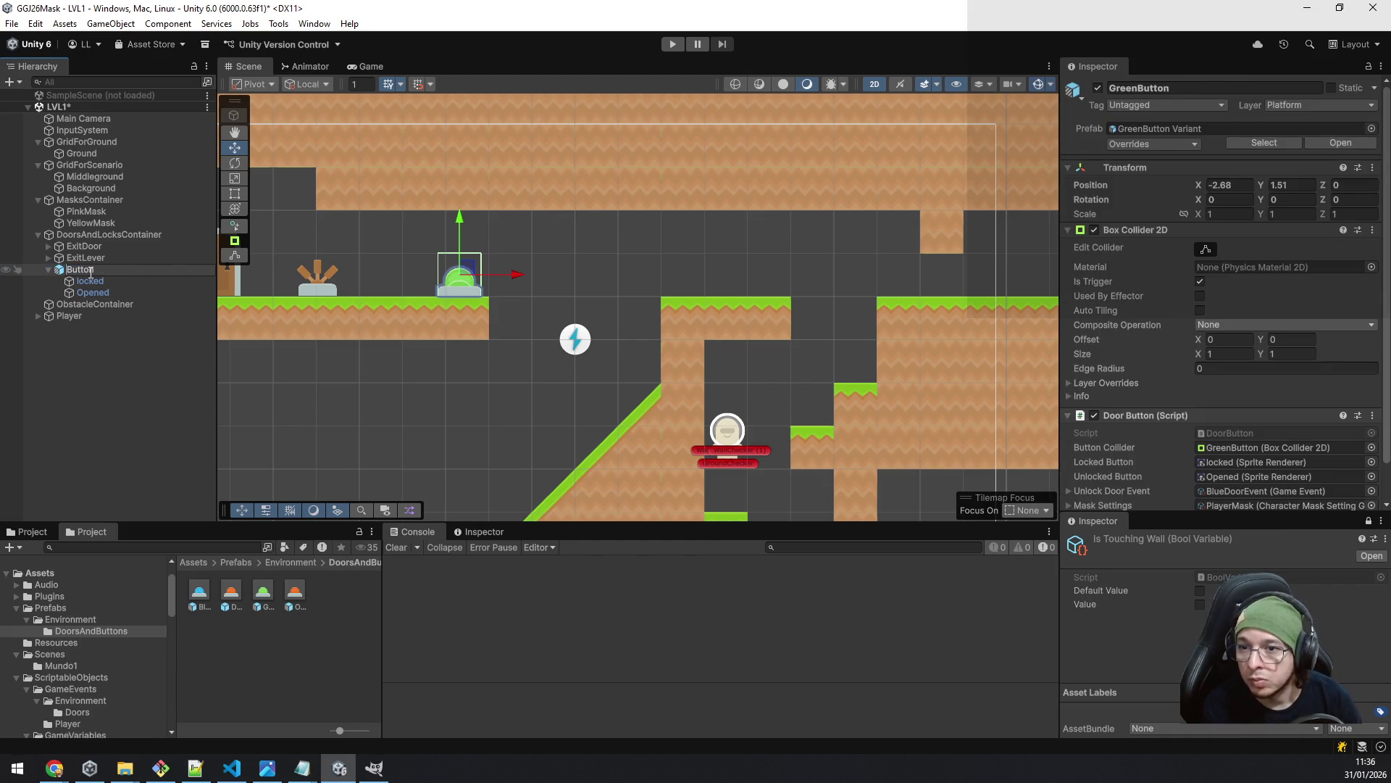
type("low")
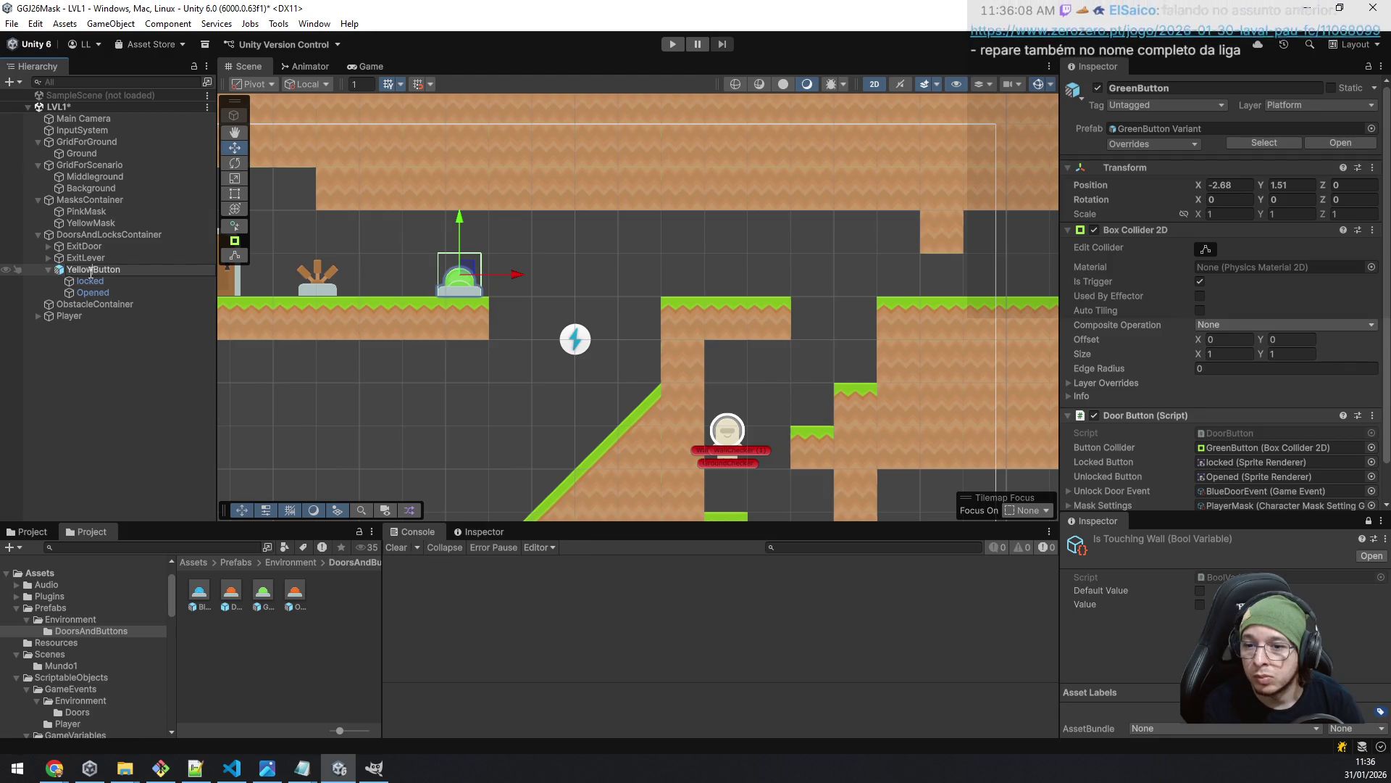
key("Return")
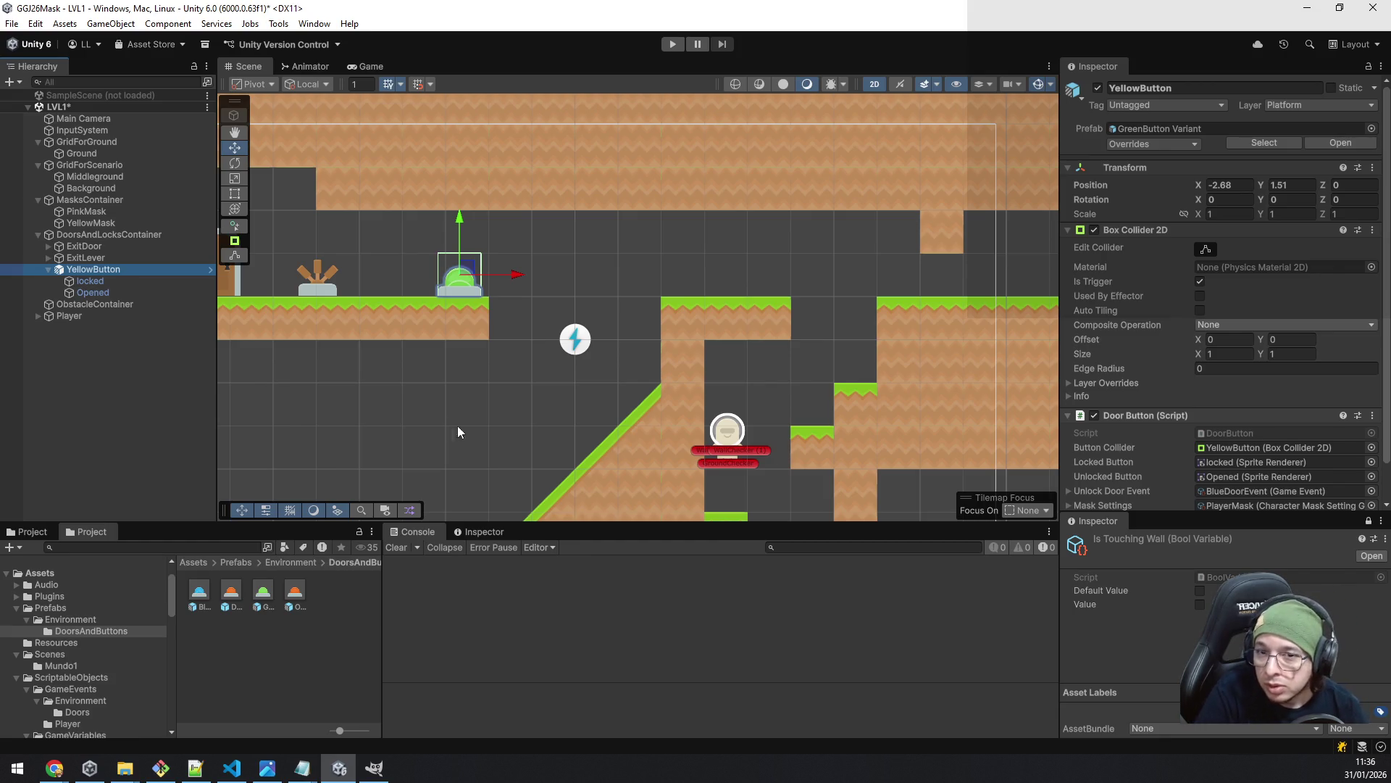
- Frame the button in the scene and inspect YellowButton's locked and Opened children
scroll(427, 378, "up", 3)
scroll(427, 378, "up", 3)
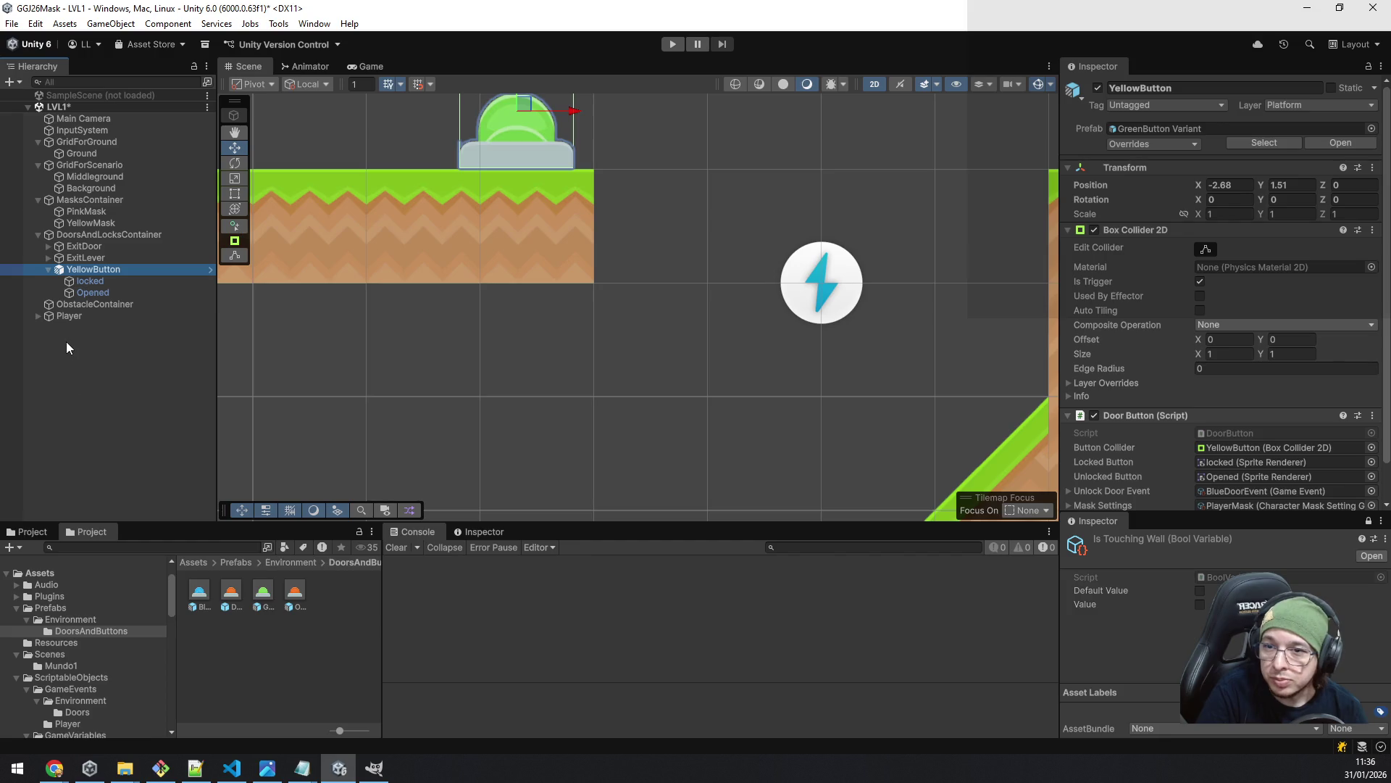
left_click(81, 400)
left_click_drag(468, 257, 488, 453)
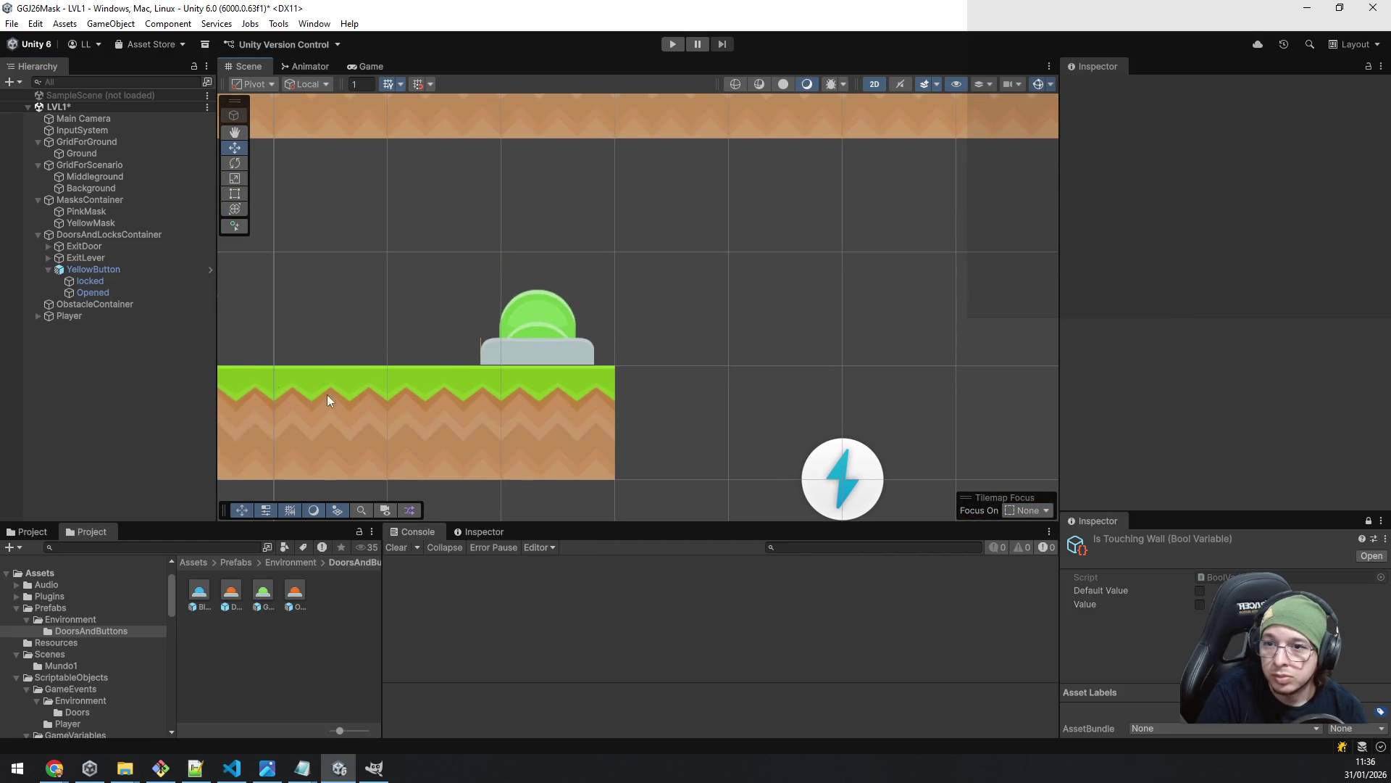
left_click(93, 269)
left_click(110, 282)
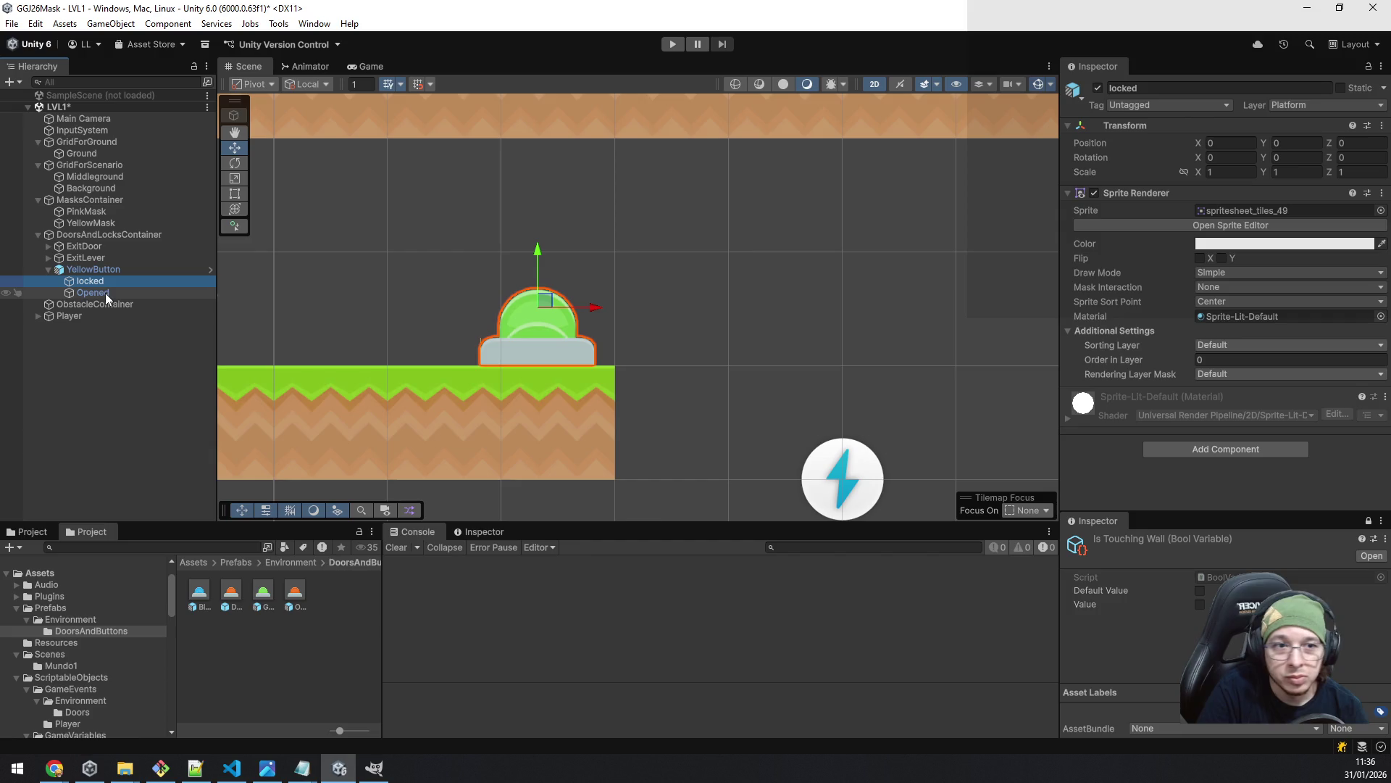
left_click(106, 293)
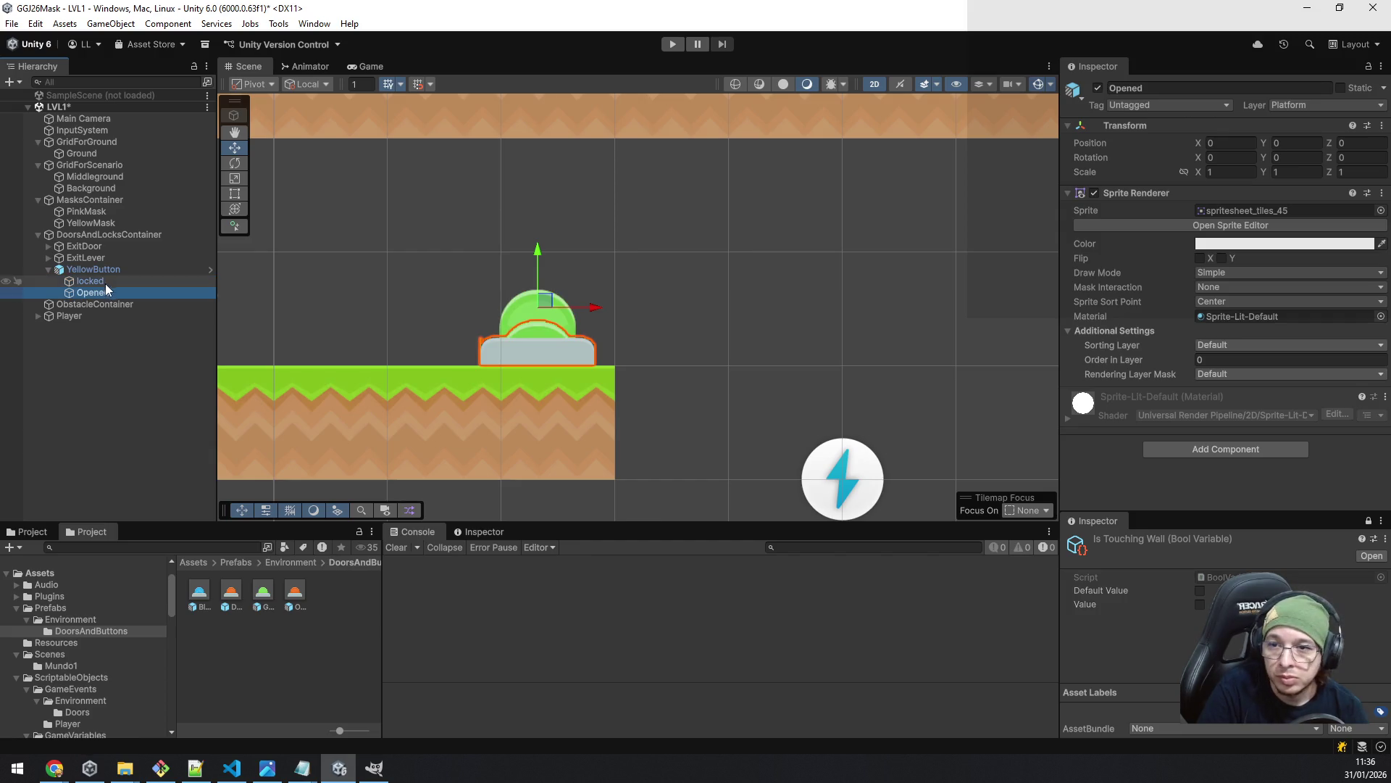
left_click(101, 270)
left_click(246, 671)
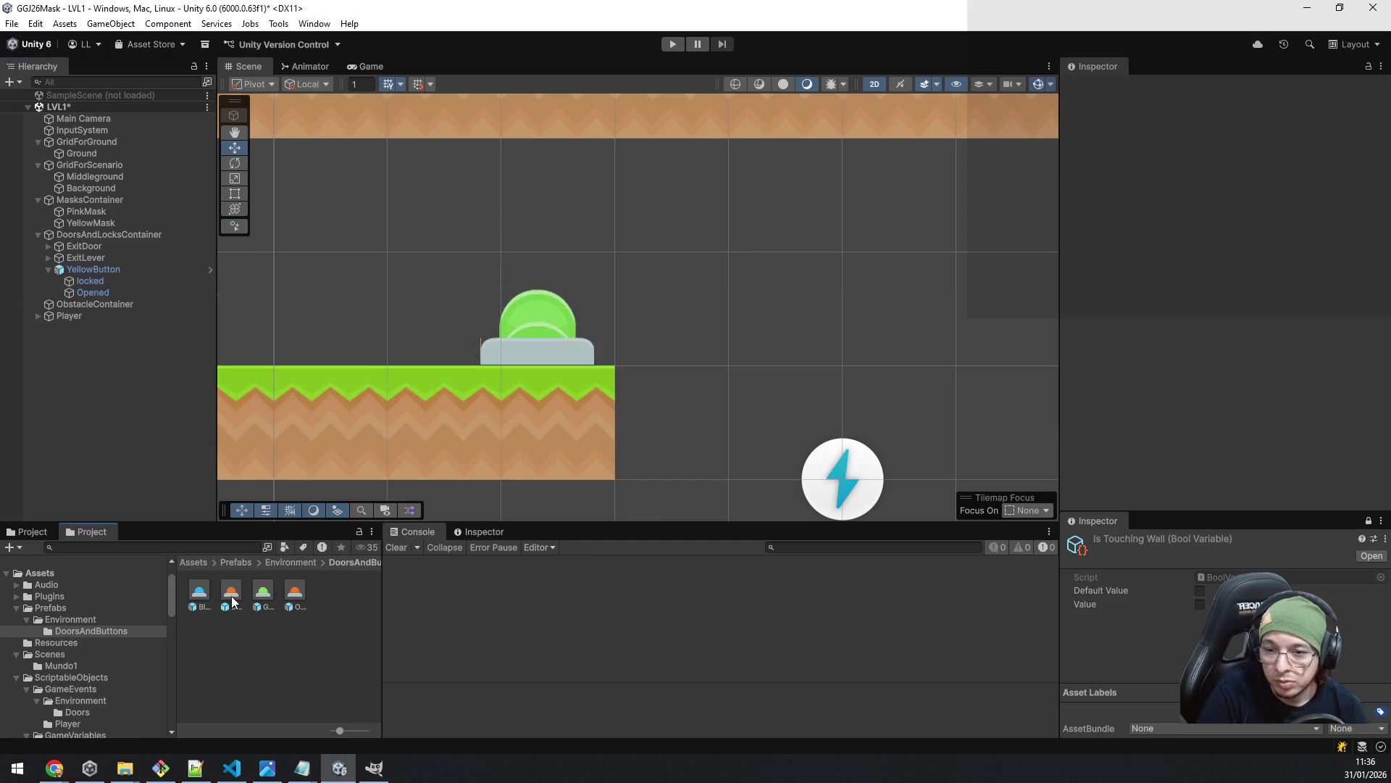
left_click(231, 600)
- In the DoorButton prefab, put the locked and Opened sprites on the MidTile sorting layer
double_click(232, 600)
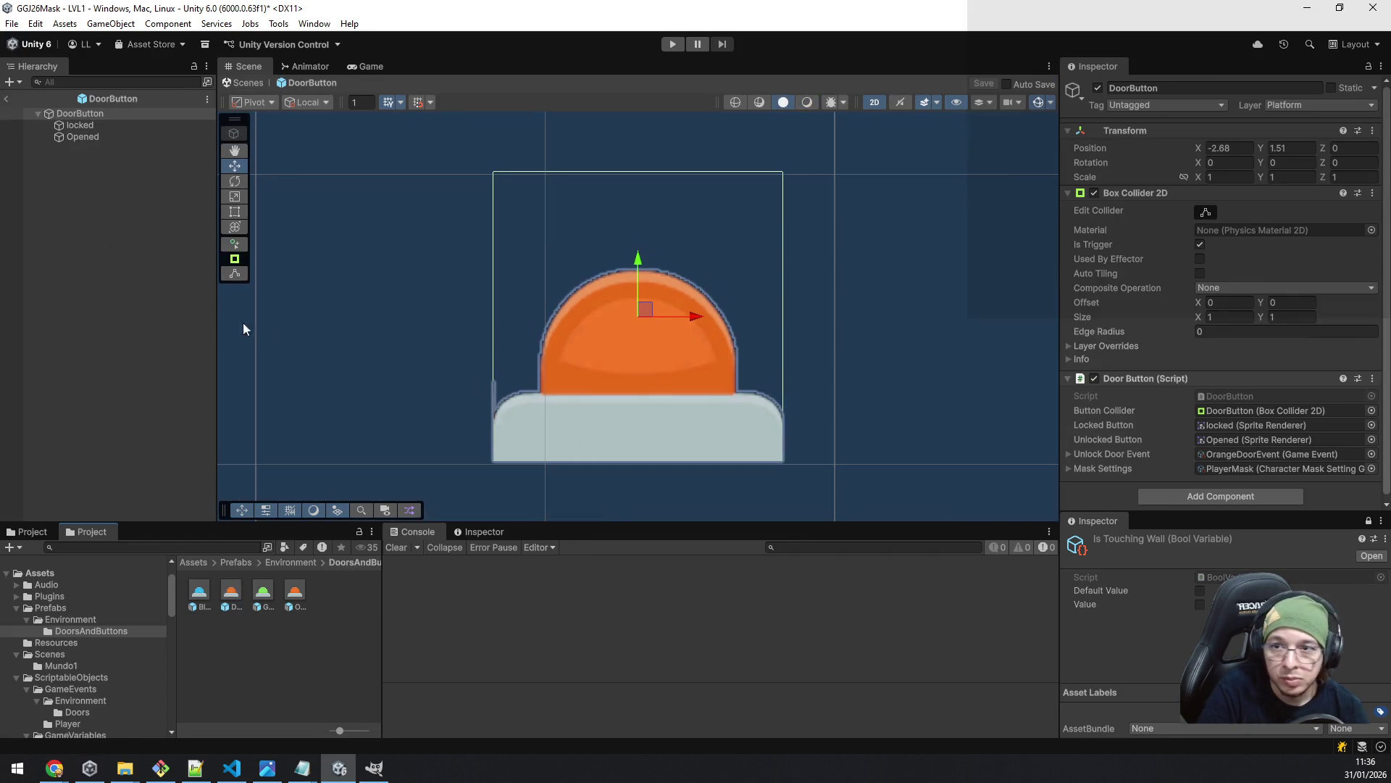
left_click(75, 128)
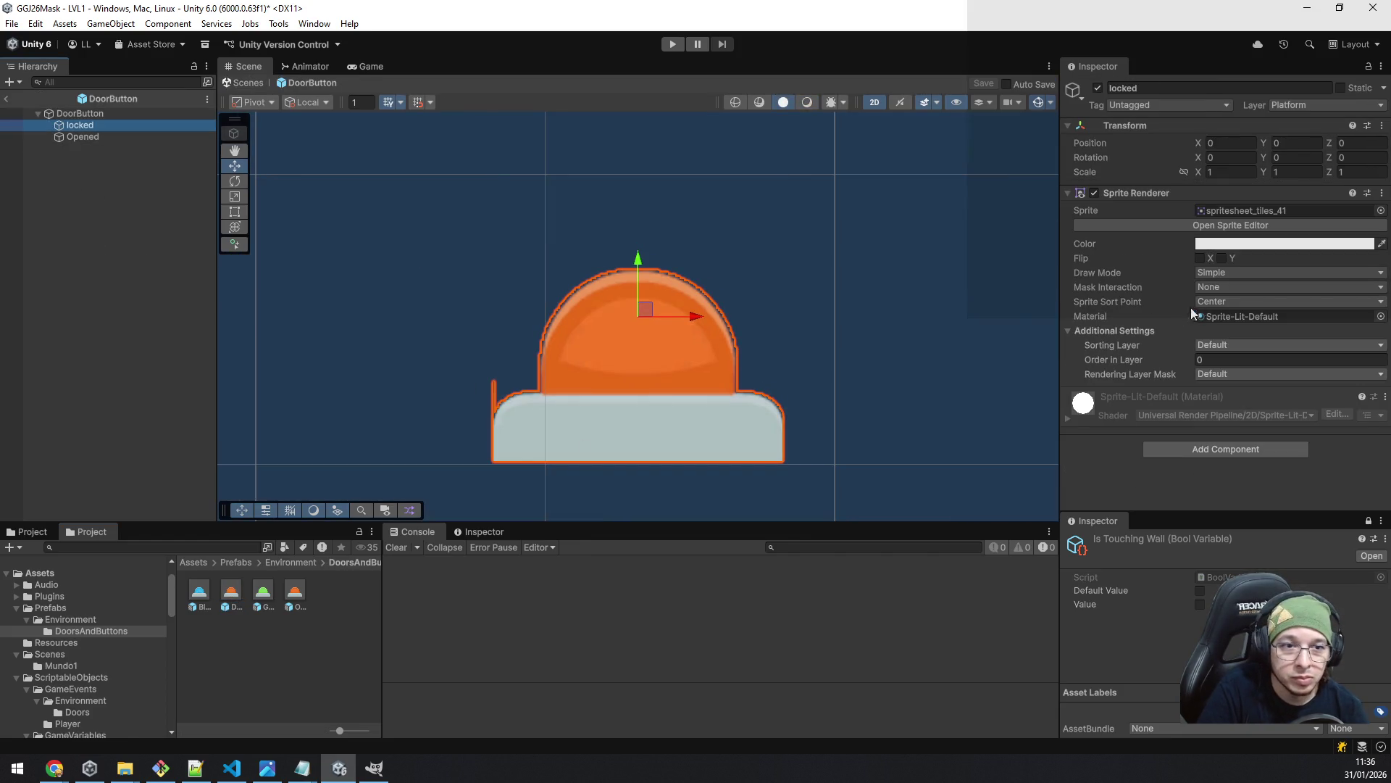
left_click(1256, 346)
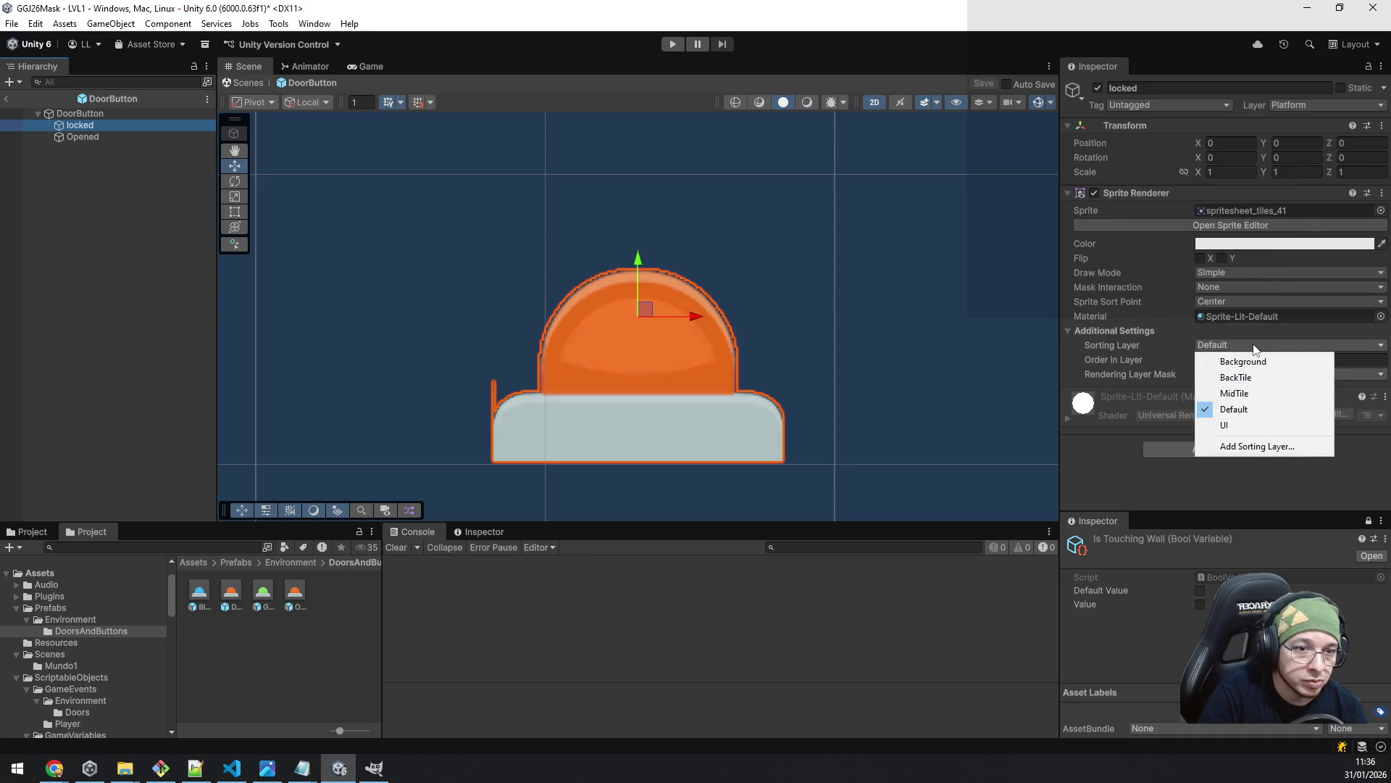
left_click(1256, 393)
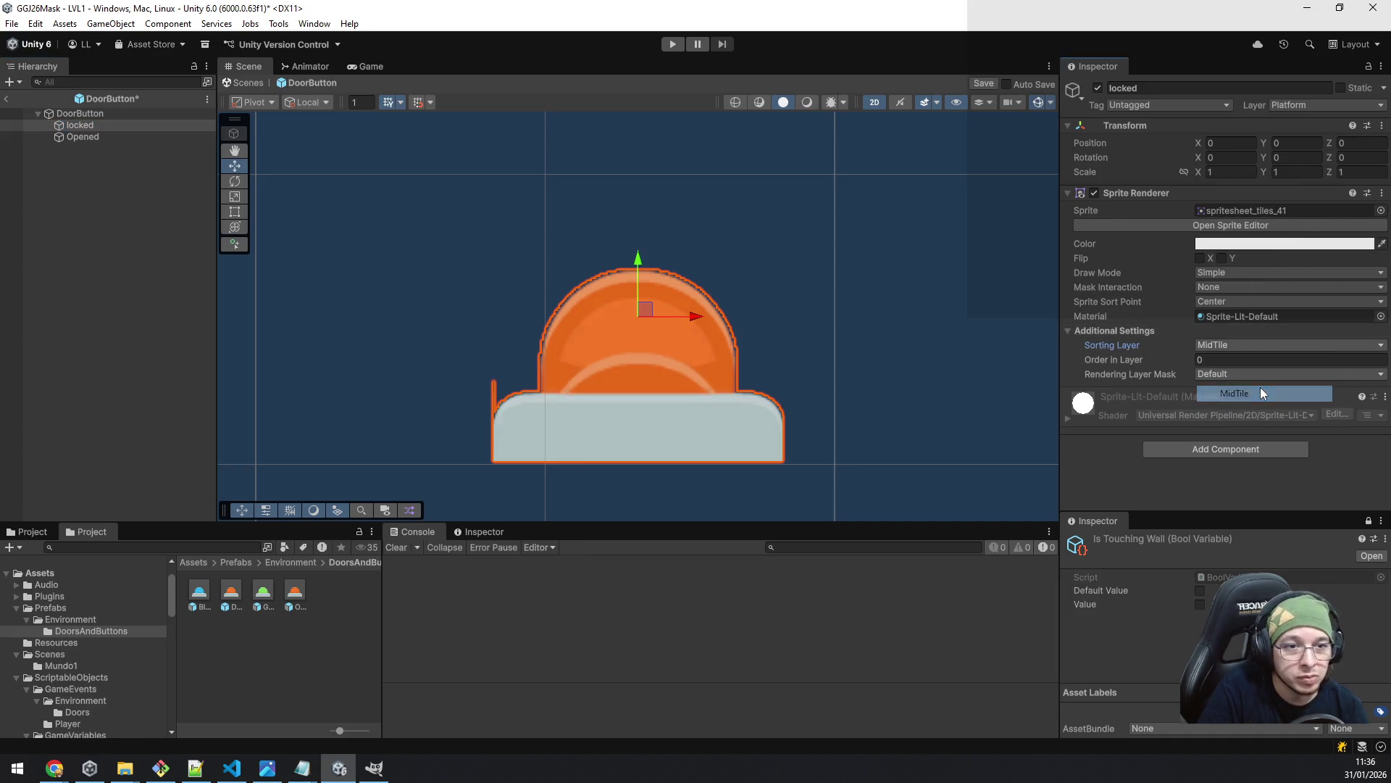
left_click(93, 138)
left_click(1228, 347)
left_click(1234, 392)
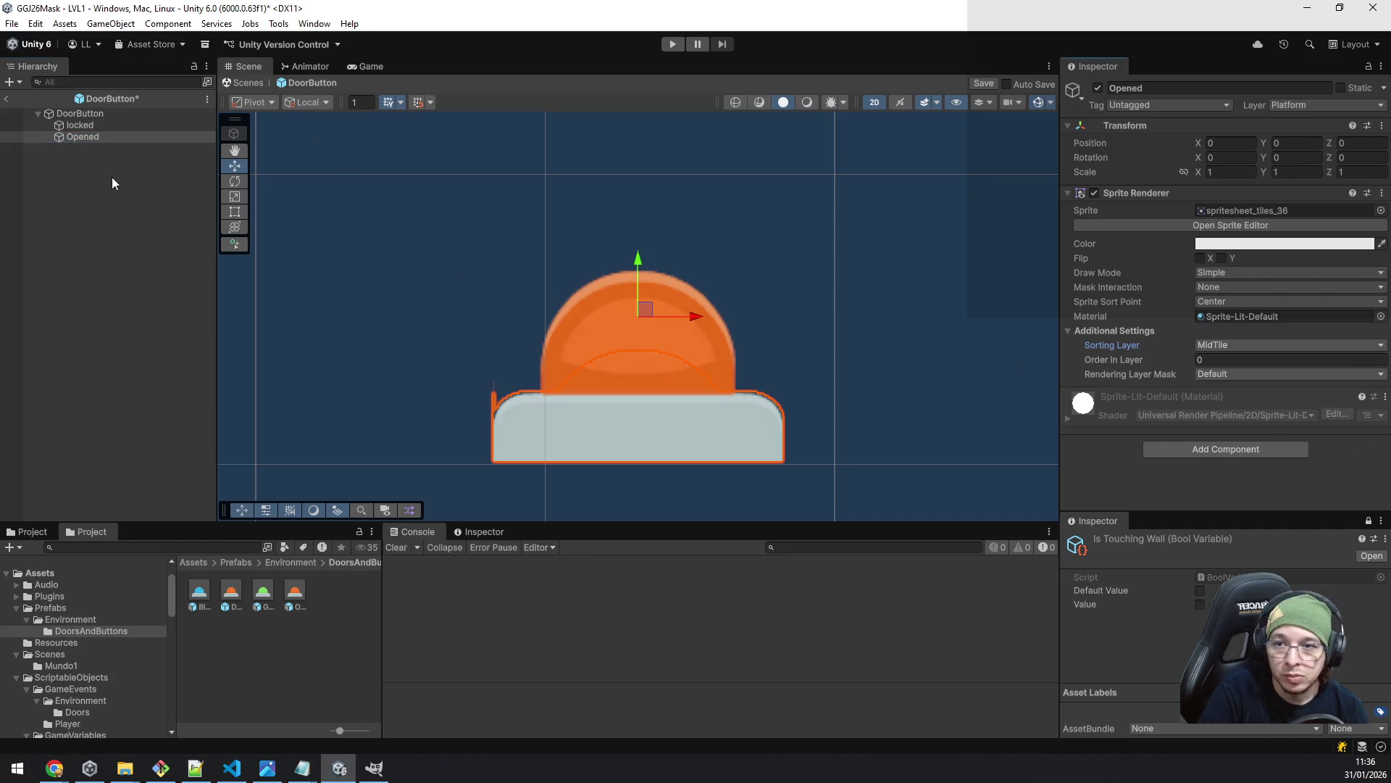
- Set locked's Order in Layer to 1 and Opened's to 0, then save the prefab
left_click(90, 128)
left_click(1253, 359)
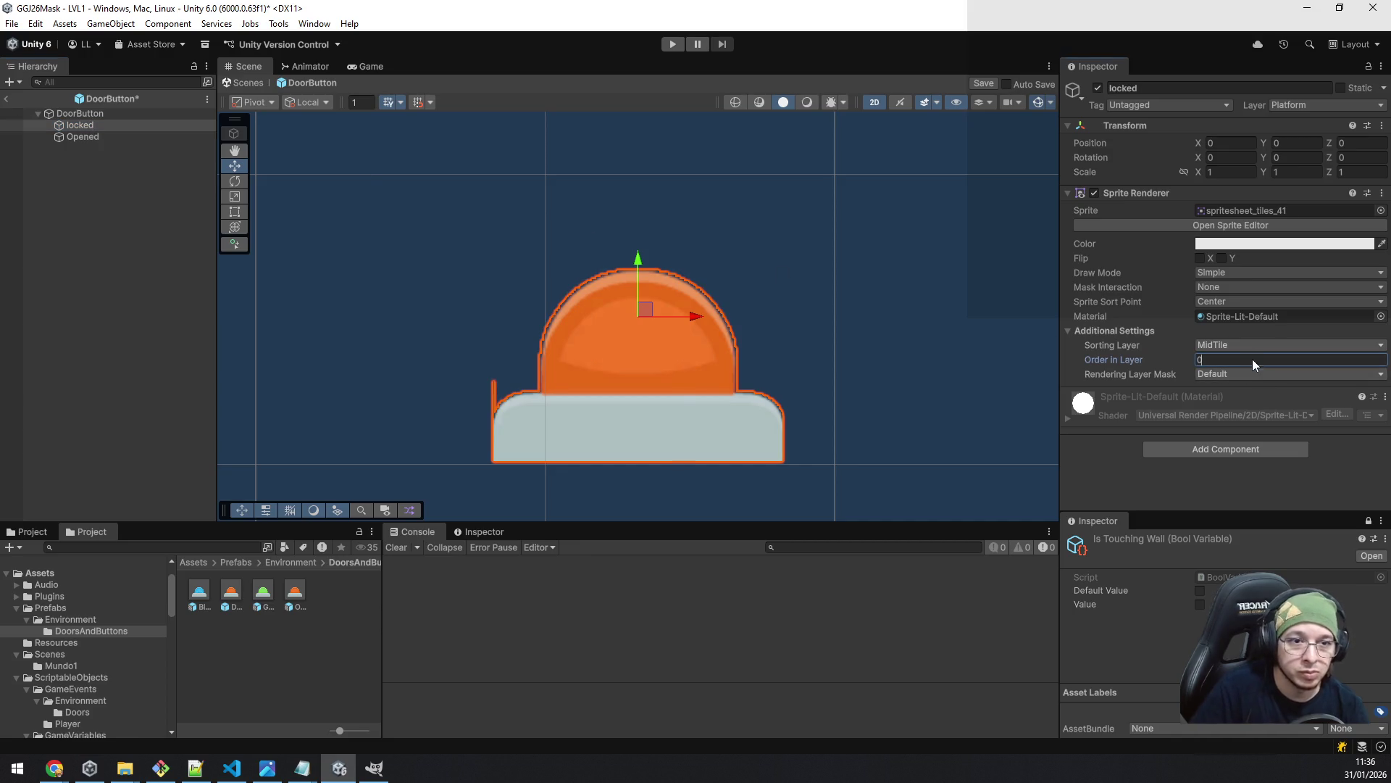
type("5")
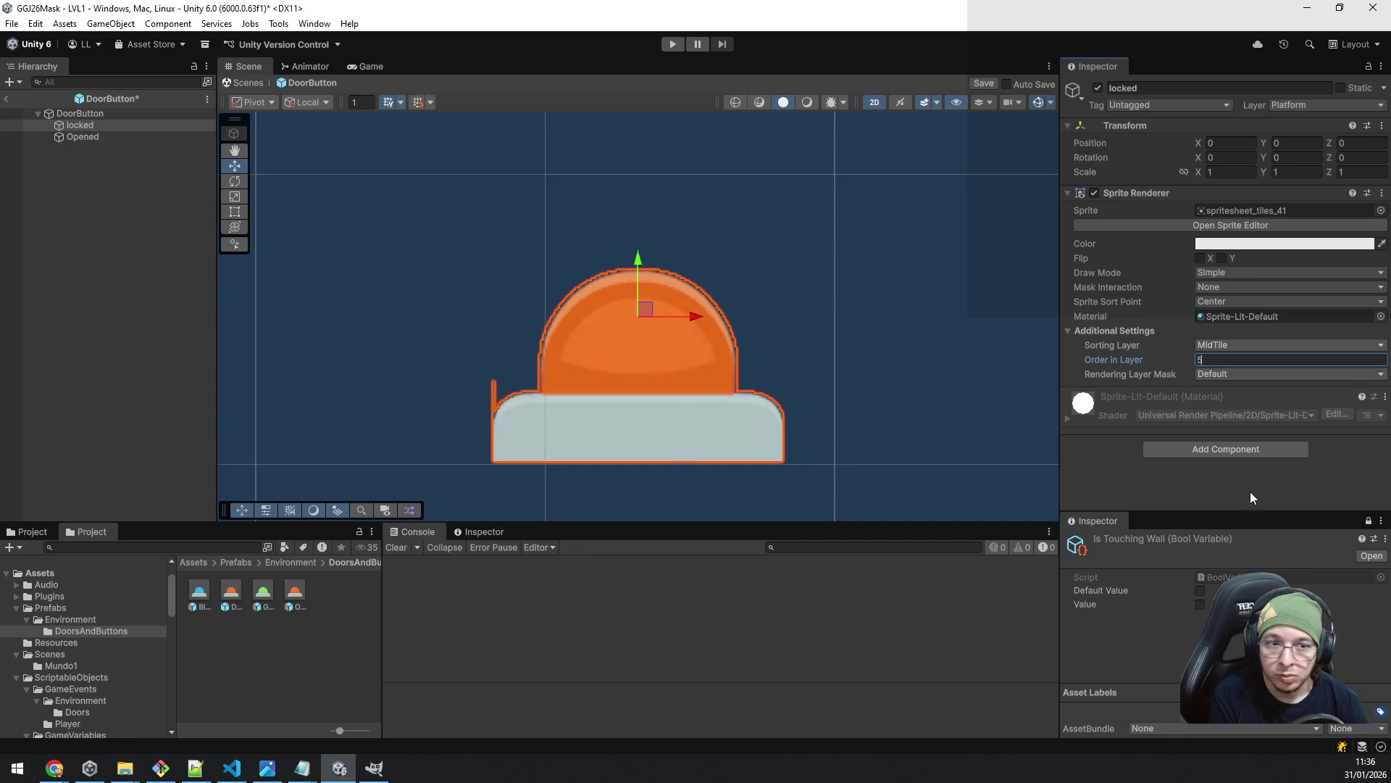
key("Return")
left_click(83, 137)
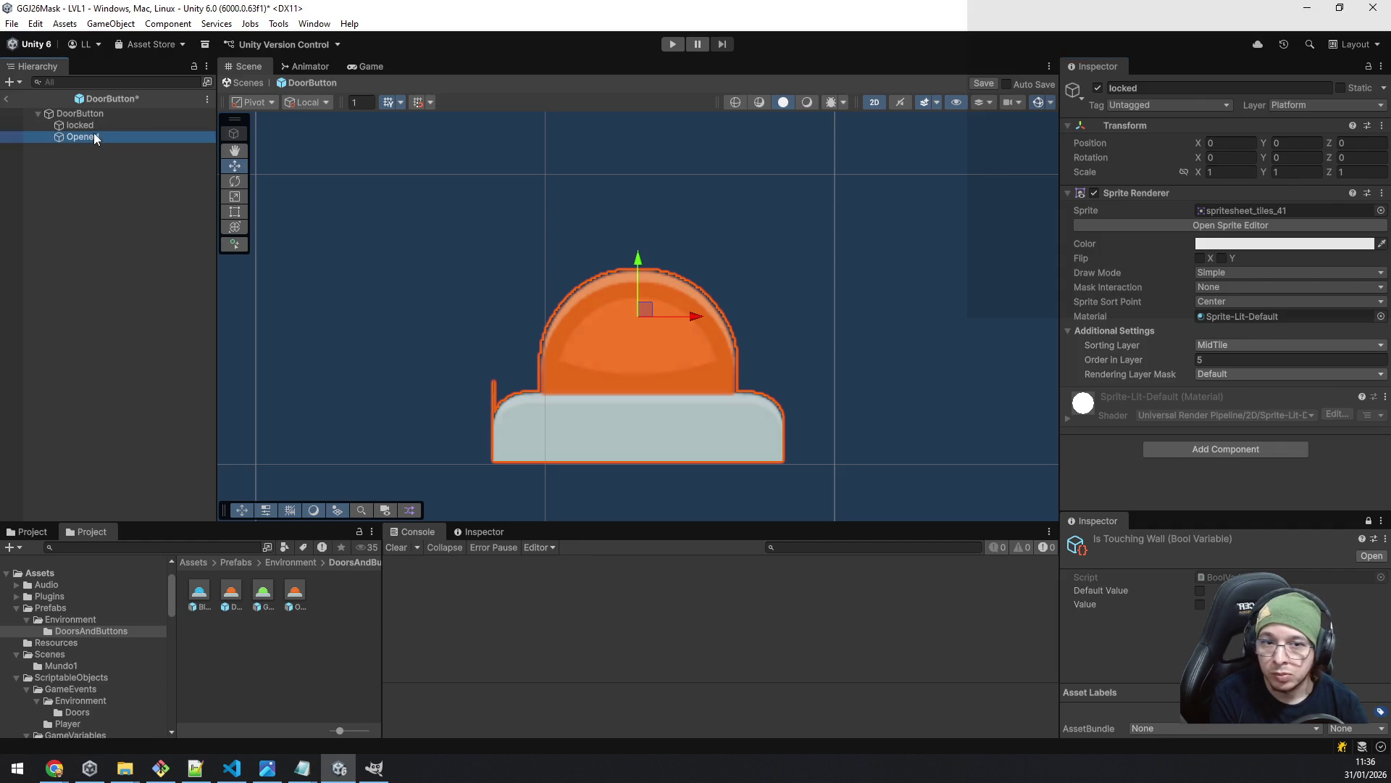
left_click(1246, 359)
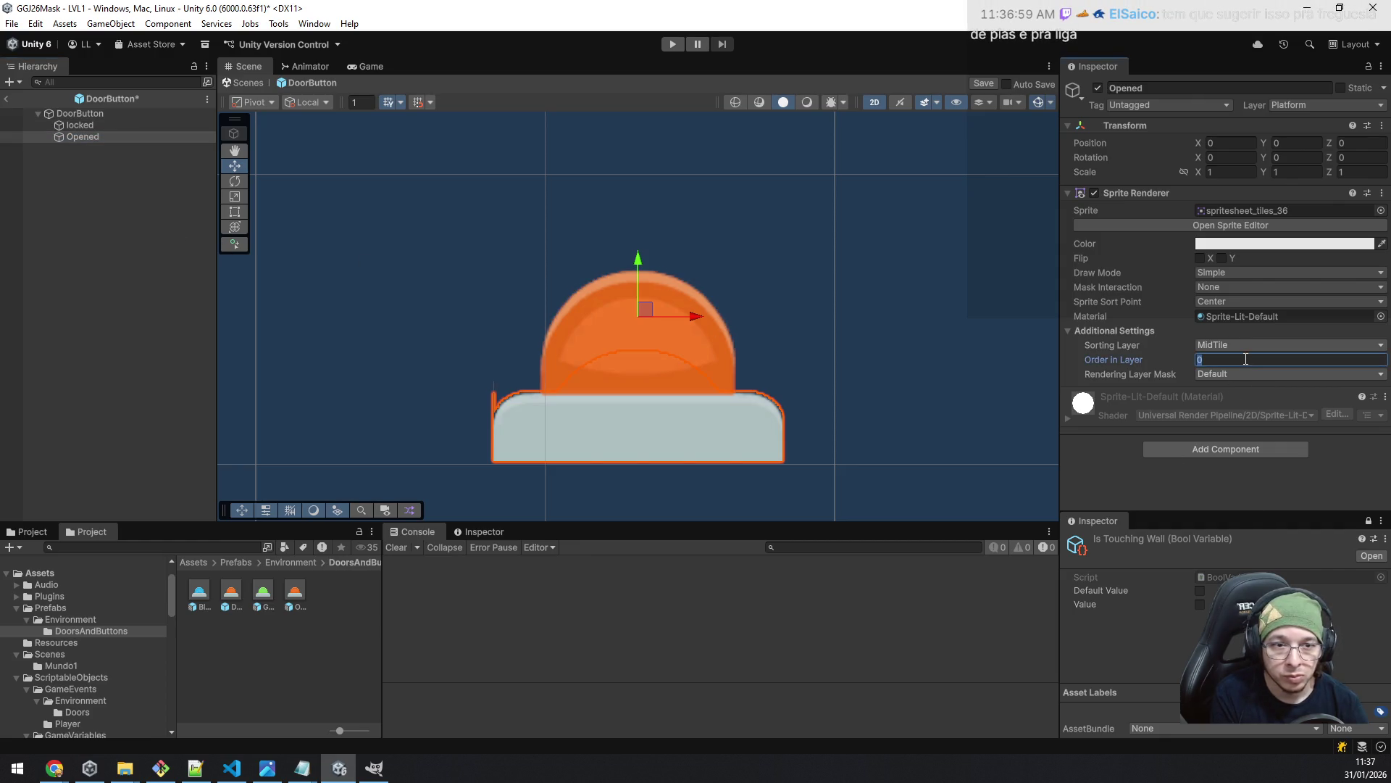
type("7")
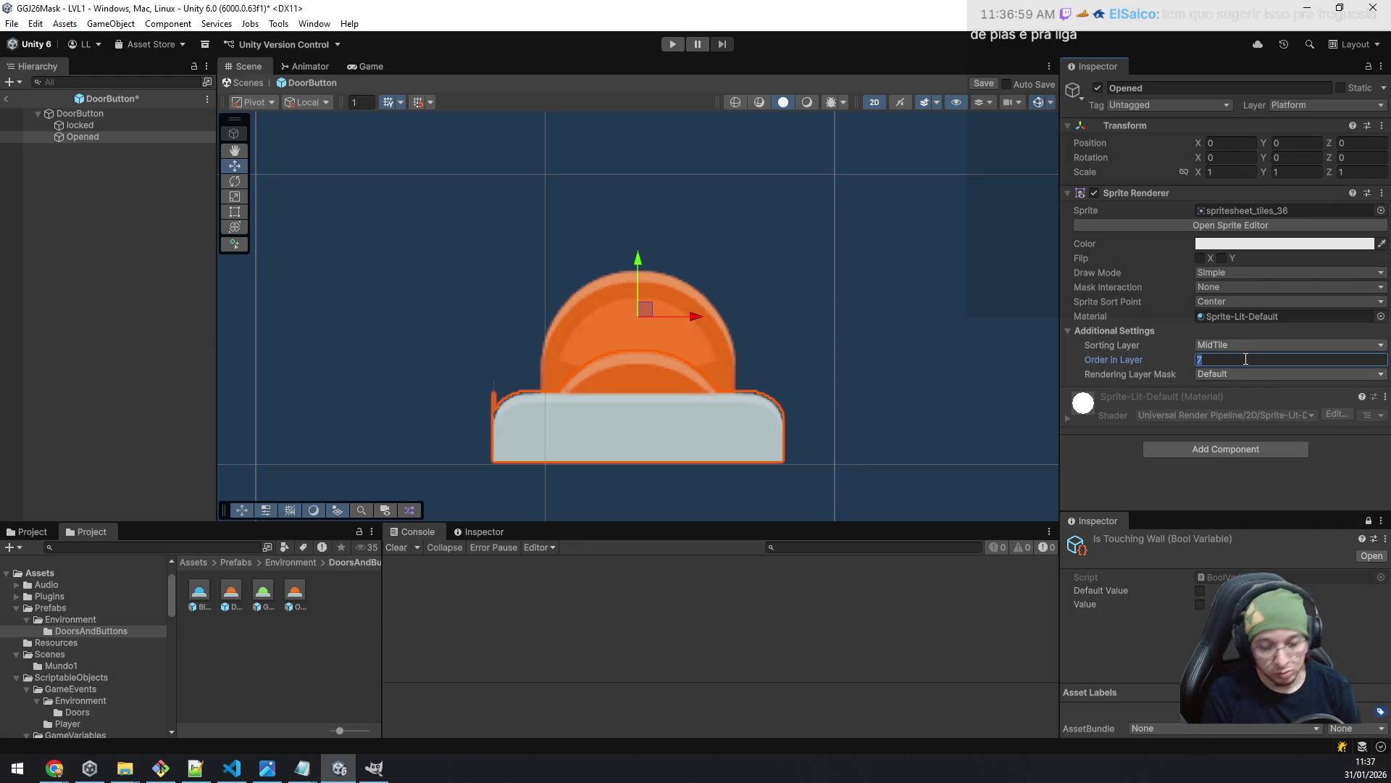
key("BackSpace")
type("0")
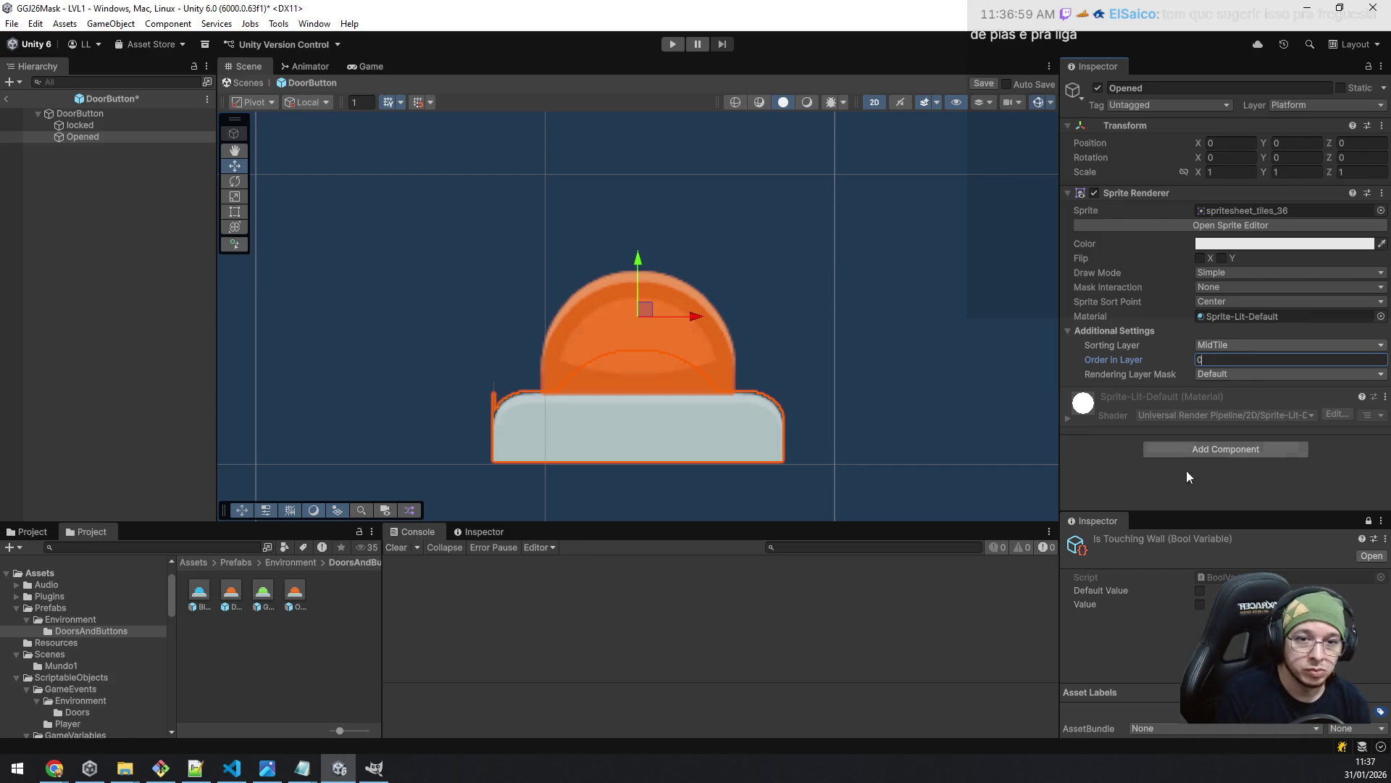
left_click(1139, 659)
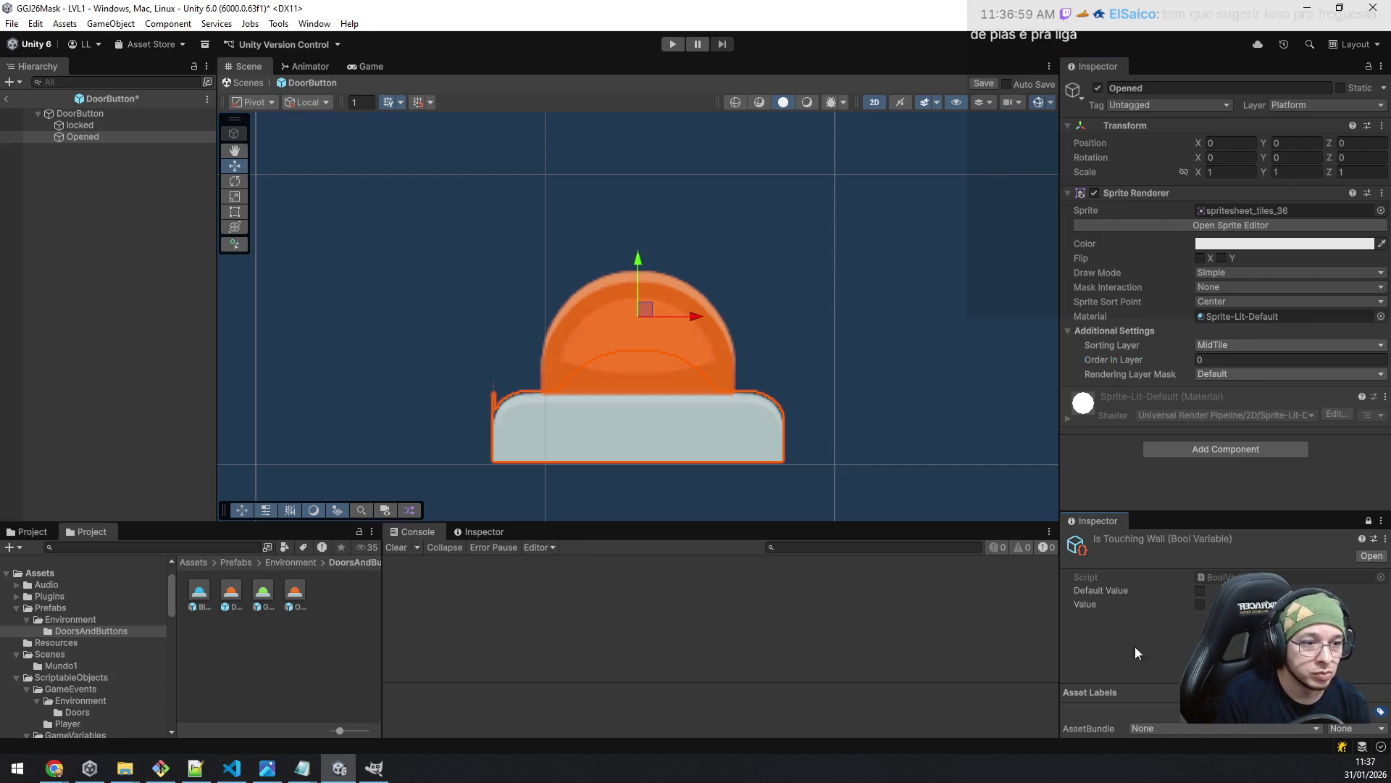
left_click(94, 124)
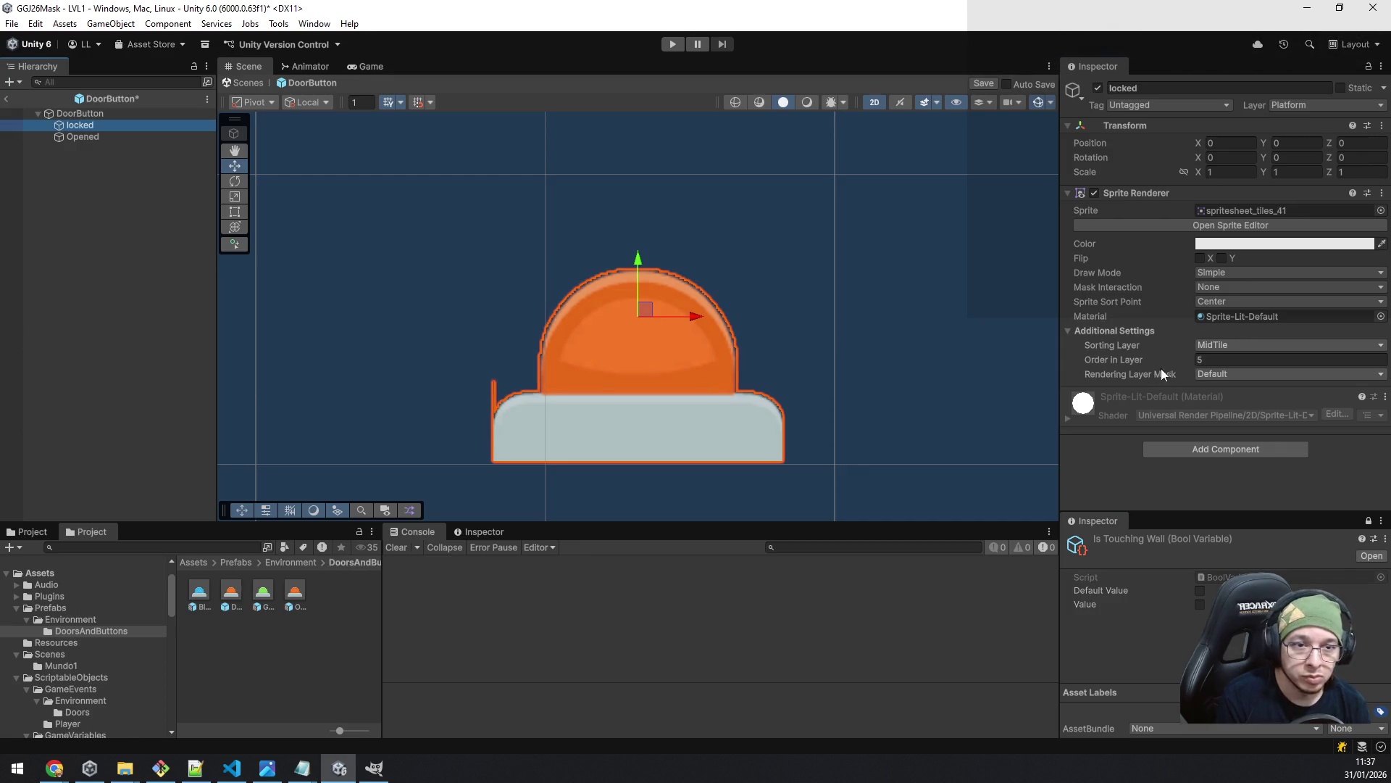
left_click(1208, 361)
type("1")
left_click(1165, 637)
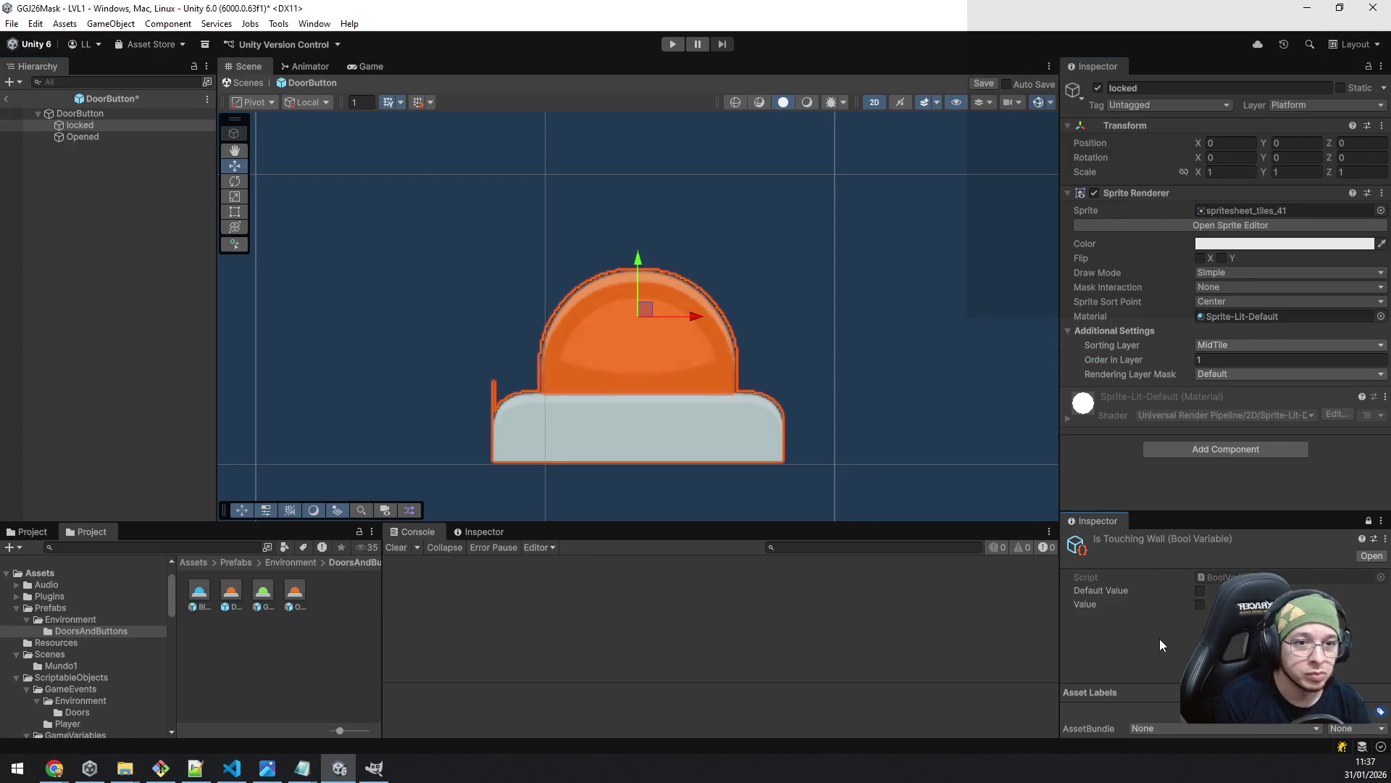
left_click(983, 83)
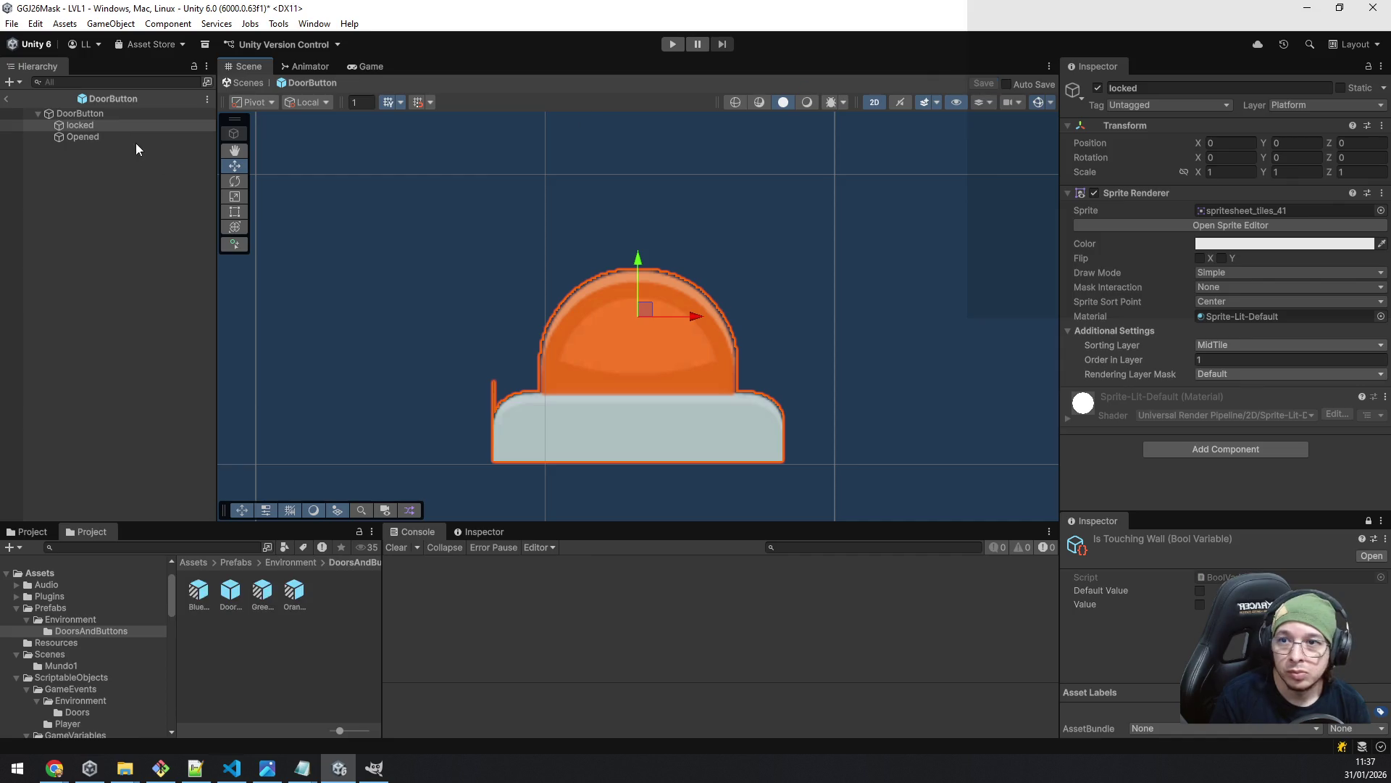
left_click(15, 99)
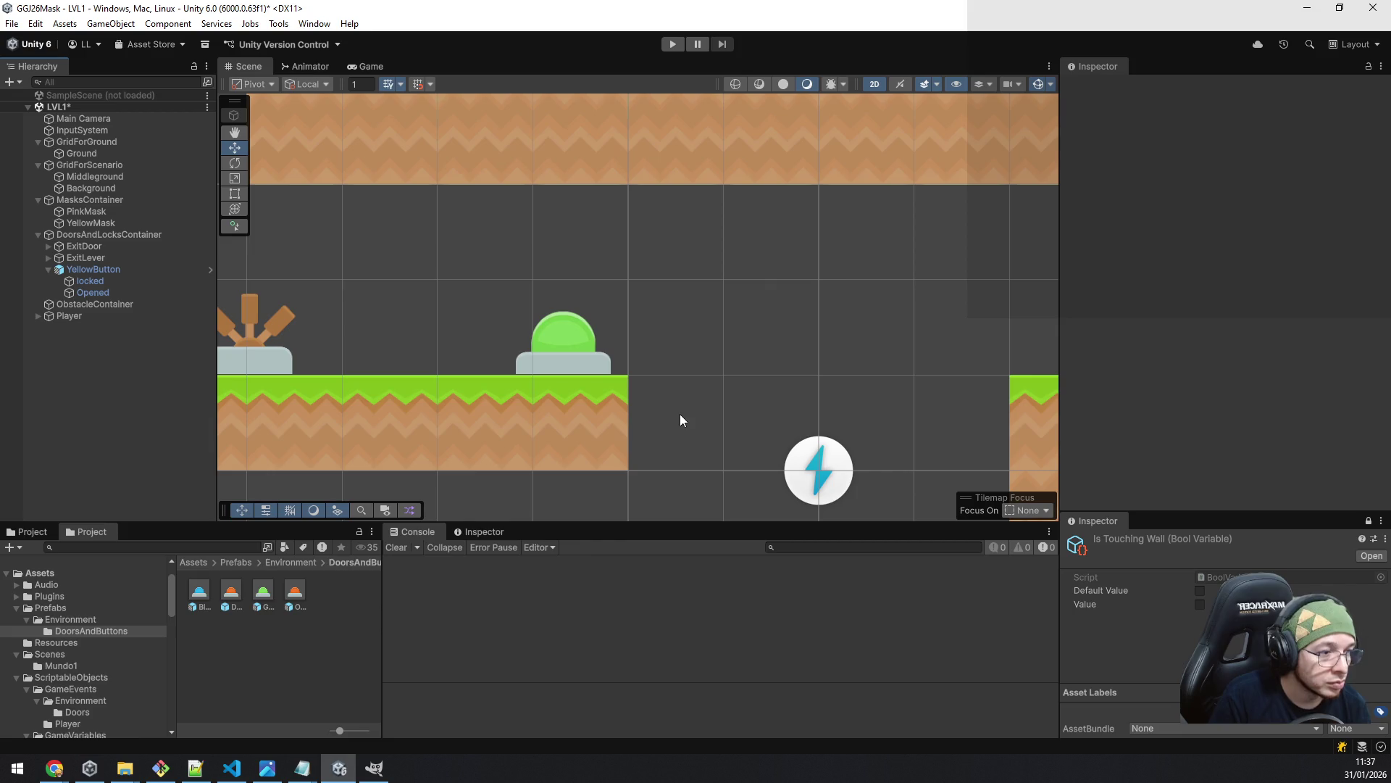
- Give YellowButton's locked part the yellow dome sprite and Opened the pressed yellow sprite
left_click_drag(726, 403, 625, 303)
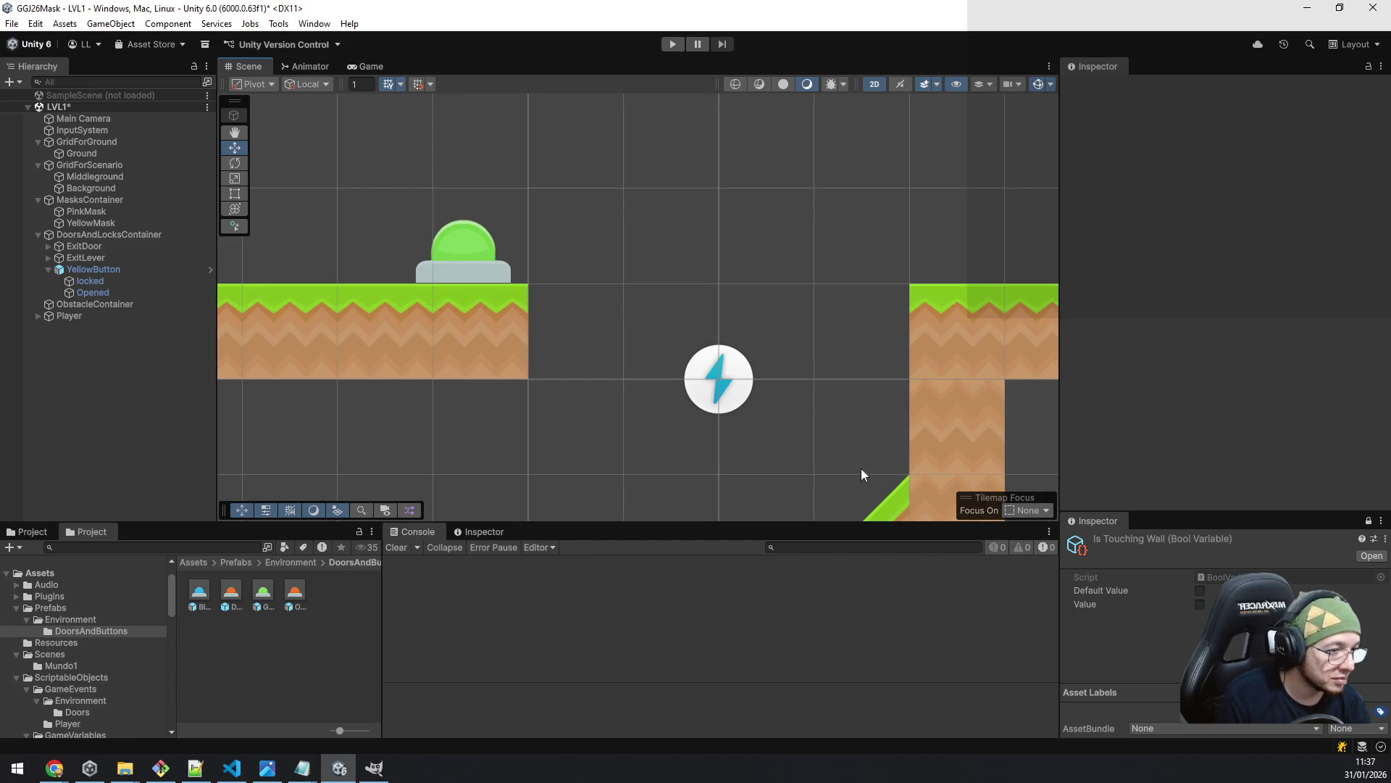
scroll(711, 463, "down", 3)
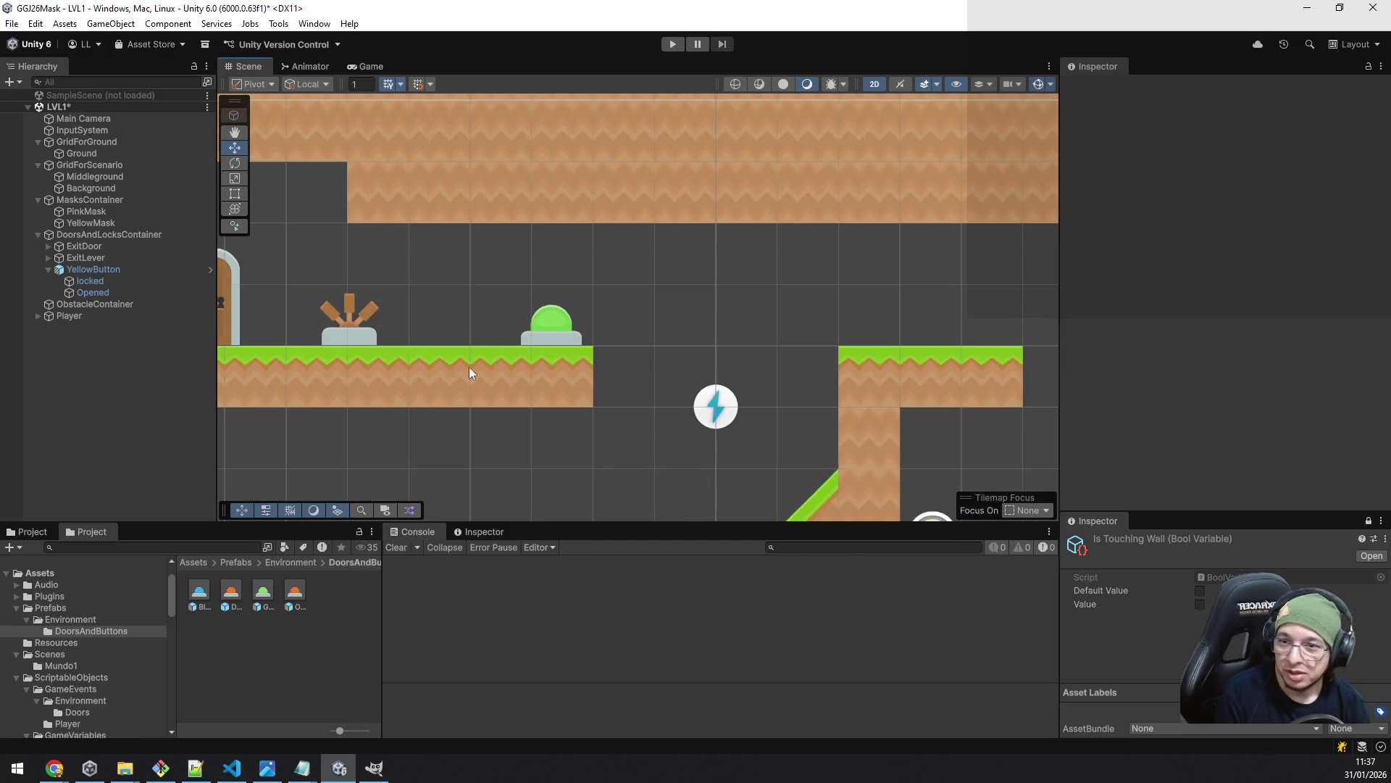
left_click(103, 282)
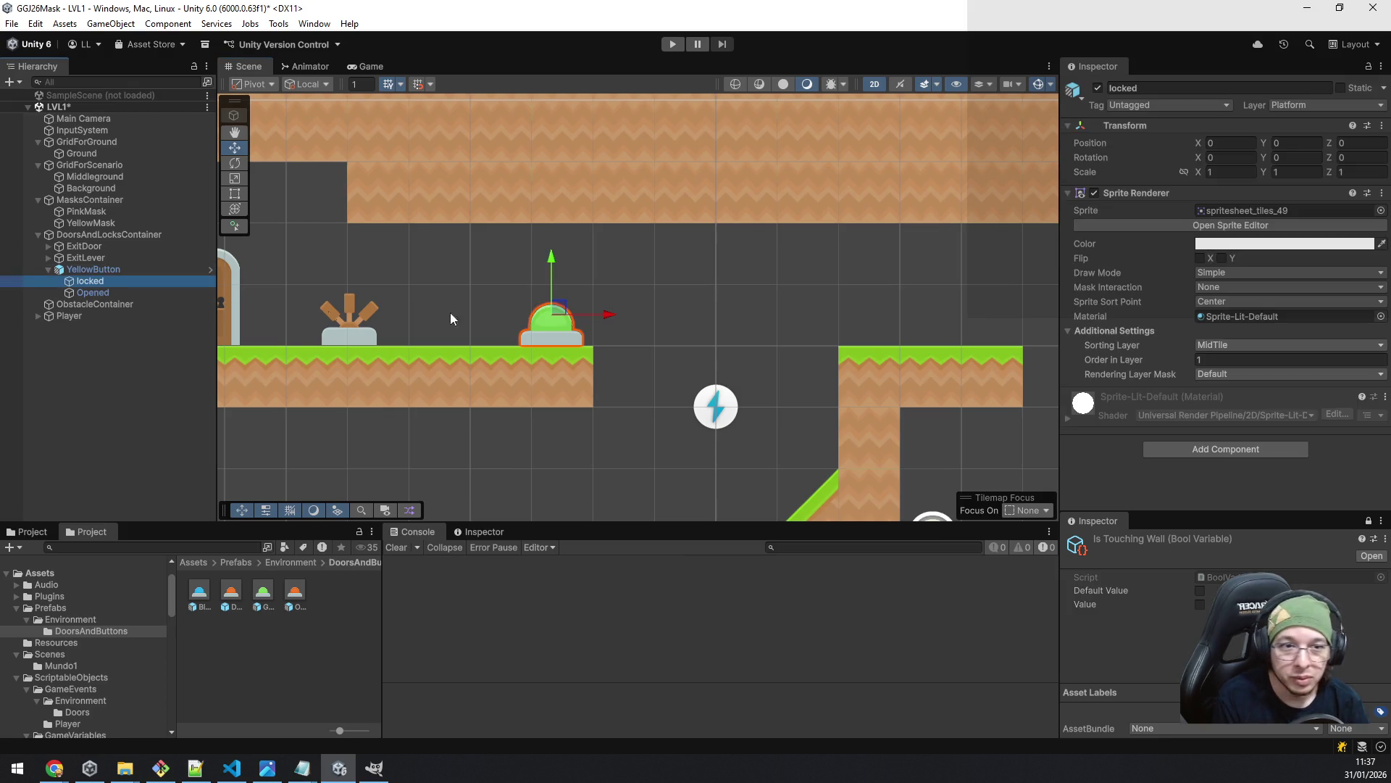
left_click(1251, 210)
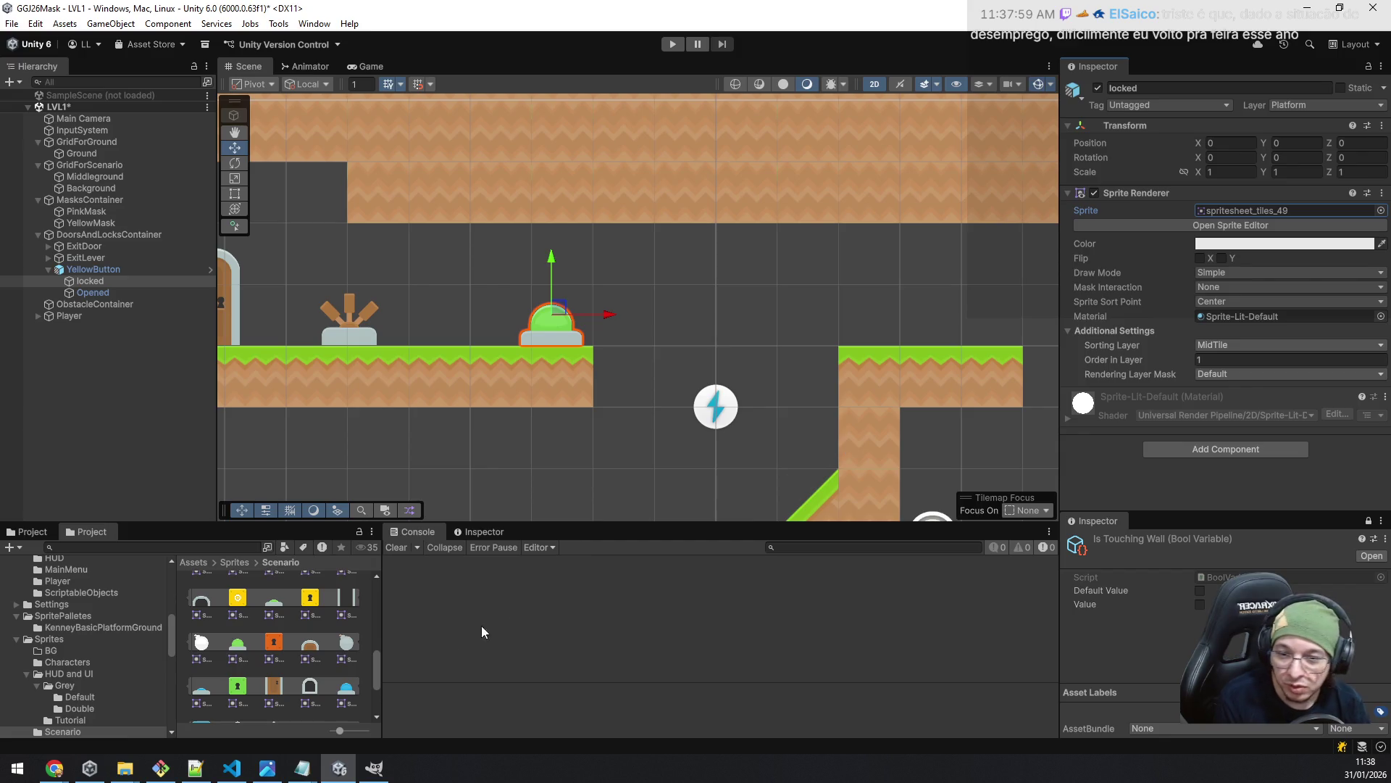
scroll(342, 647, "up", 3)
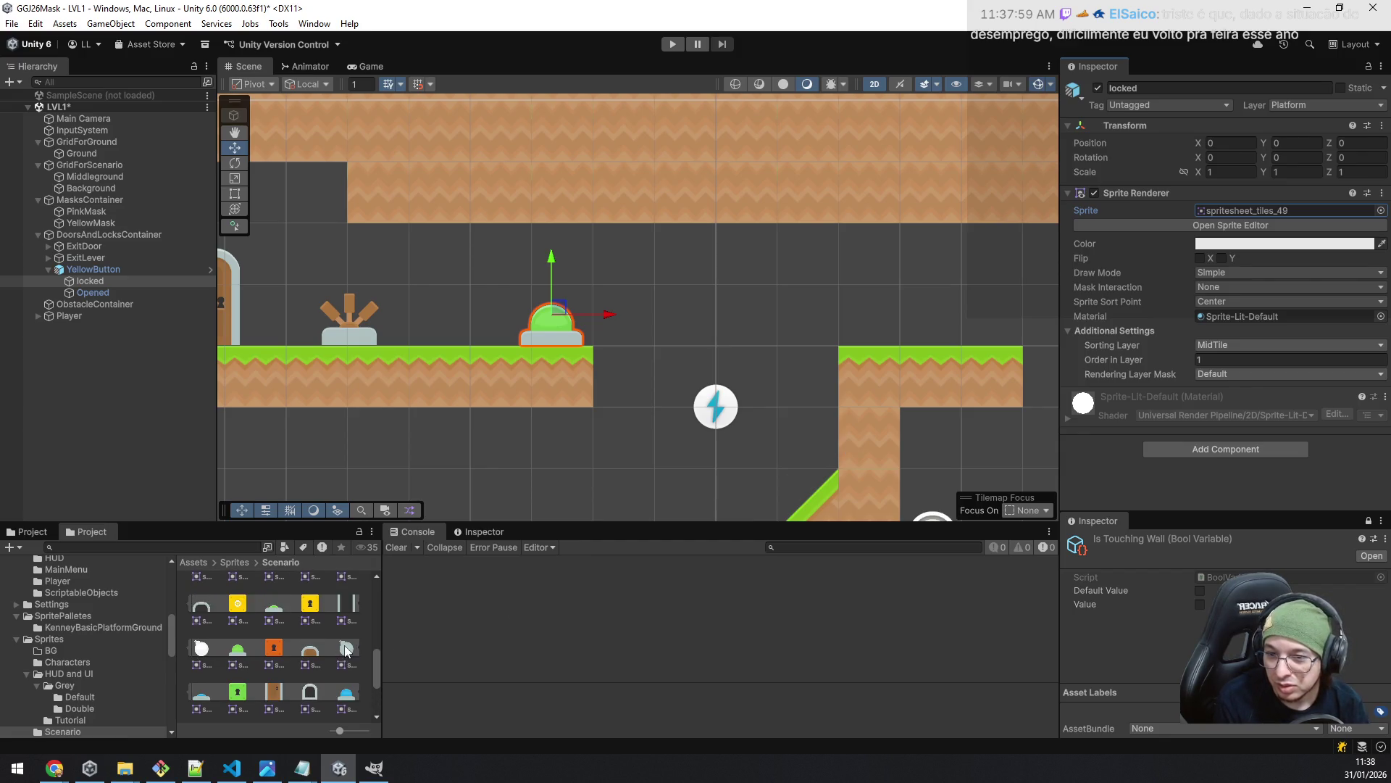
scroll(346, 646, "up", 3)
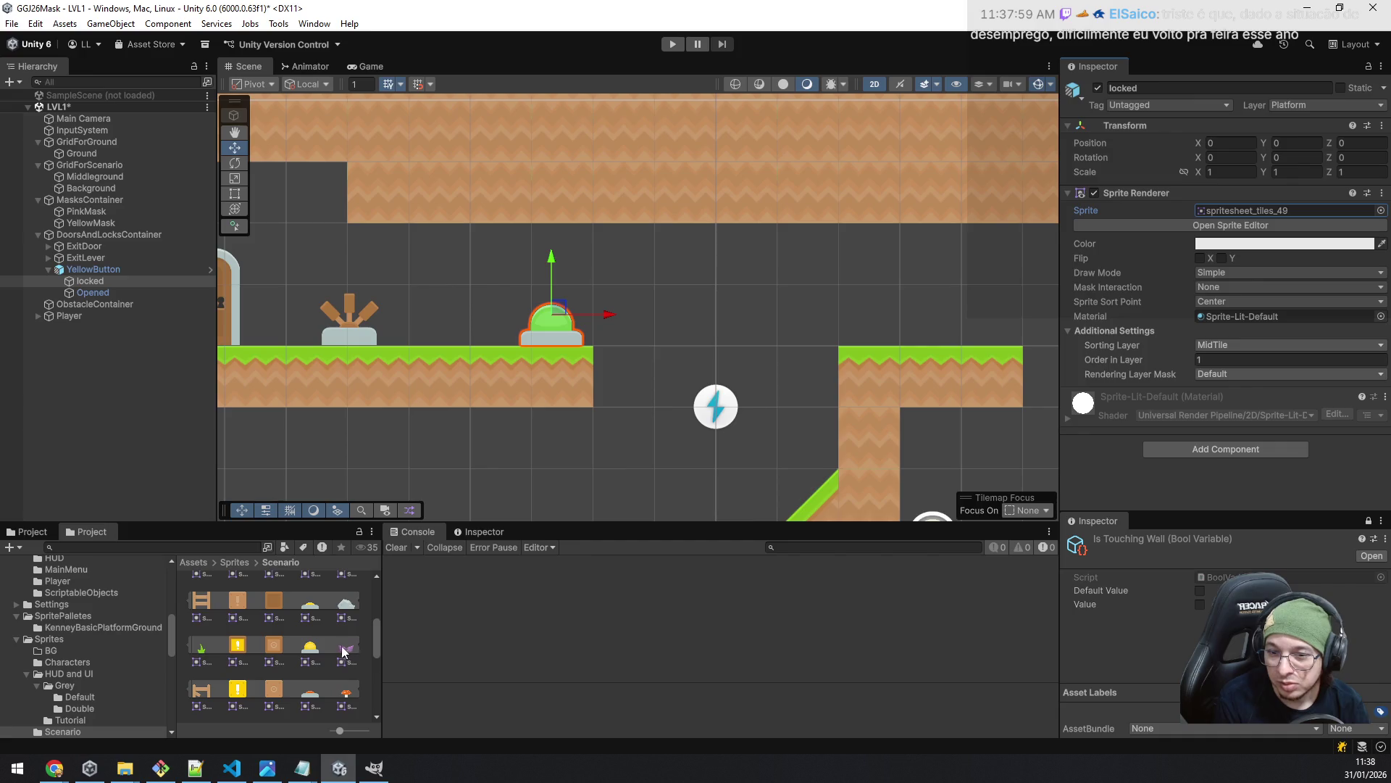
mouse_move(310, 648)
left_mouse_down()
mouse_move(950, 385)
mouse_move(1244, 211)
left_mouse_up()
left_click(109, 292)
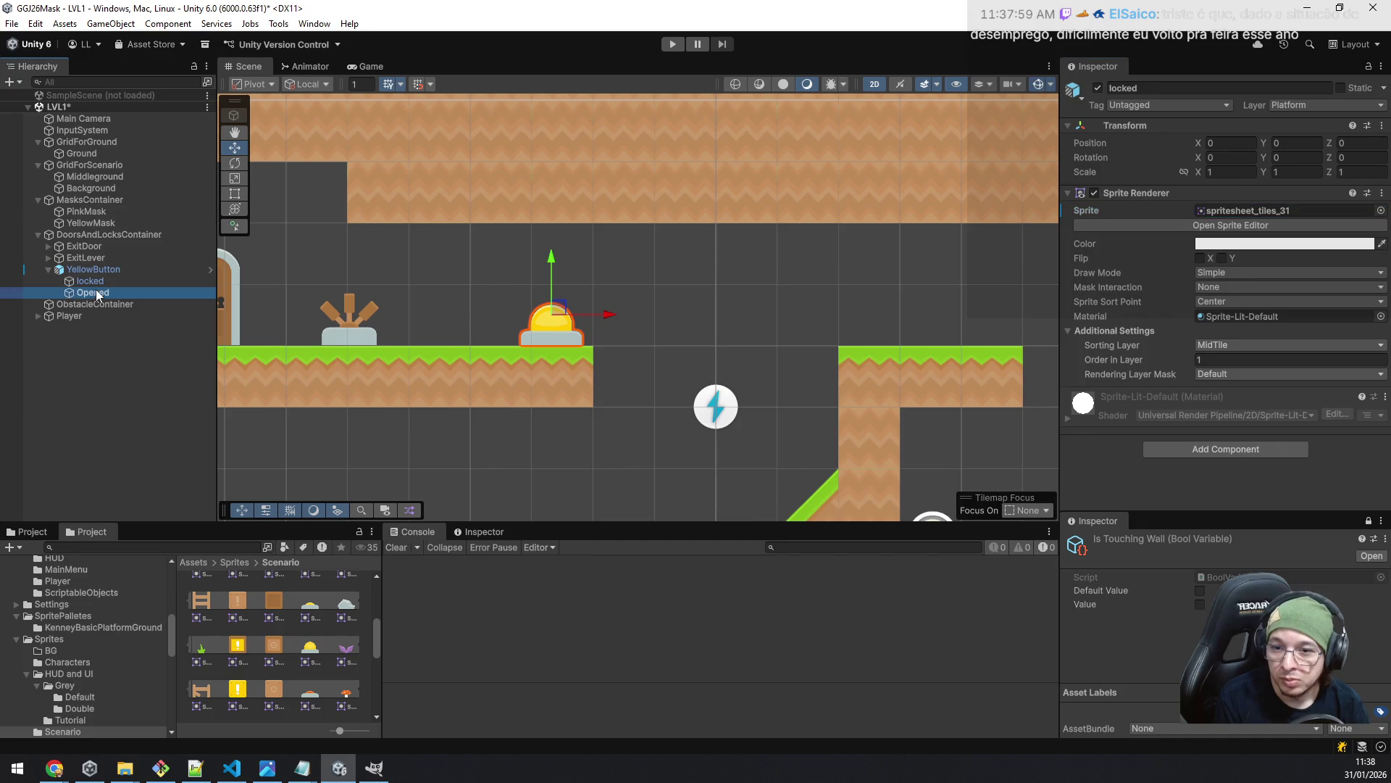
mouse_move(317, 612)
left_mouse_down()
mouse_move(1126, 326)
mouse_move(1258, 215)
left_mouse_up()
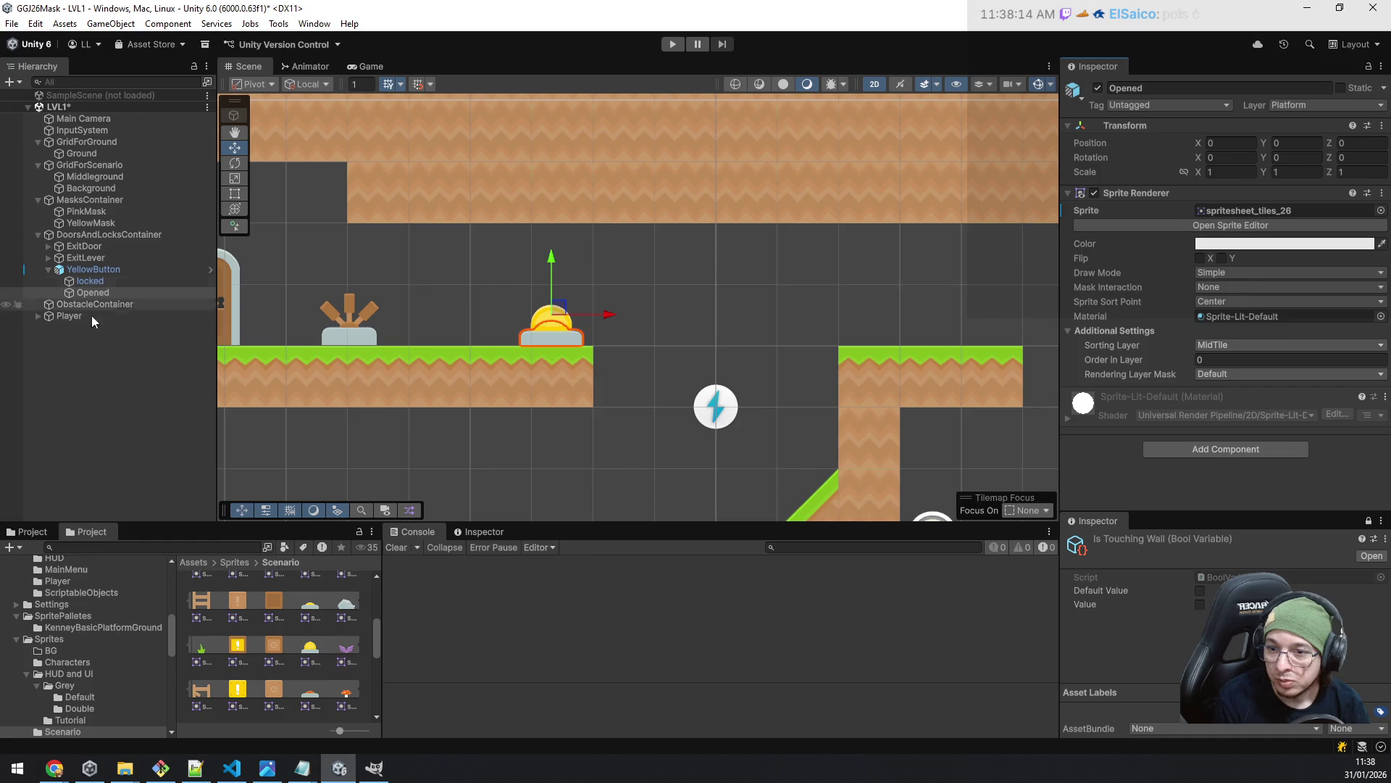
scroll(107, 598, "up", 10)
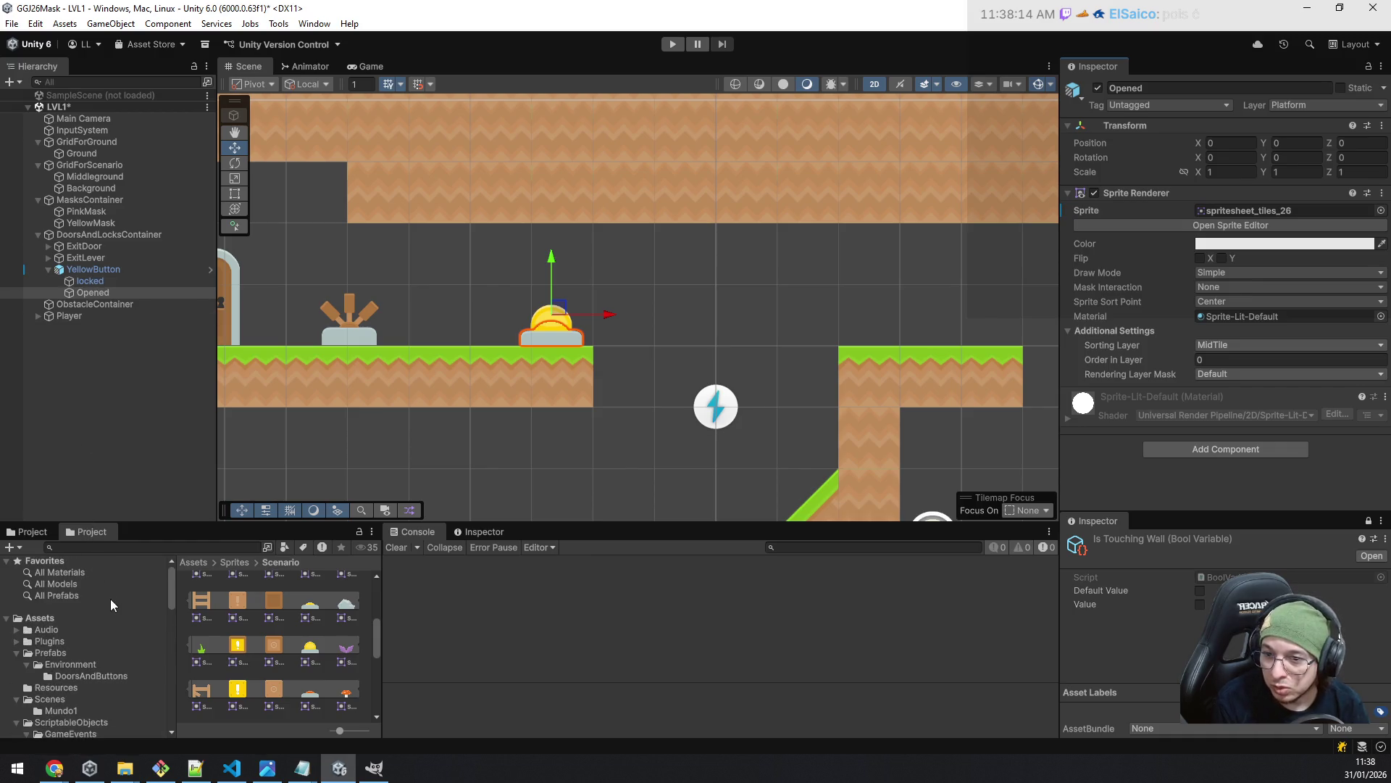
- Save YellowButton as a prefab variant in the DoorsAndButtons folder
left_click(106, 674)
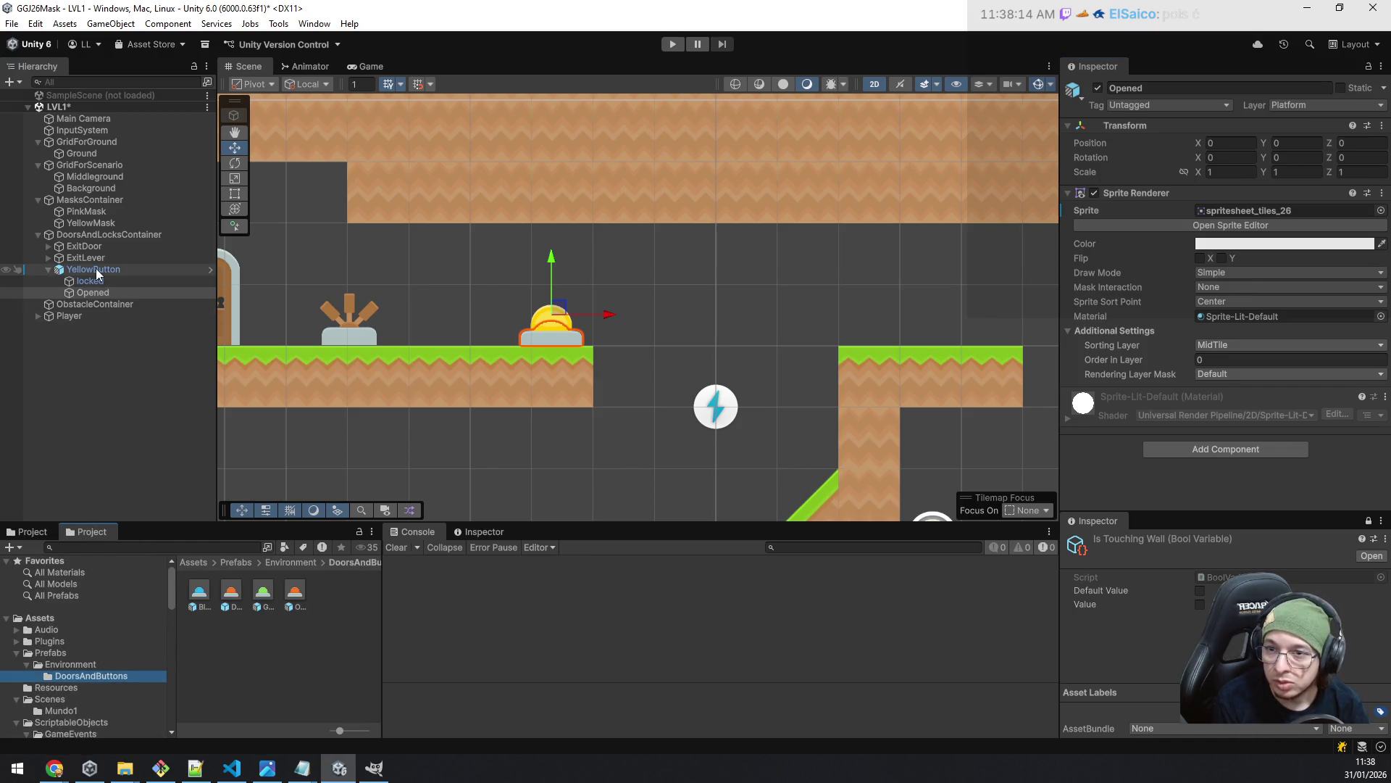
mouse_move(96, 268)
left_mouse_down()
mouse_move(207, 381)
mouse_move(333, 602)
left_mouse_up()
left_click(734, 411)
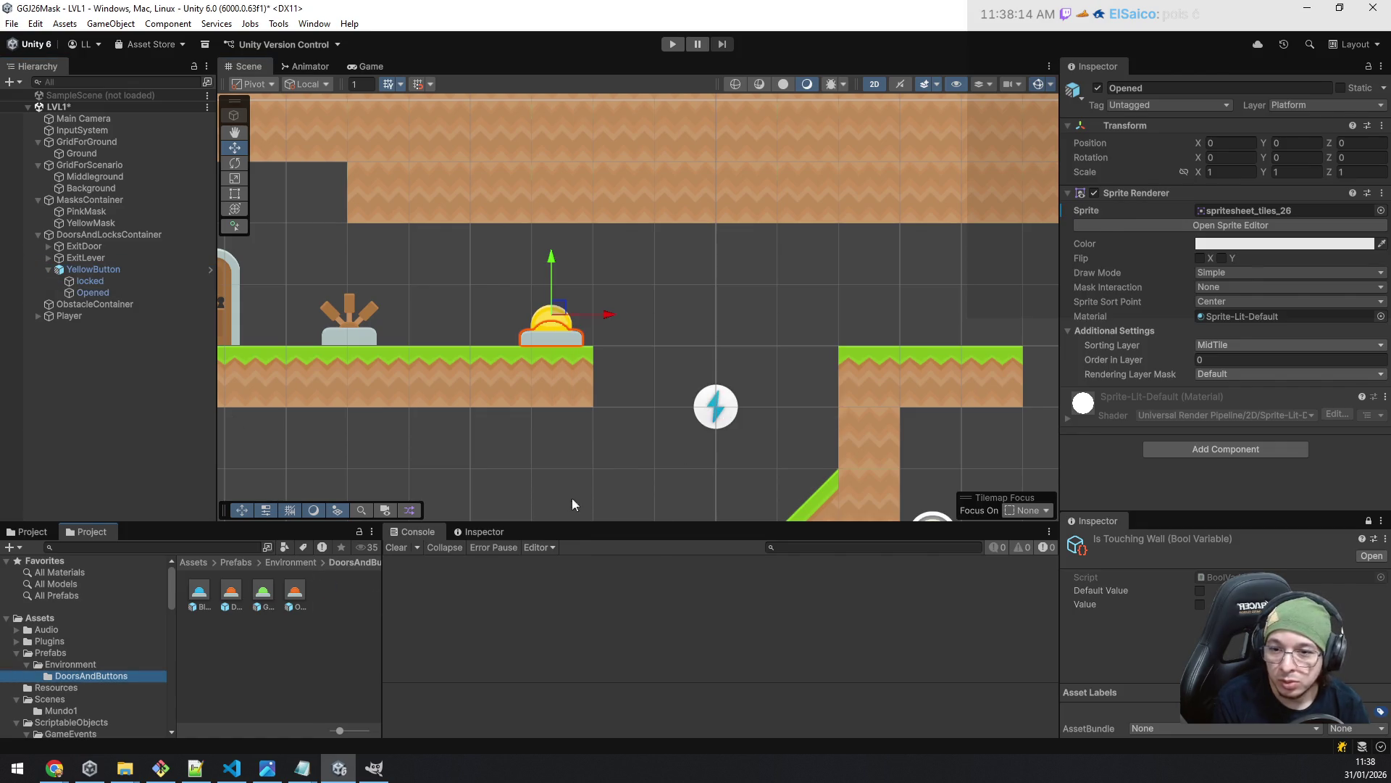
- Set GreenButton Variant's Unlock Door Event to GreenDoorEvent and save it
left_click(263, 594)
double_click(263, 594)
scroll(1264, 390, "down", 1)
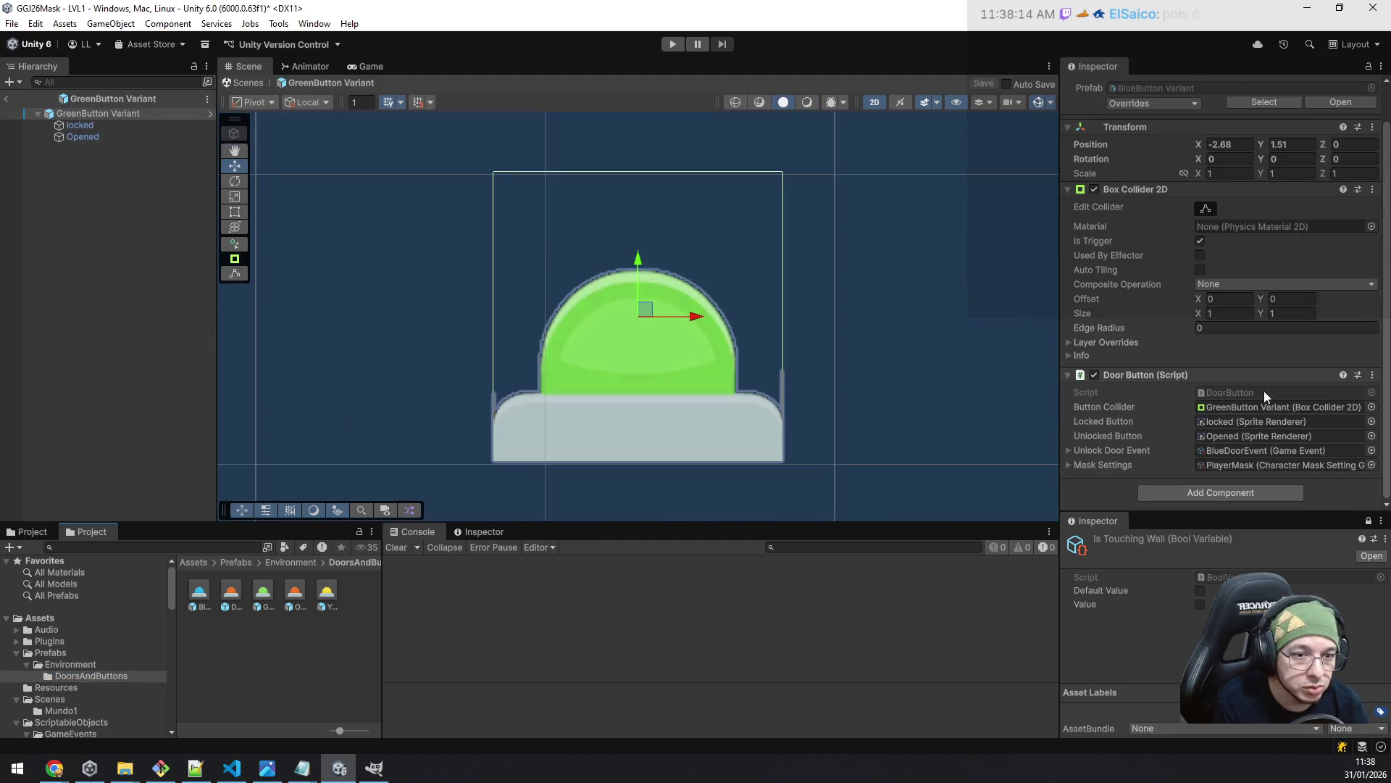
left_click(1371, 450)
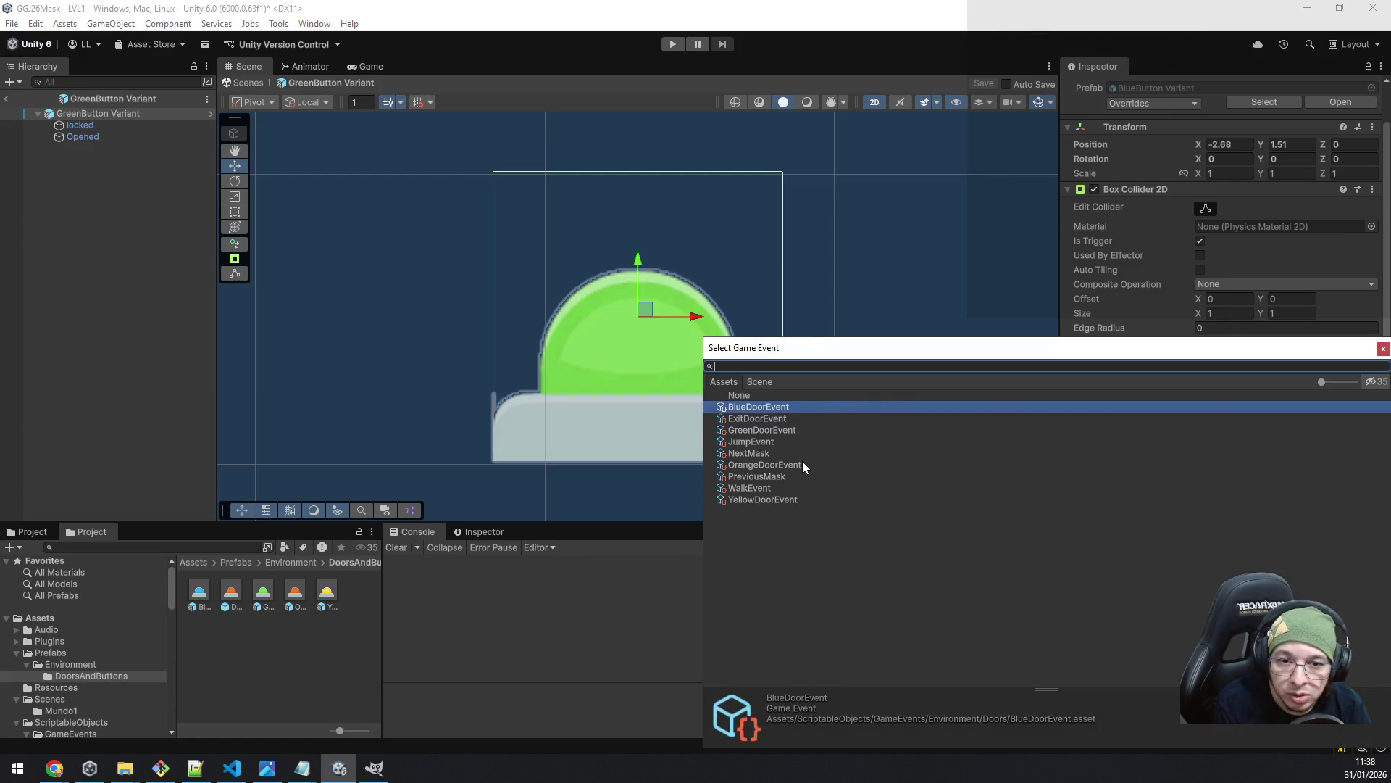
double_click(777, 429)
left_click(972, 86)
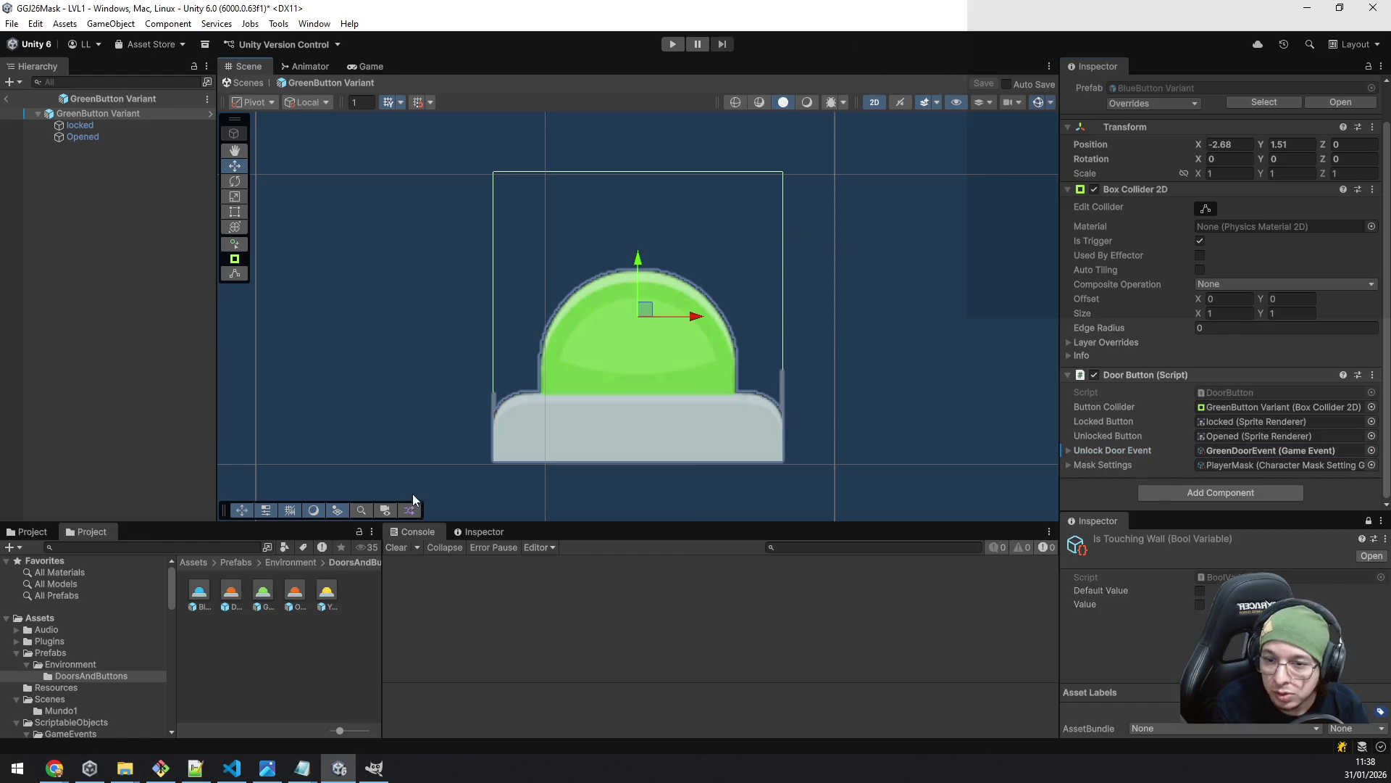
- Set YellowButton Variant's Unlock Door Event to YellowDoorEvent and save it
double_click(328, 592)
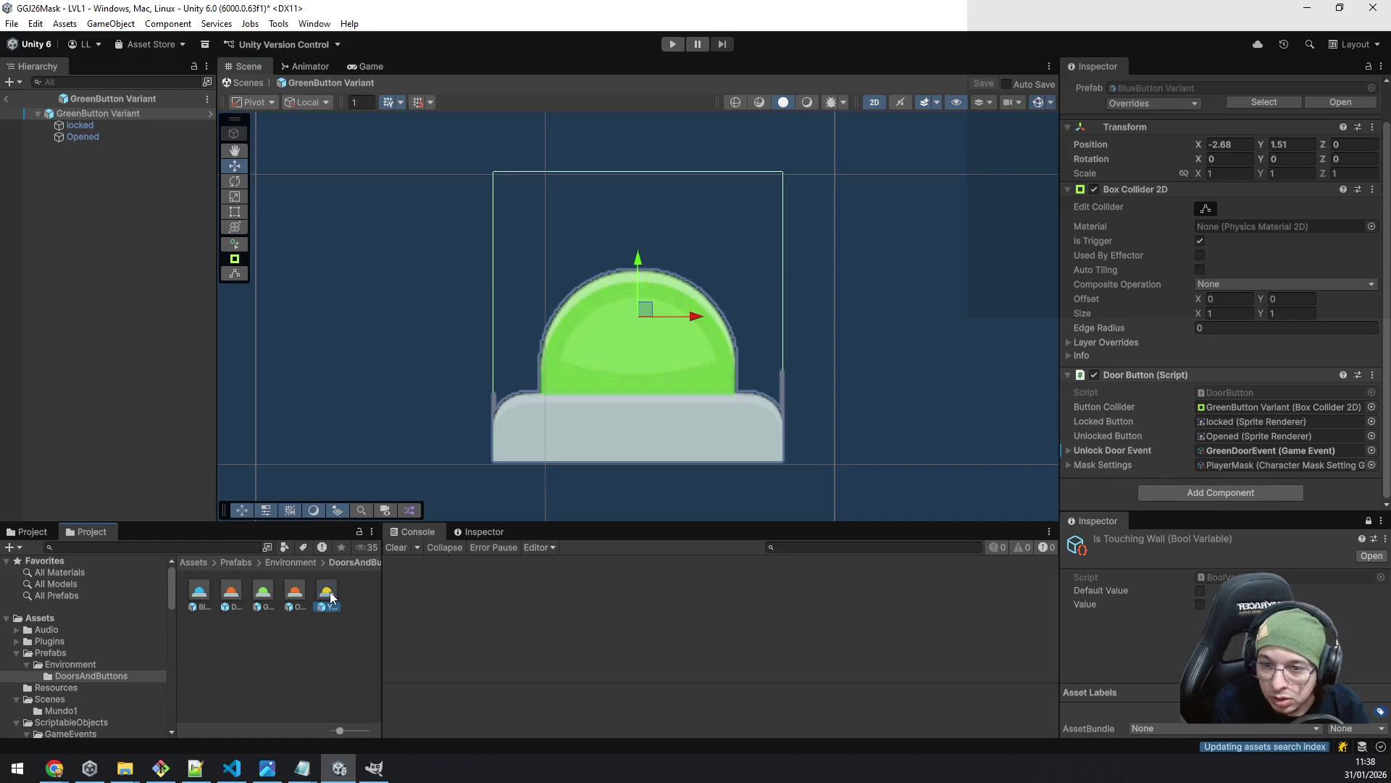
left_click(1372, 450)
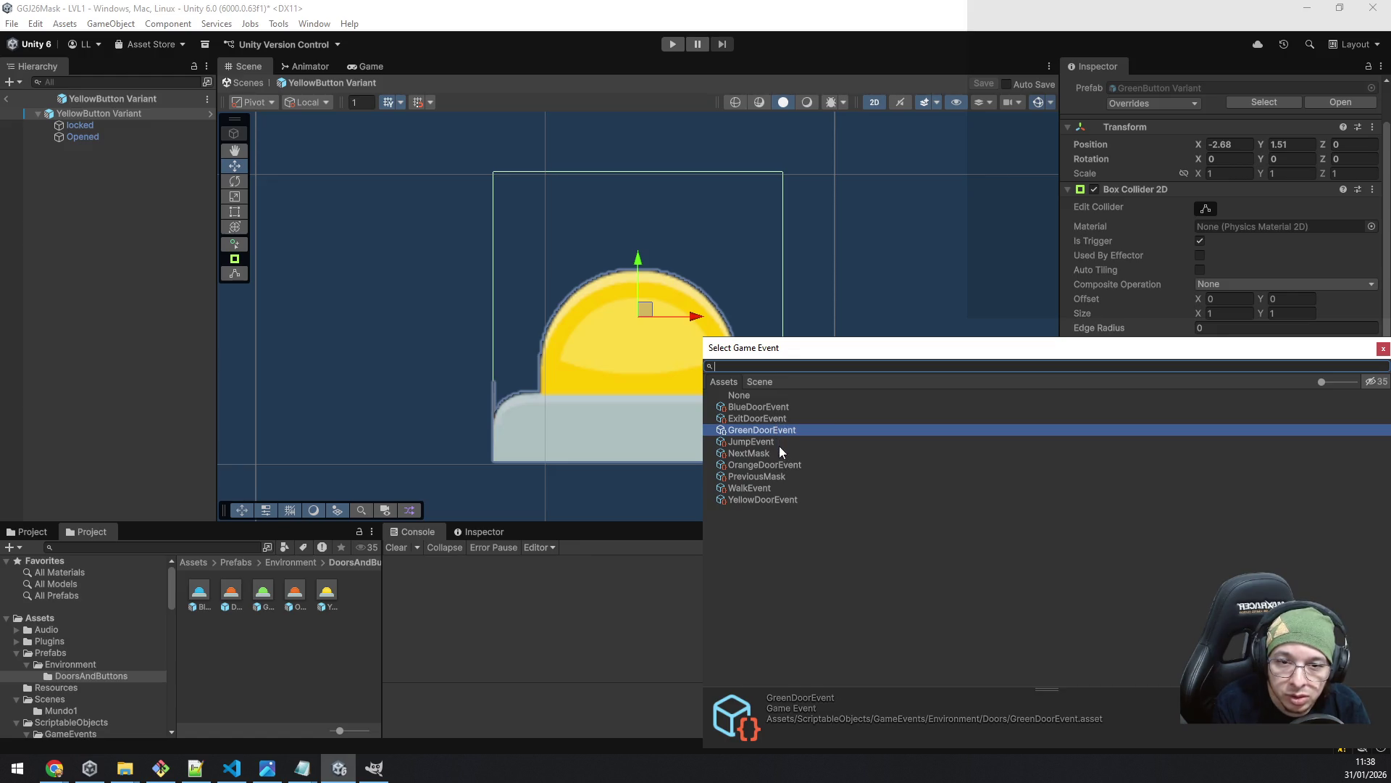
double_click(779, 498)
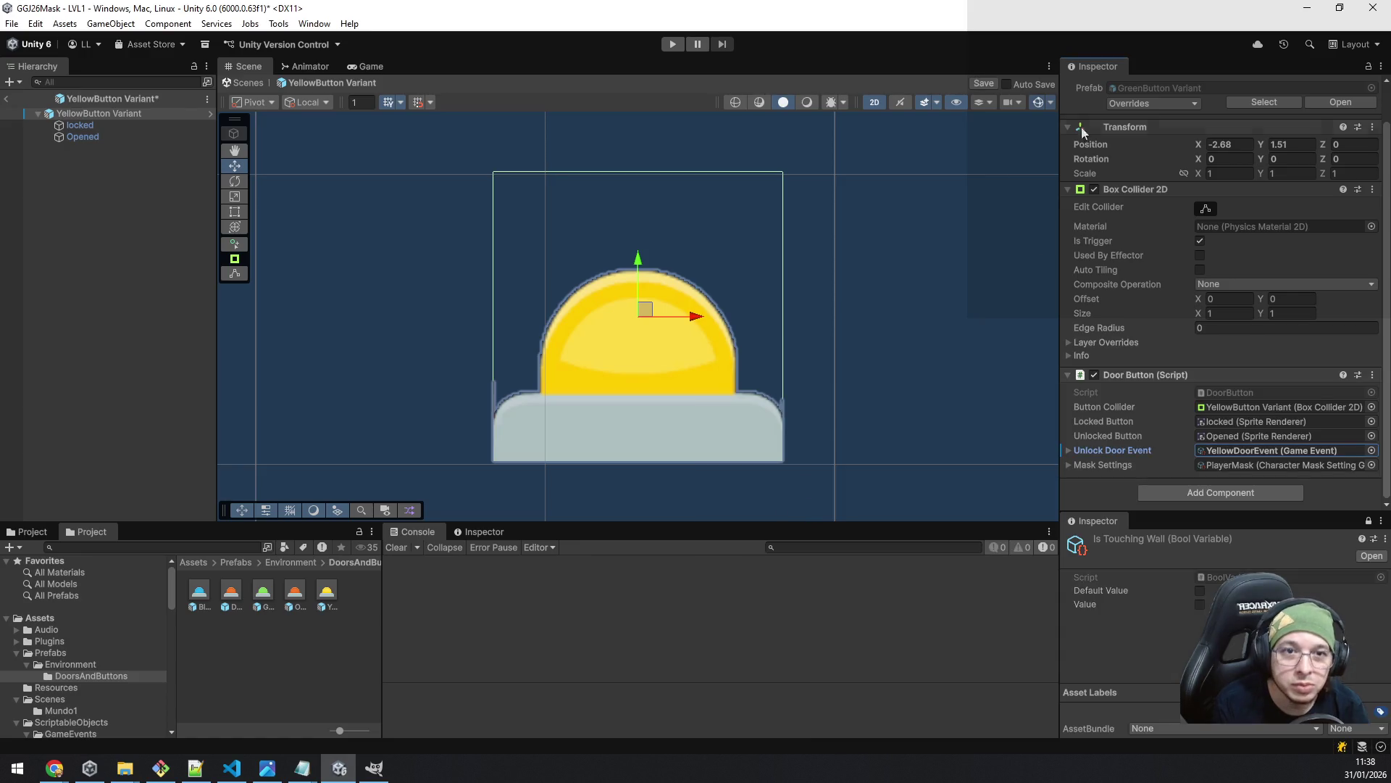
left_click(983, 83)
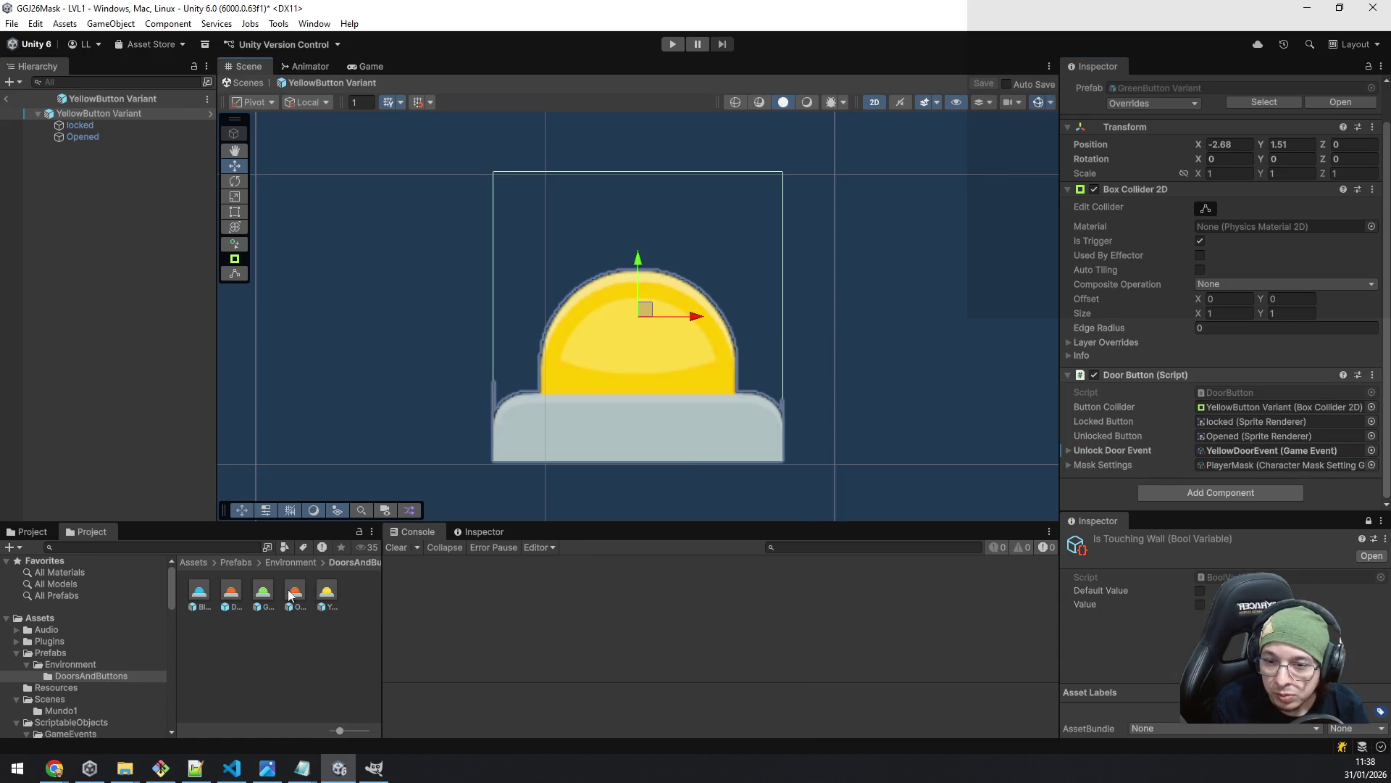
- Check the door event on the Blue, Green, Orange and Yellow button variants
left_click(199, 598)
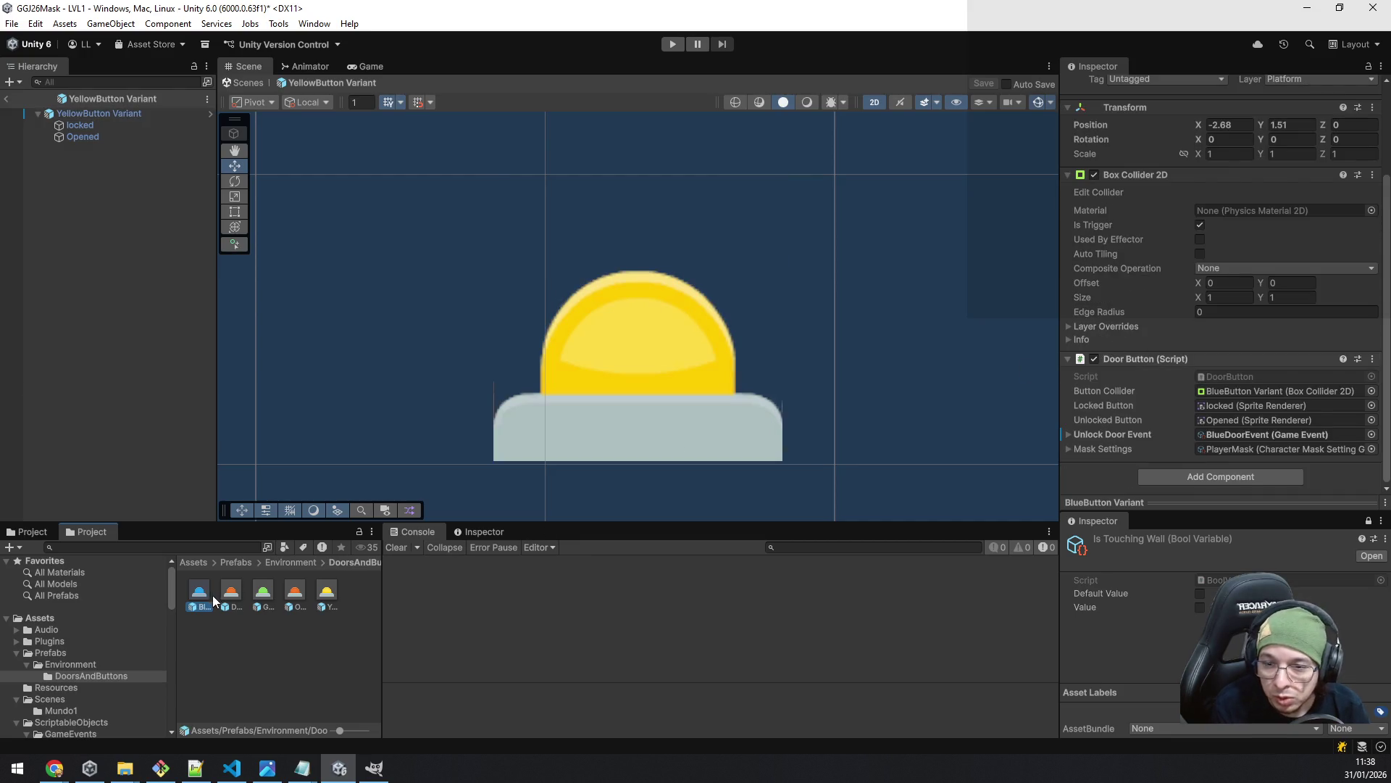
left_click(262, 593)
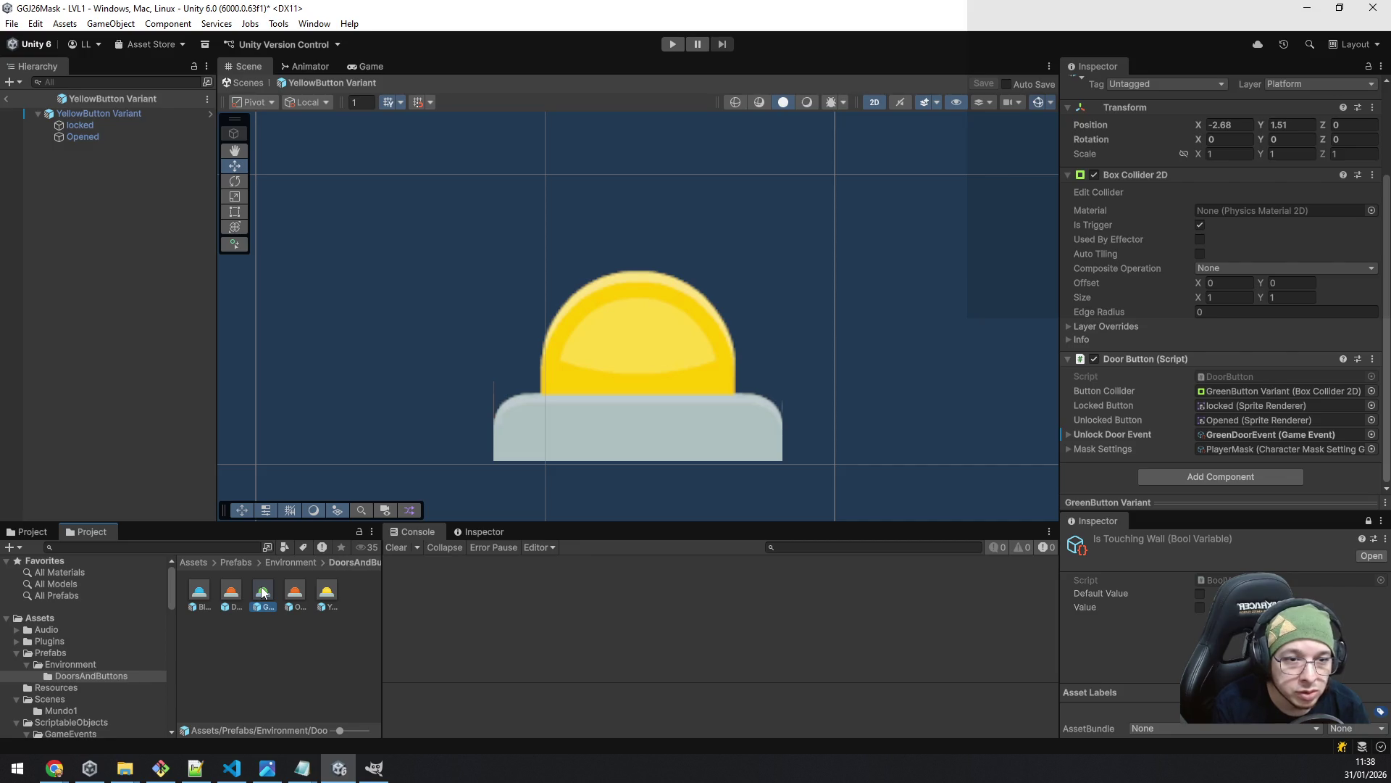
left_click(295, 593)
left_click(326, 592)
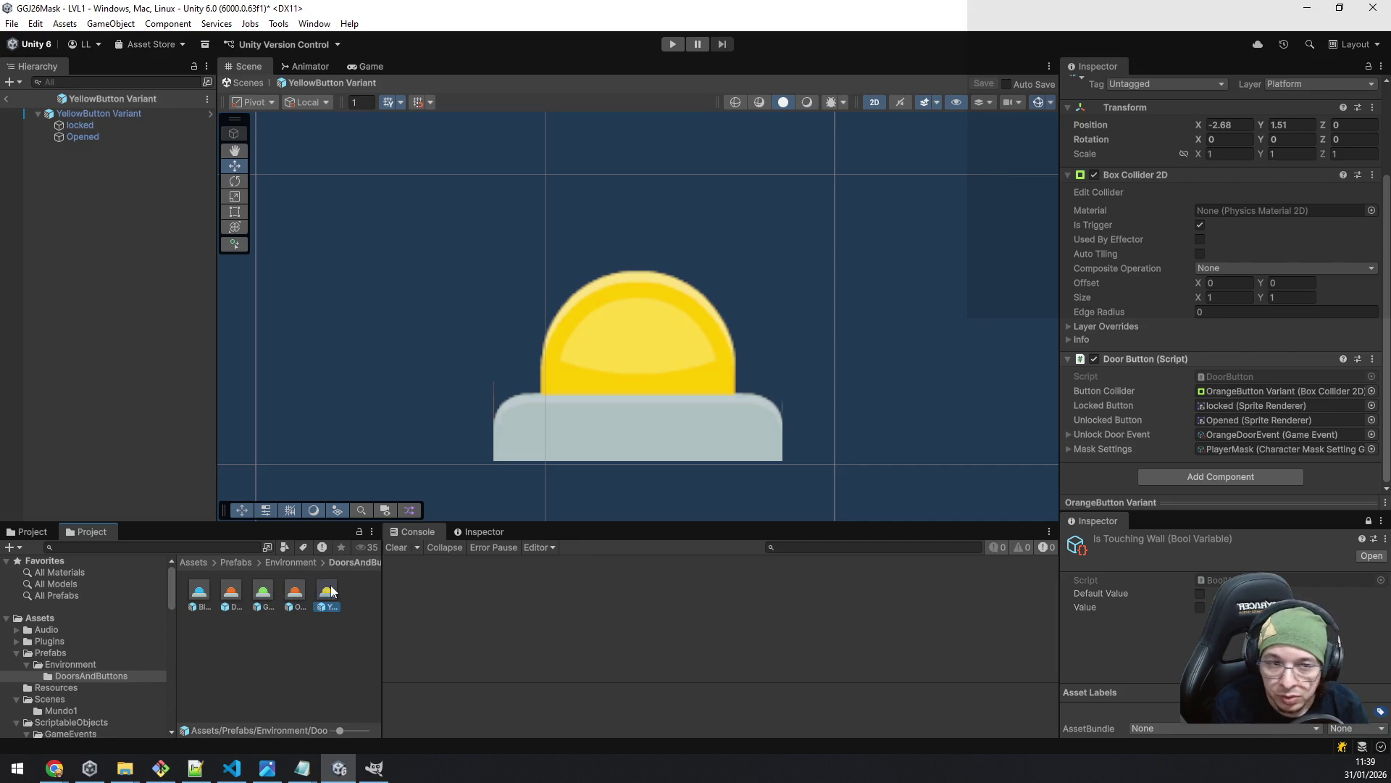
left_click(289, 653)
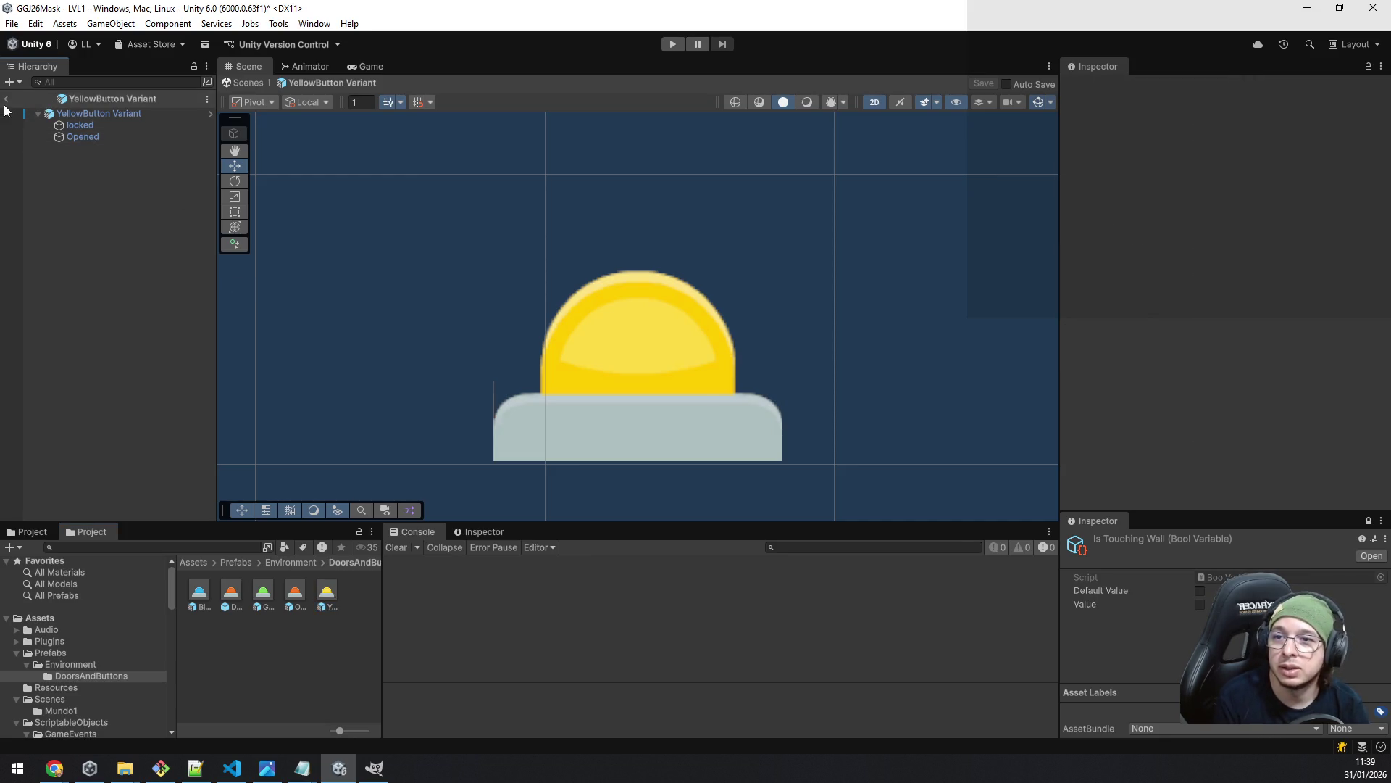
- Return to LVL1, collapse YellowButton's children and frame the ExitLever in the Scene view
left_click(7, 100)
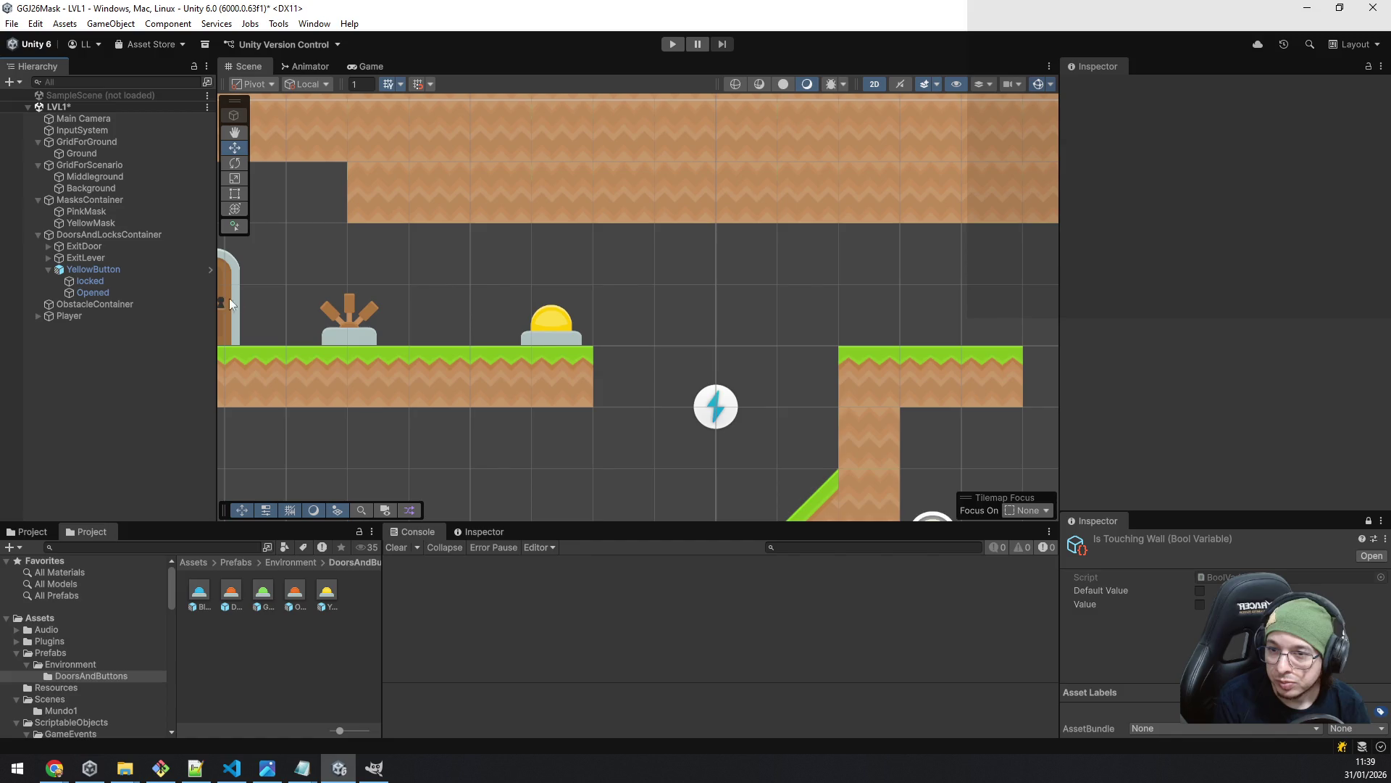
scroll(540, 386, "down", 3)
mouse_move(576, 385)
left_mouse_down()
mouse_move(317, 311)
mouse_move(326, 237)
mouse_move(524, 262)
mouse_move(534, 282)
mouse_move(678, 318)
mouse_move(461, 225)
mouse_move(535, 290)
mouse_move(517, 254)
left_mouse_up()
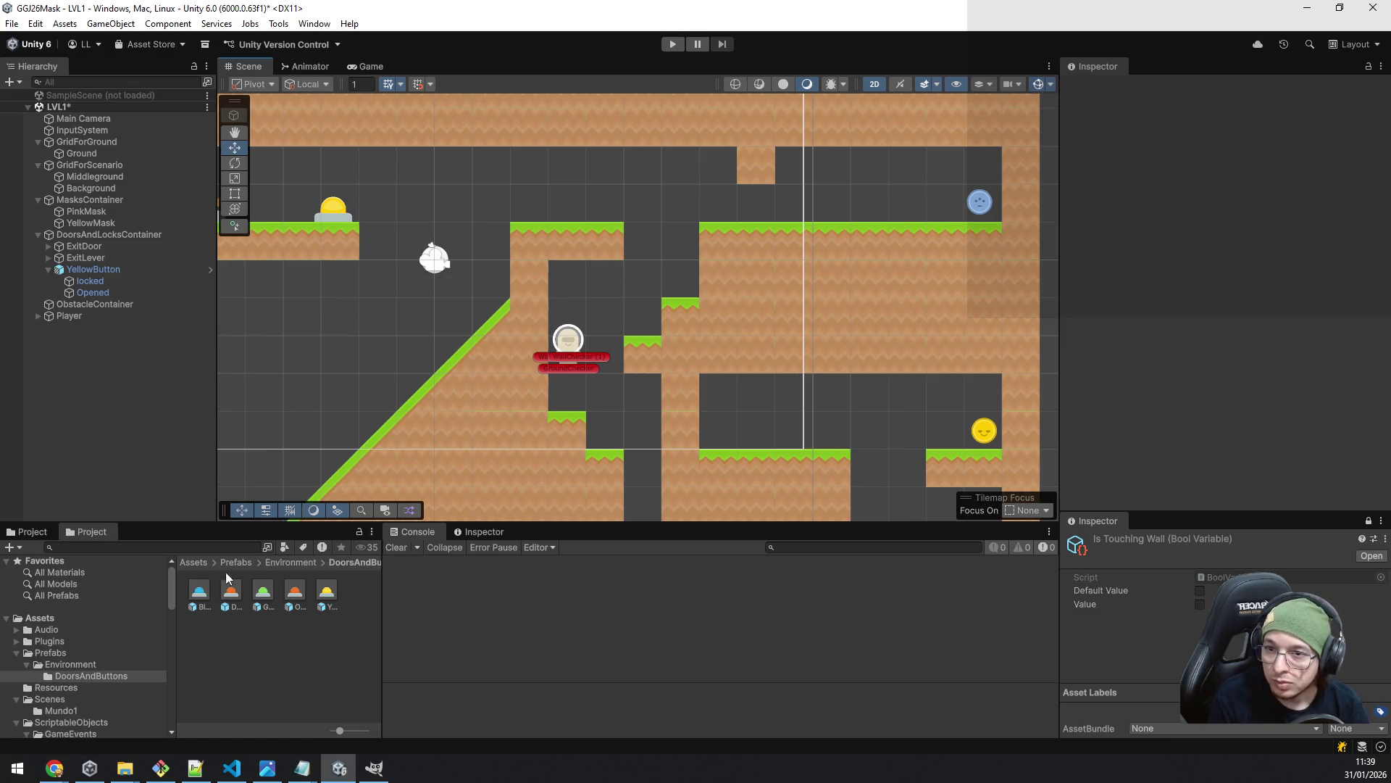
left_click(48, 270)
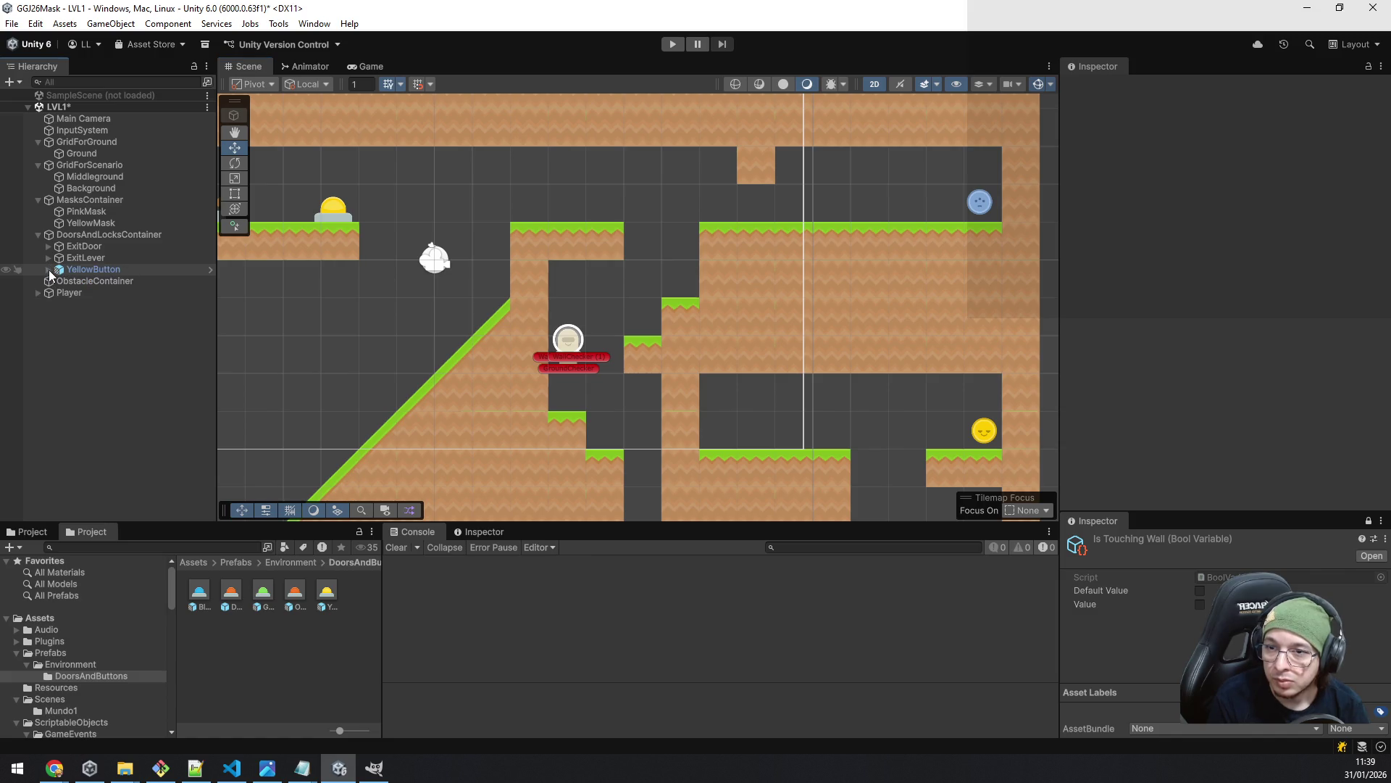
left_click(93, 258)
key("f")
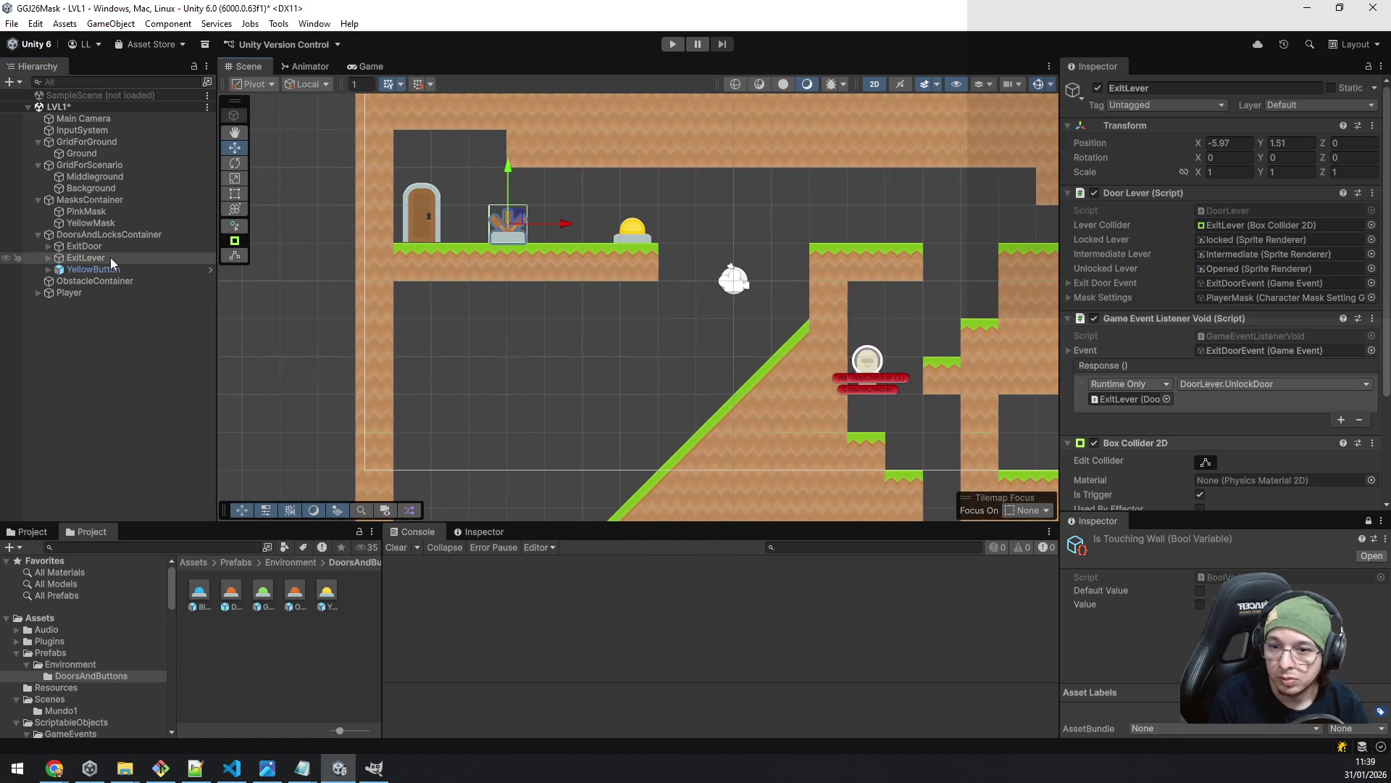
- Drag ExitLever and ExitDoor into DoorsAndButtons to make prefabs, then reselect ExitDoor
left_click_drag(98, 258, 276, 636)
left_click(78, 247)
left_click_drag(77, 249, 254, 649)
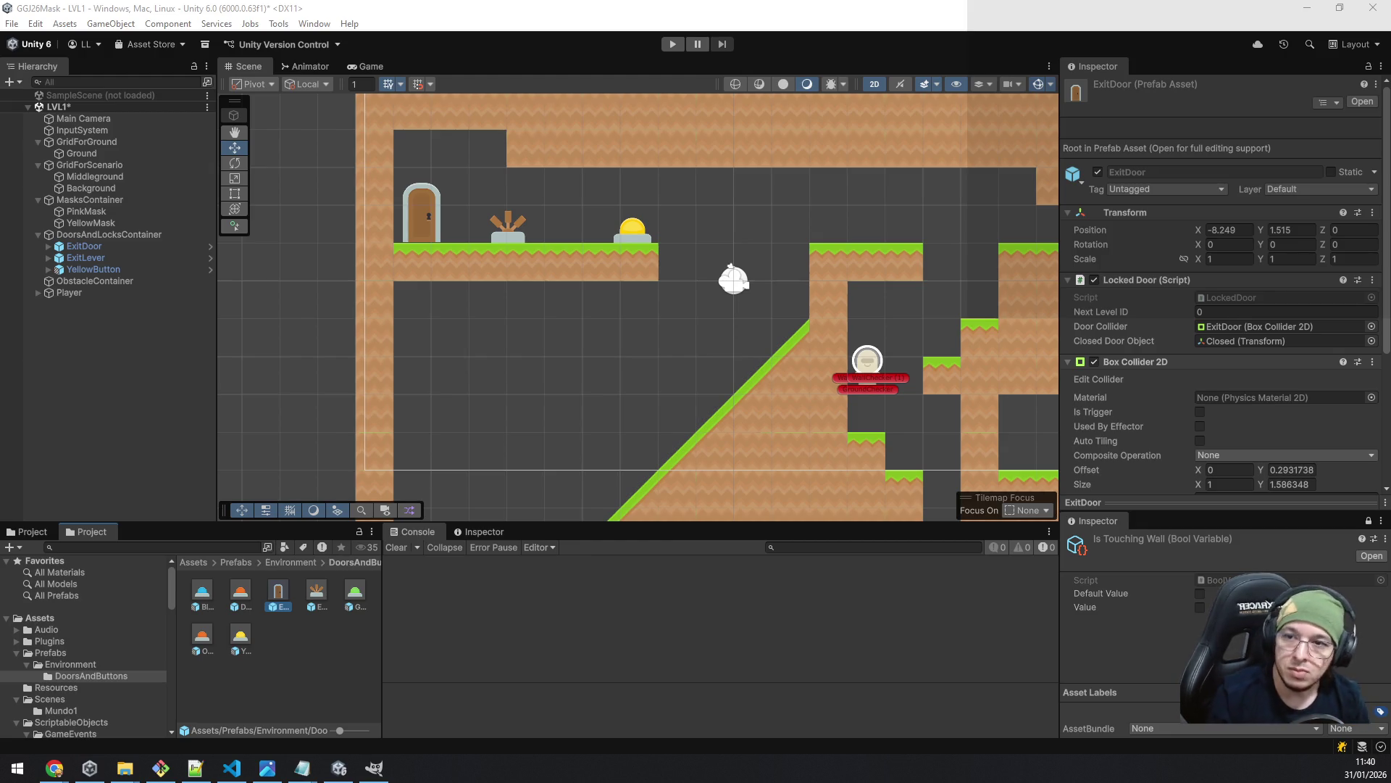
left_click(115, 246)
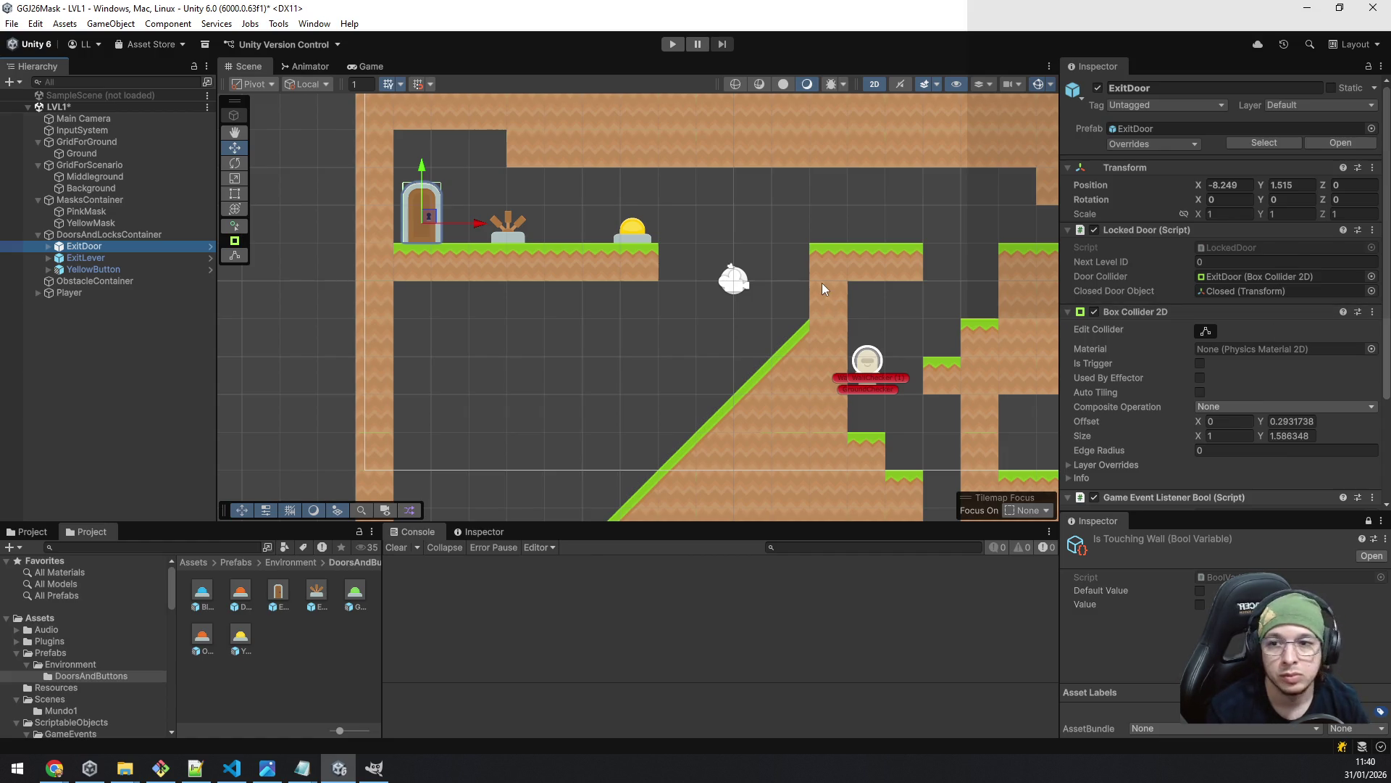
- Locate LockedDoor.cs from the ExitDoor's component and open it in the code editor
left_click_drag(773, 293, 611, 269)
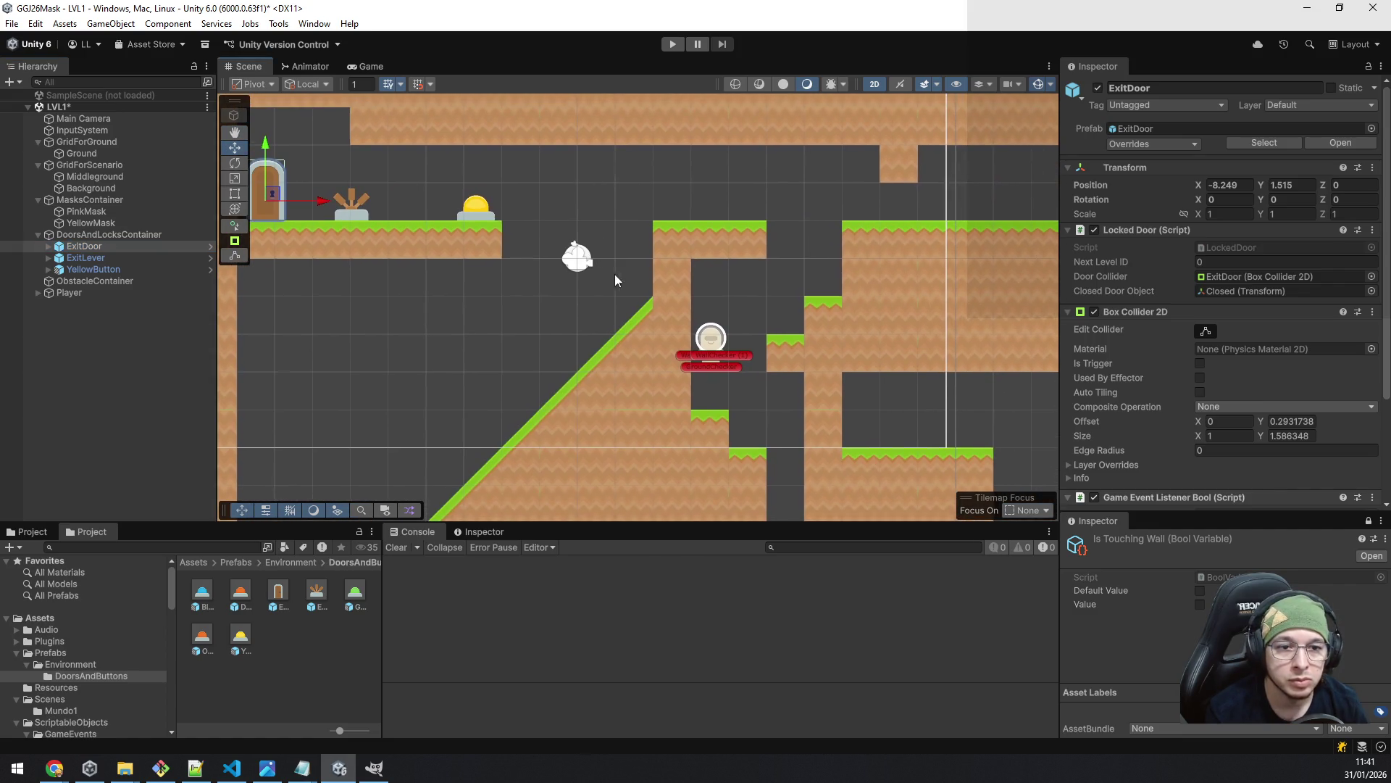
scroll(1264, 359, "down", 5)
scroll(1253, 328, "up", 5)
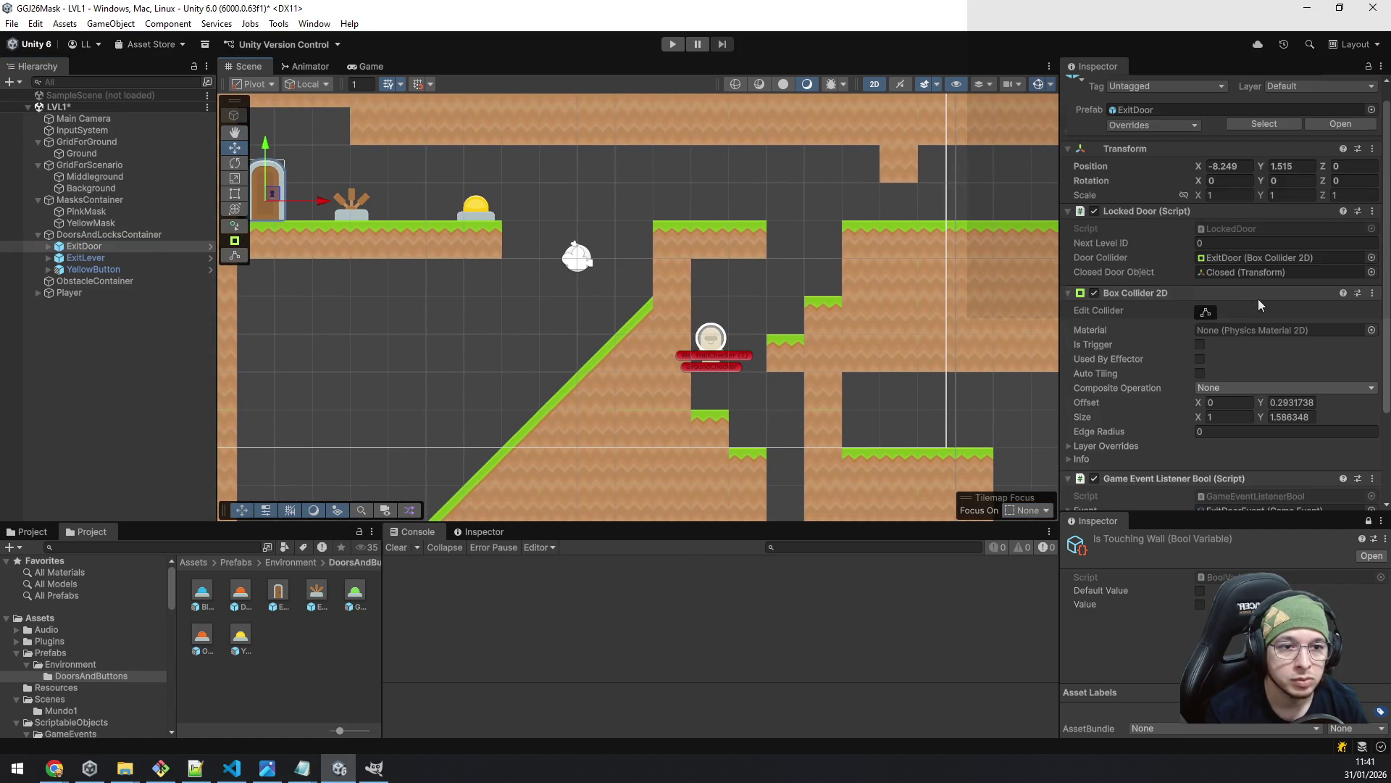
left_click(1246, 250)
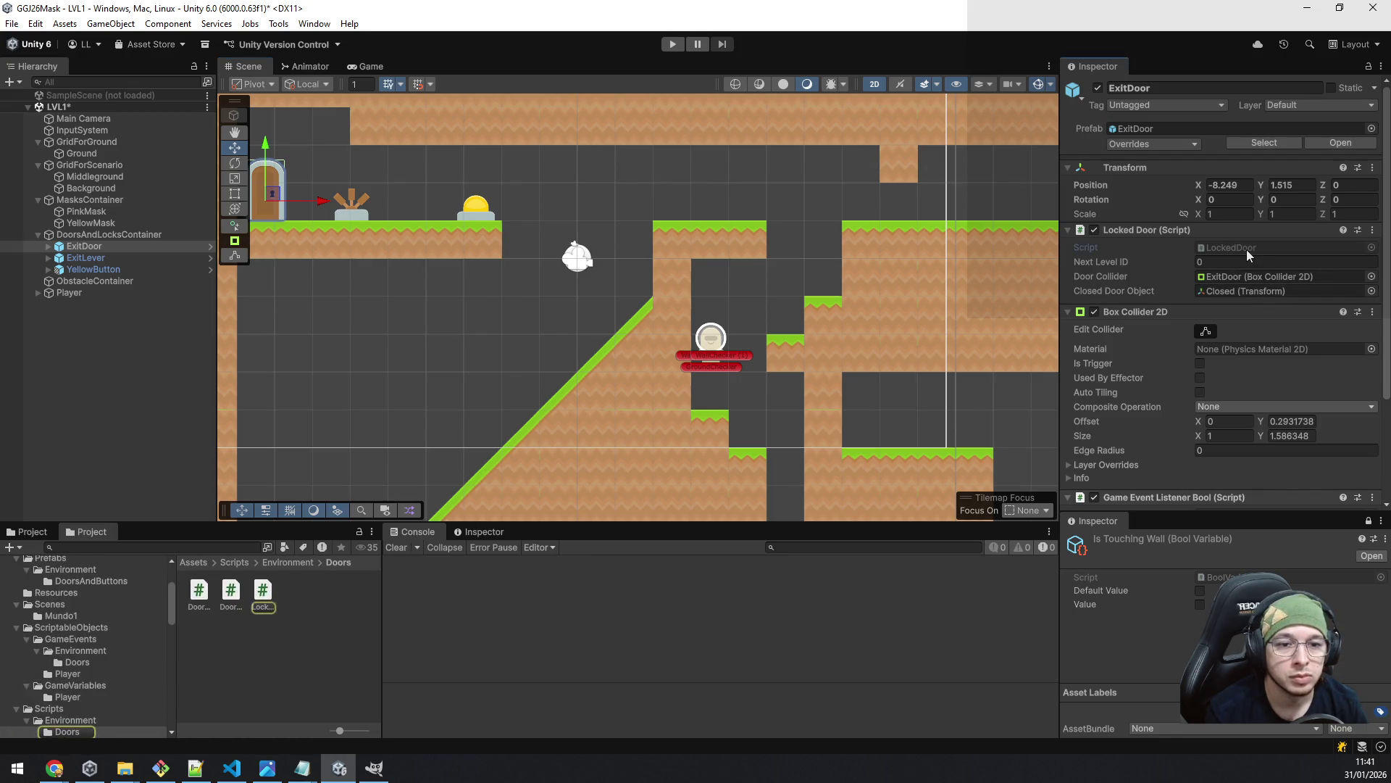
left_click(268, 601)
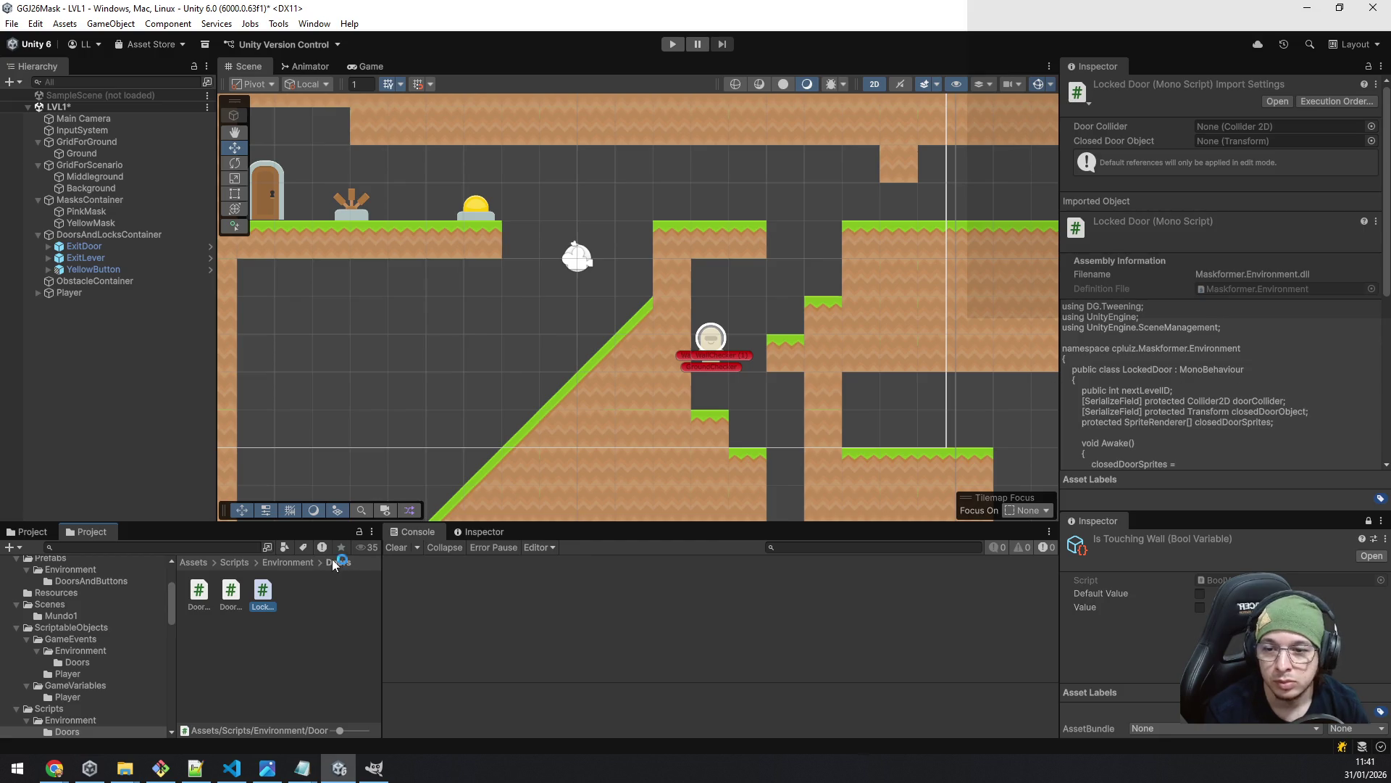
double_click(263, 589)
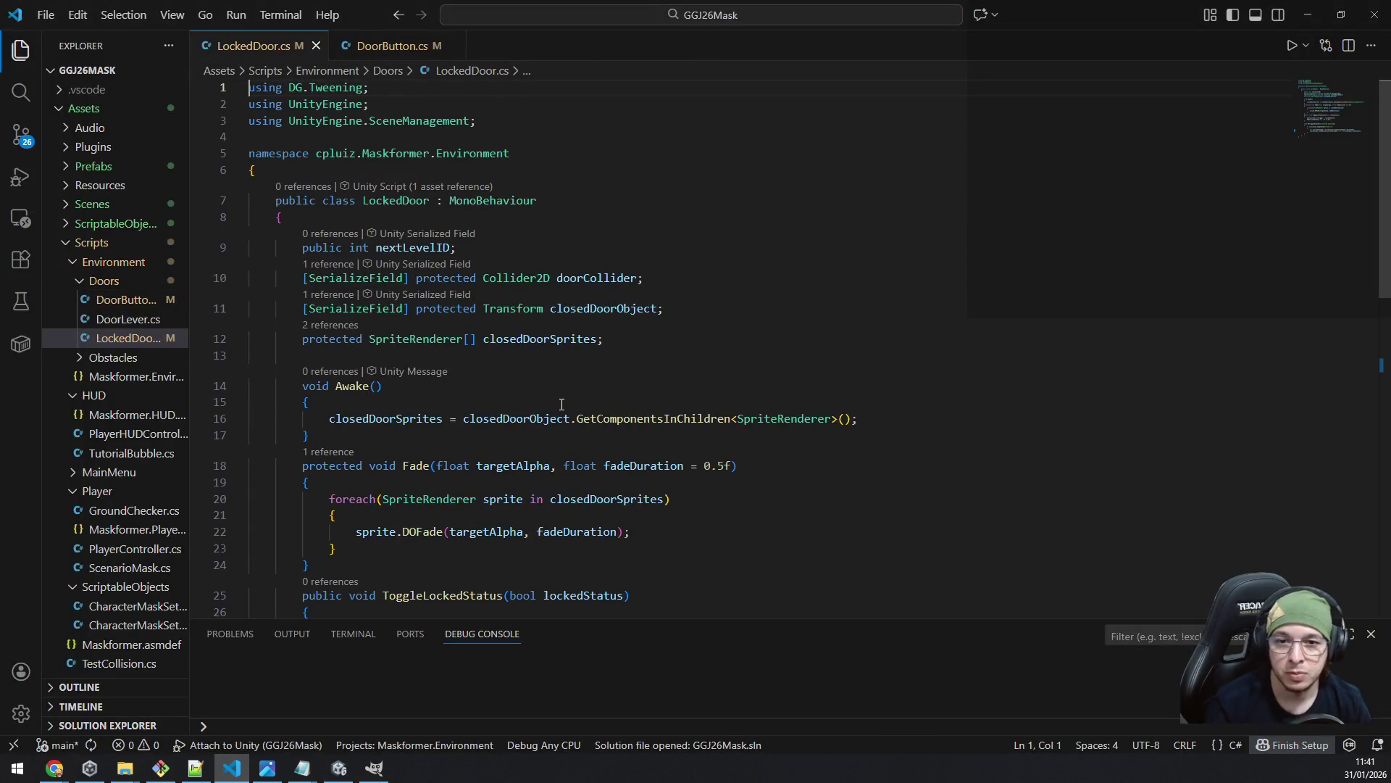
- Add '[SerializeField] protected bool isDoorForNextLevel;' after the doorCollider field and save
scroll(561, 403, "down", 6)
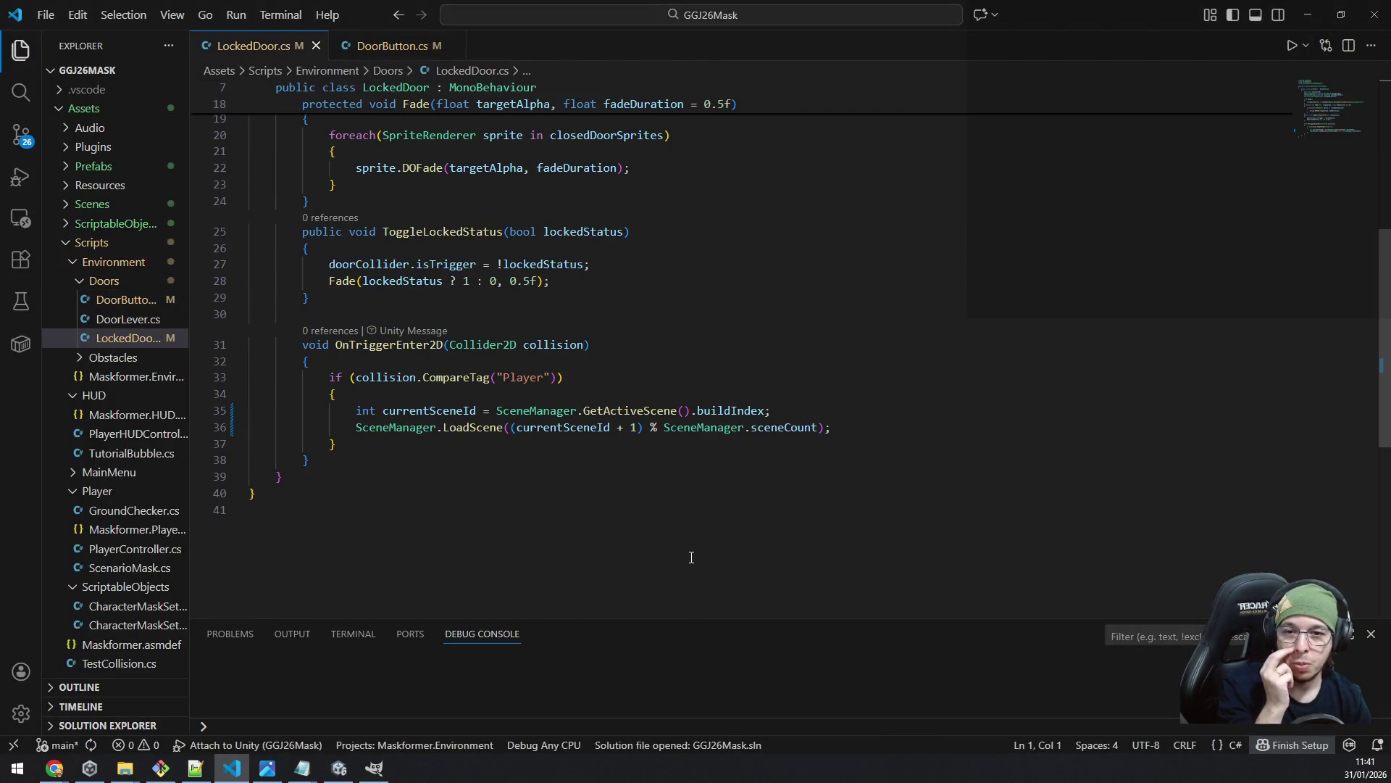
scroll(692, 557, "up", 3)
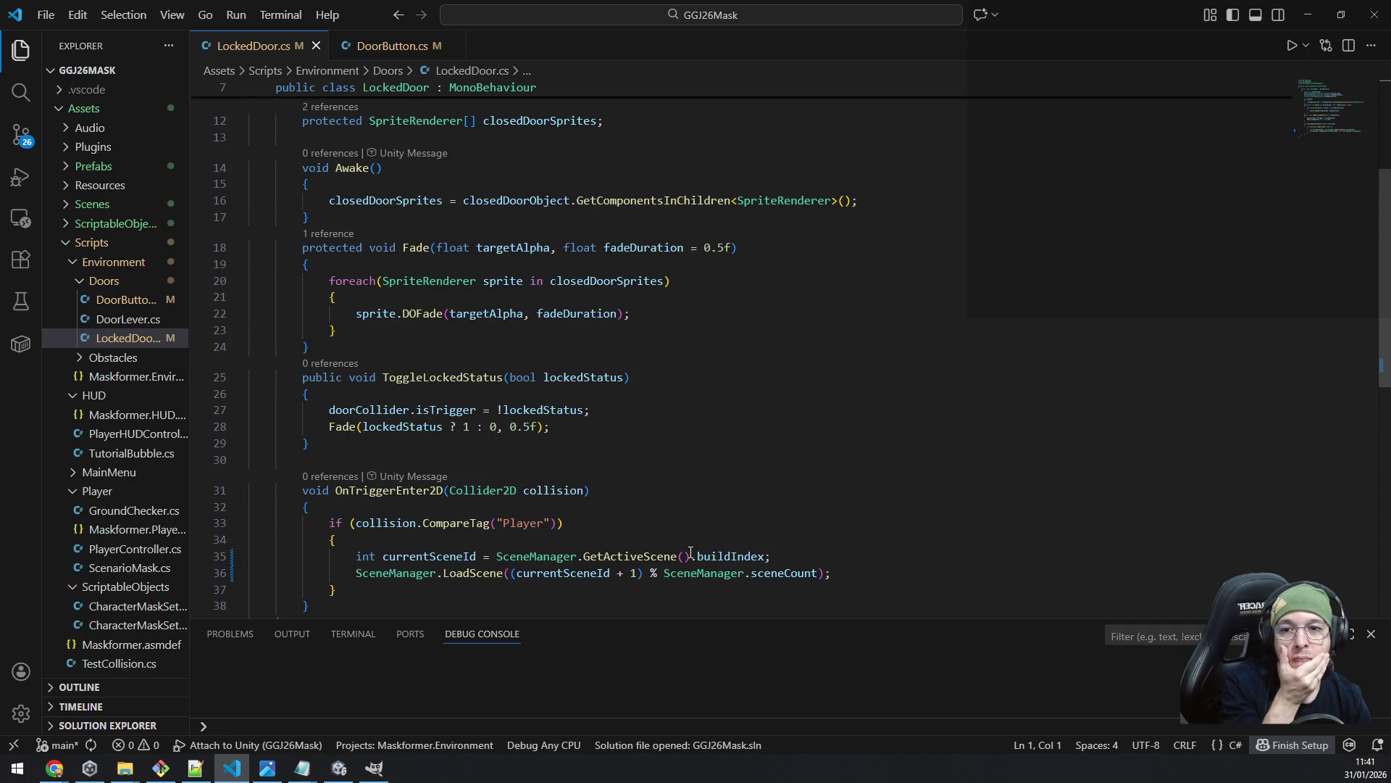
scroll(691, 553, "up", 2)
scroll(690, 552, "down", 3)
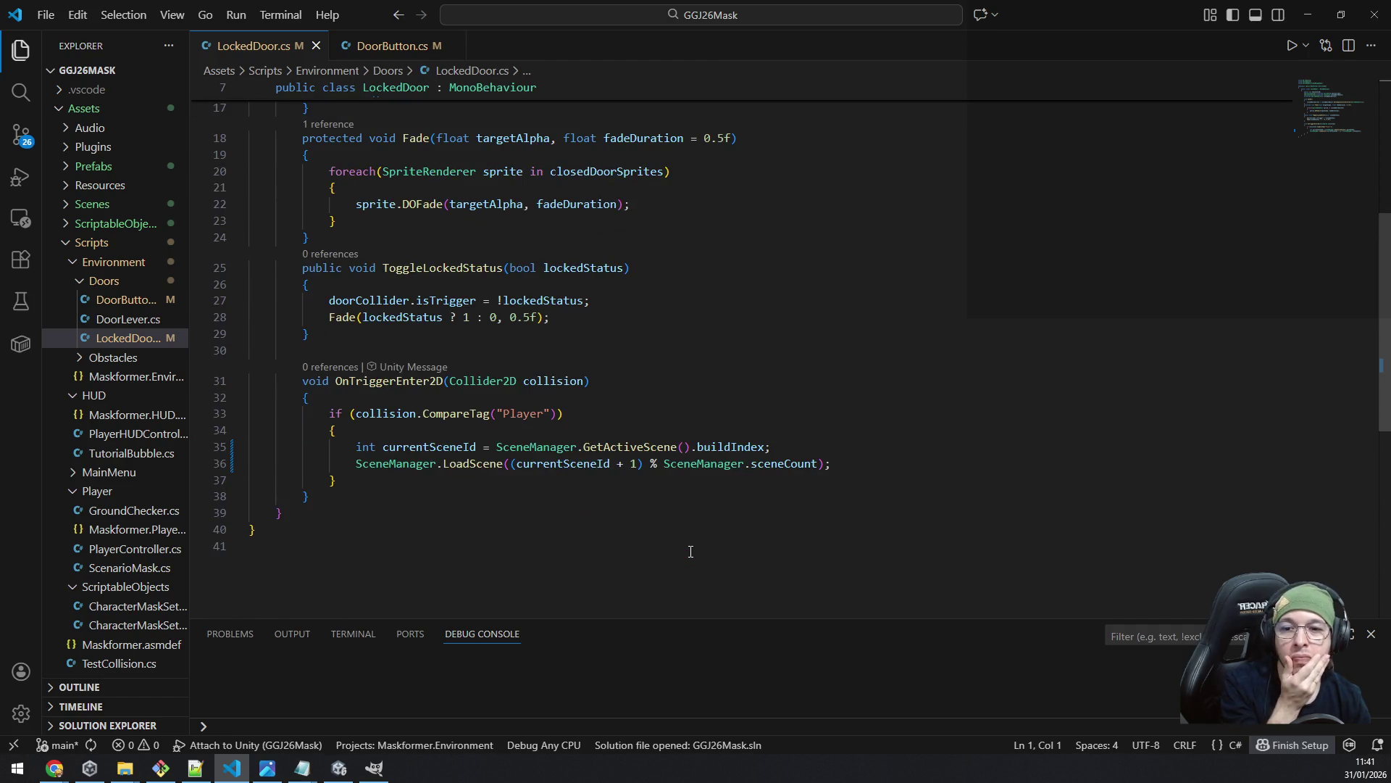
scroll(691, 551, "up", 5)
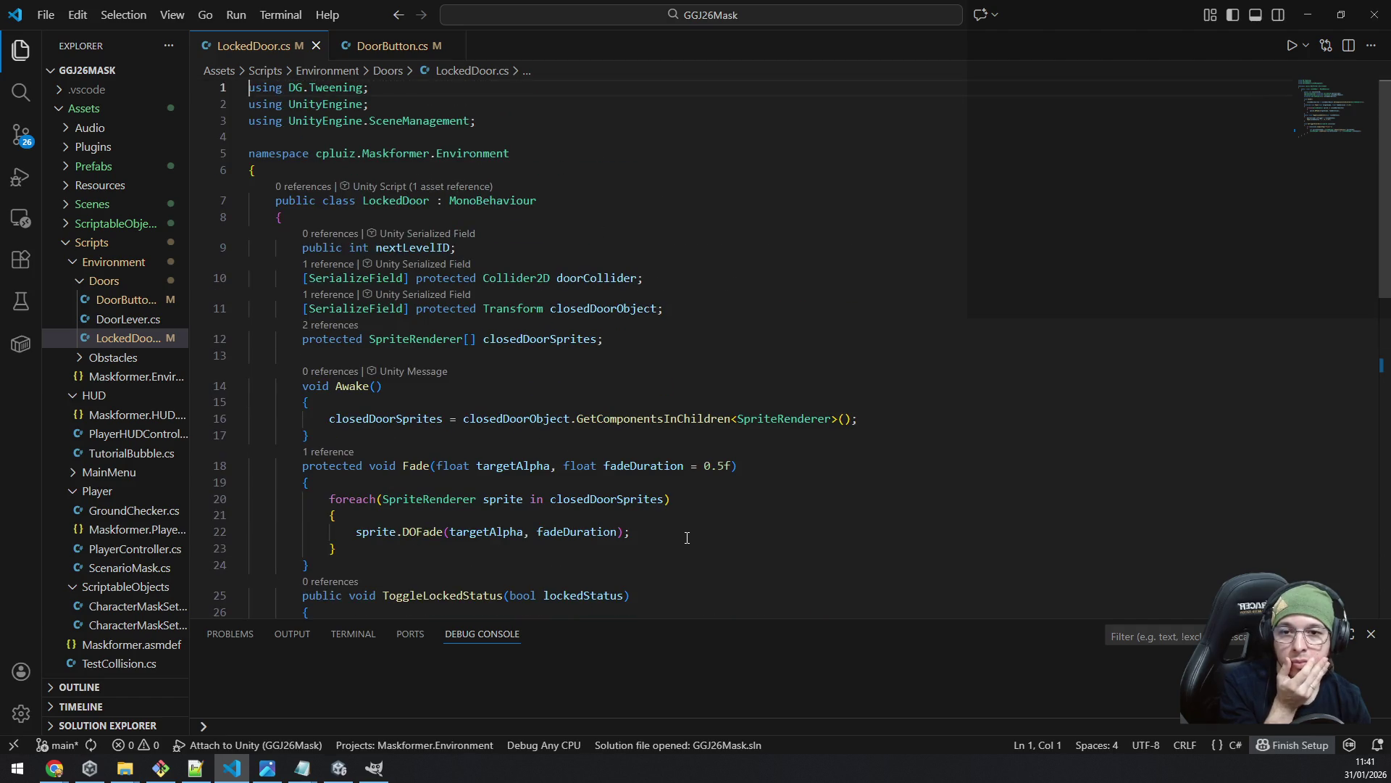
scroll(686, 525, "down", 3)
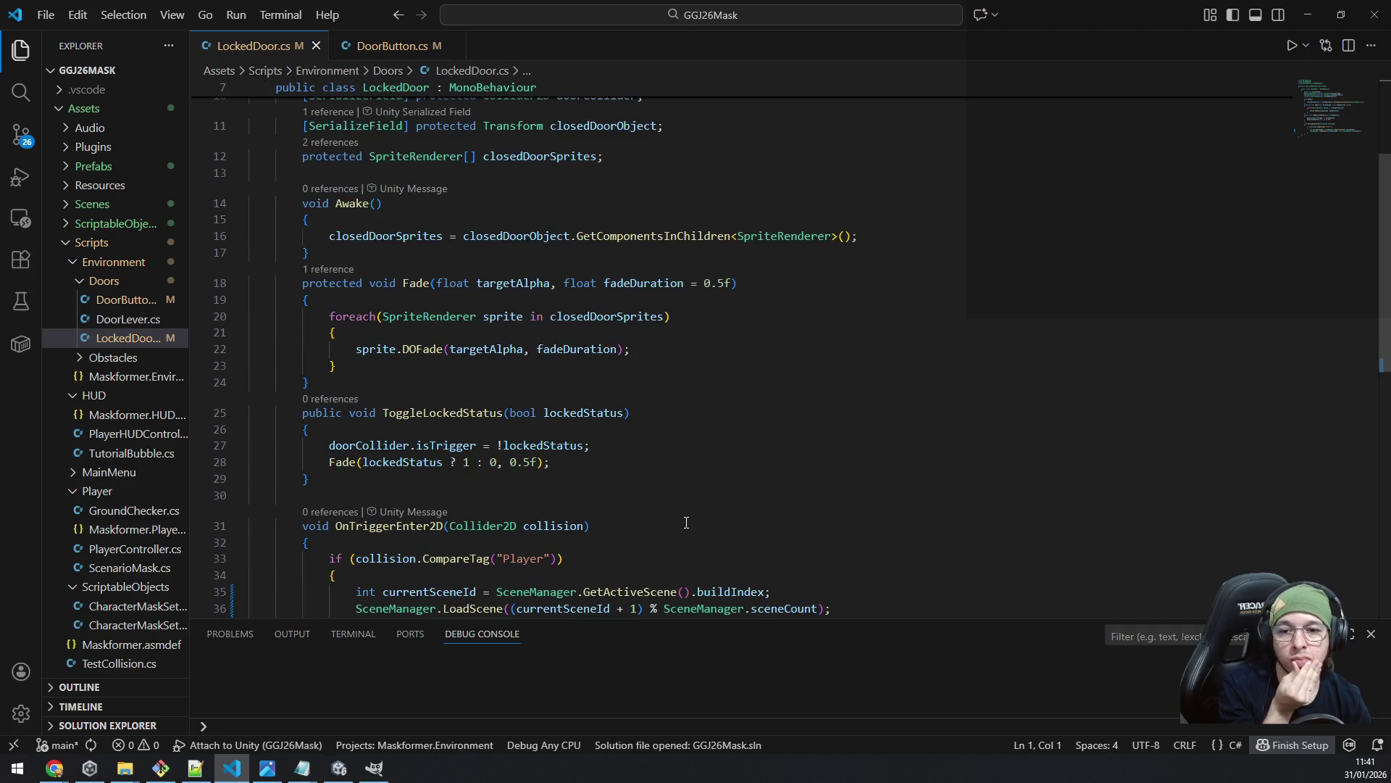
scroll(686, 522, "down", 2)
scroll(686, 522, "up", 3)
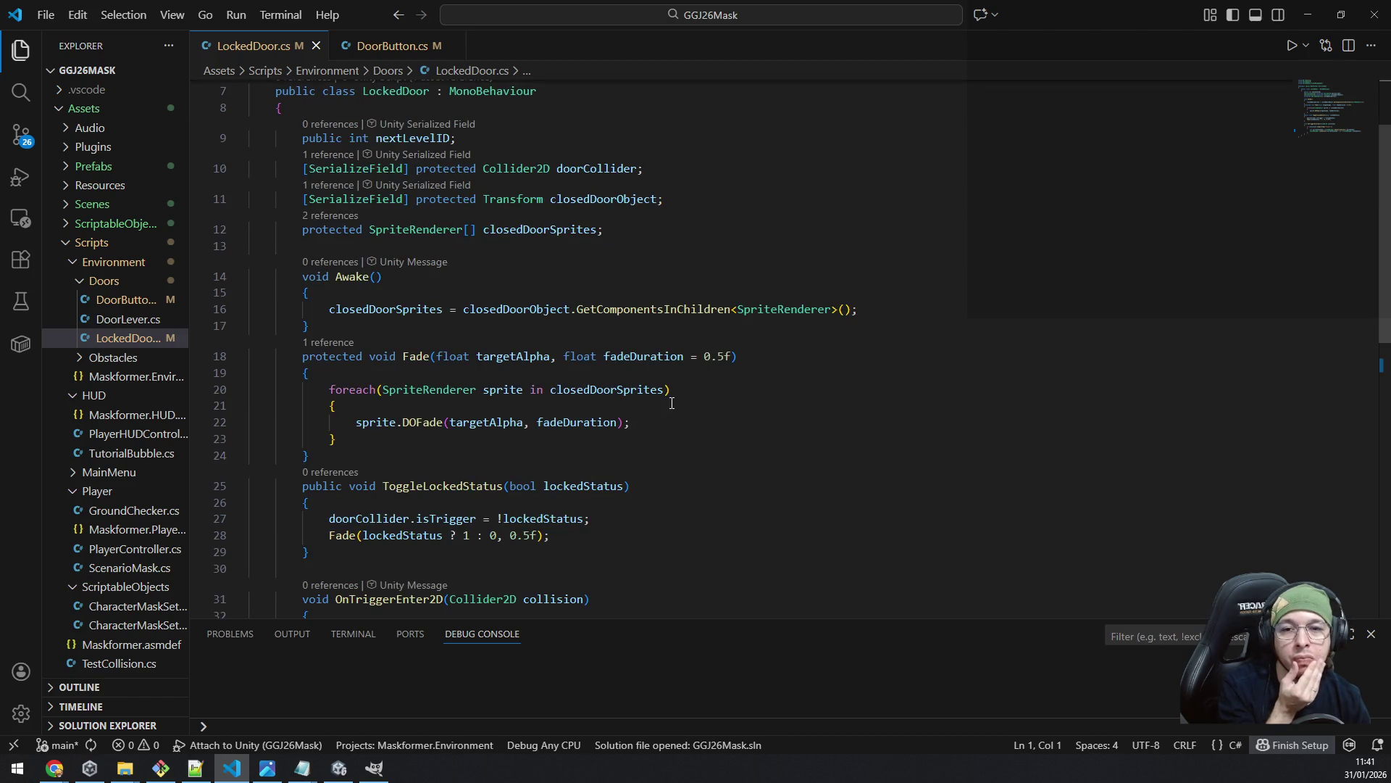
scroll(673, 401, "down", 3)
scroll(673, 400, "up", 5)
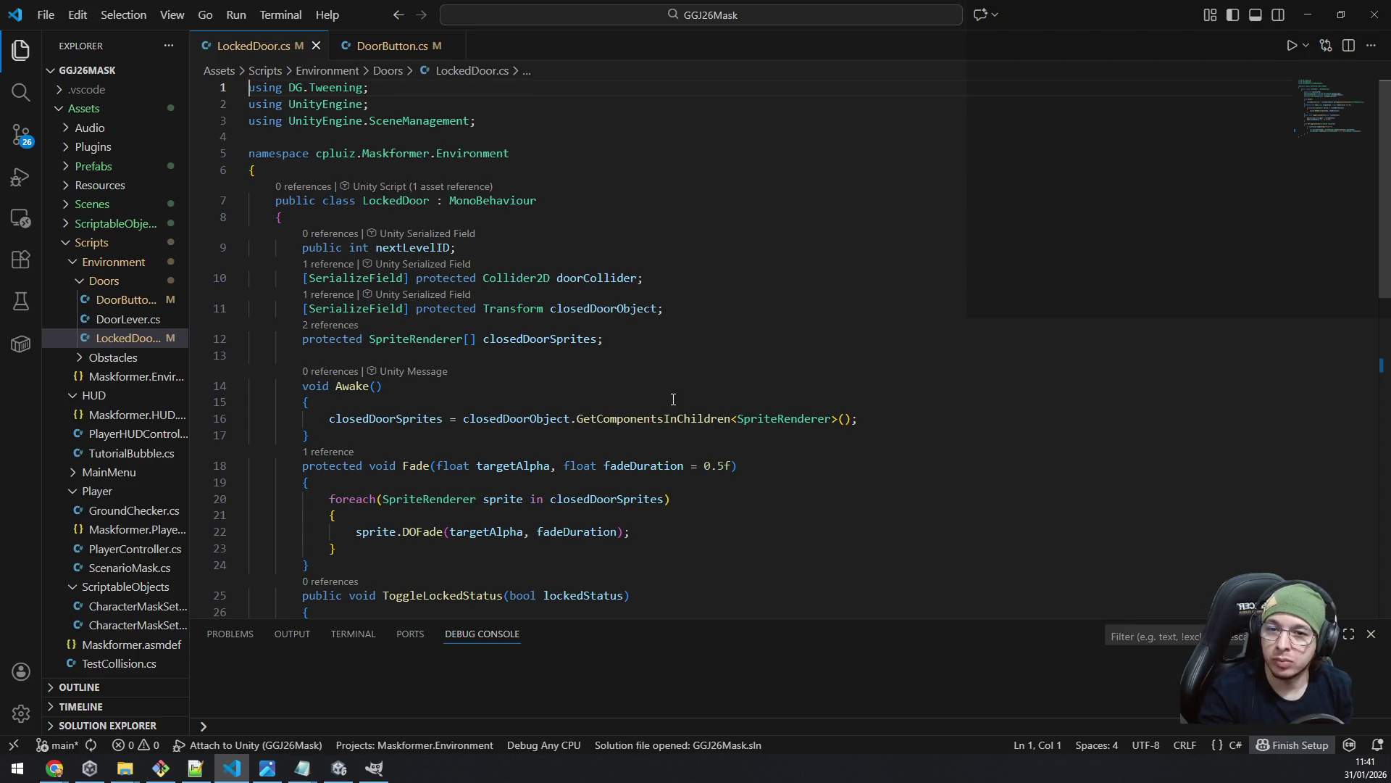
double_click(717, 323)
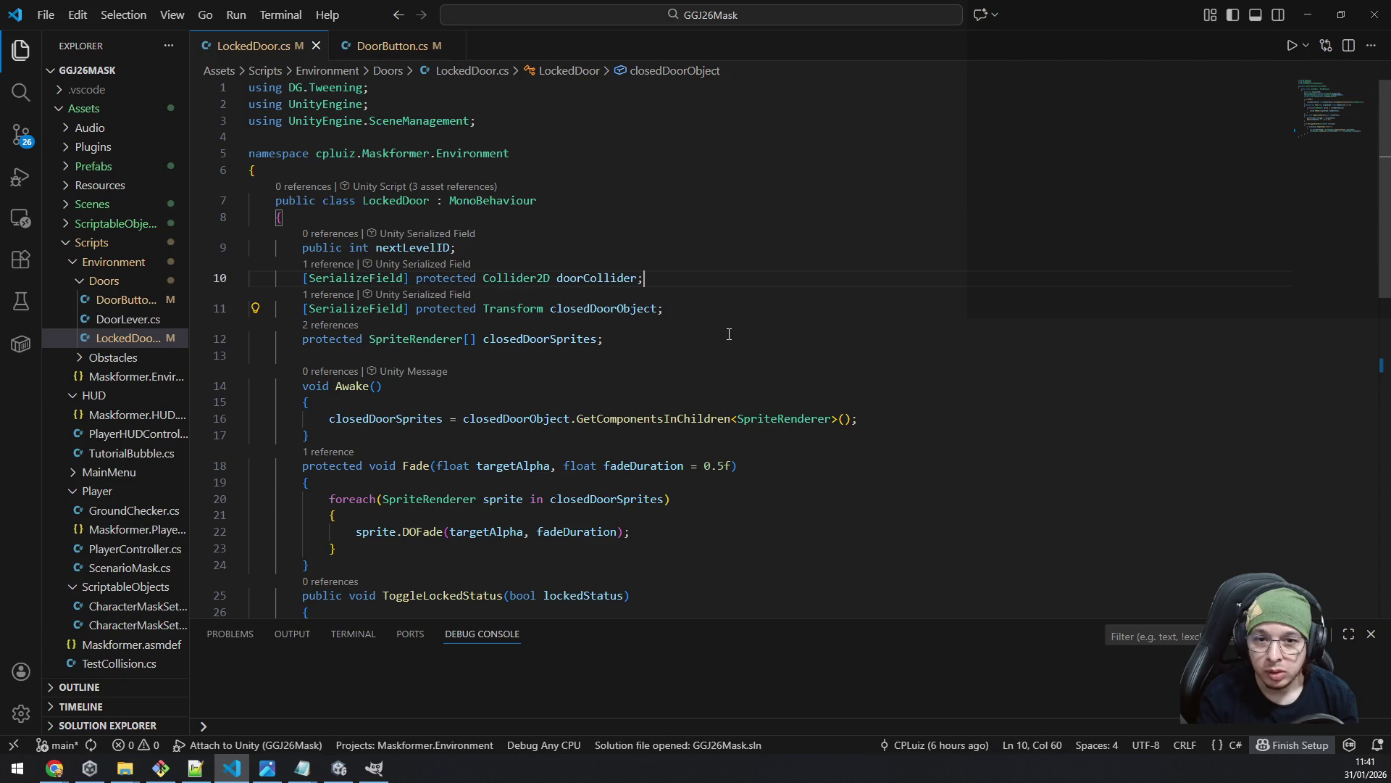
key("Return")
type("[seriali")
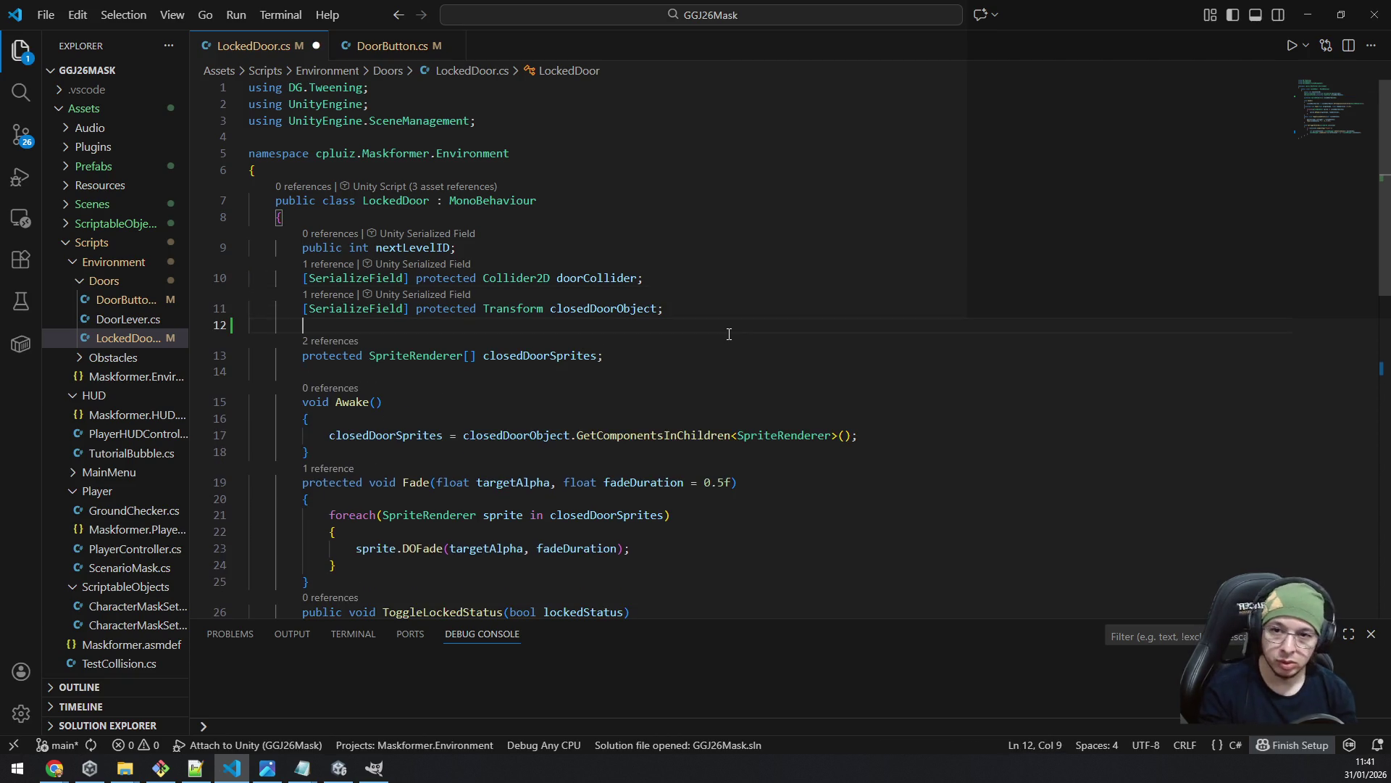
key("Tab")
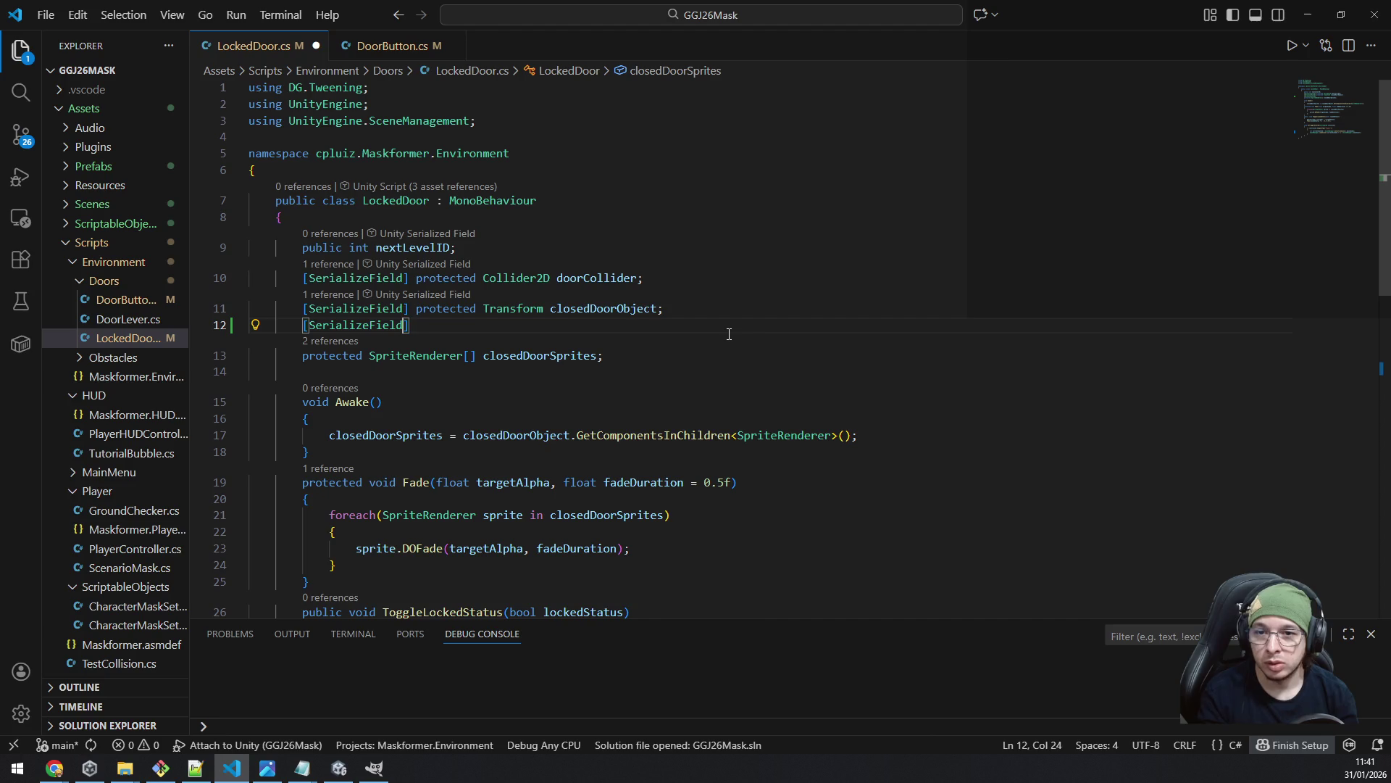
type("] protected bool isD")
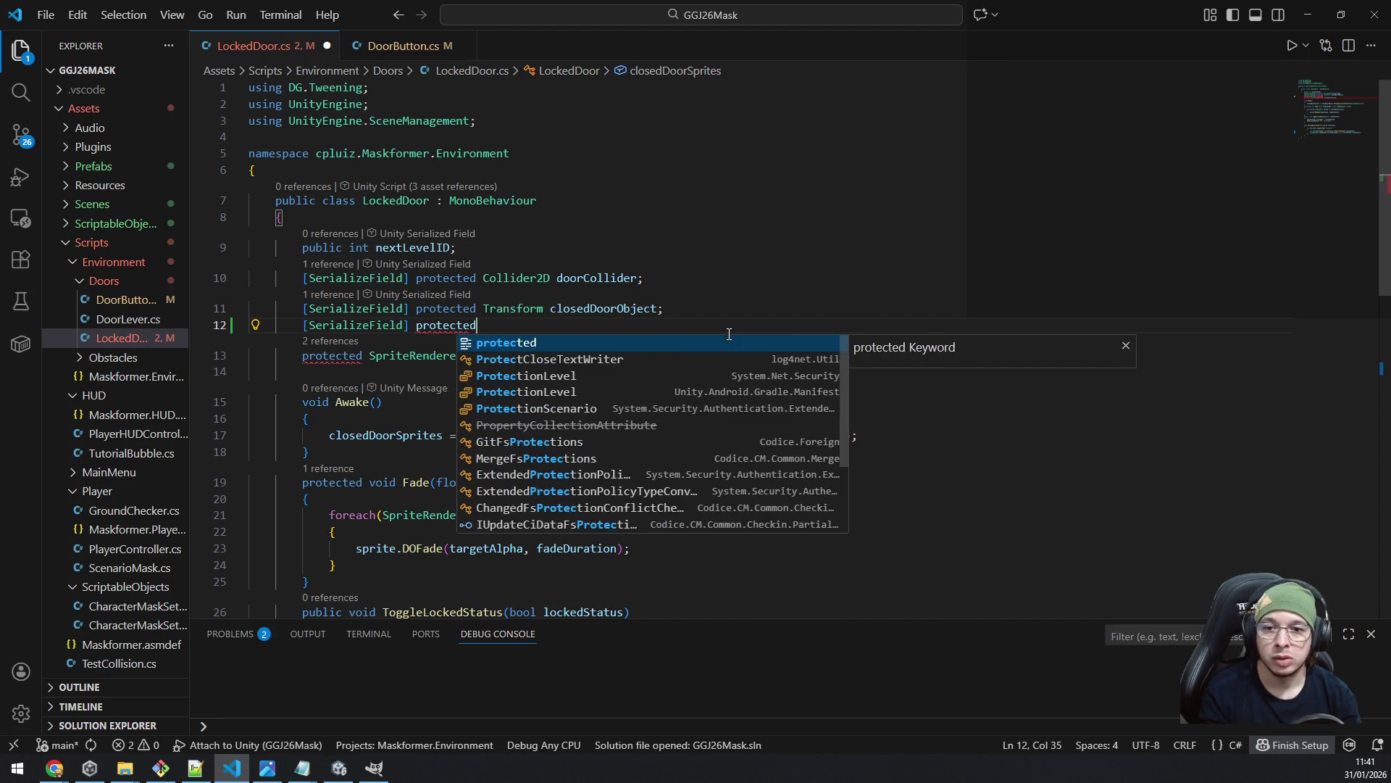
type("oorF")
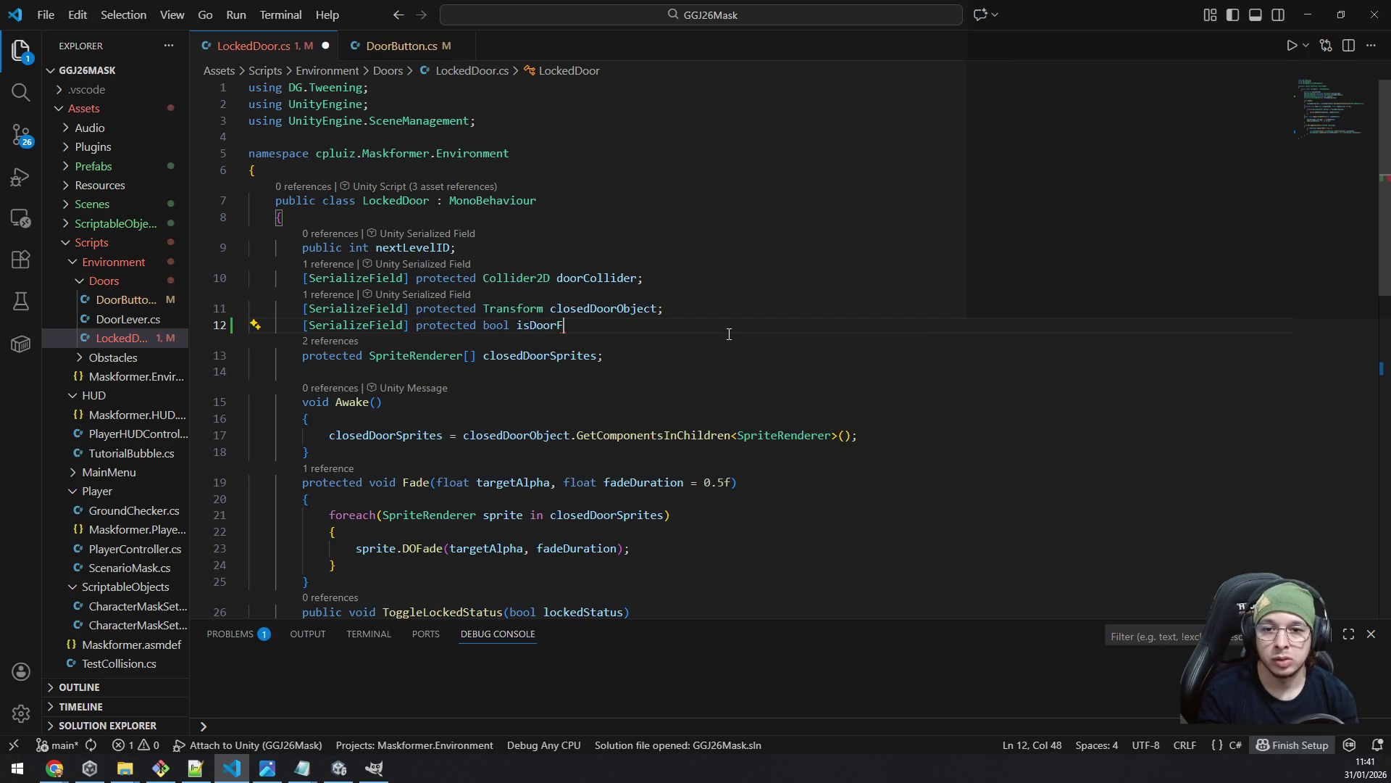
type("orNextLevel;")
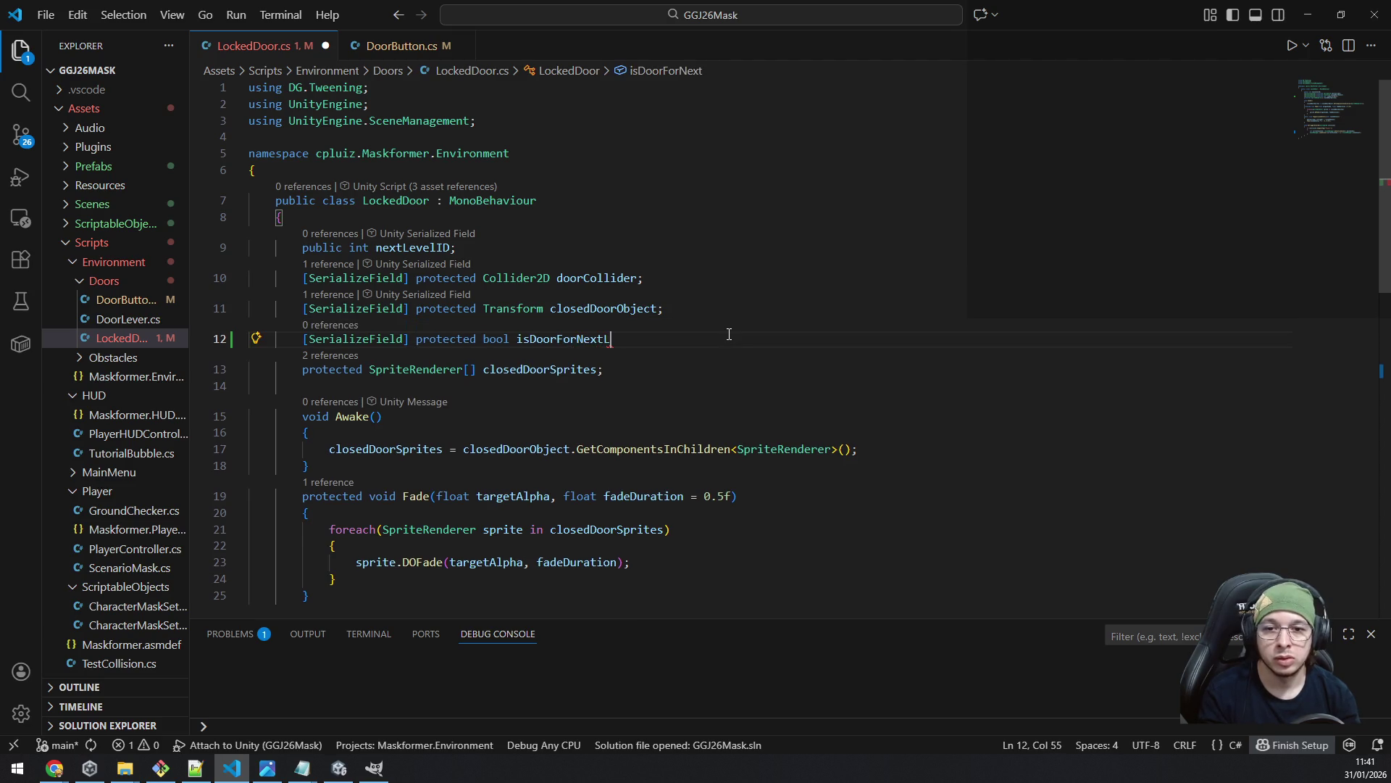
key("Left")
key("ctrl+shift+Left")
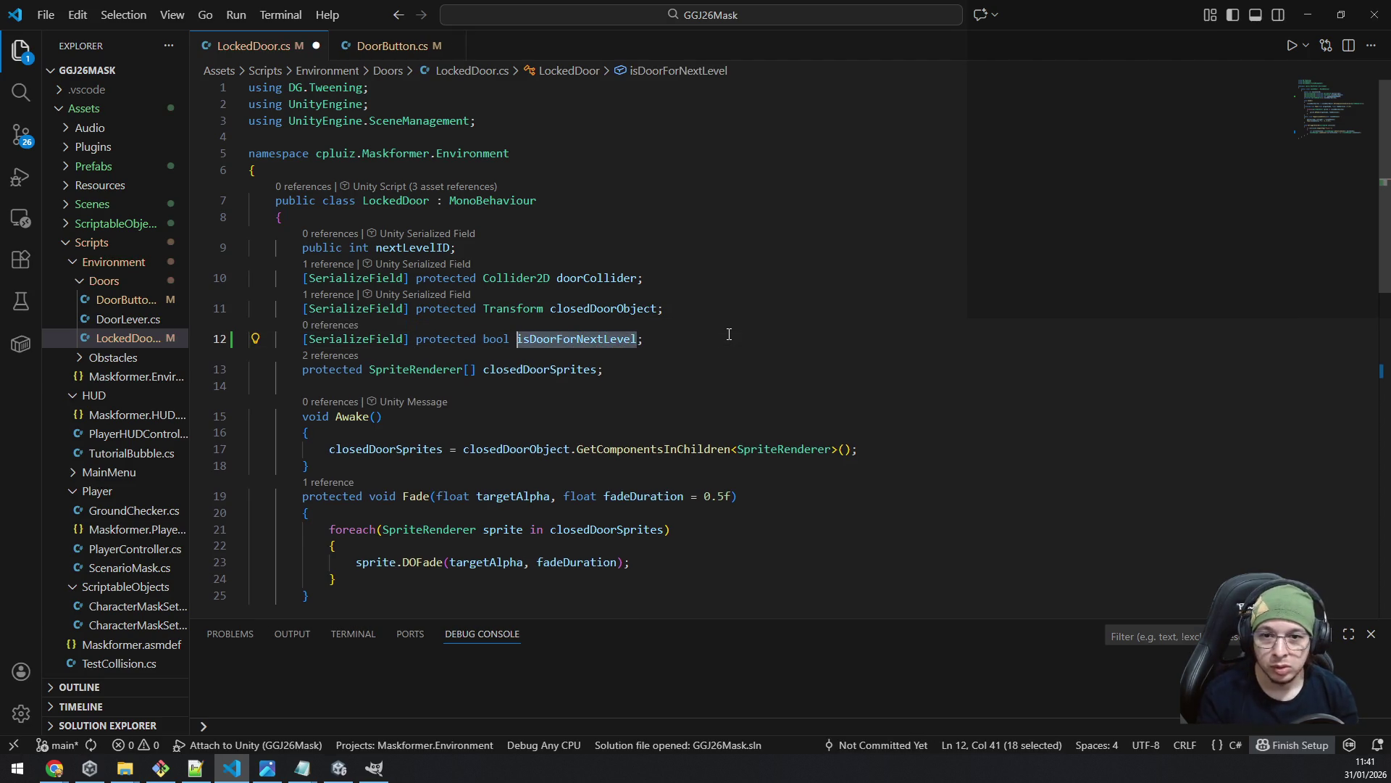
key("ctrl+s")
- Try adding '&& isDoorForNextLevel' to the isTrigger condition, undo it, and start a line above
scroll(728, 335, "down", 5)
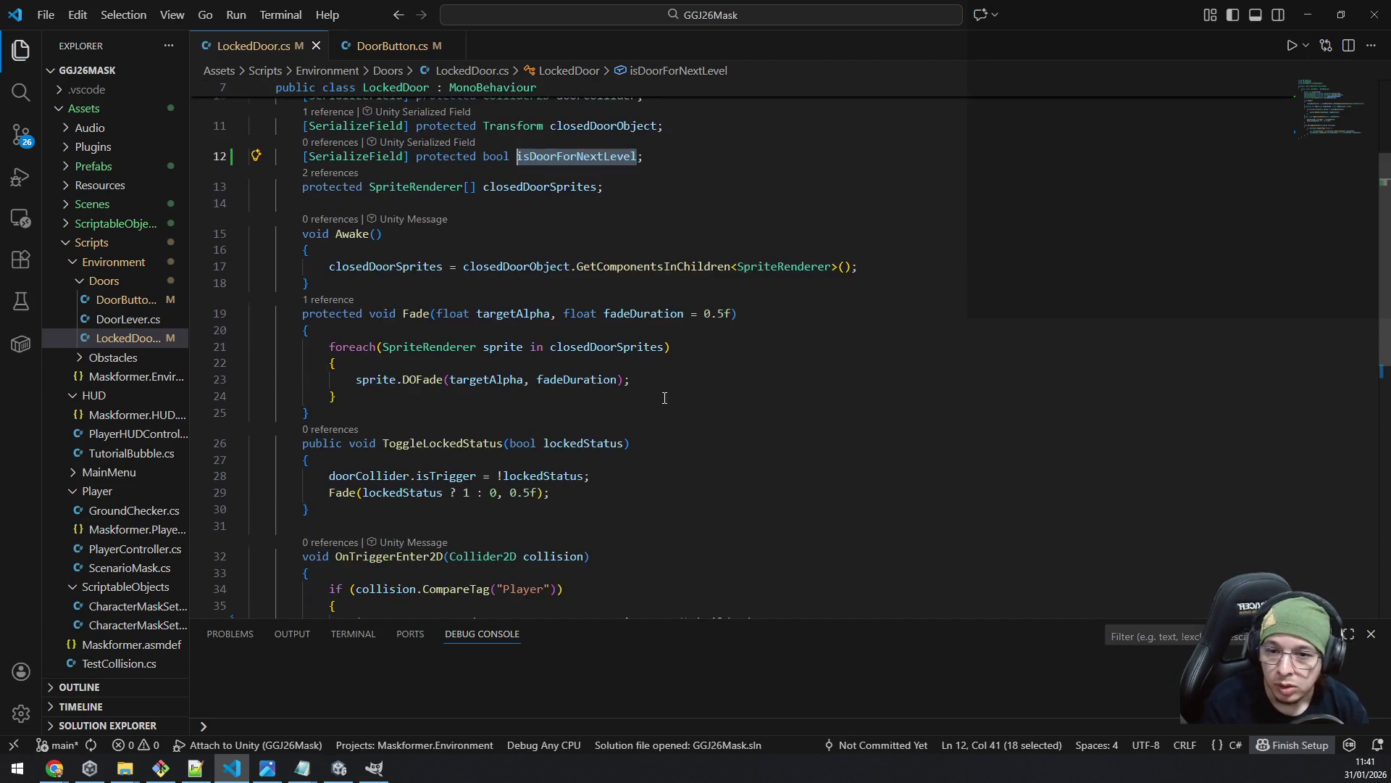
scroll(664, 398, "up", 2)
left_click(636, 439)
key("Left")
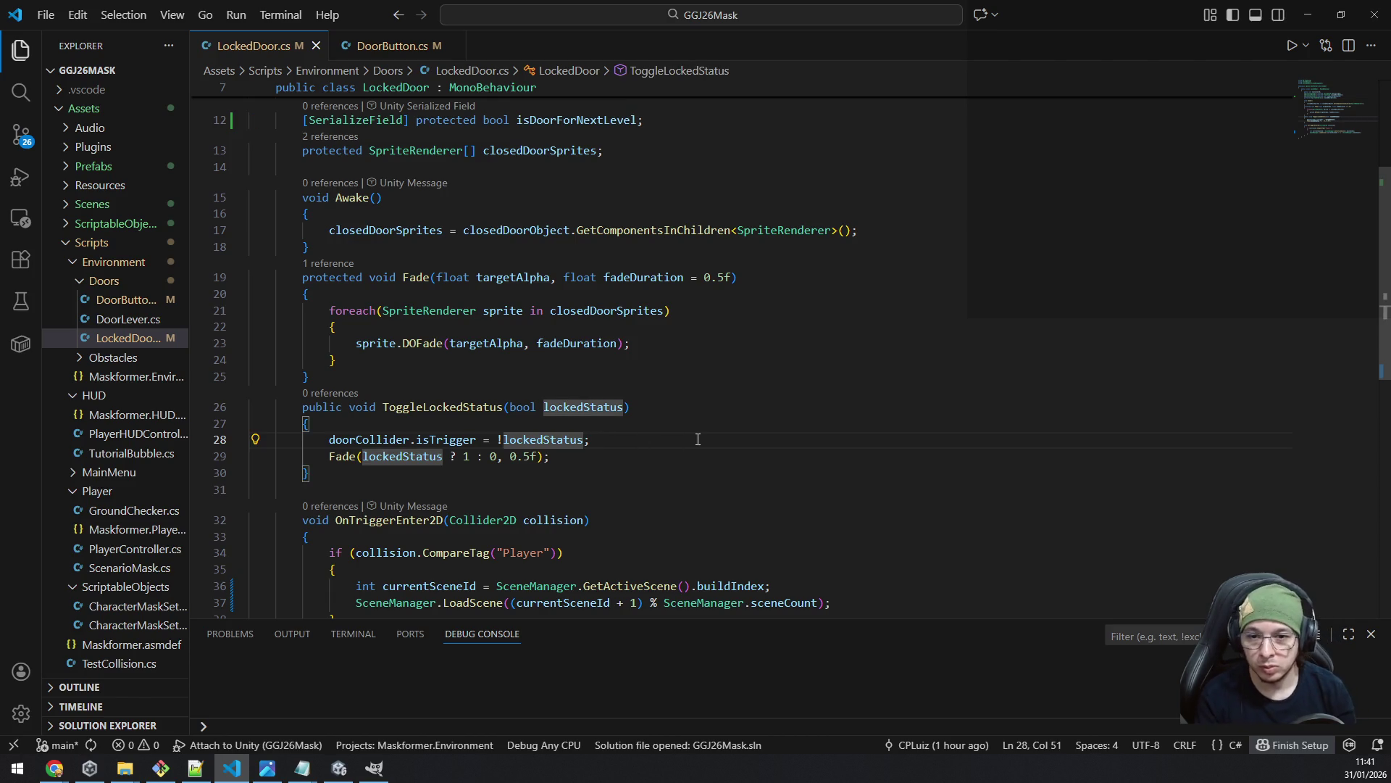
key("ctrl+Left")
key("ctrl+Left")
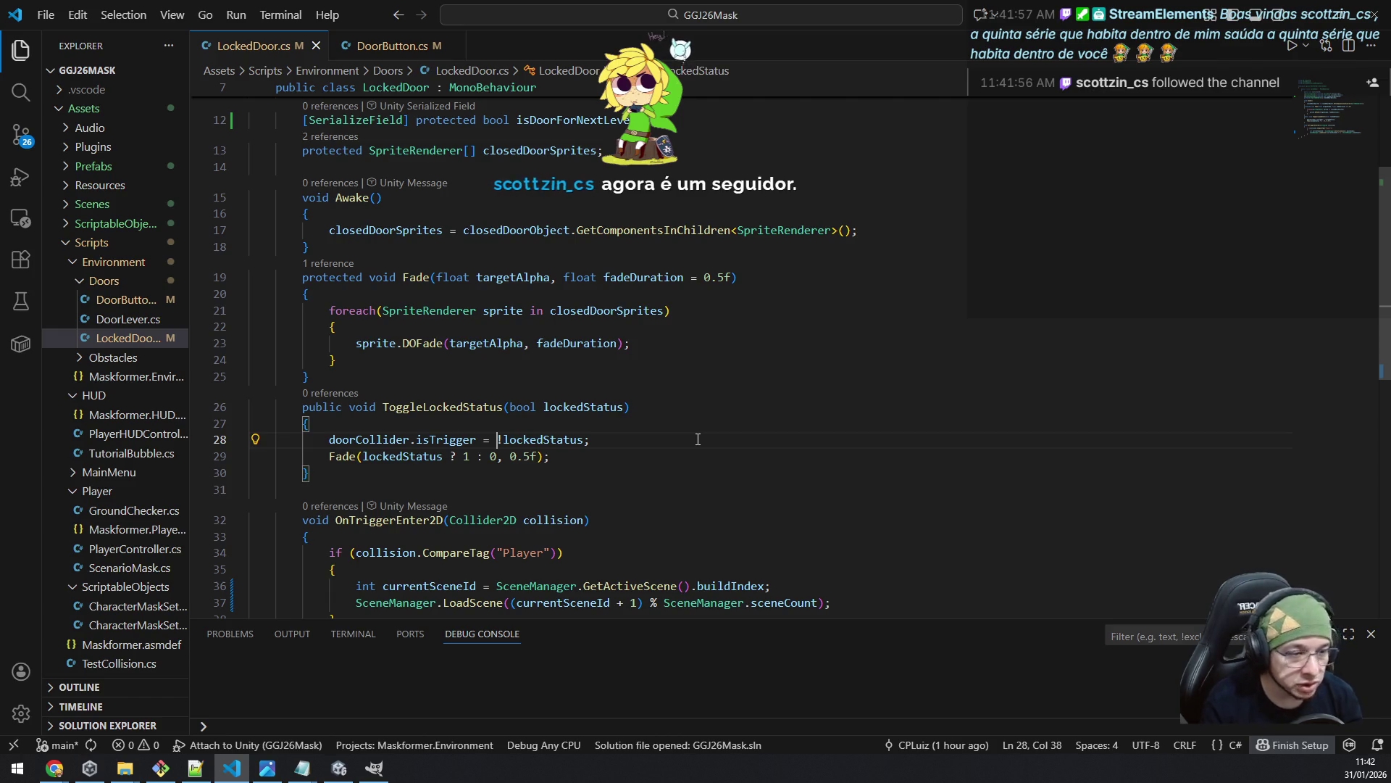
type("(")
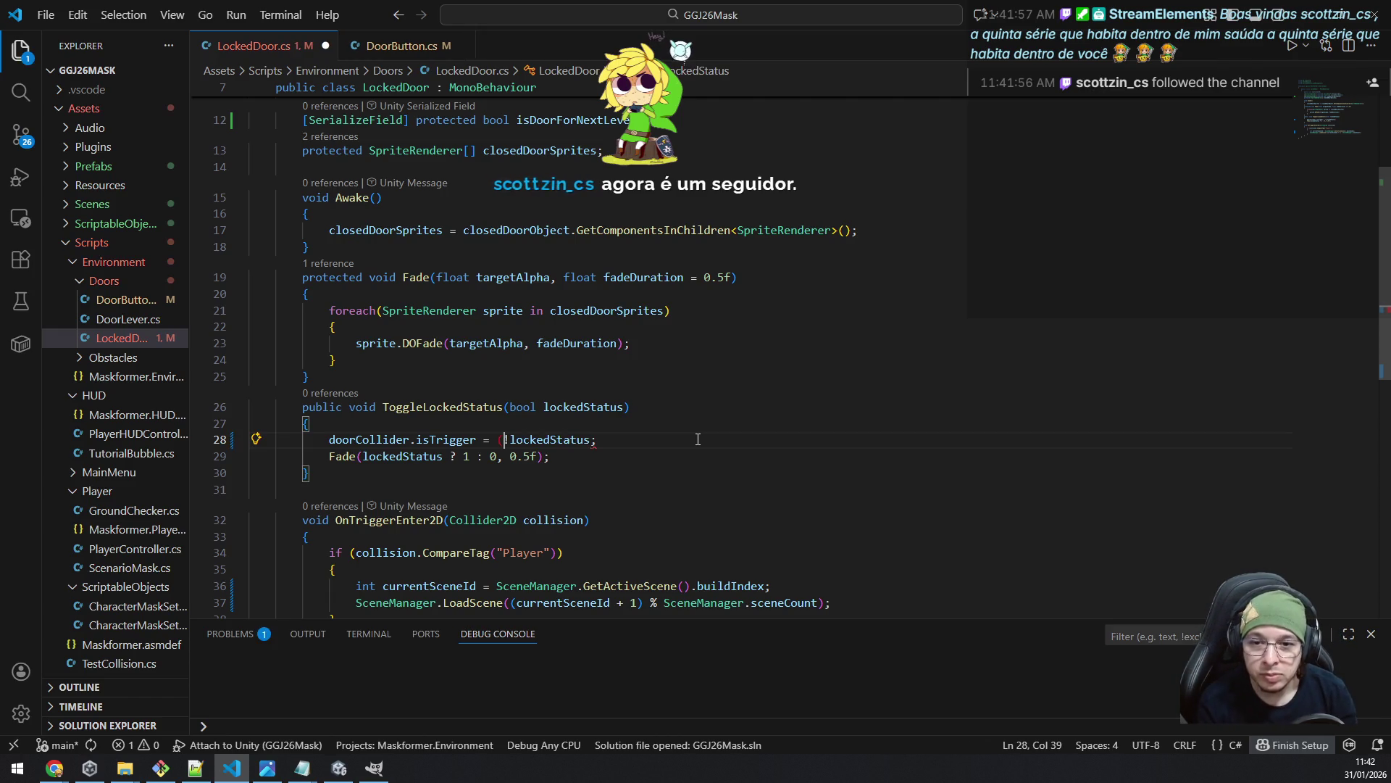
key("ctrl+Right")
key("ctrl+Right")
type("&& isDoorForNextLevel)")
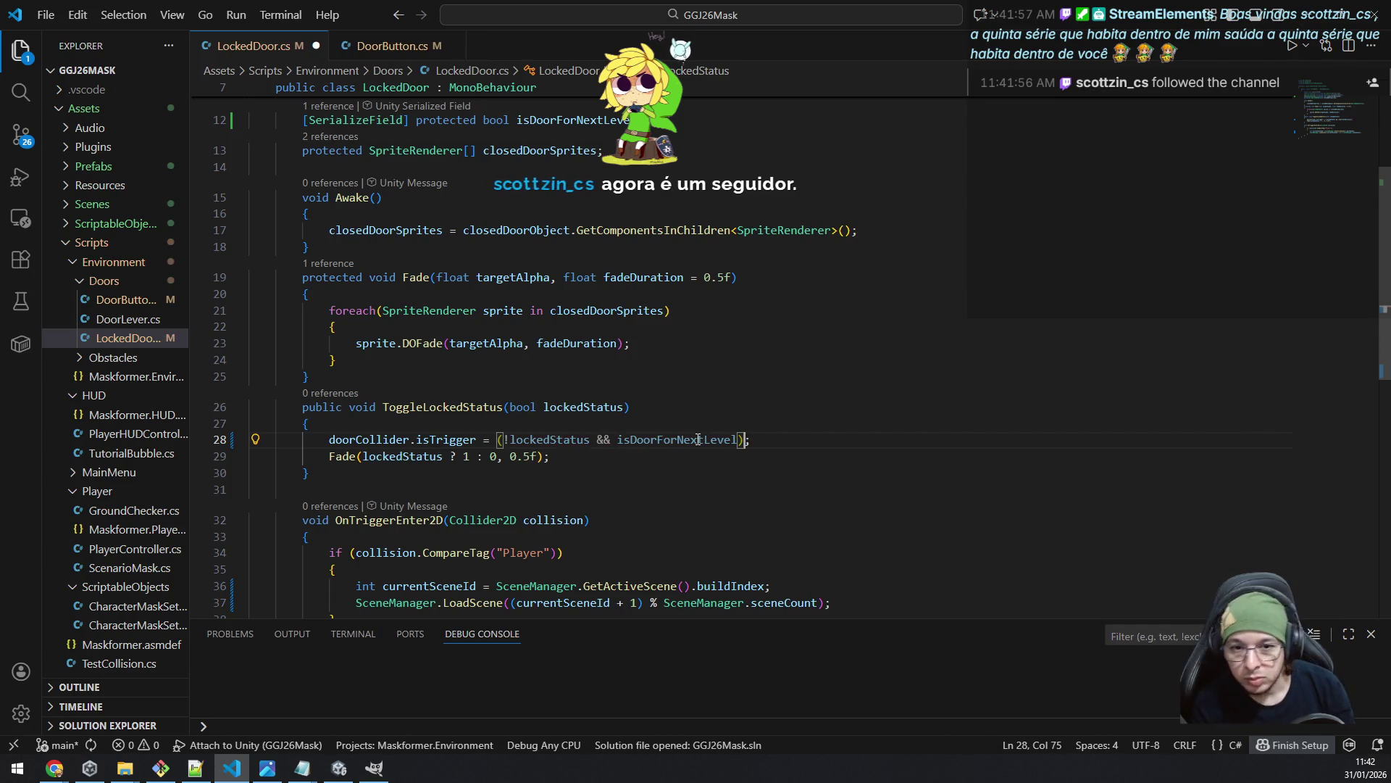
key("ctrl+z")
key("ctrl+z")
key("ctrl+z")
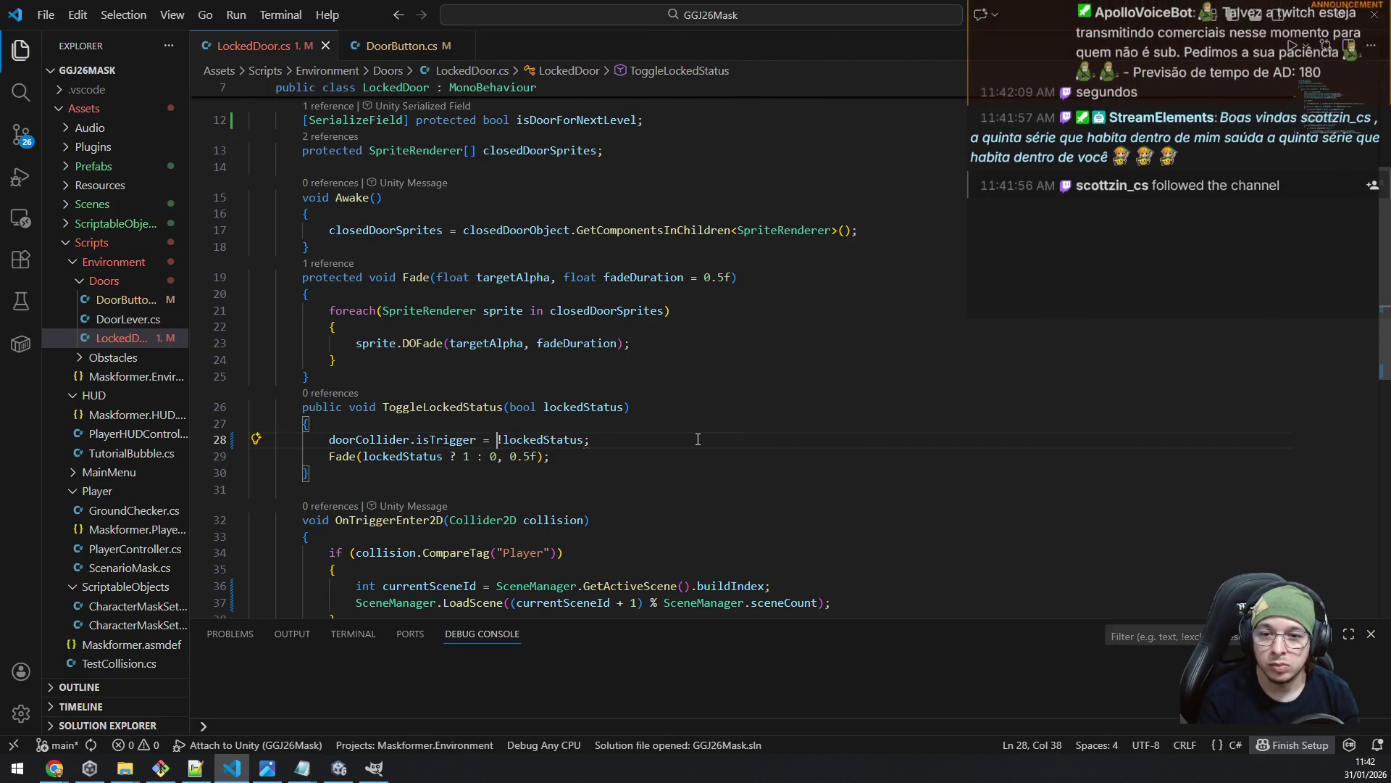
key("ctrl+shift+Return")
type("i")
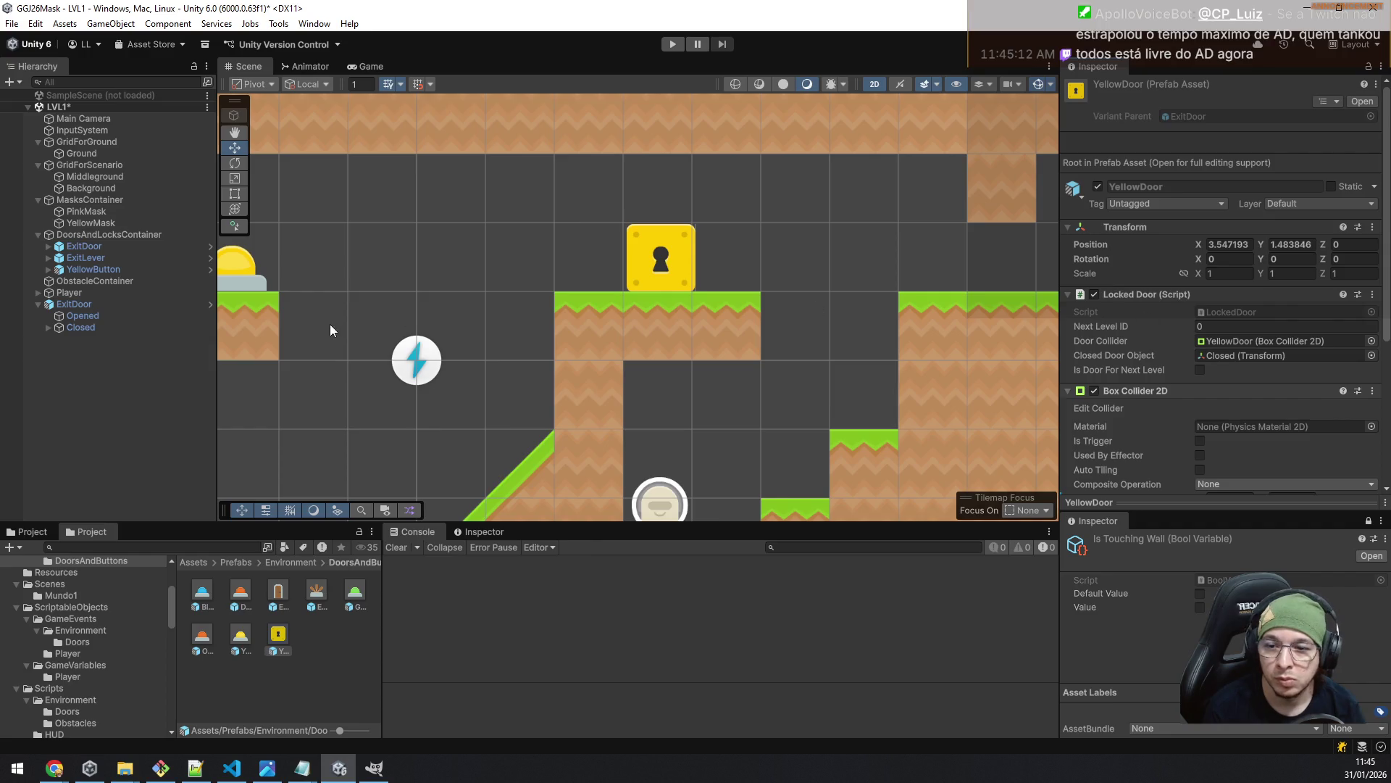
- Rename ExitDoor to BlueDoor and make it listen to BlueDoorEvent
left_click(87, 304)
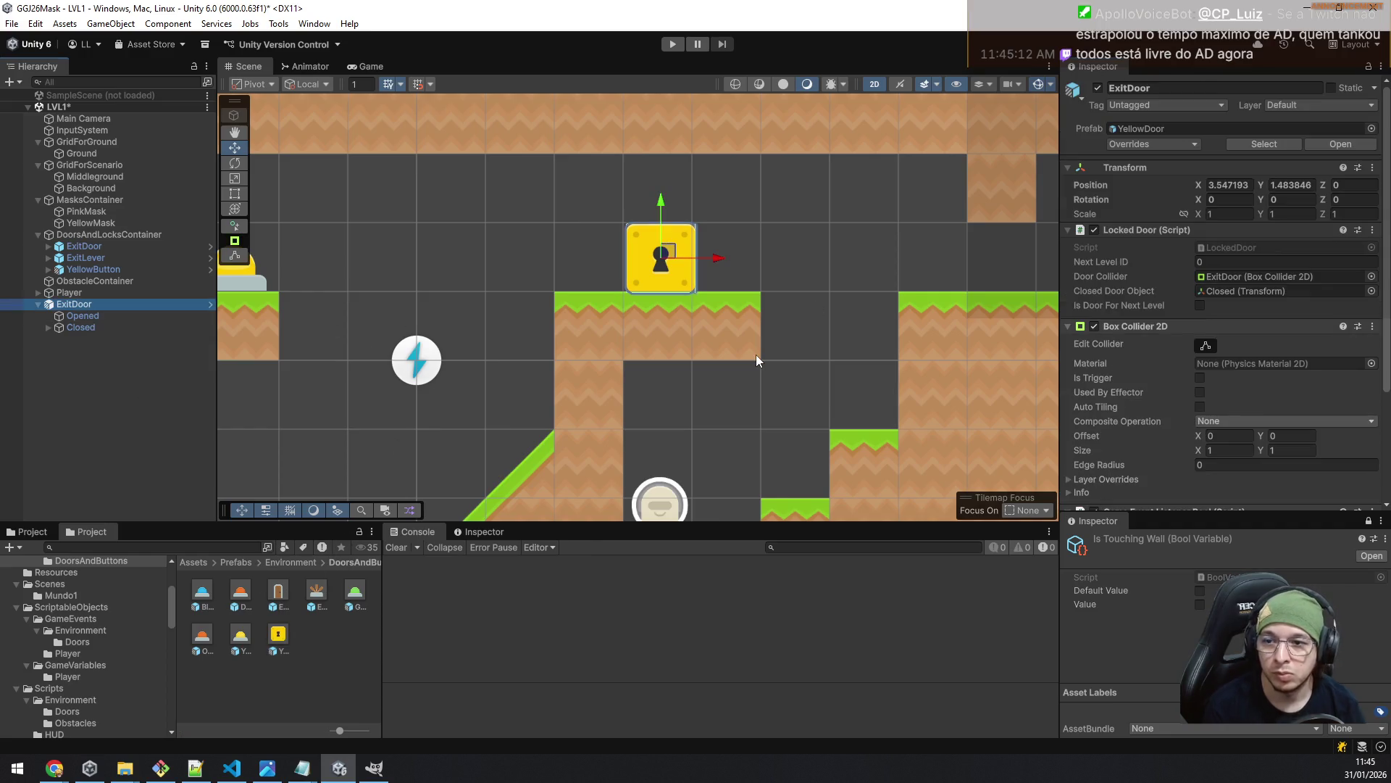
key("F2")
key("Home")
key("Delete")
key("Delete")
key("Delete")
type("Blue")
key("Return")
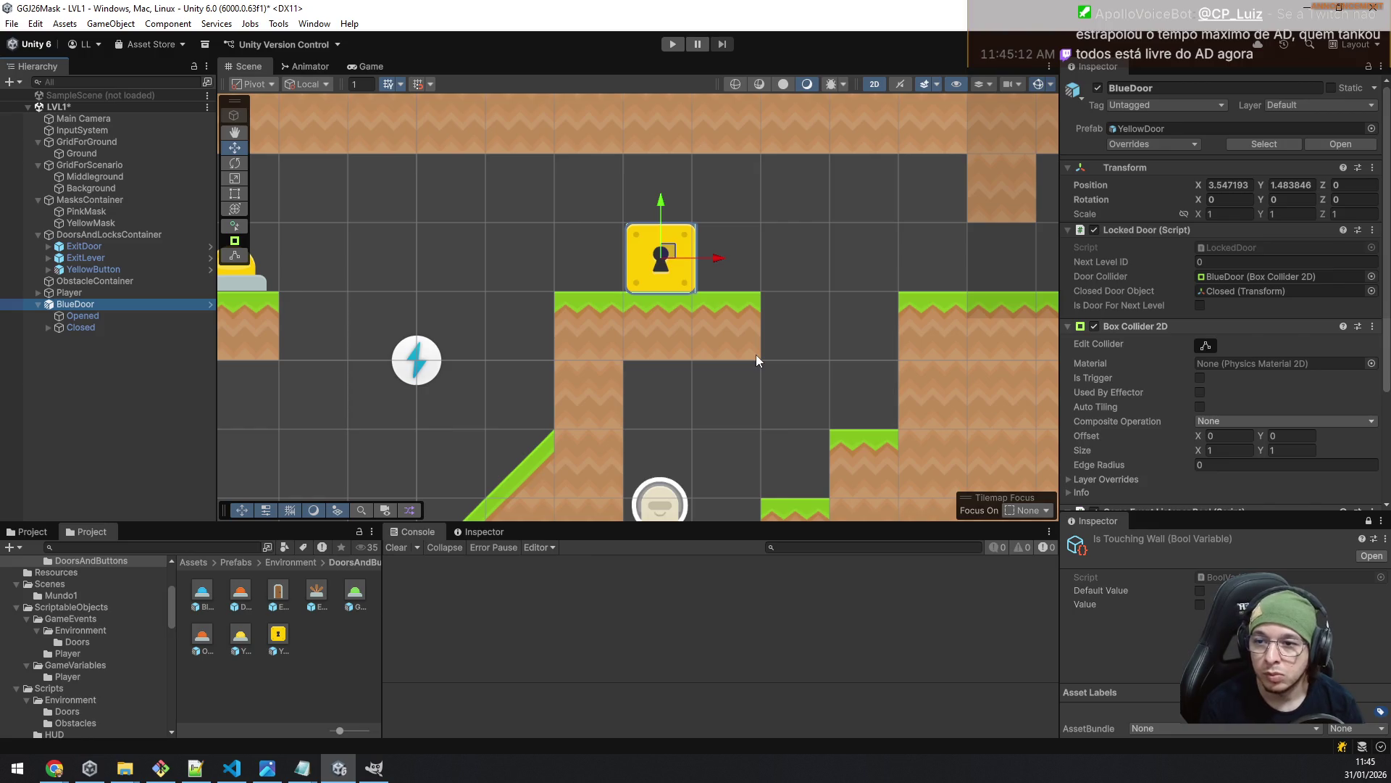
scroll(1181, 380, "down", 5)
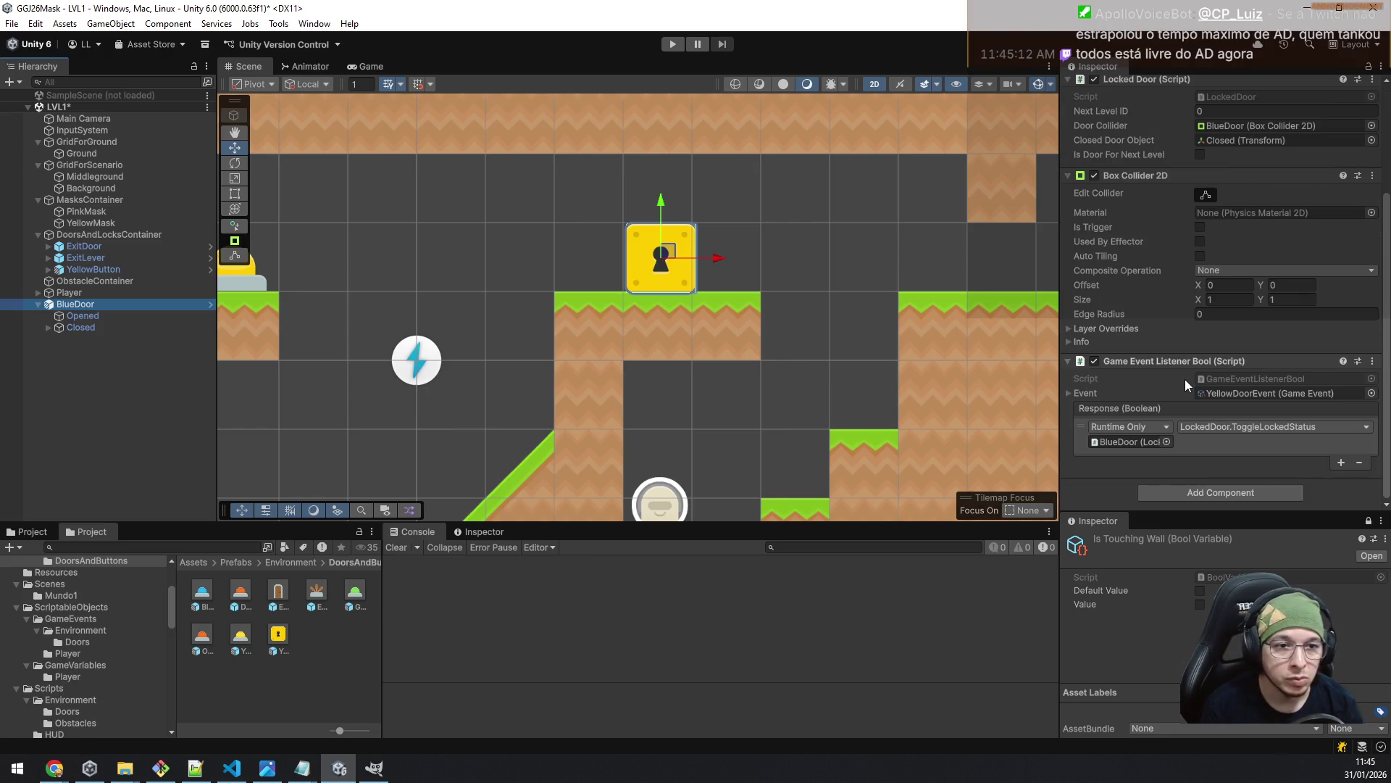
left_click(1345, 393)
left_click(1371, 392)
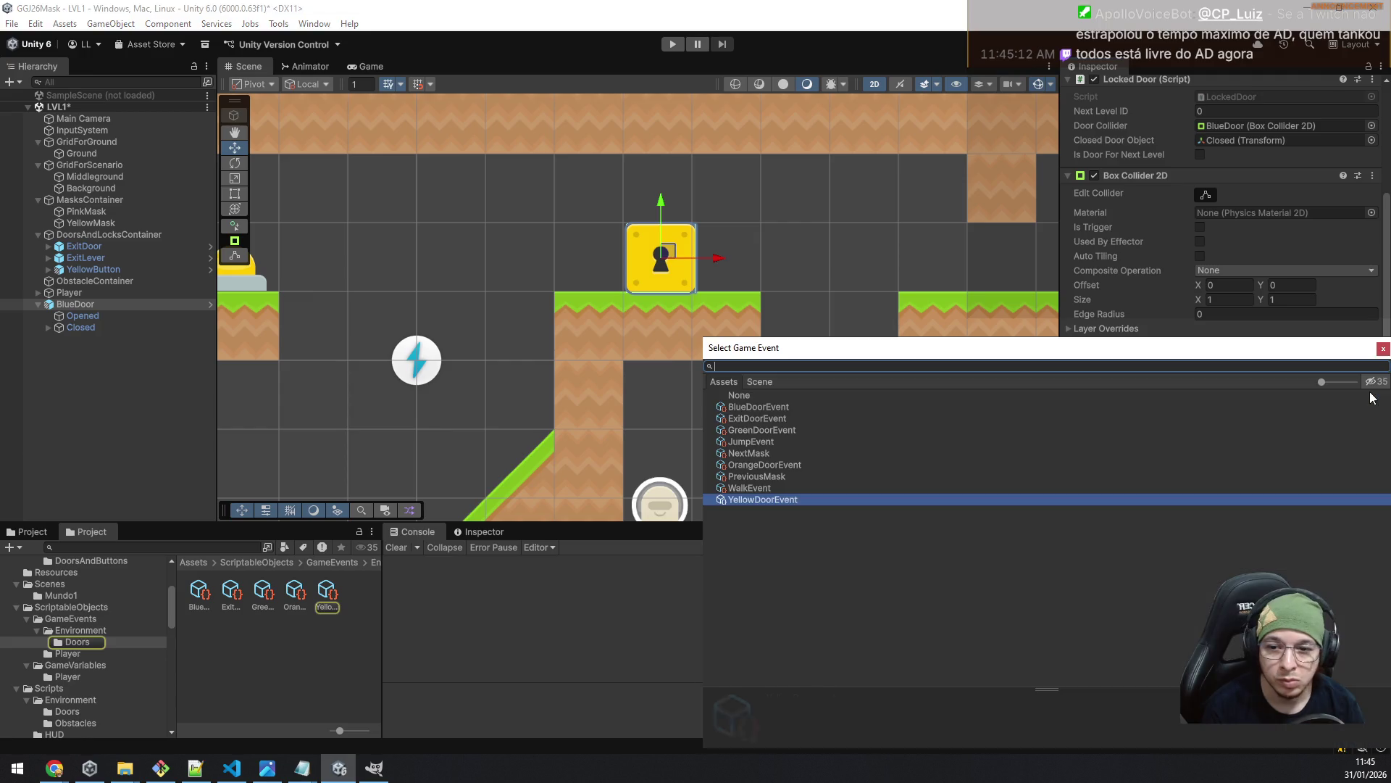
double_click(787, 407)
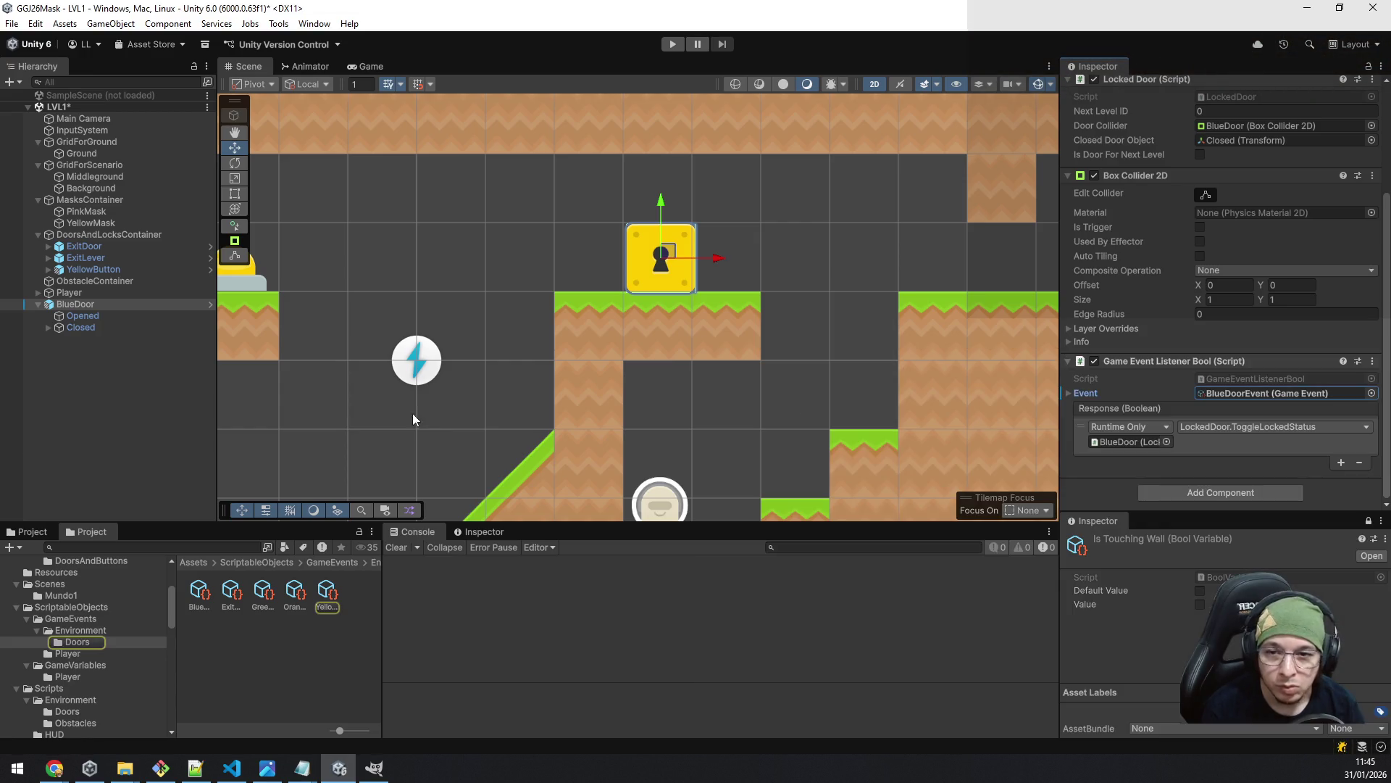
- Give BlueDoor's closed sprite the blue keyhole tile
left_click(49, 326)
left_click(75, 337)
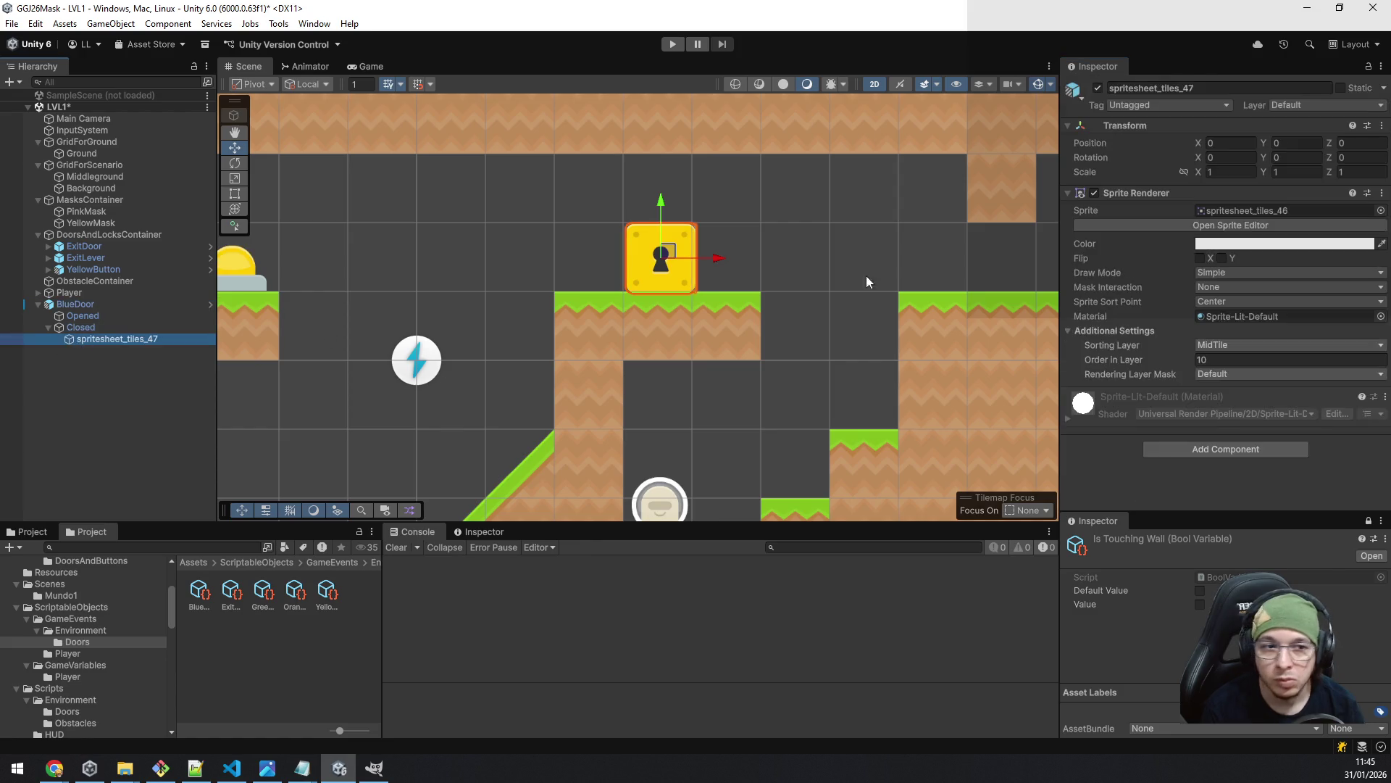
left_click(1219, 213)
scroll(302, 629, "down", 3)
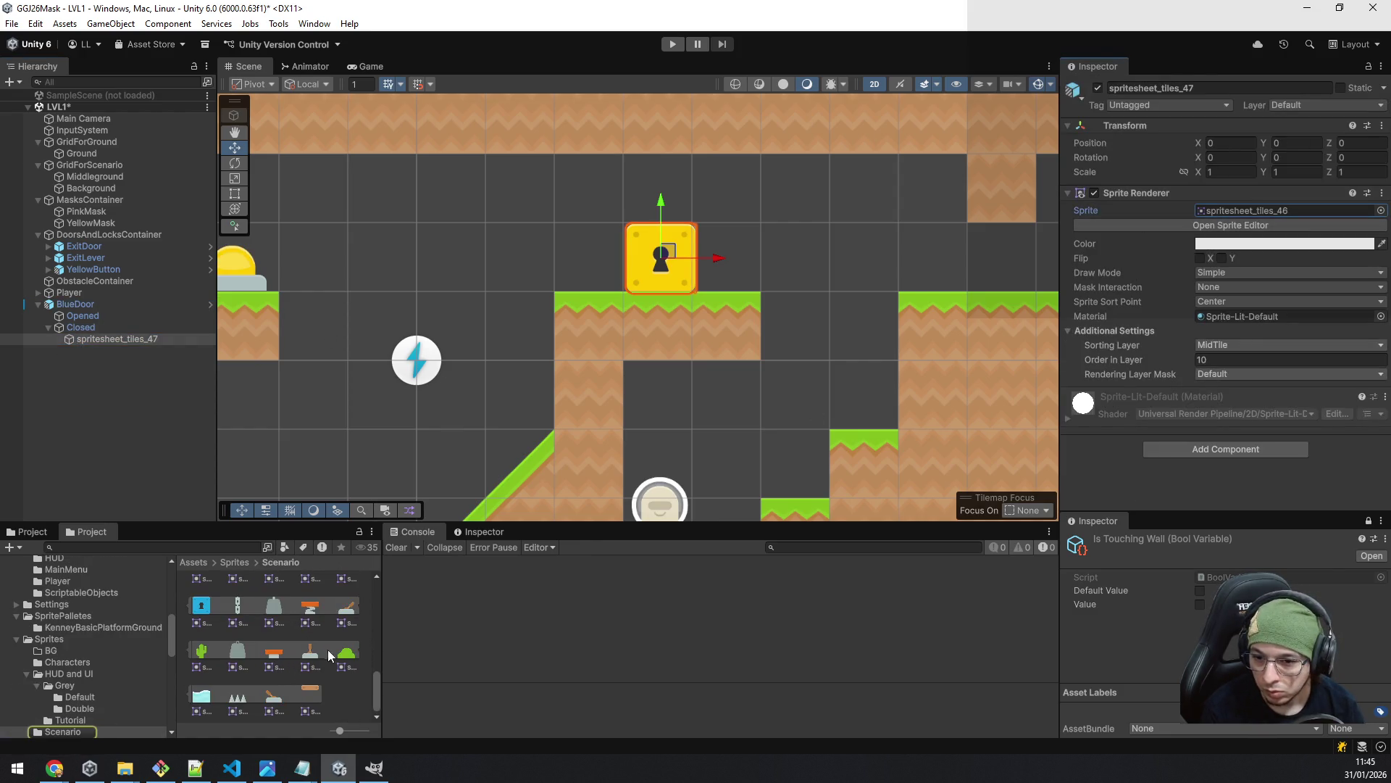
mouse_move(377, 688)
left_mouse_down()
mouse_move(382, 649)
mouse_move(380, 690)
left_mouse_up()
mouse_move(201, 629)
left_mouse_down()
mouse_move(507, 580)
mouse_move(1284, 218)
left_mouse_up()
- Save the scene's BlueDoor as a prefab variant in DoorsAndButtons
left_click(79, 305)
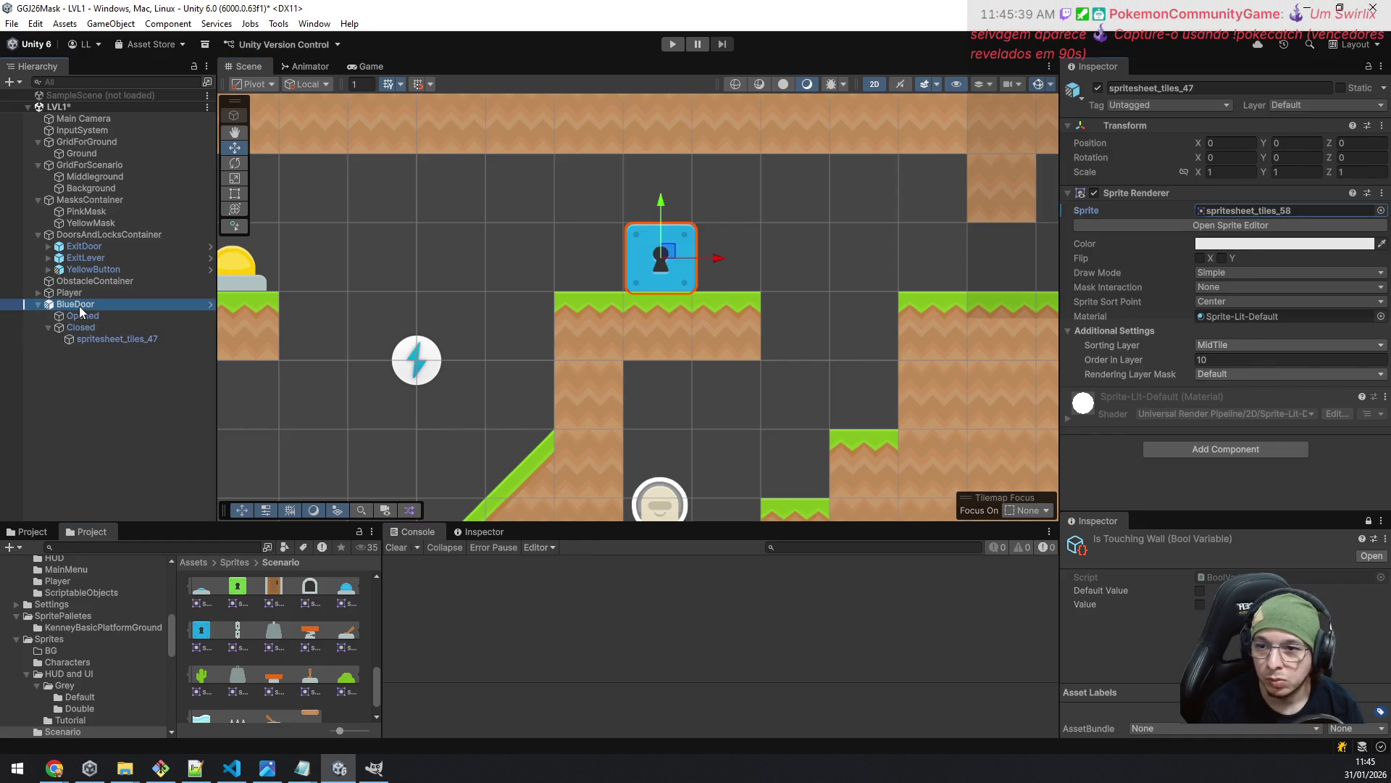
left_click(1272, 145)
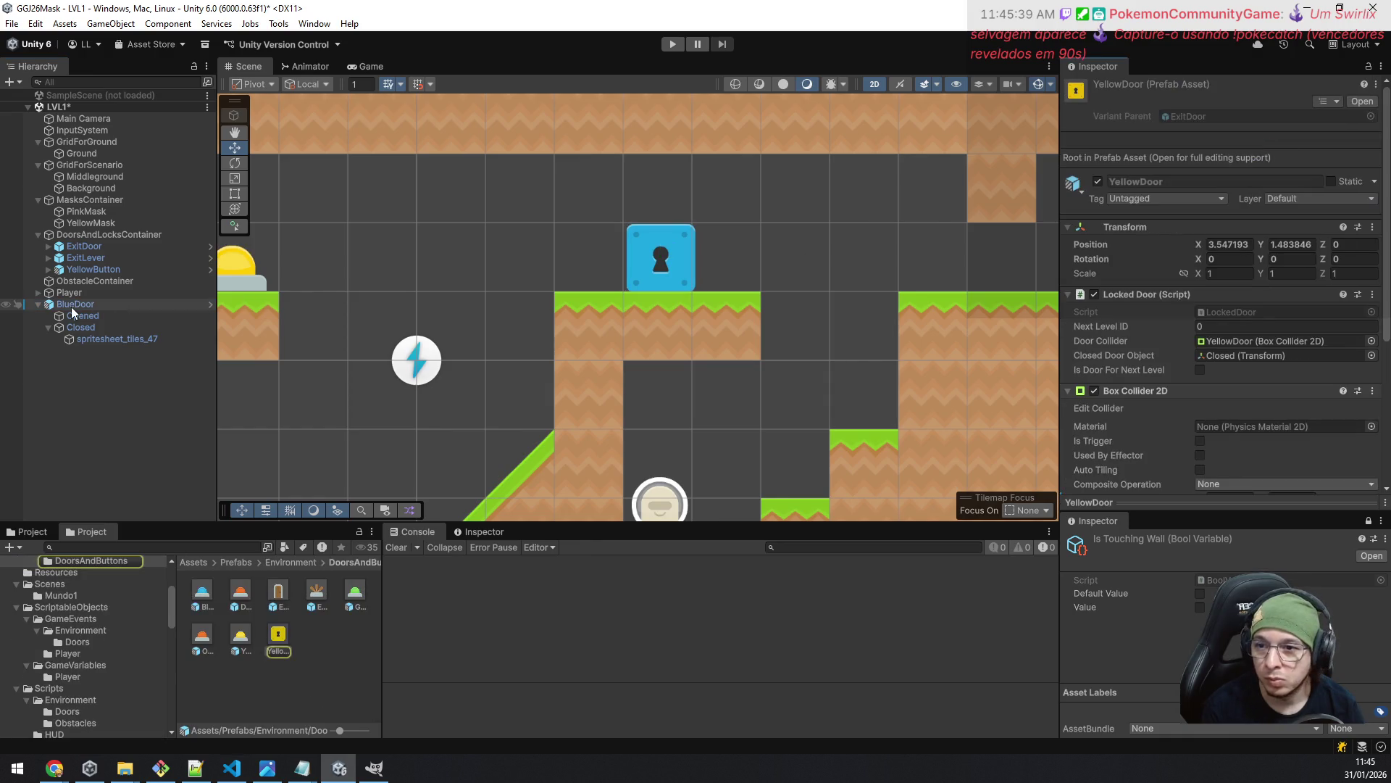
left_click_drag(323, 633, 329, 648)
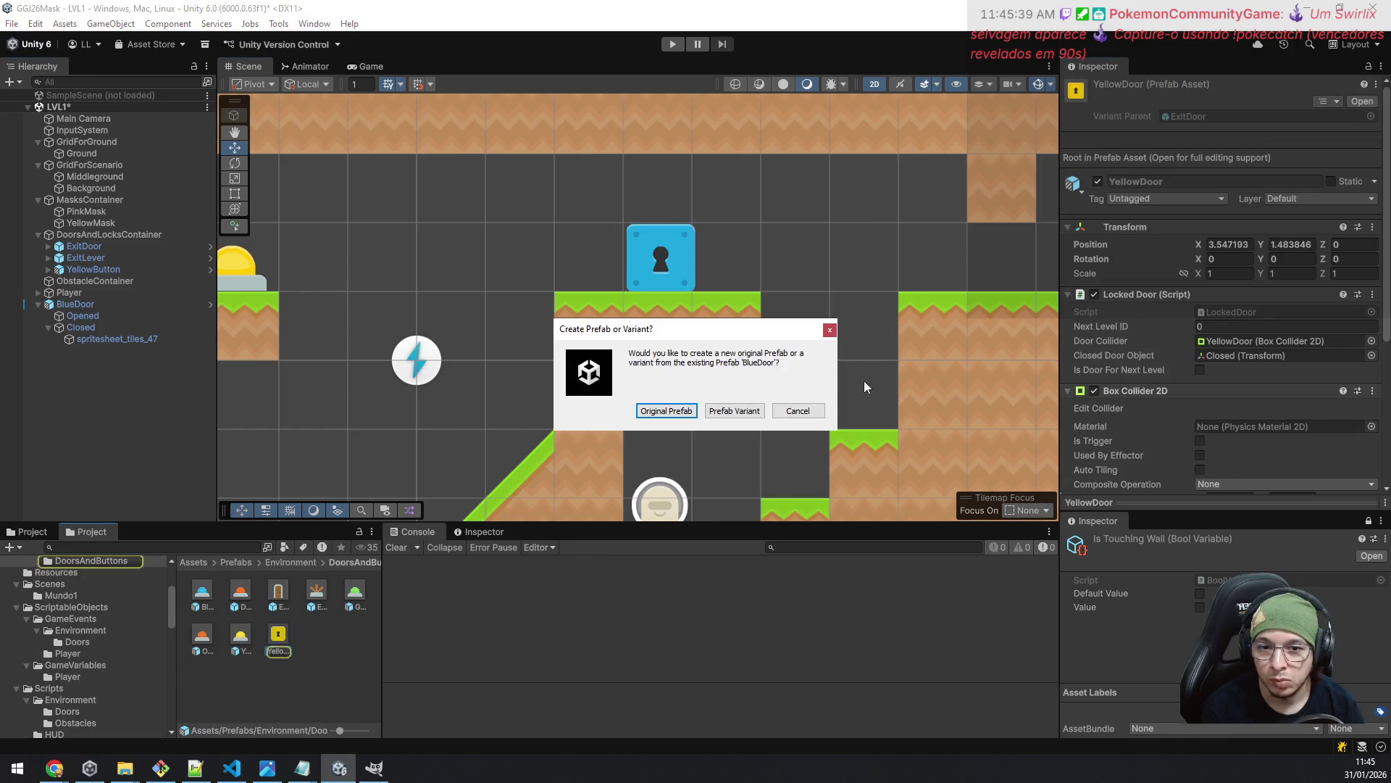
left_click(734, 410)
- Rename the YellowDoor prefab to 'YellowDoor Variant'
left_click(313, 638)
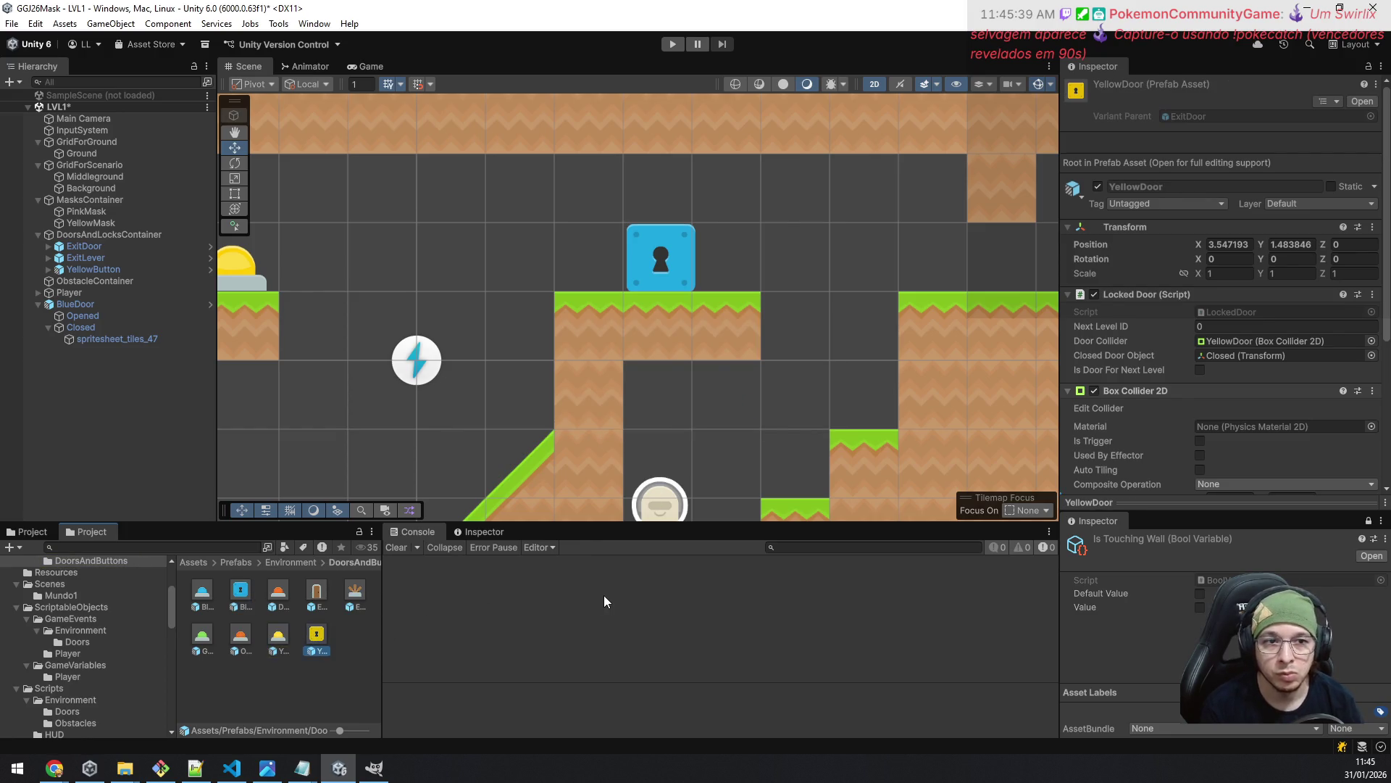
key("F2")
key("End")
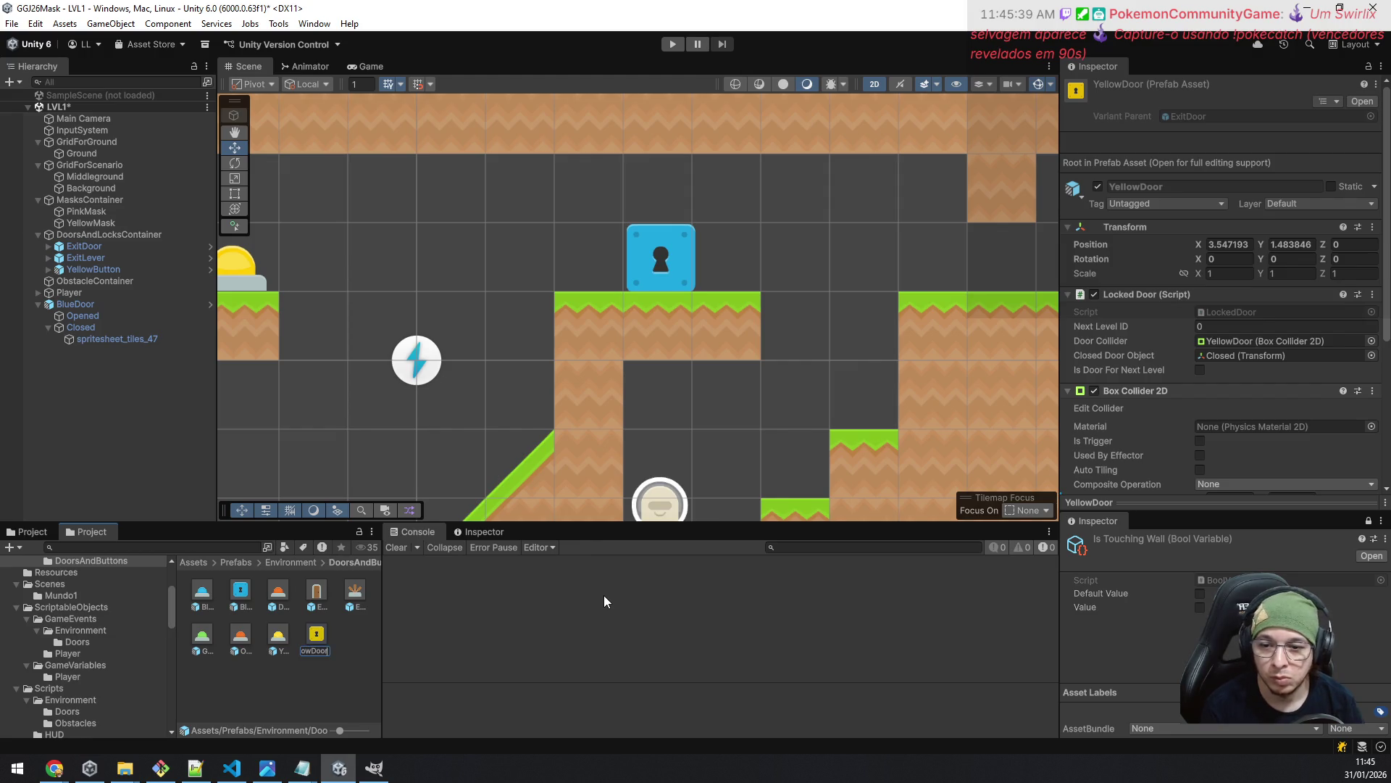
type("Variant")
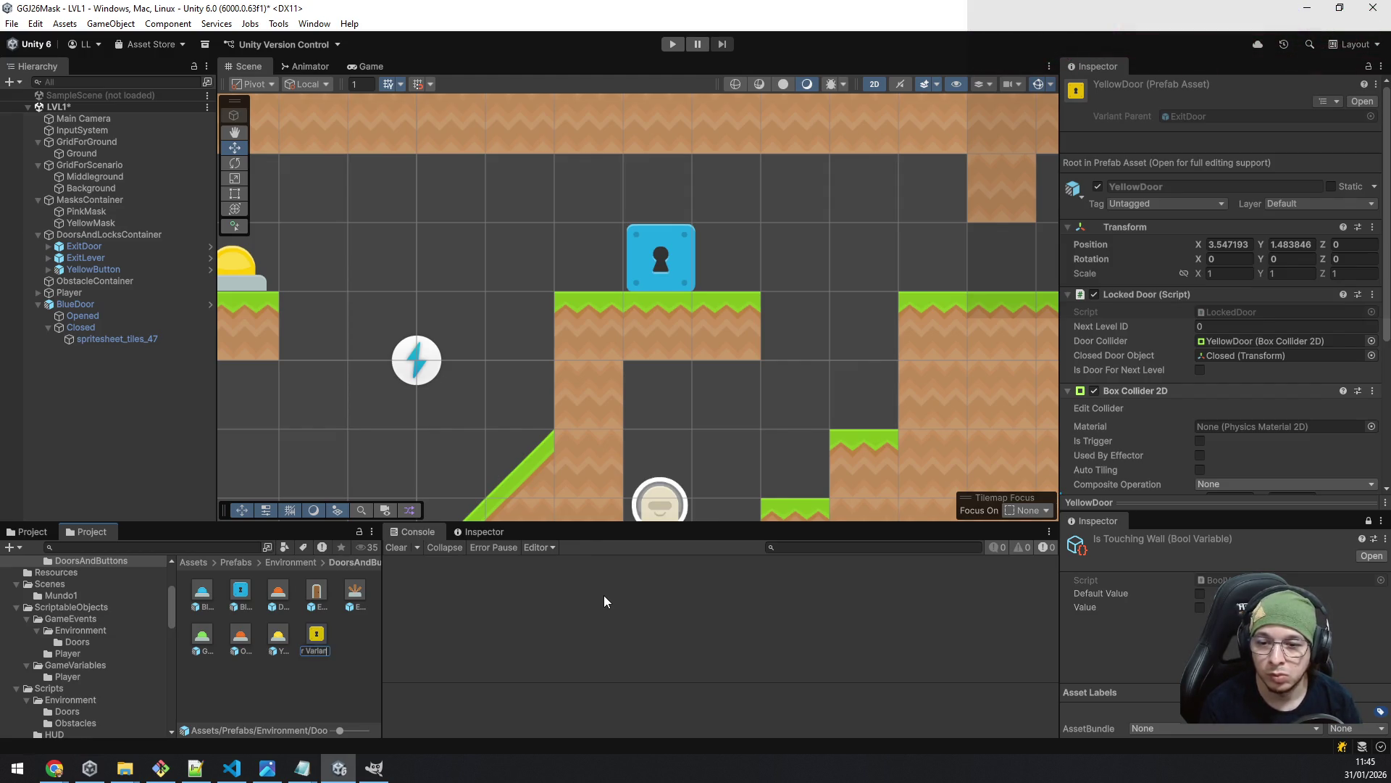
key("Return")
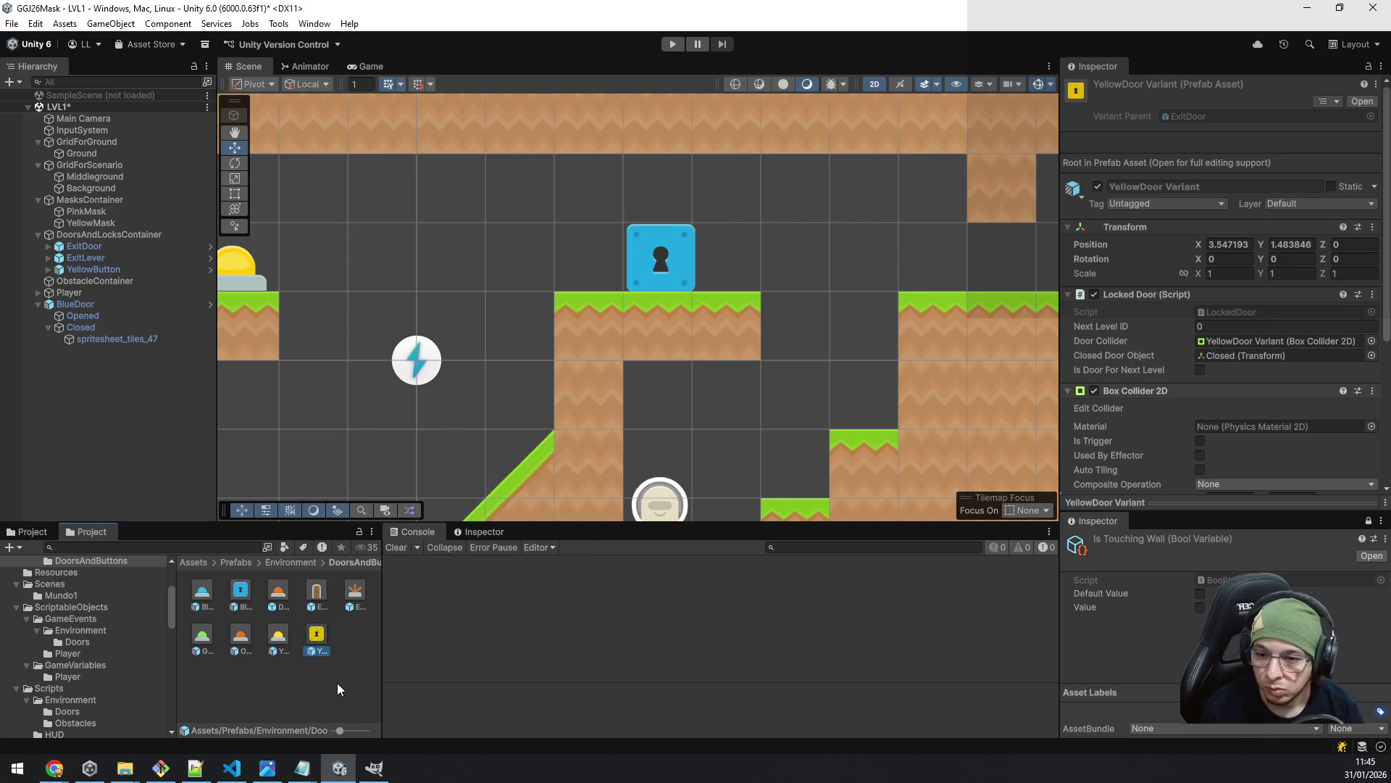
left_click(337, 688)
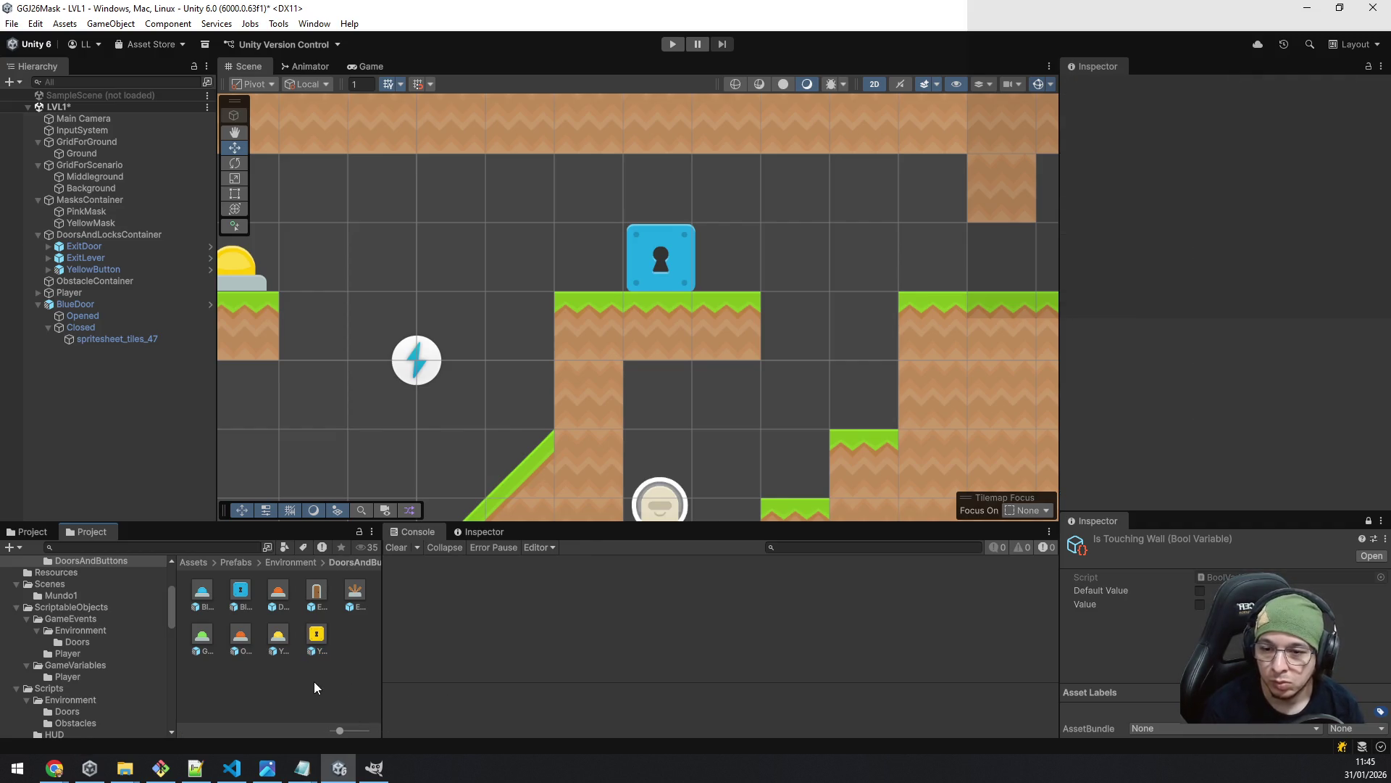
scroll(314, 688, "down", 2, "ctrl")
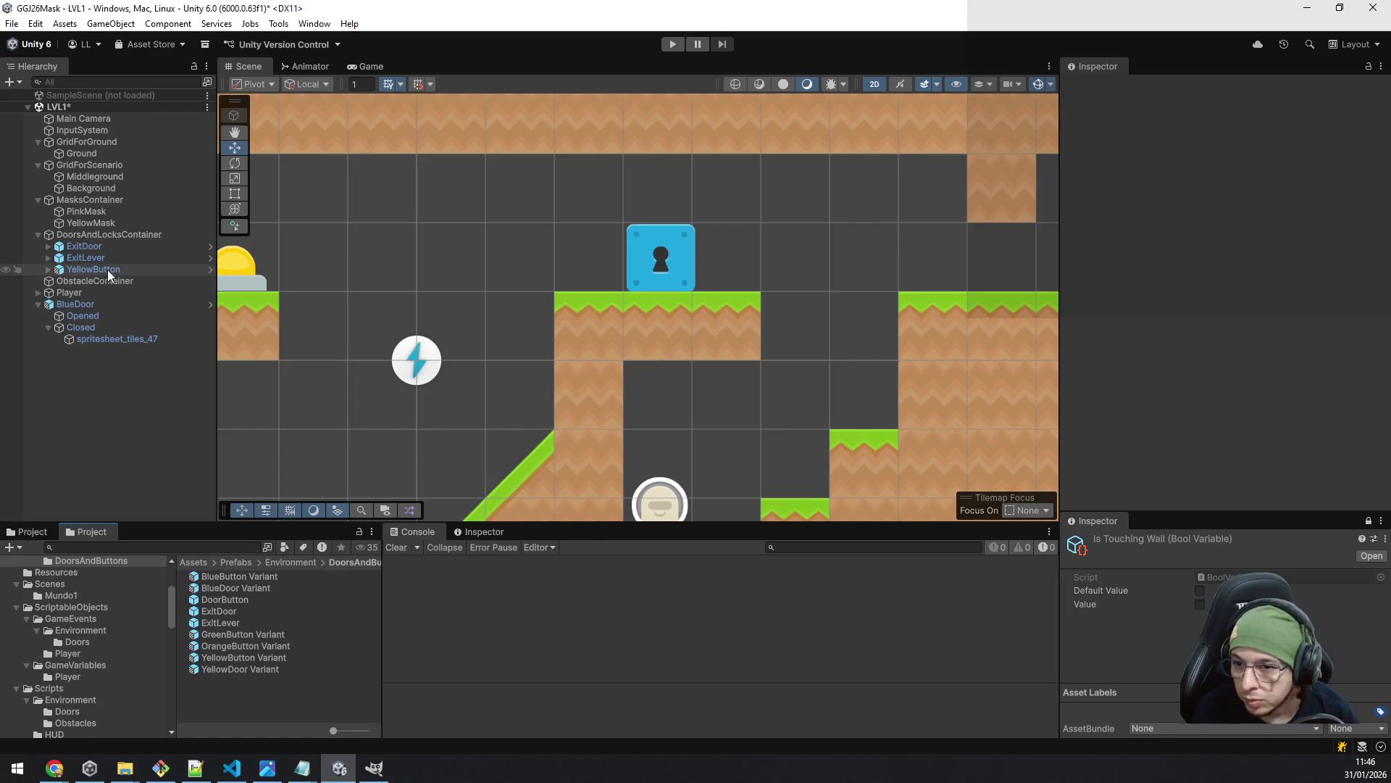
- Rename the BlueDoor object to GreenDoor
left_click(94, 303)
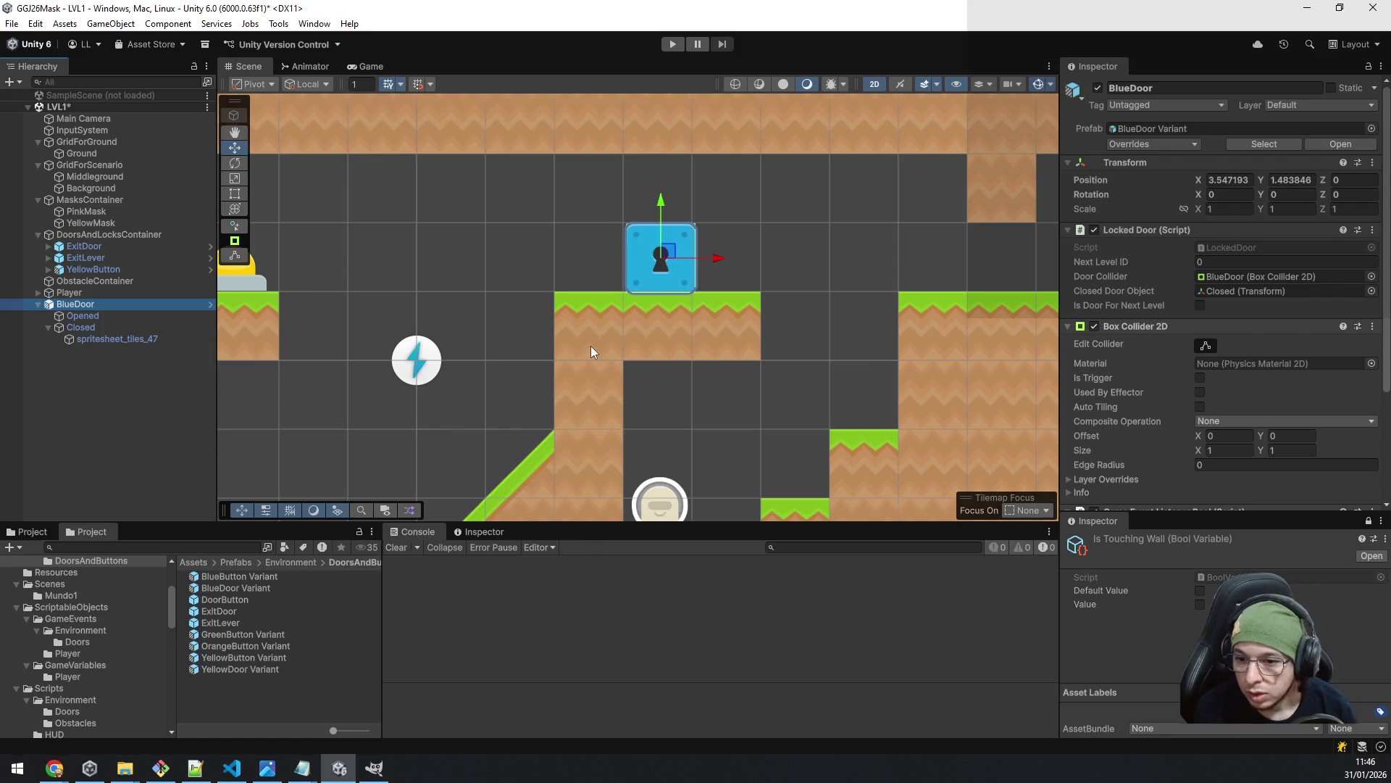
key("F2")
key("Home")
key("Delete")
key("Delete")
key("Delete")
type("Gr")
type("een")
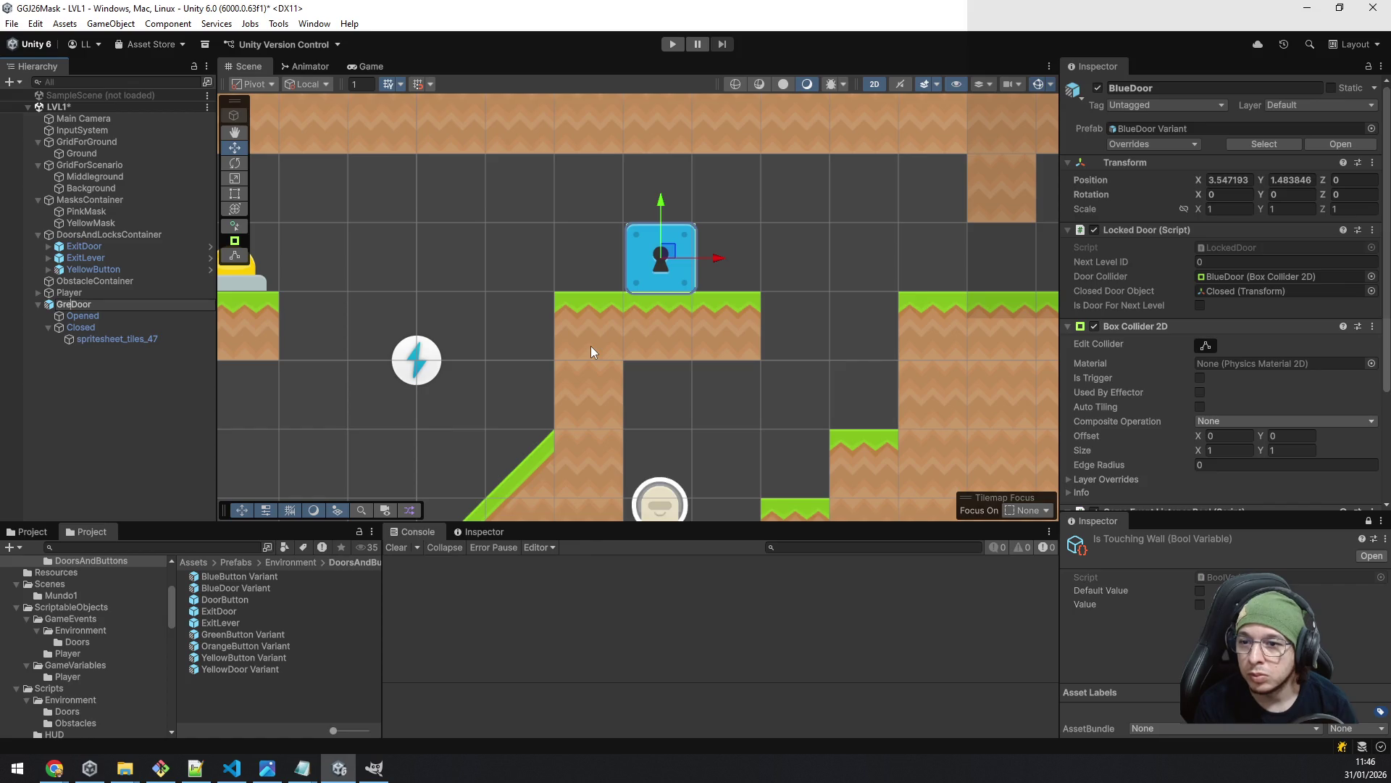
key("Return")
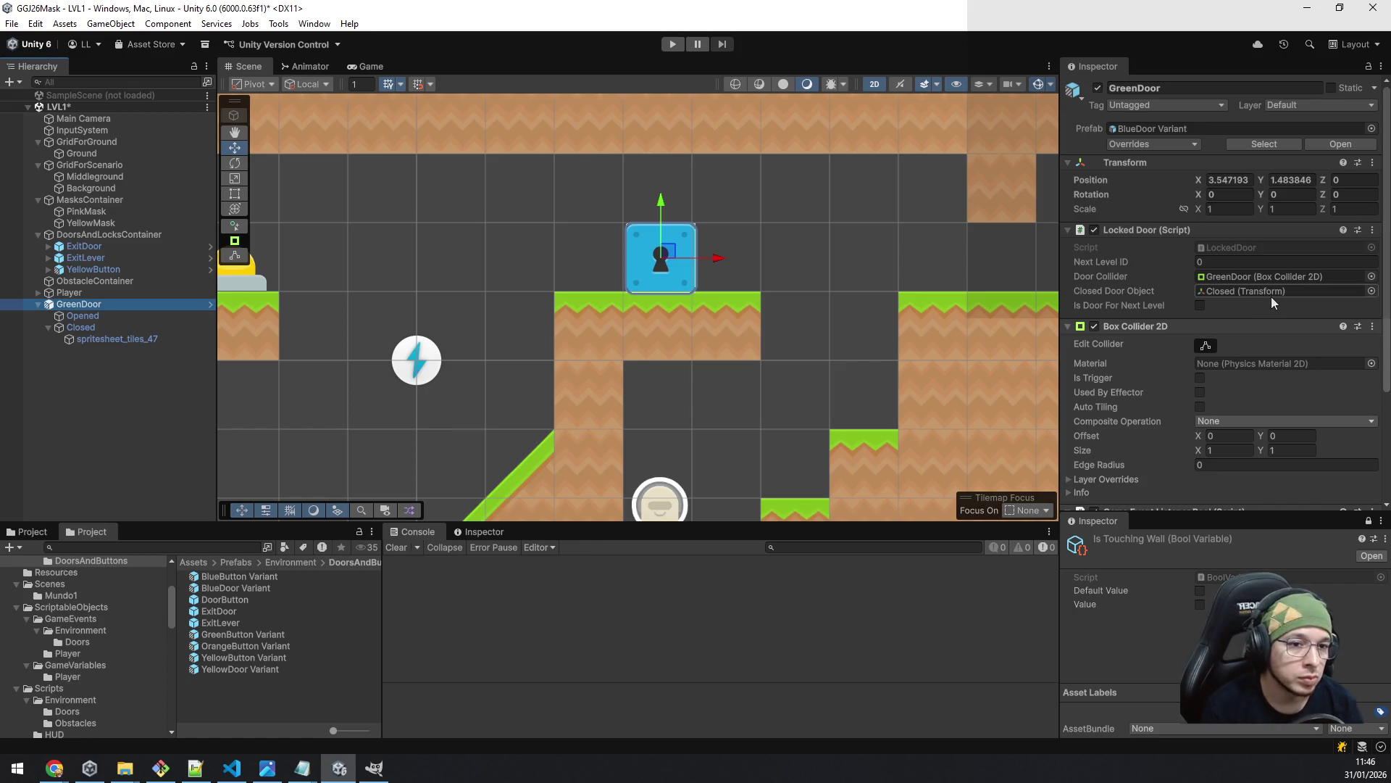
- Set the door listener's Event to GreenDoorEvent
scroll(1281, 314, "down", 5)
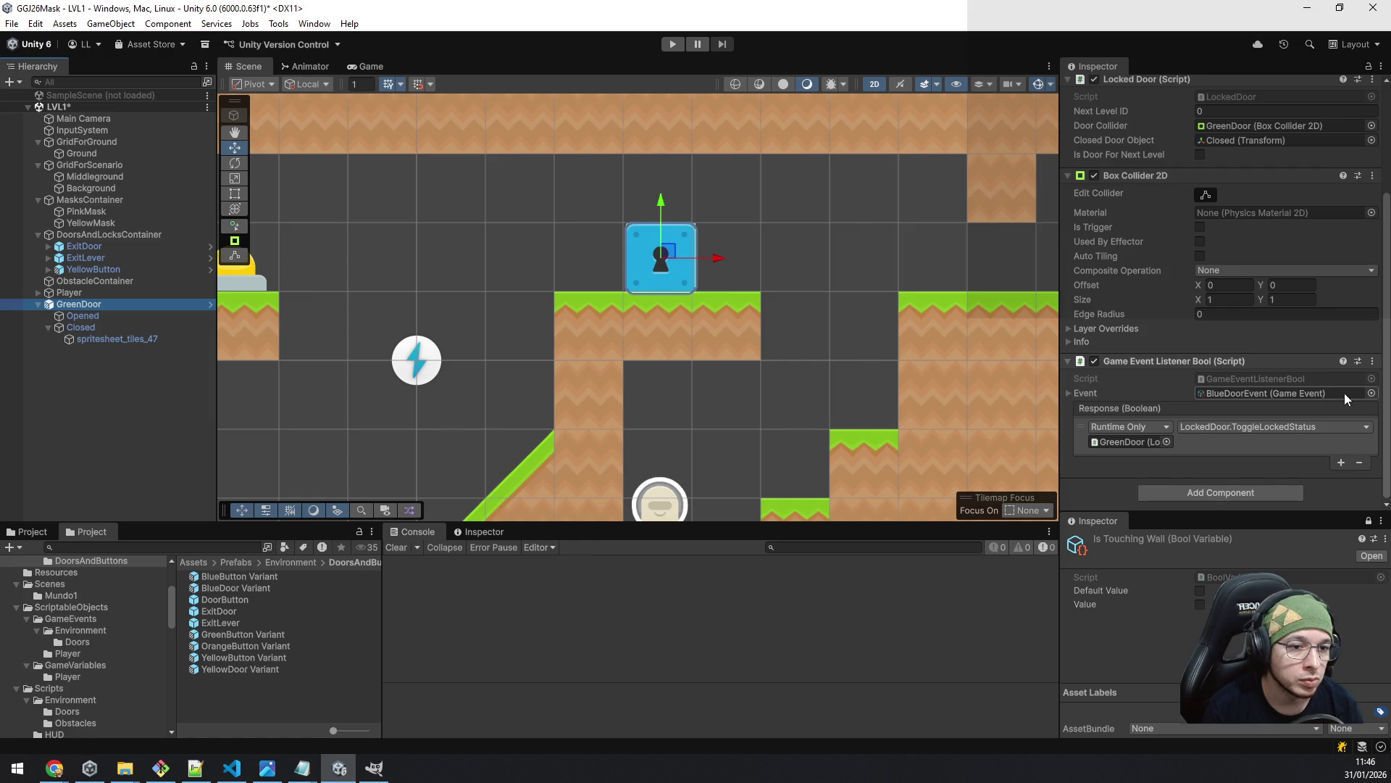
left_click(1371, 392)
double_click(761, 430)
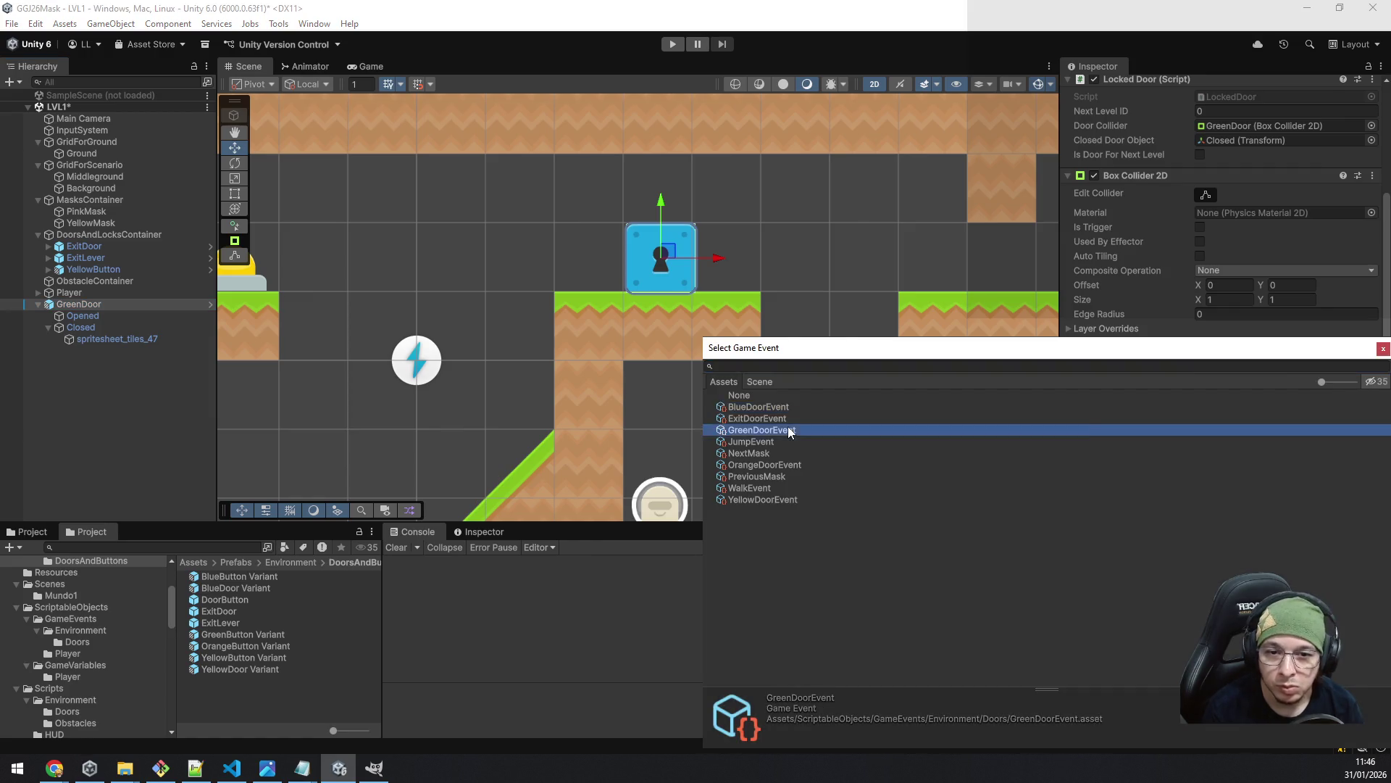
- Replace the closed-door sprite with the green keyhole sprite
left_click(127, 338)
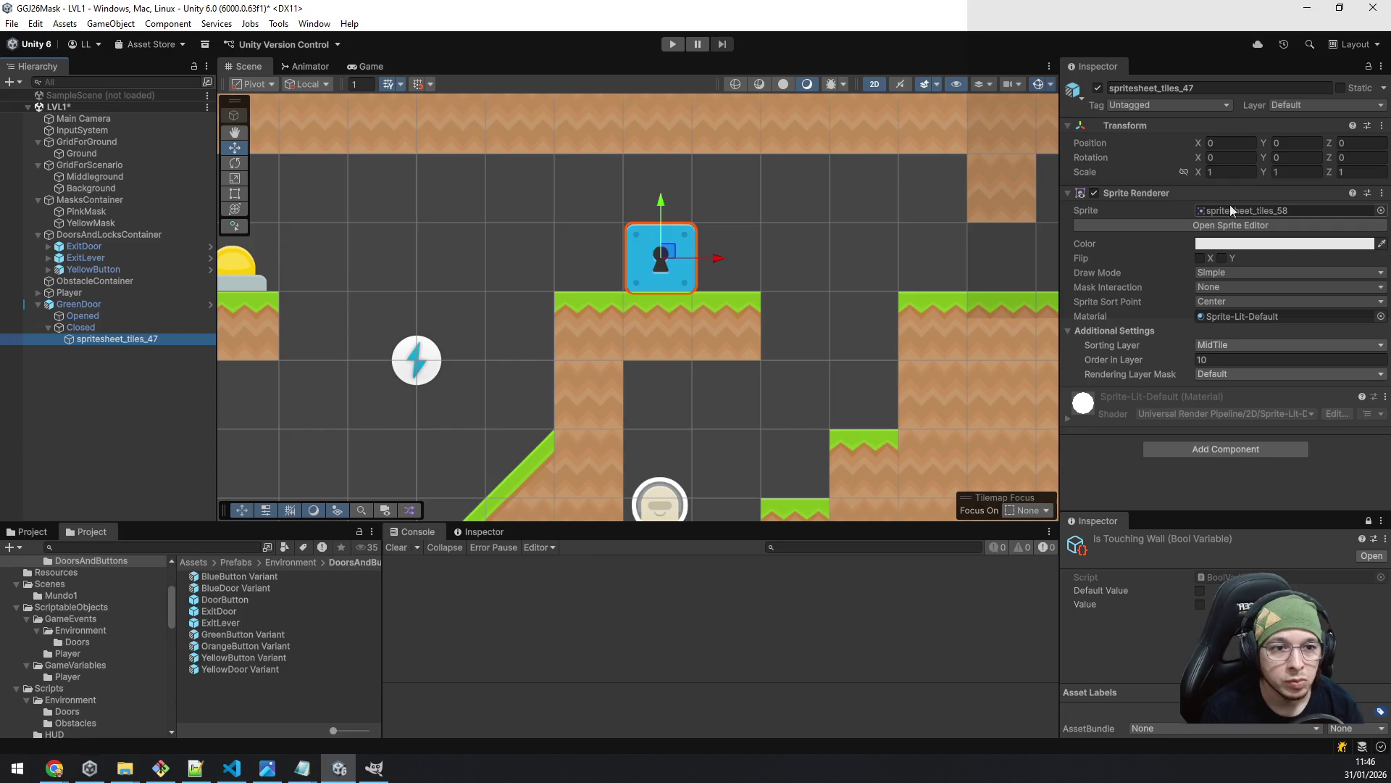
left_click(1203, 211)
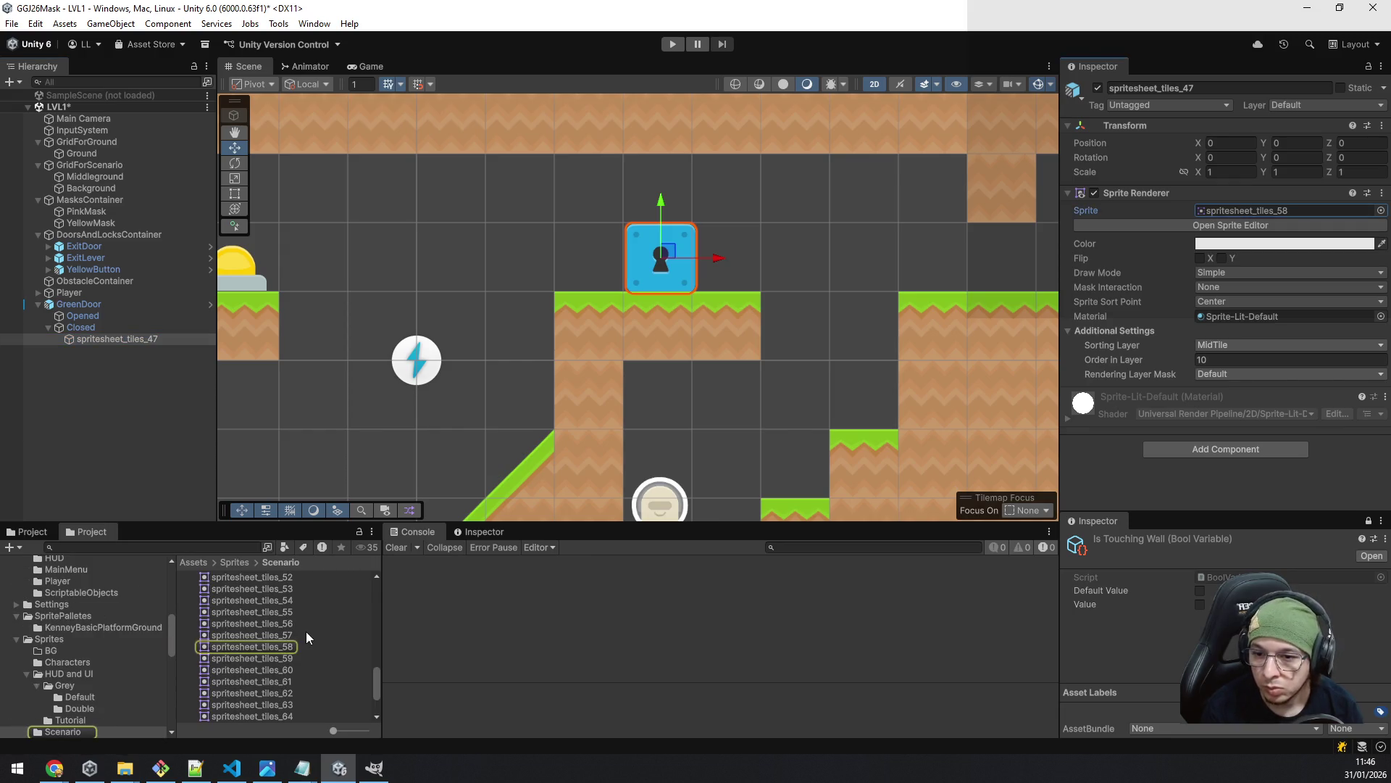
scroll(307, 631, "up", 3, "ctrl")
scroll(308, 636, "down", 5)
scroll(307, 636, "down", 1, "ctrl")
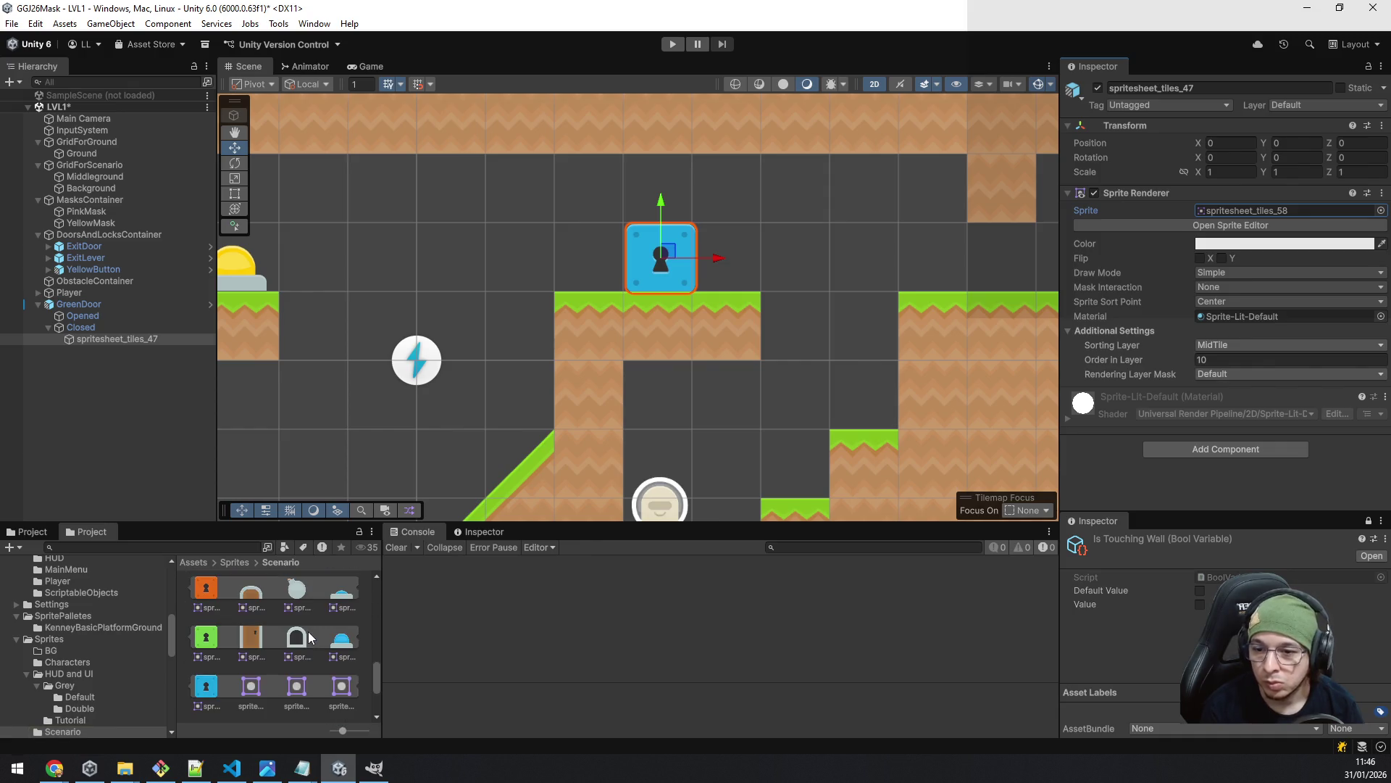
mouse_move(206, 637)
left_mouse_down()
mouse_move(1303, 230)
mouse_move(1302, 208)
left_mouse_up()
- Save GreenDoor to the Project as a new Prefab Variant
left_click(112, 307)
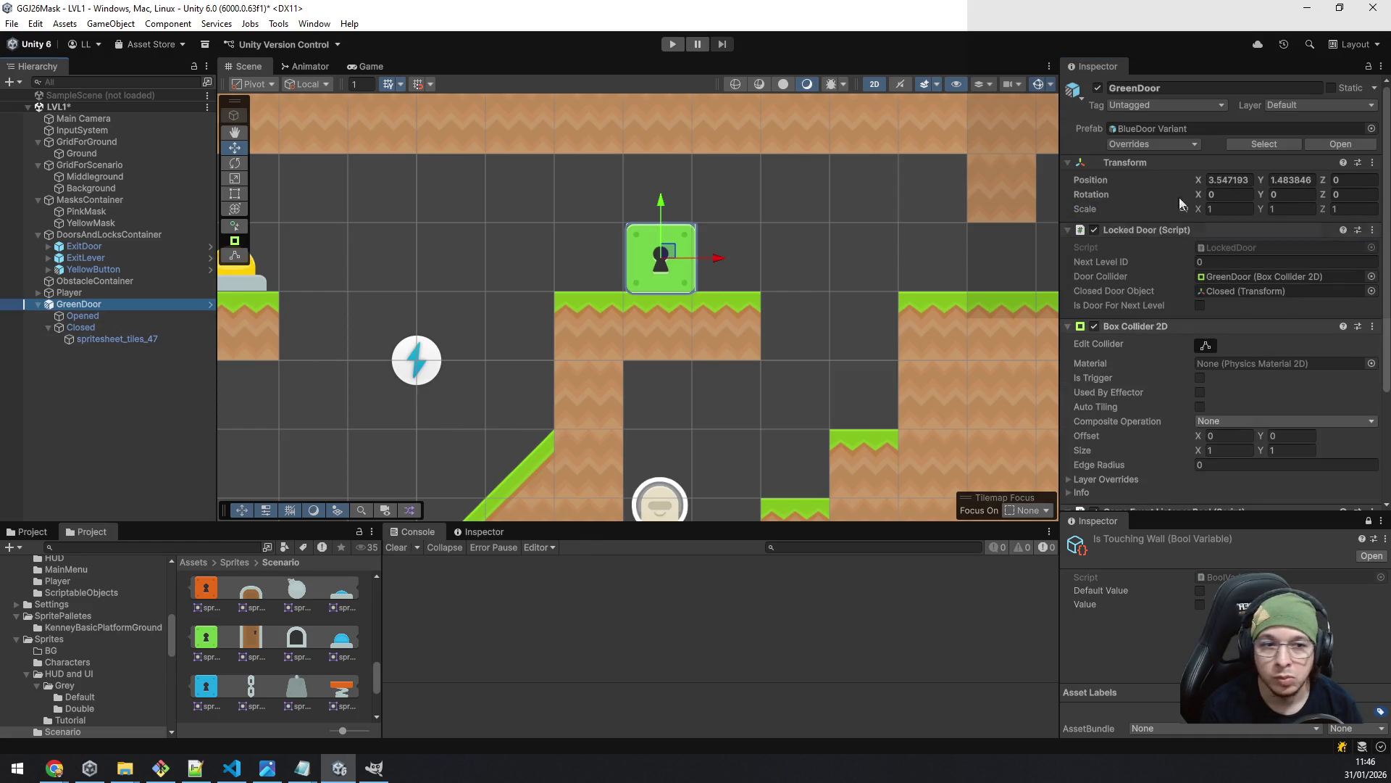
left_click(1246, 146)
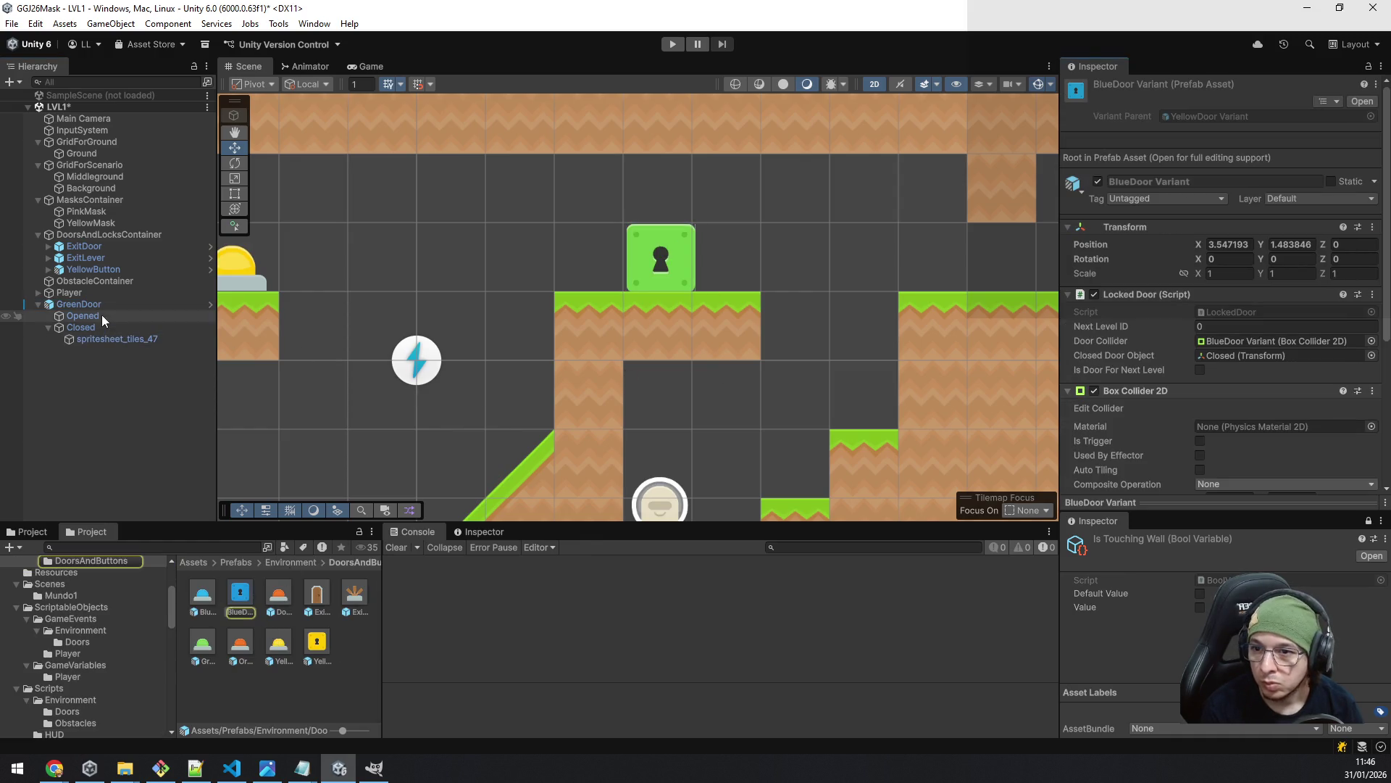
mouse_move(86, 306)
left_mouse_down()
mouse_move(279, 647)
mouse_move(284, 683)
left_mouse_up()
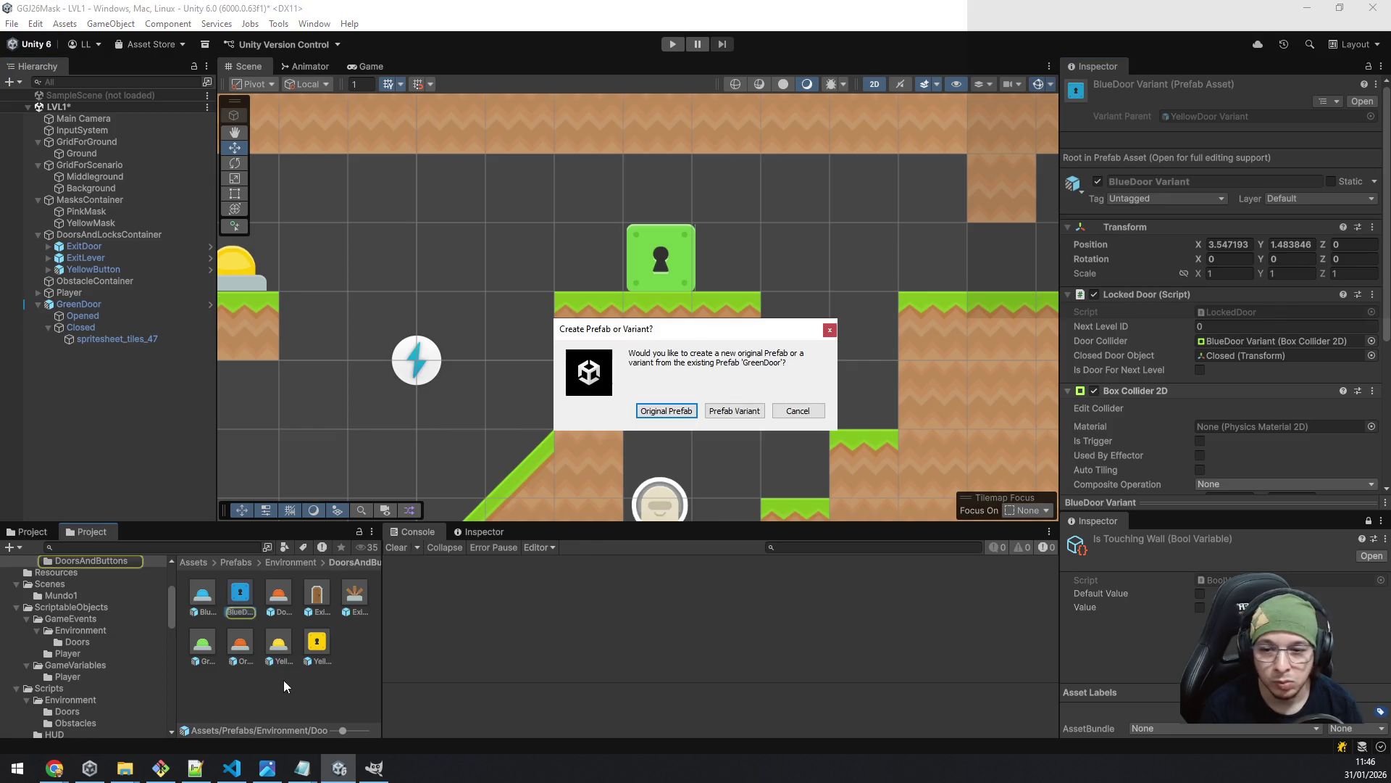
left_click(734, 414)
left_click(79, 303)
- Rename the GreenDoor object to OrangeDoor
key("BackSpace")
key("BackSpace")
key("BackSpace")
type("Orange")
key("Return")
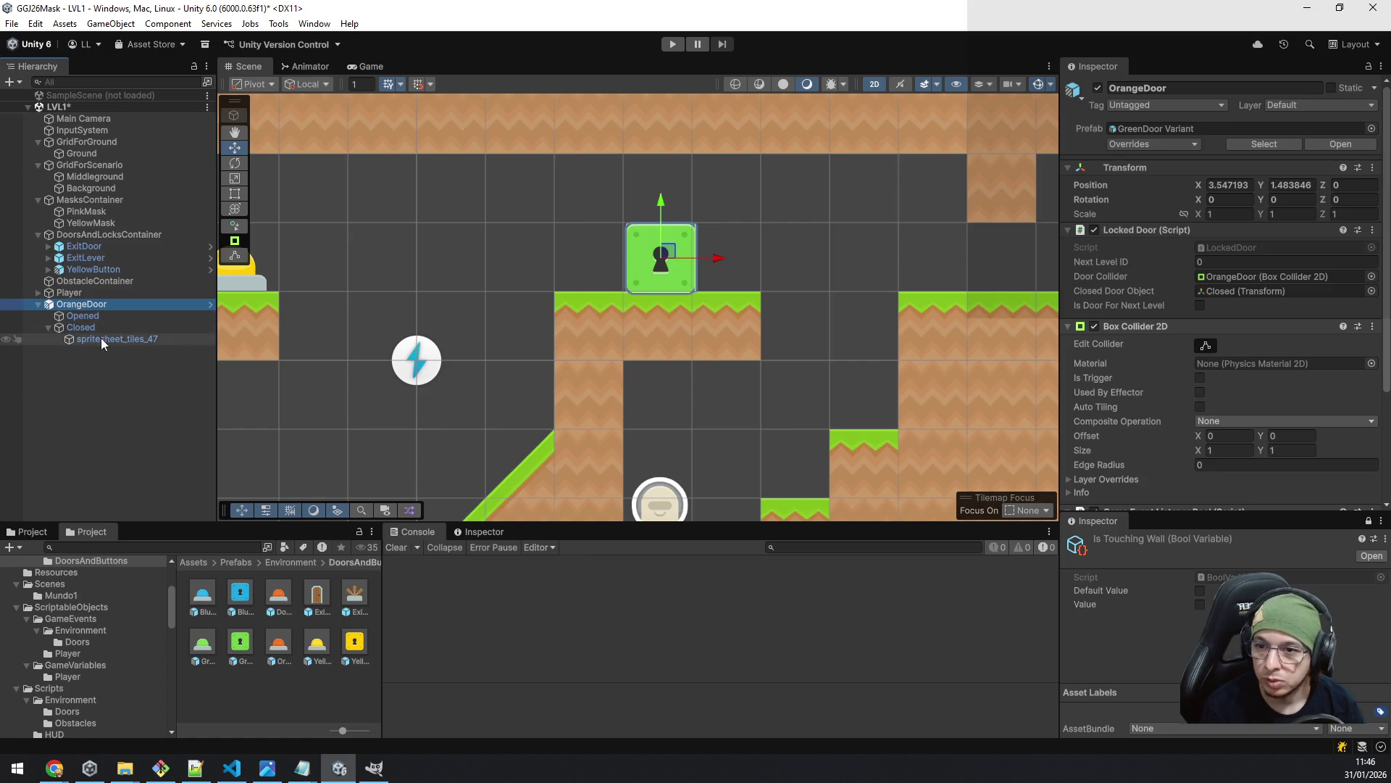
- Replace the closed-door sprite with the orange keyhole sprite
left_click(101, 337)
left_click(1247, 211)
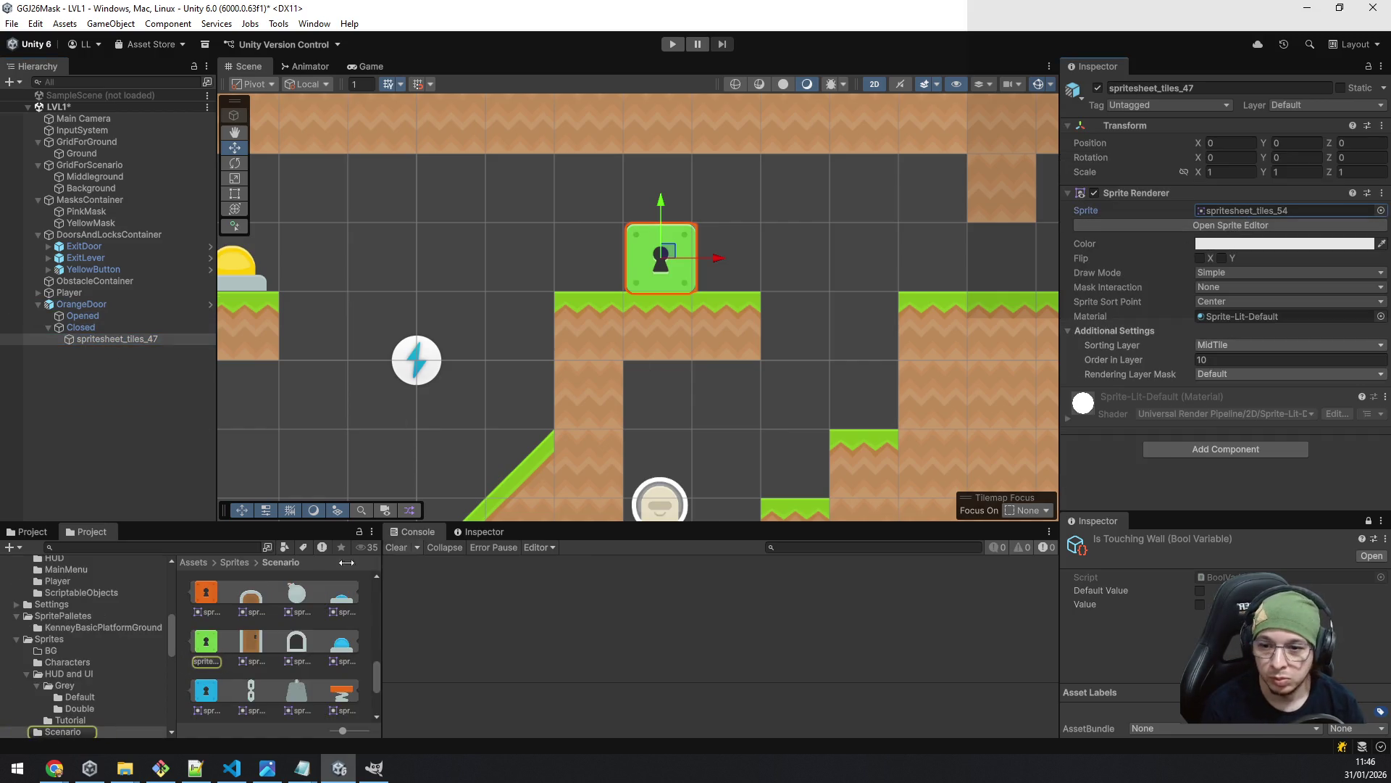
left_click_drag(209, 602, 1253, 208)
- Set the door listener's Event to OrangeDoorEvent
left_click(74, 305)
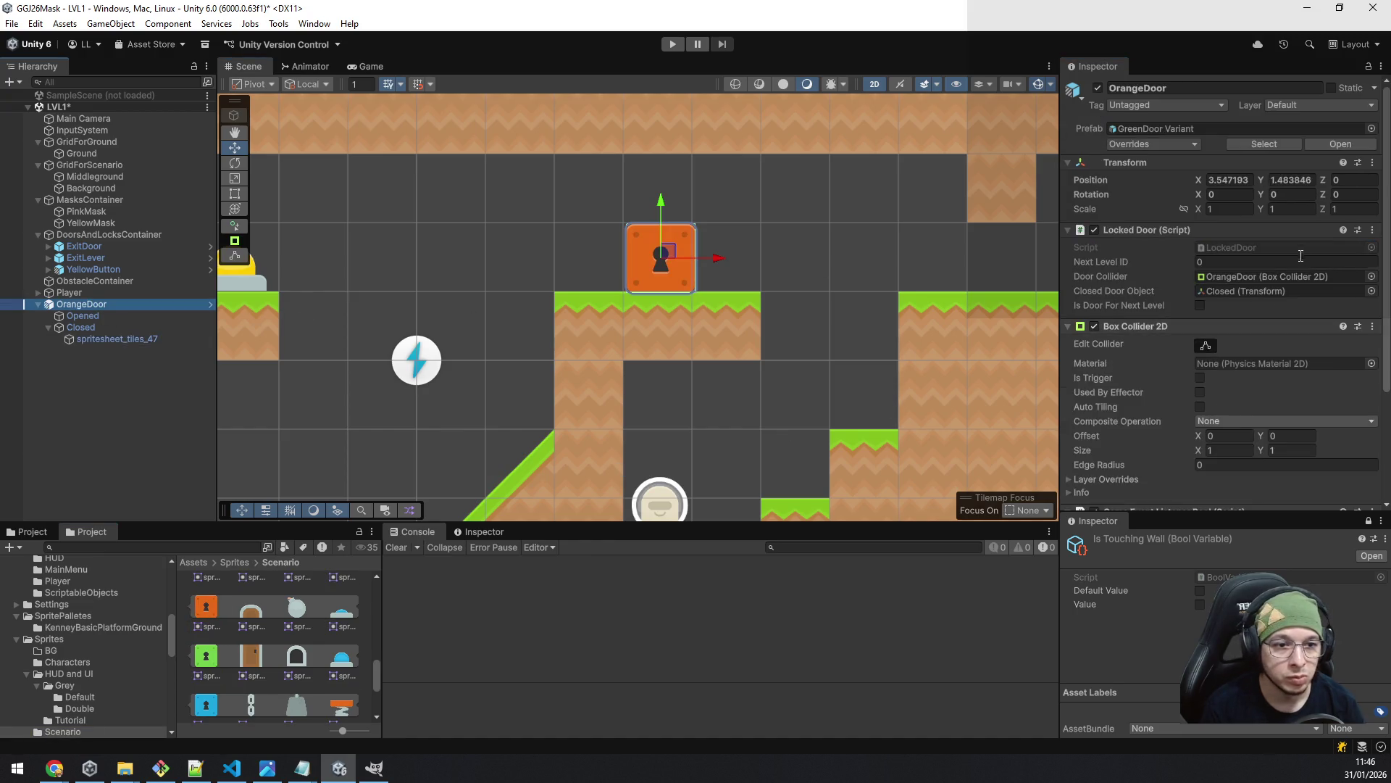
left_click(1286, 145)
scroll(1283, 348, "down", 5)
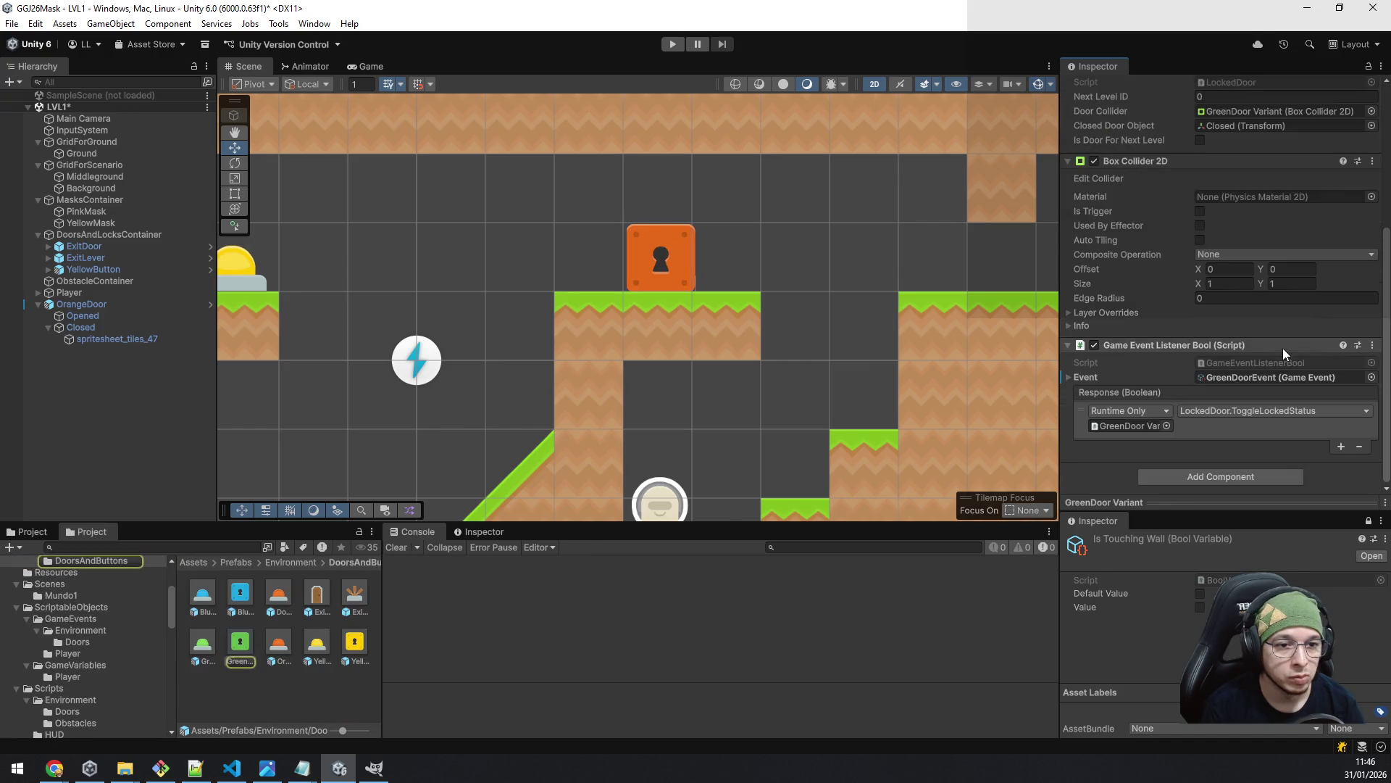
left_click(1371, 377)
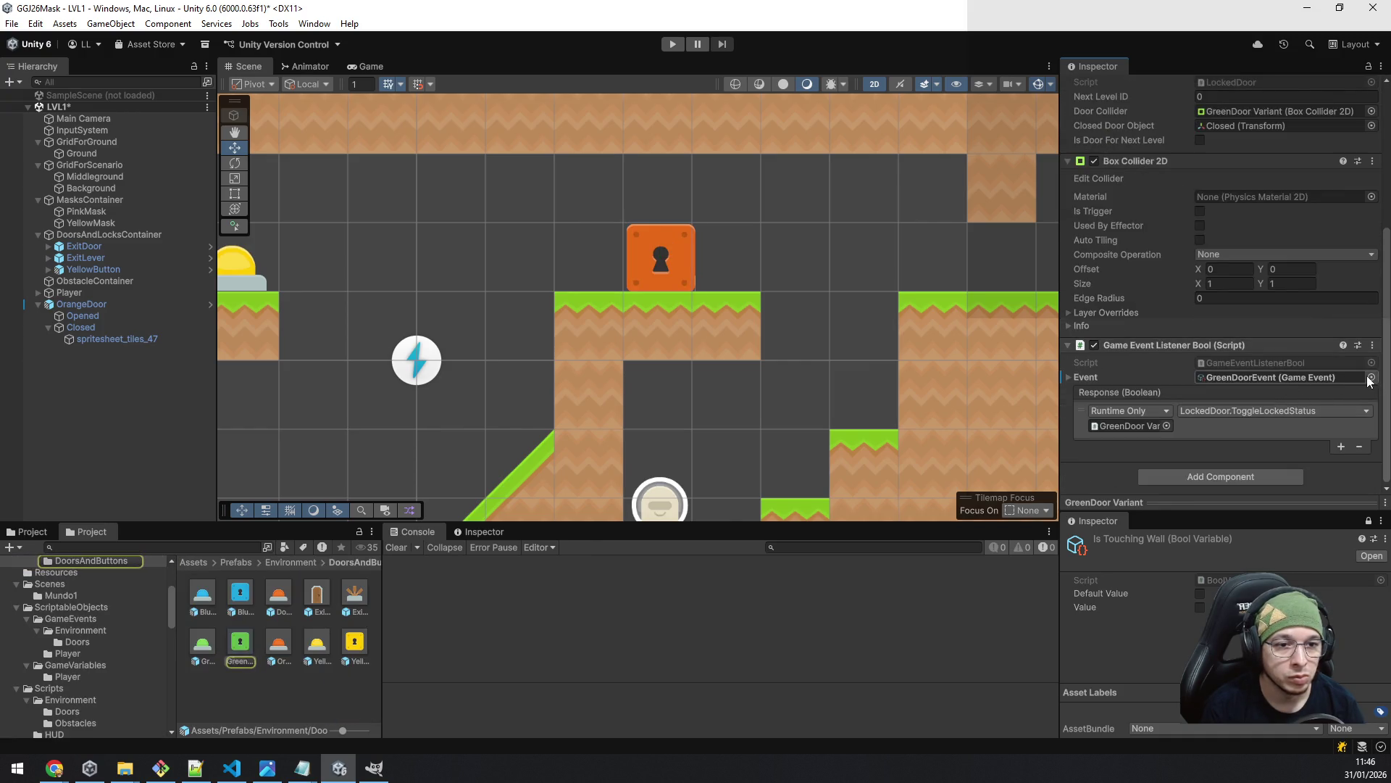
double_click(775, 464)
- Save OrangeDoor to the Project as a new Prefab Variant
left_click(240, 643)
left_click_drag(241, 681, 238, 681)
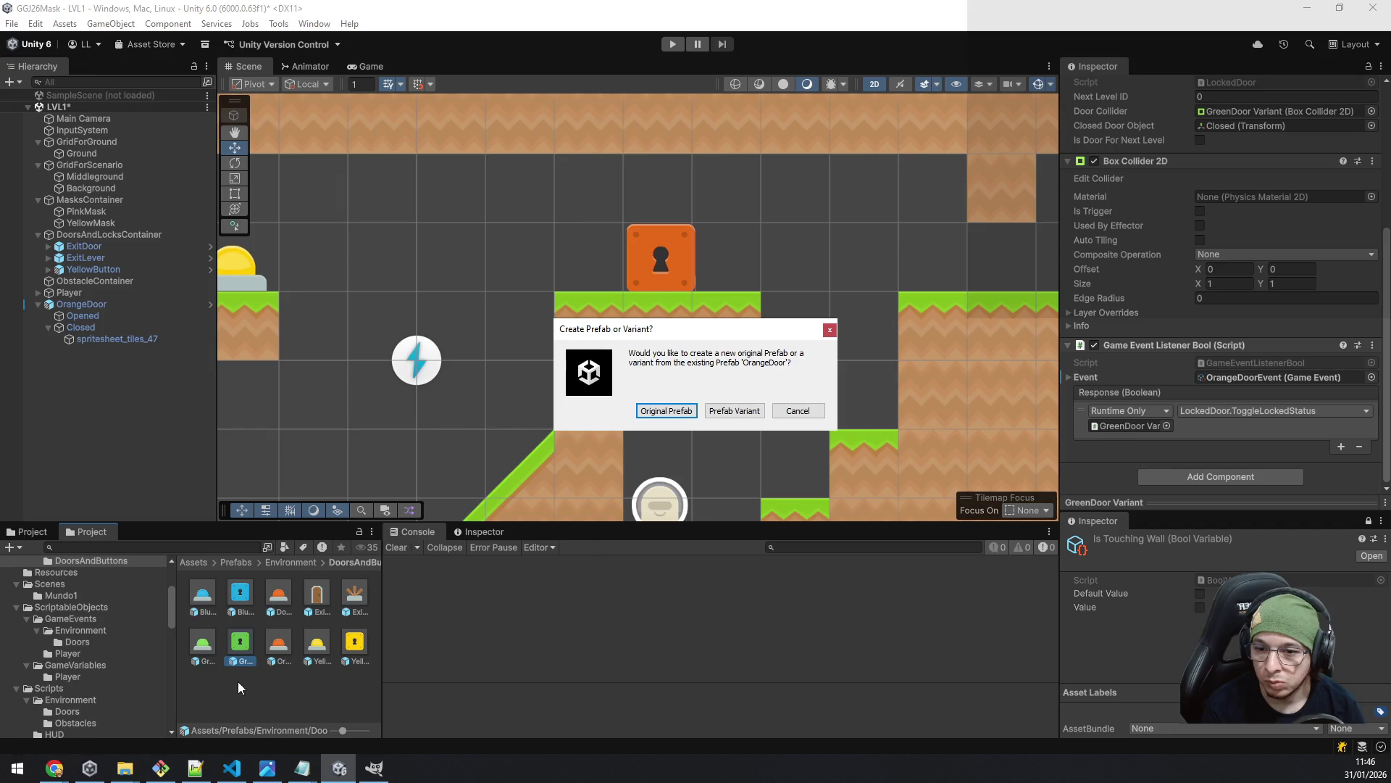
left_click(734, 411)
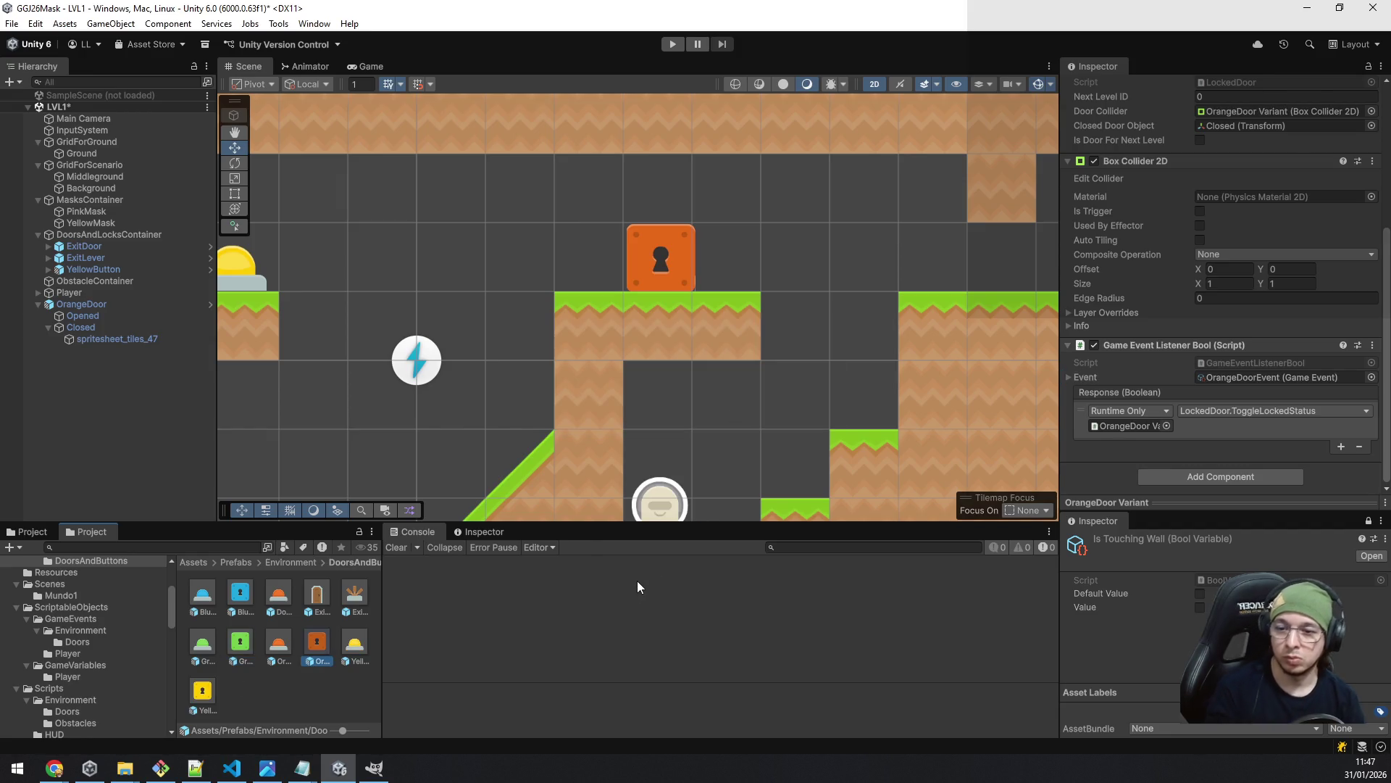
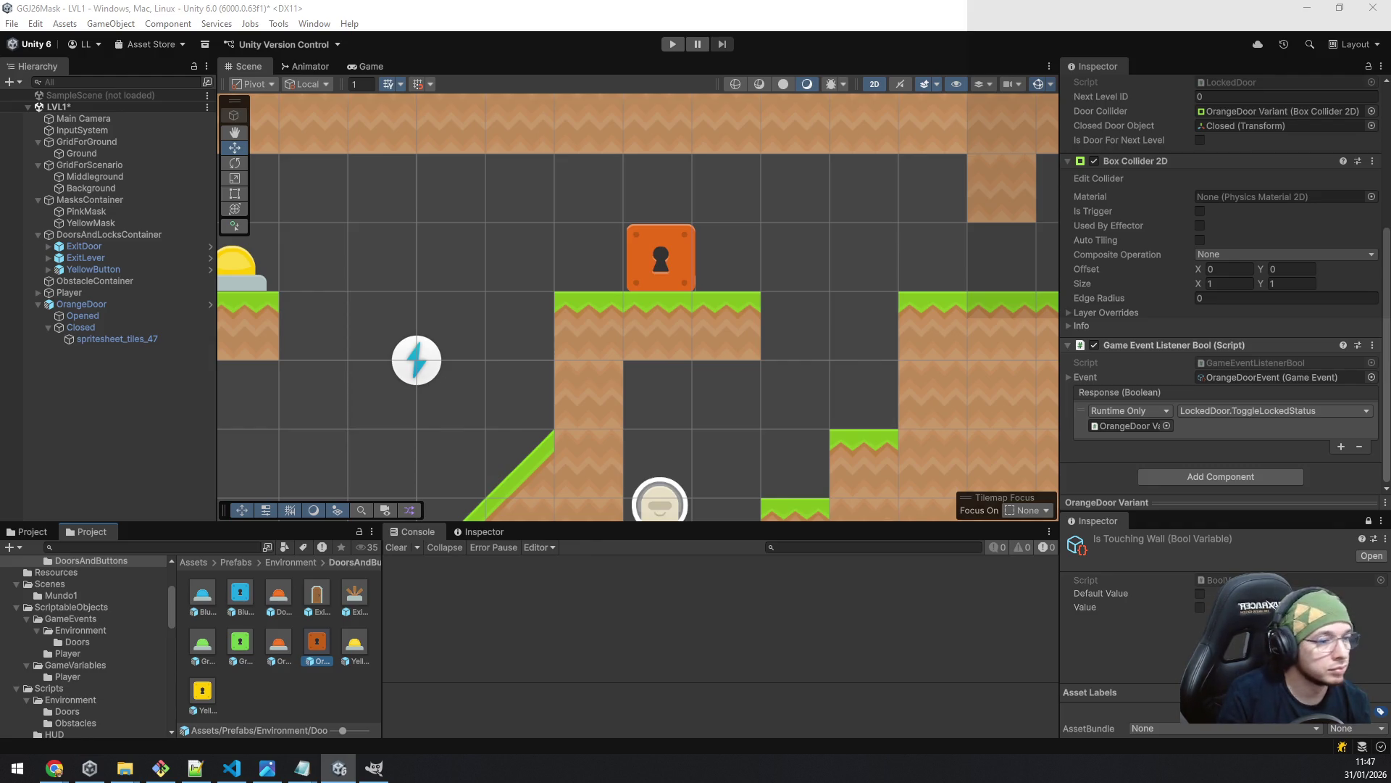
- Zoom out and drag OrangeDoor onto the upper-left ledge beside YellowButton
scroll(768, 345, "down", 5)
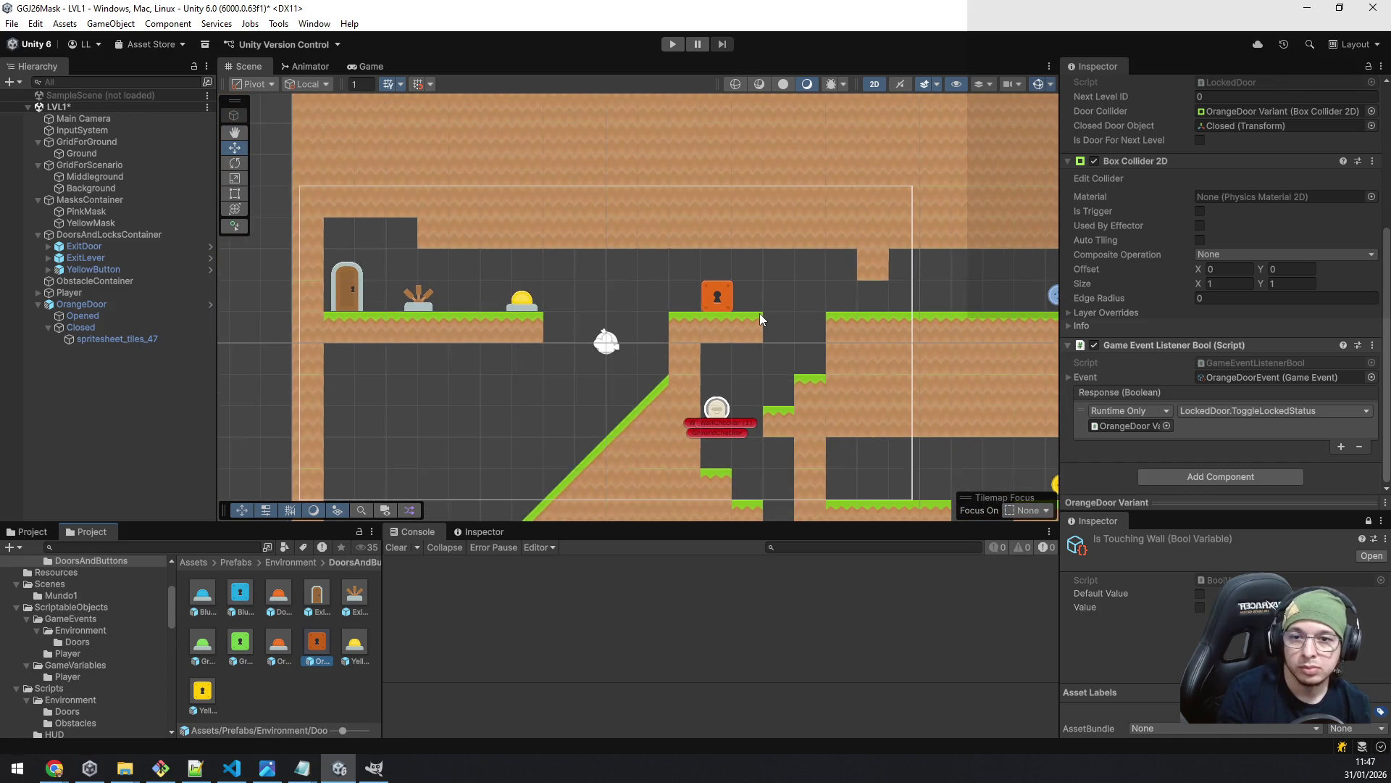
mouse_move(805, 428)
left_mouse_down()
mouse_move(578, 288)
mouse_move(662, 295)
mouse_move(699, 332)
left_mouse_up()
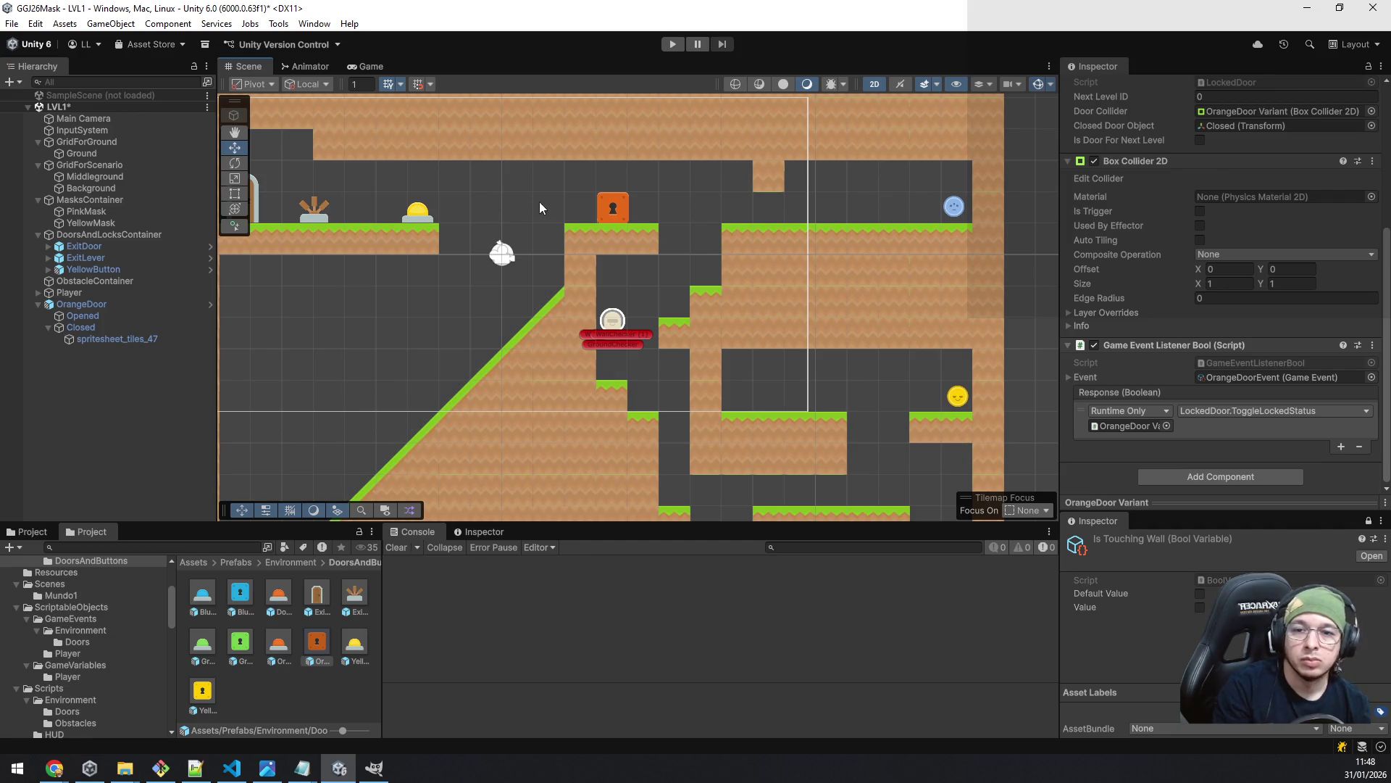
left_click(610, 209)
mouse_move(624, 204)
left_mouse_down()
mouse_move(353, 190)
mouse_move(393, 186)
mouse_move(373, 199)
left_mouse_up()
left_click_drag(407, 268, 535, 348)
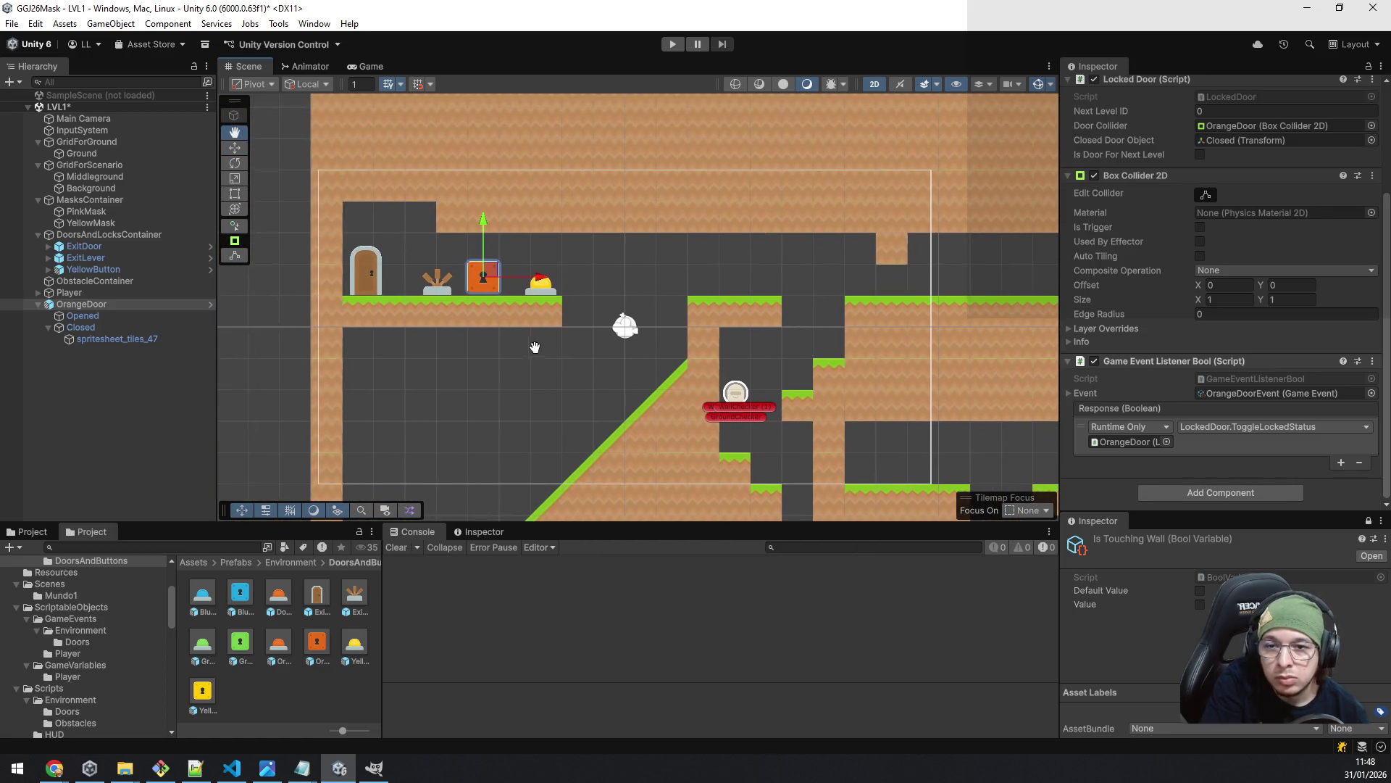
- Zoom in on the orange door and nudge it up slightly above the platform
scroll(534, 346, "up", 2)
scroll(537, 345, "down", 3)
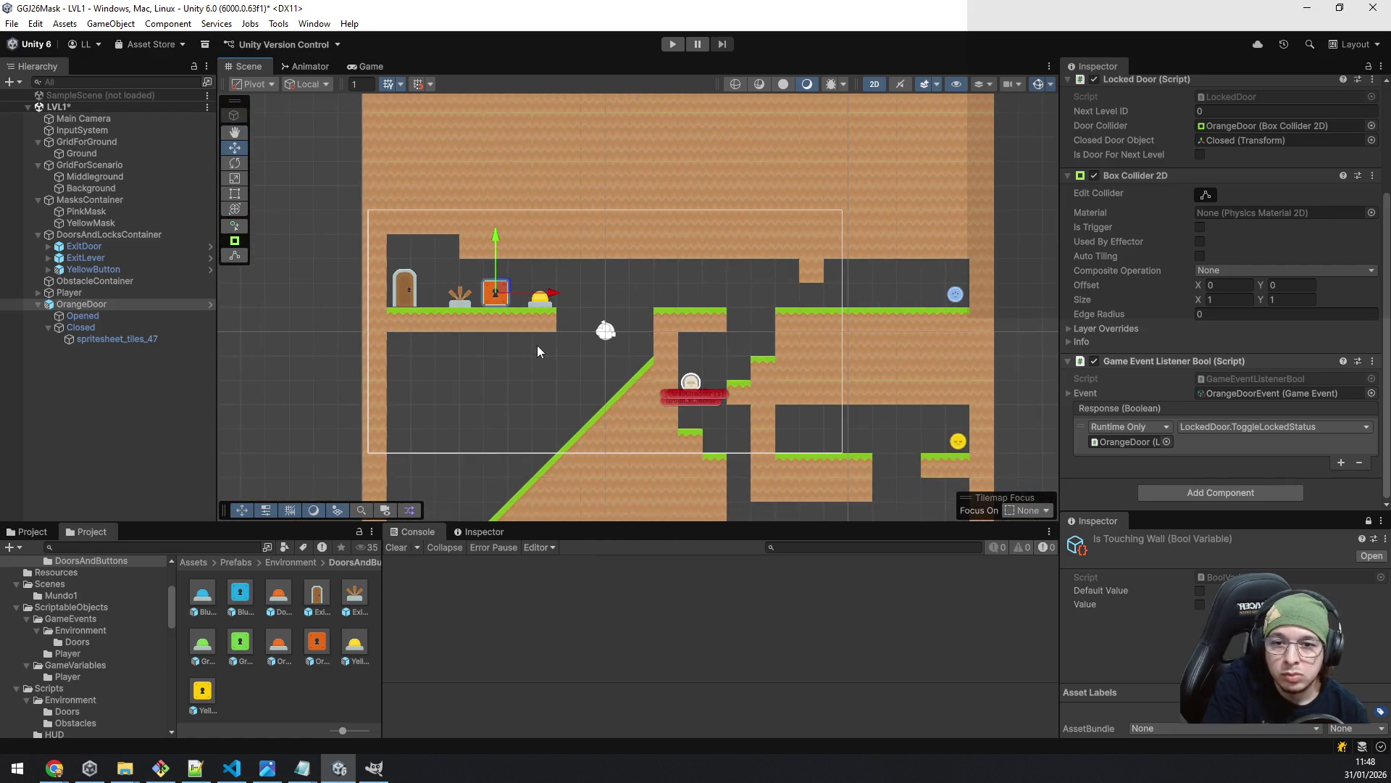
scroll(537, 345, "up", 2)
scroll(536, 343, "down", 1)
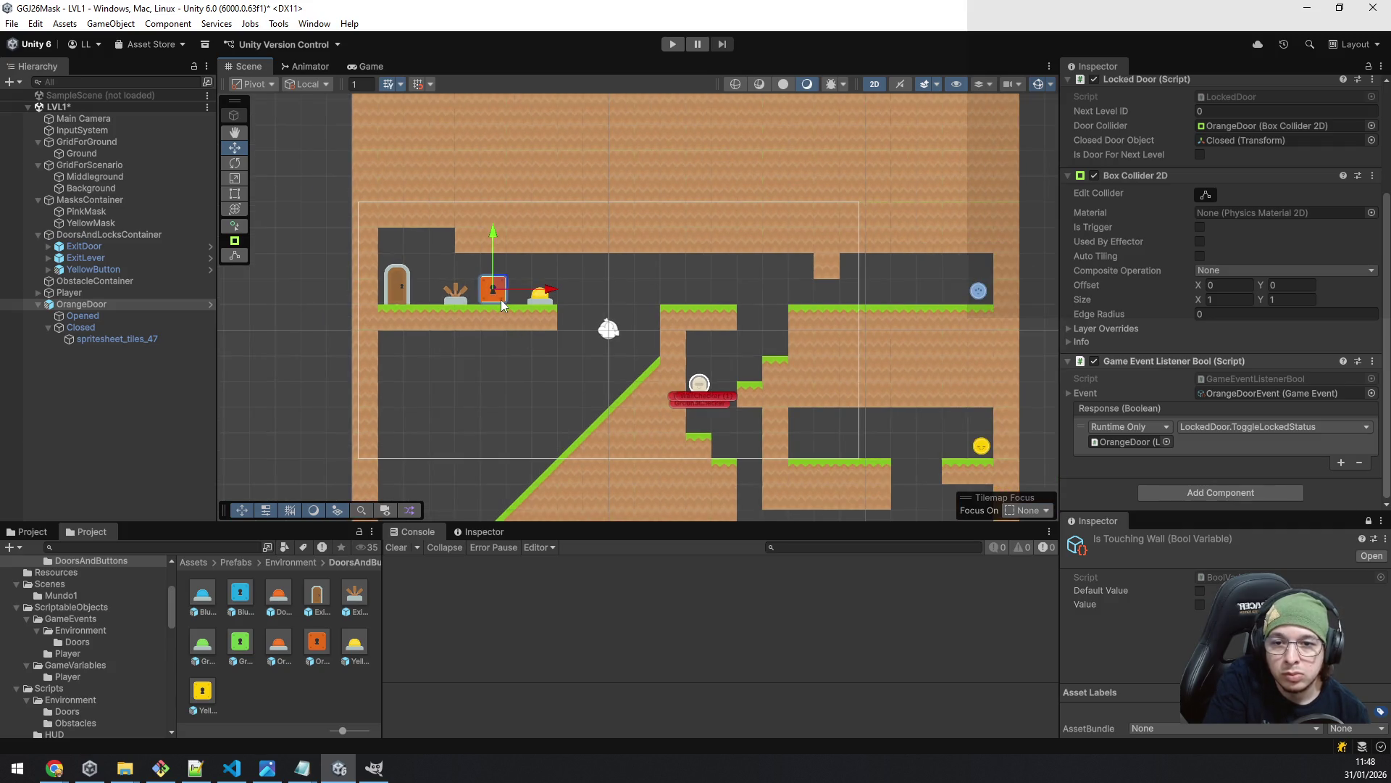
scroll(496, 310, "up", 5)
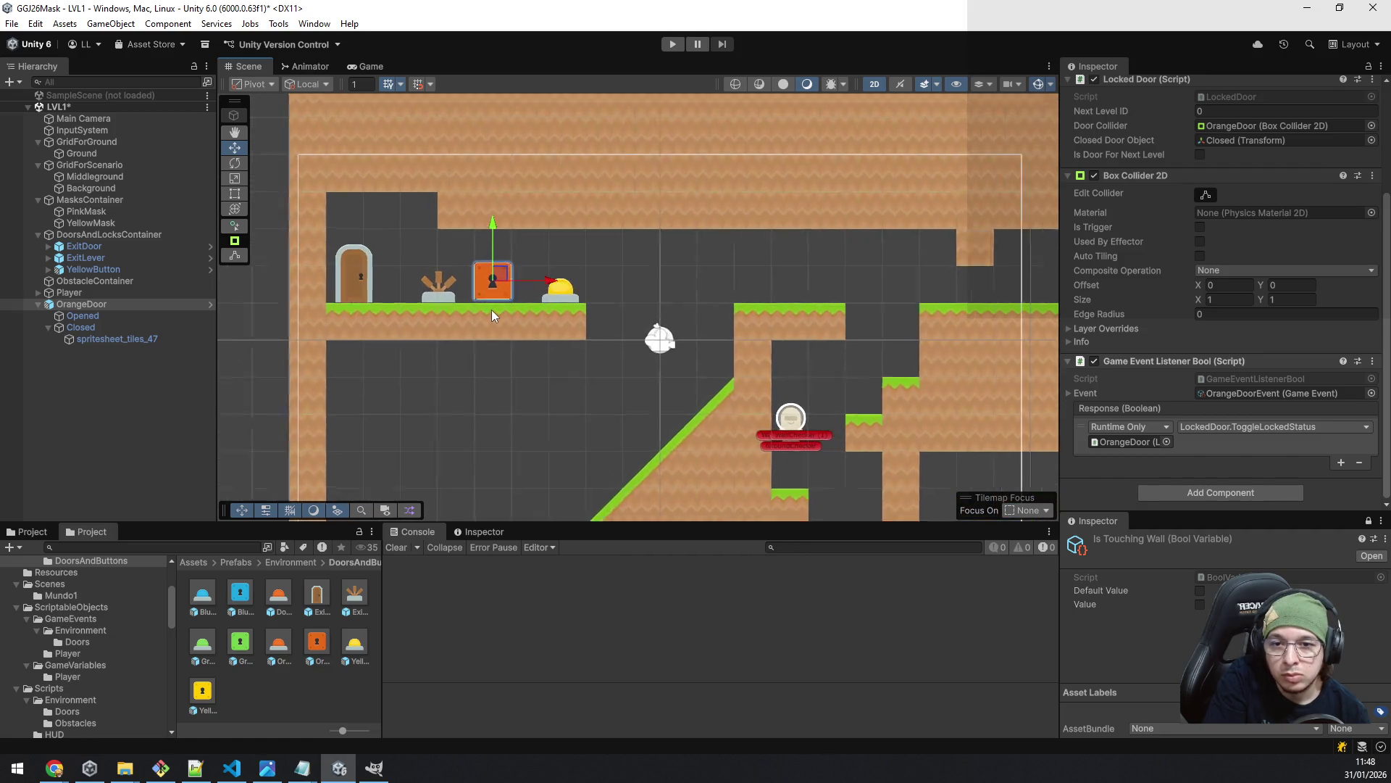
left_click_drag(506, 259, 505, 252)
- Pan back out and drag an orange button prefab onto the lower middle ledge
scroll(597, 376, "down", 5)
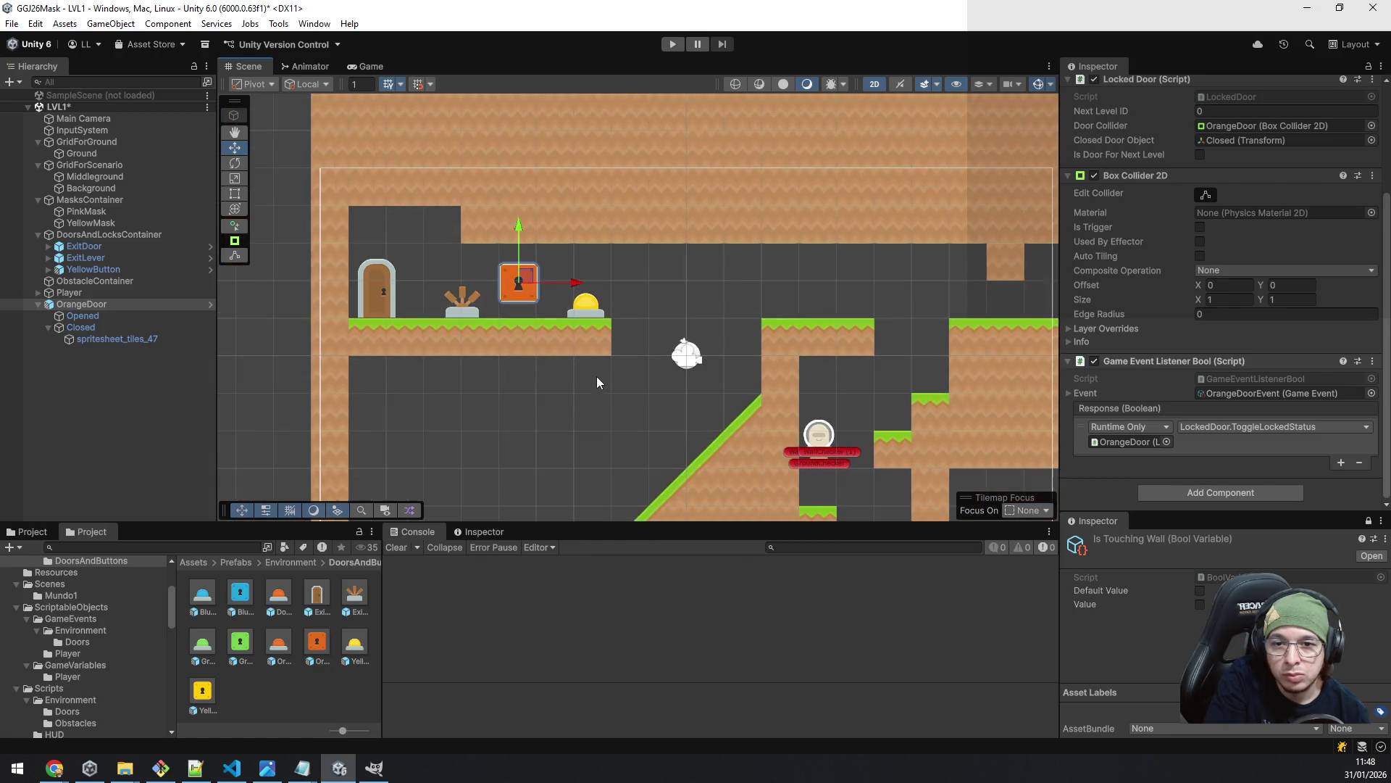
mouse_move(628, 387)
left_mouse_down()
mouse_move(433, 326)
mouse_move(493, 324)
mouse_move(476, 299)
left_mouse_up()
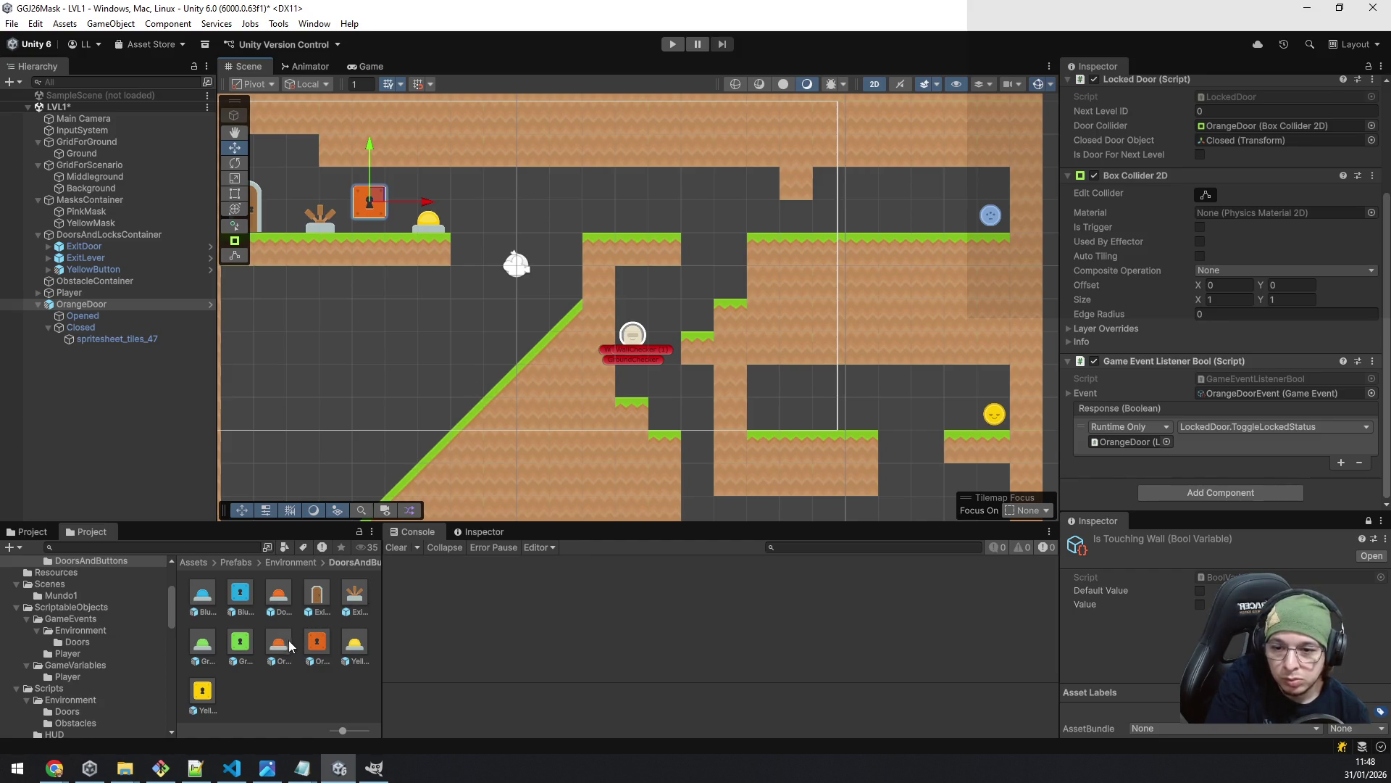
left_click_drag(288, 647, 776, 418)
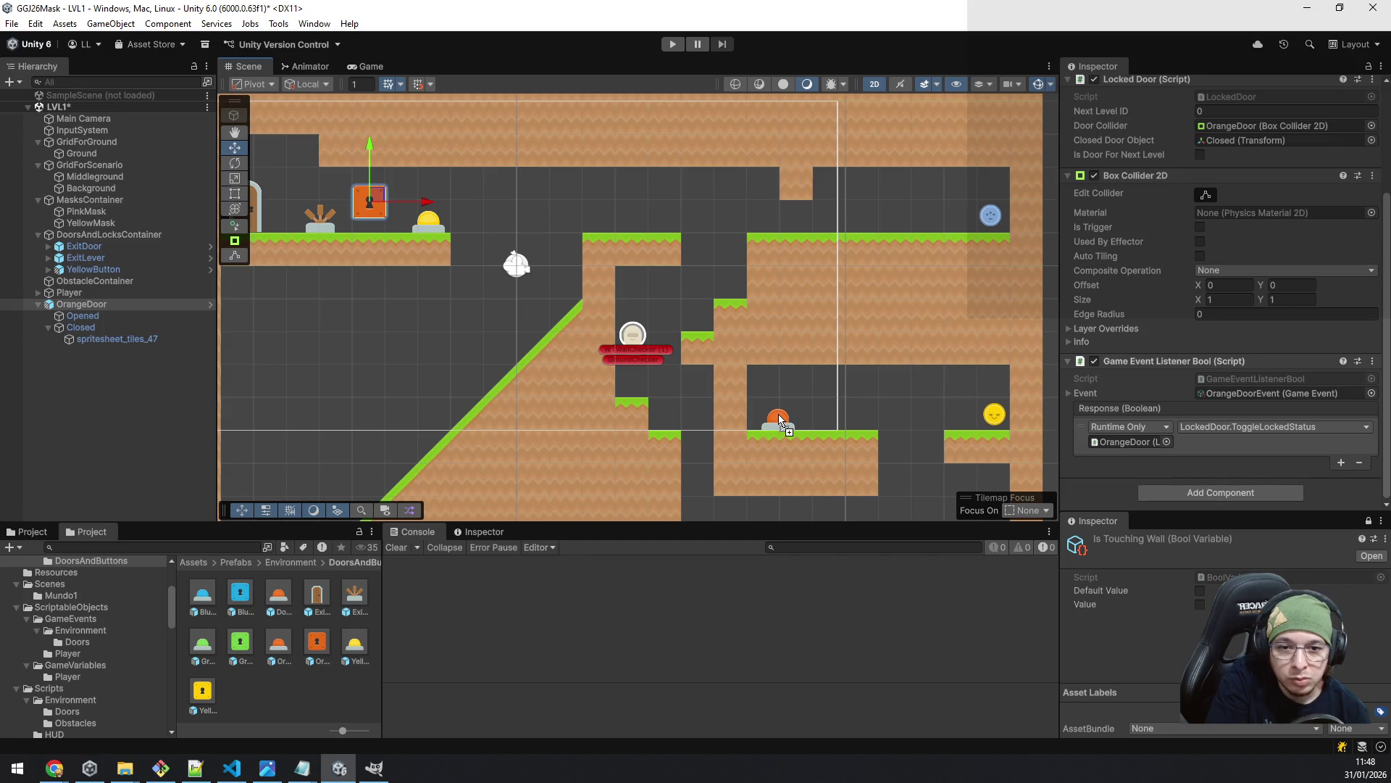
- Place the OrangeButton on the lower platform and add a YellowDoor Variant beside it
left_click_drag(779, 421, 779, 420)
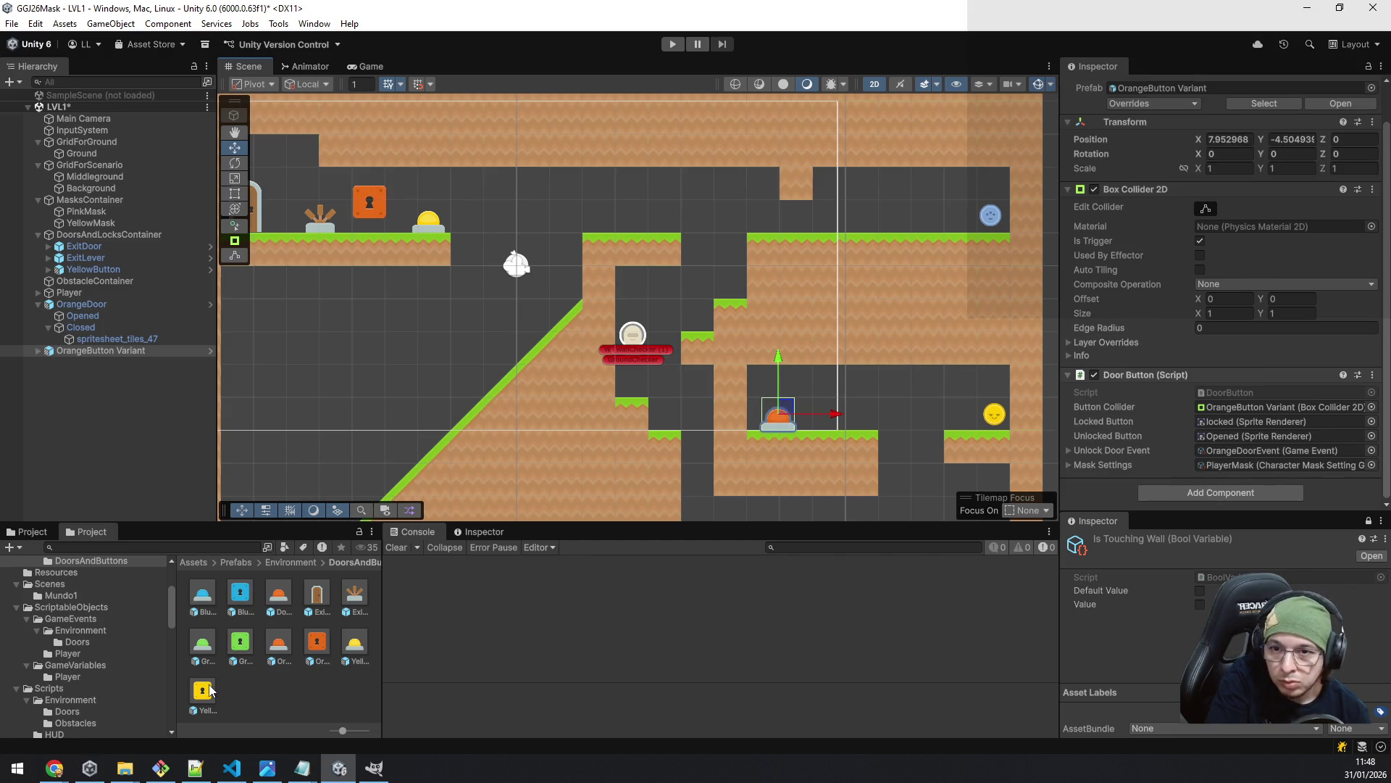
mouse_move(207, 694)
left_mouse_down()
mouse_move(863, 455)
mouse_move(856, 402)
mouse_move(832, 407)
left_mouse_up()
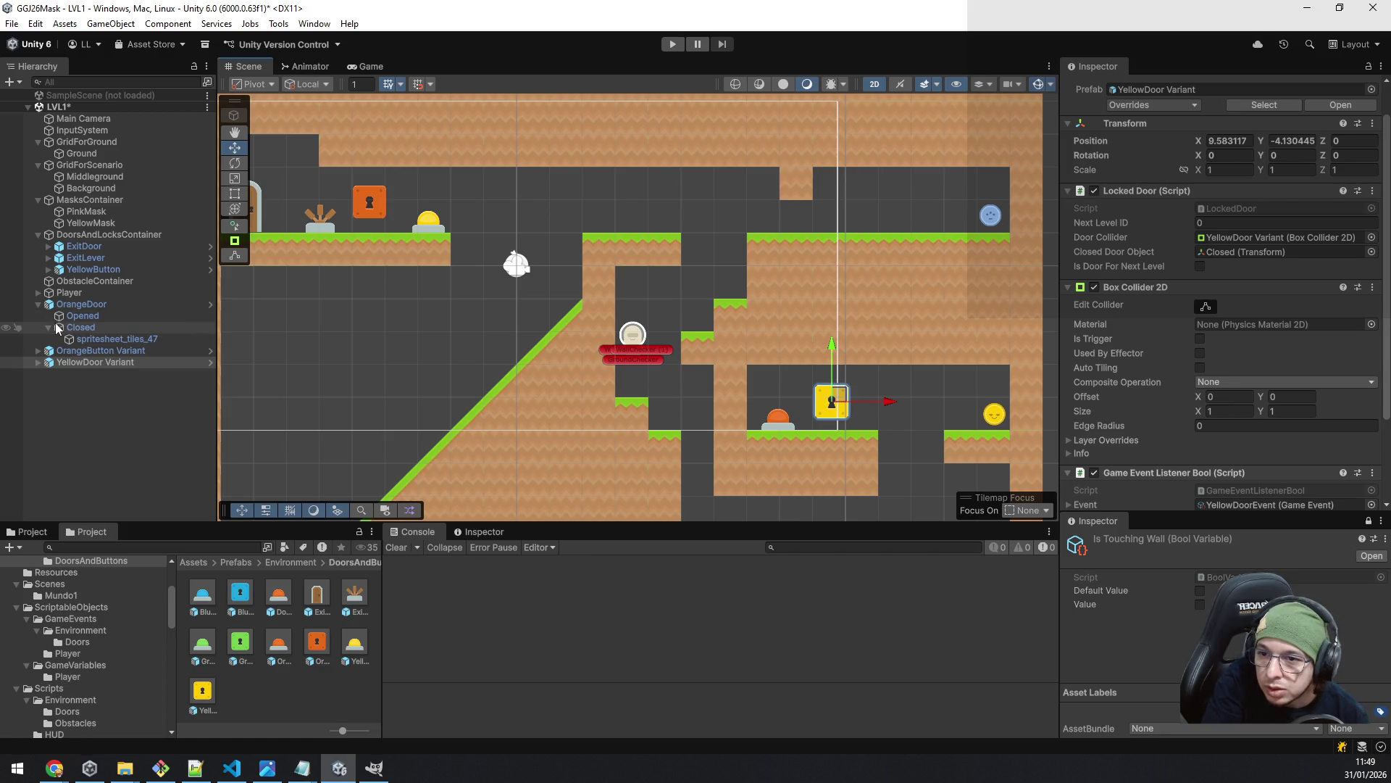
left_click(103, 172)
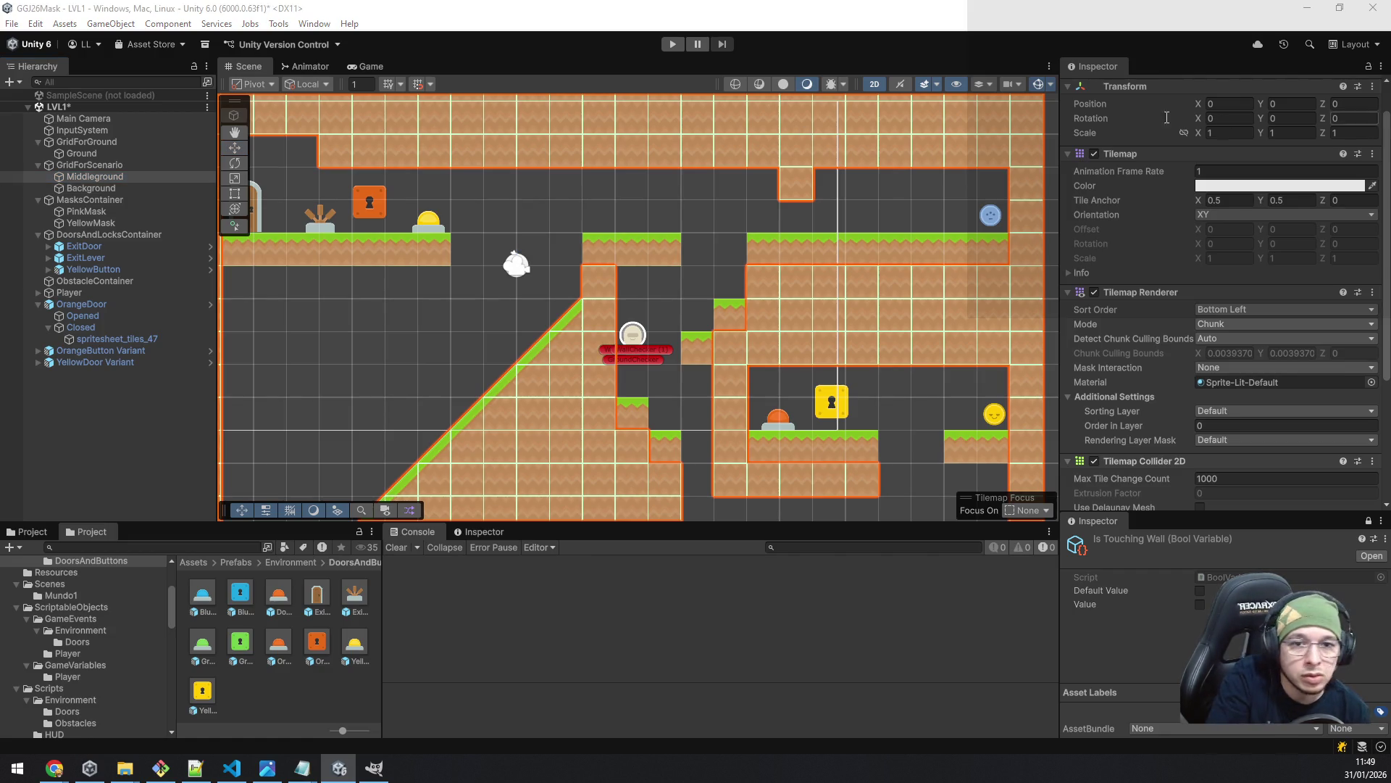
left_click(801, 196)
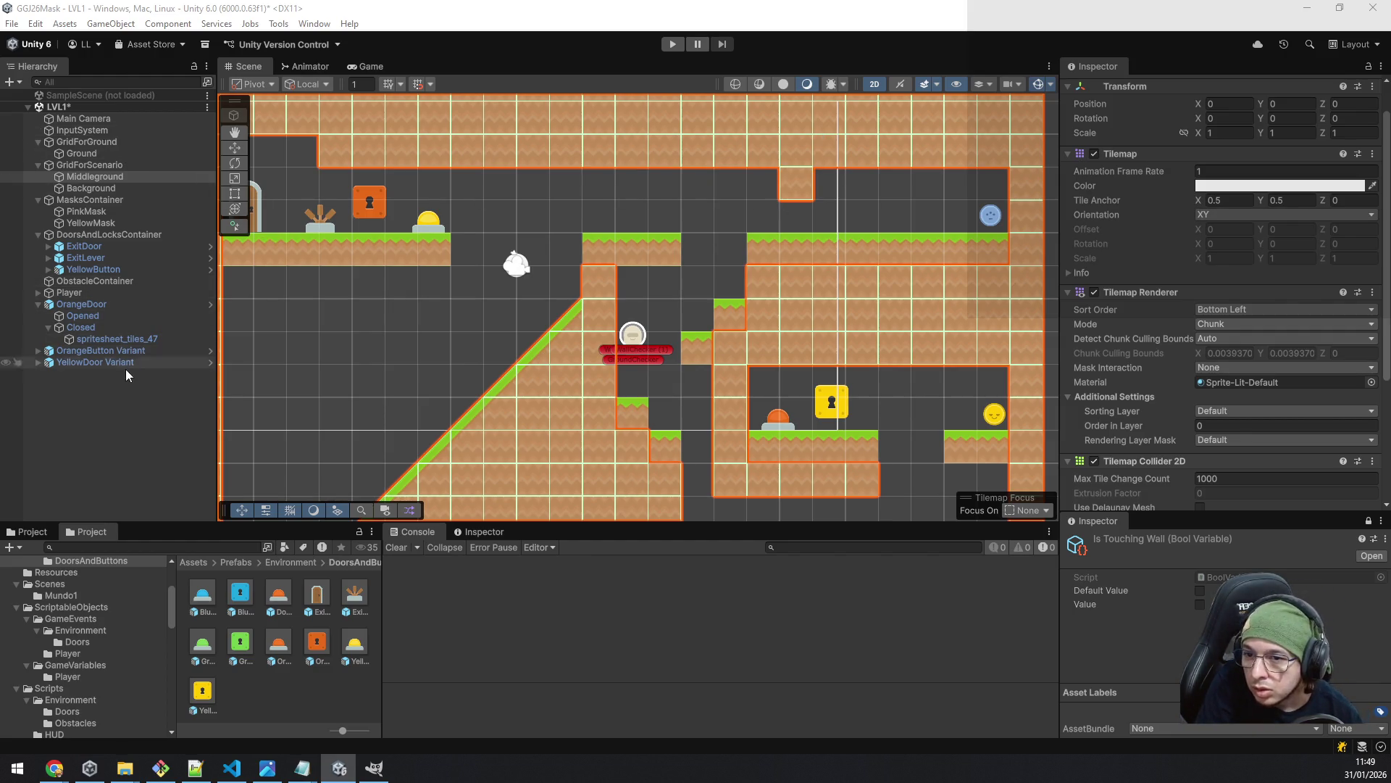
left_click(82, 352)
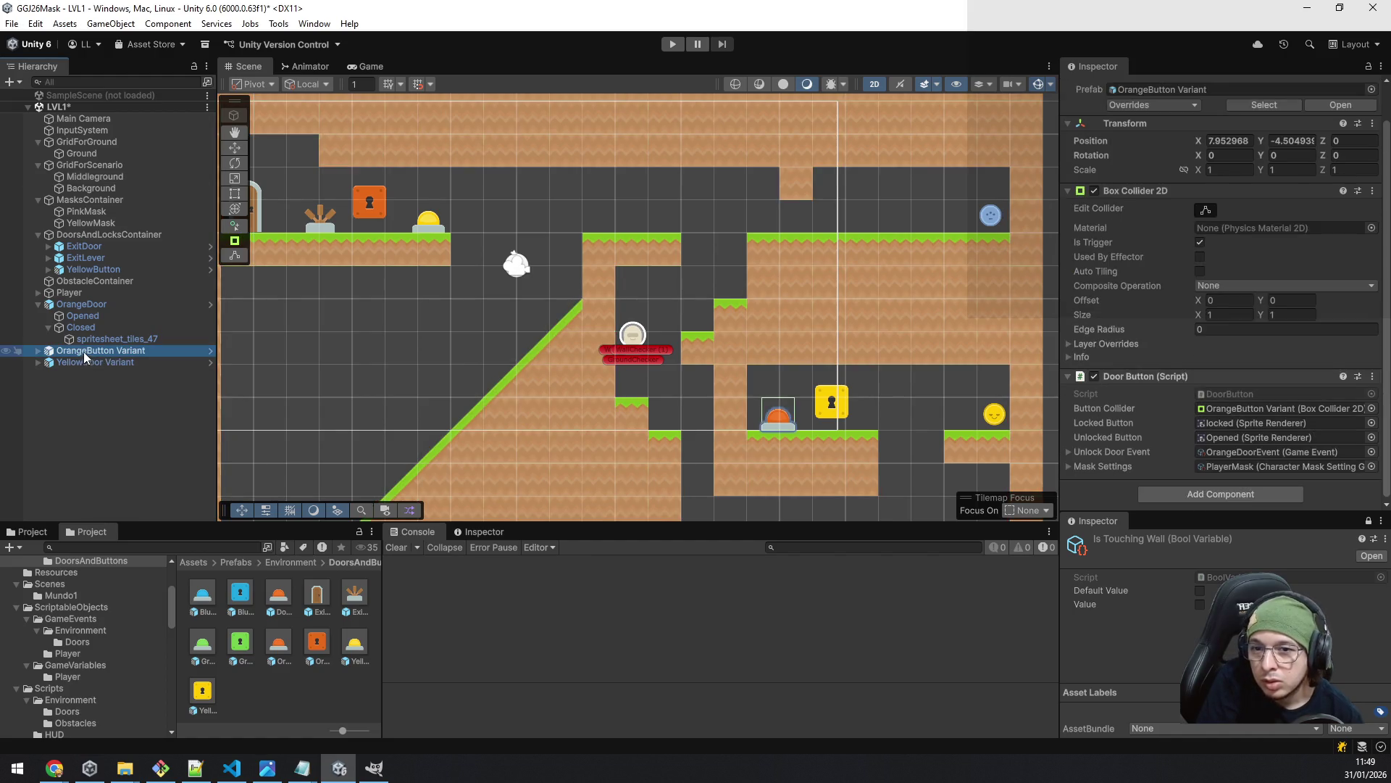
left_click(90, 362)
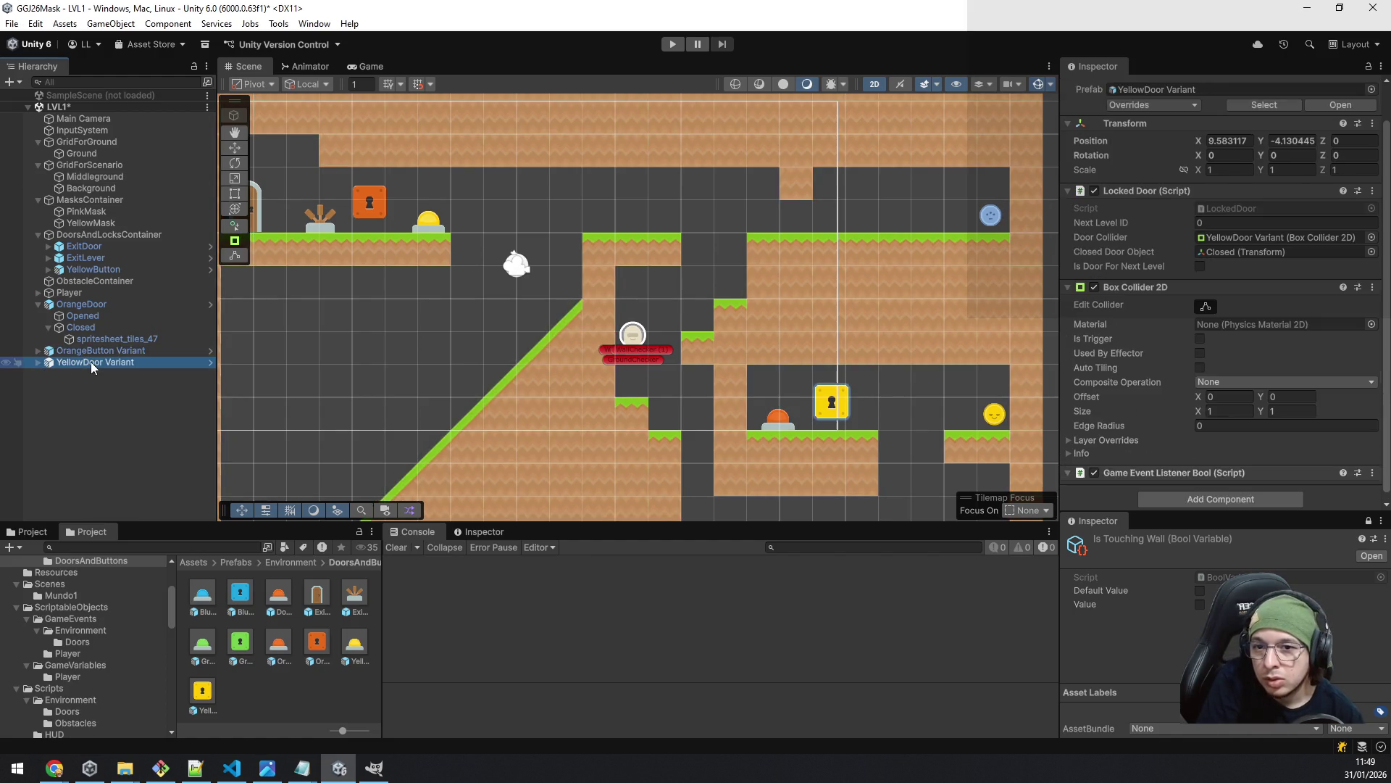
left_click(128, 268)
left_click(241, 153)
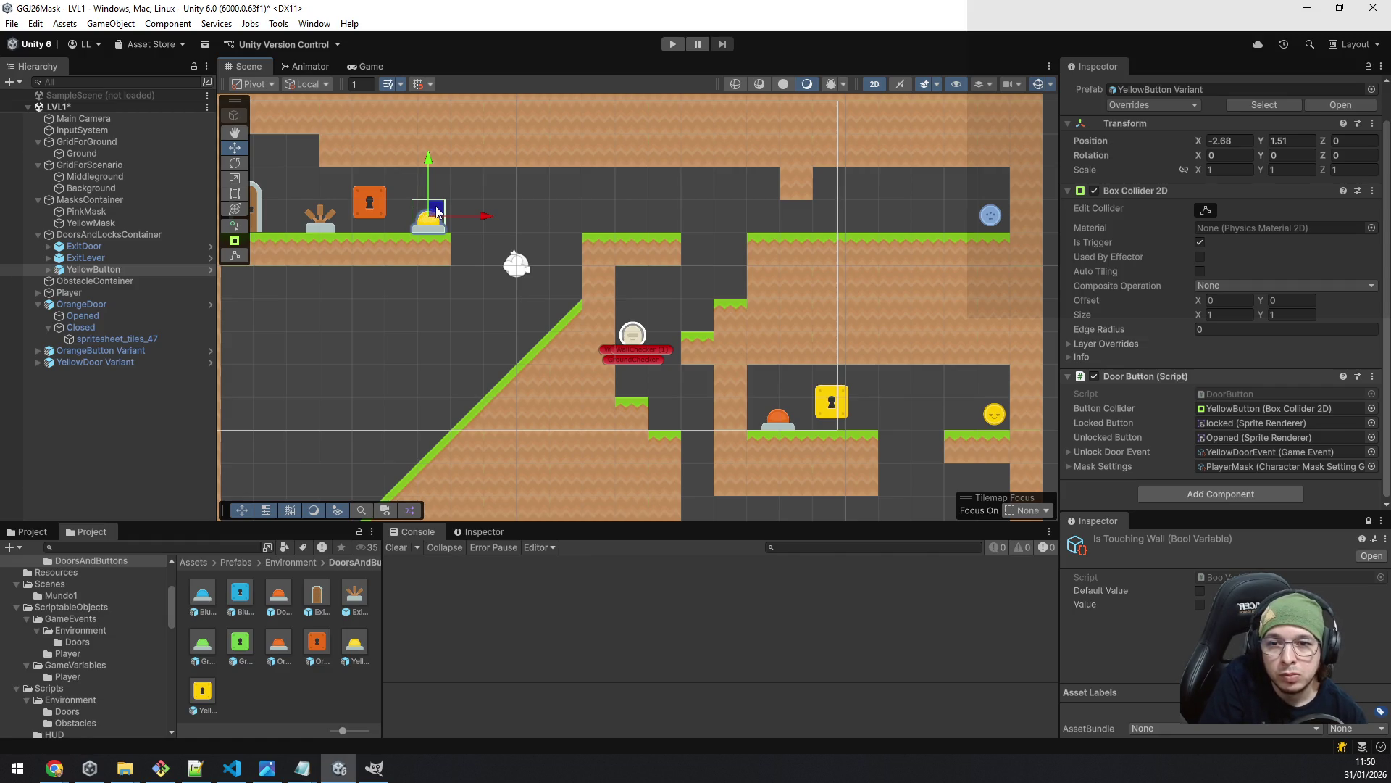
- Move YellowButton to the upper-right ledge at X 12.65, Y 1.55 and save LVL1
left_click_drag(437, 211, 944, 211)
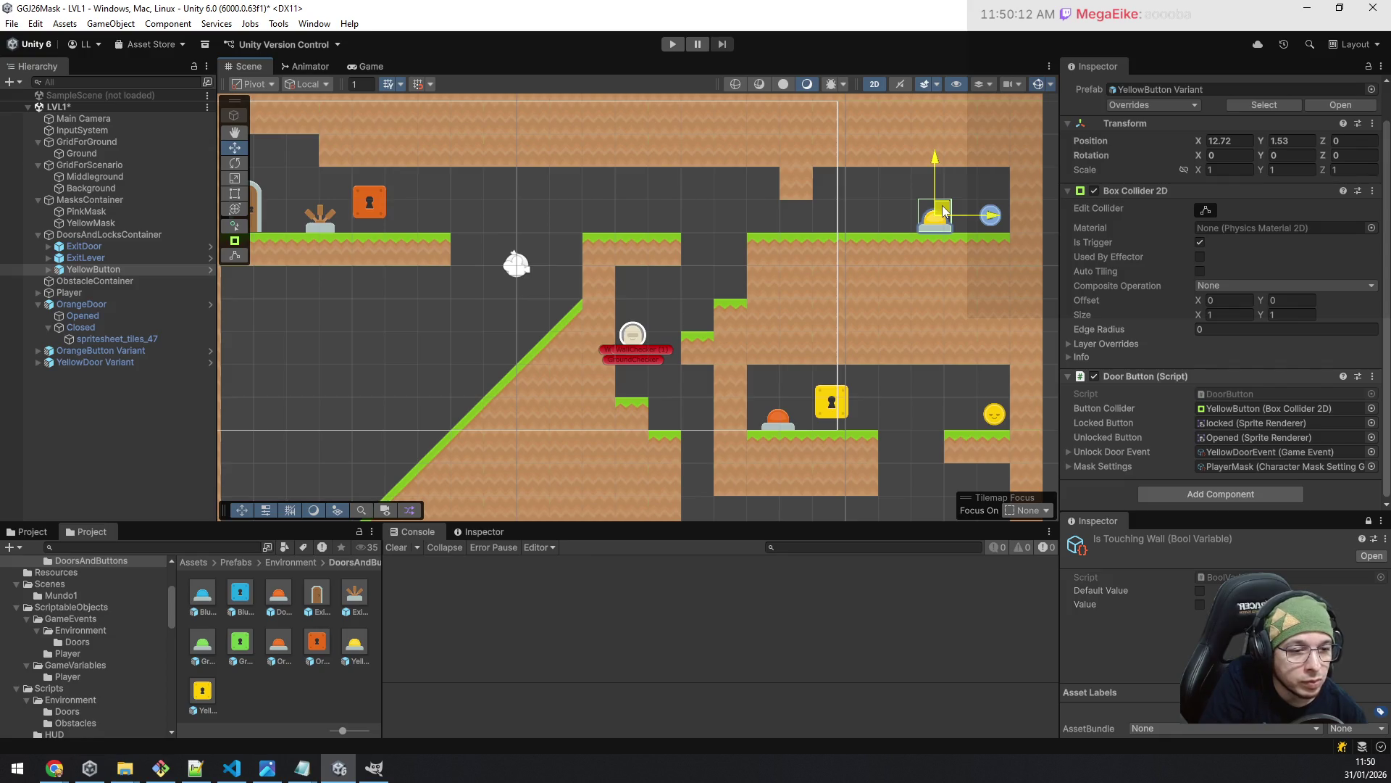
left_click_drag(944, 211, 939, 210)
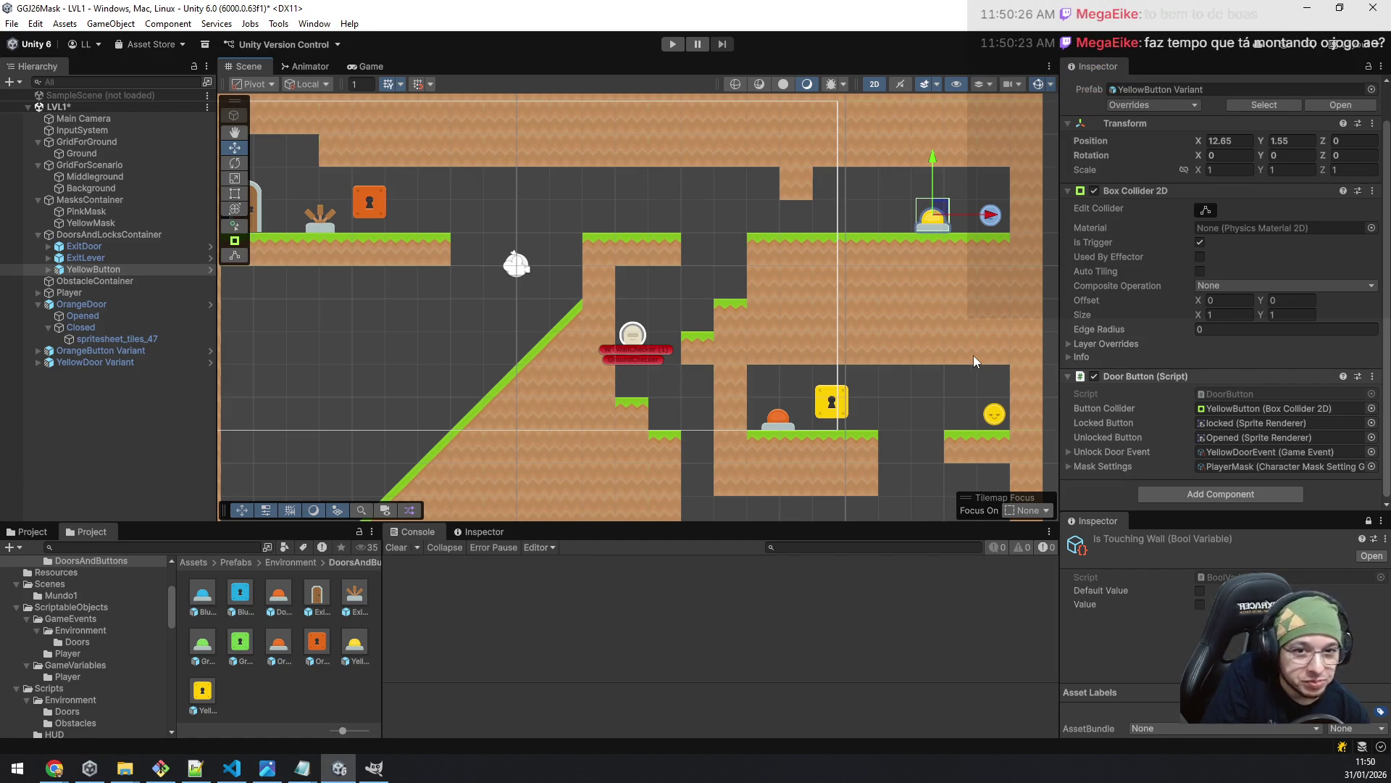
scroll(503, 314, "down", 2)
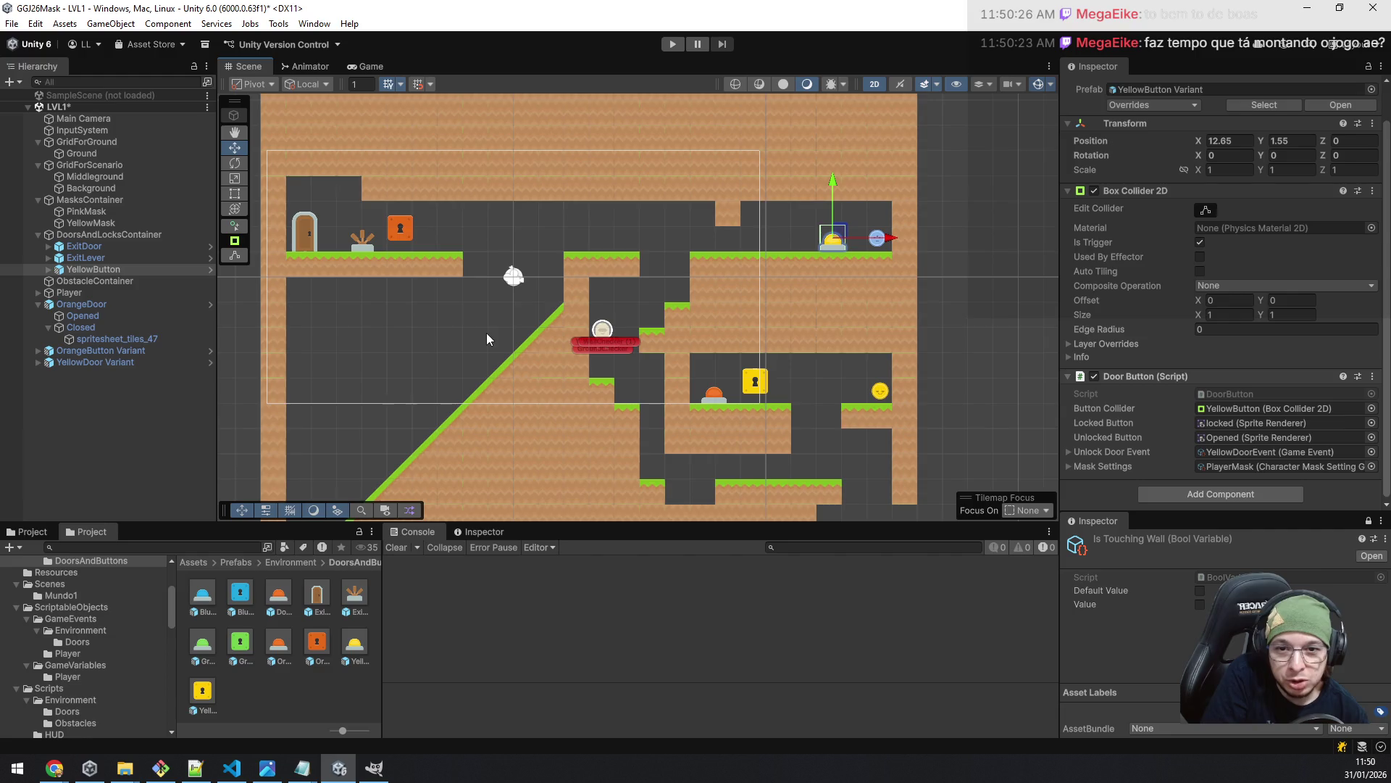
scroll(486, 333, "up", 3)
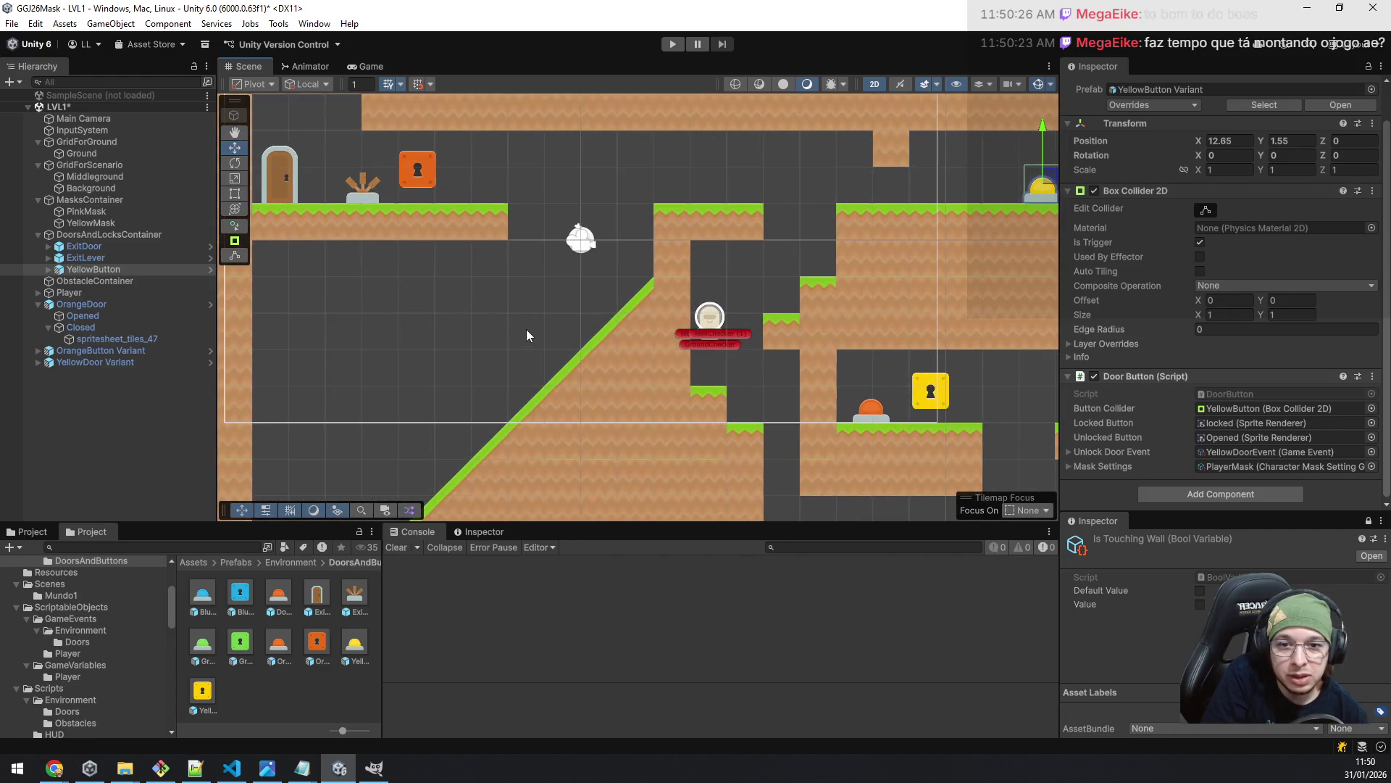
scroll(702, 333, "down", 1)
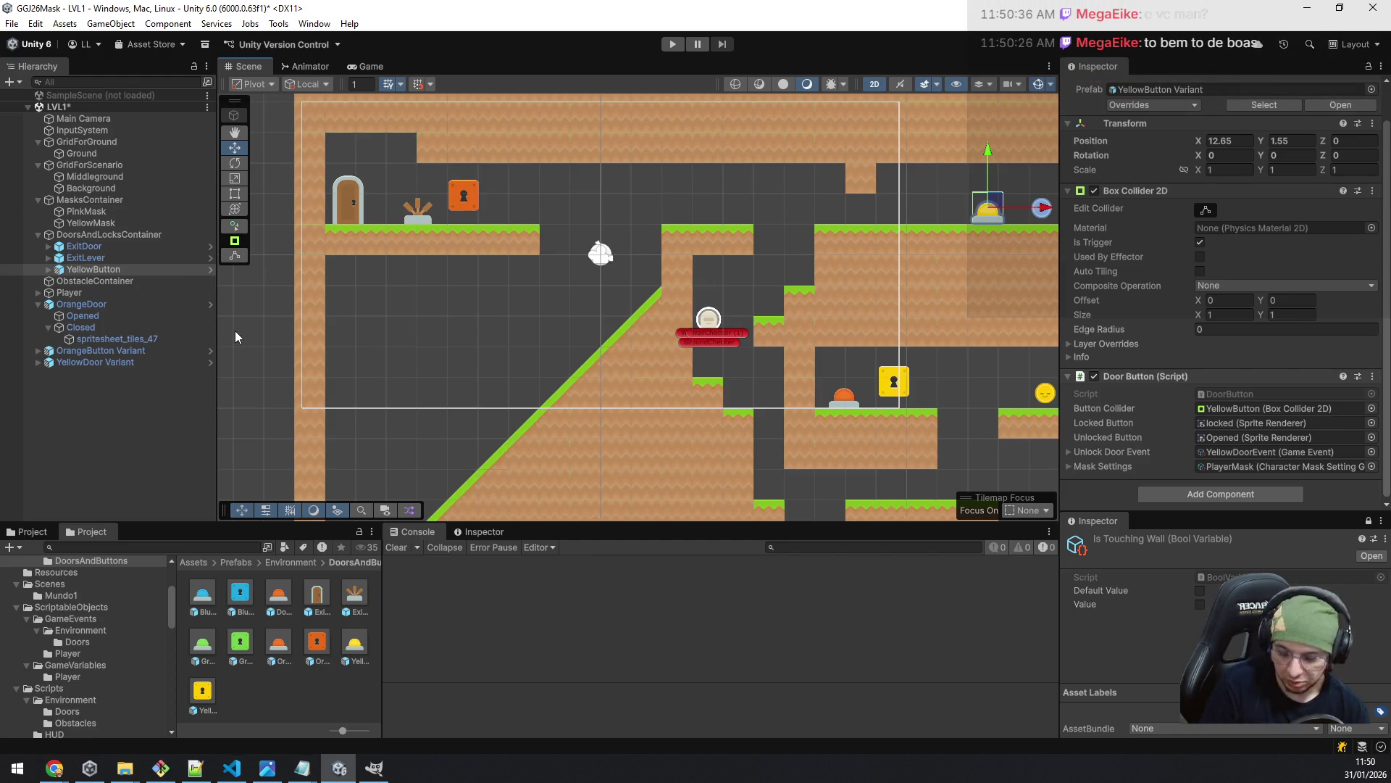
key("ctrl+s")
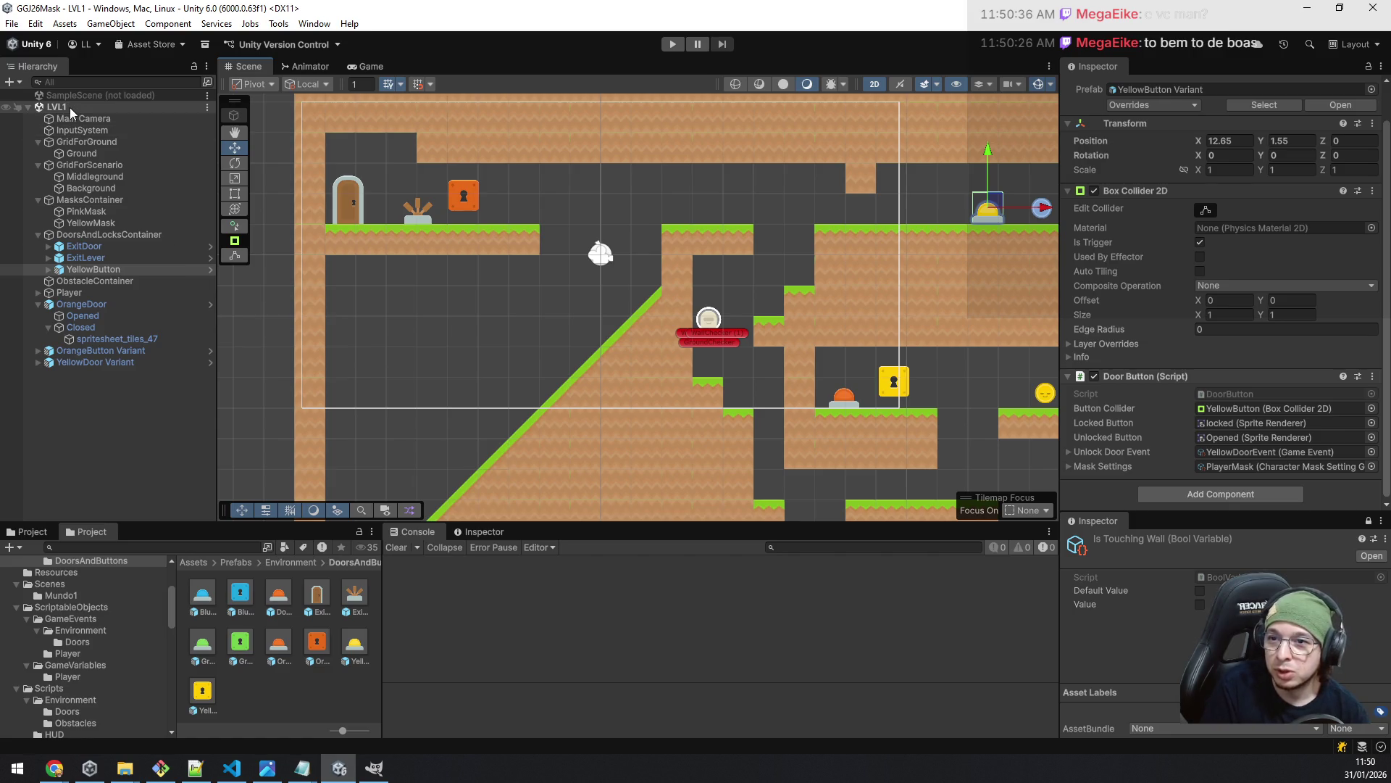
- Load SampleScene into the Hierarchy and make its objects visible
right_click(69, 107)
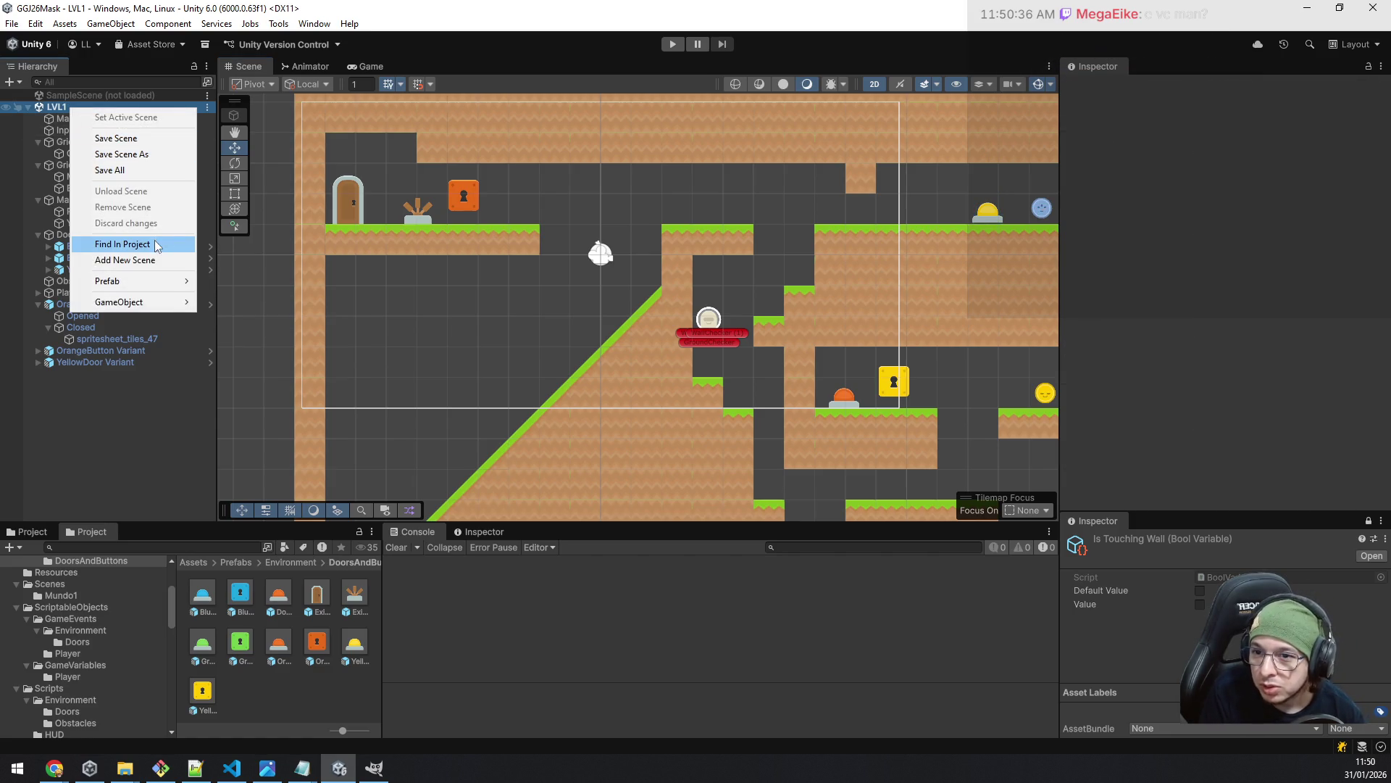
left_click(82, 95)
right_click(82, 95)
left_click(119, 106)
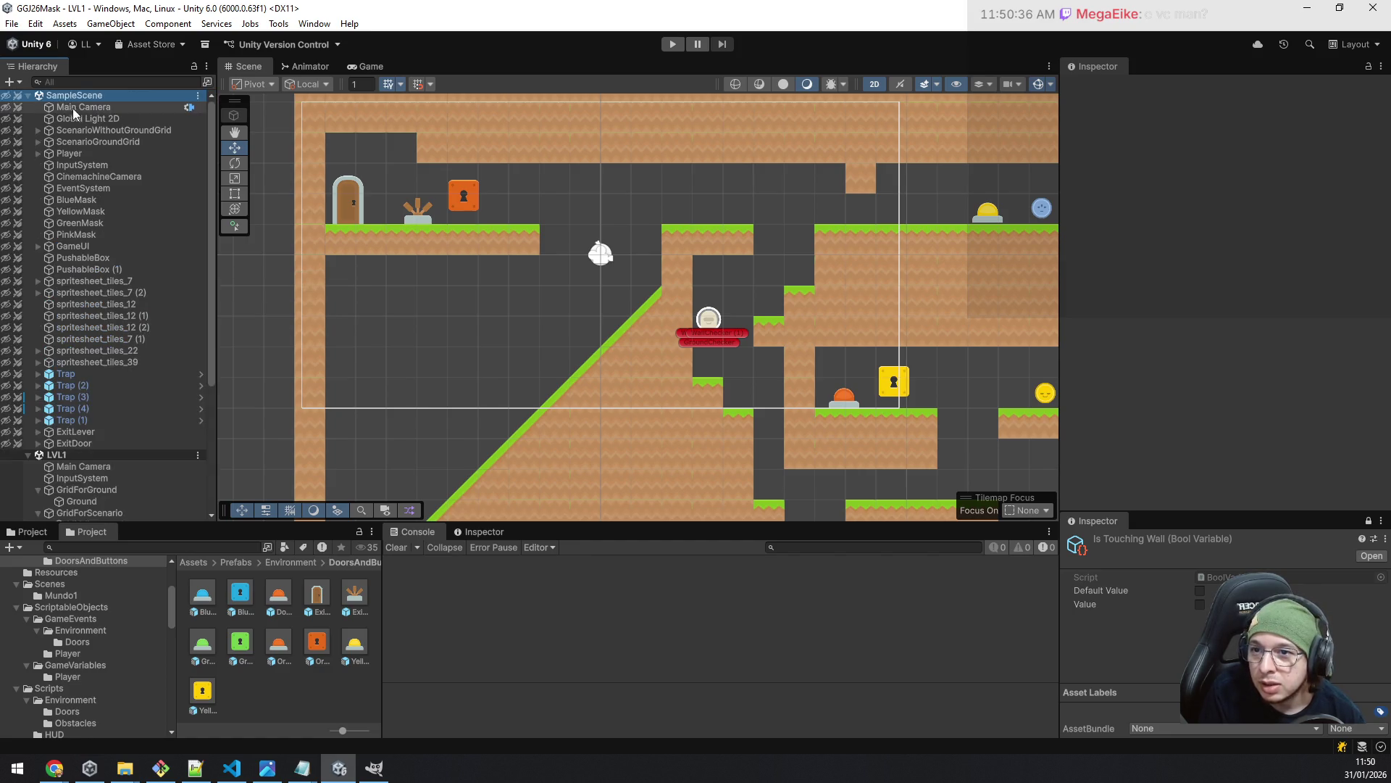
left_click(6, 96)
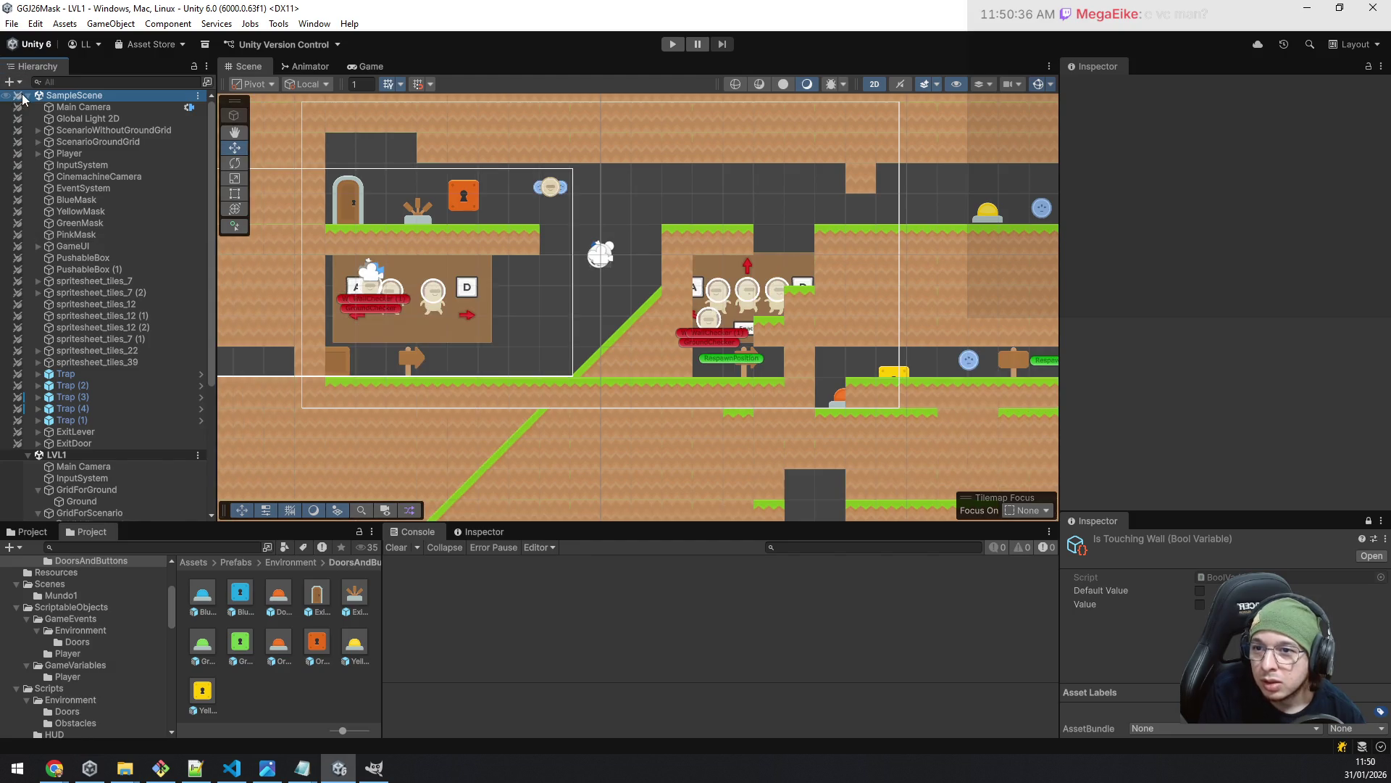
- Unload the LVL1 scene and enter Play mode
right_click(59, 456)
left_click(108, 540)
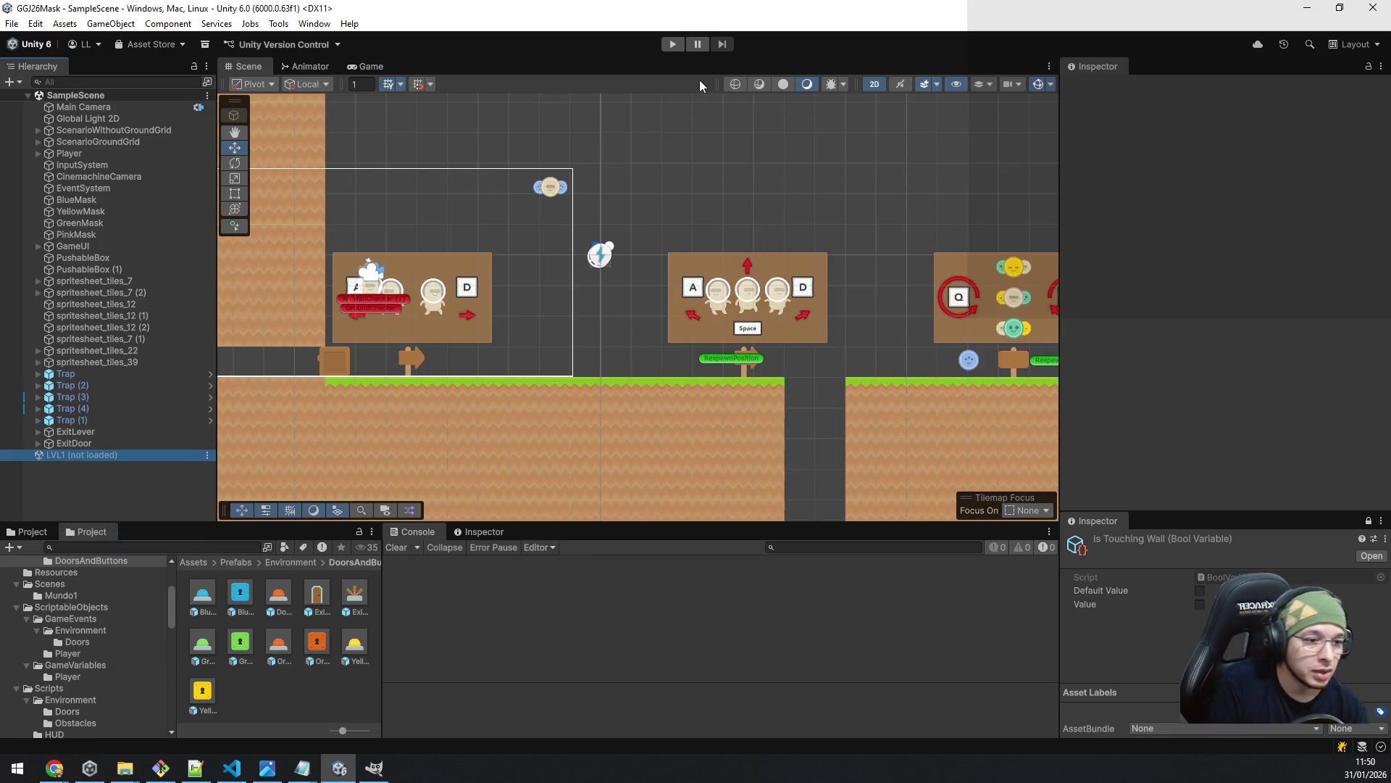
left_click(672, 44)
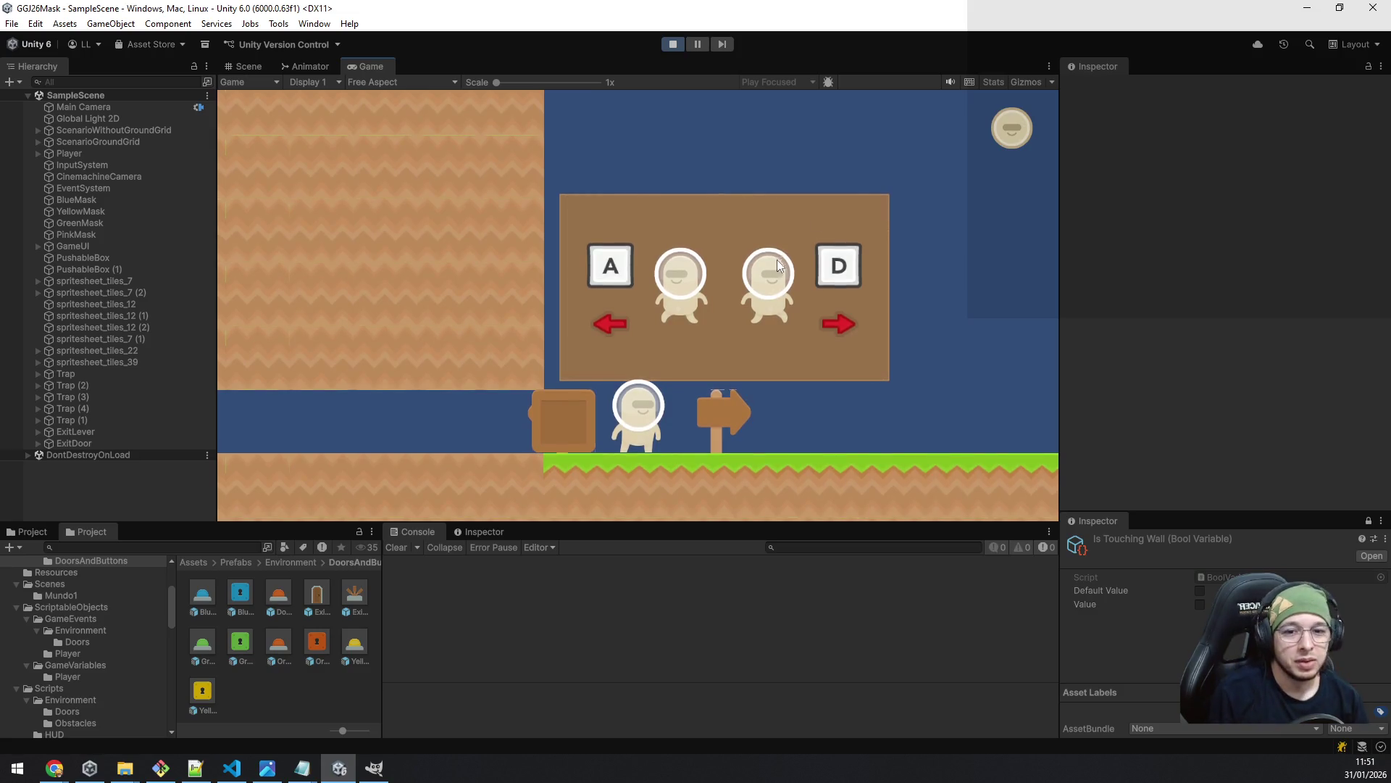
- Walk the character right, jump the gap, and move back and forth by the tutorial sign
key("d")
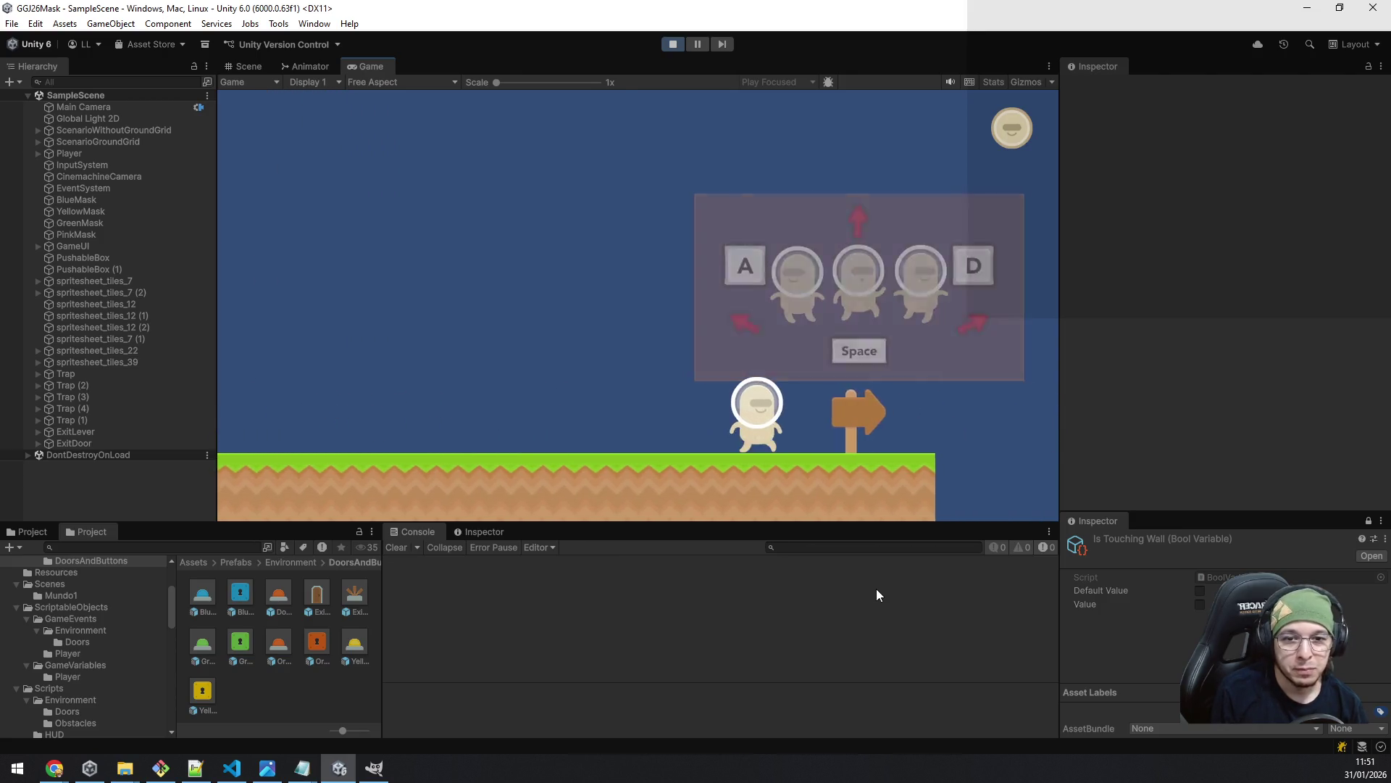
key("space")
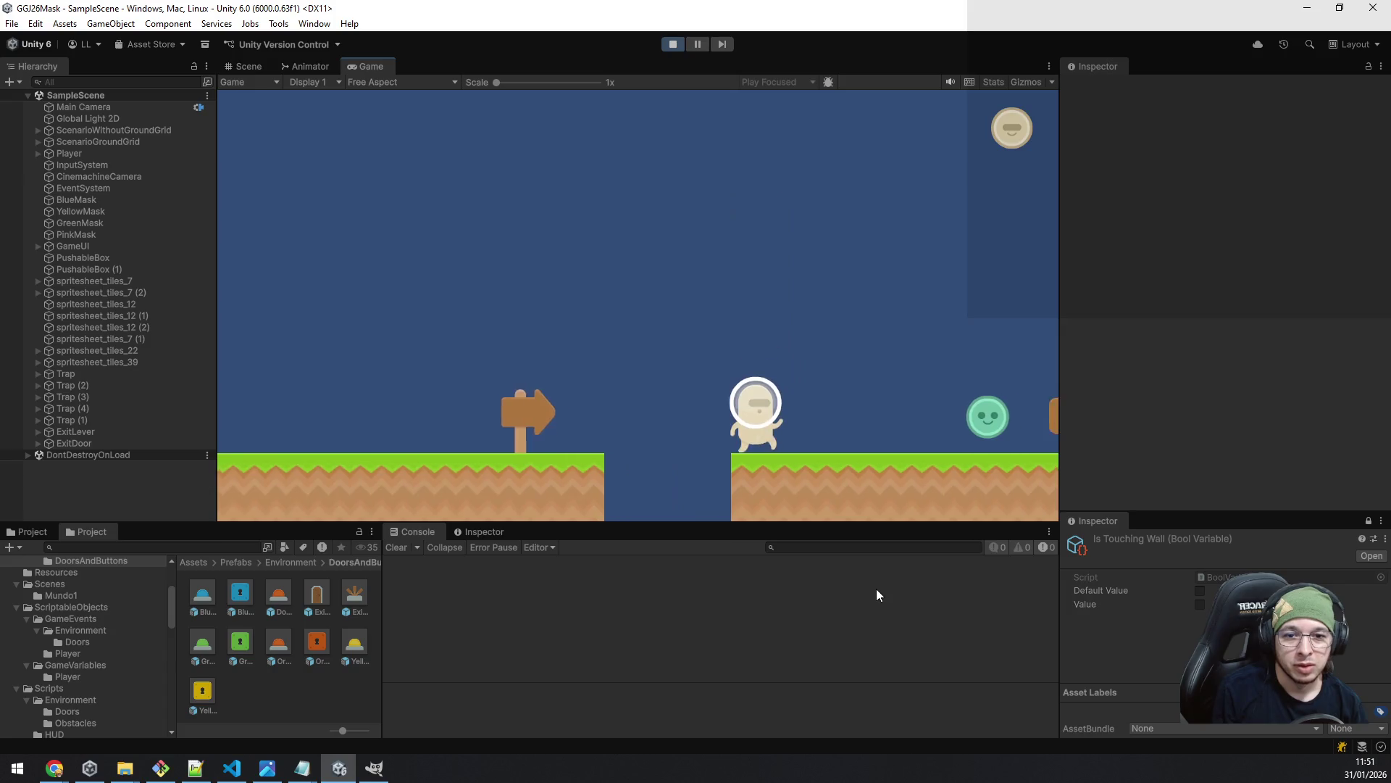
key("space")
key("a")
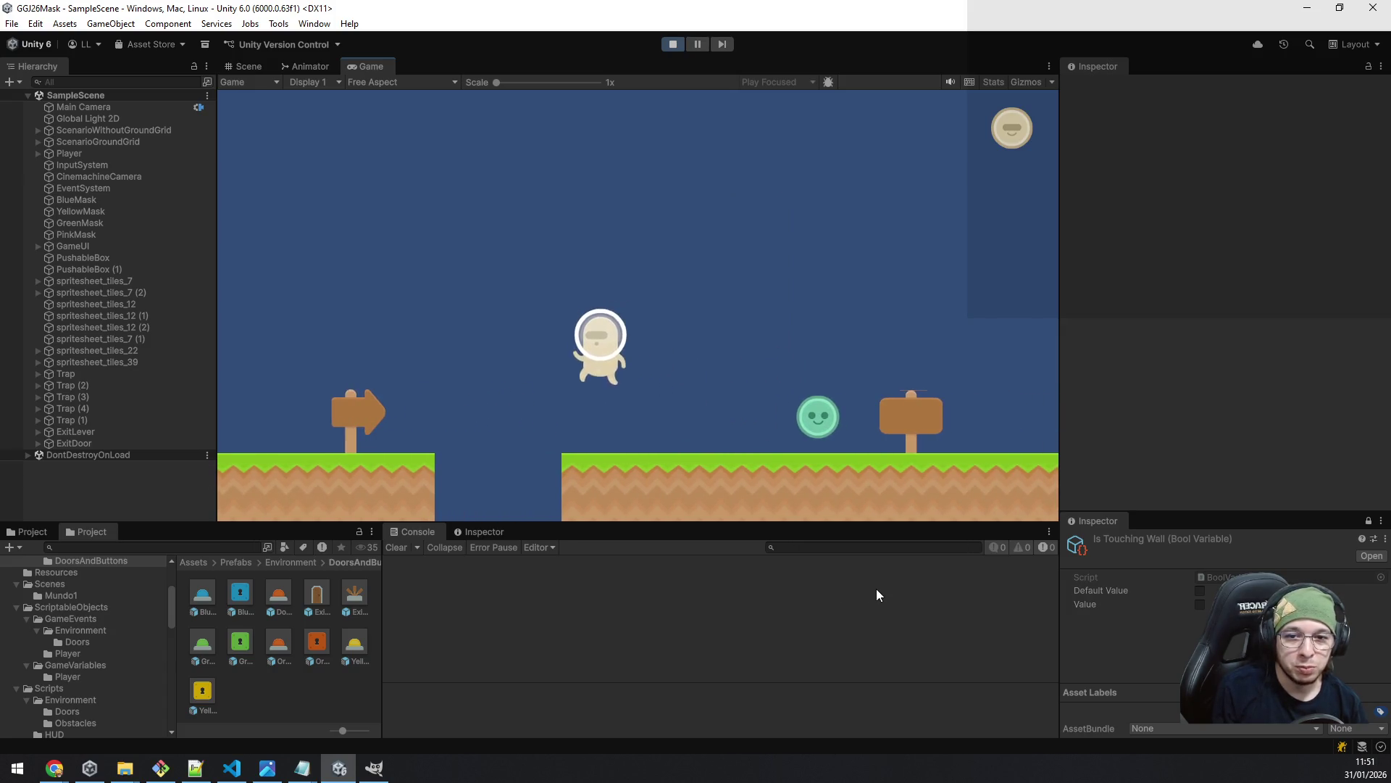
key("space")
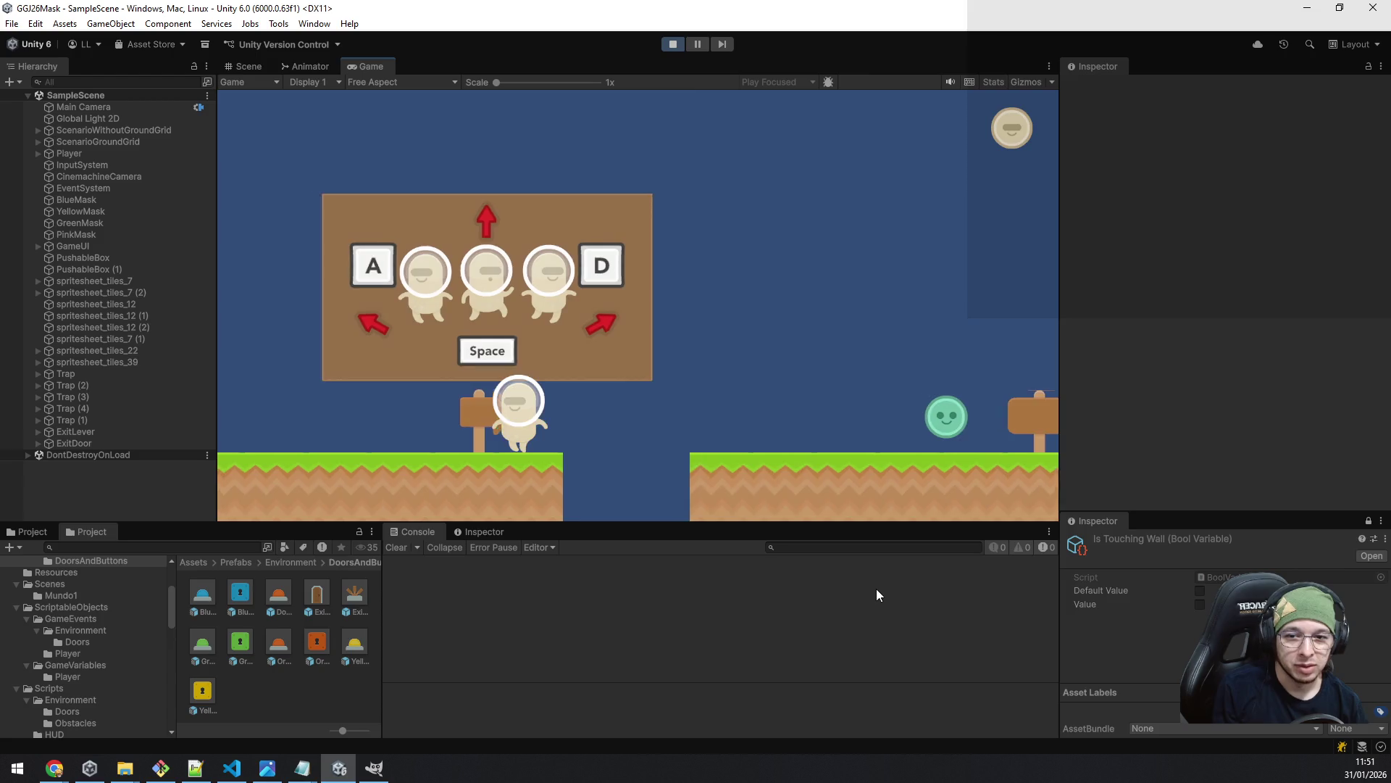
key("d")
key("space")
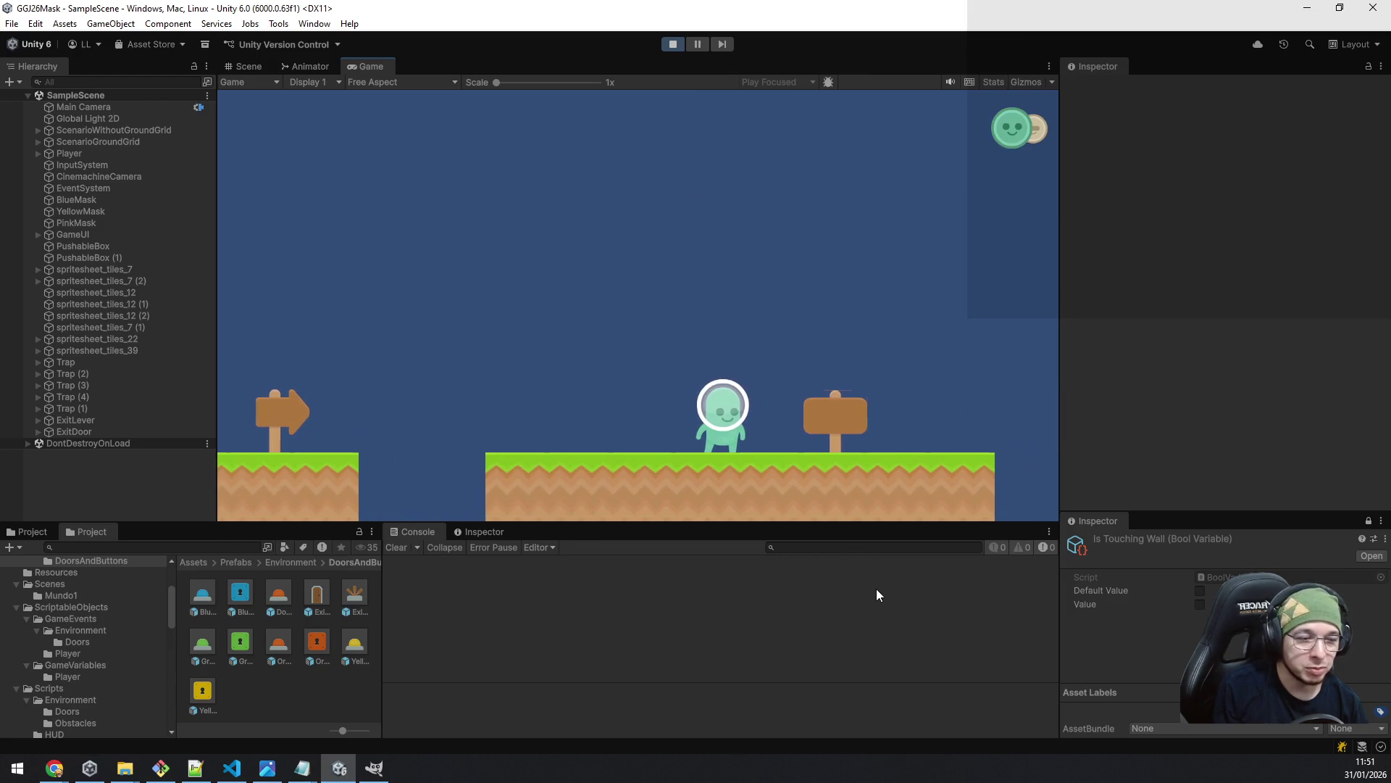
key("space")
key("a")
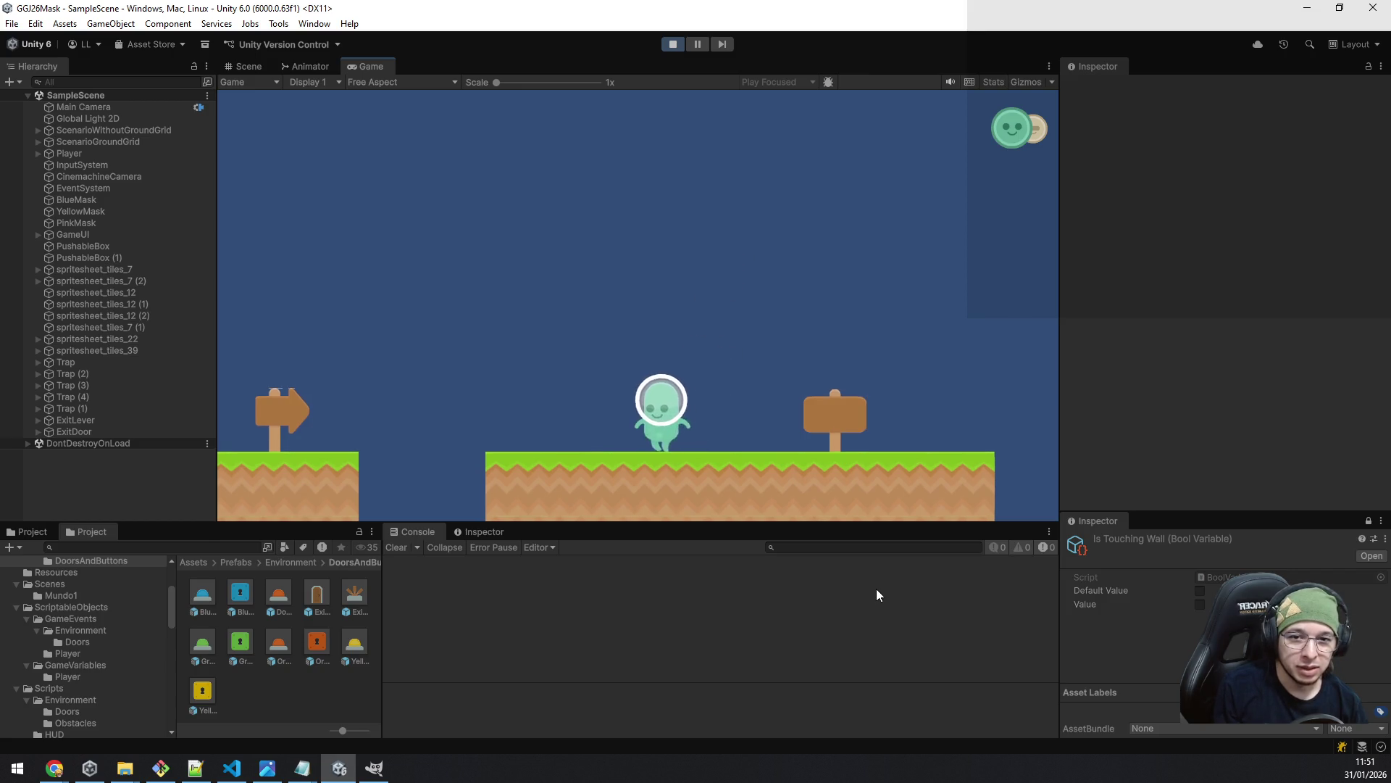
key("d")
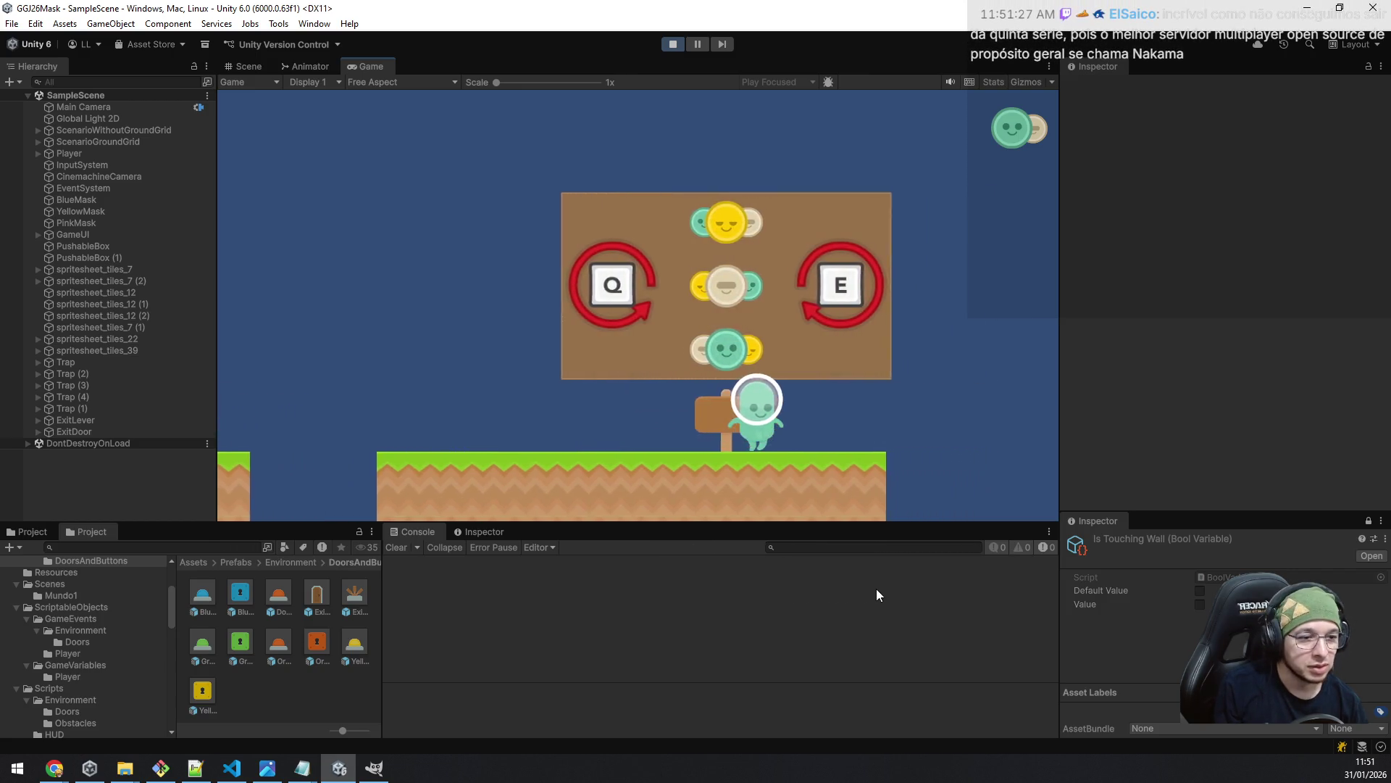
key("a")
key("d")
key("a")
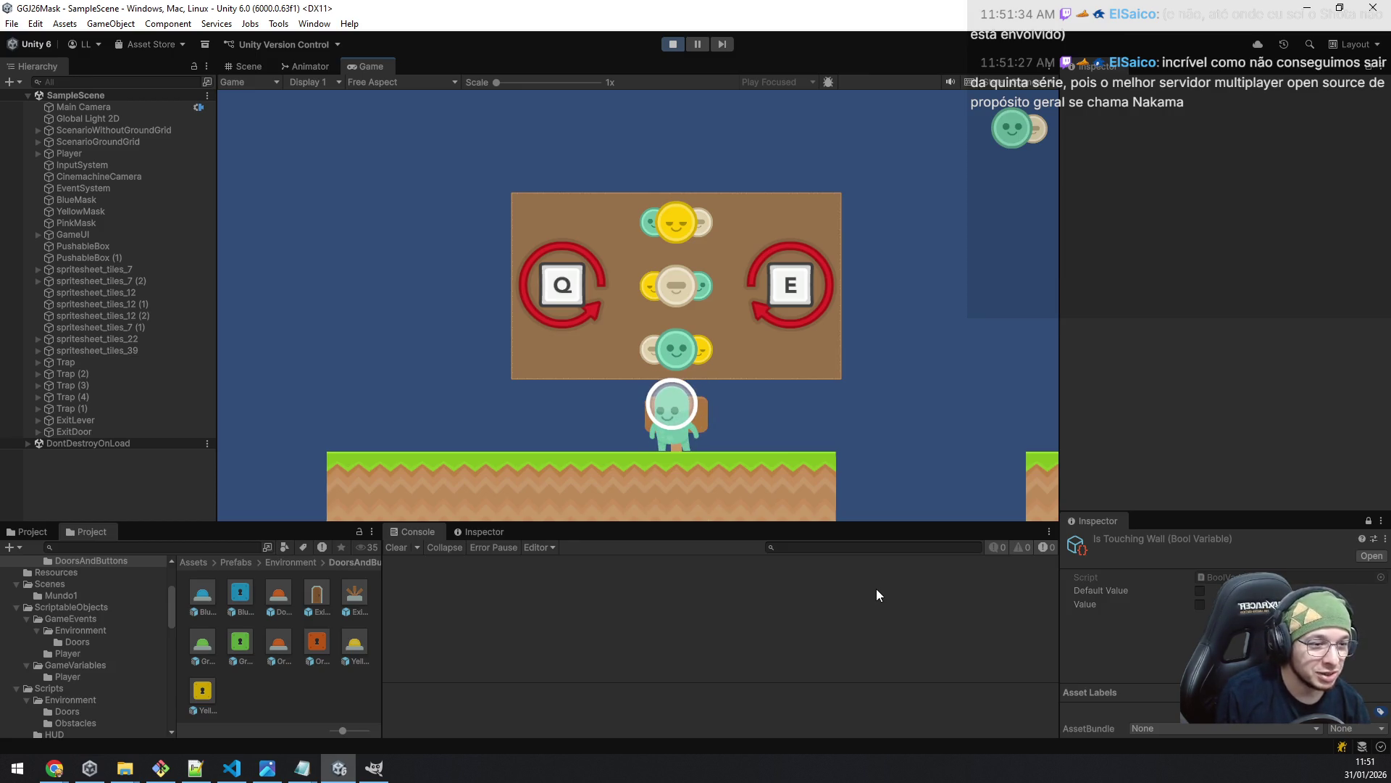
- Walk past the signpost, jump to the next ground and collect the yellow mask
key("a")
key("d")
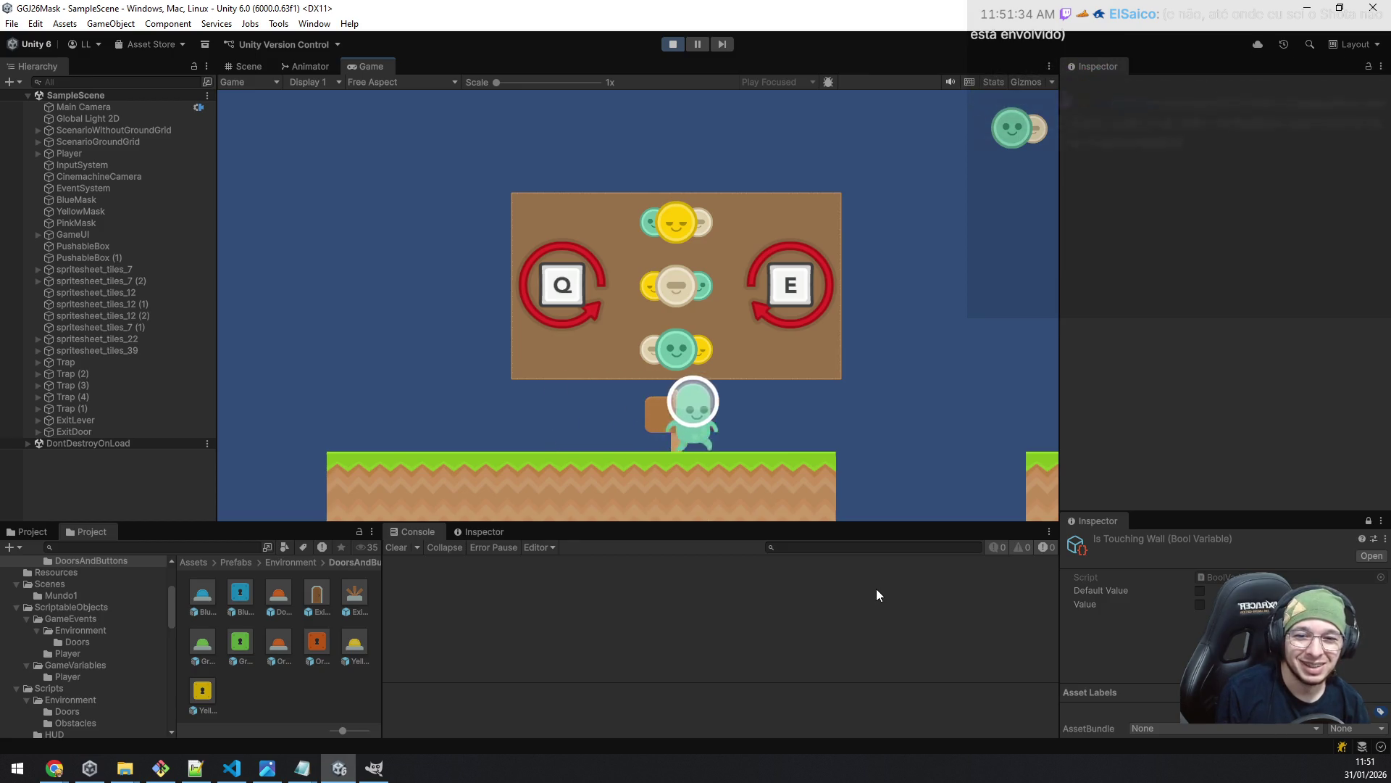
key("a")
key("d")
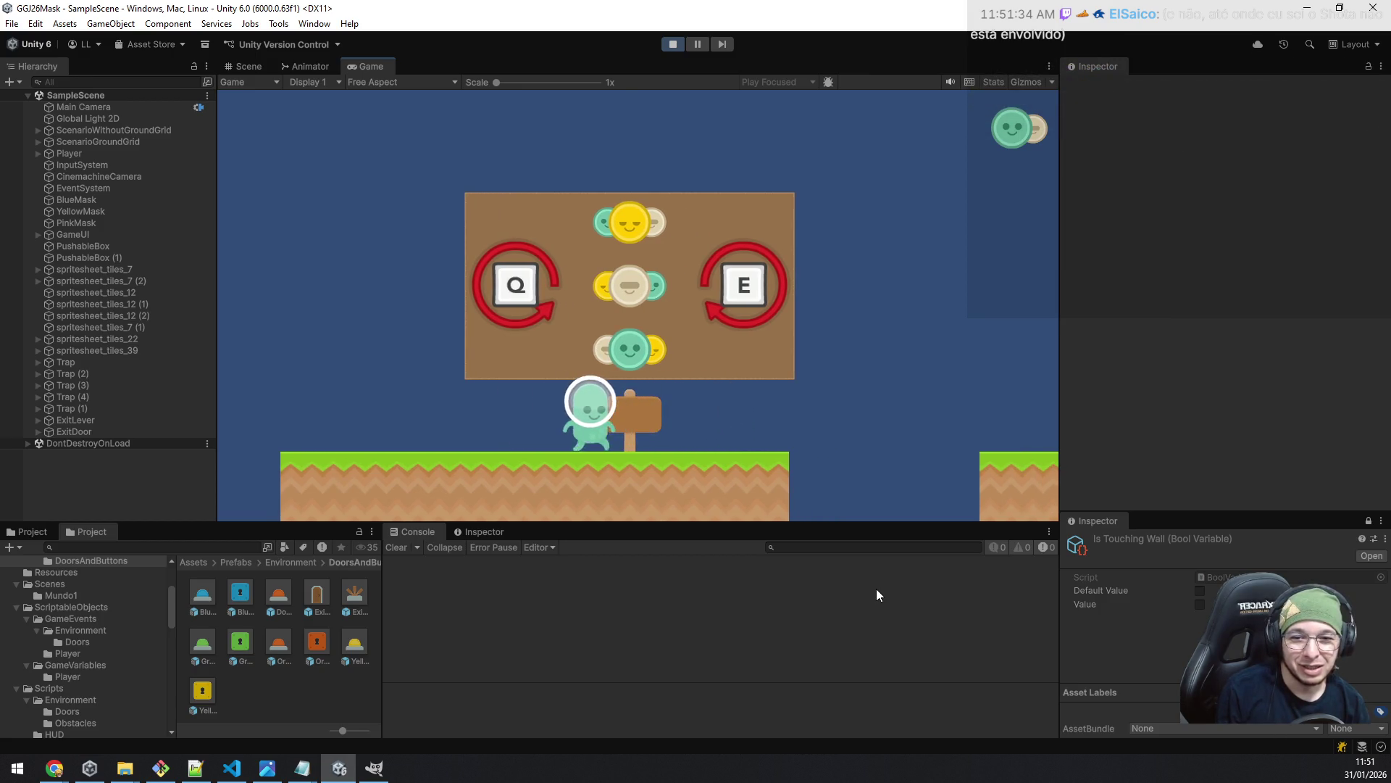
key("a")
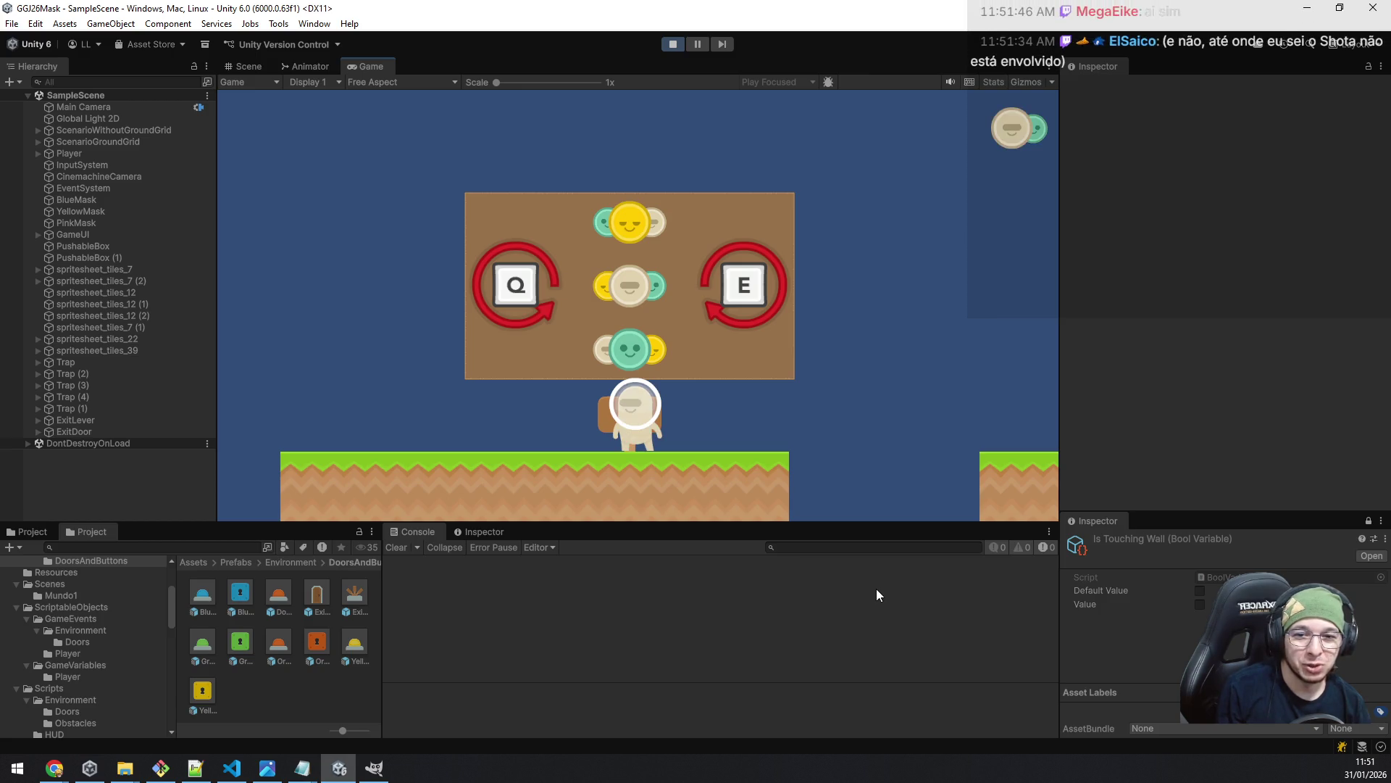
key("d")
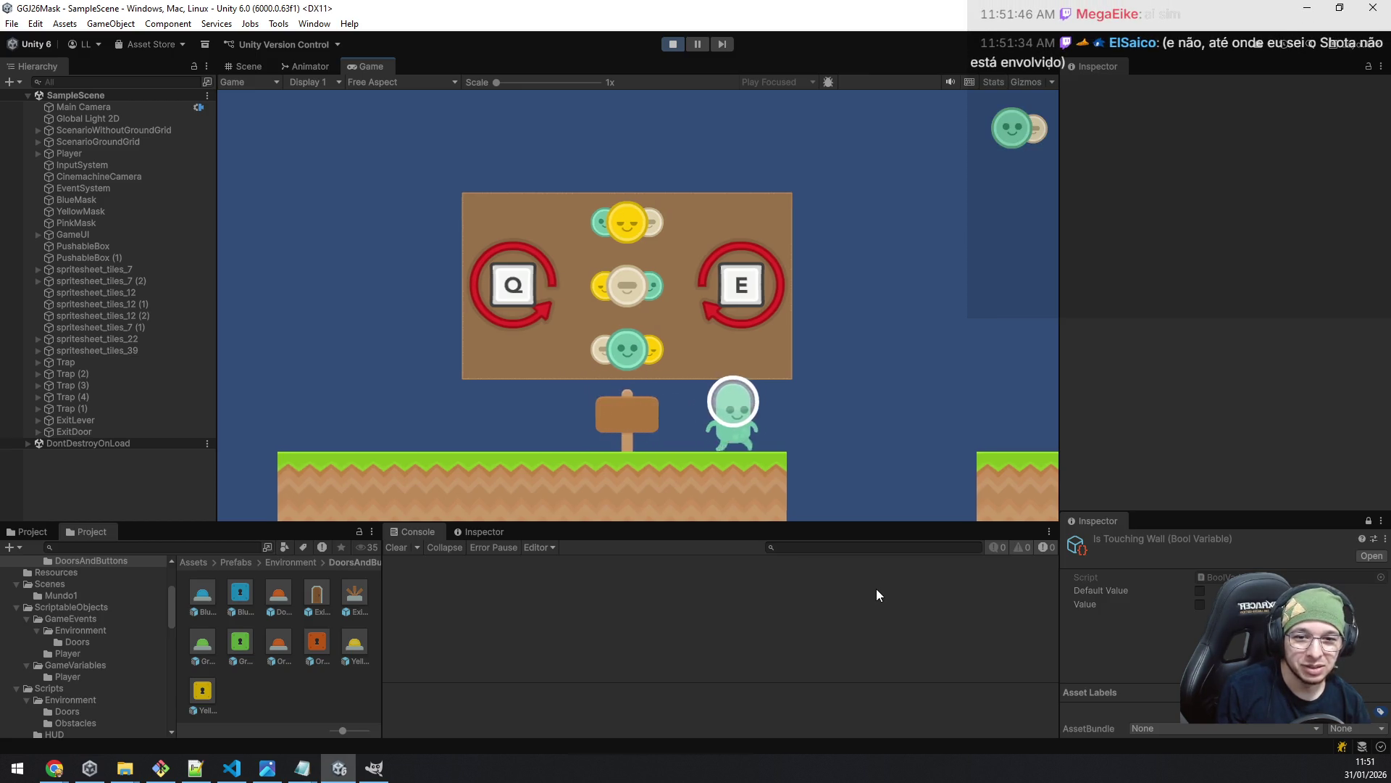
key("space")
key("d")
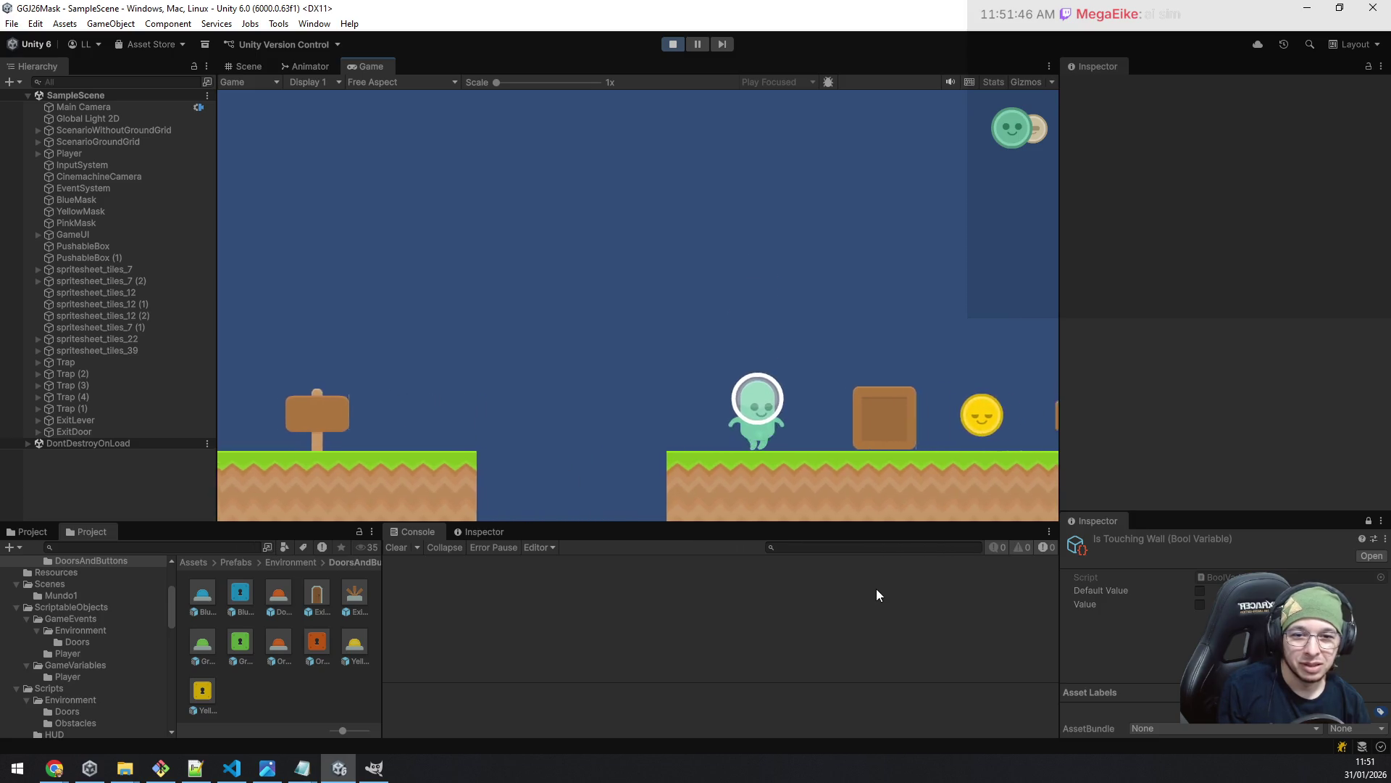
key("space")
key("d")
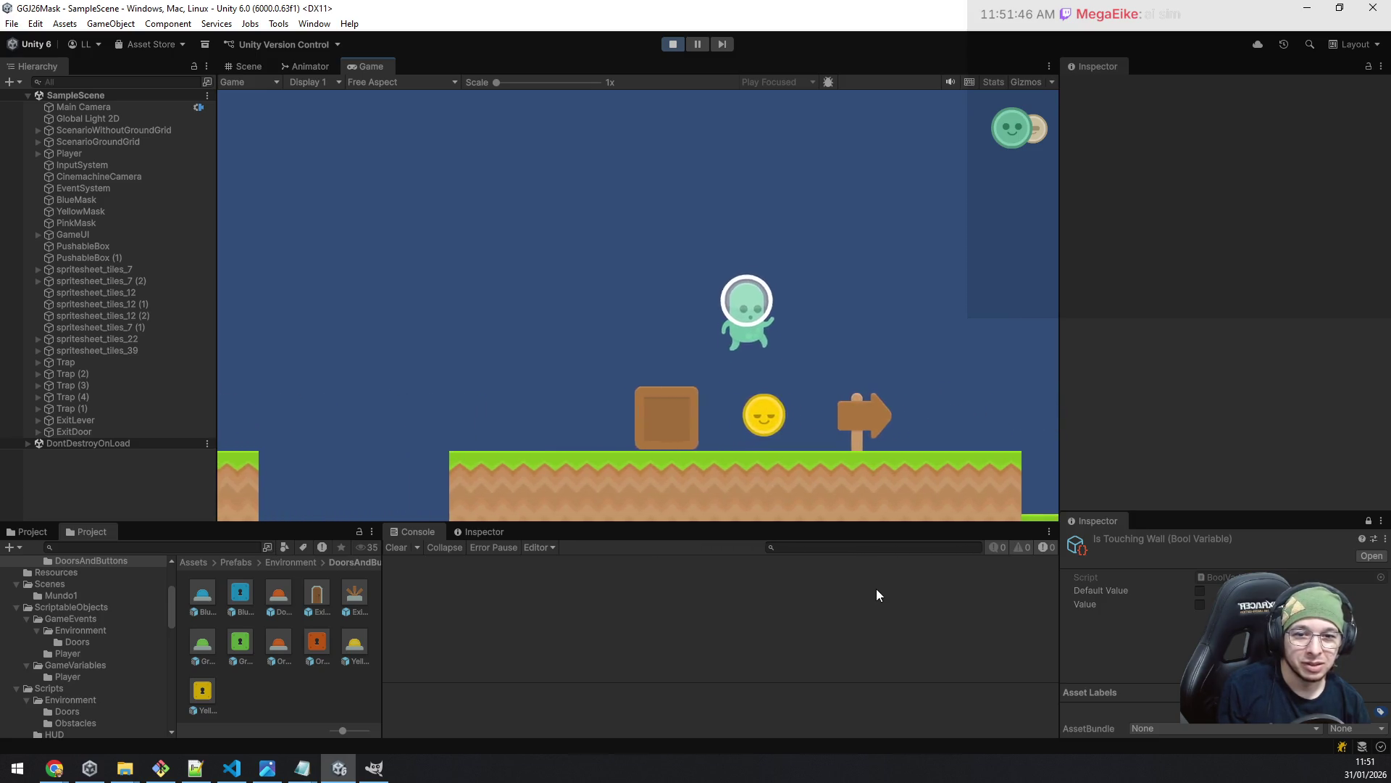
- Swap between green and yellow masks and push the box right off the ledge into the pit
key("a")
key("q")
key("space")
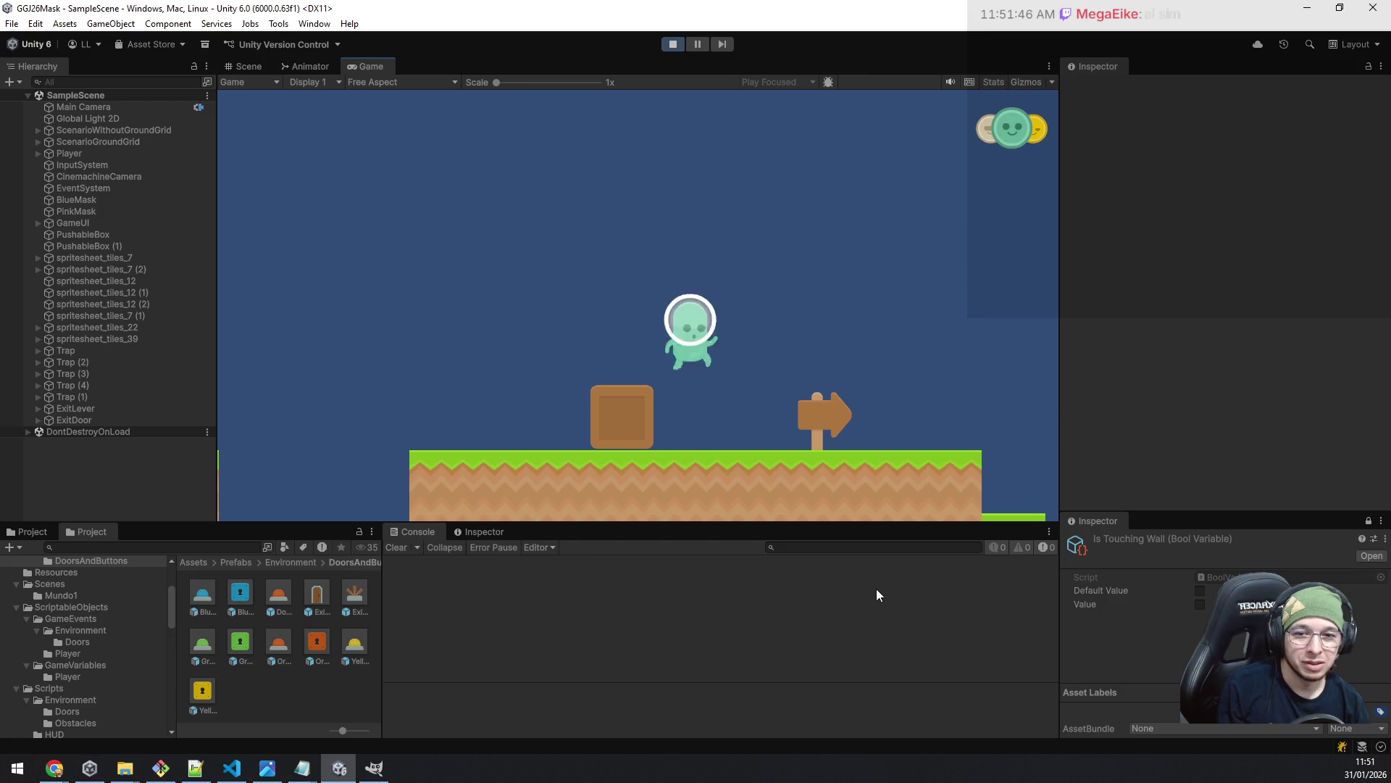
key("space")
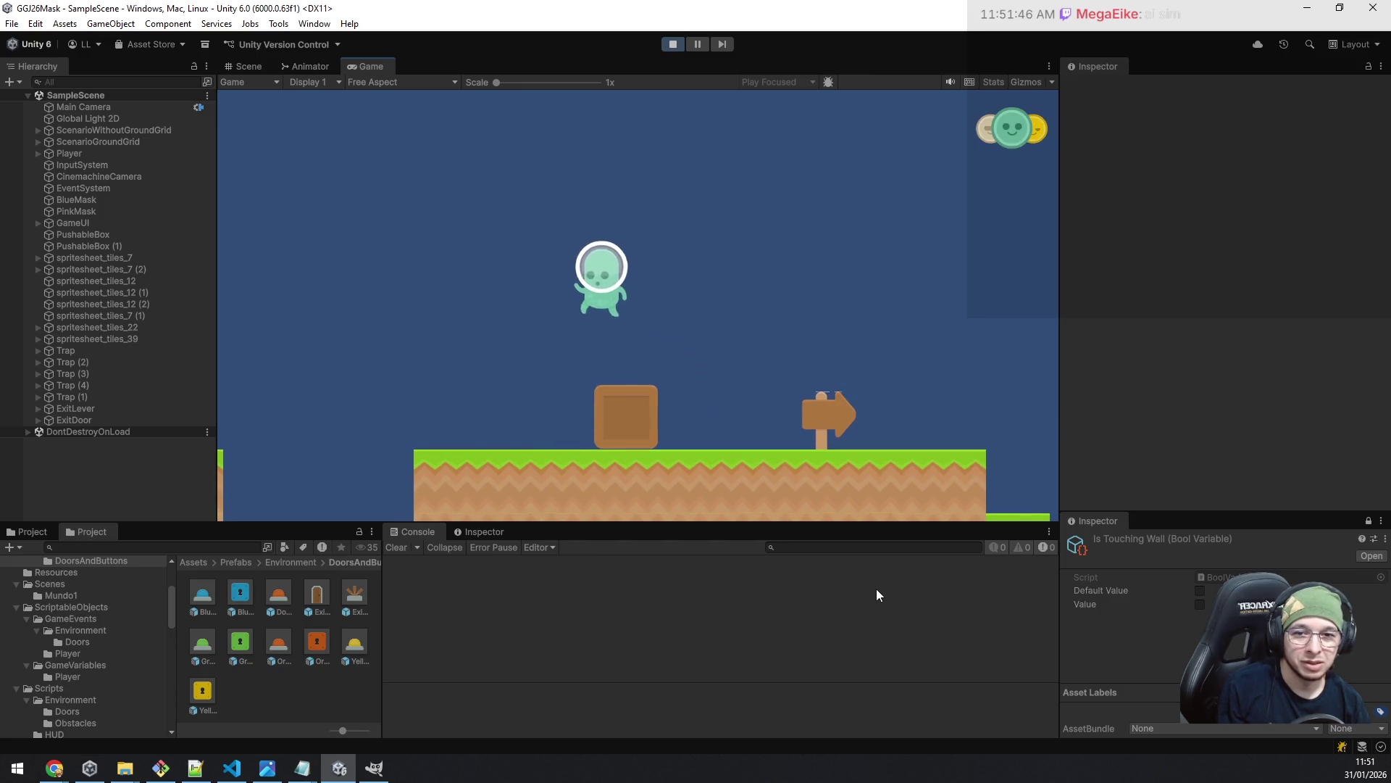
key("a")
key("e")
key("d")
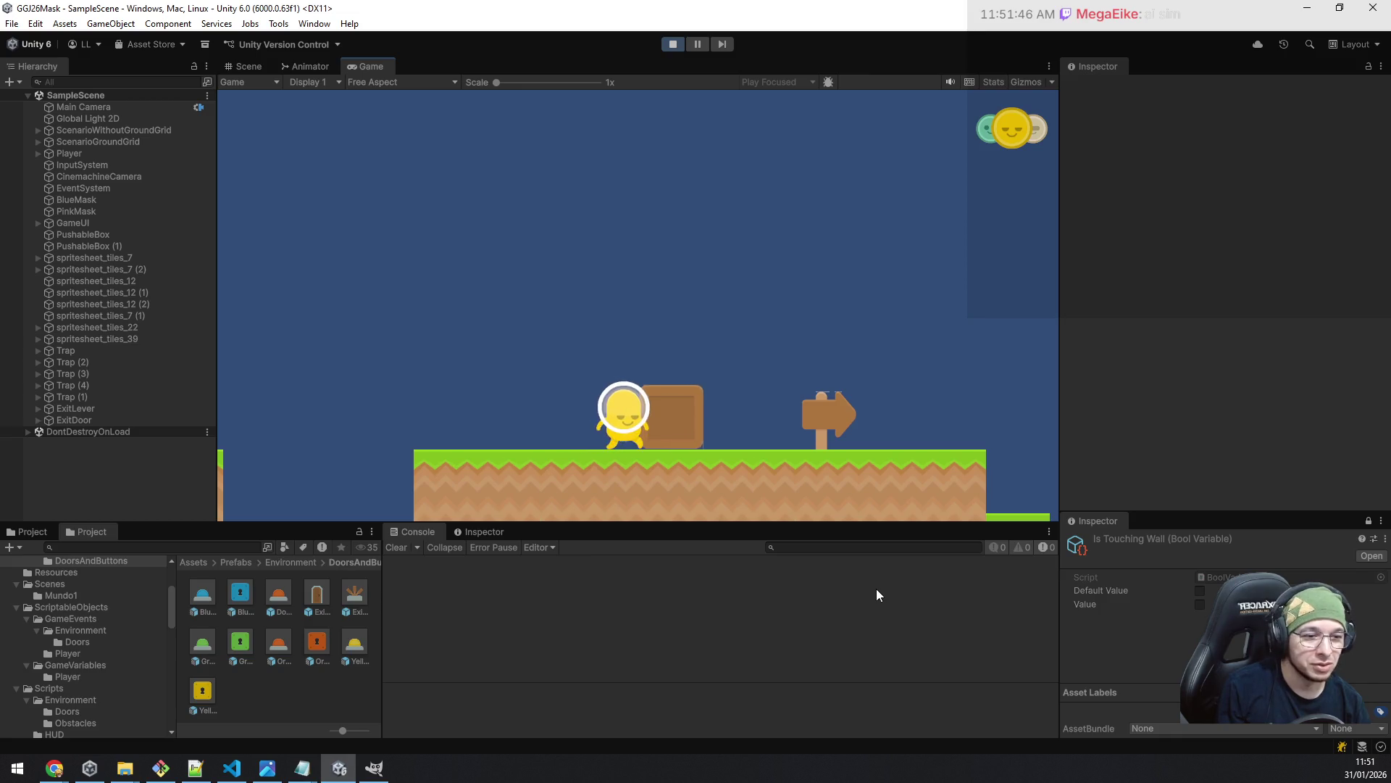
key("d")
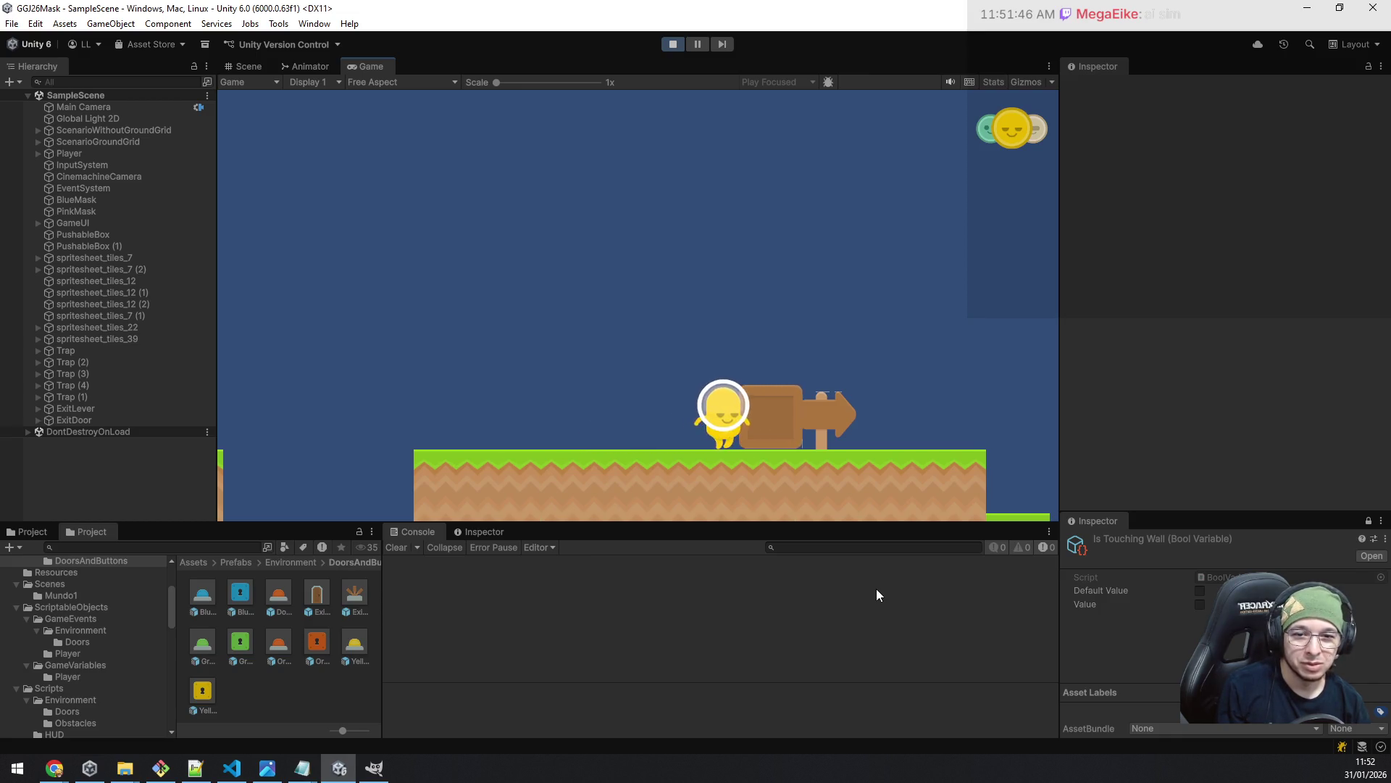
key("d")
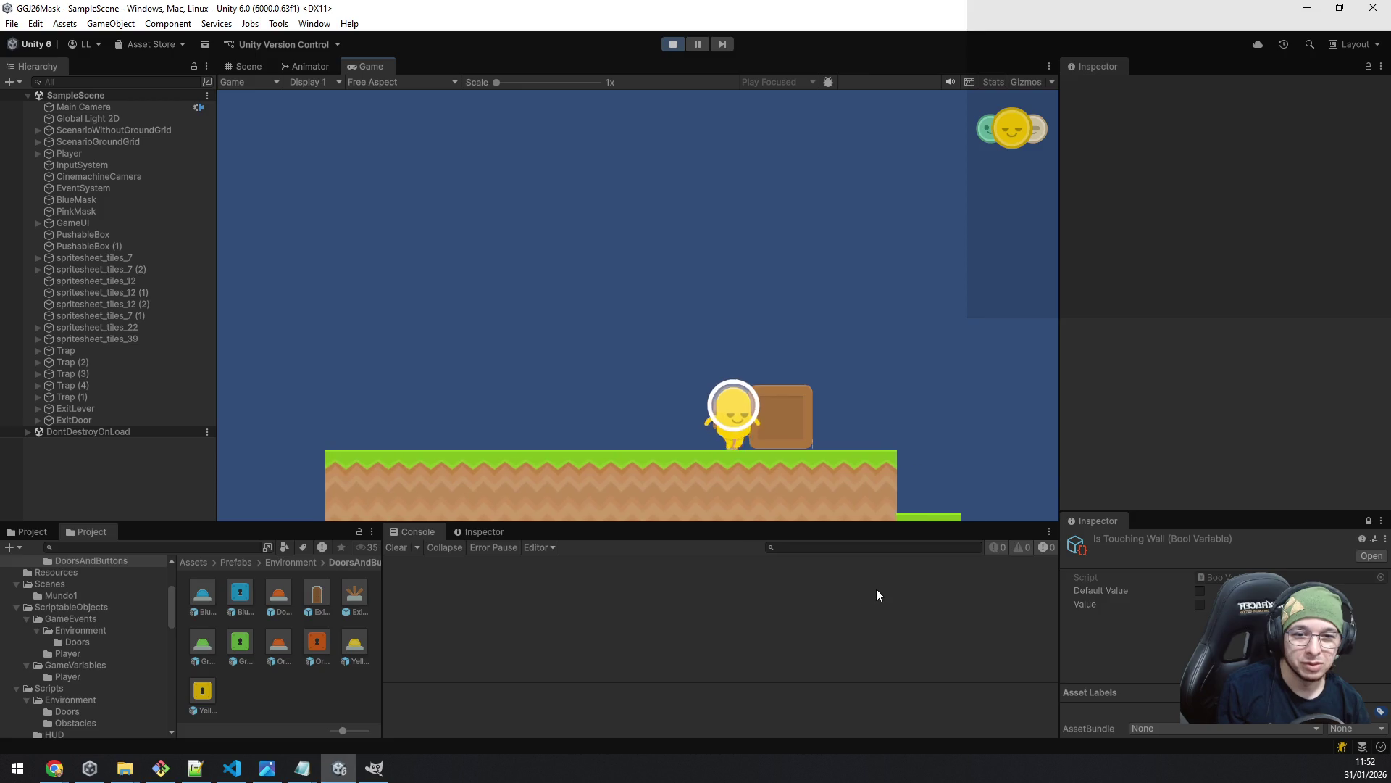
key("d")
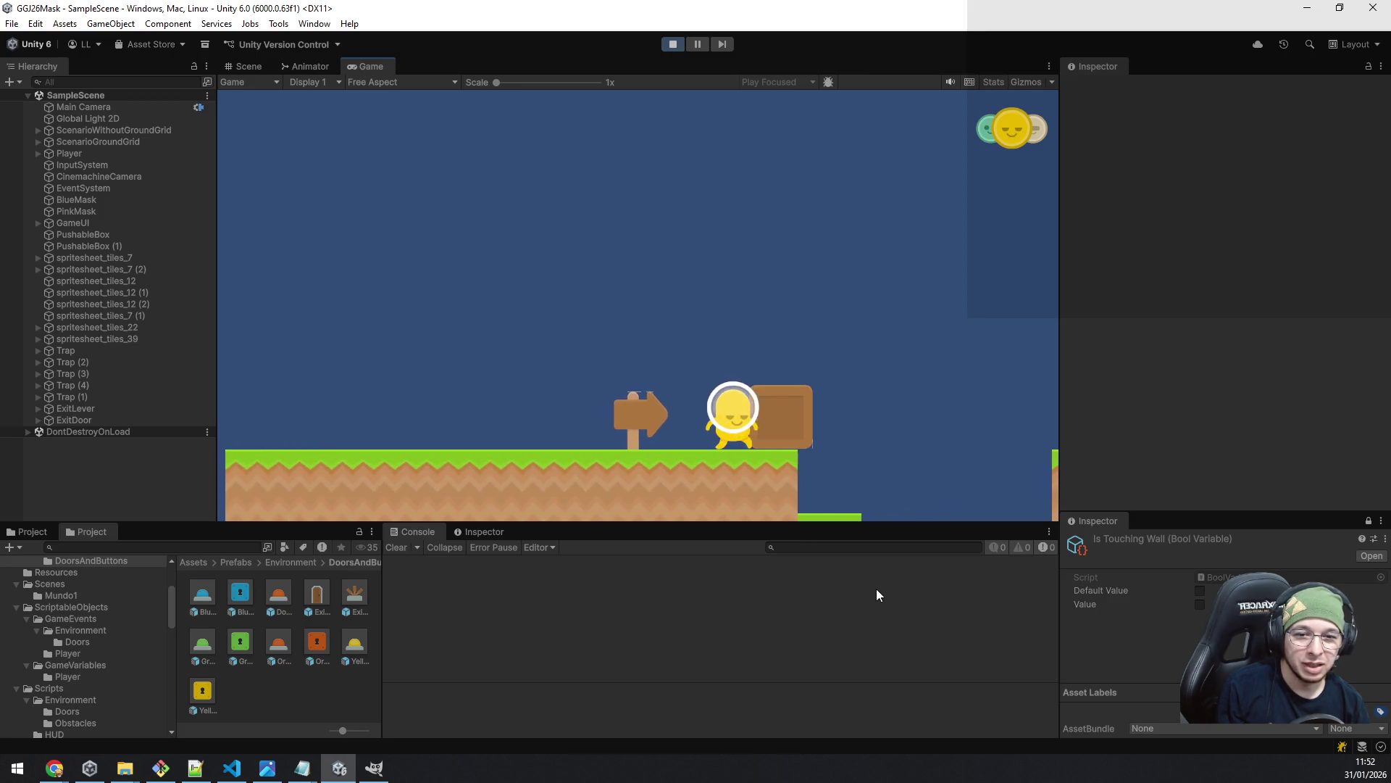
key("d")
key("a")
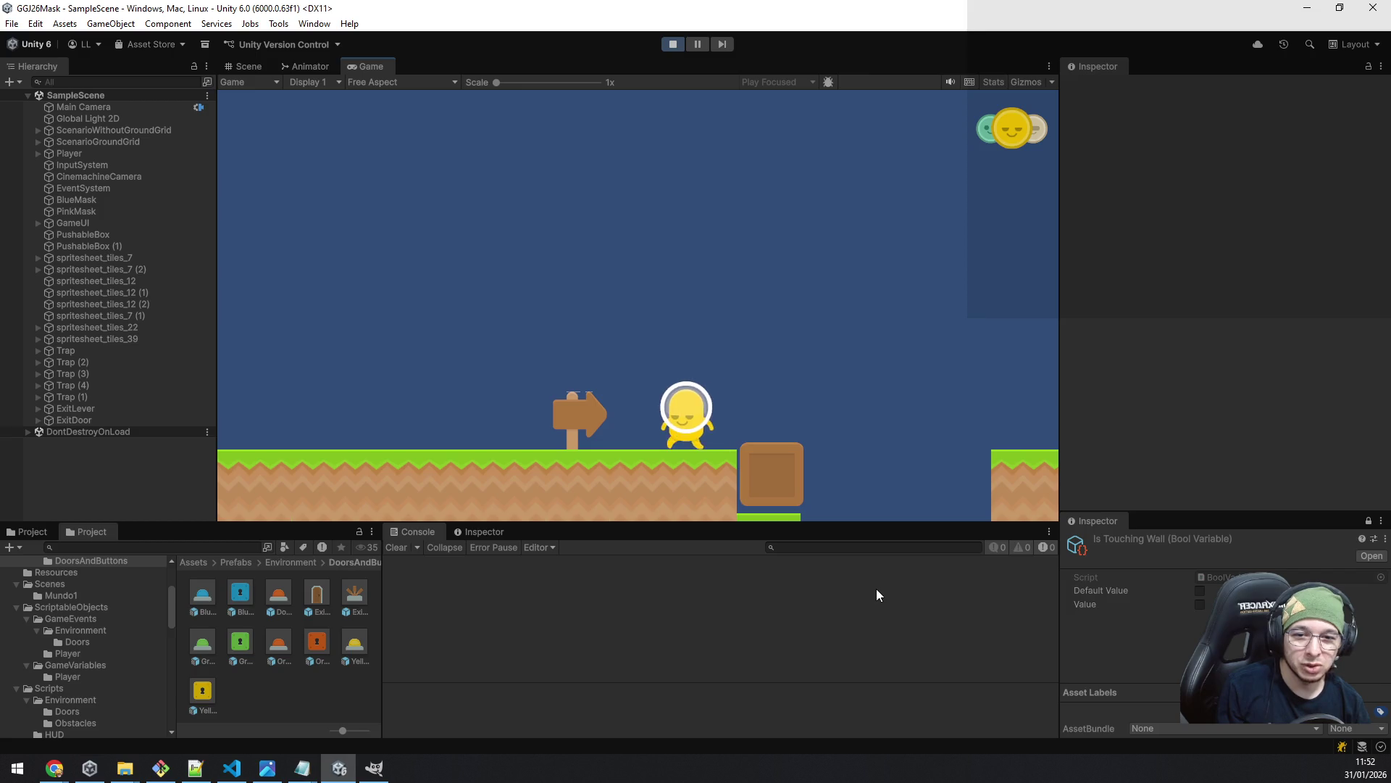
- Switch to the green mask, hop off the box in the pit and collect the blue mask
key("q")
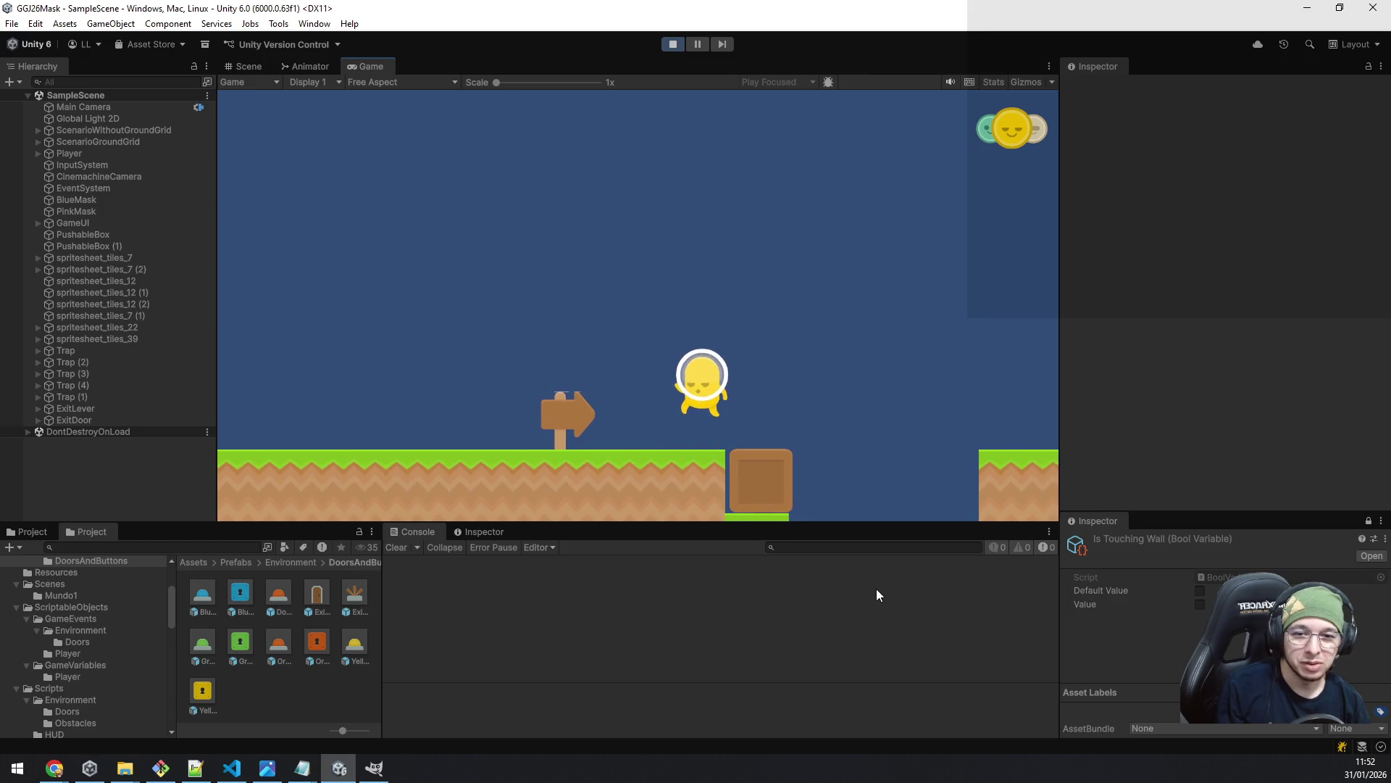
key("Left")
key("Right")
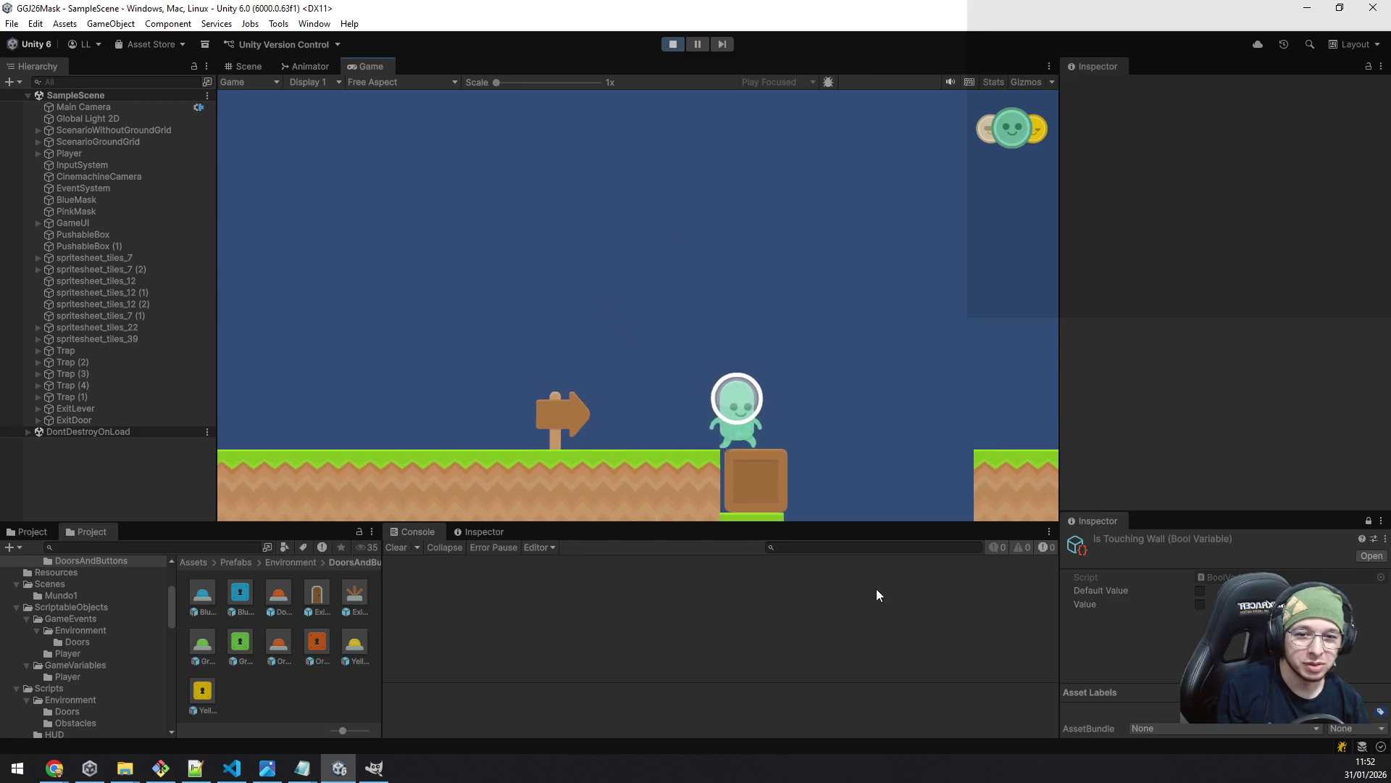
key("space")
key("Right")
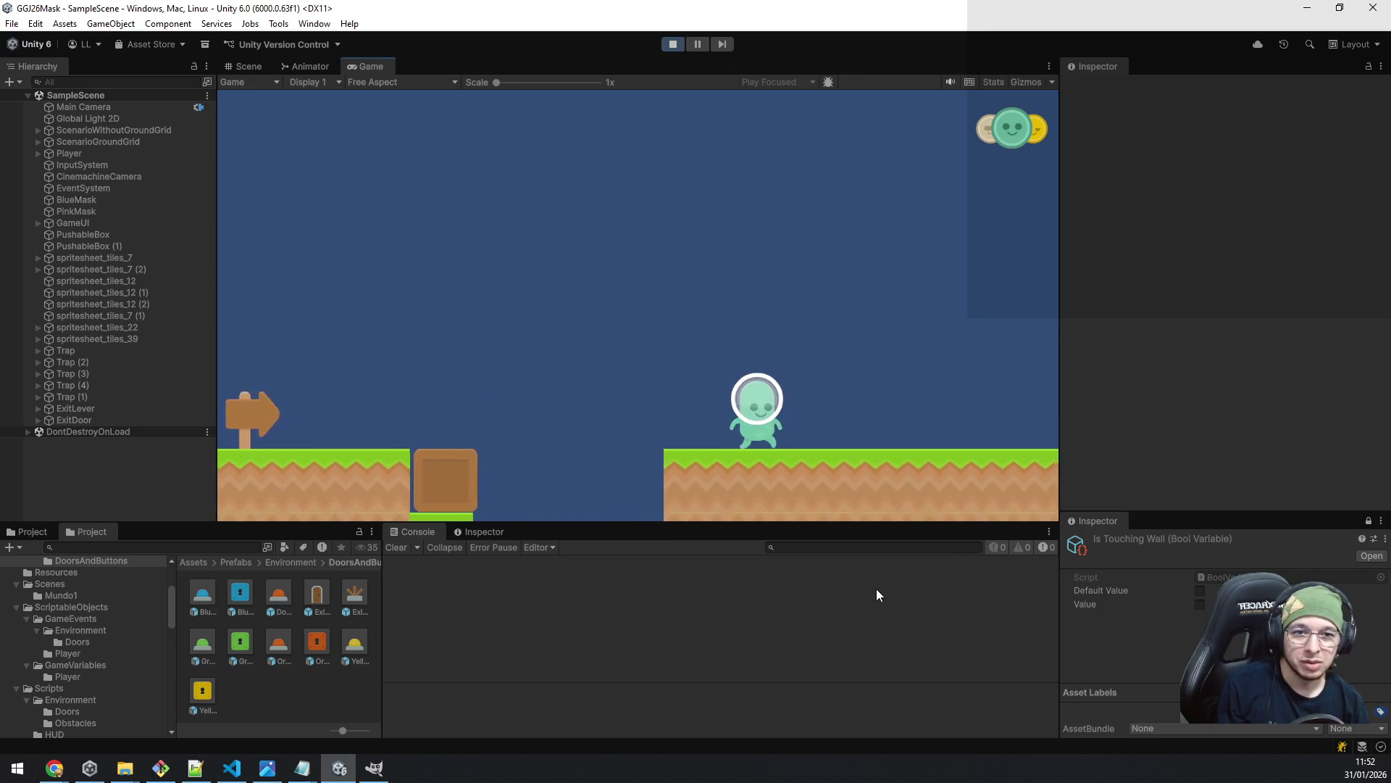
key("Right")
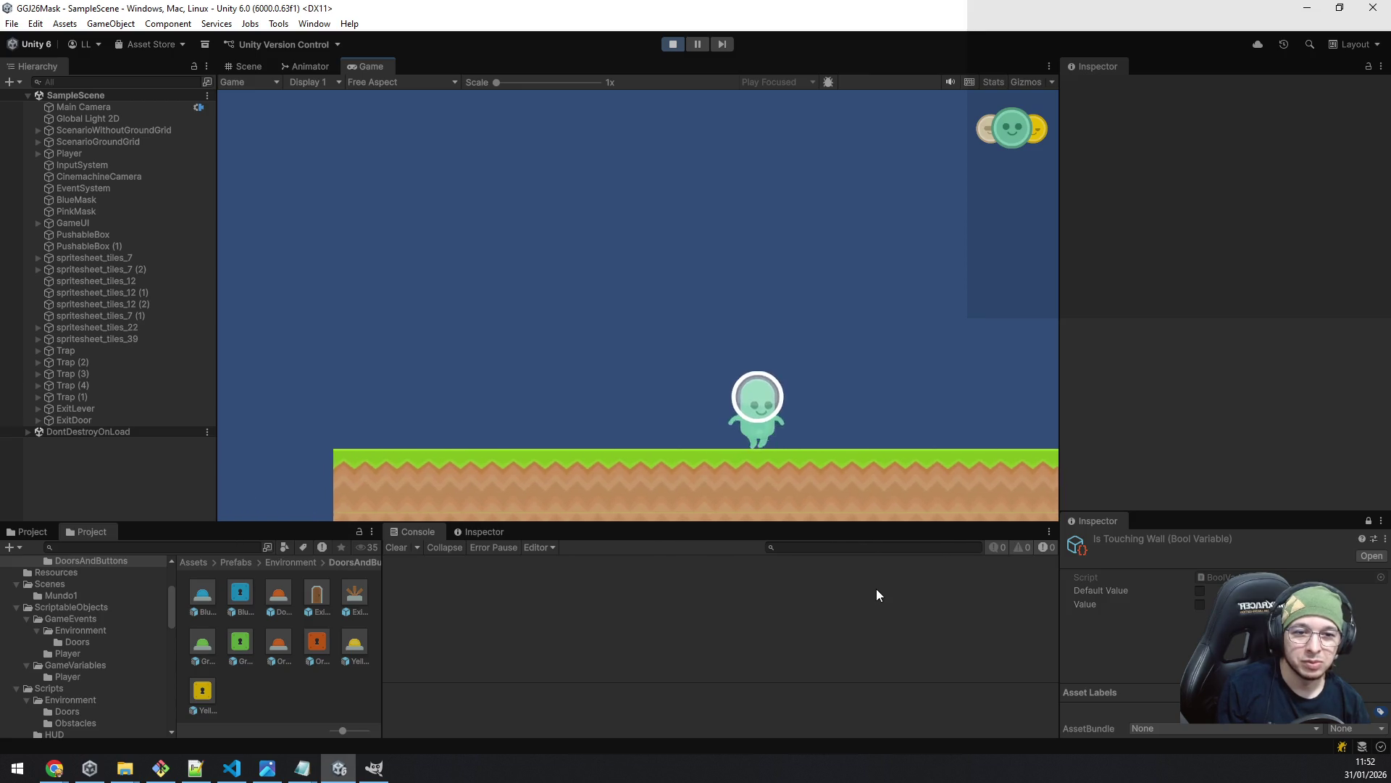
key("Right")
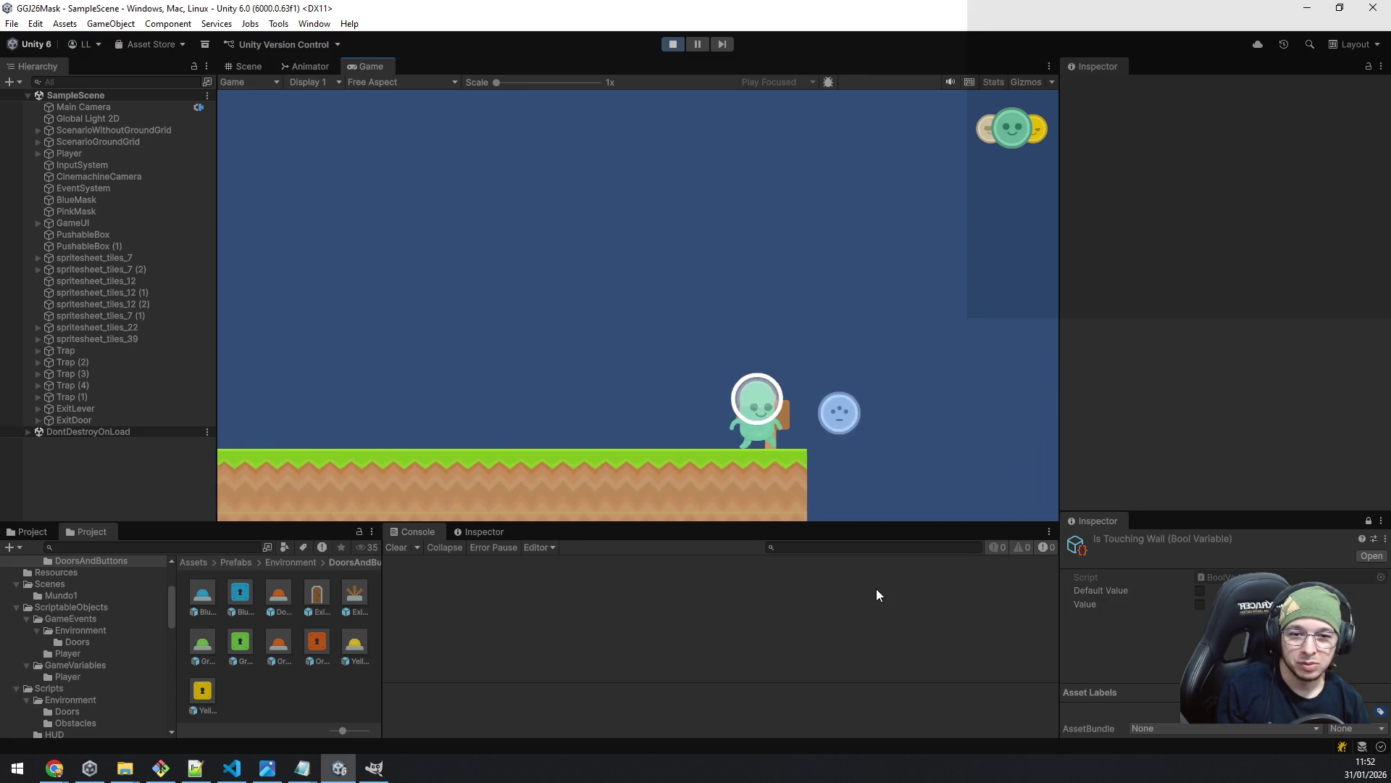
key("Left")
- Walk back left past the signpost and jump across the pit
key("space")
key("Left")
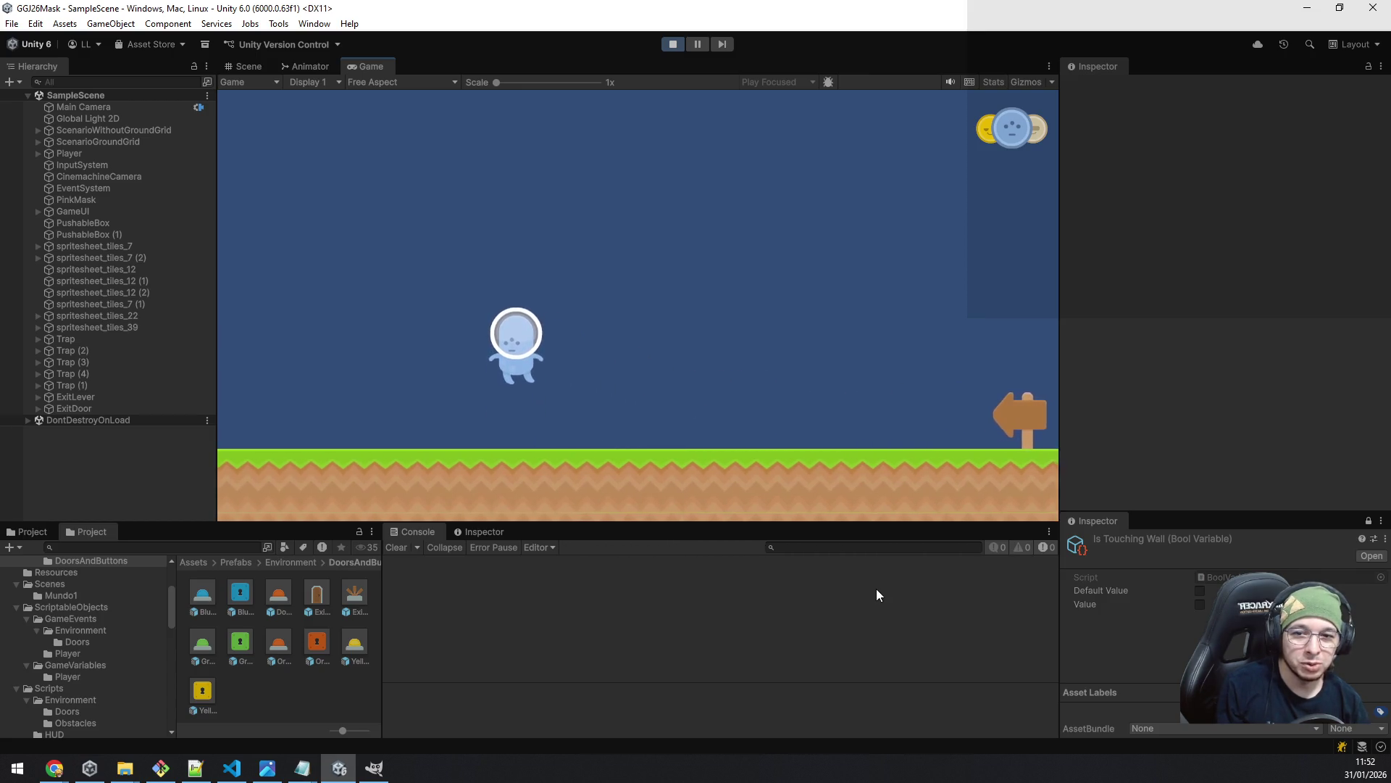
key("Left")
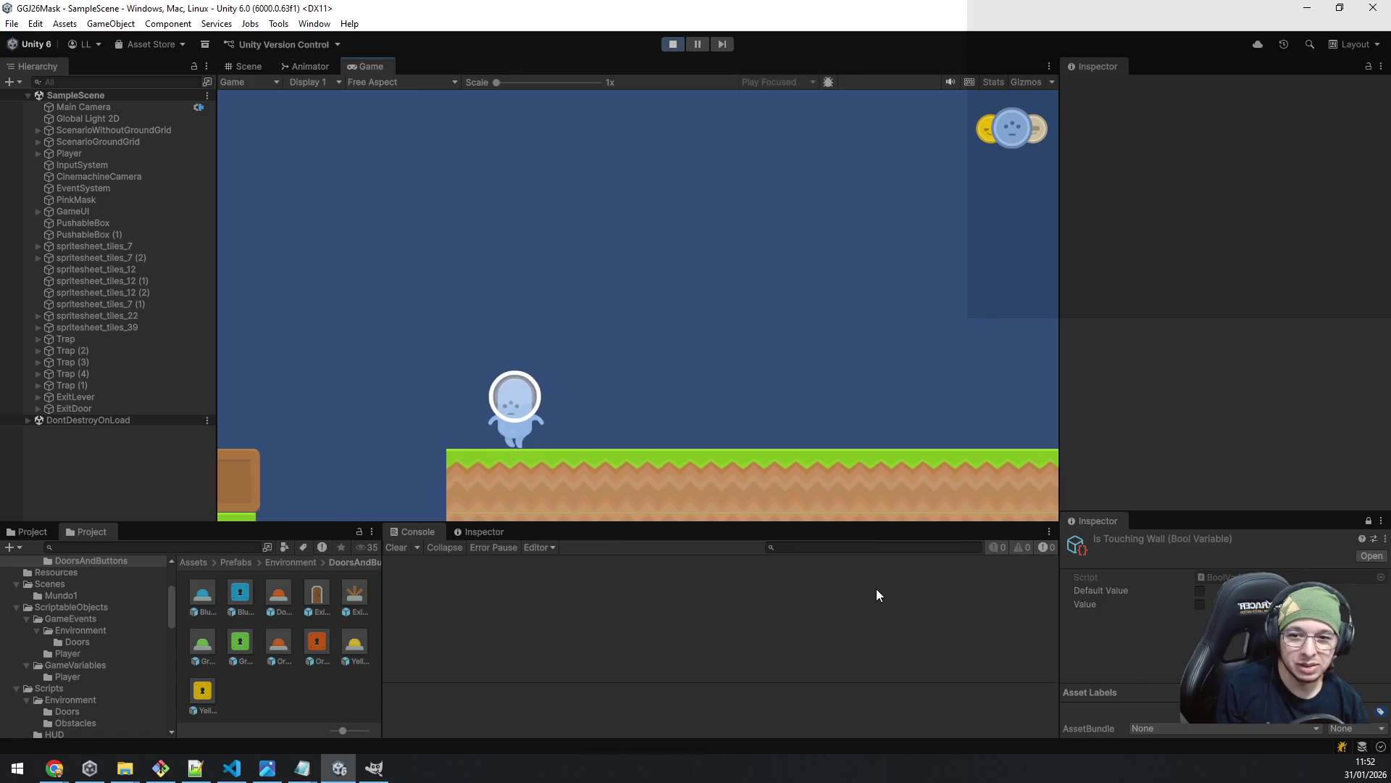
key("Left")
key("space")
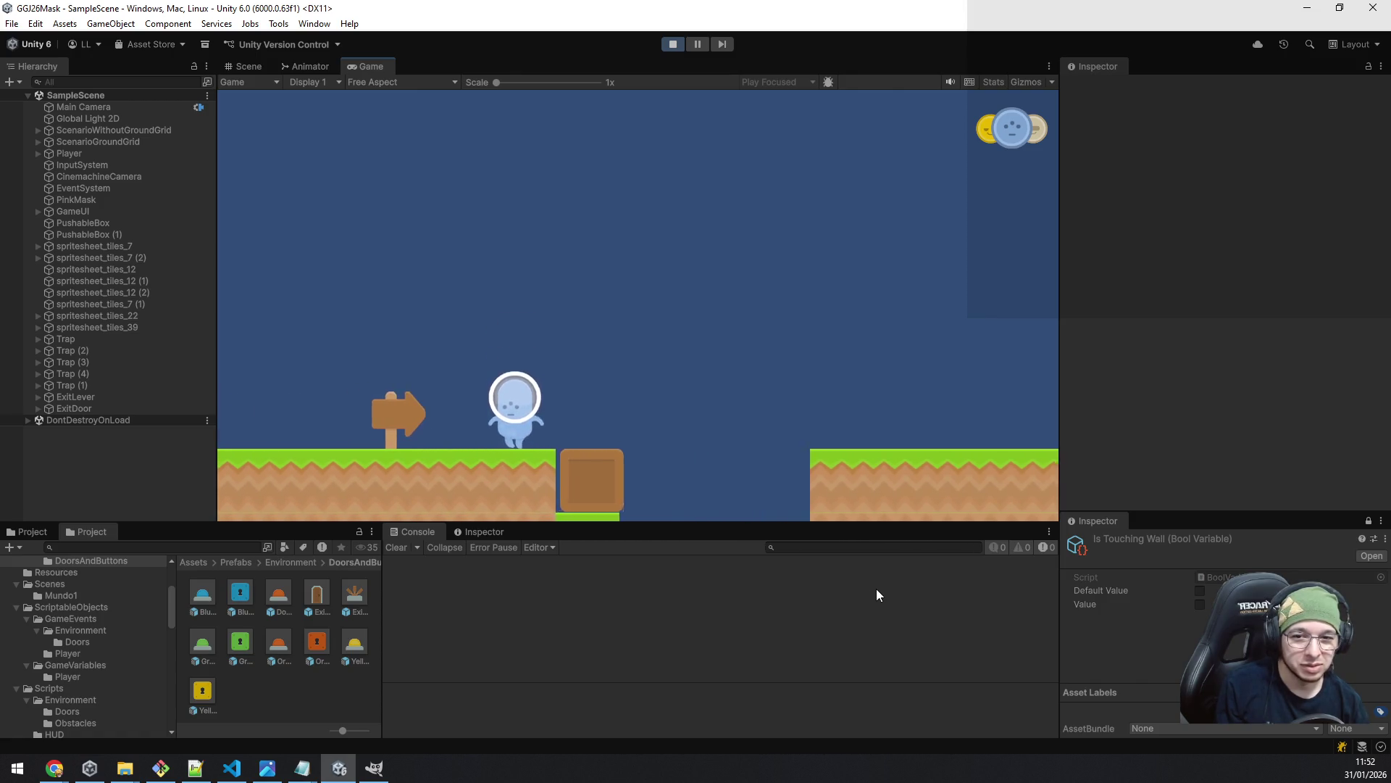
key("Left")
key("space")
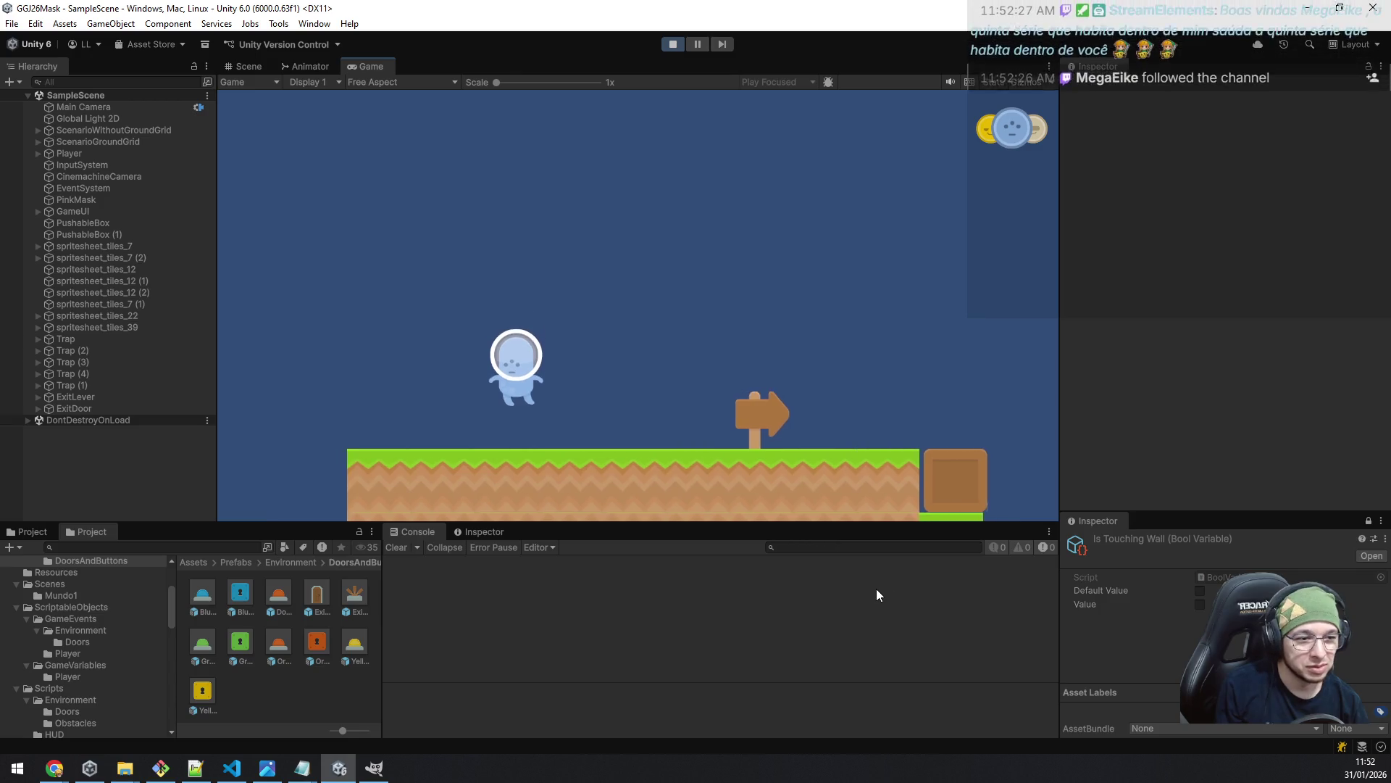
key("Left")
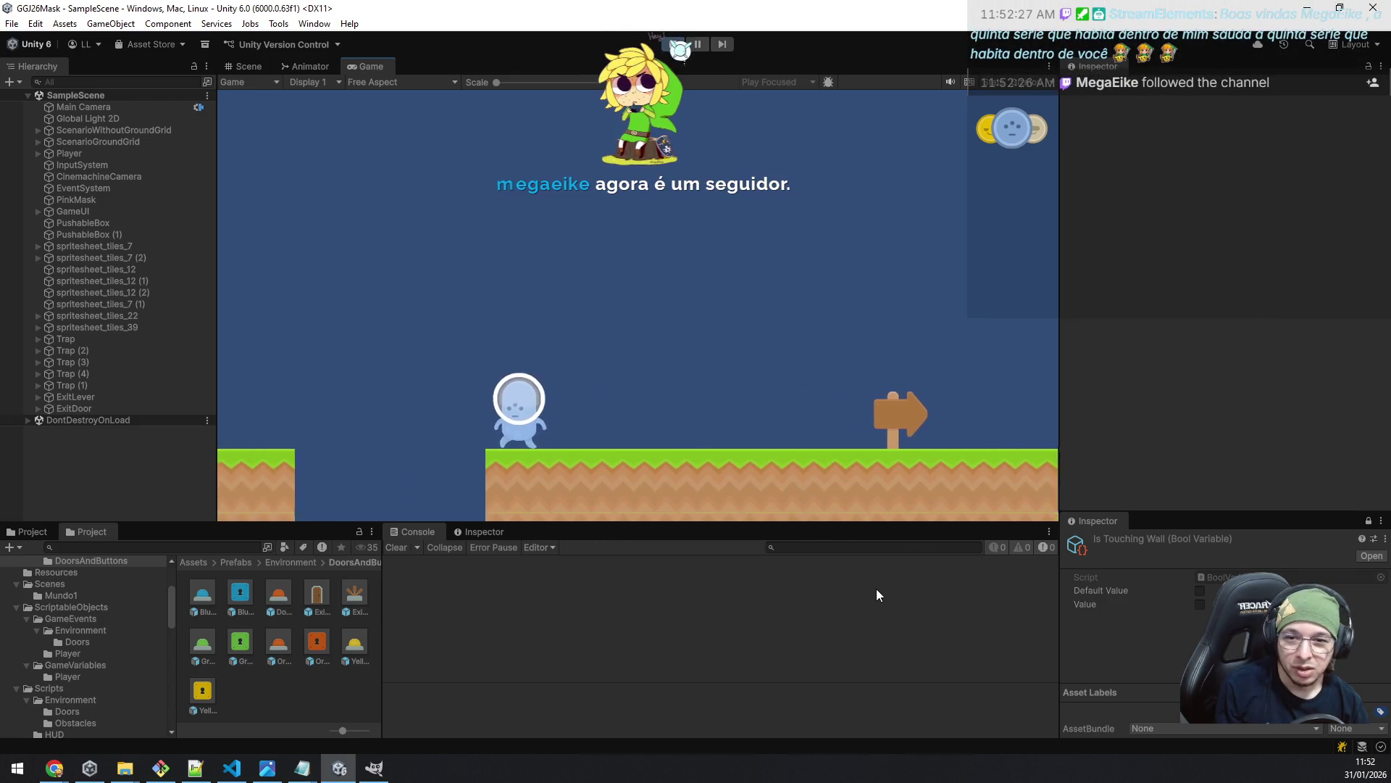
- Keep walking and jumping left toward the start of the level
key("Left")
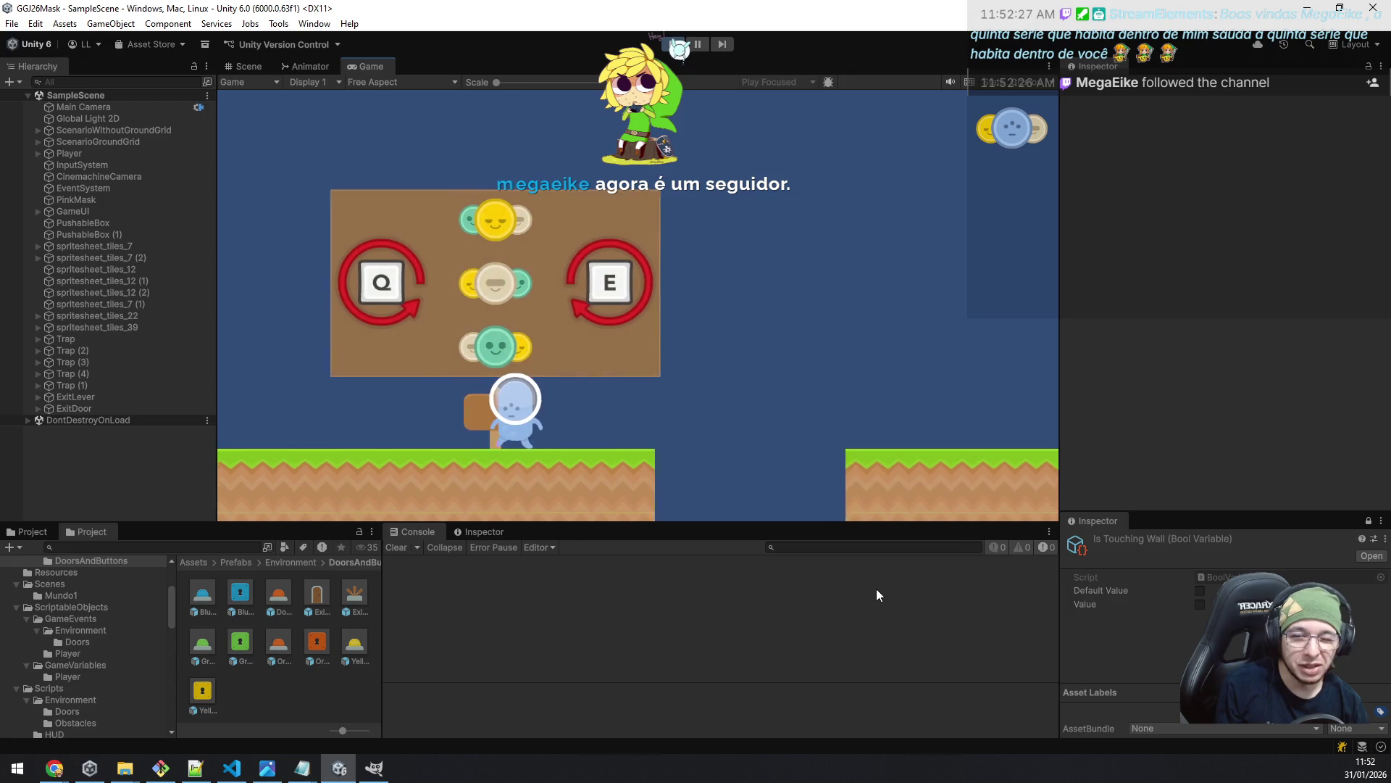
key("Left")
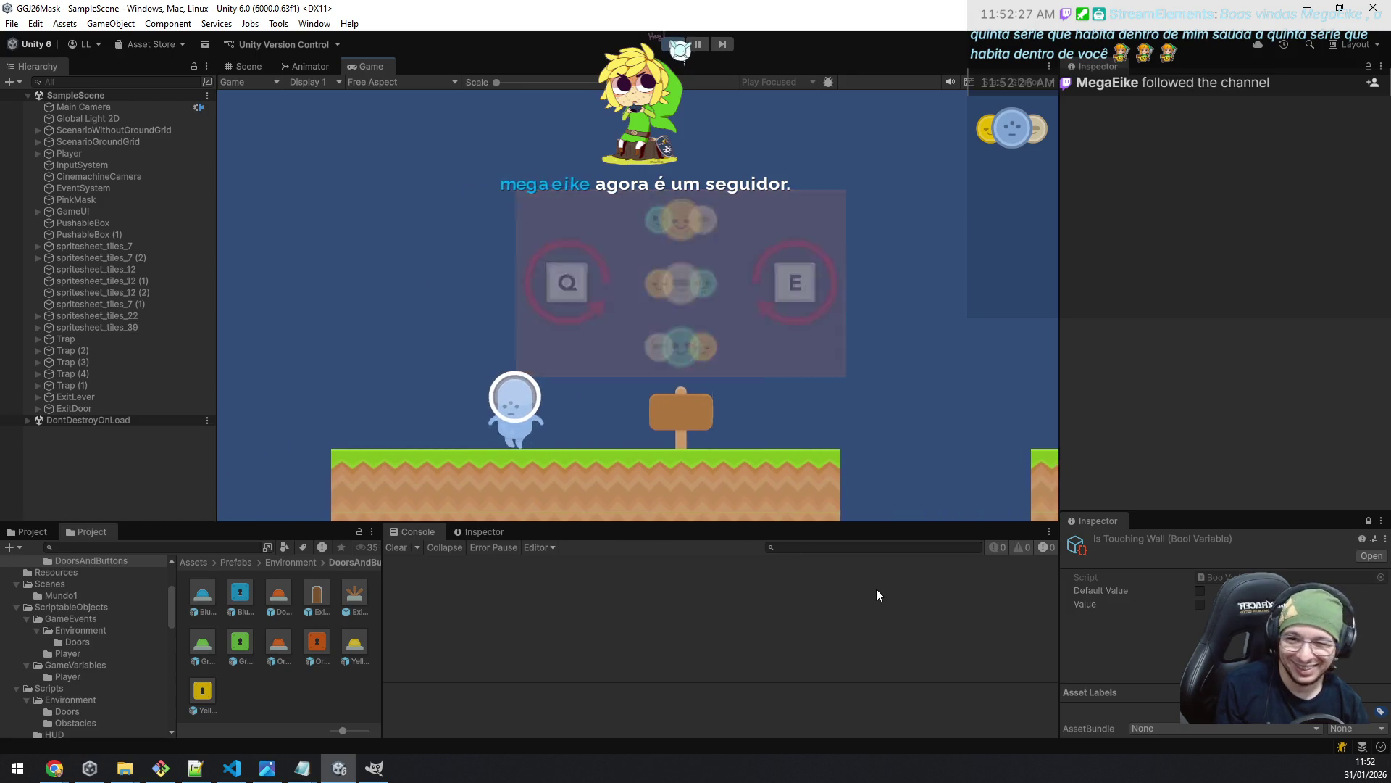
key("space")
key("Left")
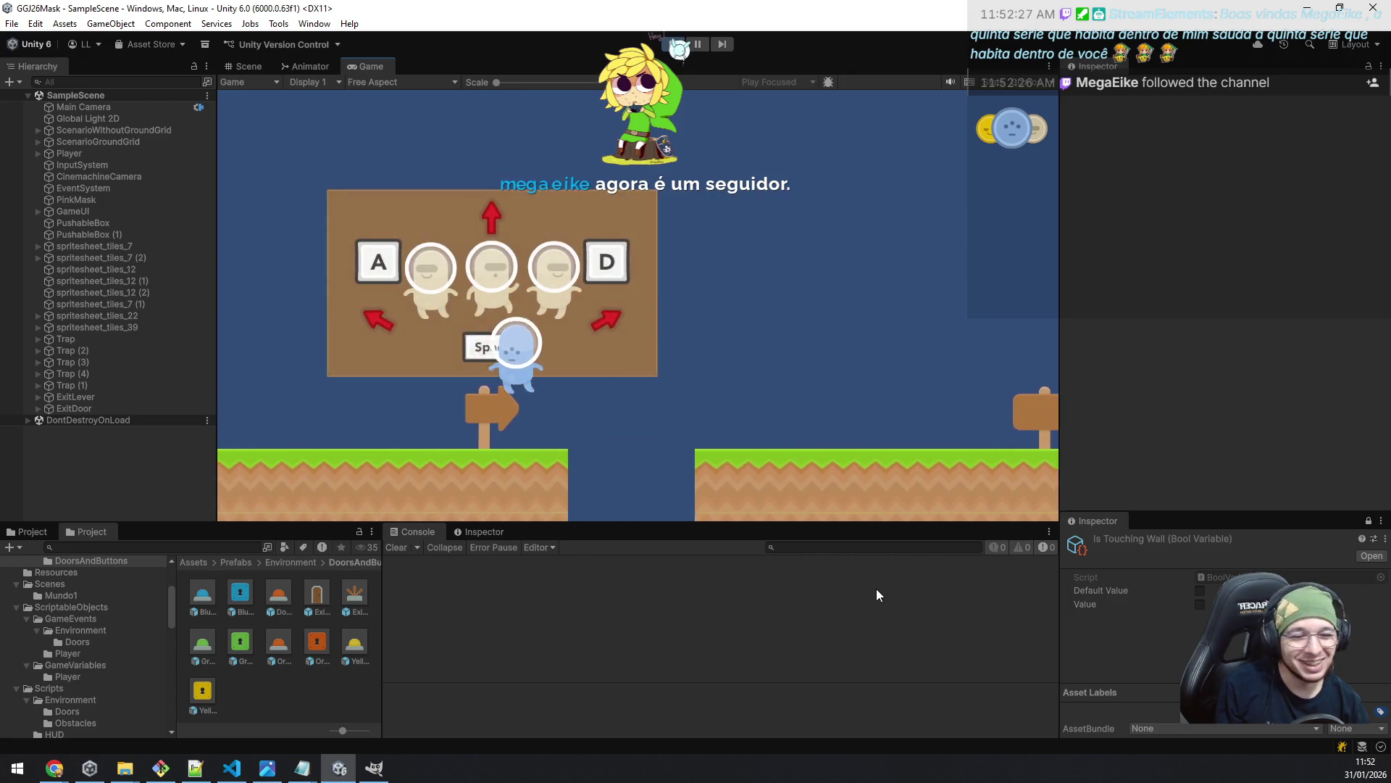
key("Left")
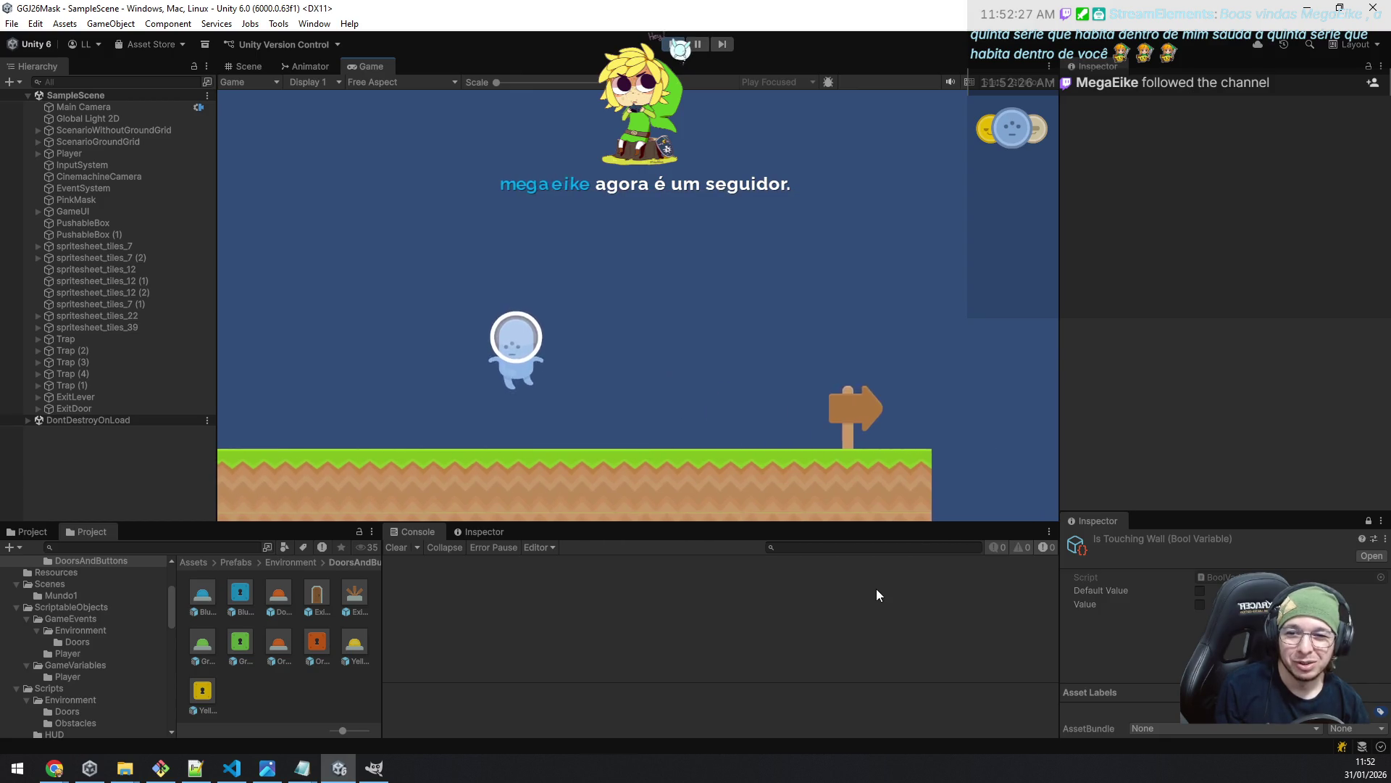
key("Left")
key("space")
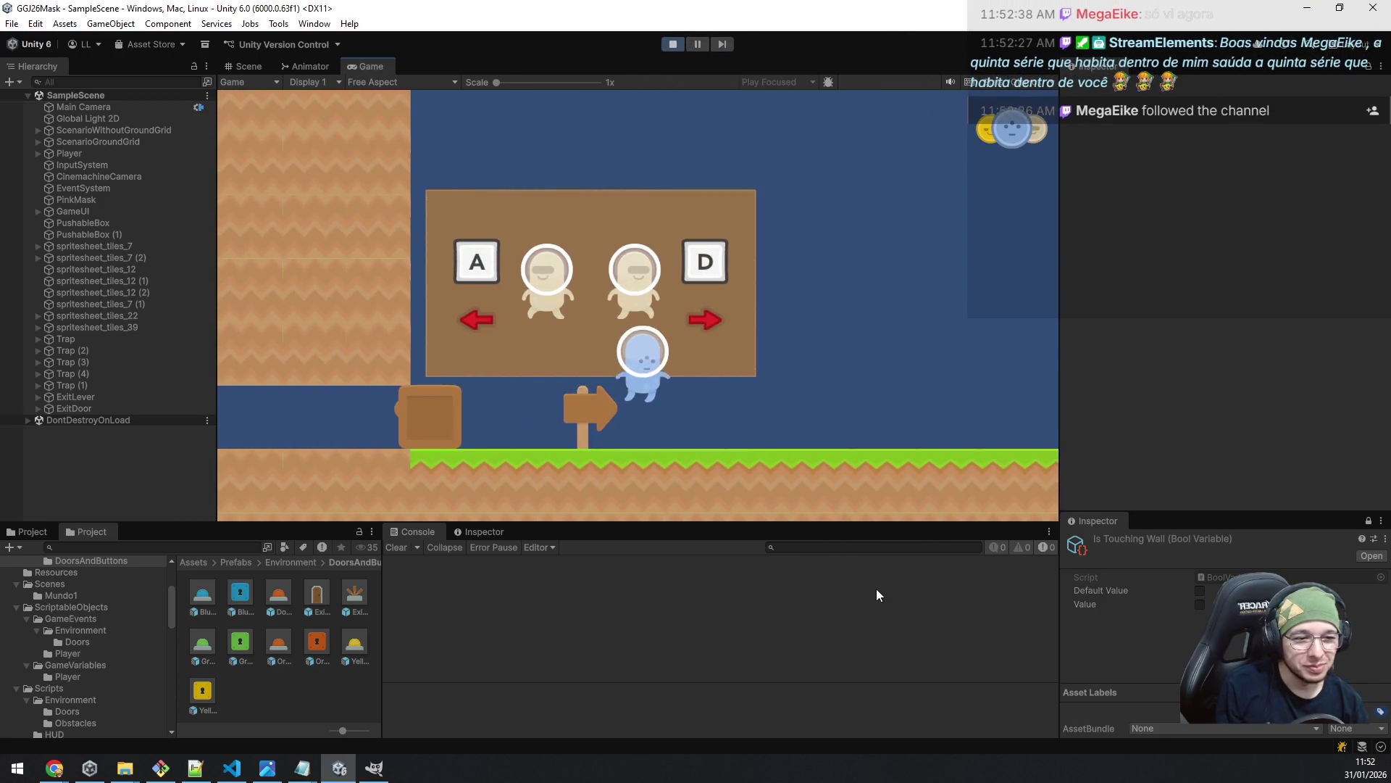
- Switch to the yellow mask and push the wooden box left along the lower tunnel
key("Right")
key("Left")
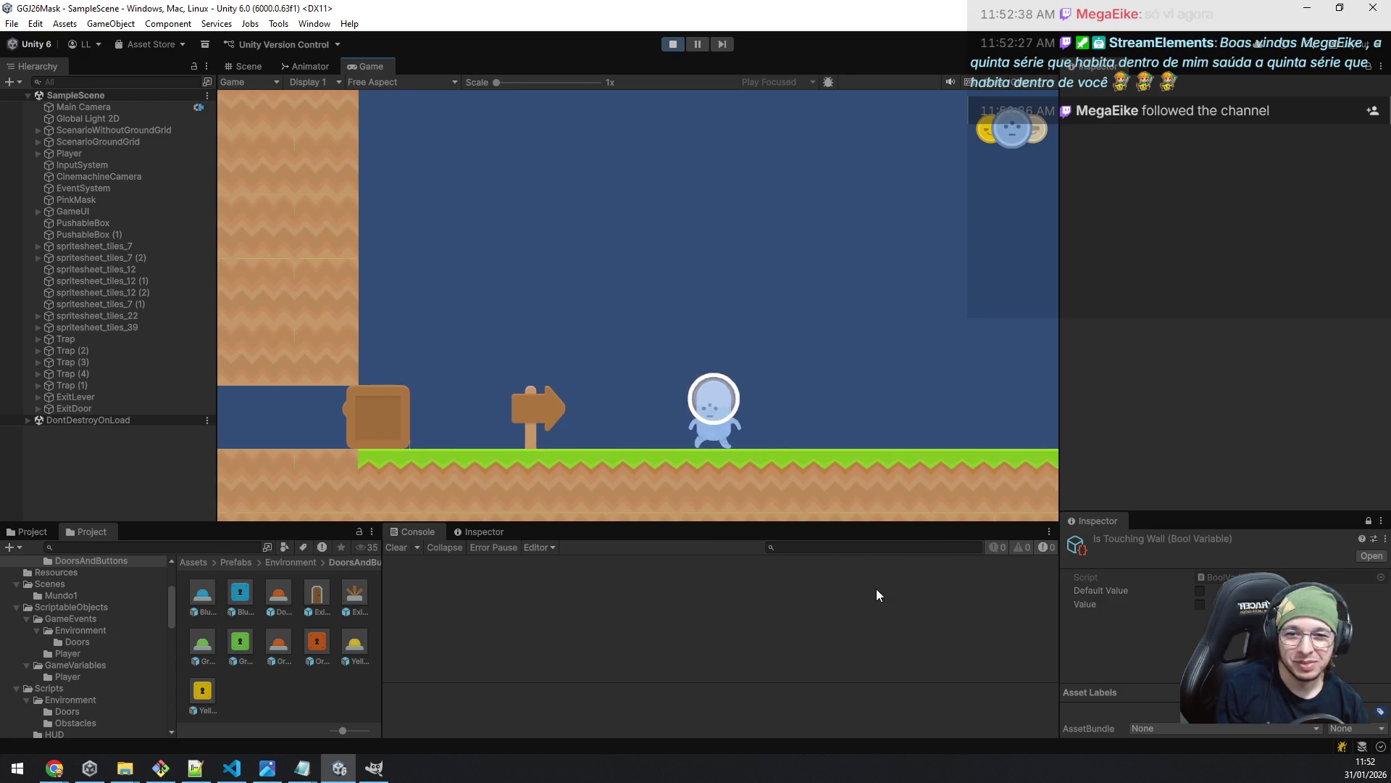
key("Right")
key("Left")
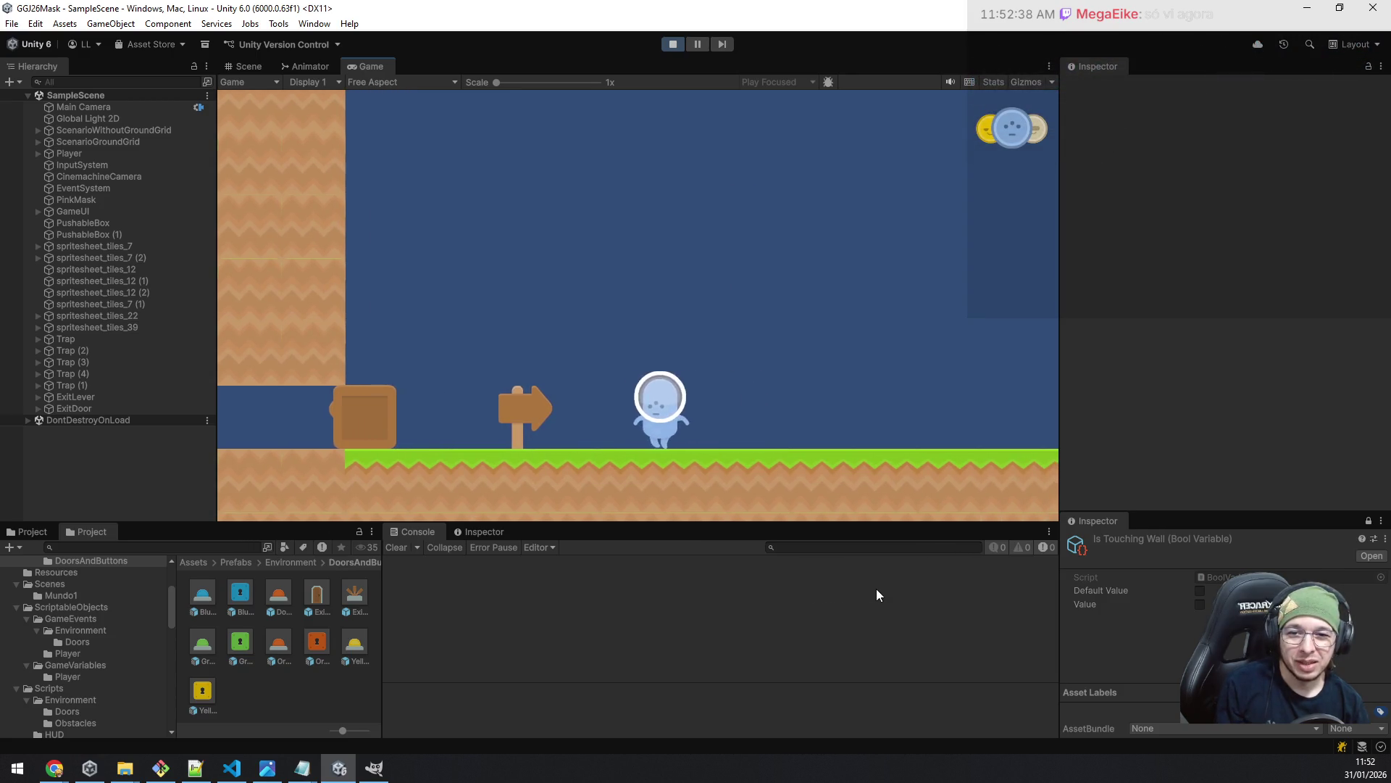
key("e")
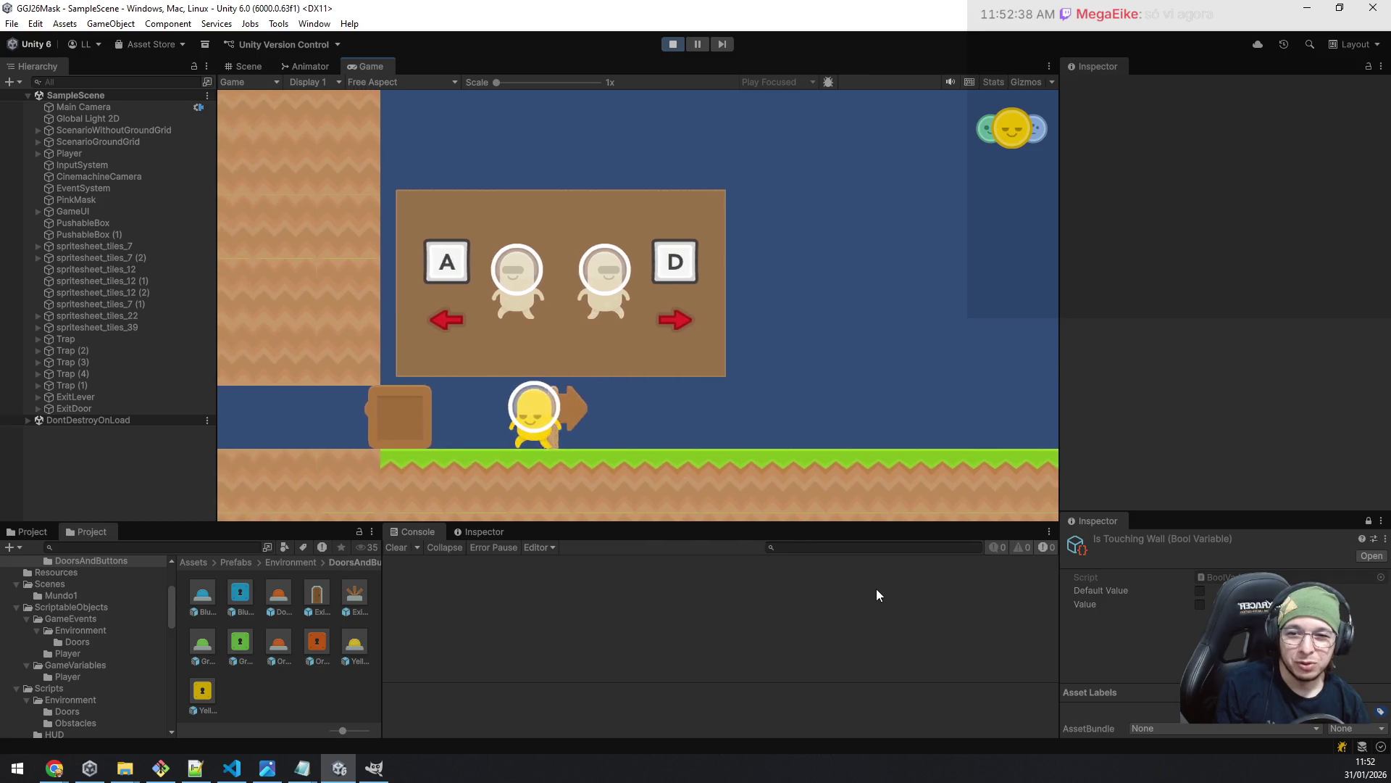
key("Left")
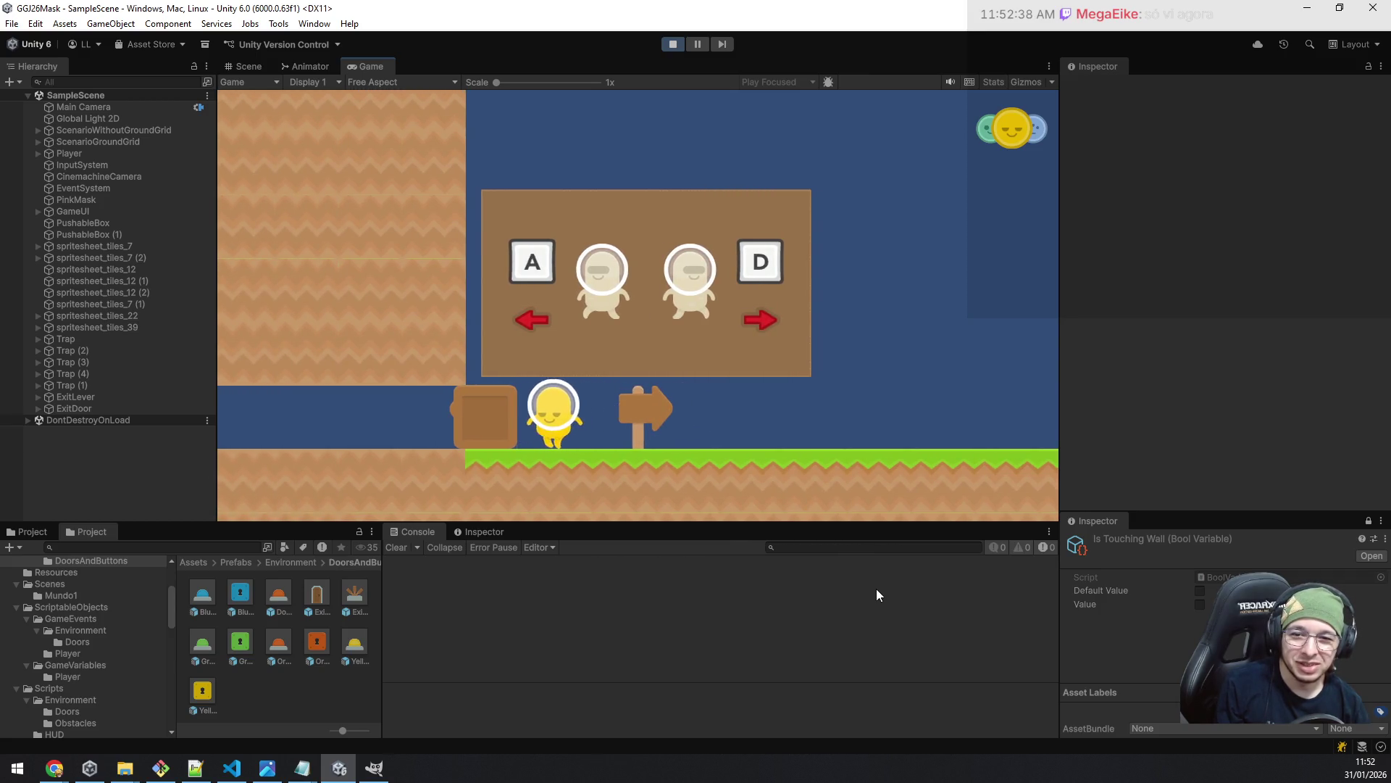
key("Left")
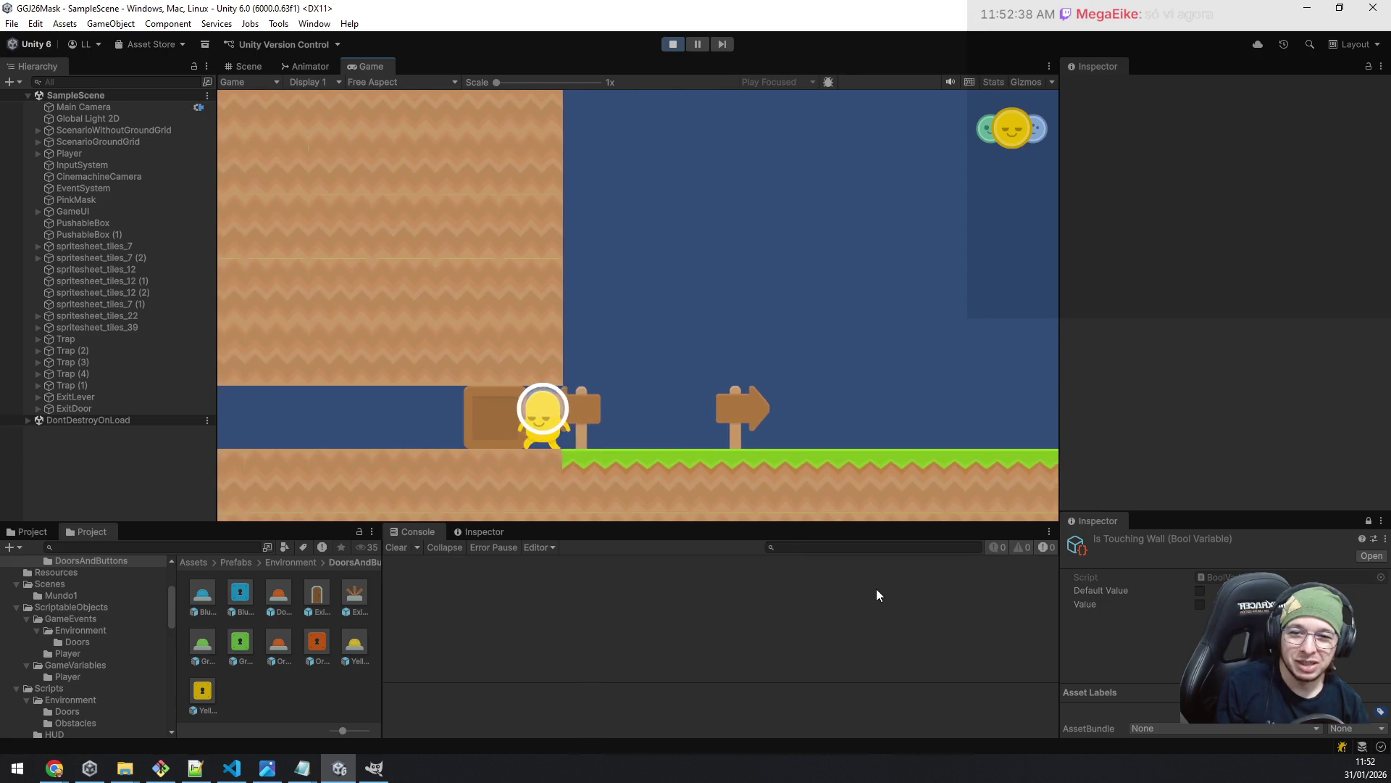
key("Left")
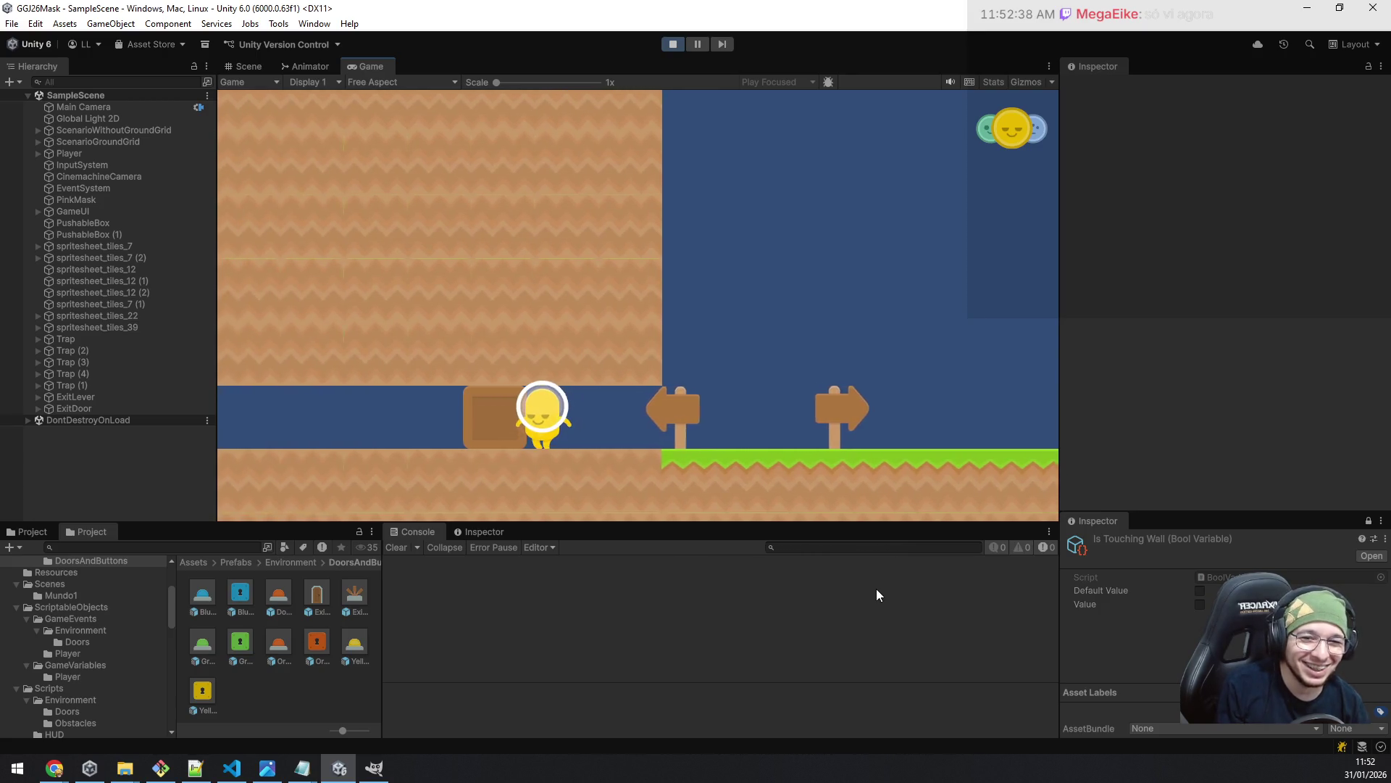
key("Left")
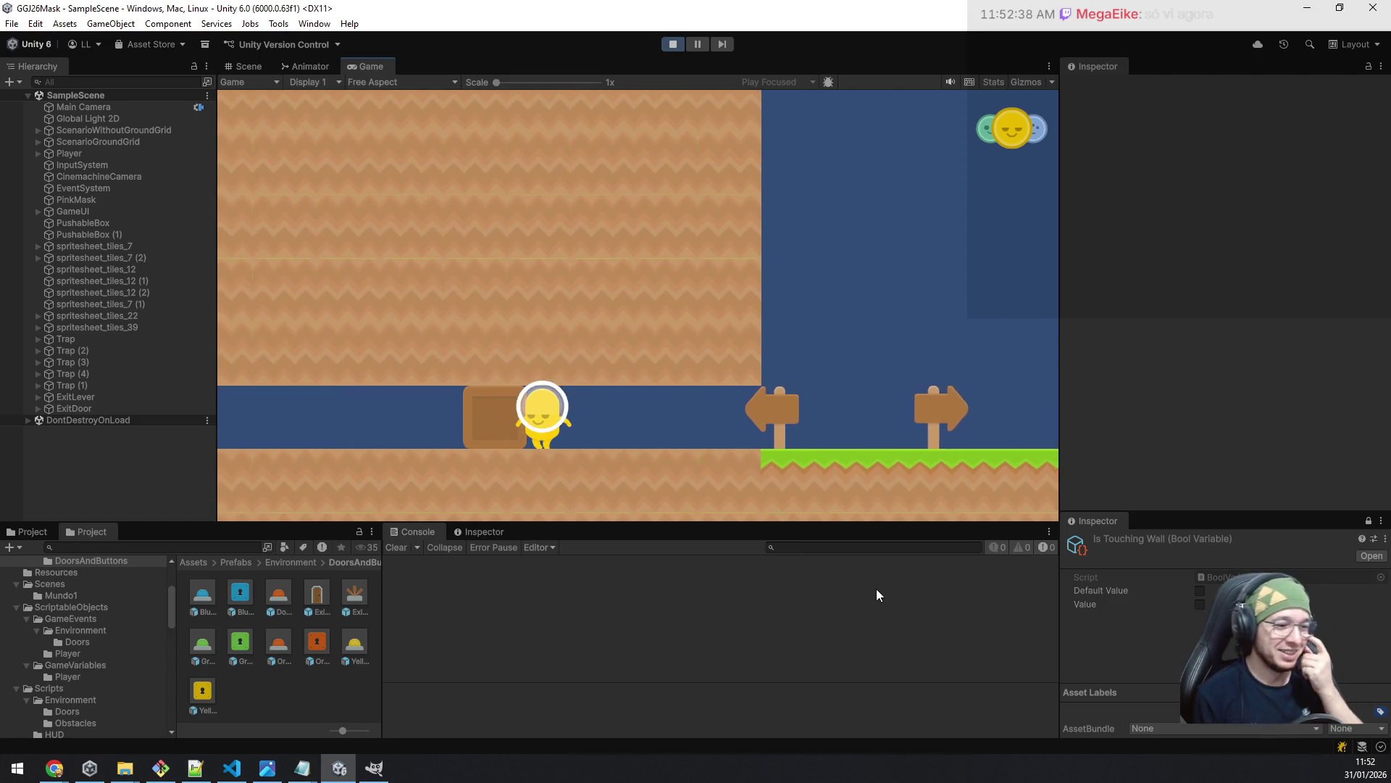
key("Left")
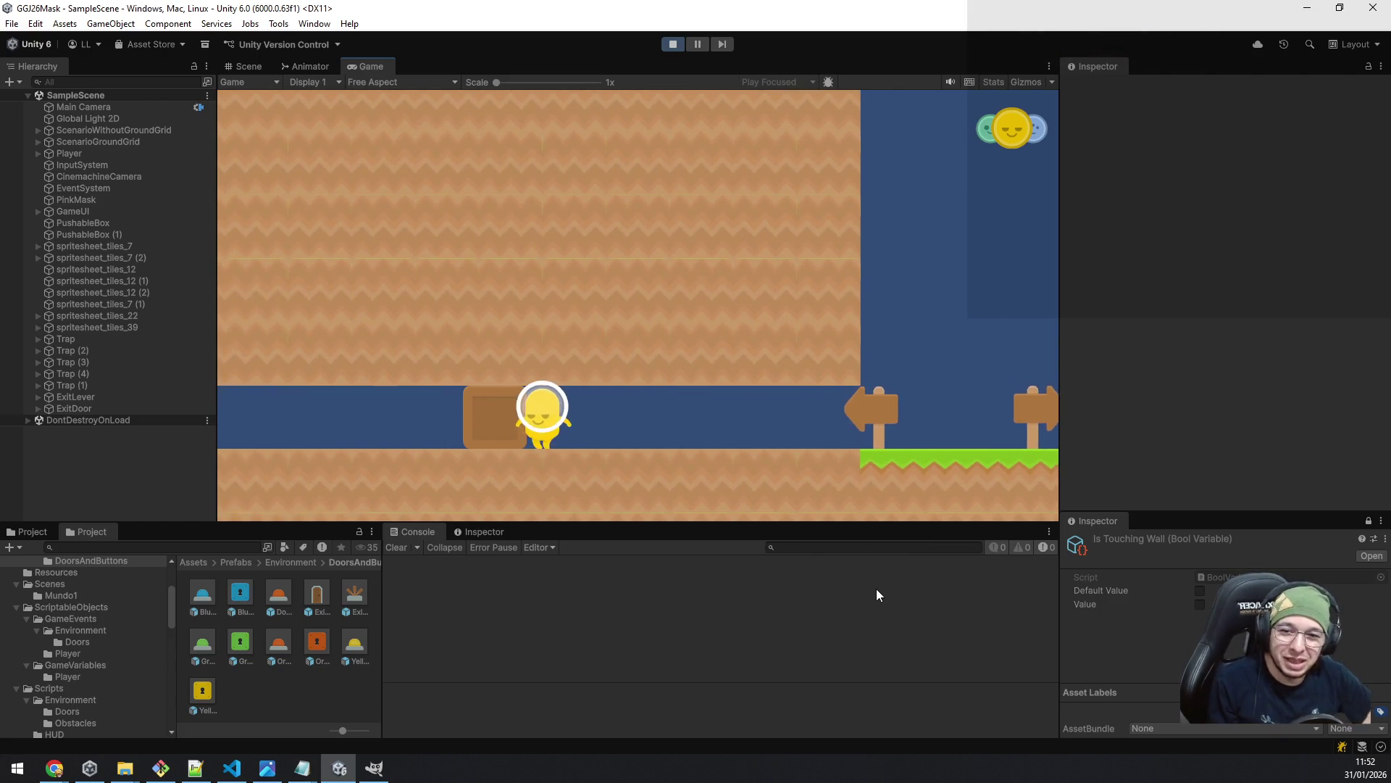
key("Left")
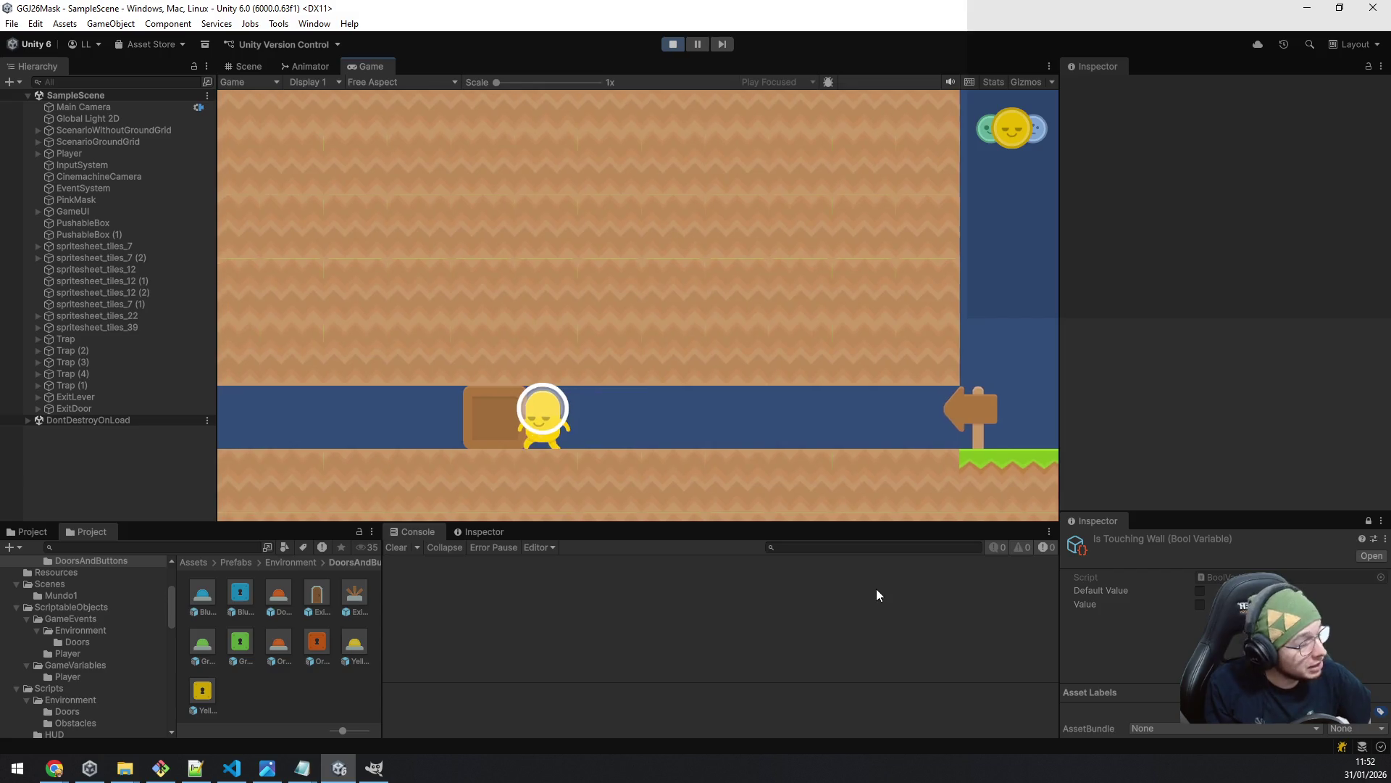
key("Left")
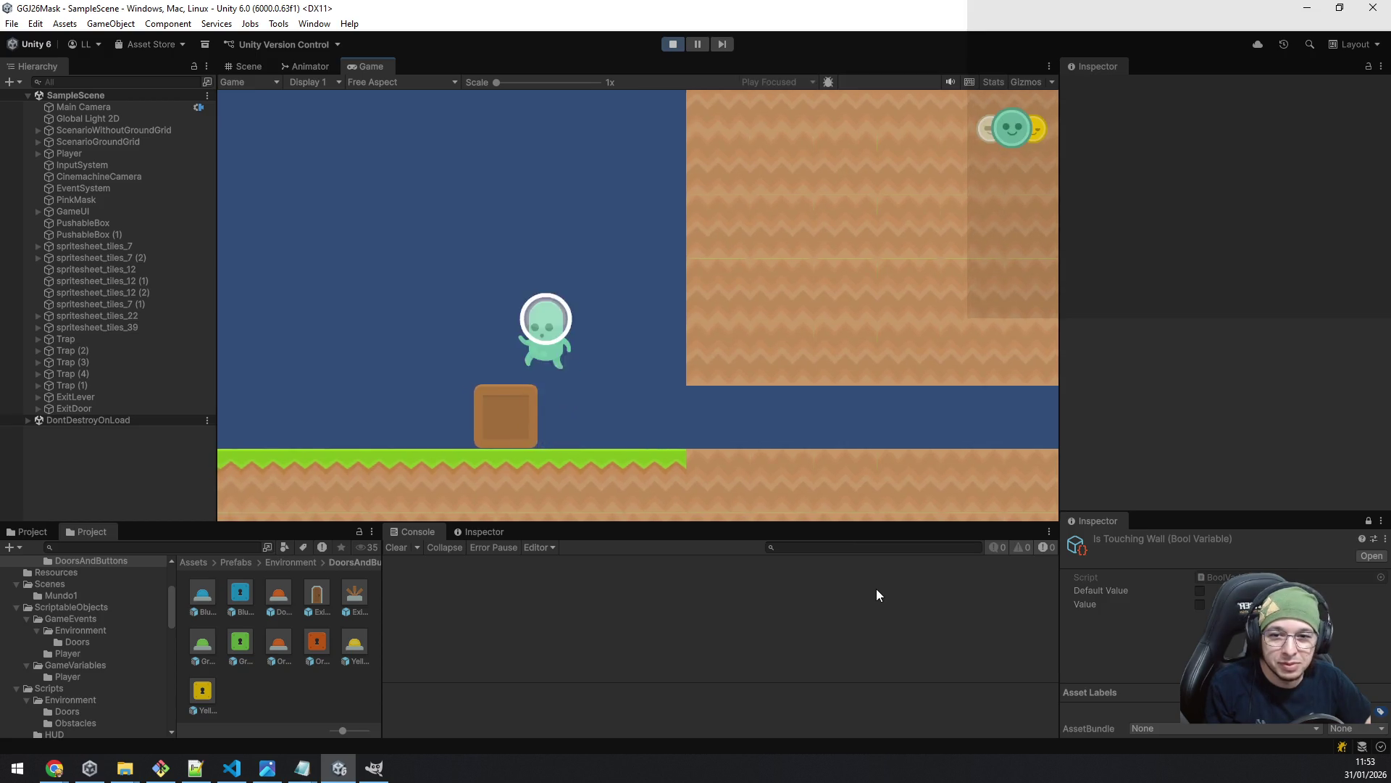
- Walk left past the EXIT sign, cycling blue and yellow masks, and drop toward the pink mask orb
key("space")
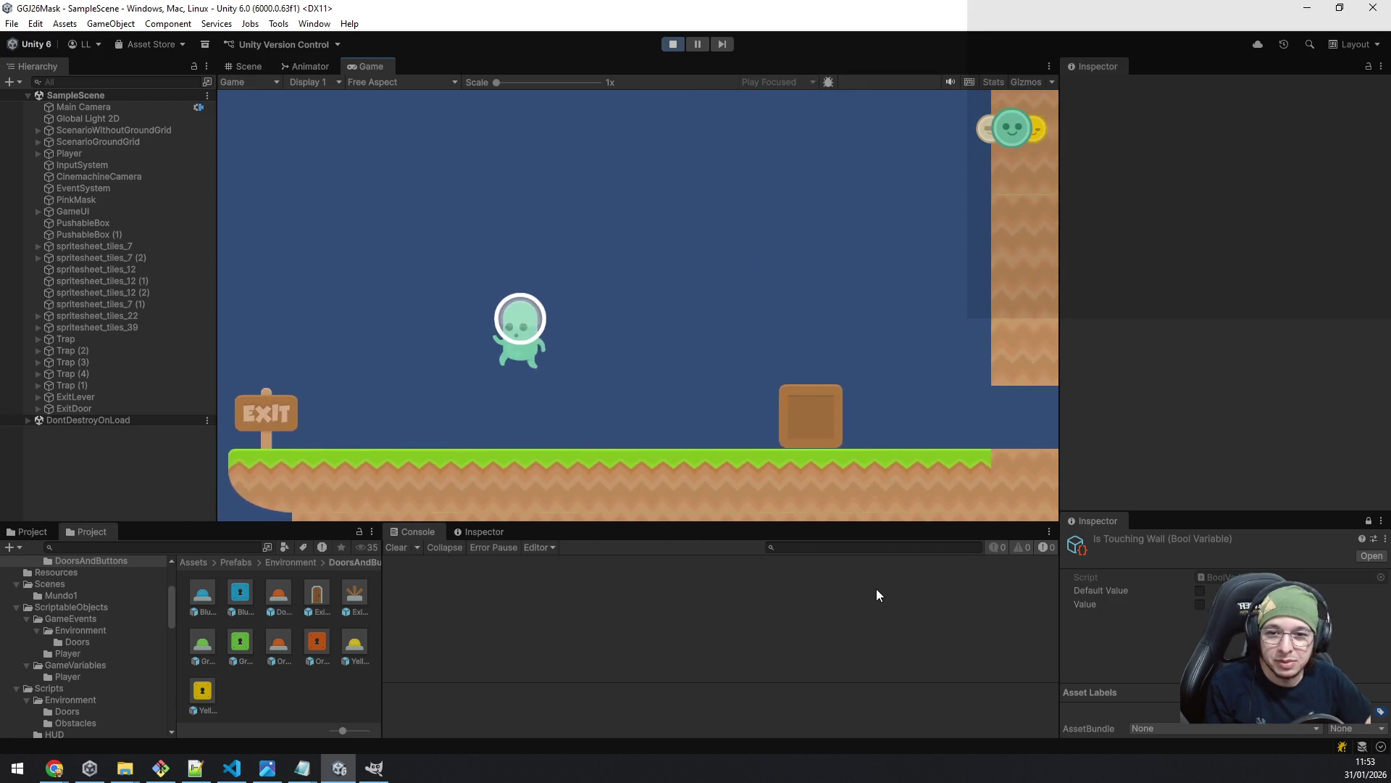
key("a")
key("q")
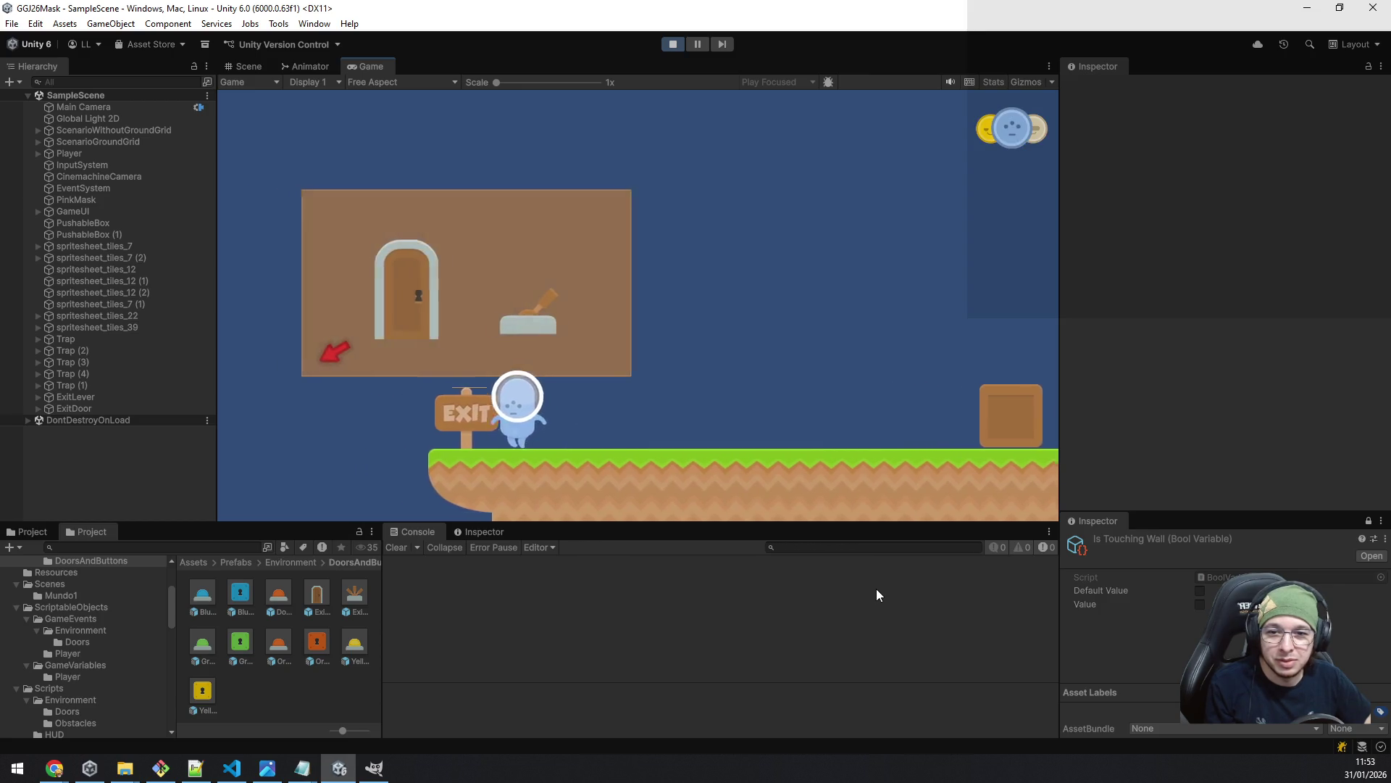
key("a")
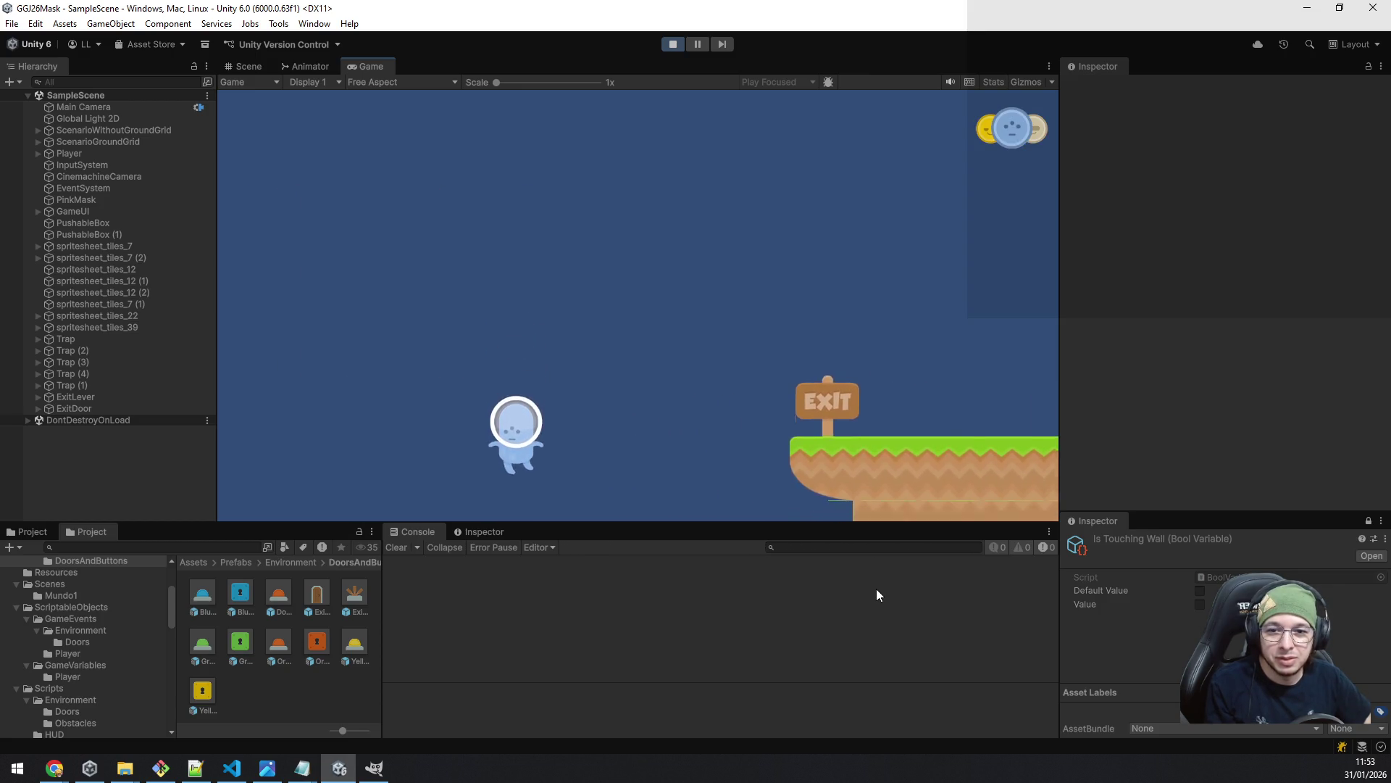
key("q")
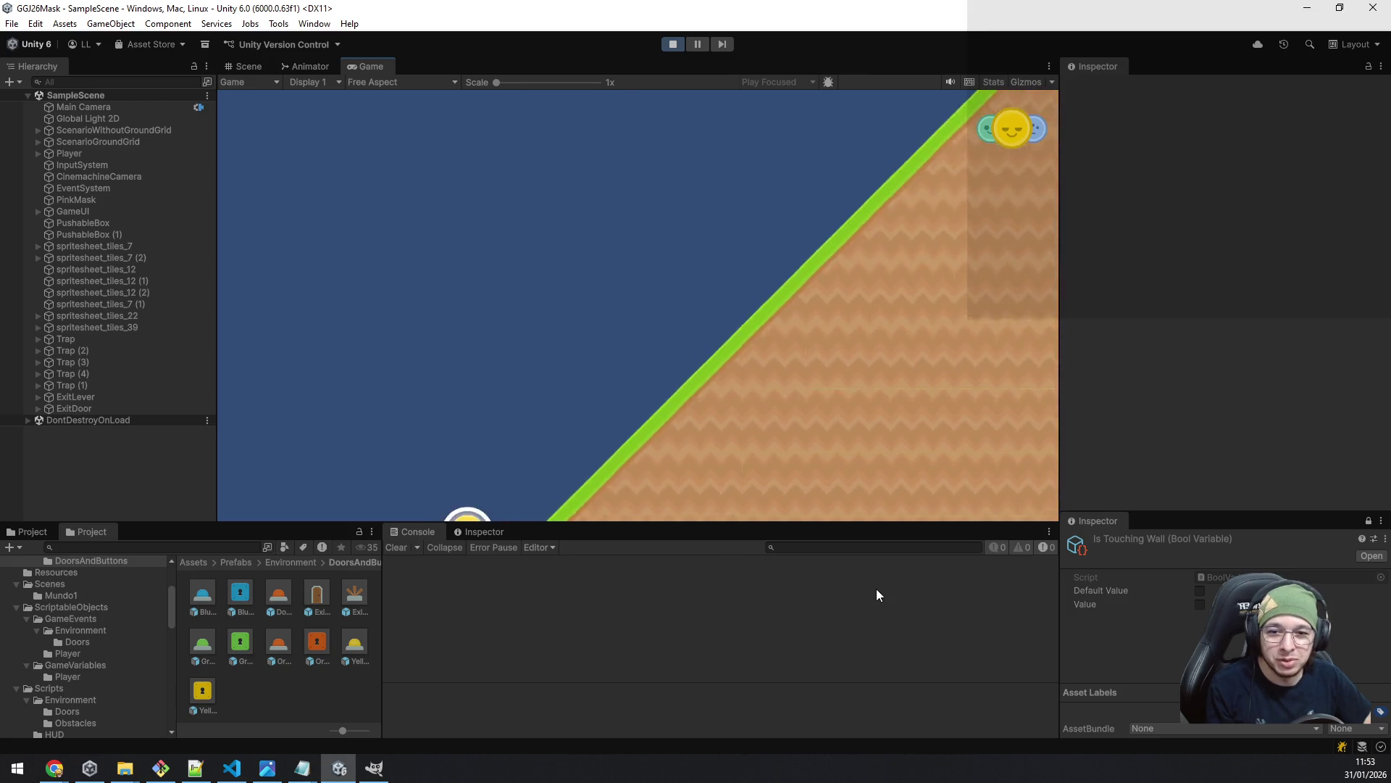
key("space")
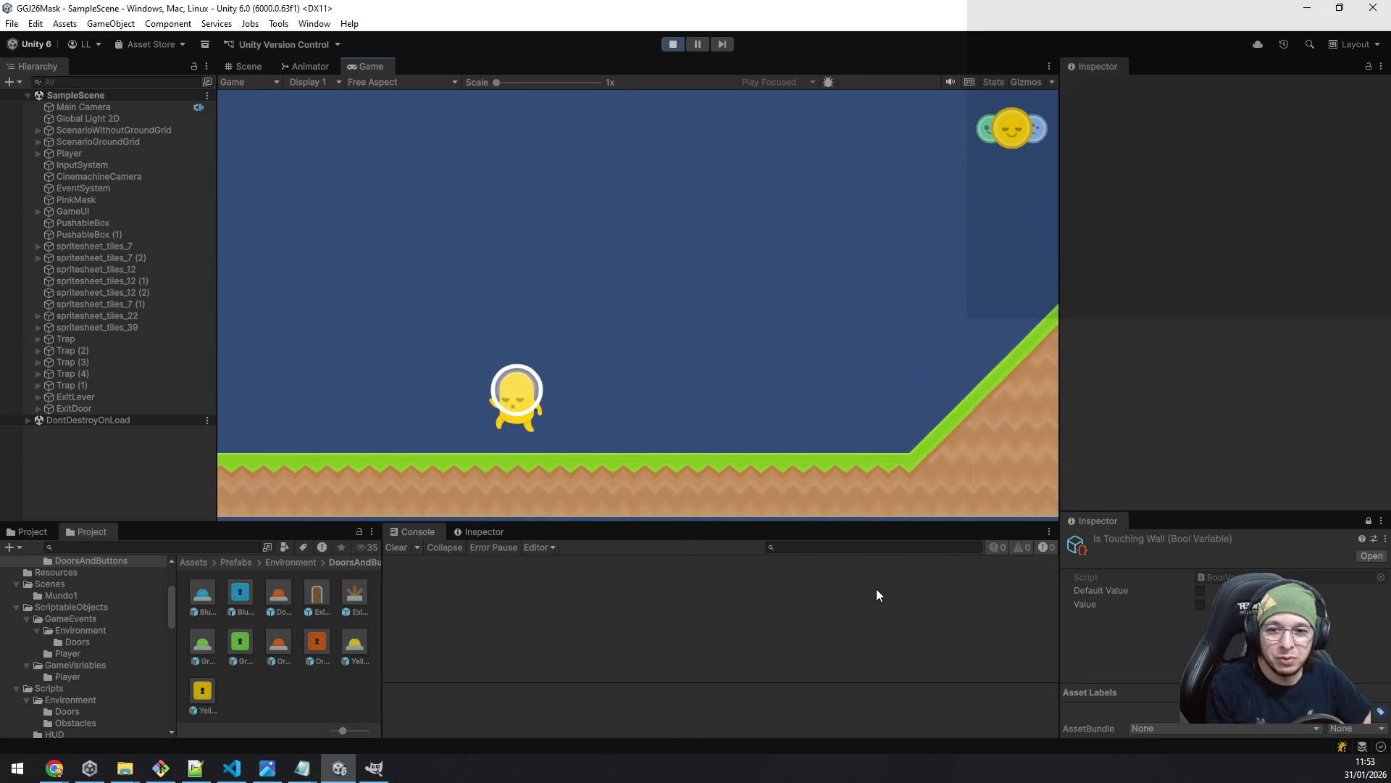
key("q")
key("q")
key("q")
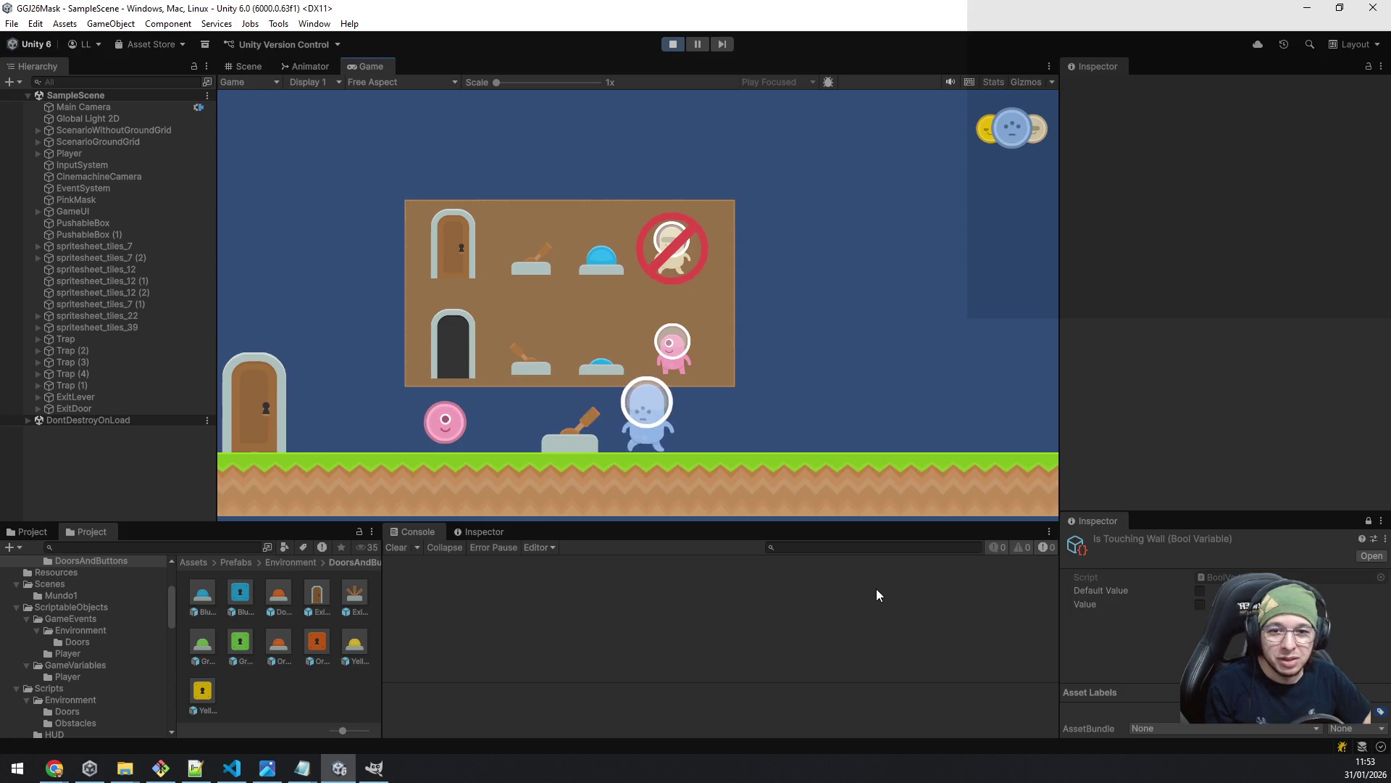
key("a")
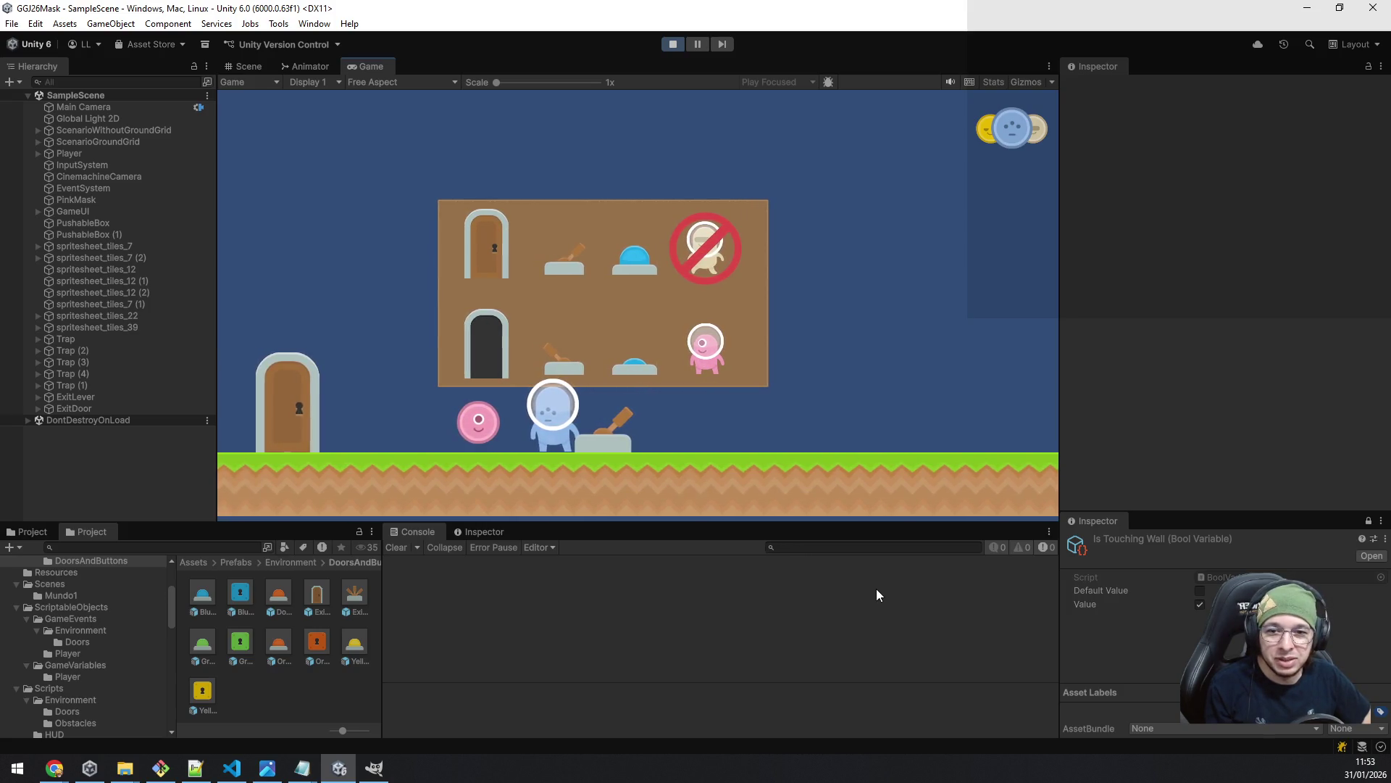
- Collect the pink mask and pull the lever to open the exit door
key("a")
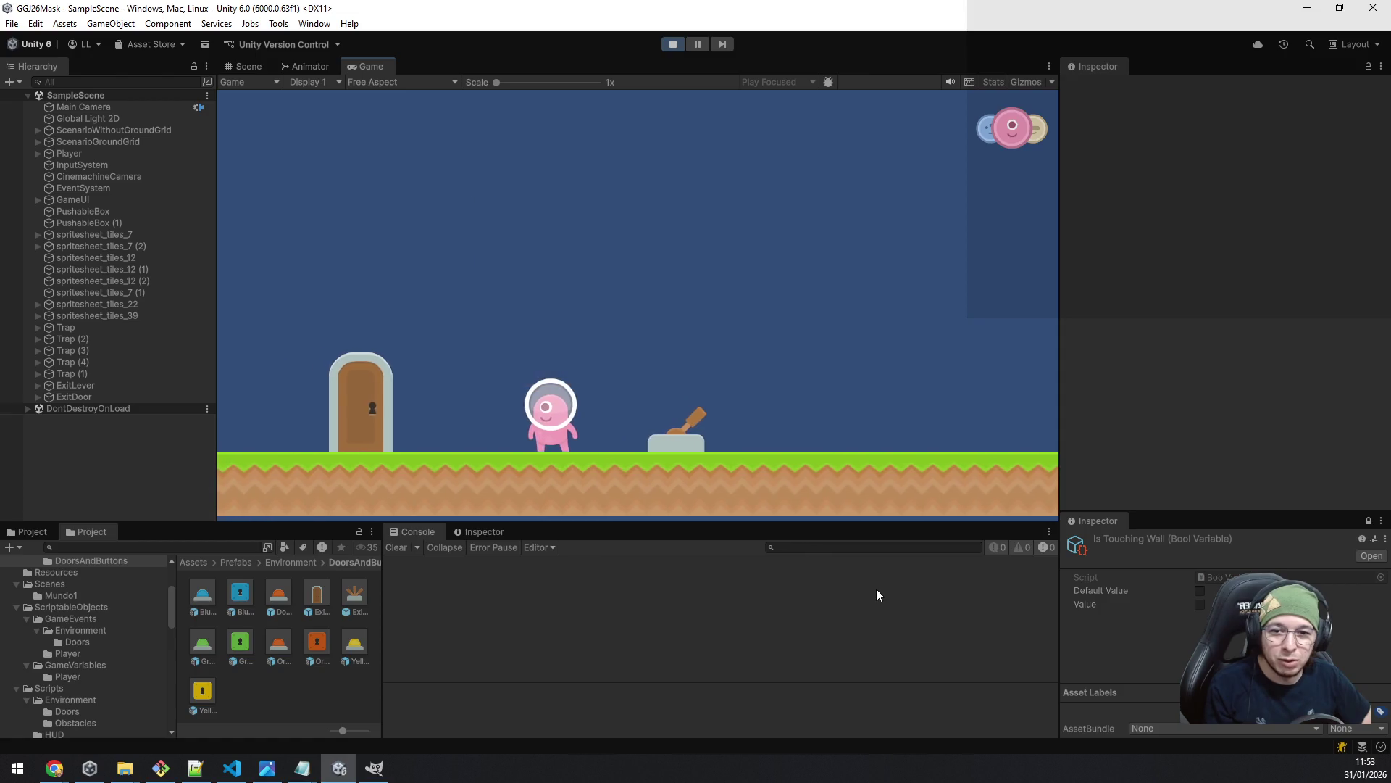
key("d")
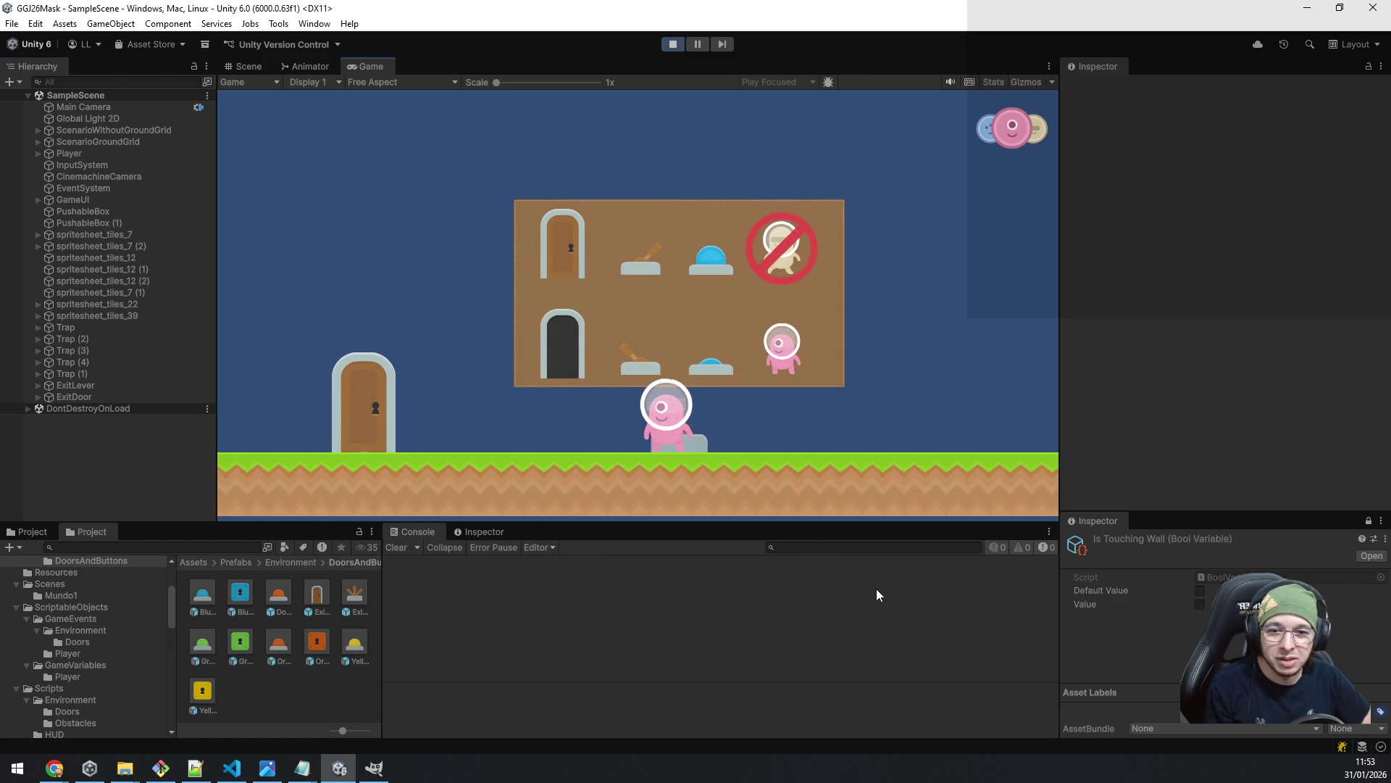
key("e")
key("a")
key("a")
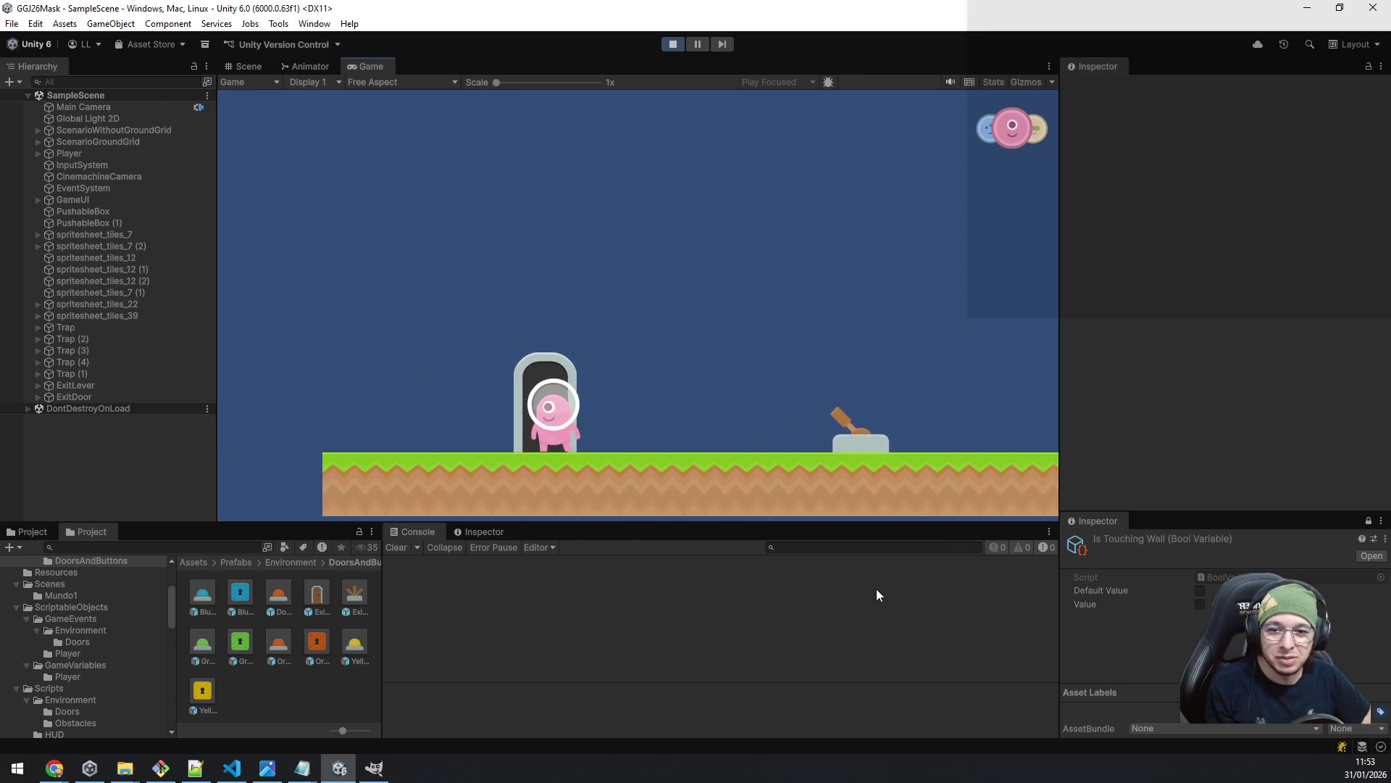
- Walk back and forth past the open exit door and jump onto its top
key("d")
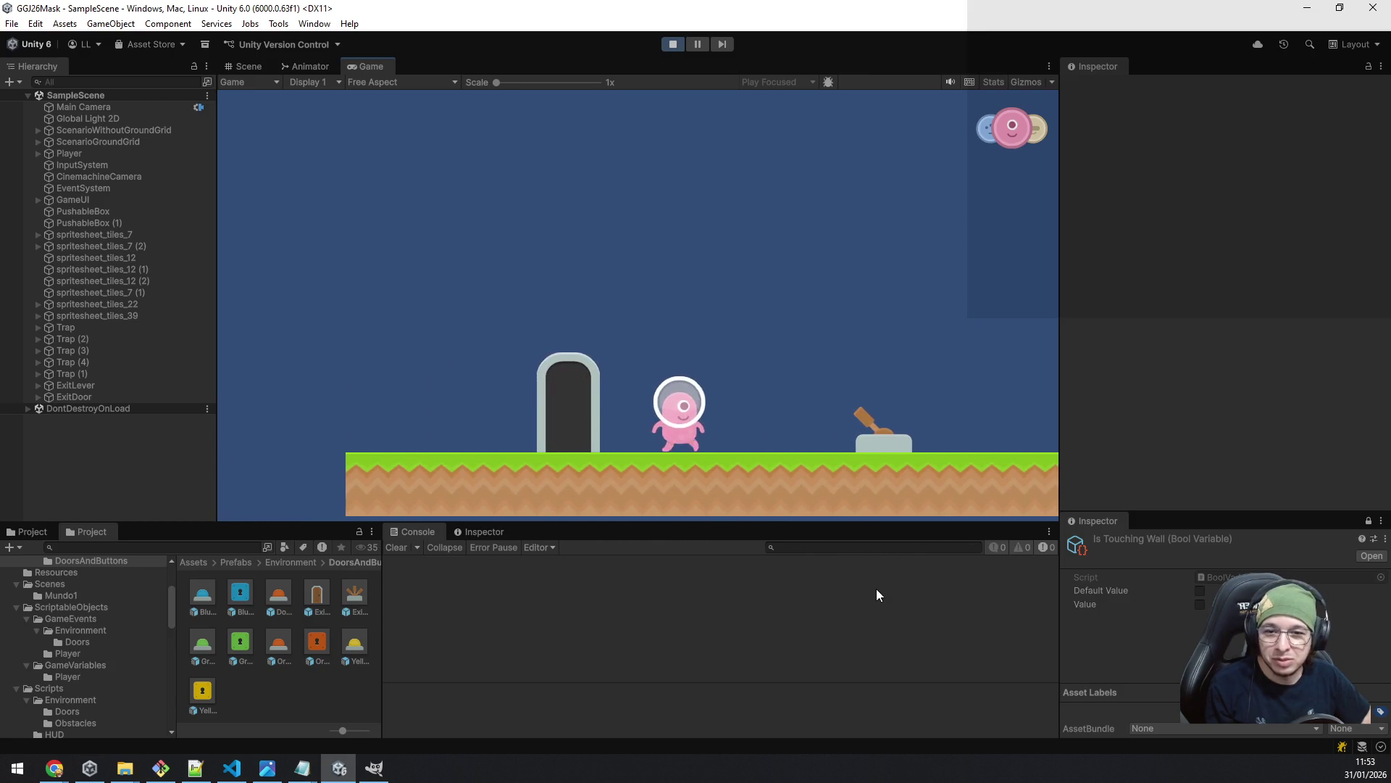
key("a")
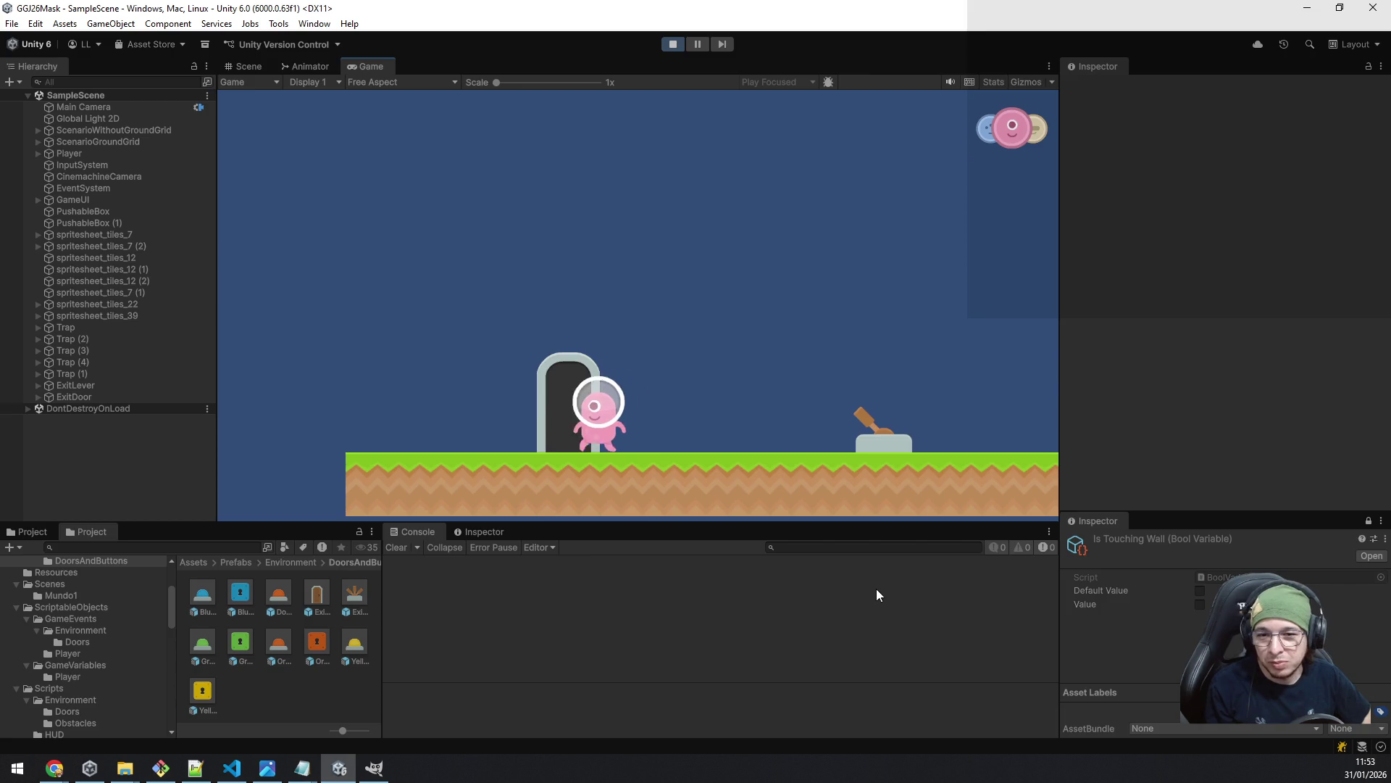
key("d")
key("a")
key("d")
key("a")
key("d")
key("space")
- Step around the doorway, then select ExitDoor to inspect its Locked Door settings
key("d")
key("a")
key("d")
key("a")
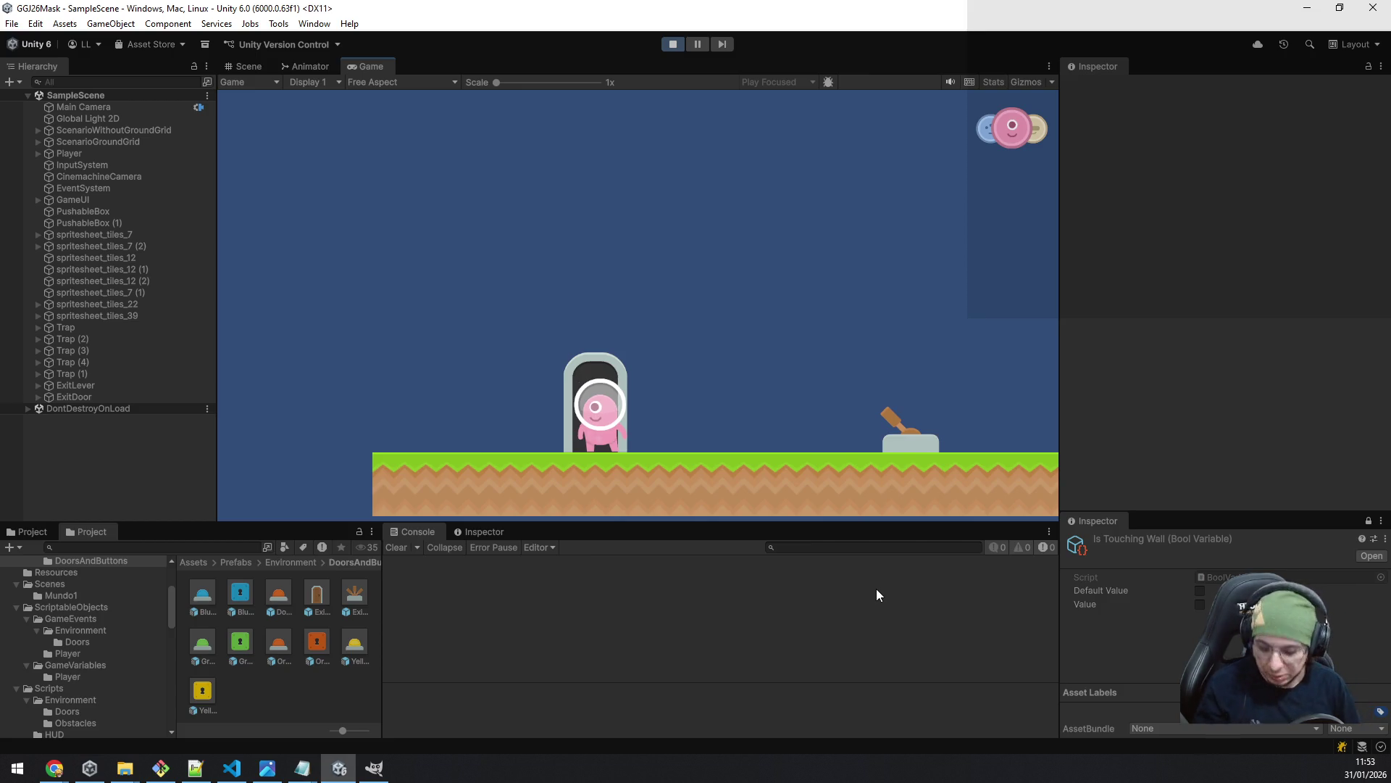
key("d")
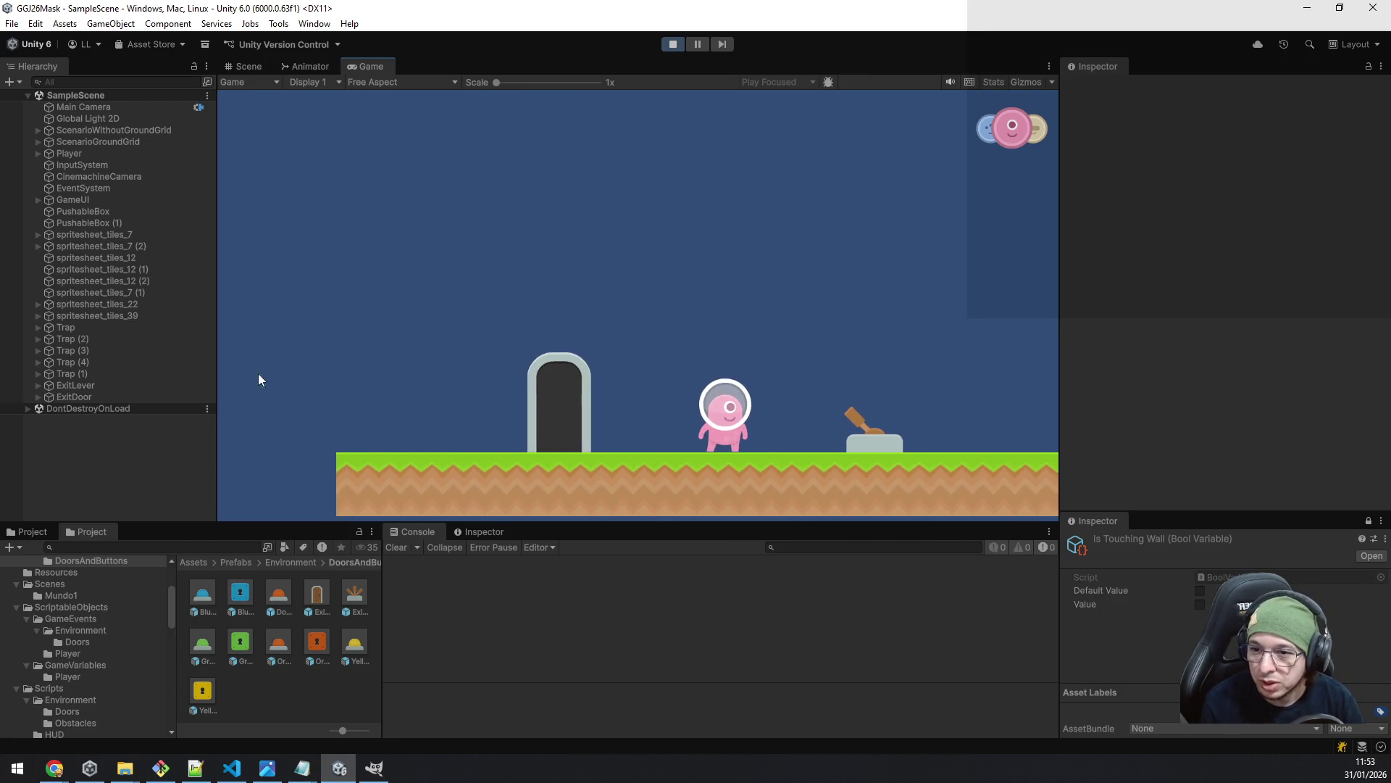
left_click(126, 398)
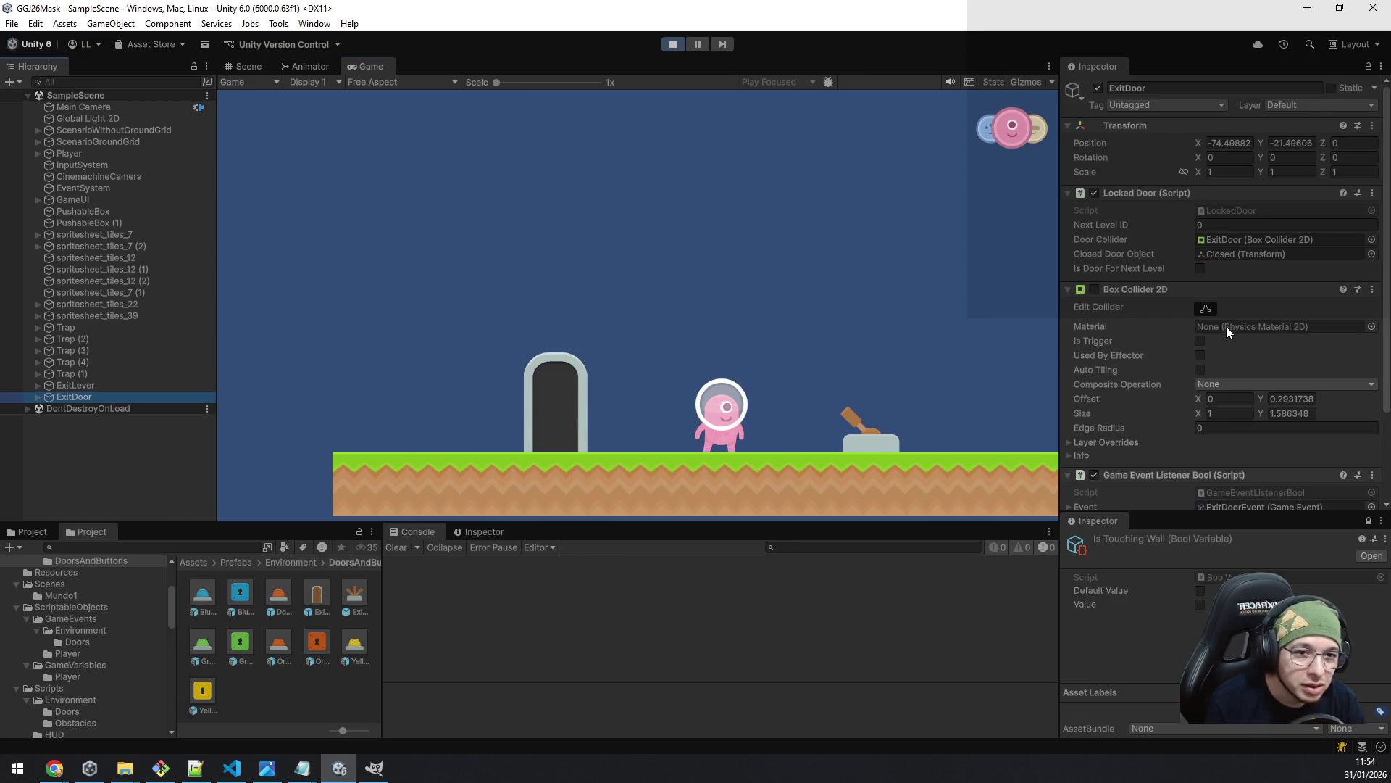
- Tick Is Door For Next Level, make ExitDoor's Box Collider 2D an enabled trigger, and walk into it
left_click(1200, 267)
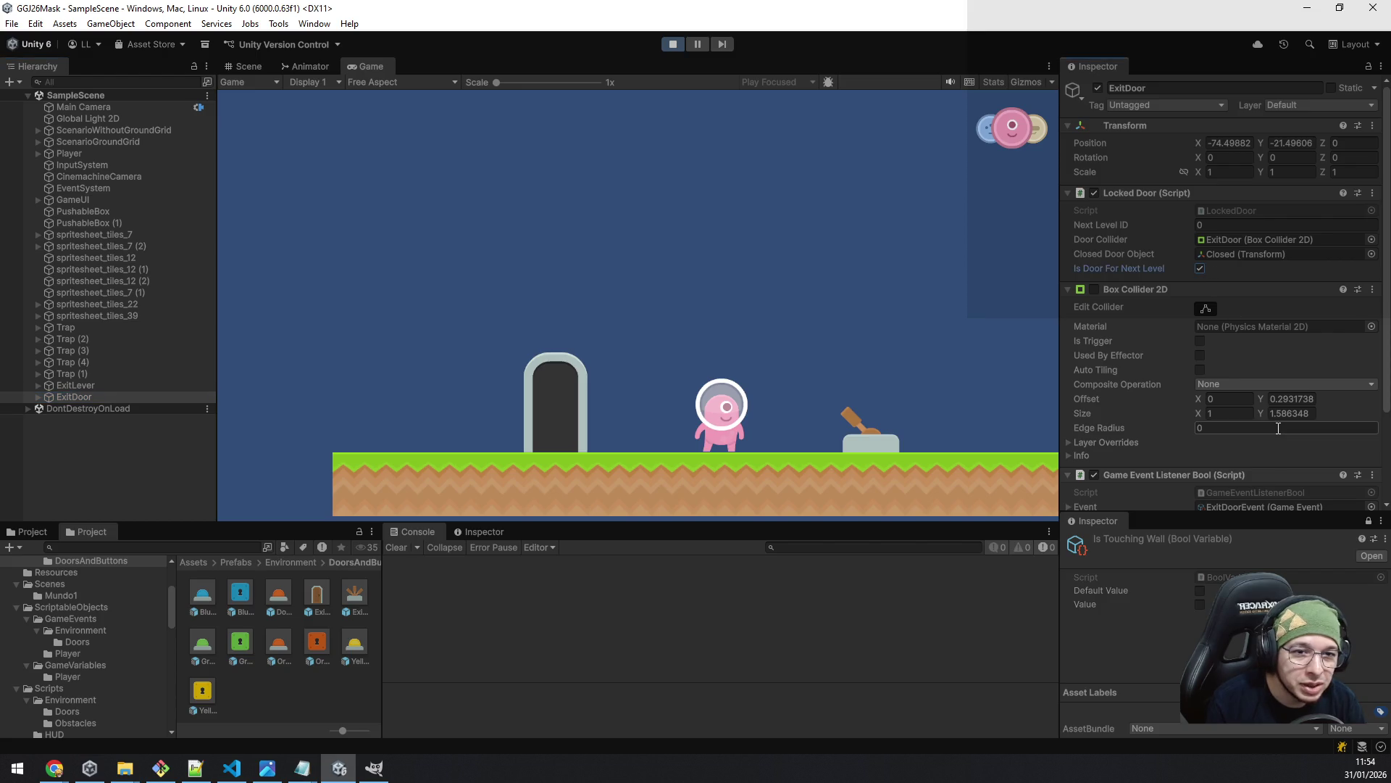
left_click(1095, 288)
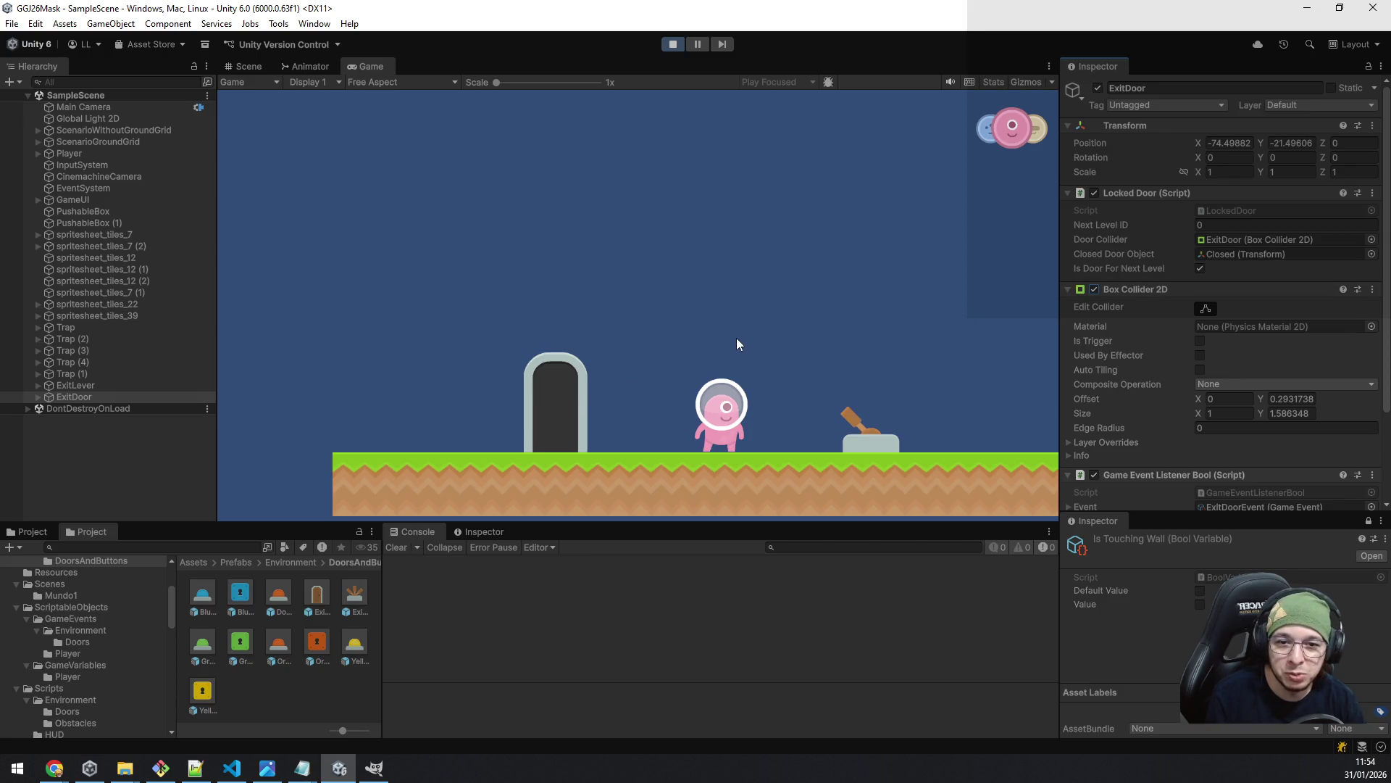
left_click(708, 351)
key("a")
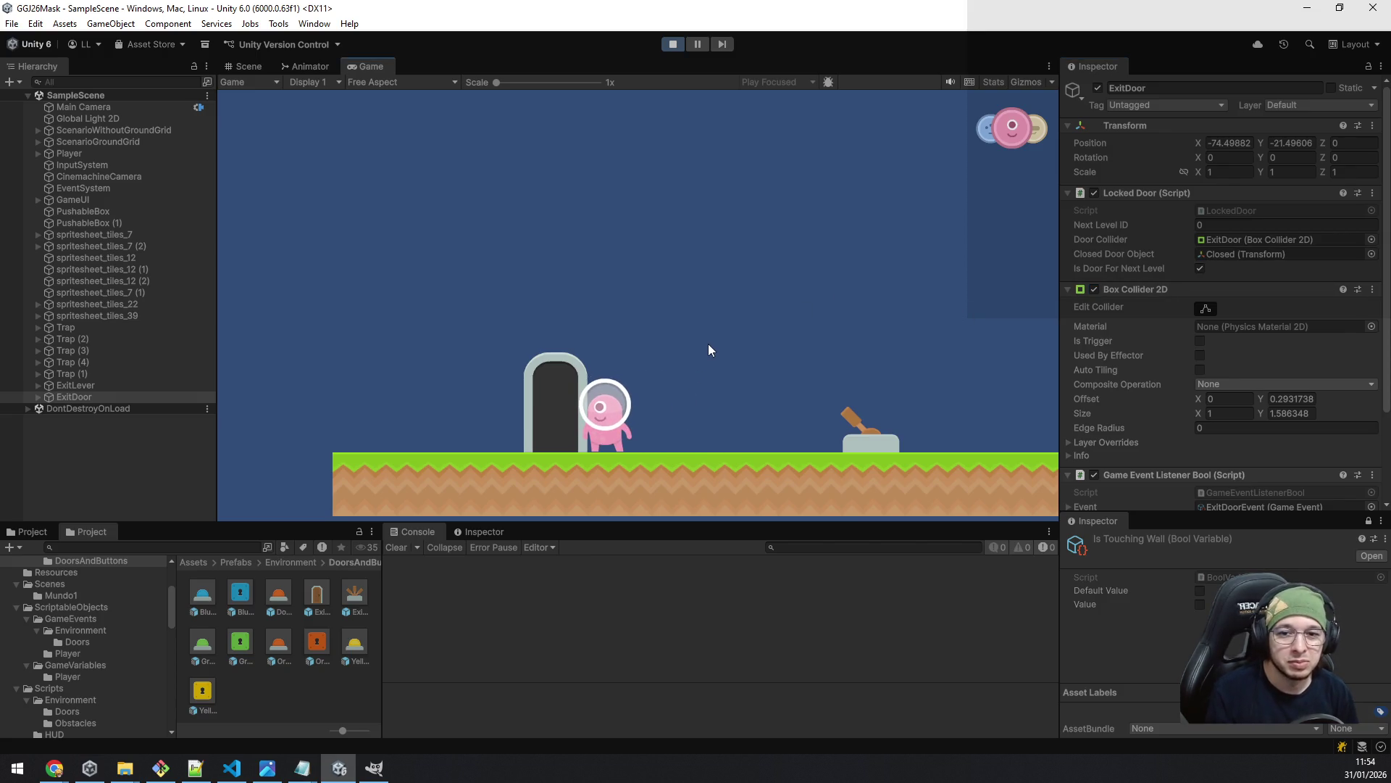
key("d")
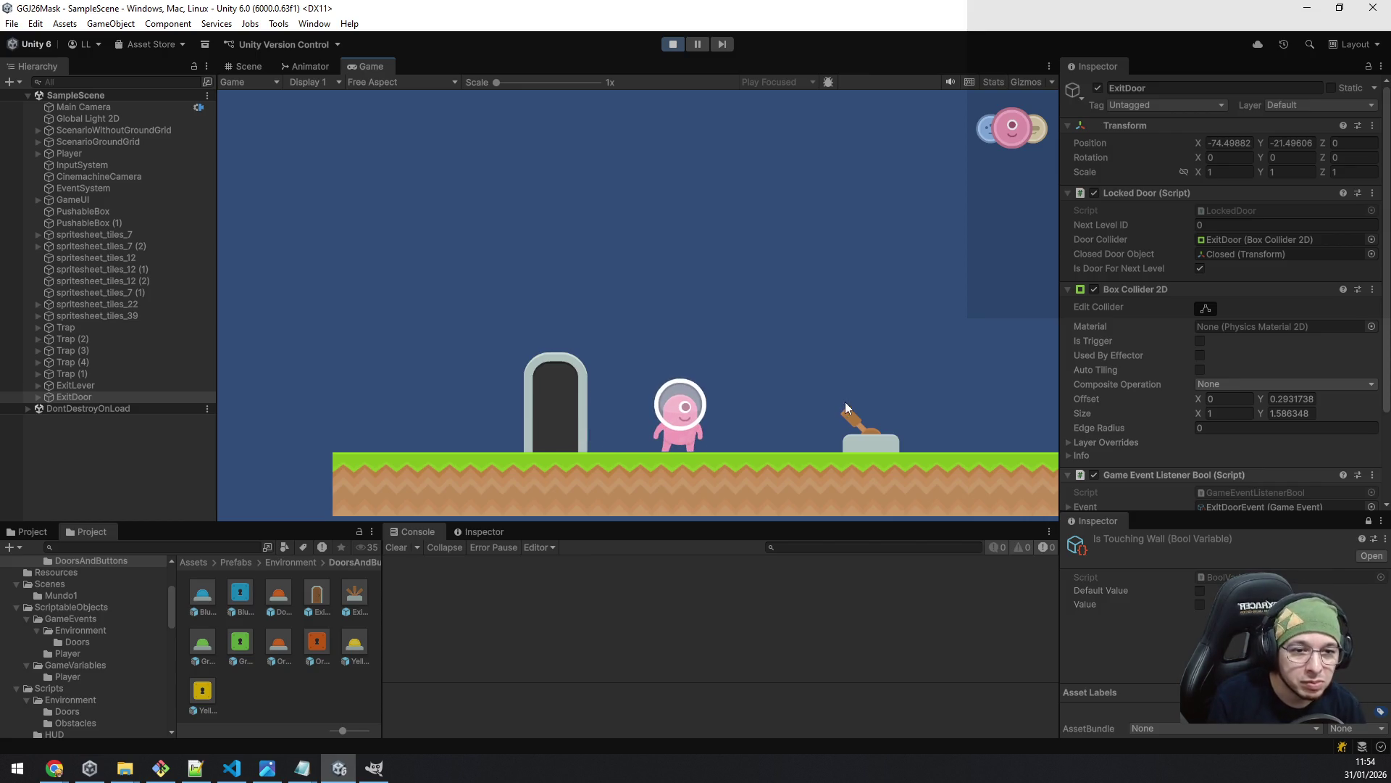
left_click(1200, 340)
left_click(745, 337)
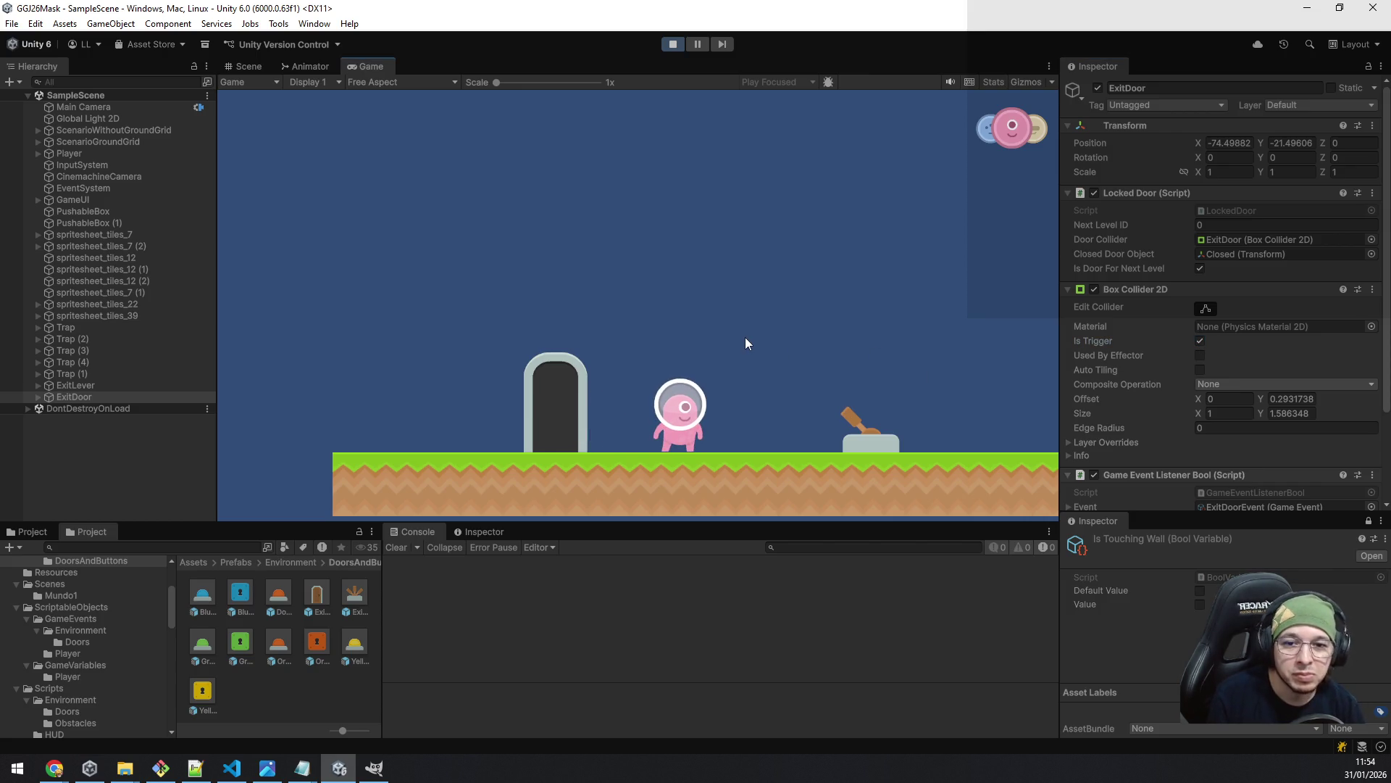
key("a")
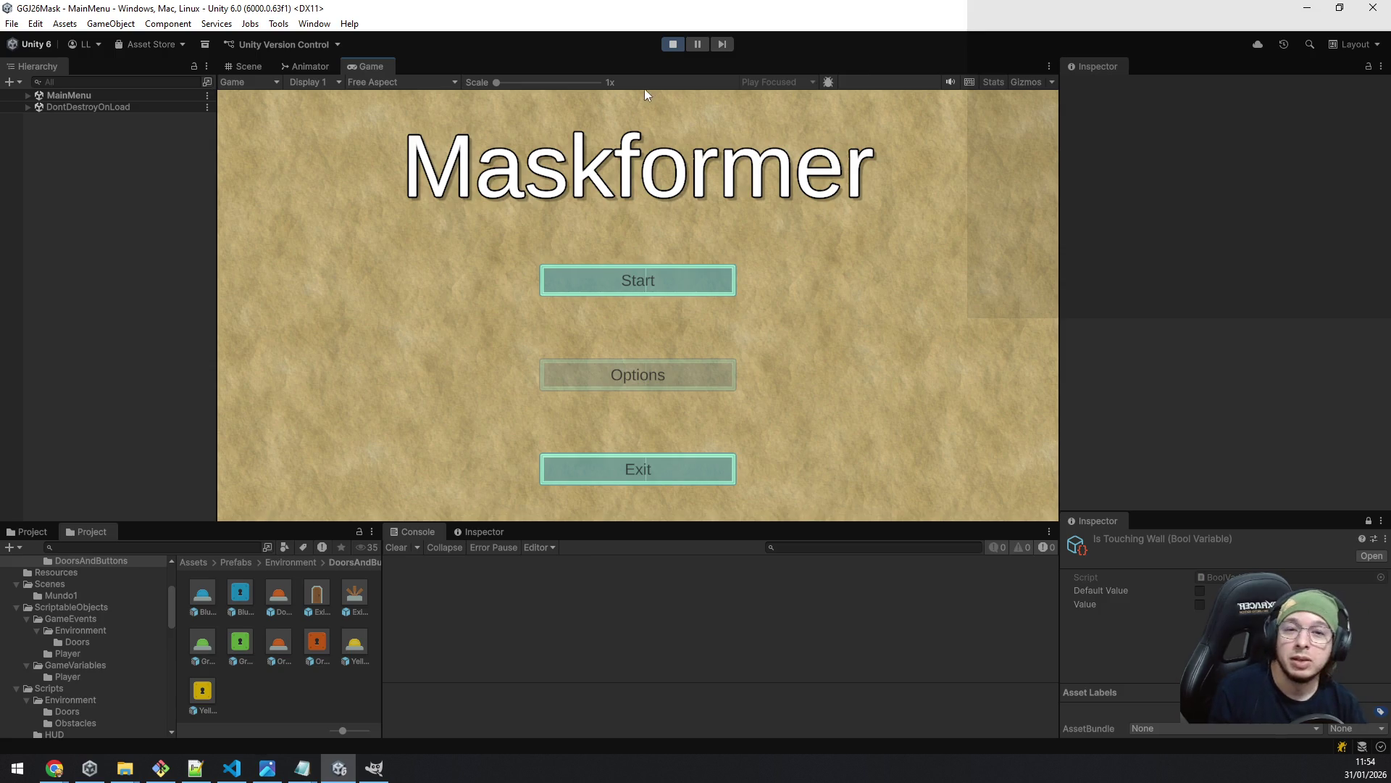
- Exit Play mode and clear the screen-position errors from the console
left_click(675, 44)
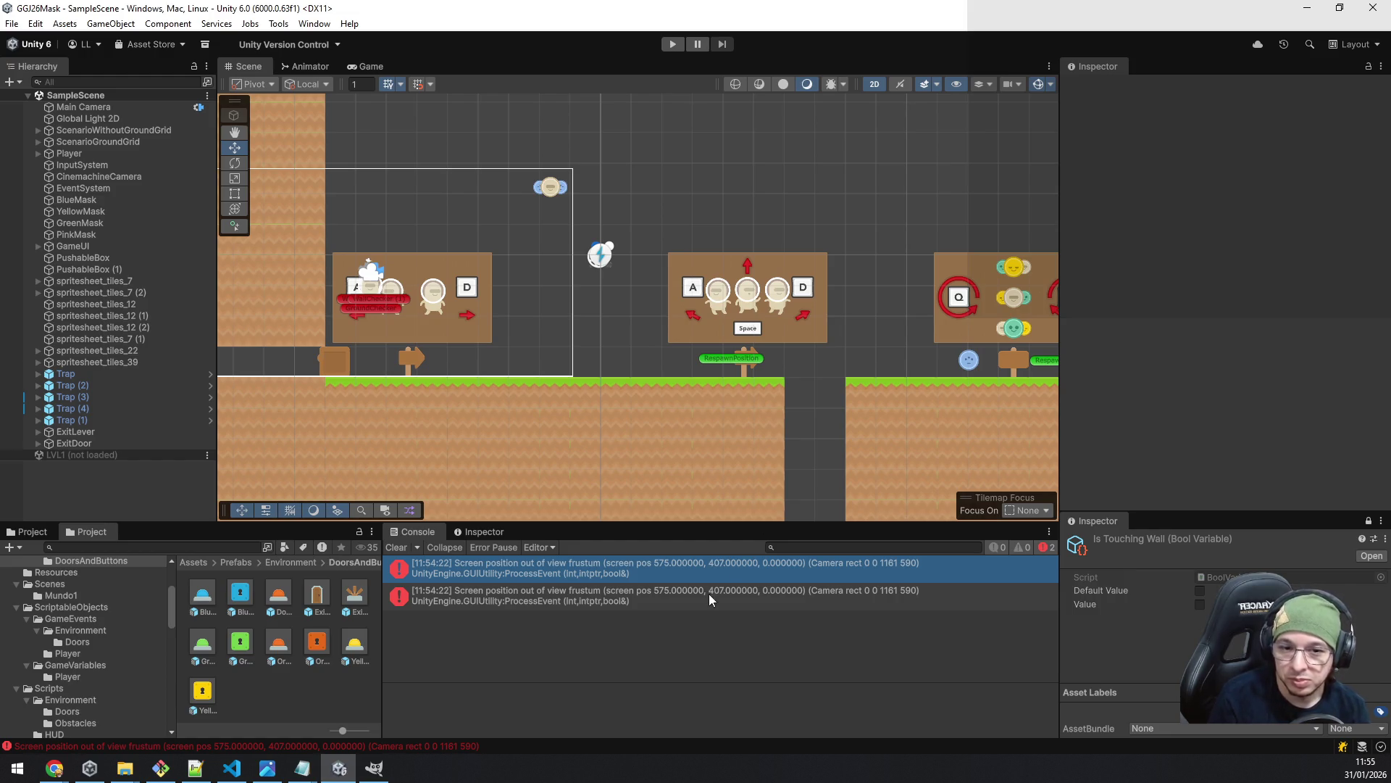
left_click(397, 548)
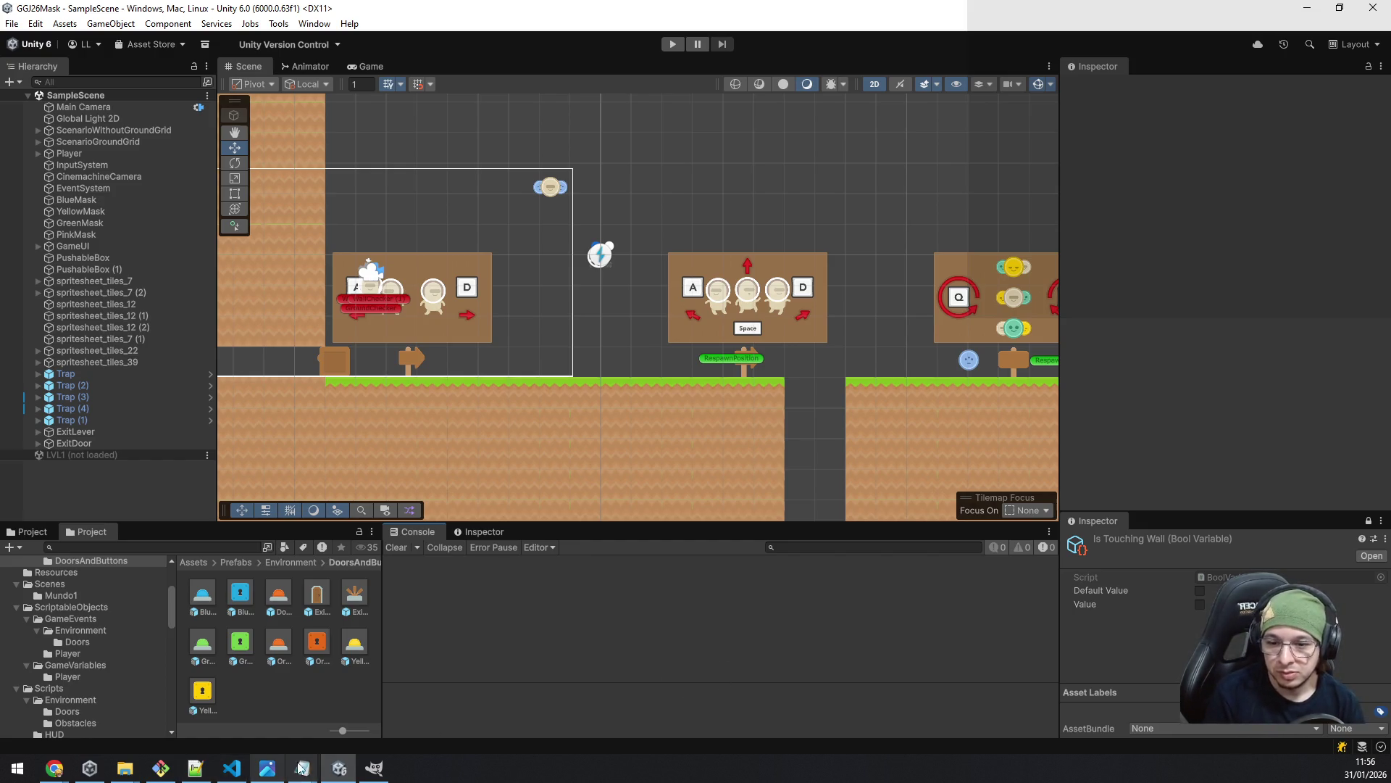
- Minimize Unity to bring up LockedDoor.cs in Visual Studio Code
left_click(341, 763)
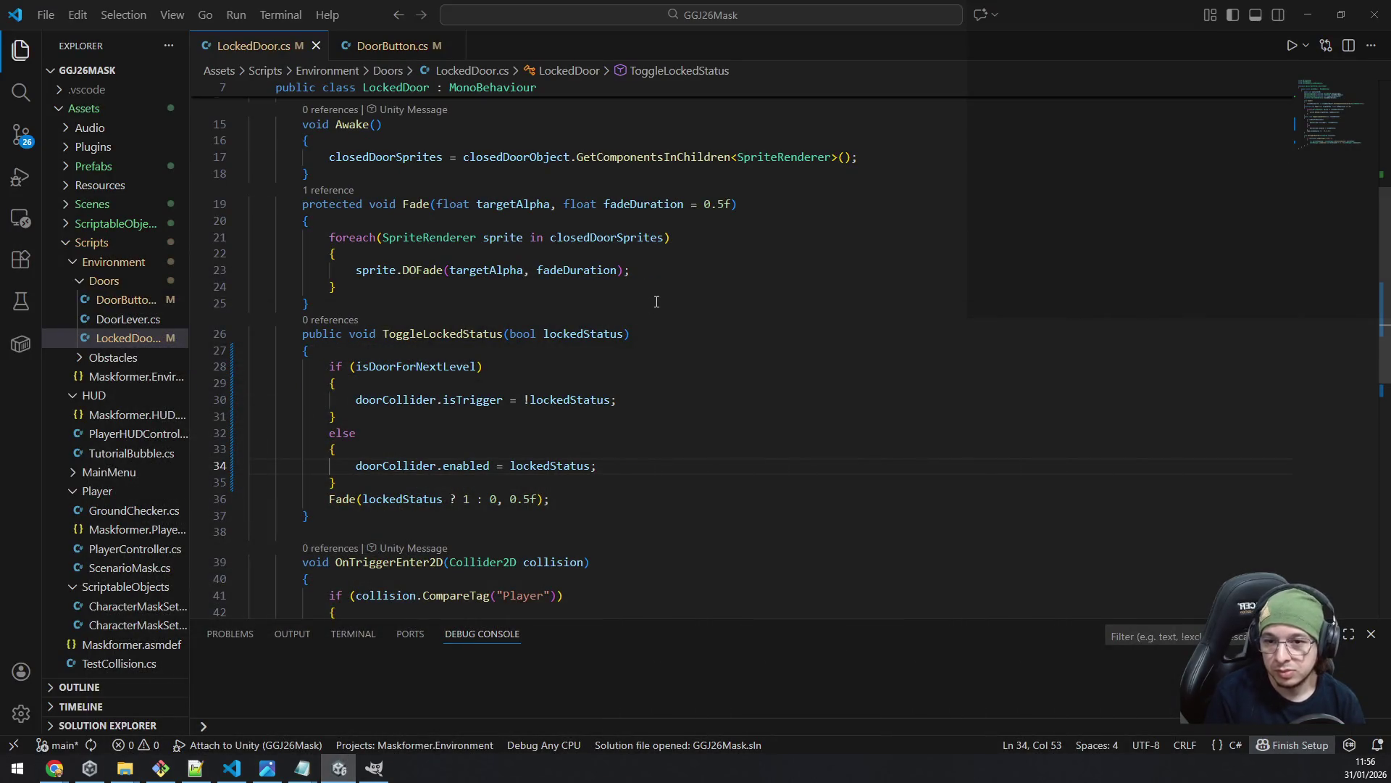
- Read LockedDoor.cs down to its scene-loading trigger code, then bring Unity back to the front
scroll(685, 371, "up", 8)
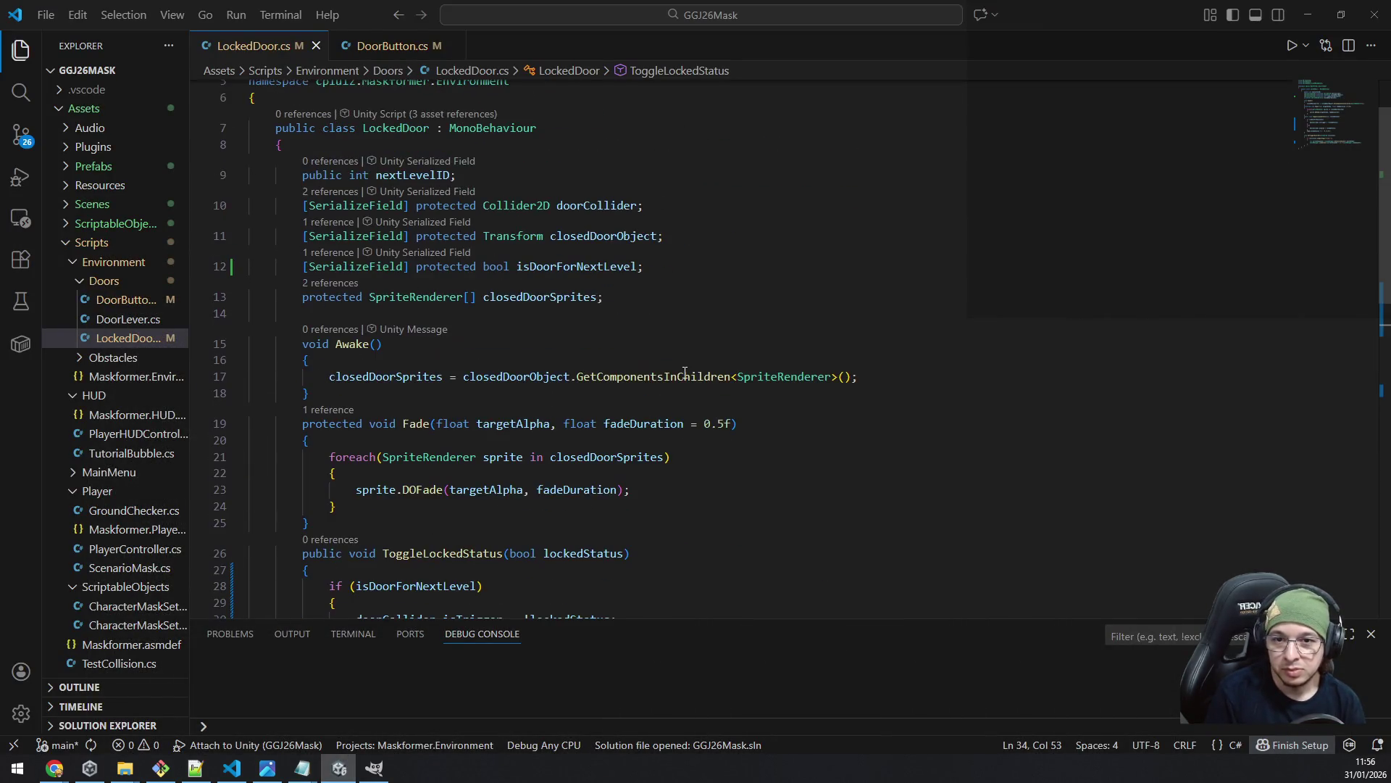
scroll(684, 371, "down", 7)
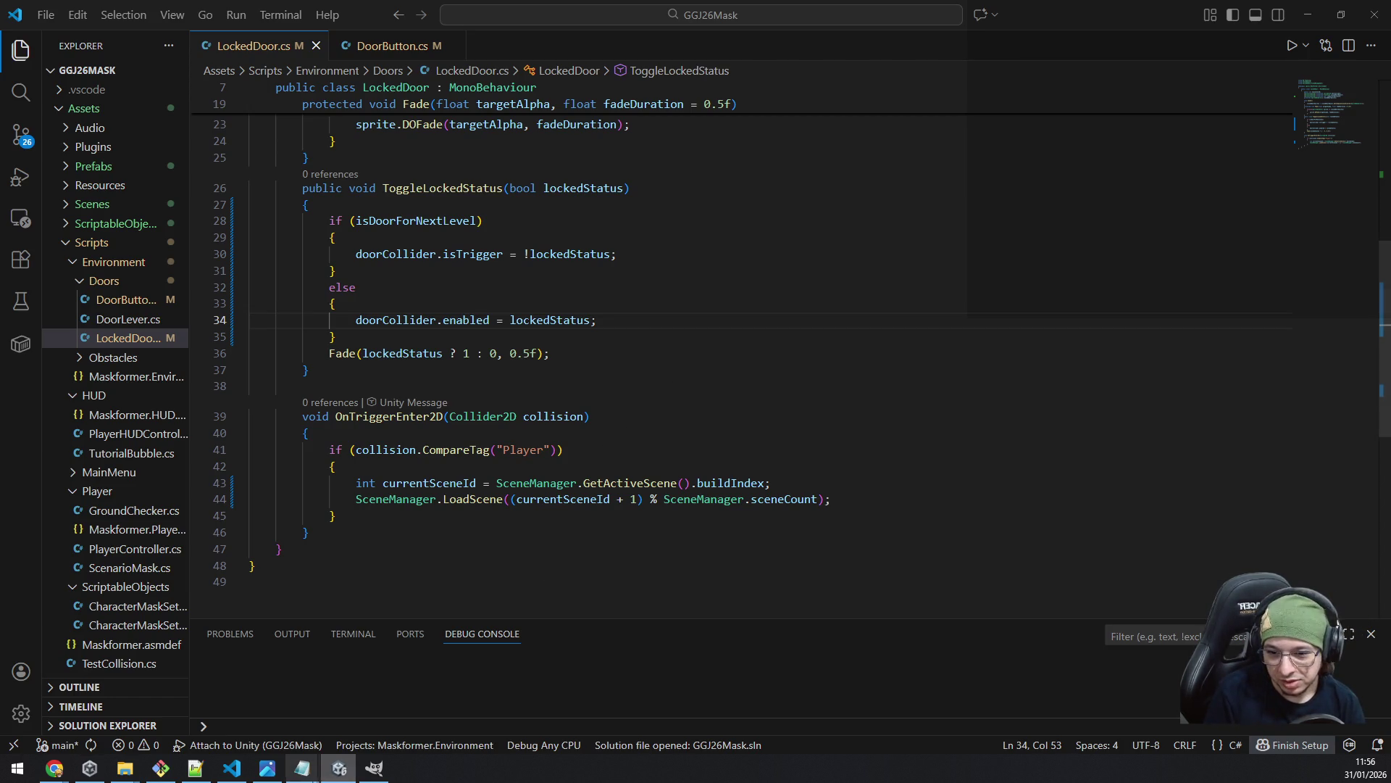
left_click(334, 774)
scroll(523, 390, "down", 3)
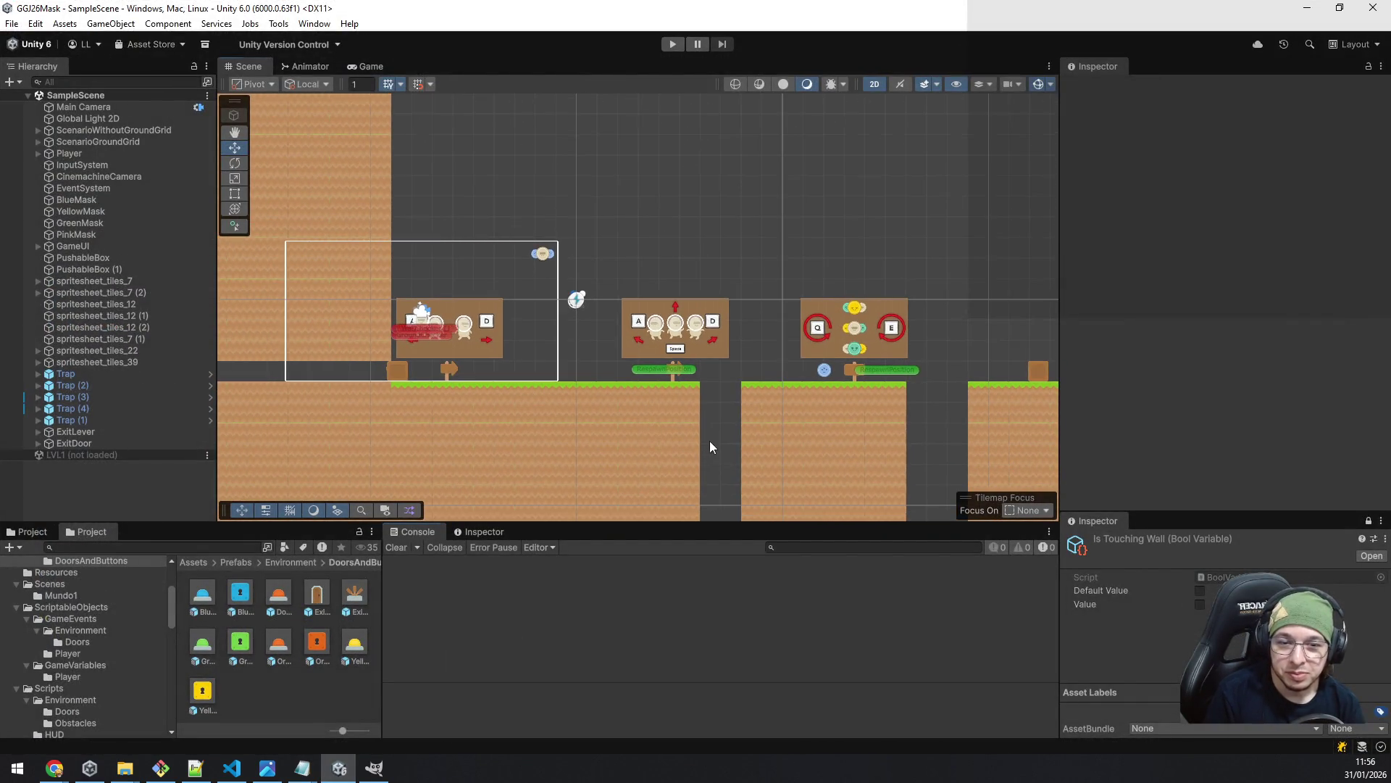
- Pan the Scene view to the level's right side, then bring up the Maskformer Global Game Jam page
left_click_drag(709, 447, 515, 403)
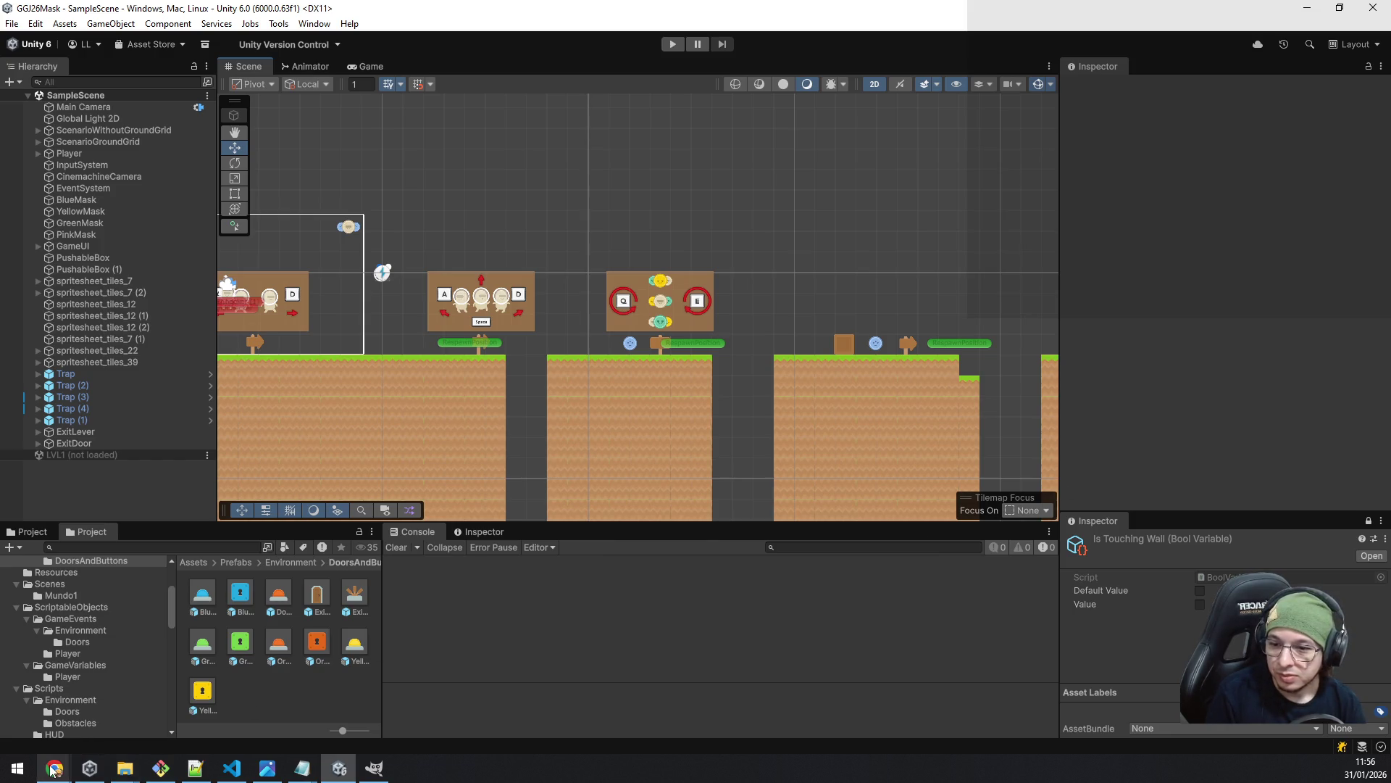
mouse_move(55, 769)
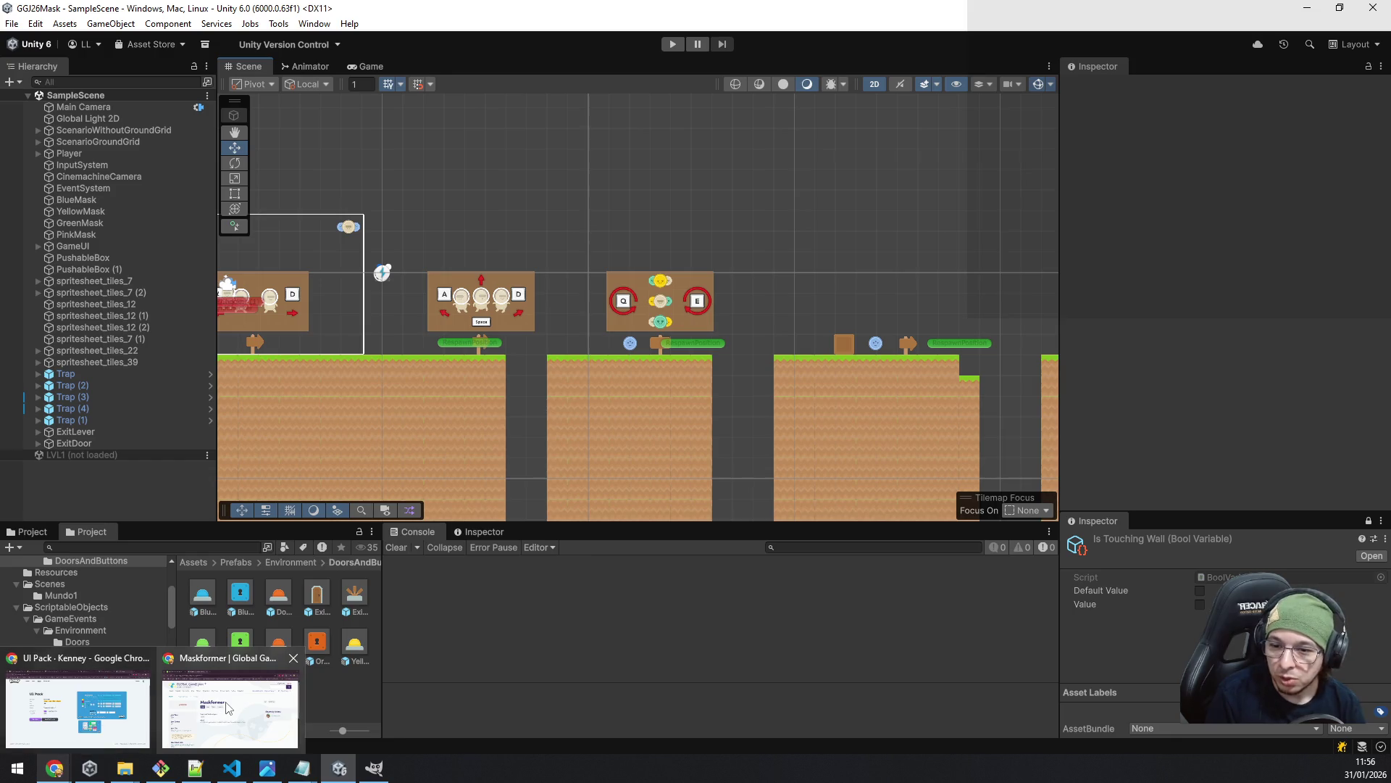
left_click(226, 706)
- Select the Maskformer page's Download Link URL, deselect it, and minimize Chrome
scroll(336, 472, "down", 3)
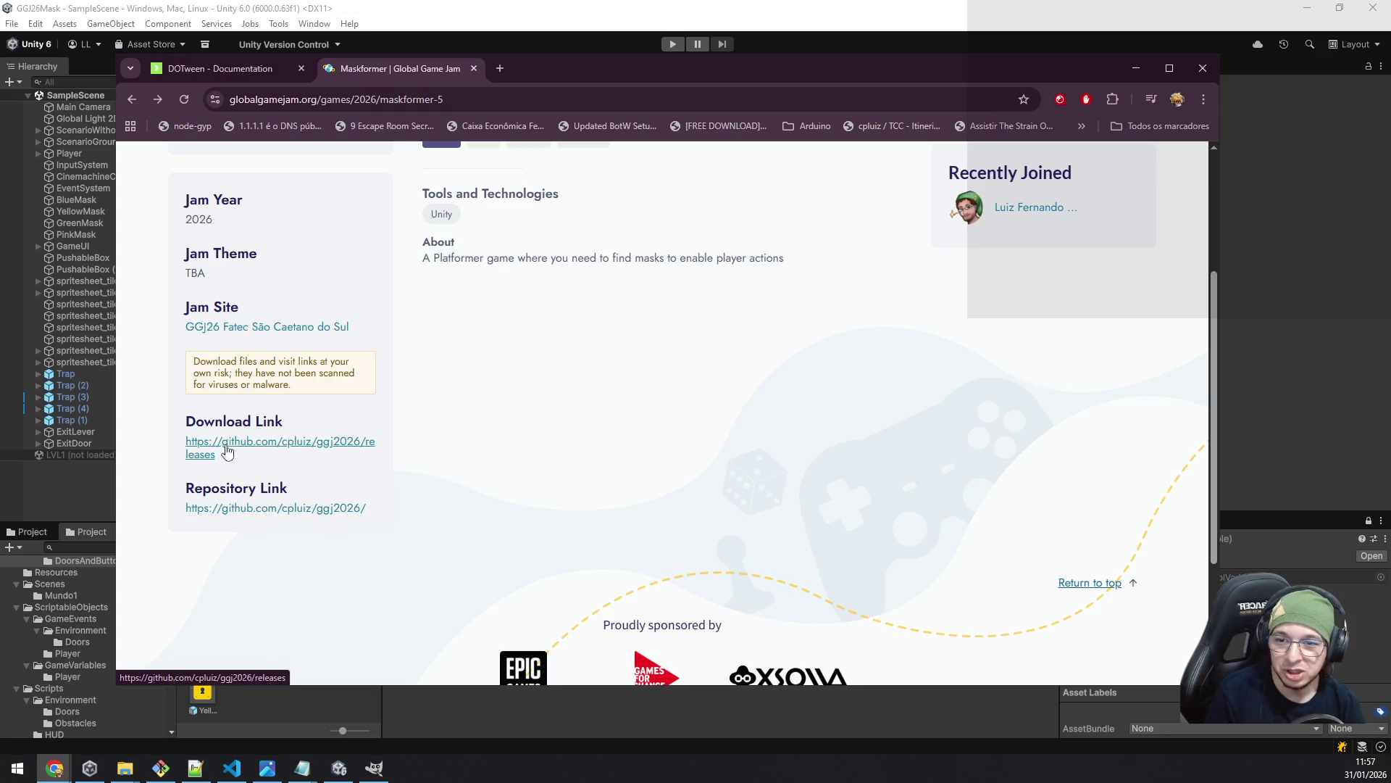
left_click_drag(244, 470, 185, 440)
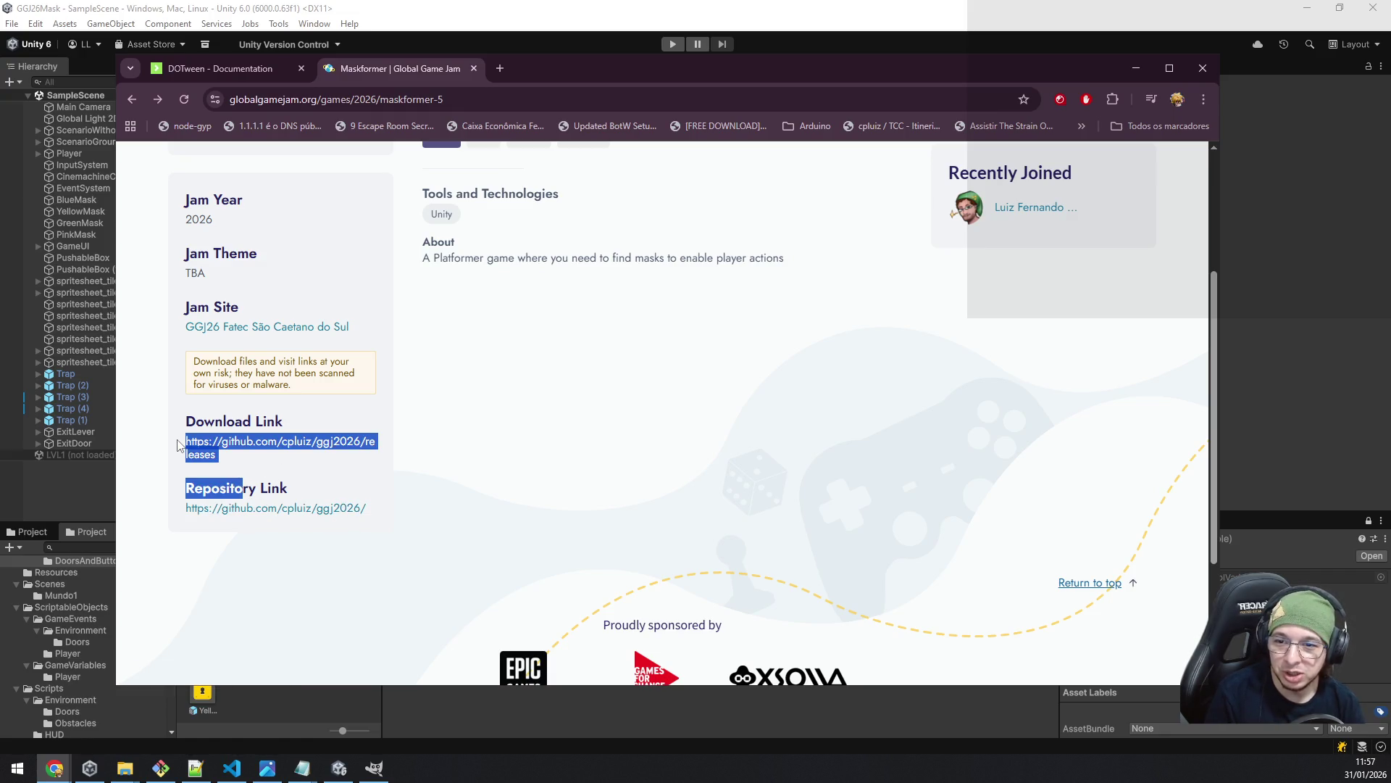
left_click(246, 468)
left_click_drag(223, 460, 181, 439)
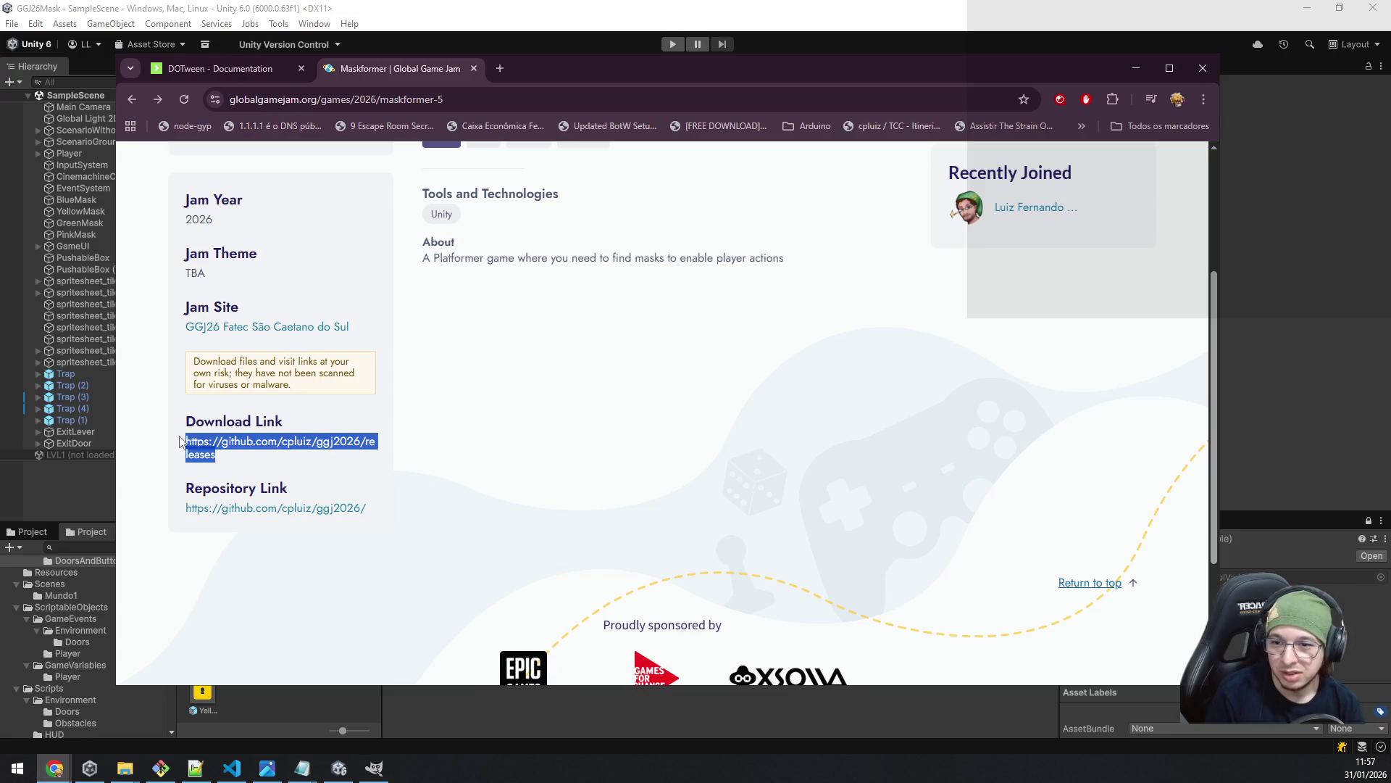
left_click(242, 464)
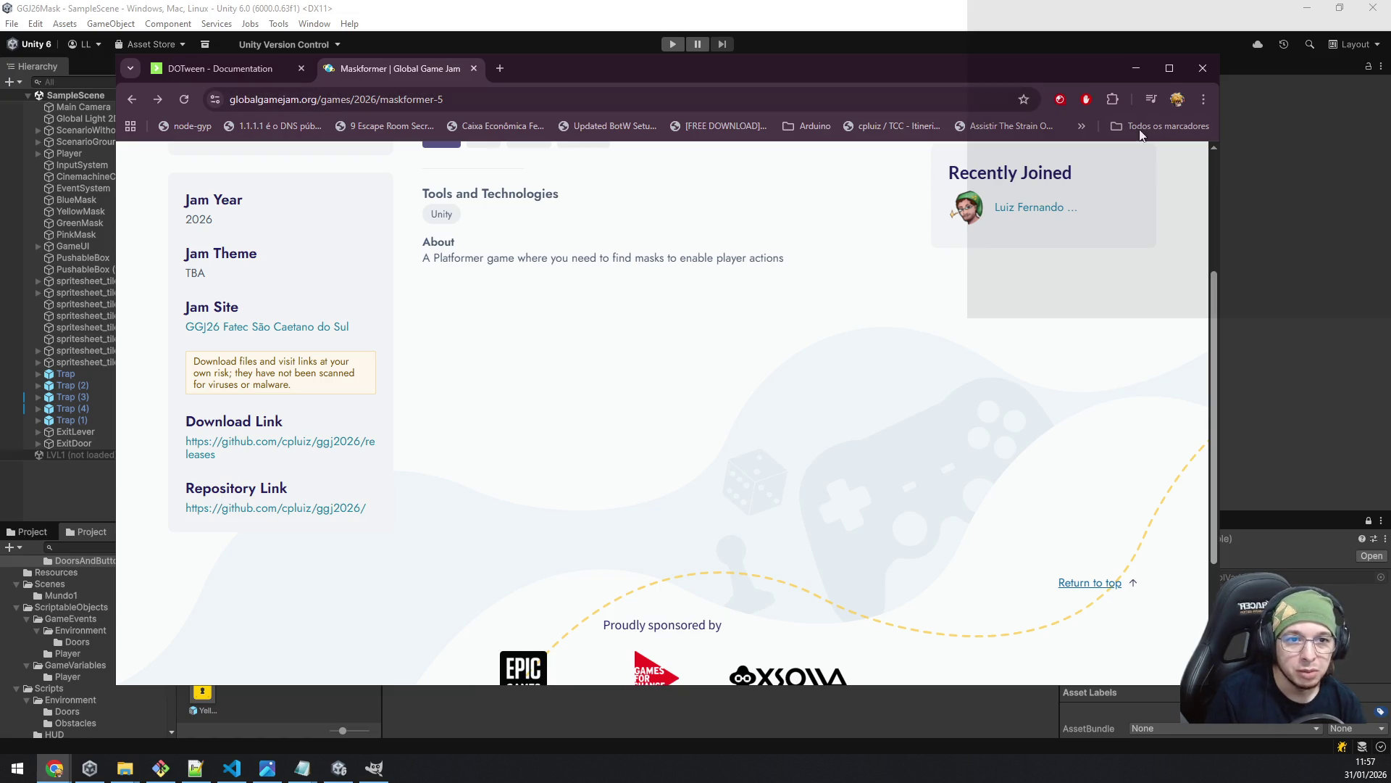
left_click(1135, 69)
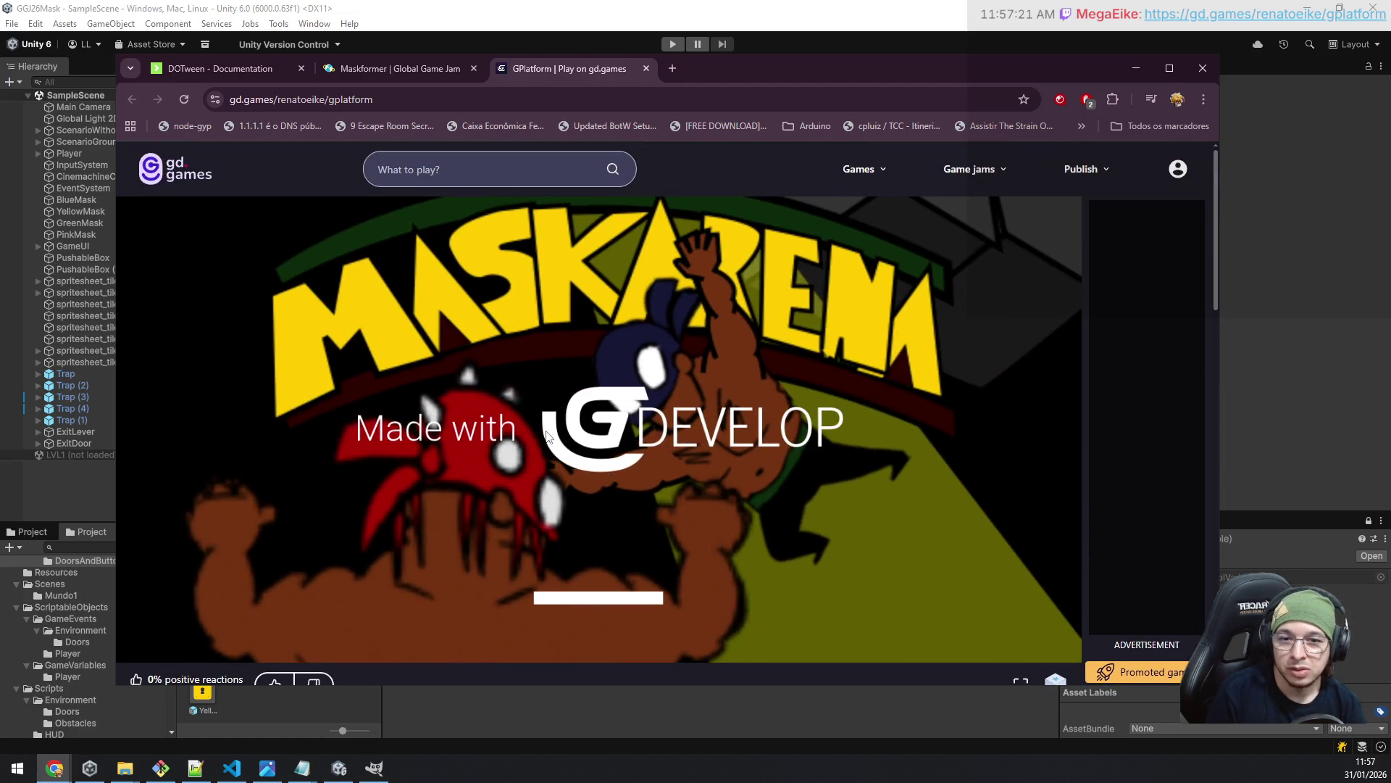
- Scroll the gd.games page to view the loaded GPlatform game canvas
scroll(541, 412, "down", 3)
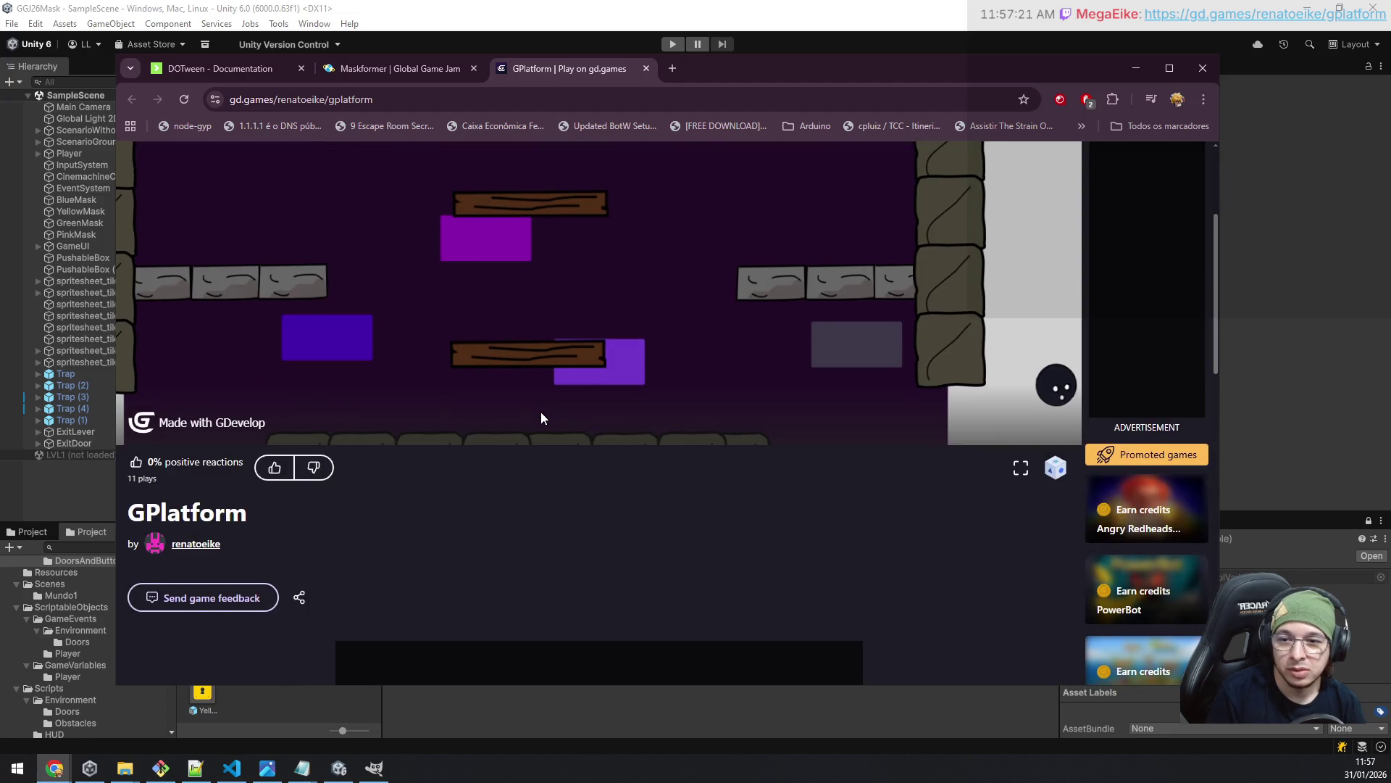
scroll(540, 411, "up", 3)
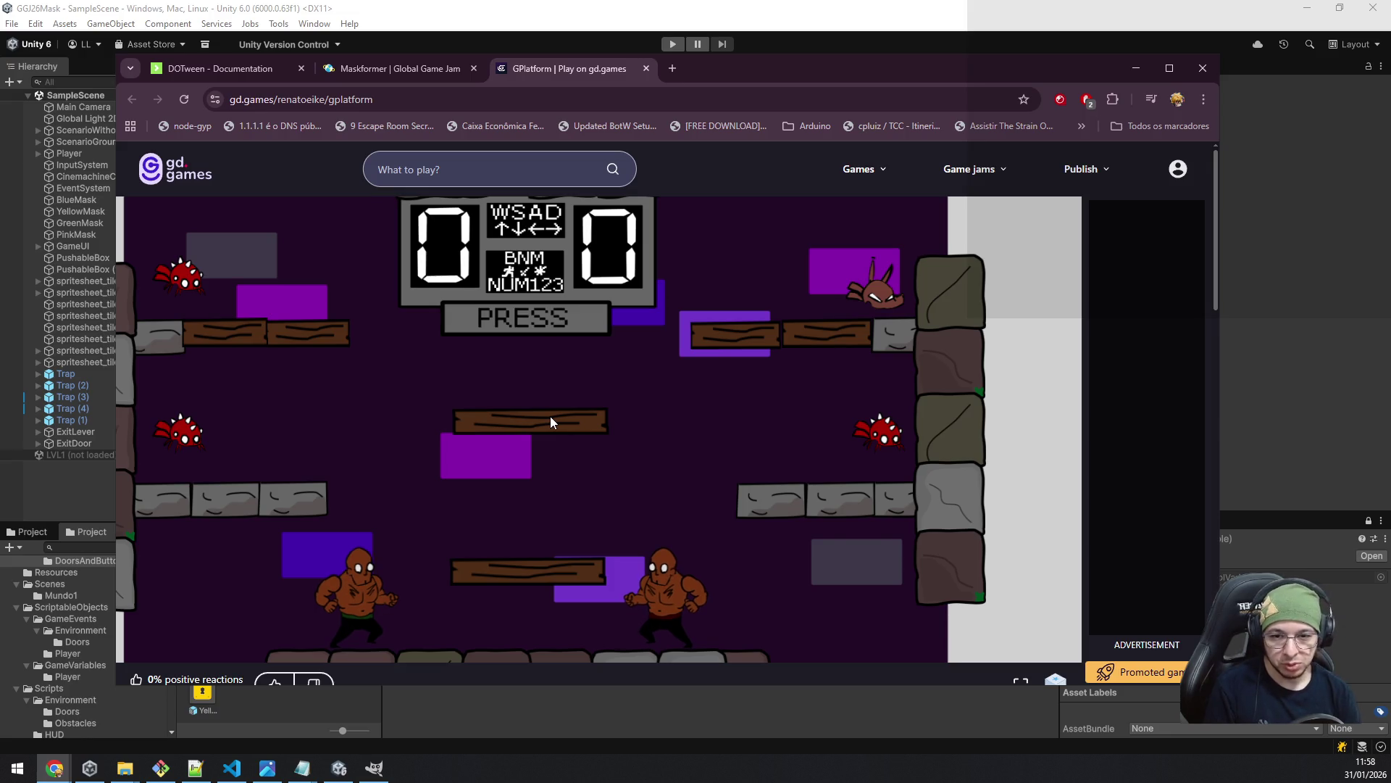
- Try the GPlatform game, walking the left fighter right and left with the arrow keys
key("space")
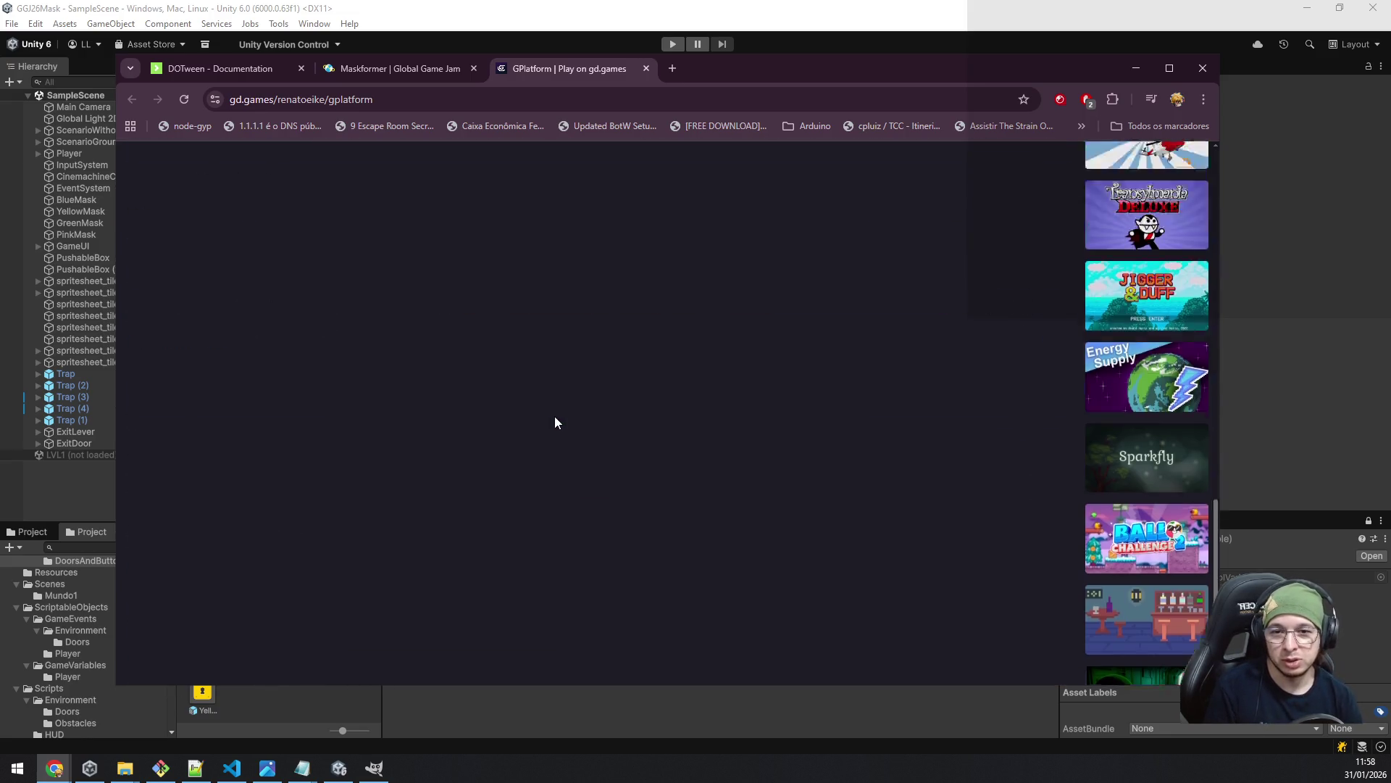
scroll(554, 421, "up", 10)
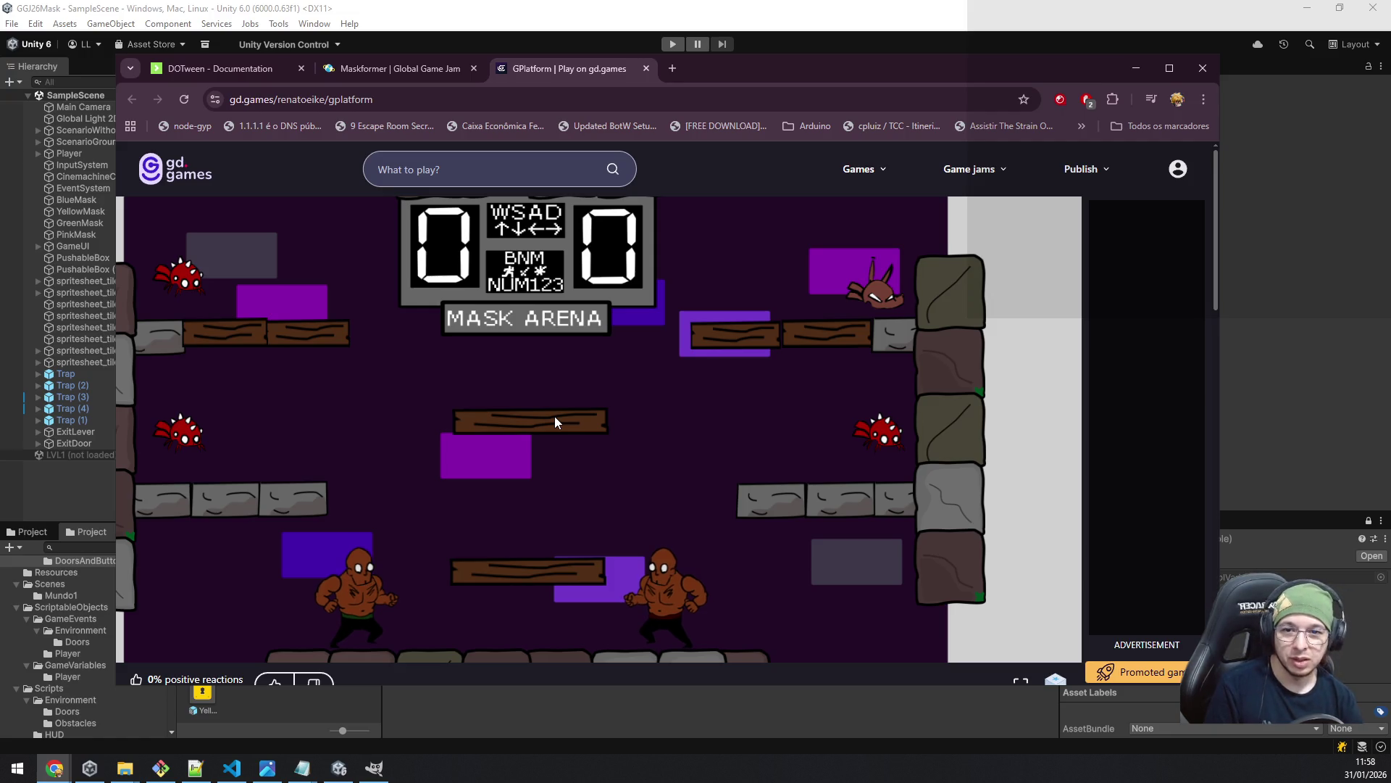
scroll(555, 422, "down", 6)
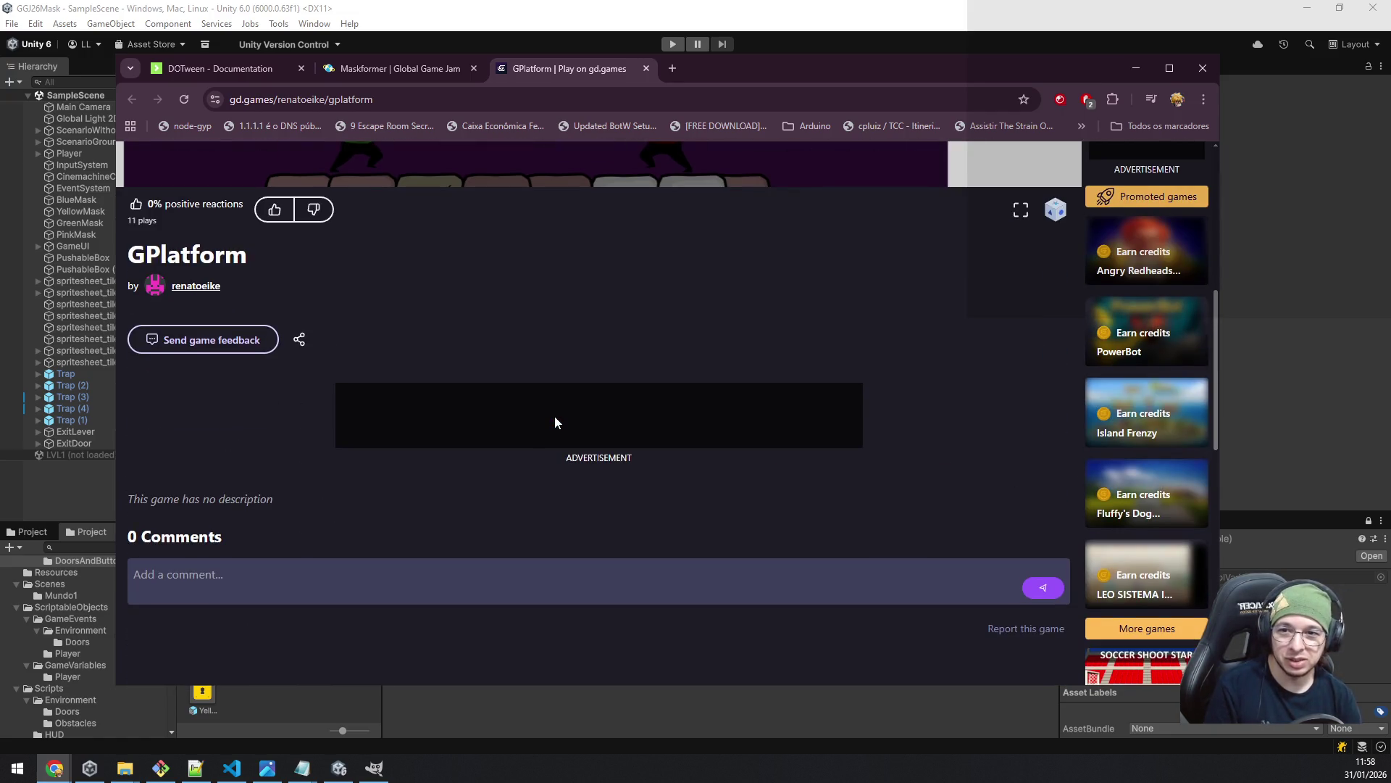
scroll(554, 421, "up", 6)
scroll(555, 422, "down", 1)
scroll(555, 422, "down", 10)
scroll(555, 421, "up", 12)
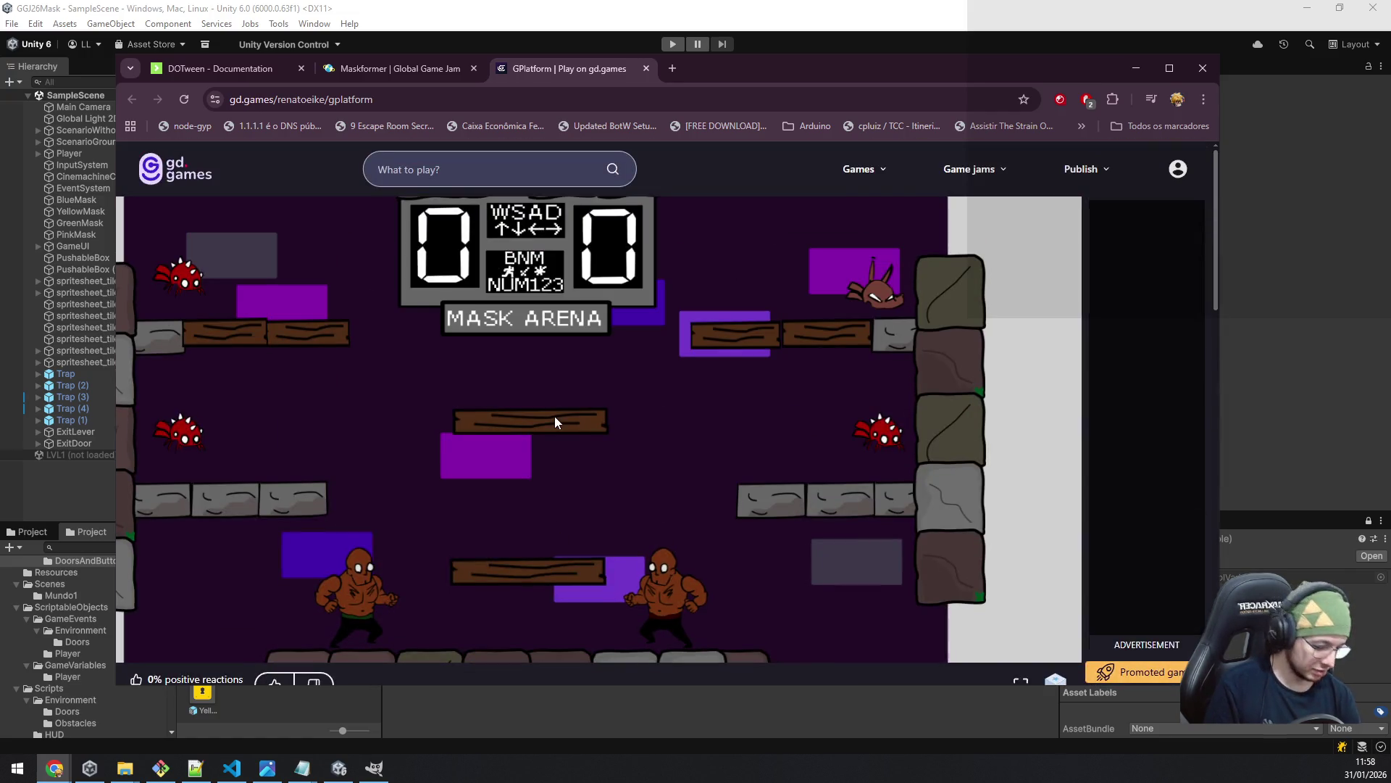
scroll(555, 421, "down", 1)
scroll(555, 421, "down", 1)
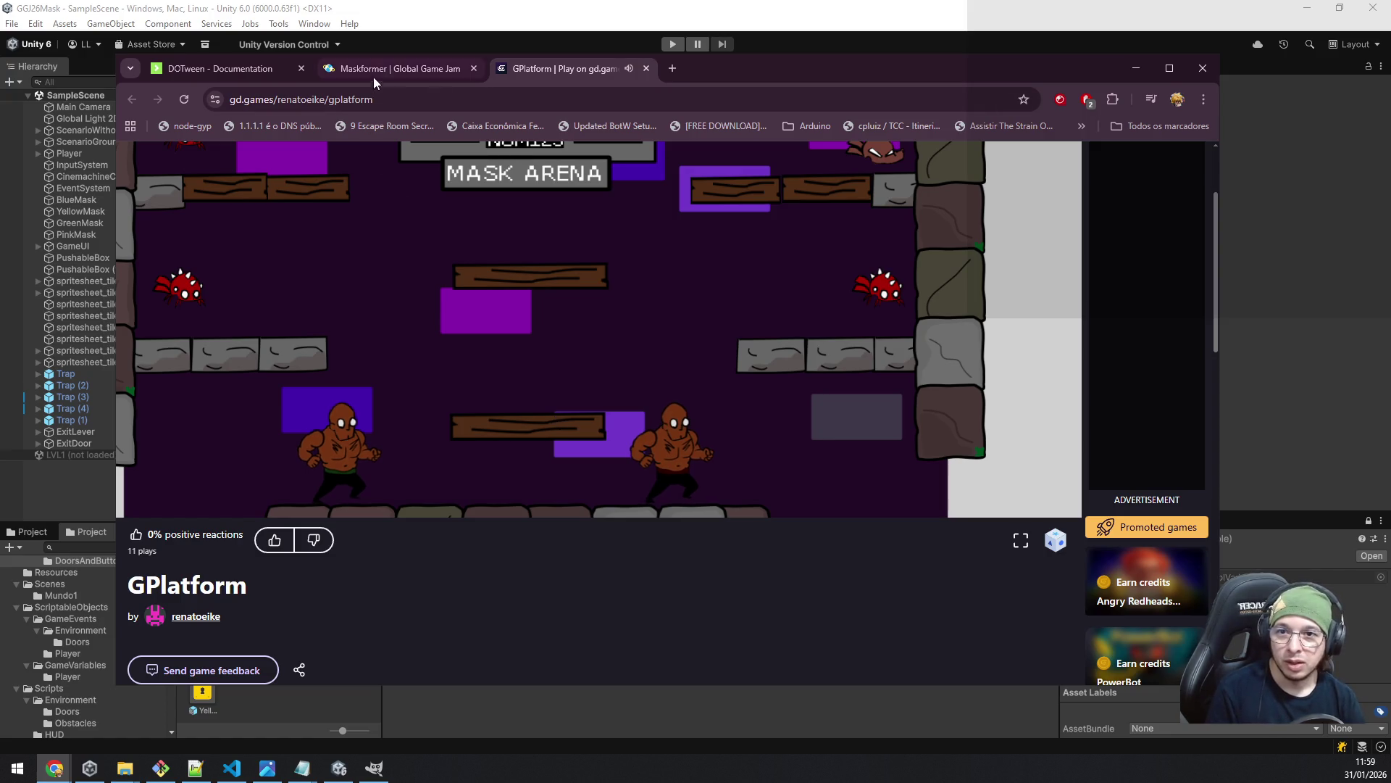
key("Right")
key("Right")
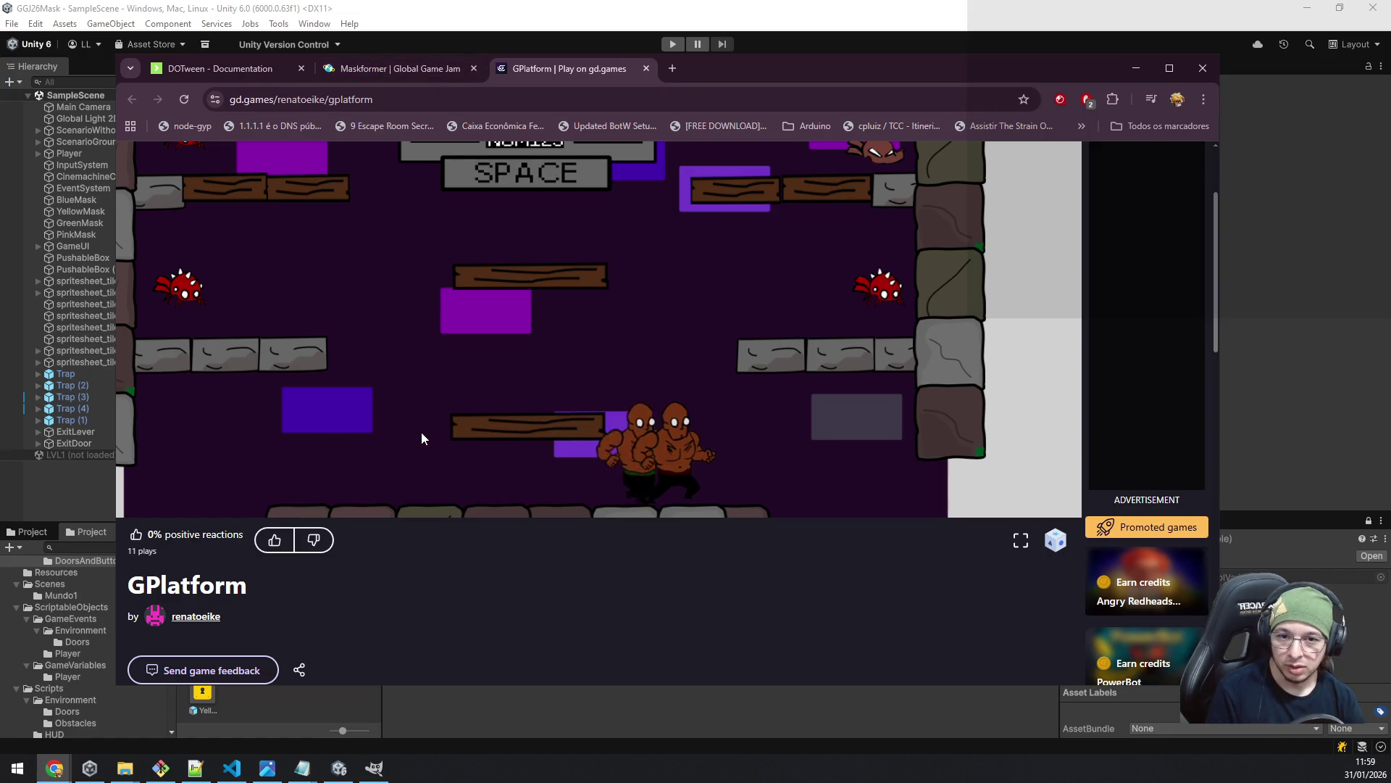
key("Left")
key("Left")
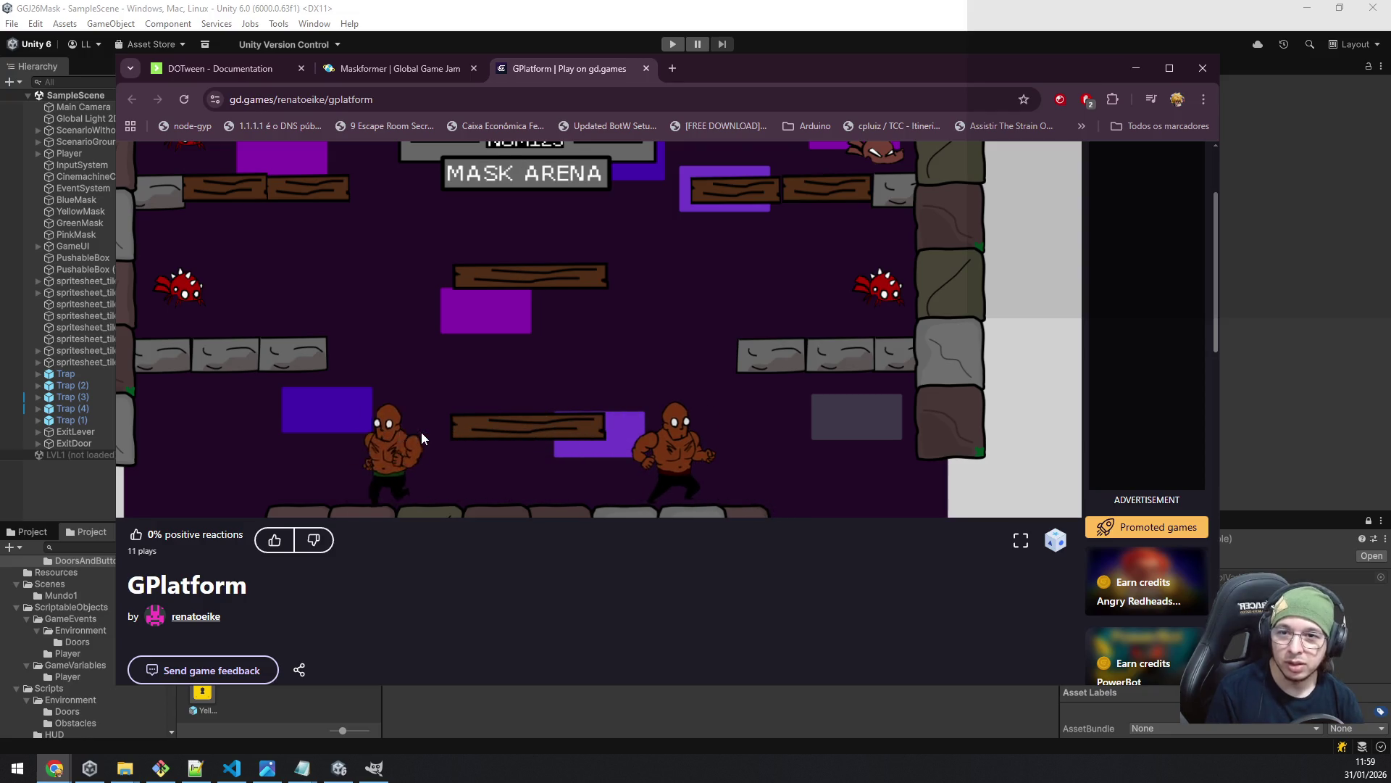
key("Right")
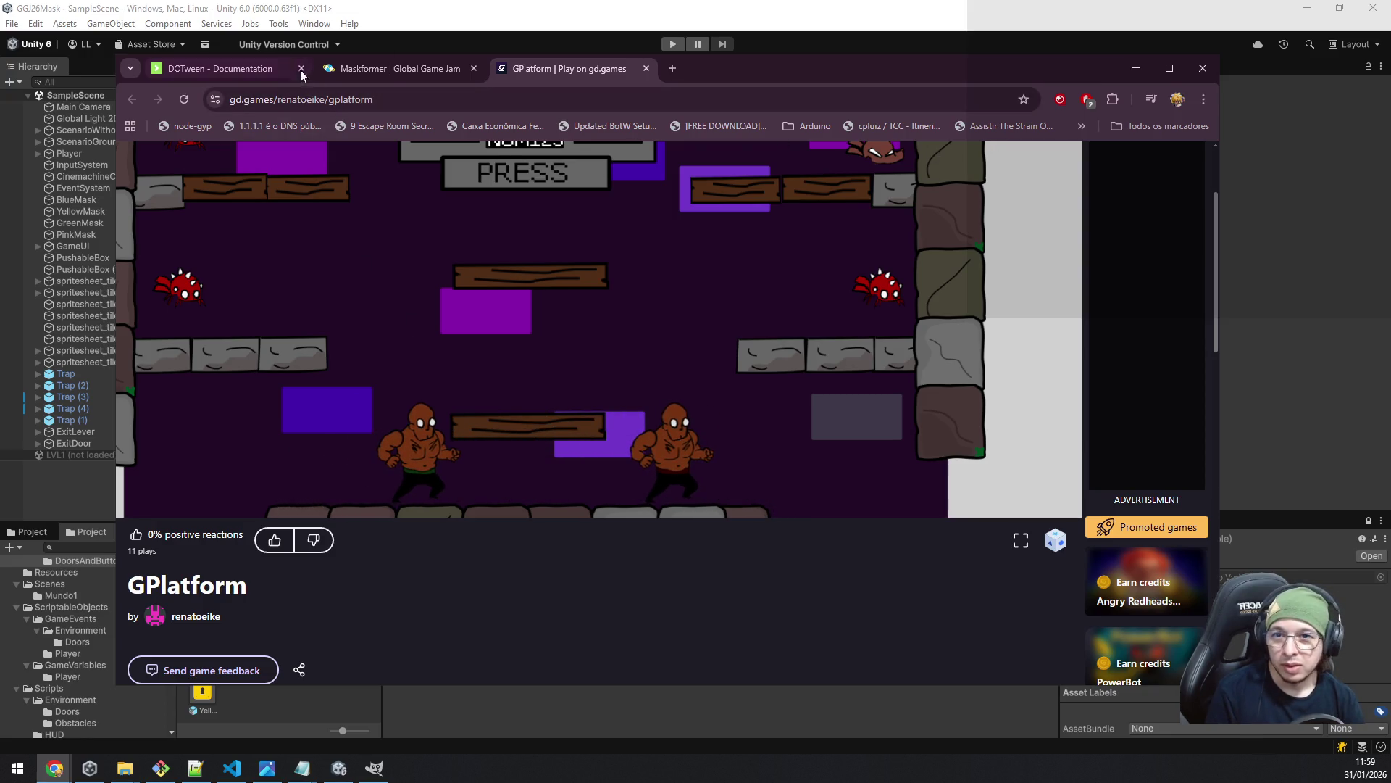
- Switch back to the Maskformer tab and minimize the browser
left_click(390, 71)
scroll(714, 501, "up", 1)
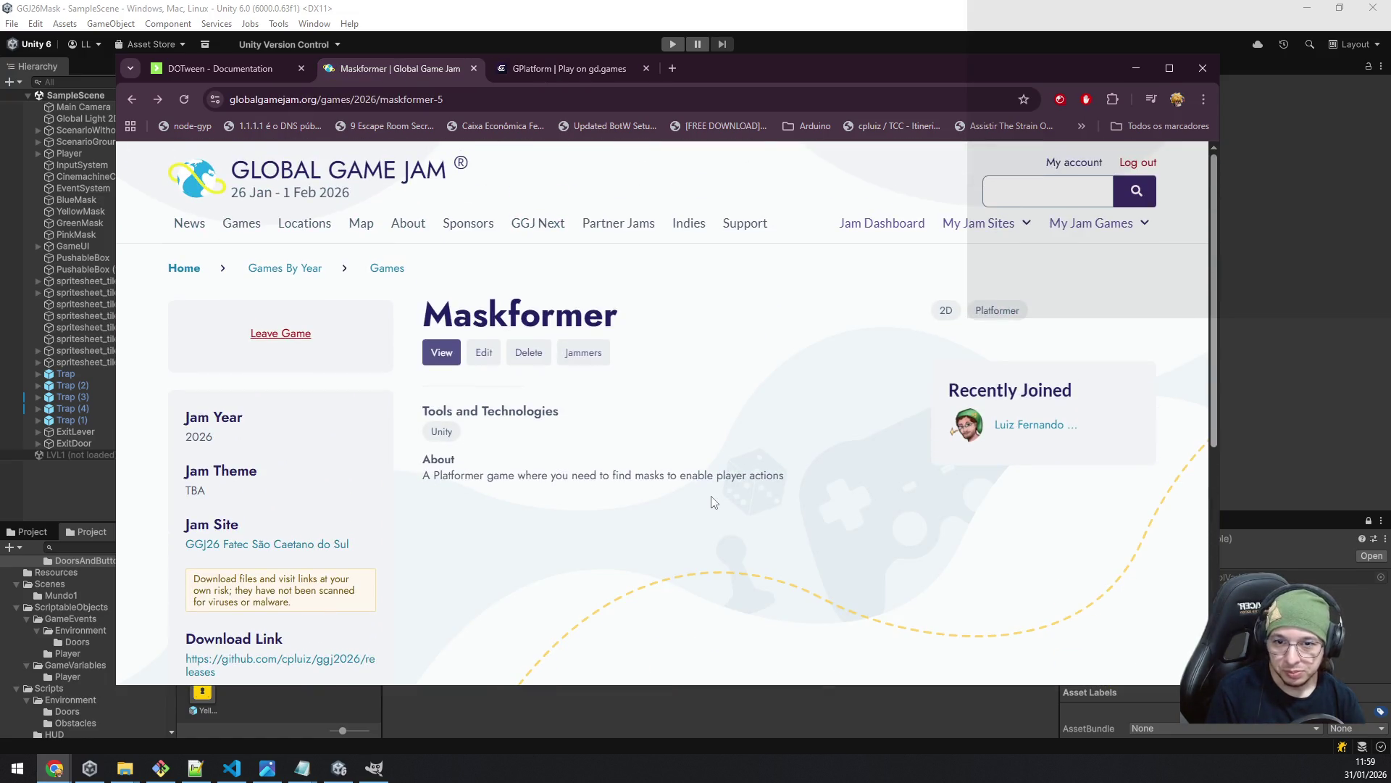
left_click(1137, 71)
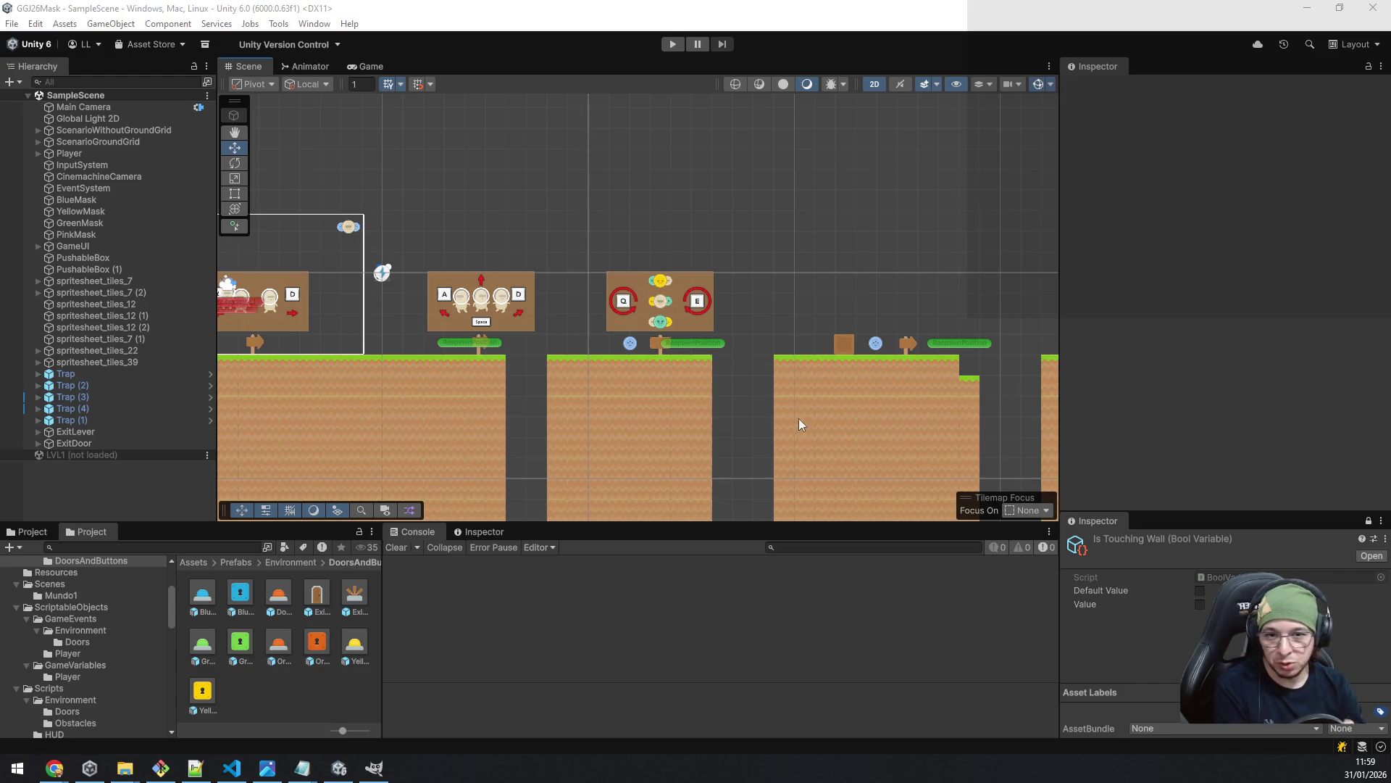
- Pan the level's starting area back into view and collapse SampleScene's object list
mouse_move(477, 402)
left_mouse_down()
mouse_move(821, 340)
mouse_move(824, 395)
left_mouse_up()
scroll(756, 403, "up", 4)
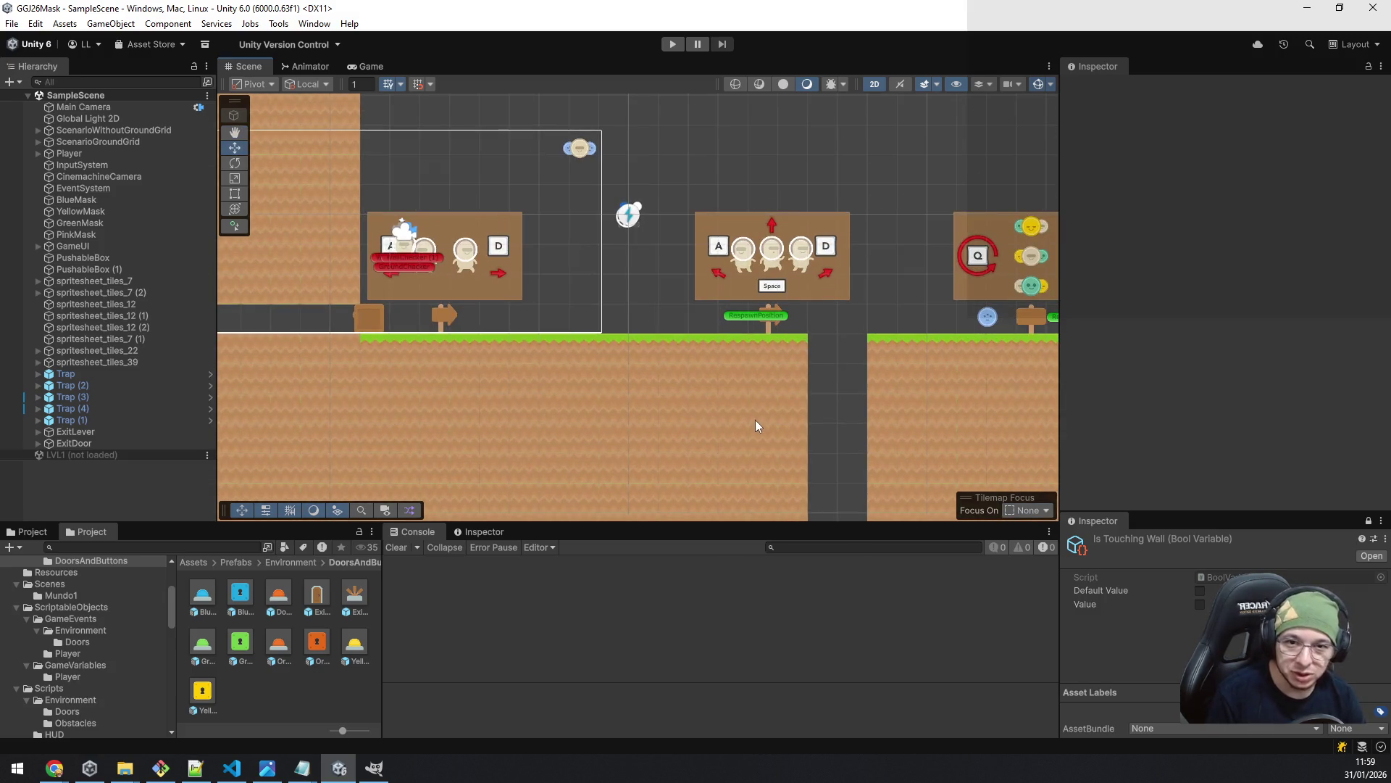
scroll(756, 425, "down", 3)
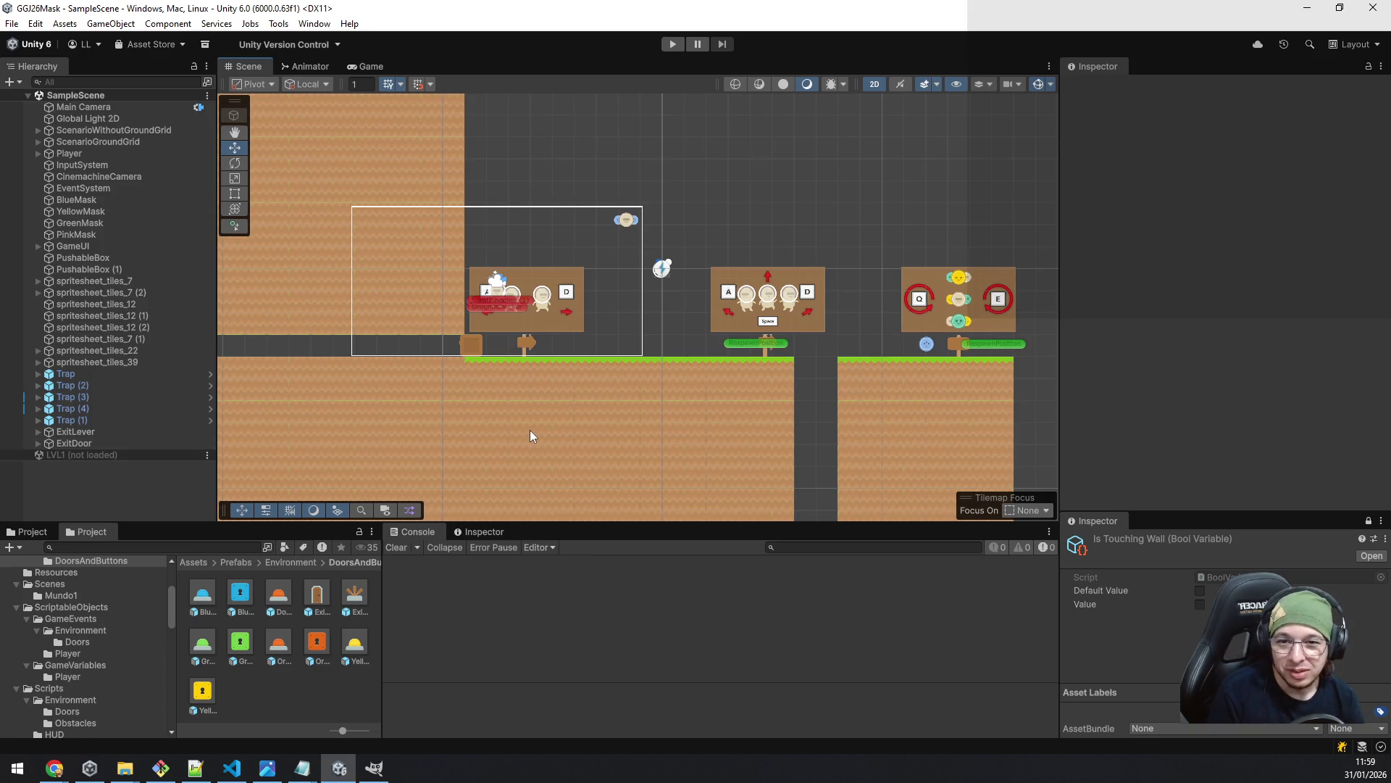
scroll(693, 406, "up", 1)
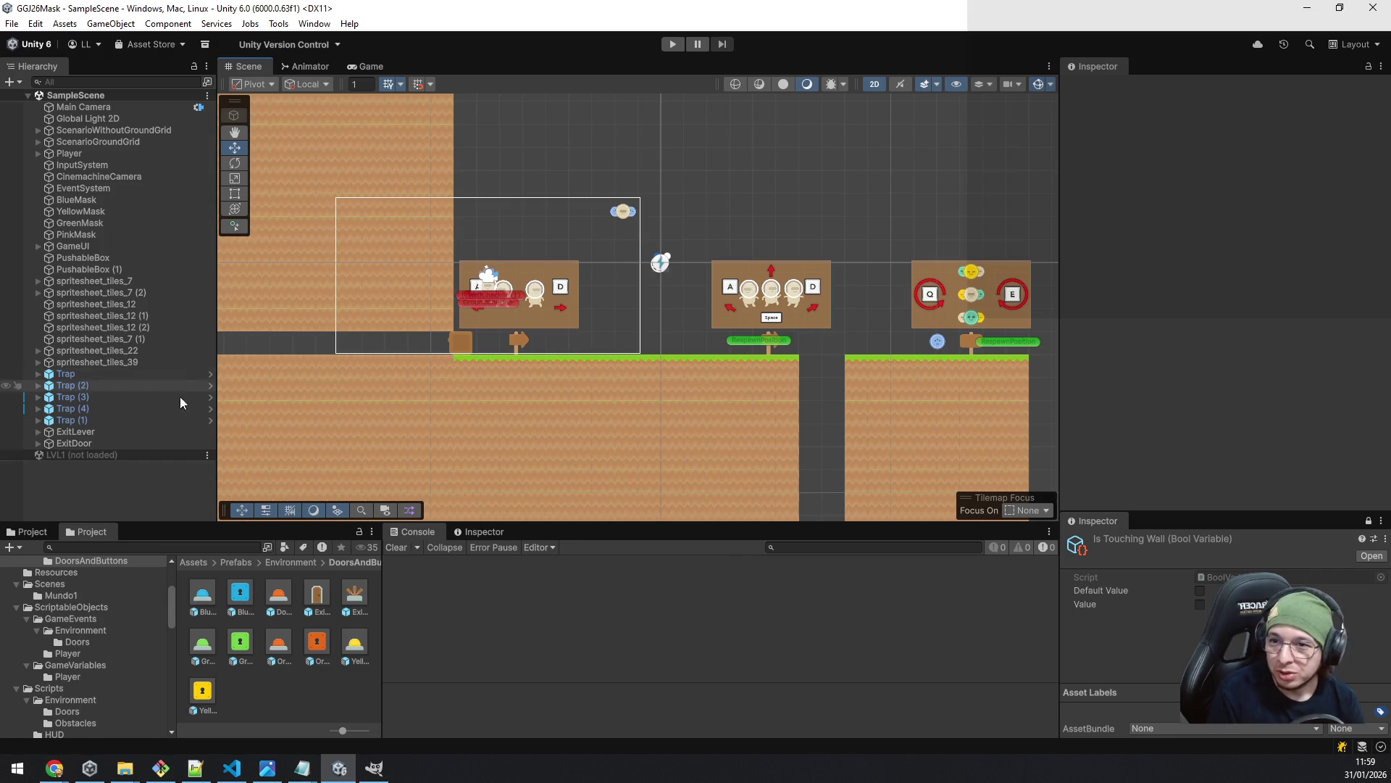
left_click(44, 95)
left_click(27, 95)
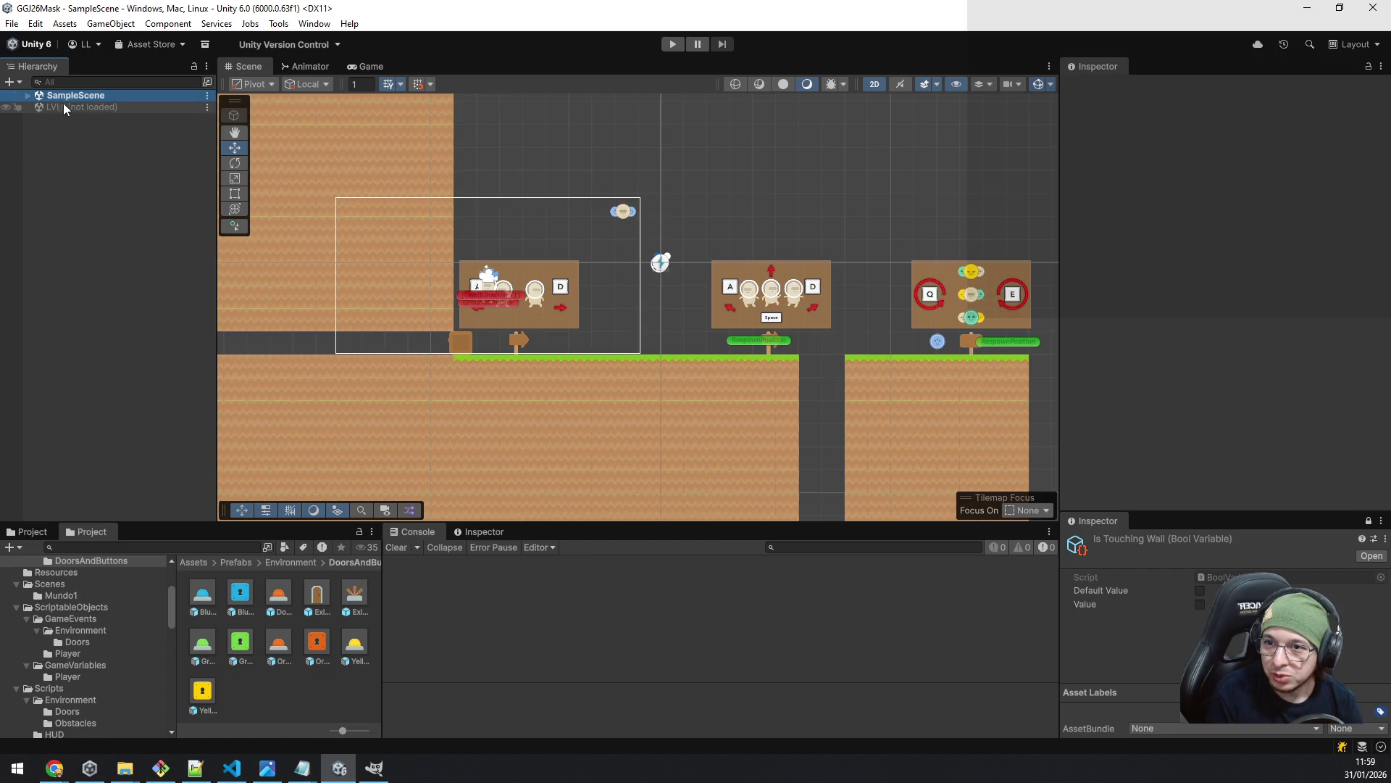
- Load LVL1 and unload SampleScene to view LVL1 alone
right_click(58, 98)
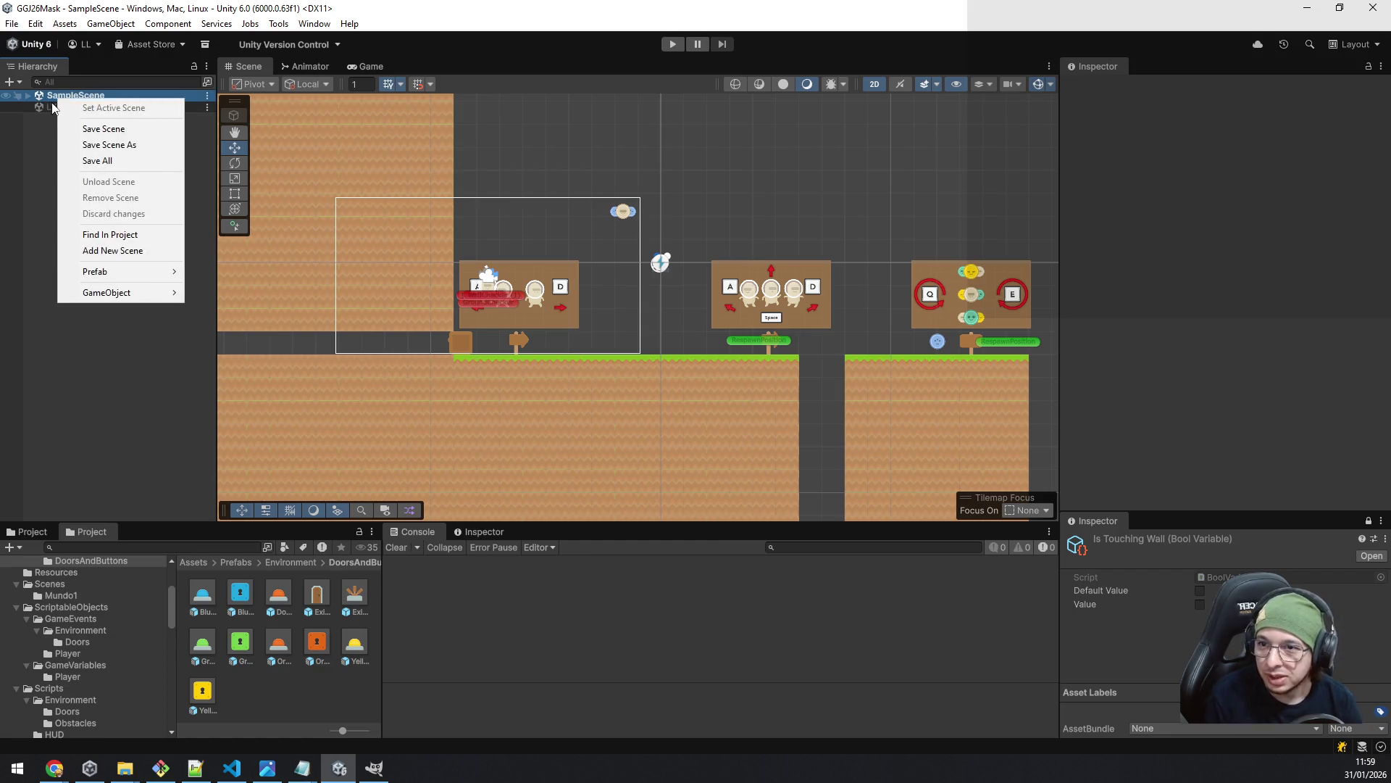
left_click(55, 107)
right_click(52, 106)
left_click(62, 112)
right_click(60, 95)
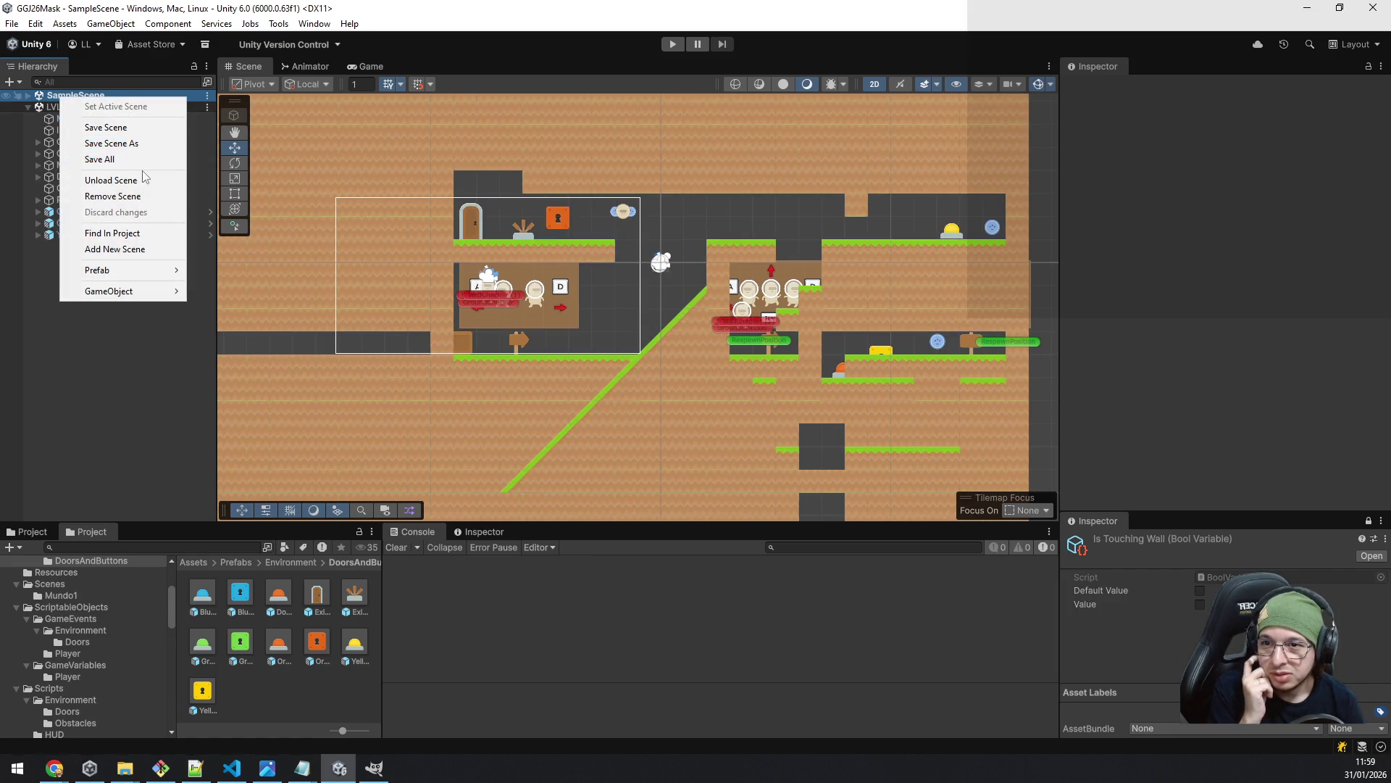
left_click(144, 179)
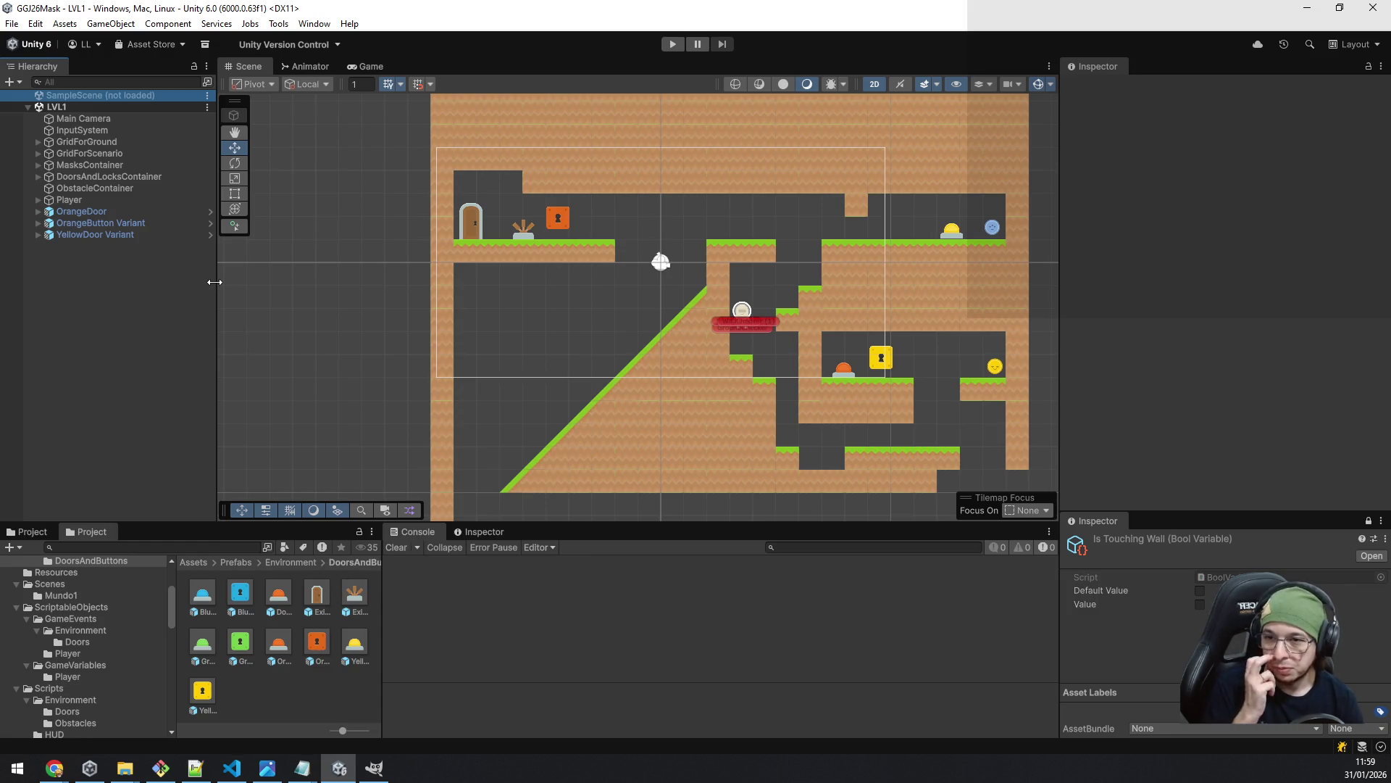
- Reload SampleScene, unload LVL1, and select the PushableBox crate
right_click(87, 96)
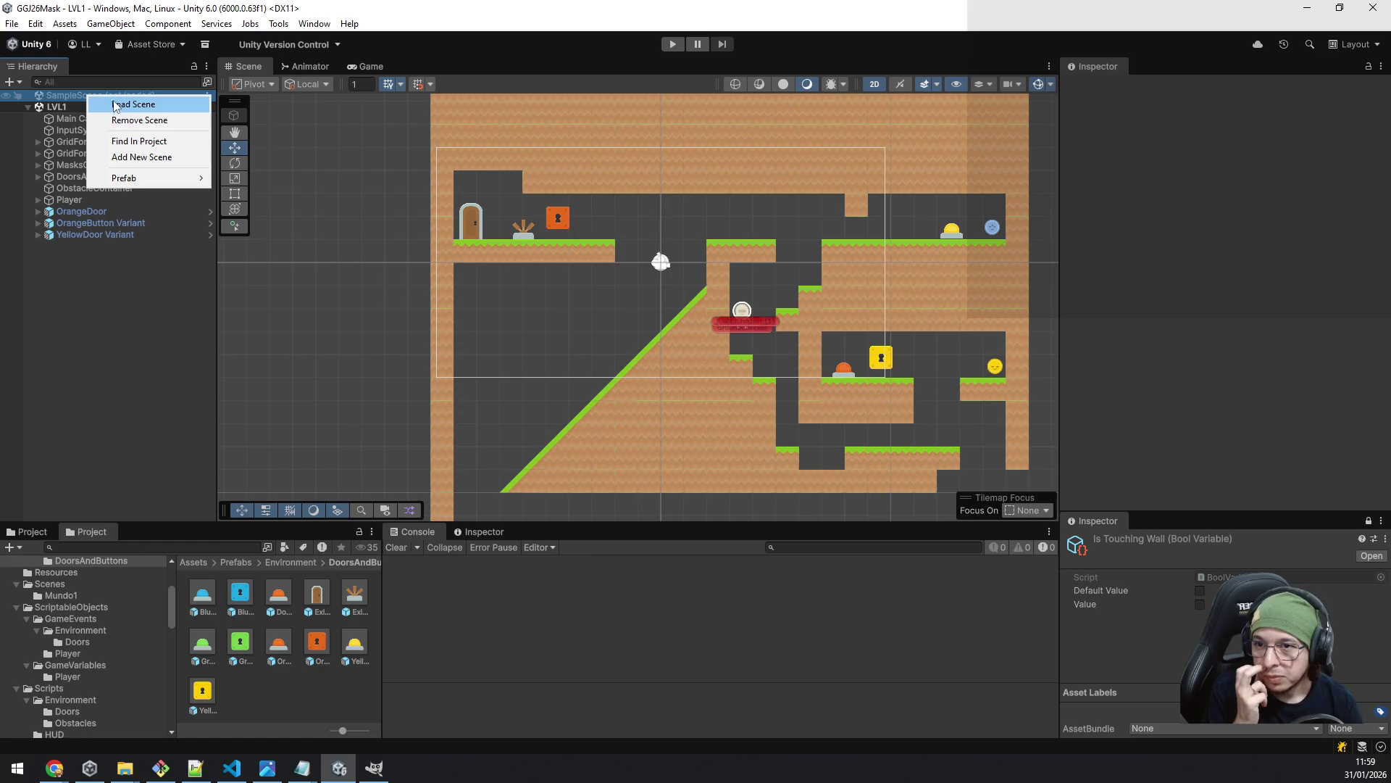
left_click(116, 104)
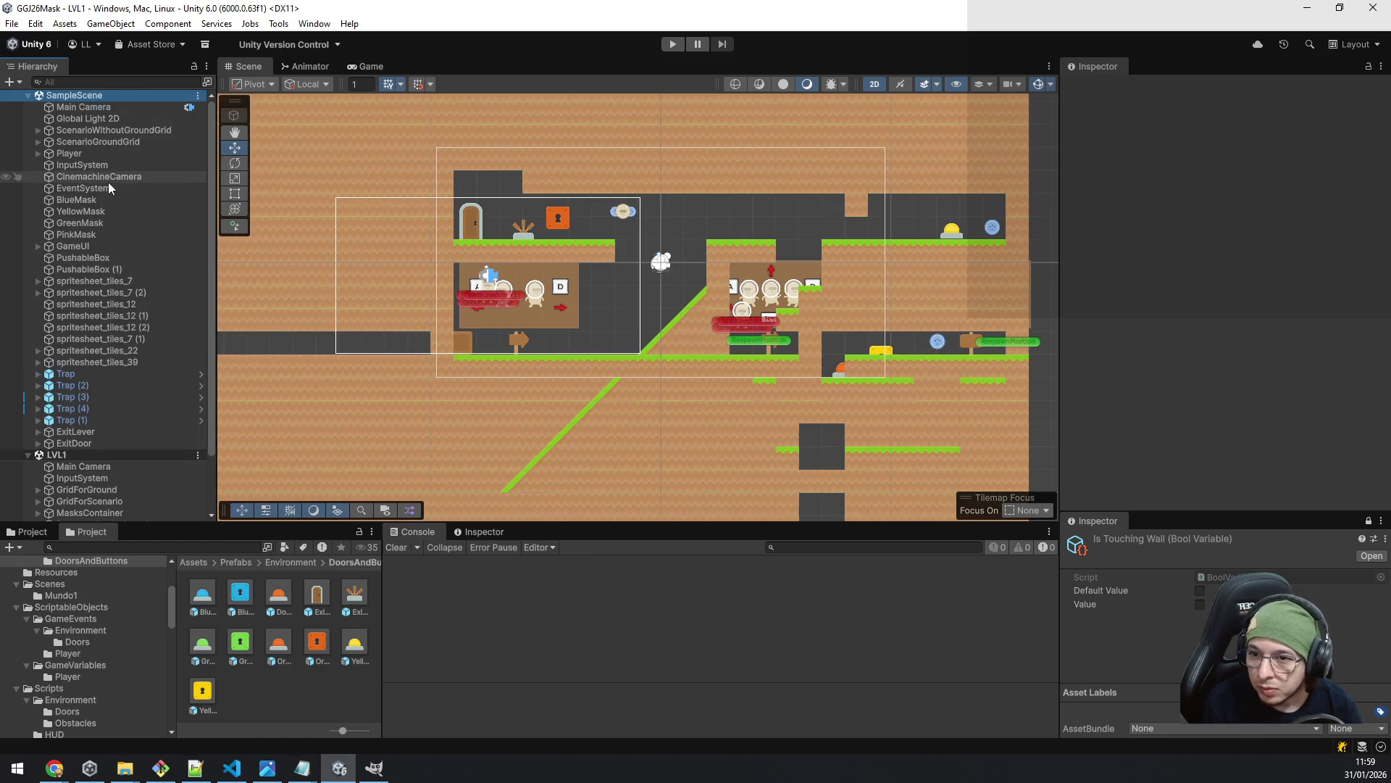
right_click(96, 454)
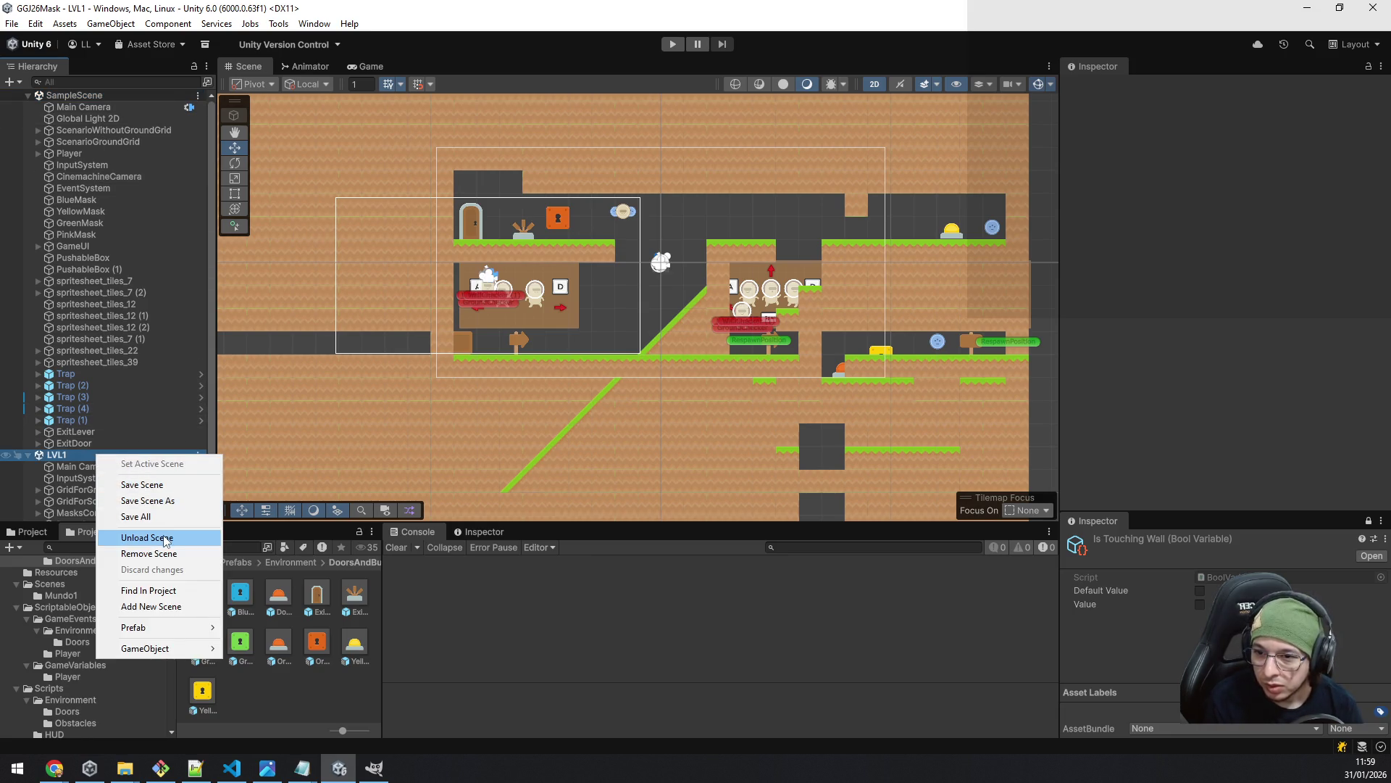
left_click(168, 537)
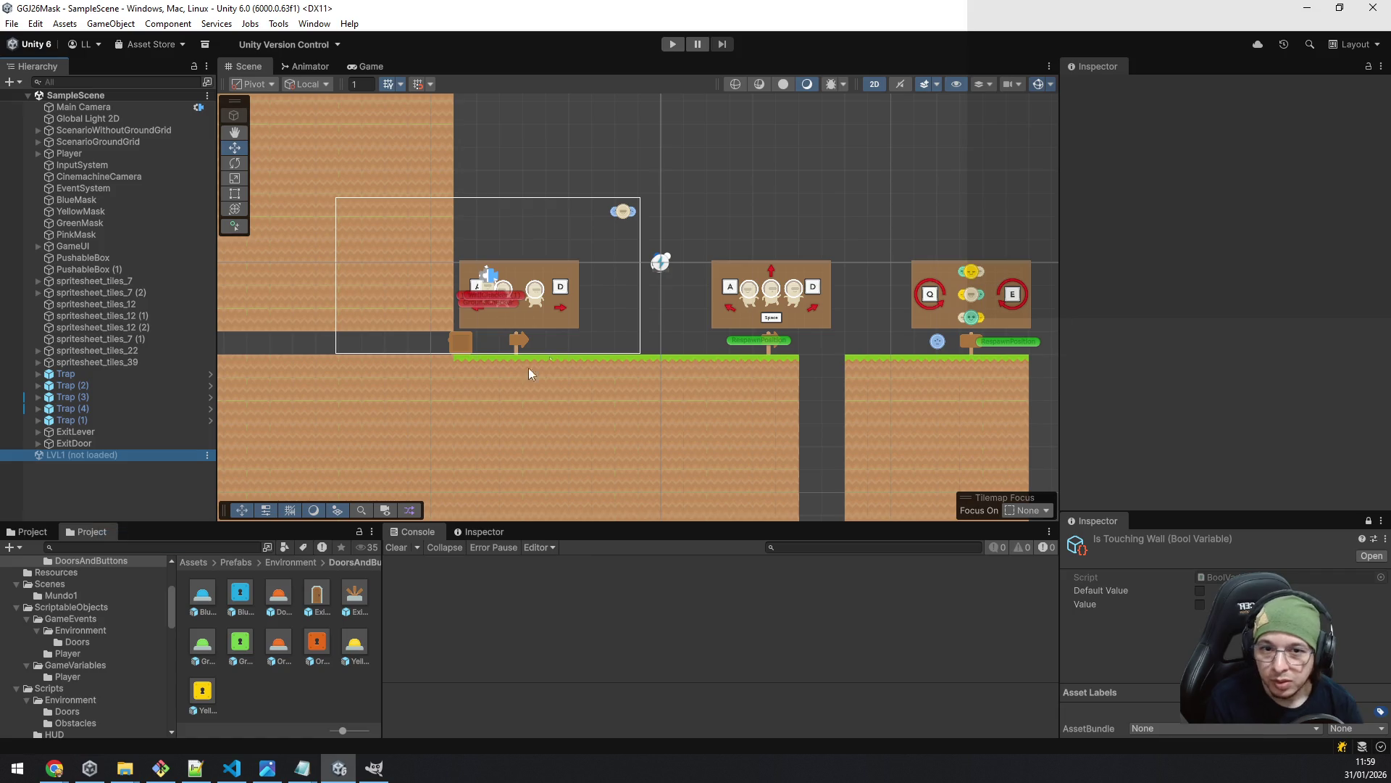
left_click(463, 346)
left_click(463, 347)
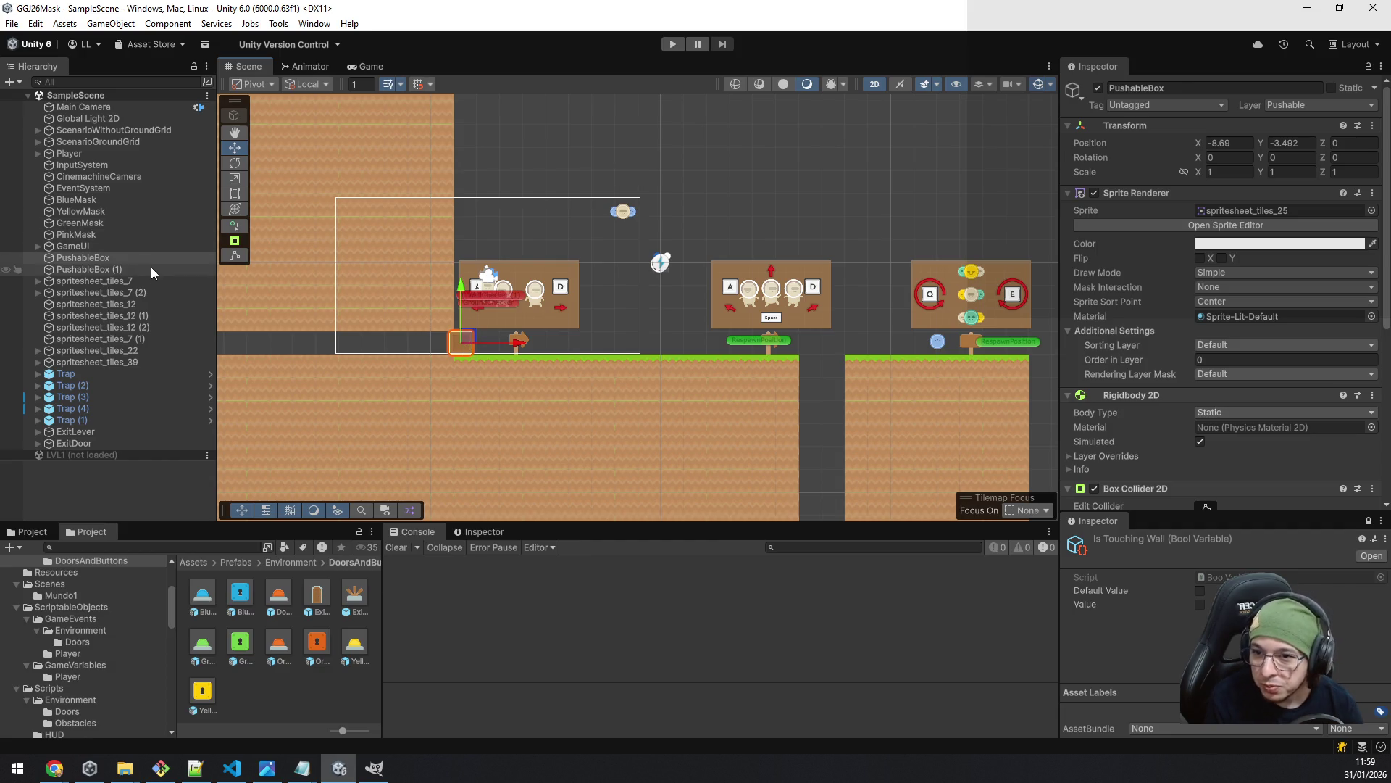
- Make PushableBox a prefab in the Environment Prefabs folder
scroll(102, 580, "up", 5)
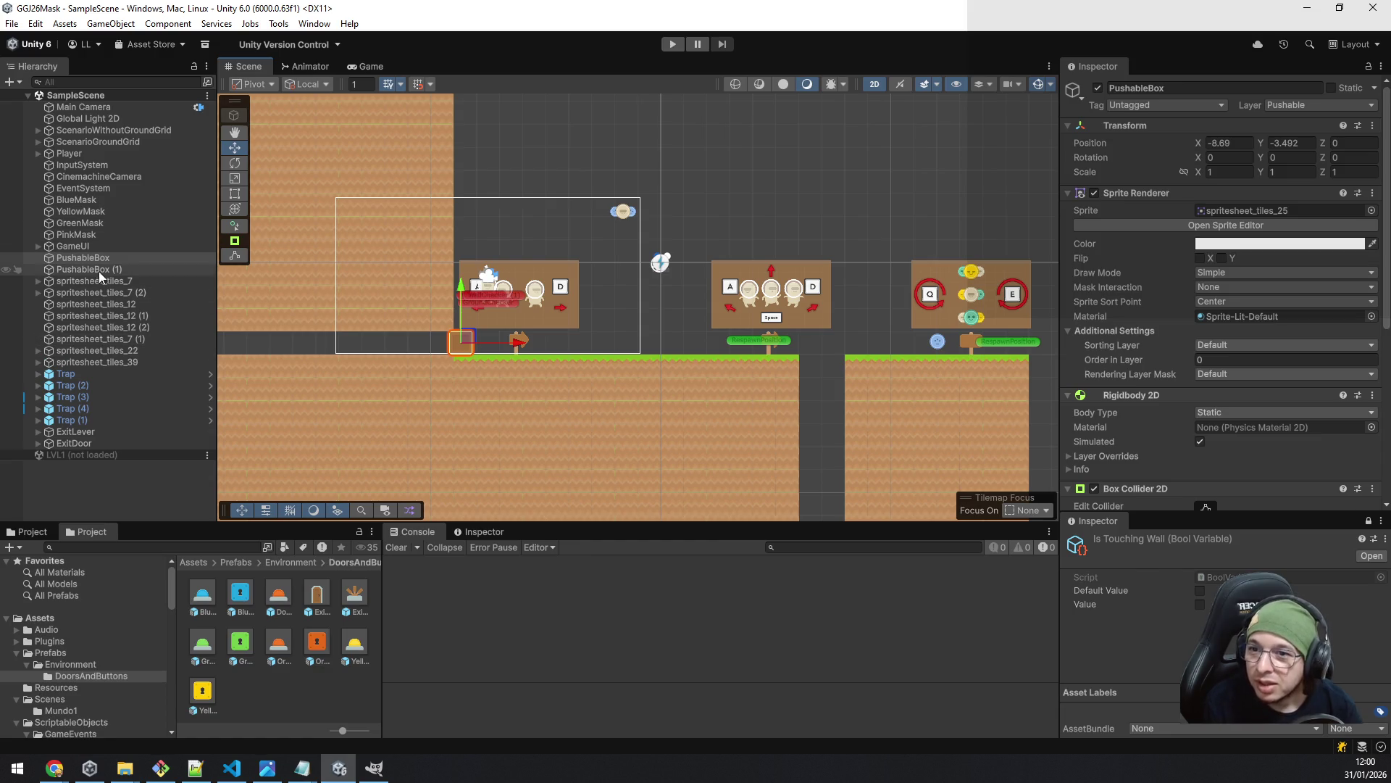
left_click(92, 246)
left_click(85, 258)
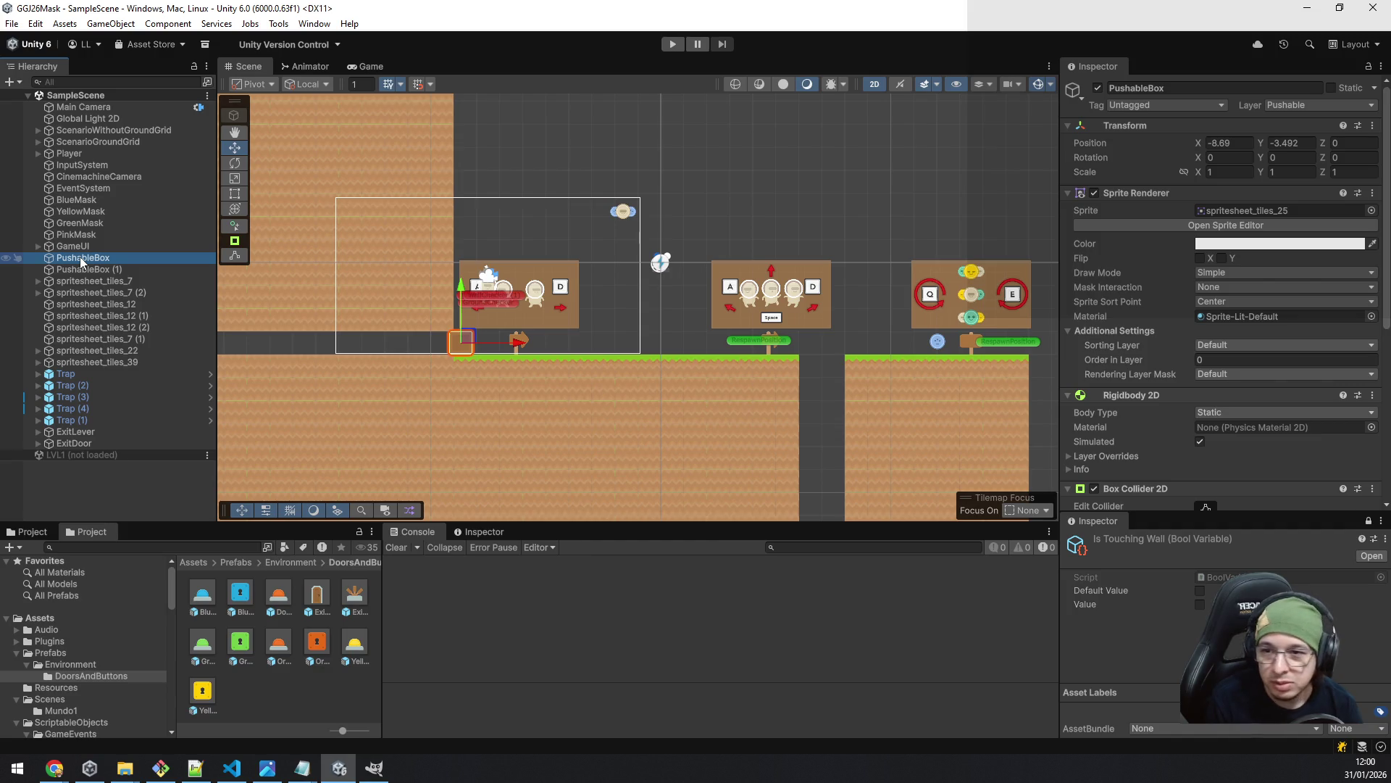
mouse_move(82, 261)
left_mouse_down()
mouse_move(120, 315)
mouse_move(174, 645)
mouse_move(263, 694)
left_mouse_up()
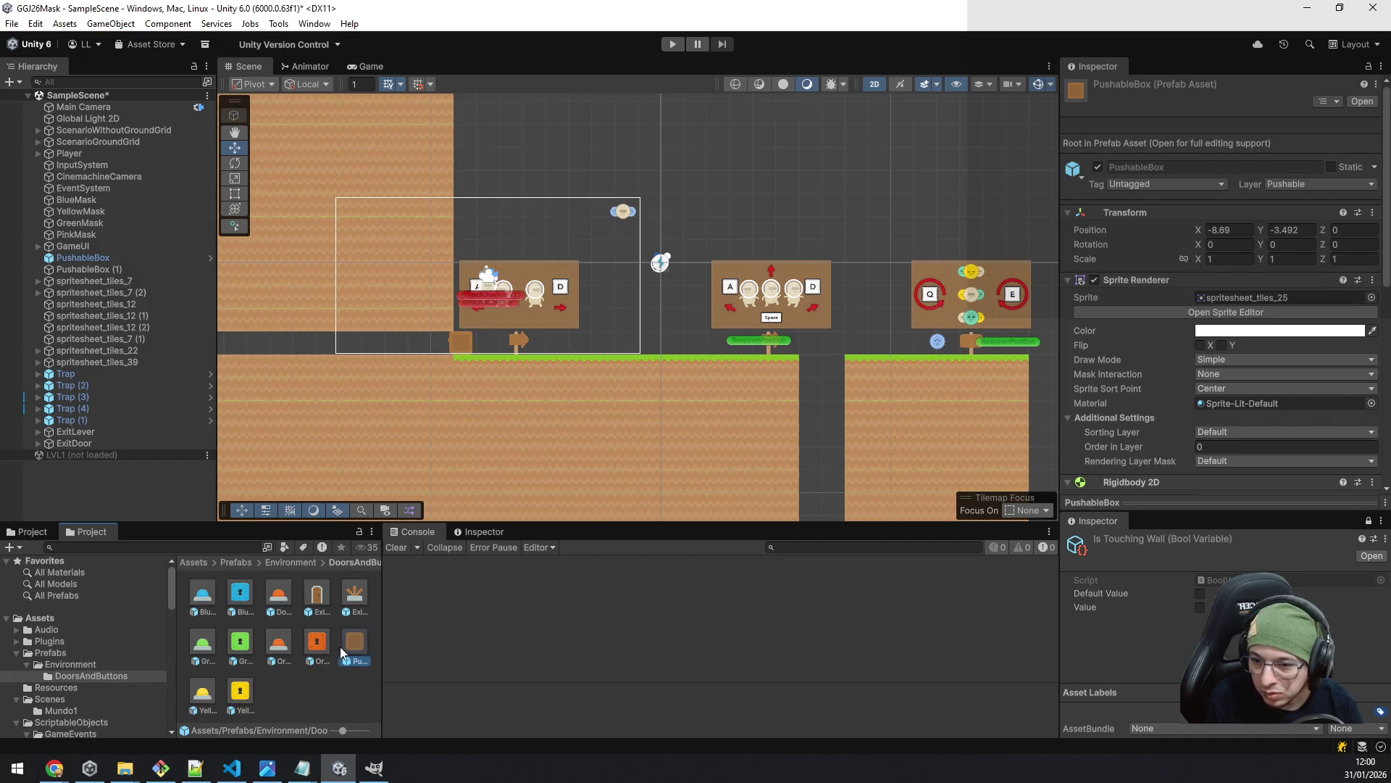
left_click(86, 665)
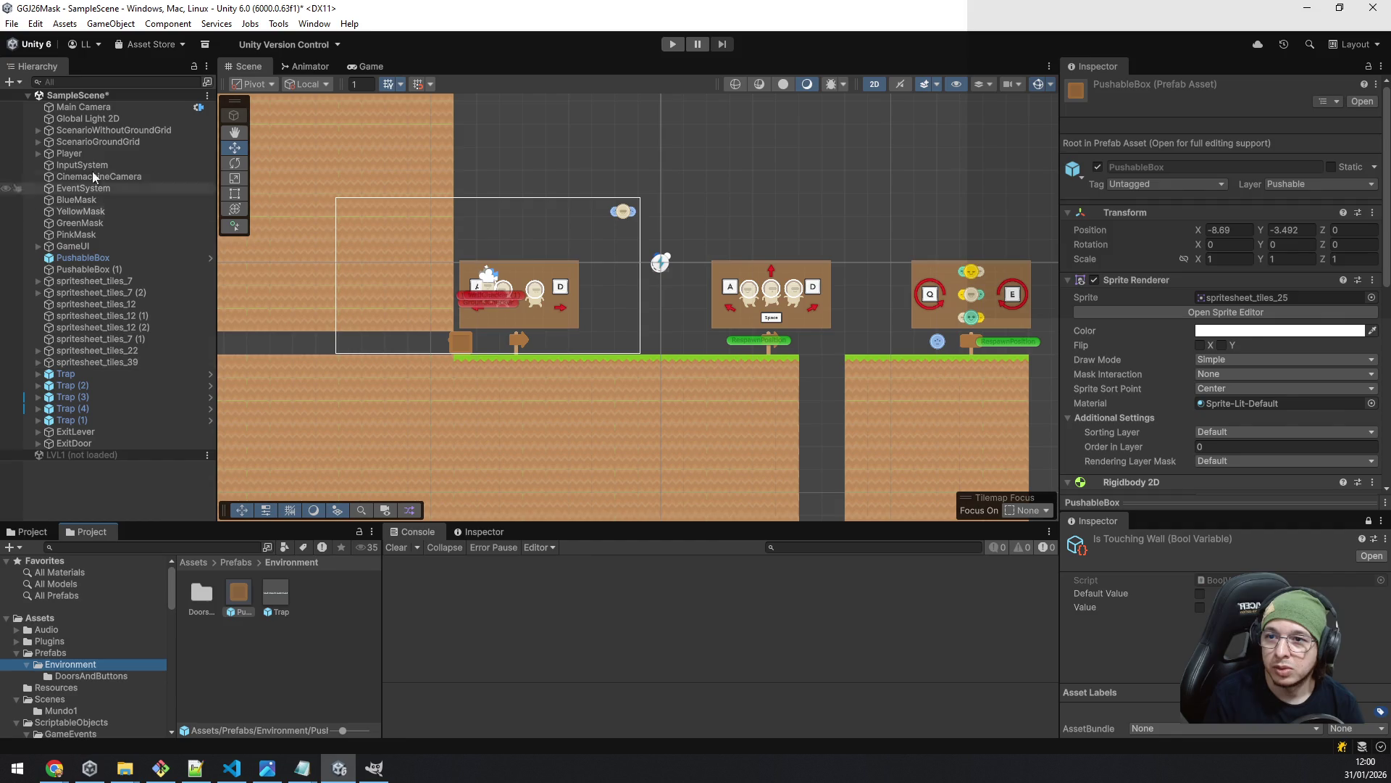
- Save SampleScene and load the LVL1 scene alongside it
right_click(96, 95)
left_click(127, 127)
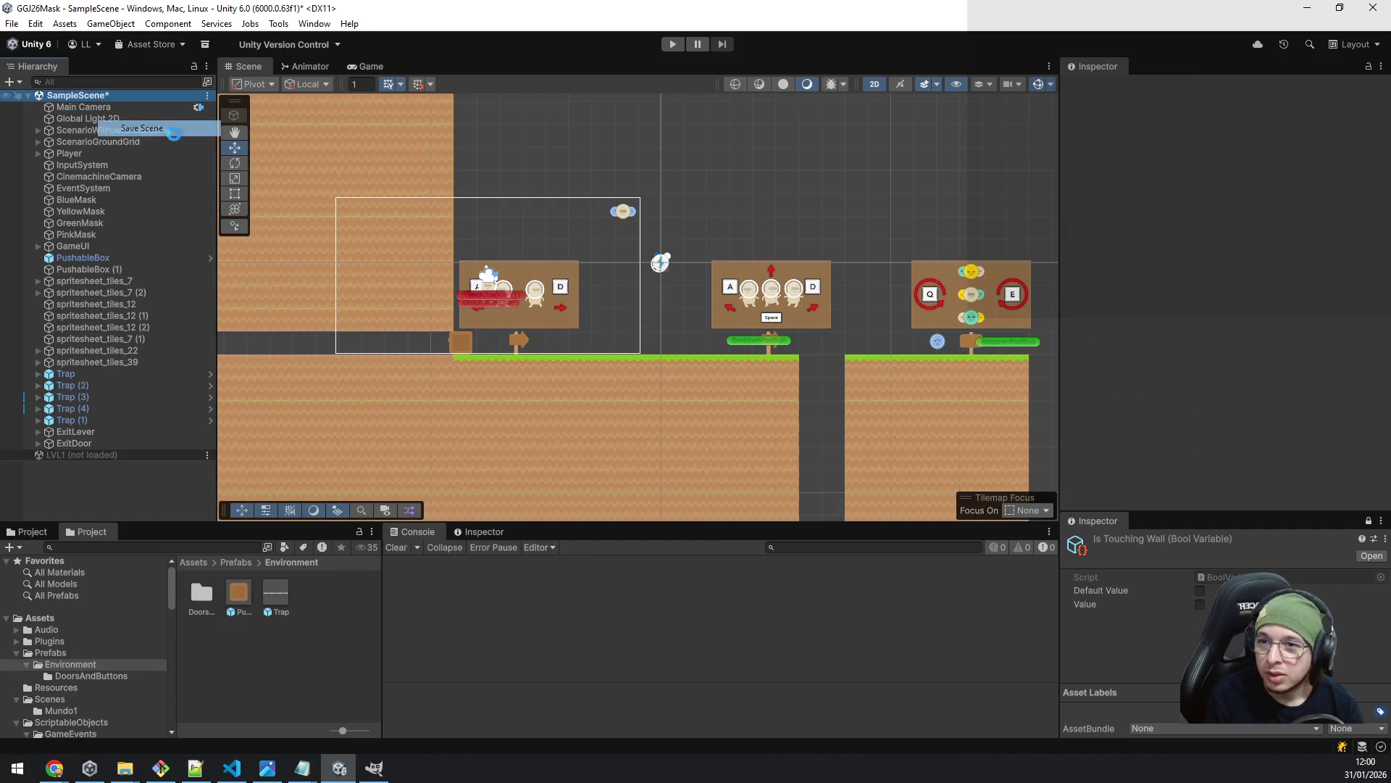
left_click(27, 96)
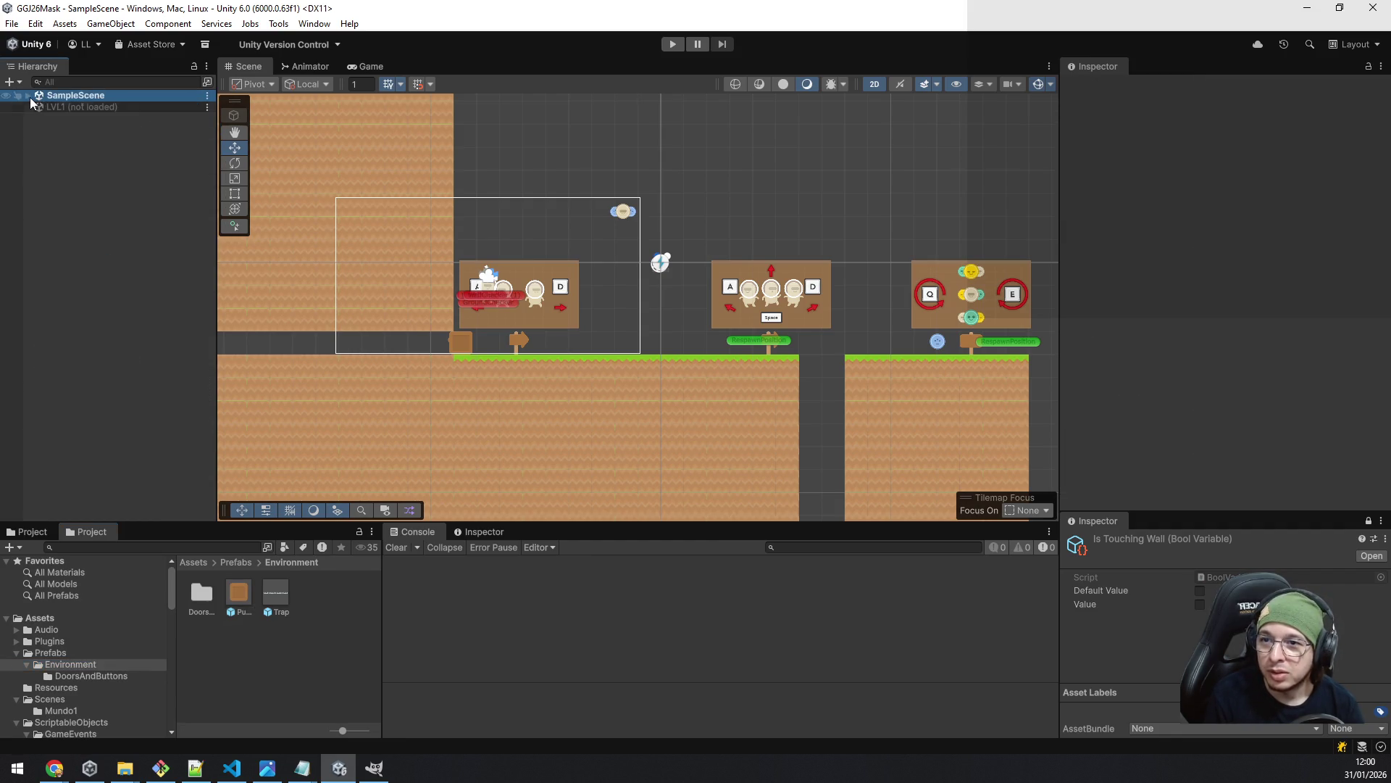
left_click(54, 107)
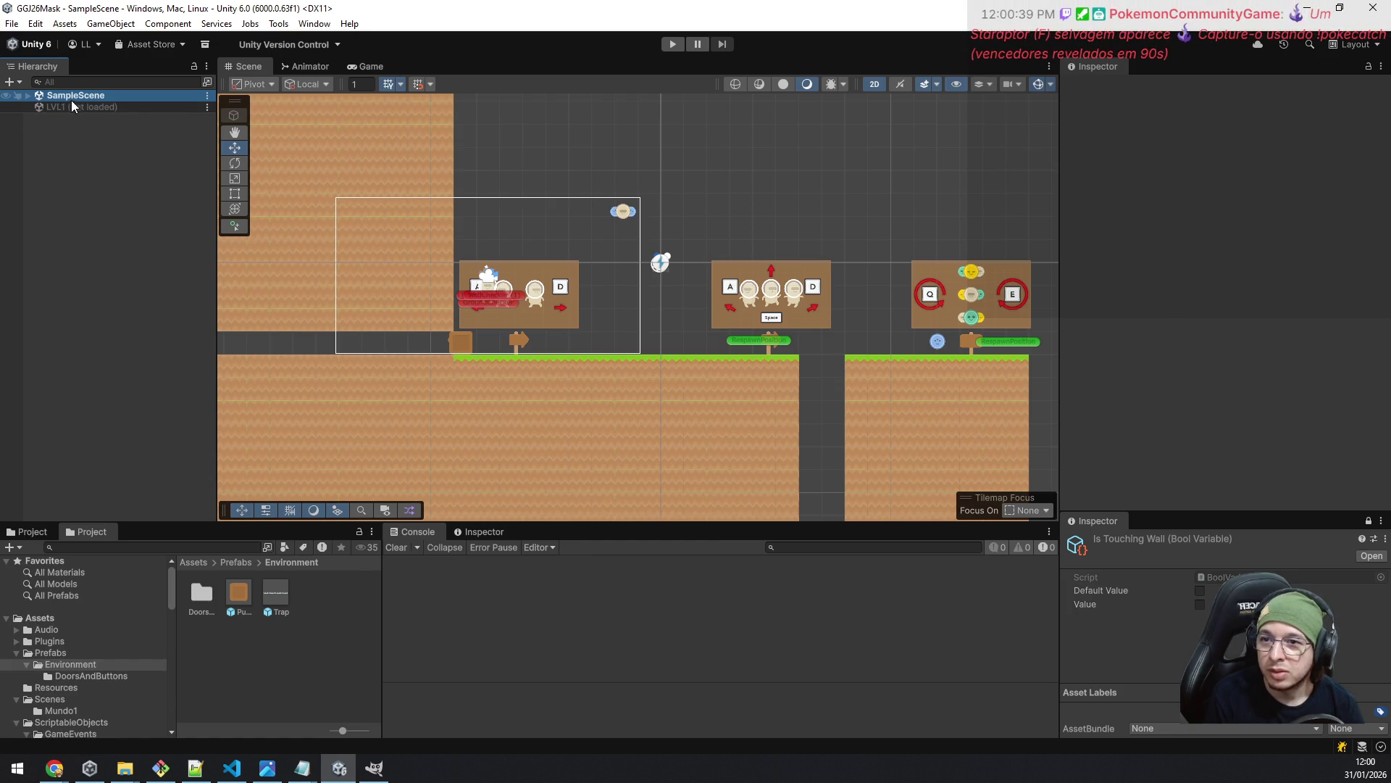
right_click(77, 109)
left_click(108, 112)
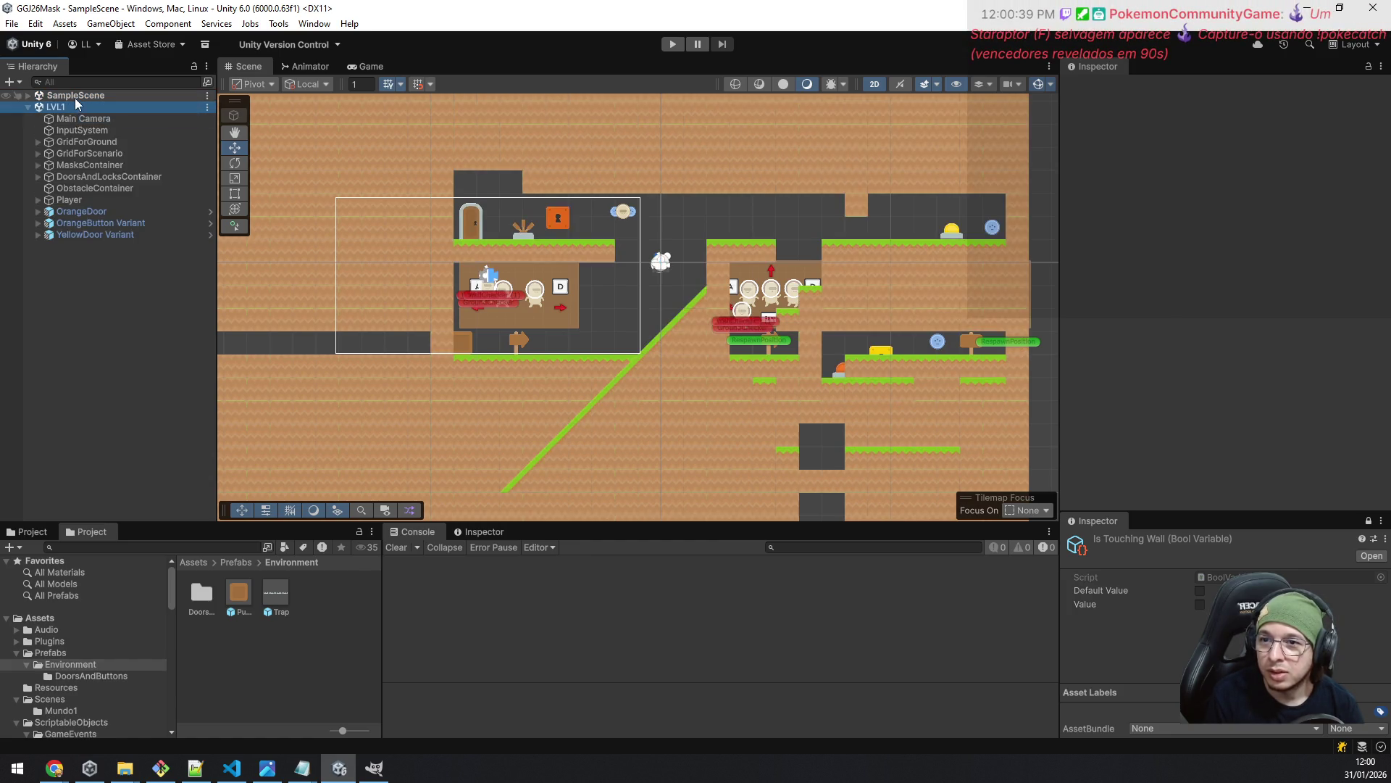
- Unload SampleScene so only LVL1 is open, and frame LVL1 in the Scene view
right_click(77, 99)
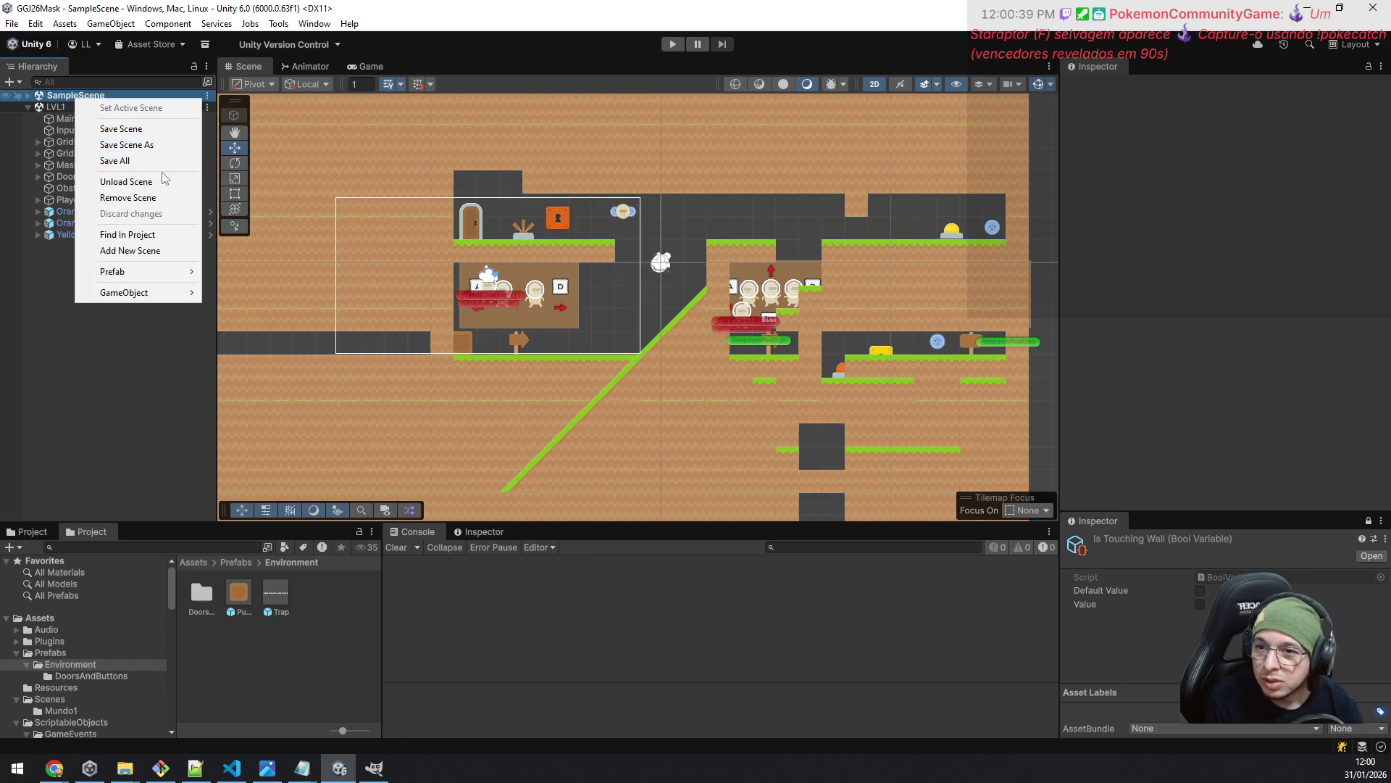
left_click(162, 181)
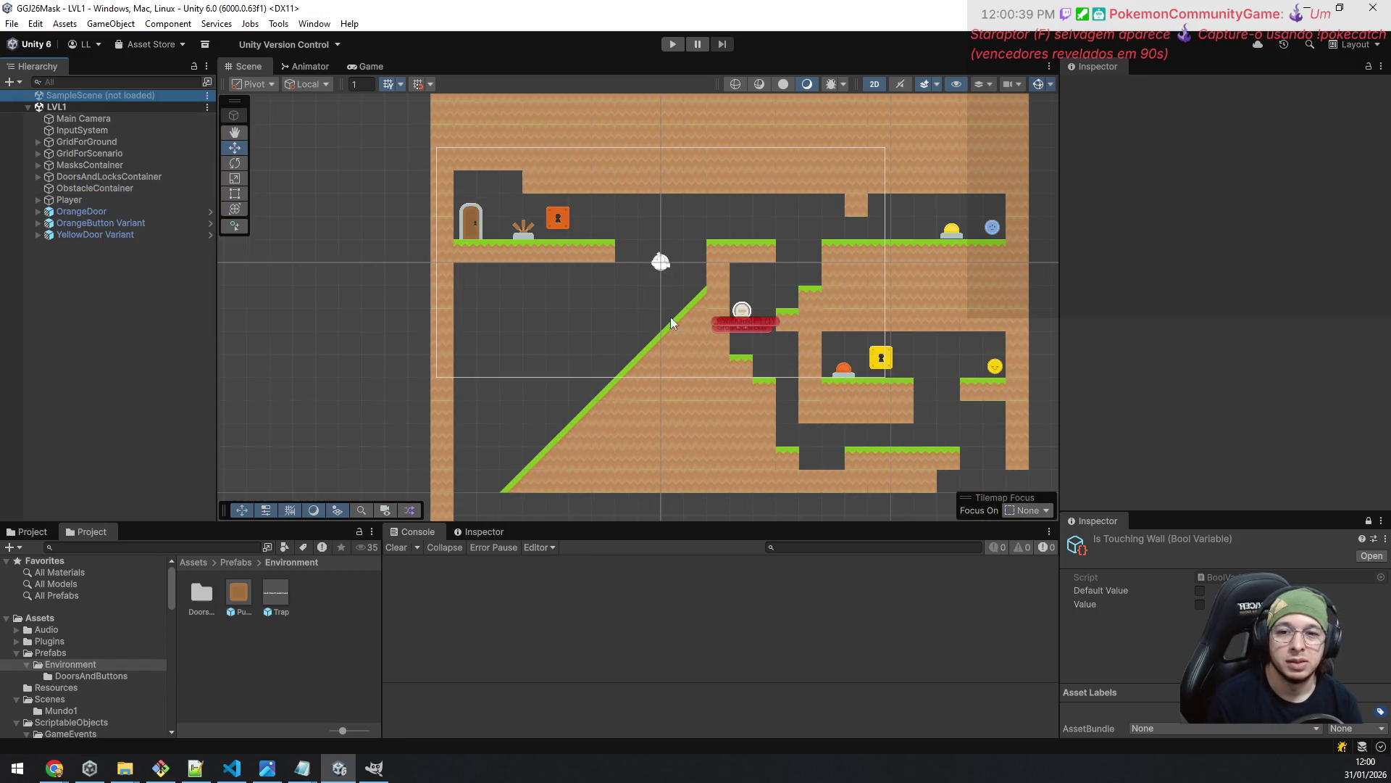
scroll(522, 236, "up", 2)
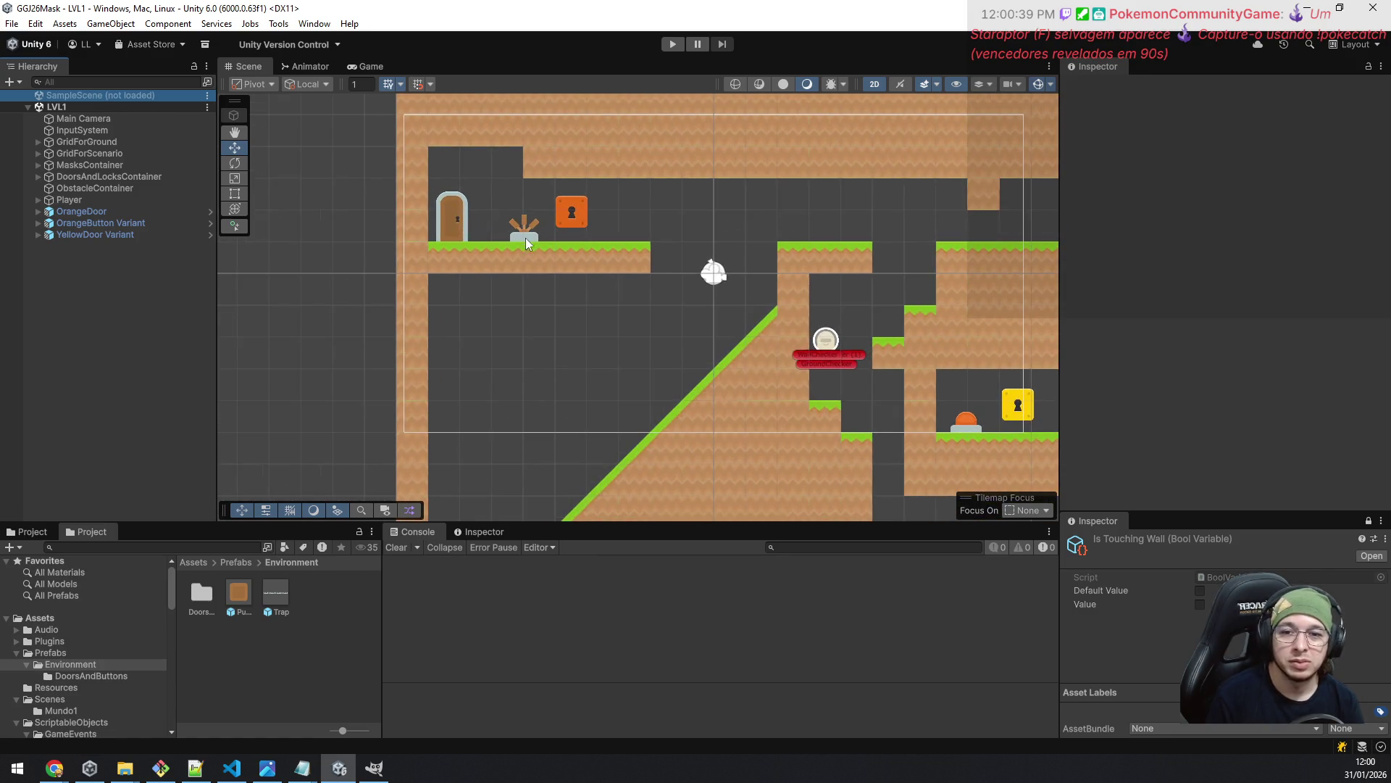
left_click_drag(661, 301, 558, 215)
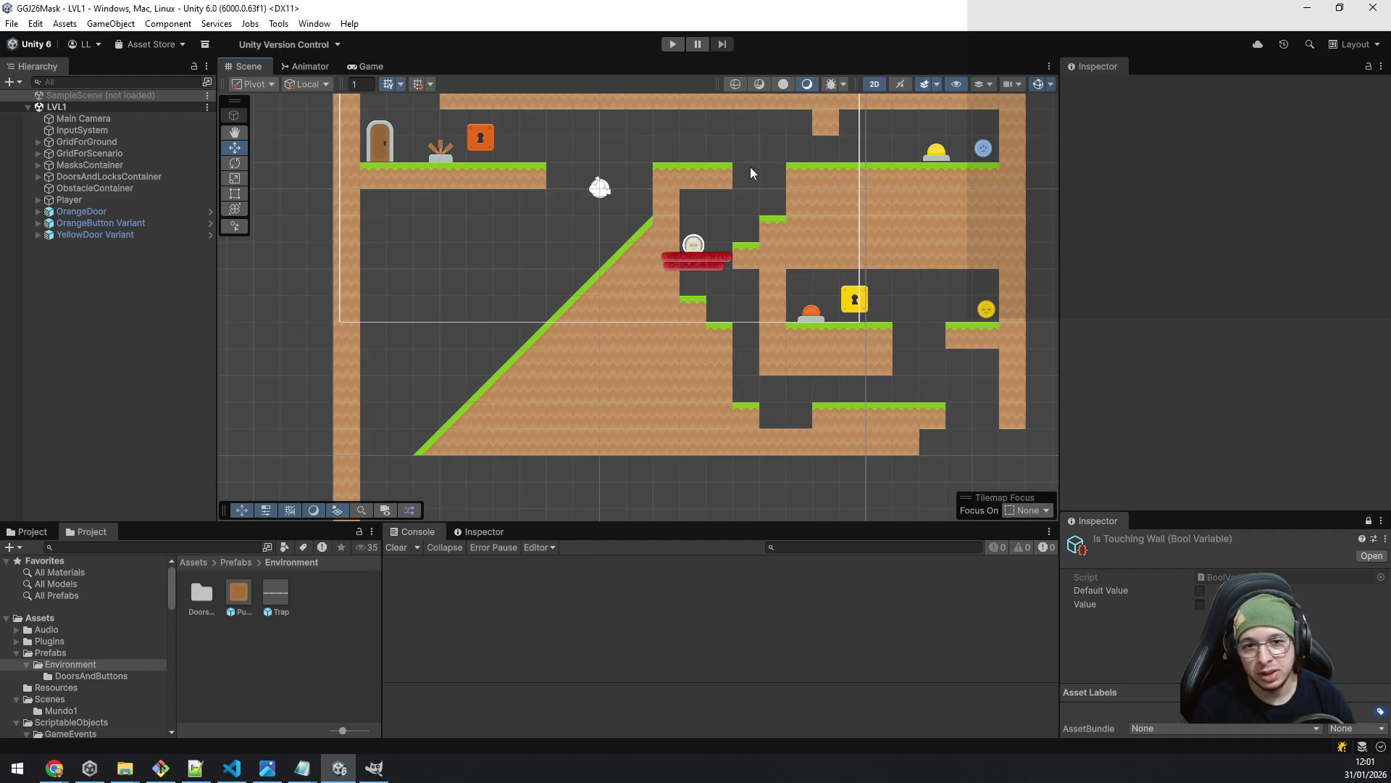
scroll(749, 167, "up", 5)
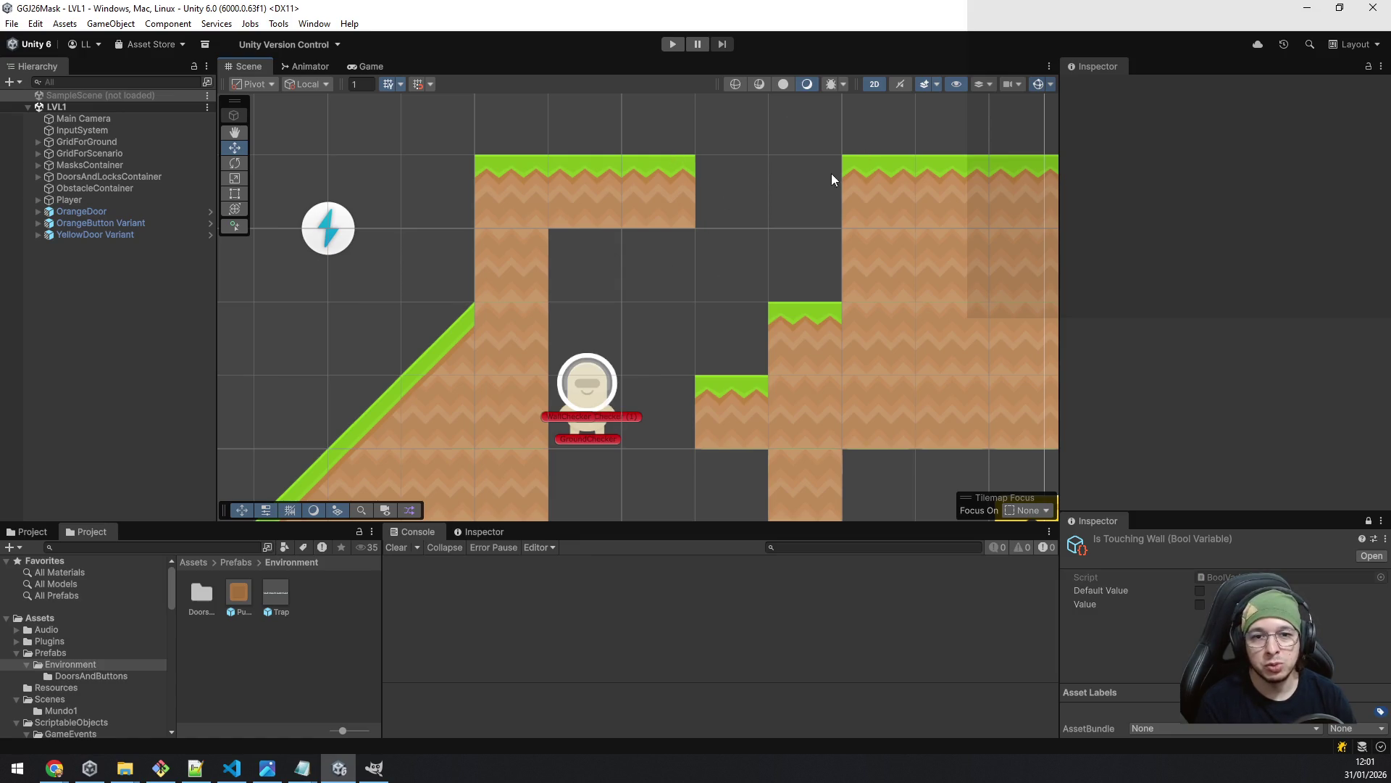
left_click_drag(834, 179, 820, 273)
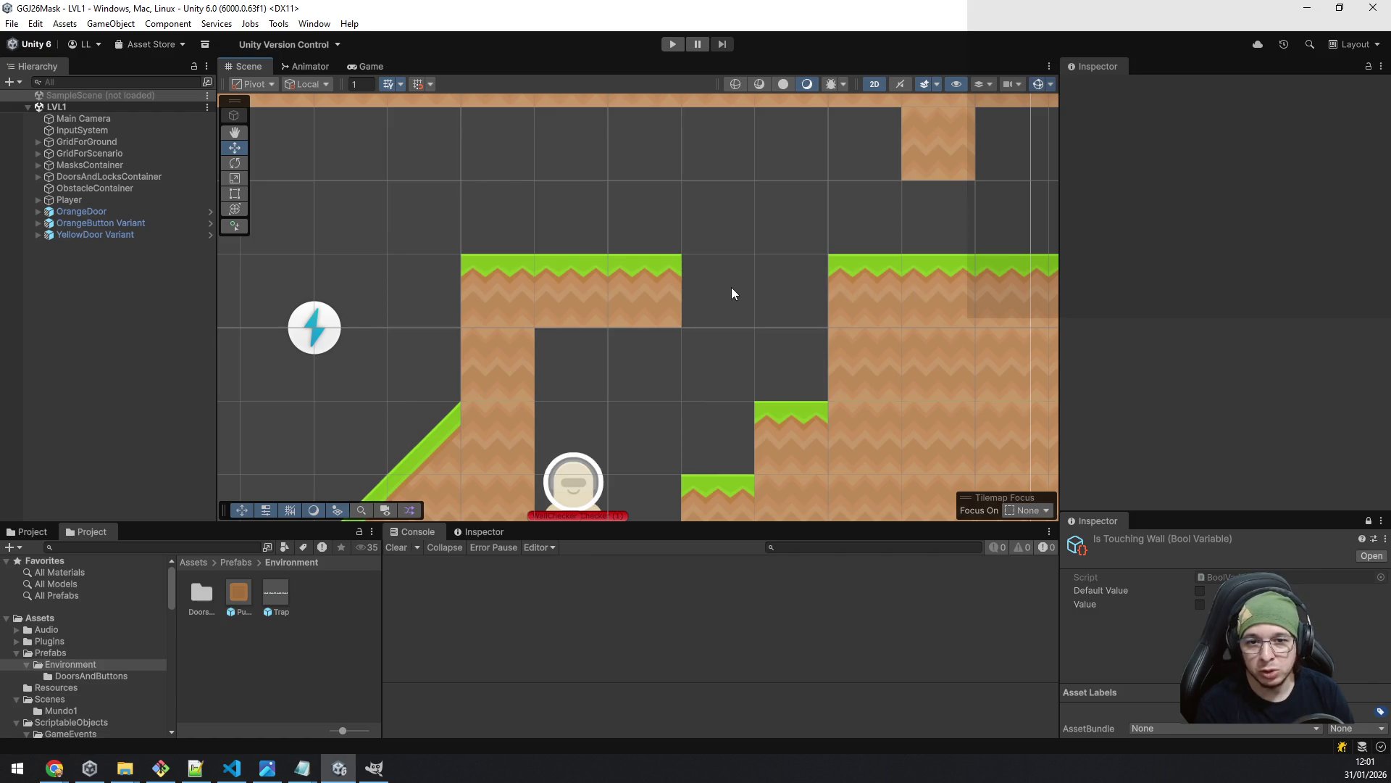
mouse_move(455, 322)
left_mouse_down()
mouse_move(559, 341)
mouse_move(616, 312)
left_mouse_up()
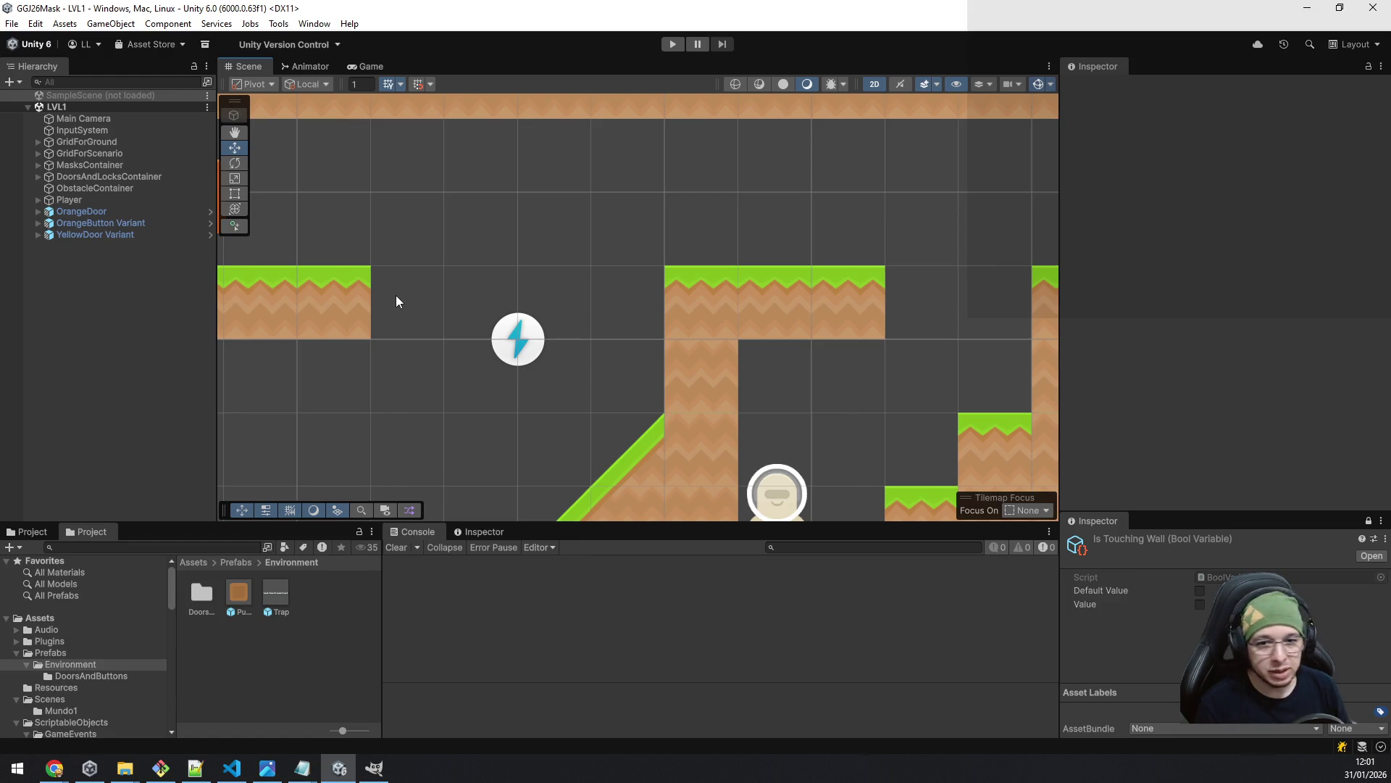
scroll(419, 295, "down", 4)
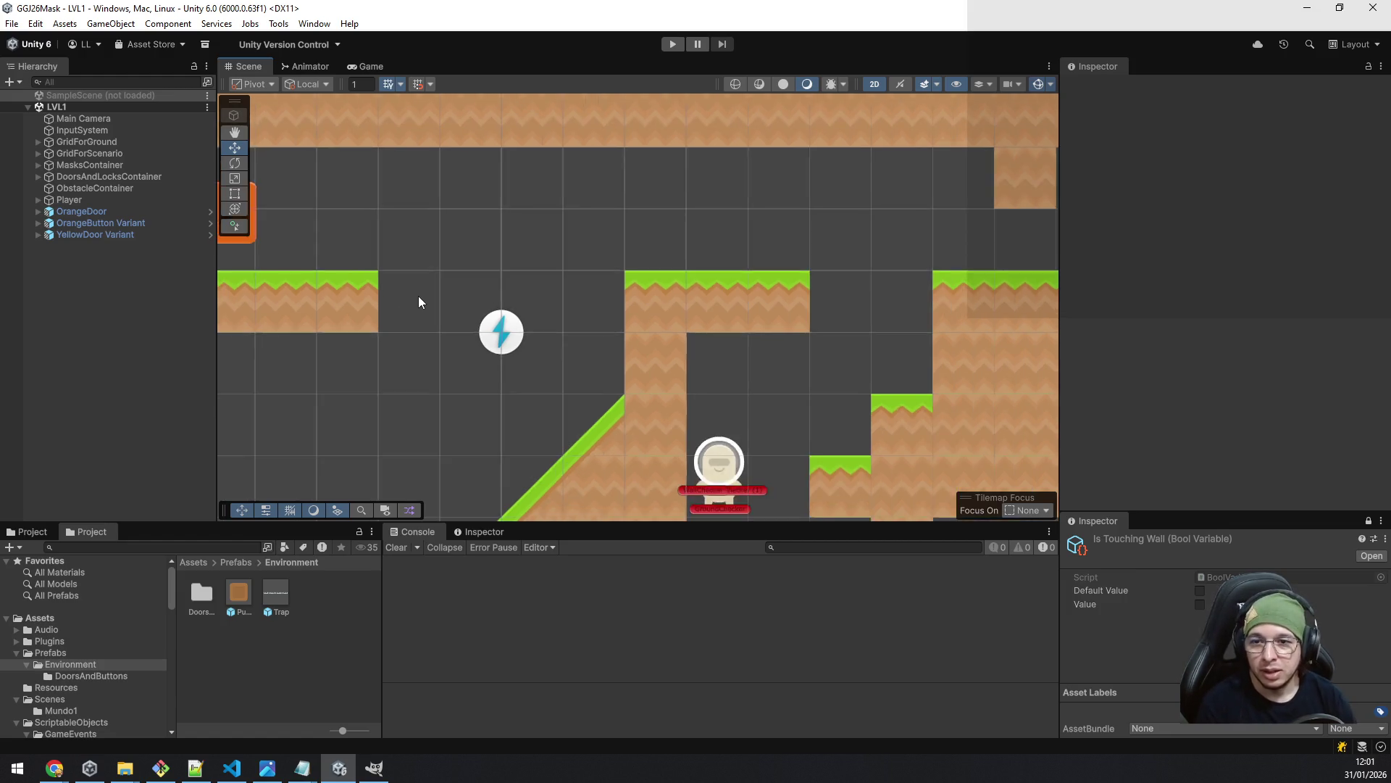
left_click_drag(402, 318, 566, 297)
mouse_move(795, 419)
left_mouse_down()
mouse_move(553, 272)
mouse_move(395, 210)
left_mouse_up()
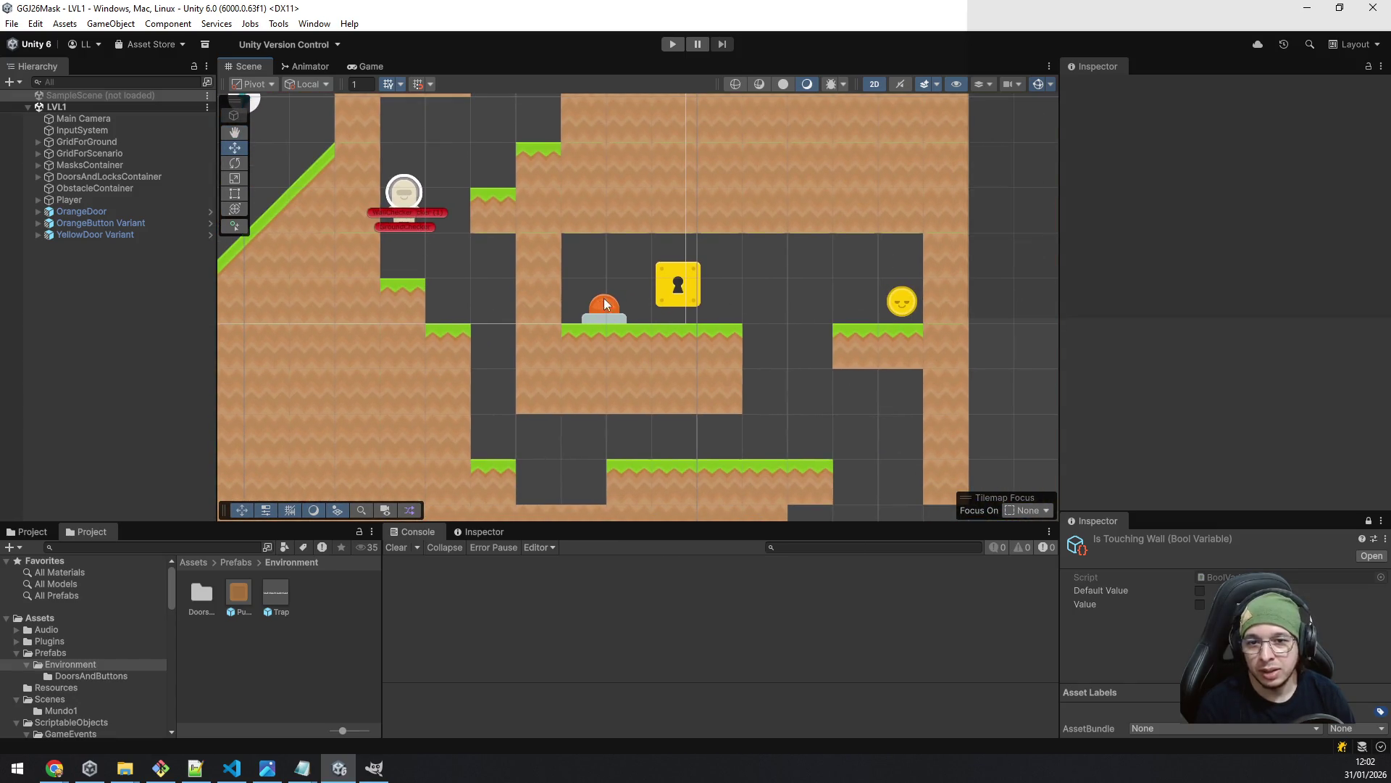
key("Left")
key("Up")
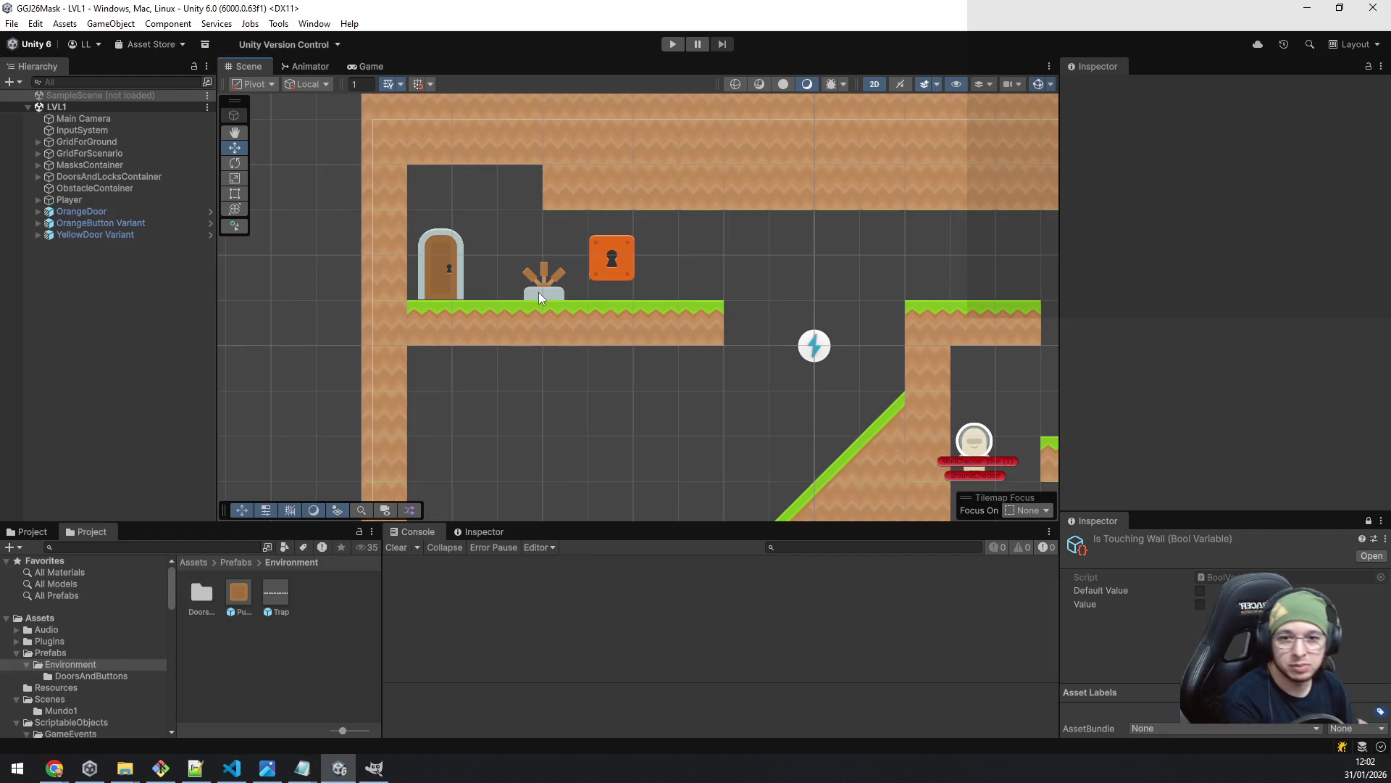
mouse_move(755, 318)
left_mouse_down()
mouse_move(782, 385)
mouse_move(543, 237)
mouse_move(733, 385)
mouse_move(712, 253)
left_mouse_up()
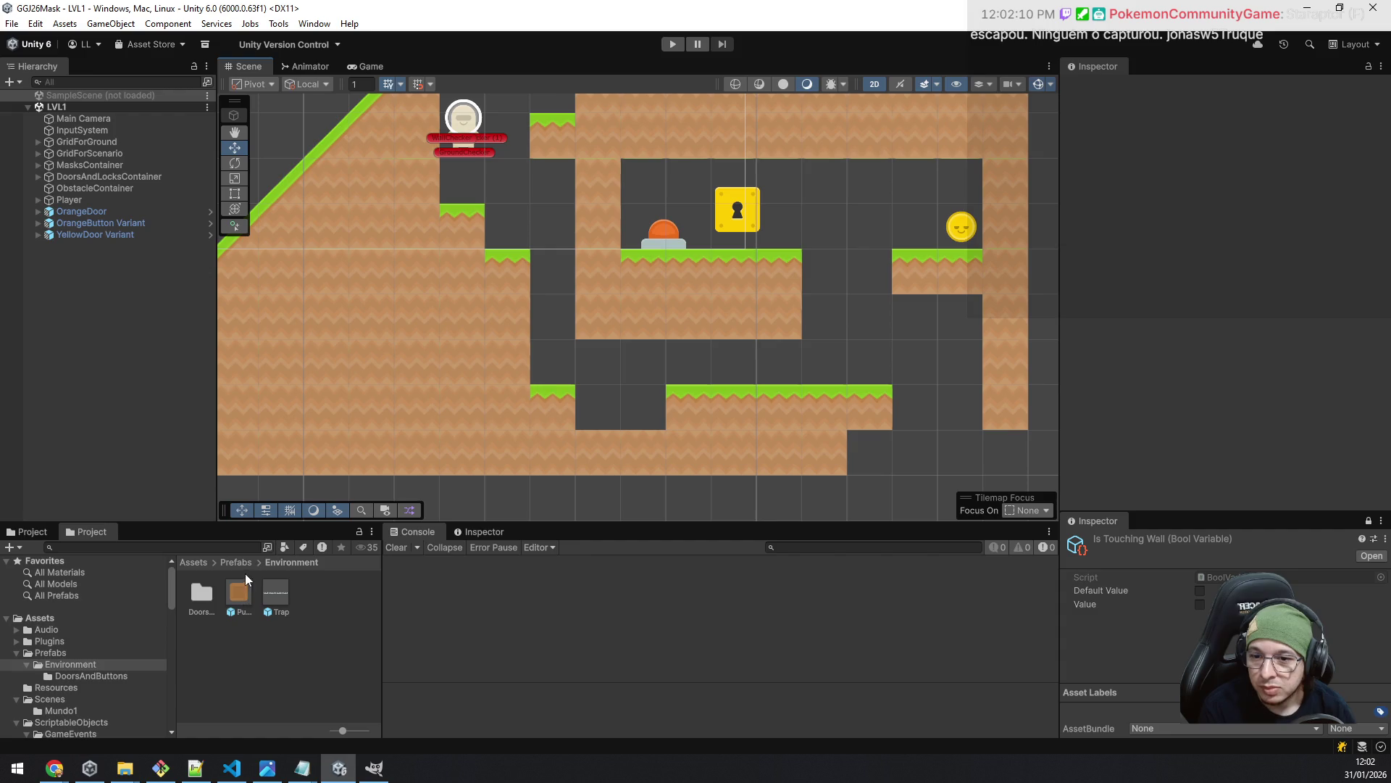
- Drop a PushableBox prefab into LVL1 on the lower green platform
mouse_move(244, 598)
left_mouse_down()
mouse_move(686, 398)
mouse_move(706, 367)
left_mouse_up()
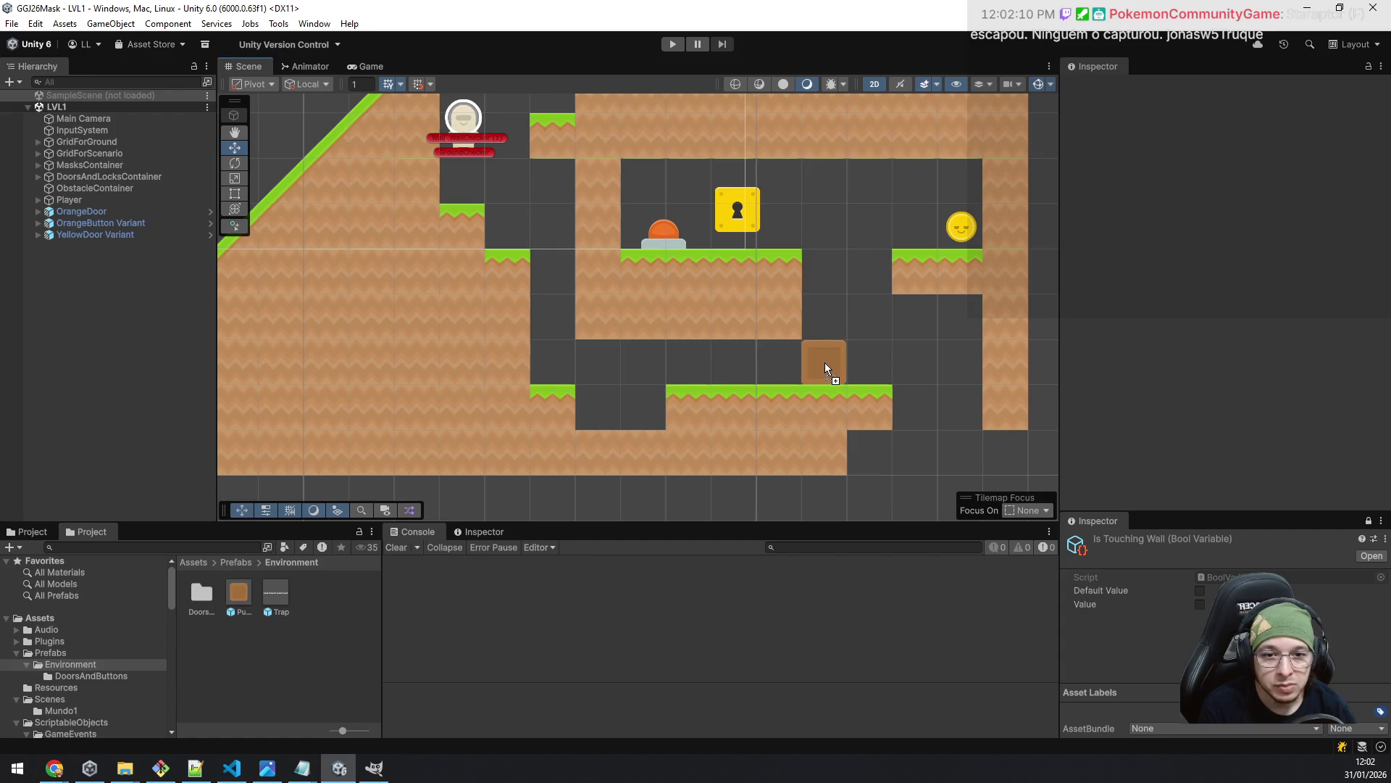
left_click_drag(824, 363, 825, 363)
scroll(875, 385, "up", 5)
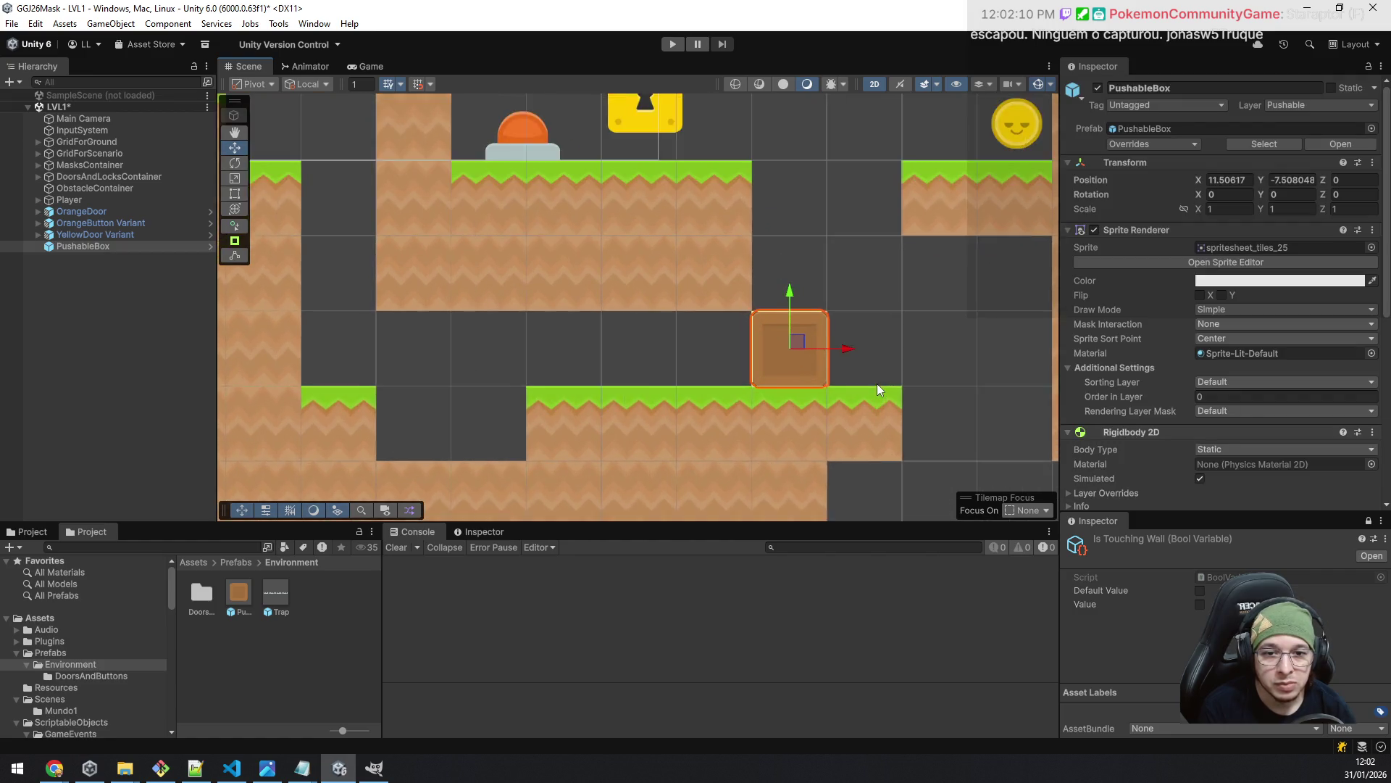
scroll(873, 384, "up", 5)
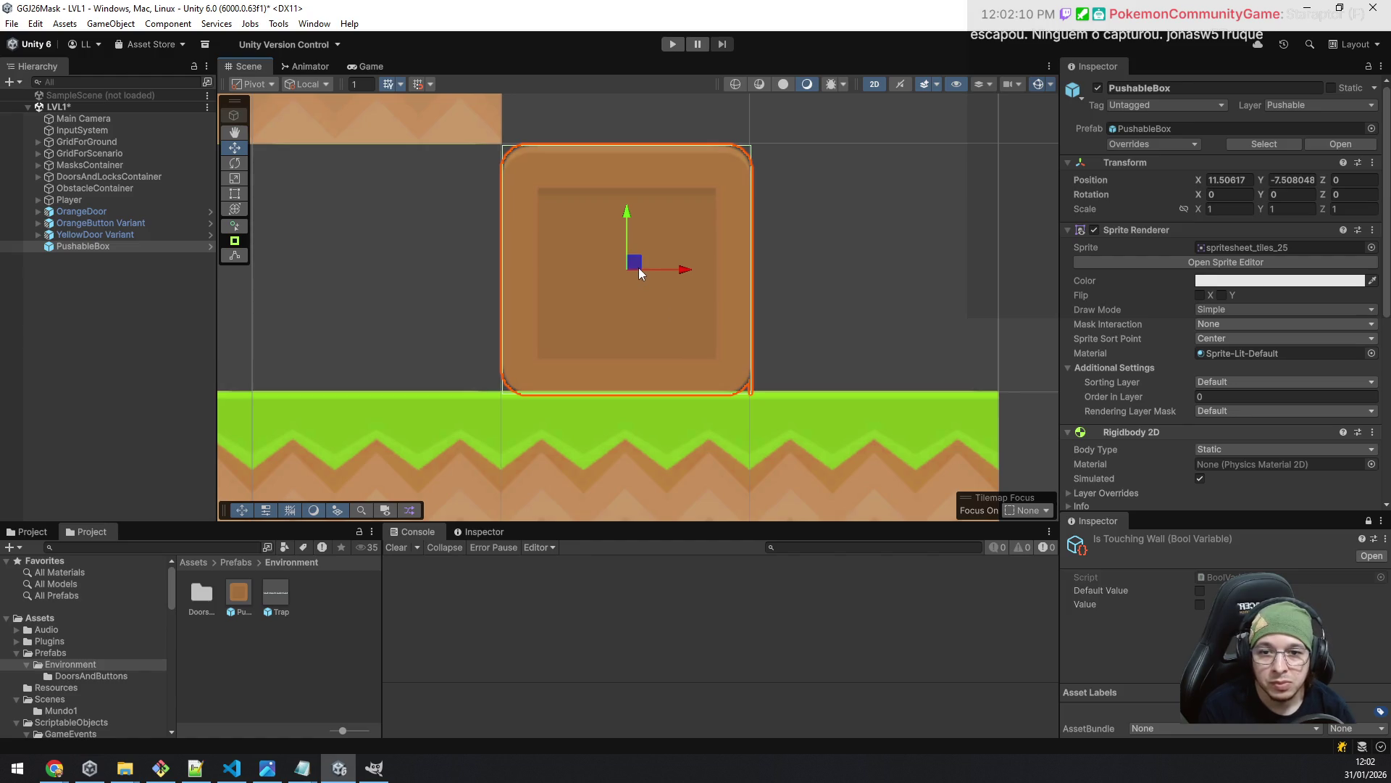
left_click_drag(639, 268, 637, 259)
- Zoom out to check the crate at X 11.5, Y -7.493, then select MasksContainer
scroll(895, 250, "down", 6)
scroll(879, 239, "down", 3)
mouse_move(879, 240)
left_mouse_down()
mouse_move(886, 404)
mouse_move(870, 312)
mouse_move(848, 299)
left_mouse_up()
scroll(877, 402, "down", 3)
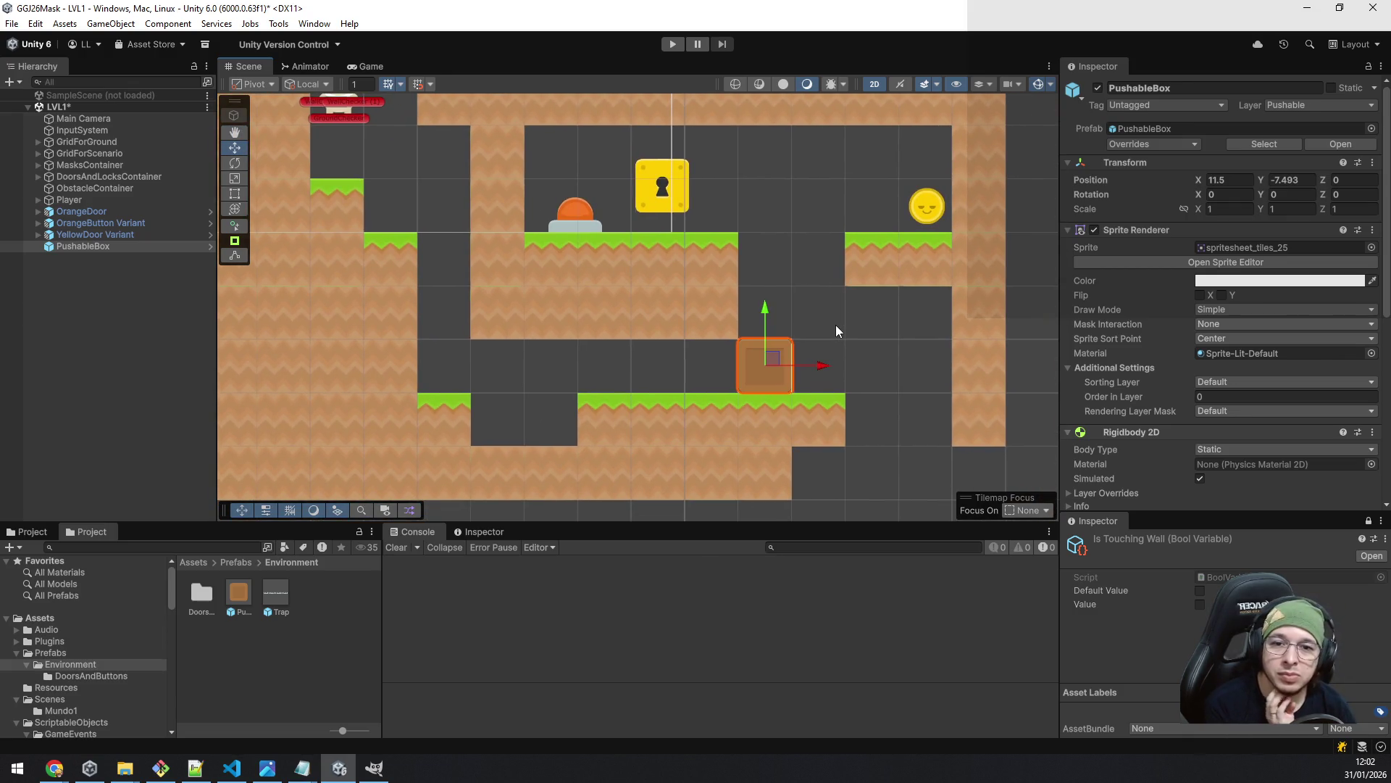
scroll(839, 326, "down", 4)
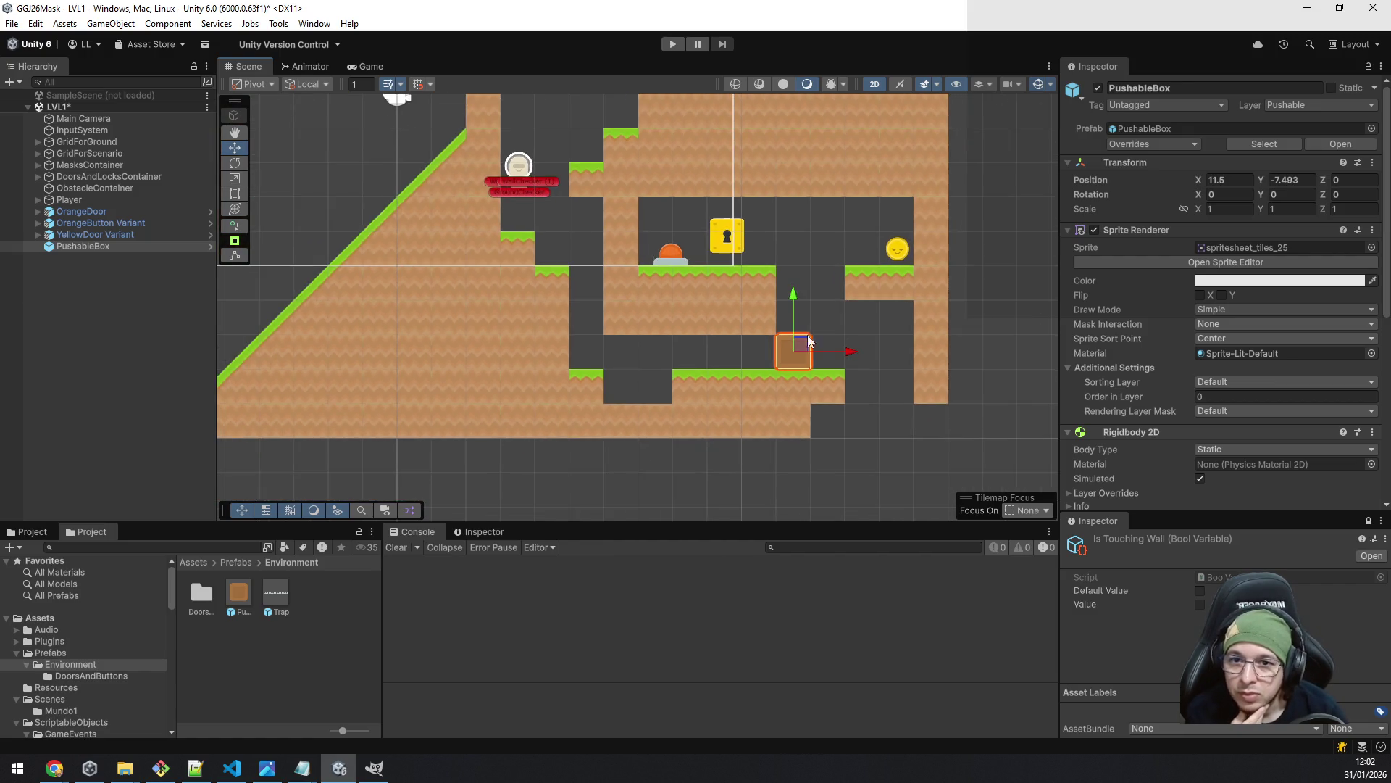
scroll(611, 334, "down", 2)
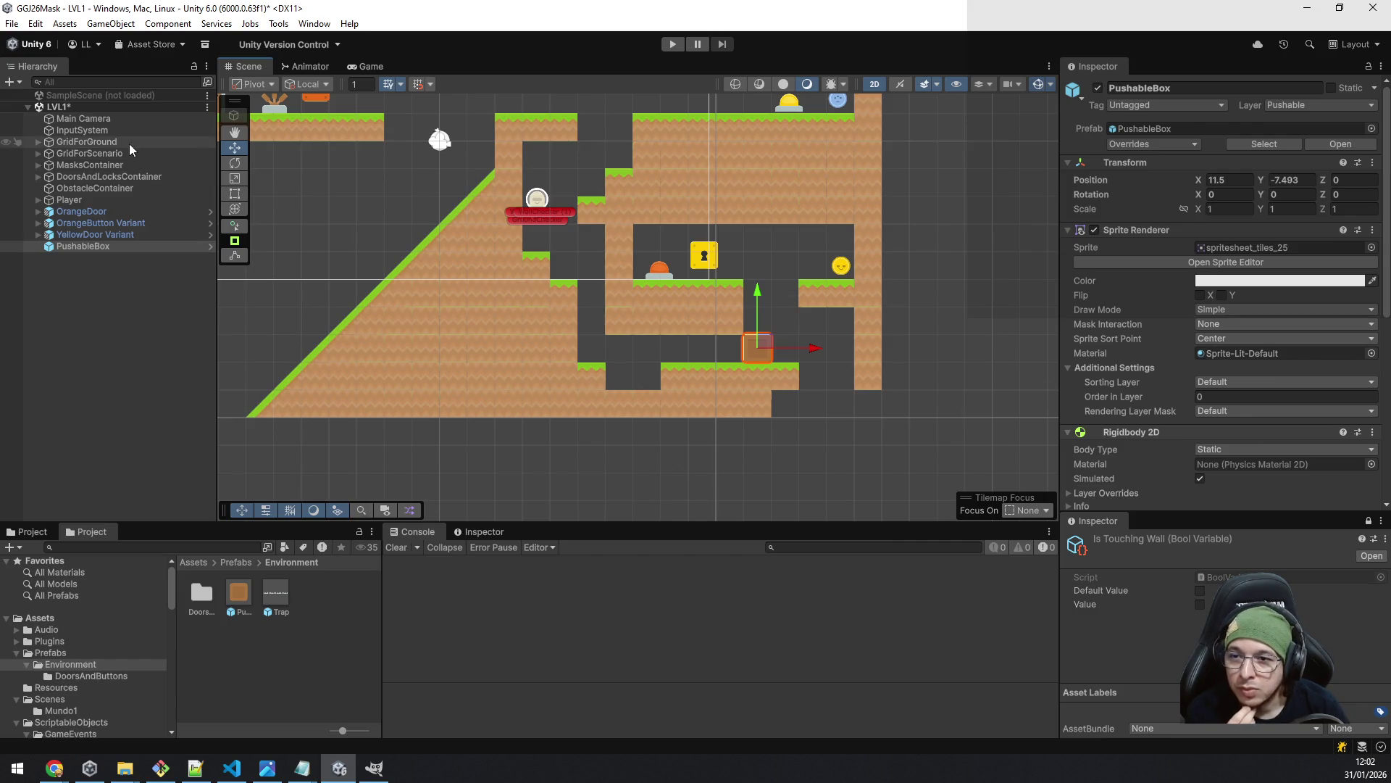
left_click(133, 165)
- On the Ground tilemap, erase two stacked grass tiles at the step left of the lower platform
key("Up")
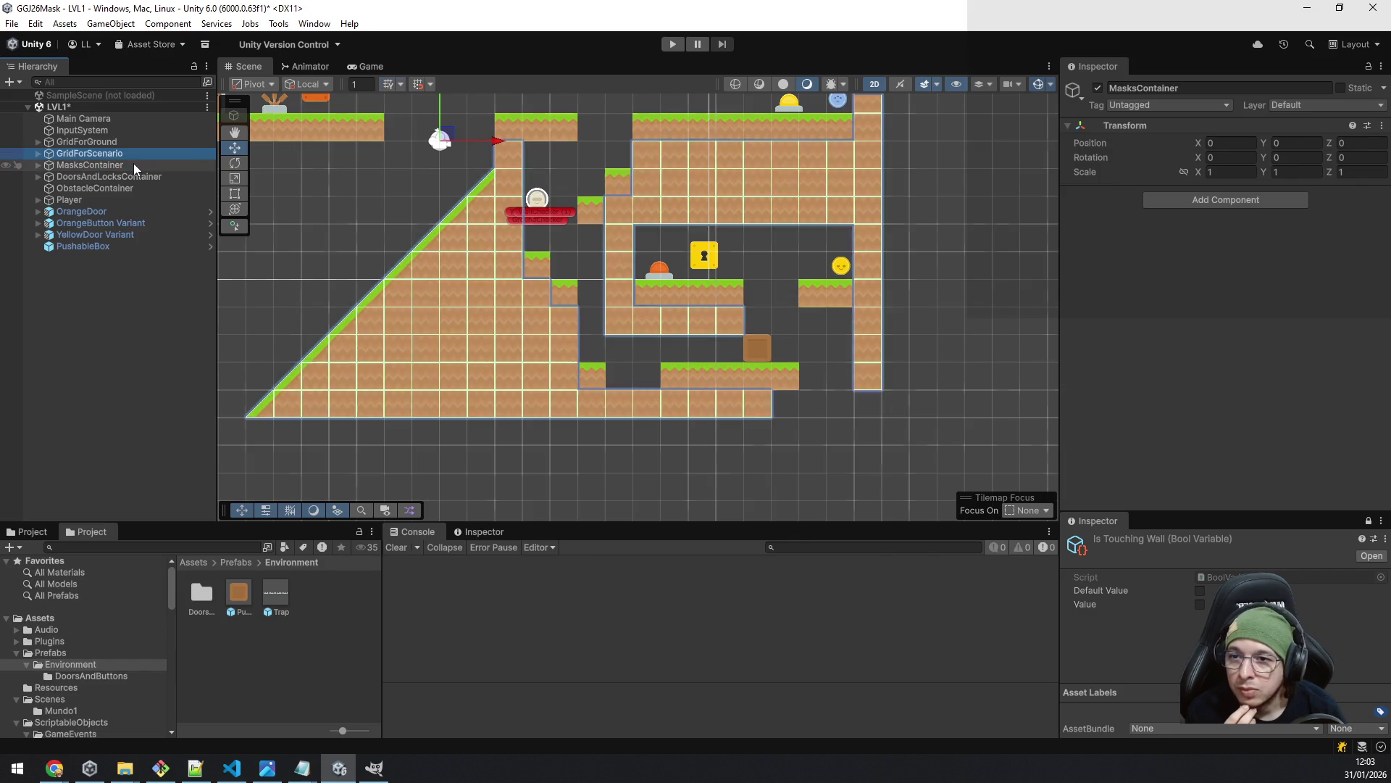
key("Right")
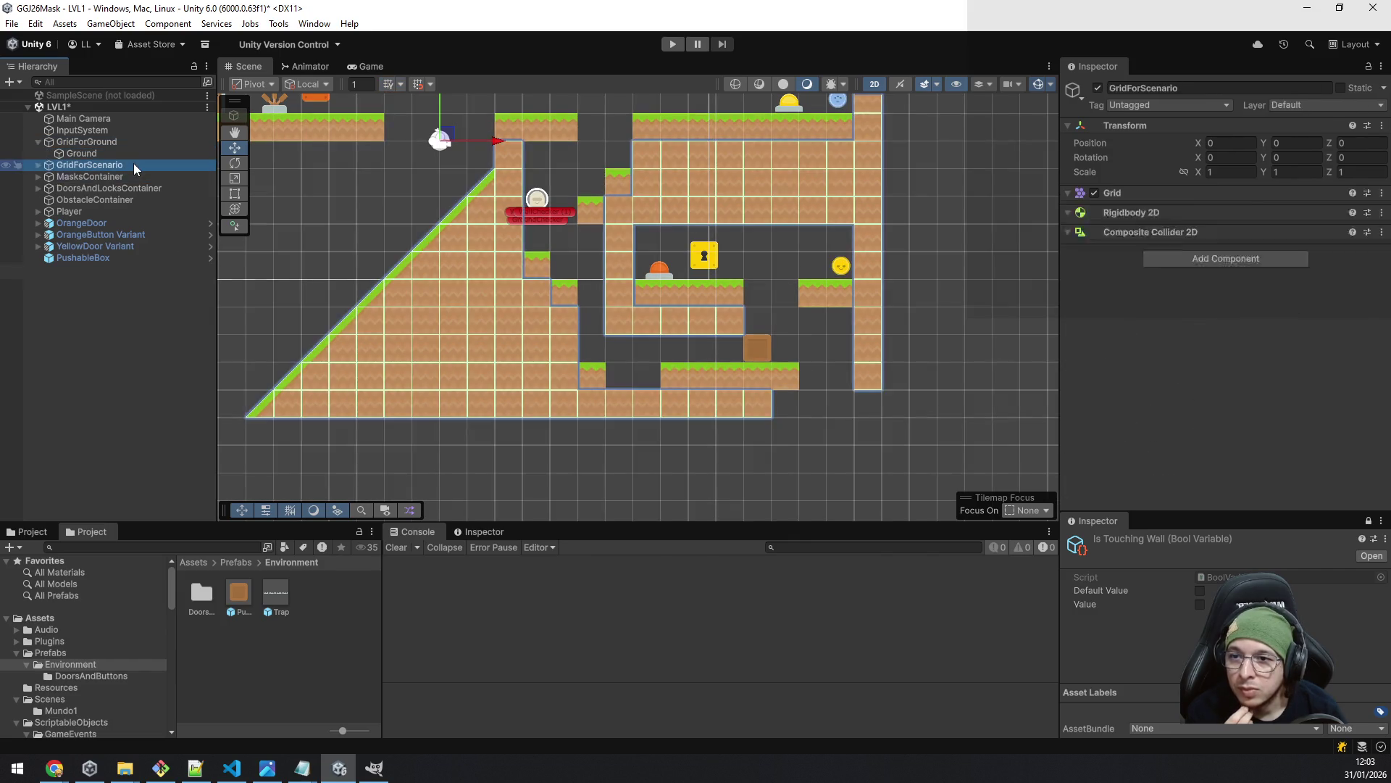
key("Up")
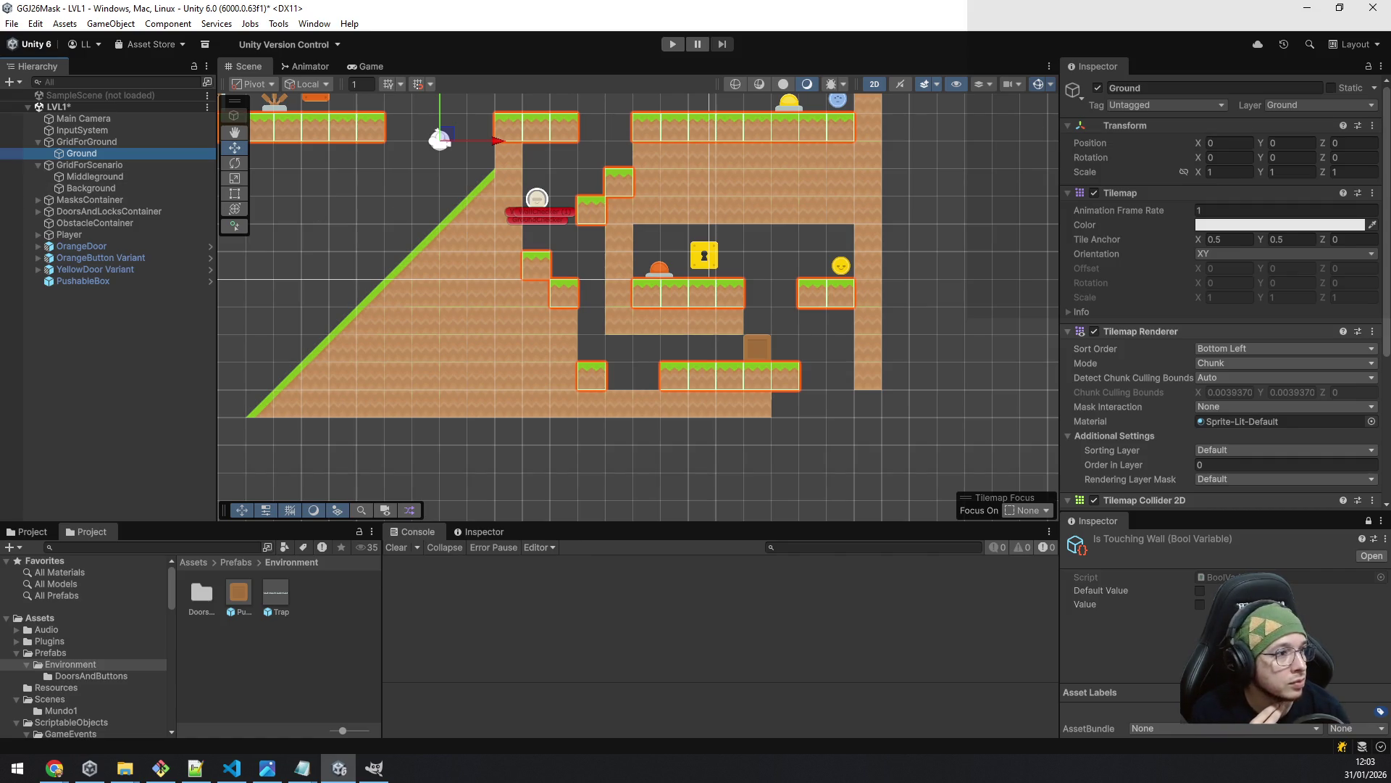
key("b")
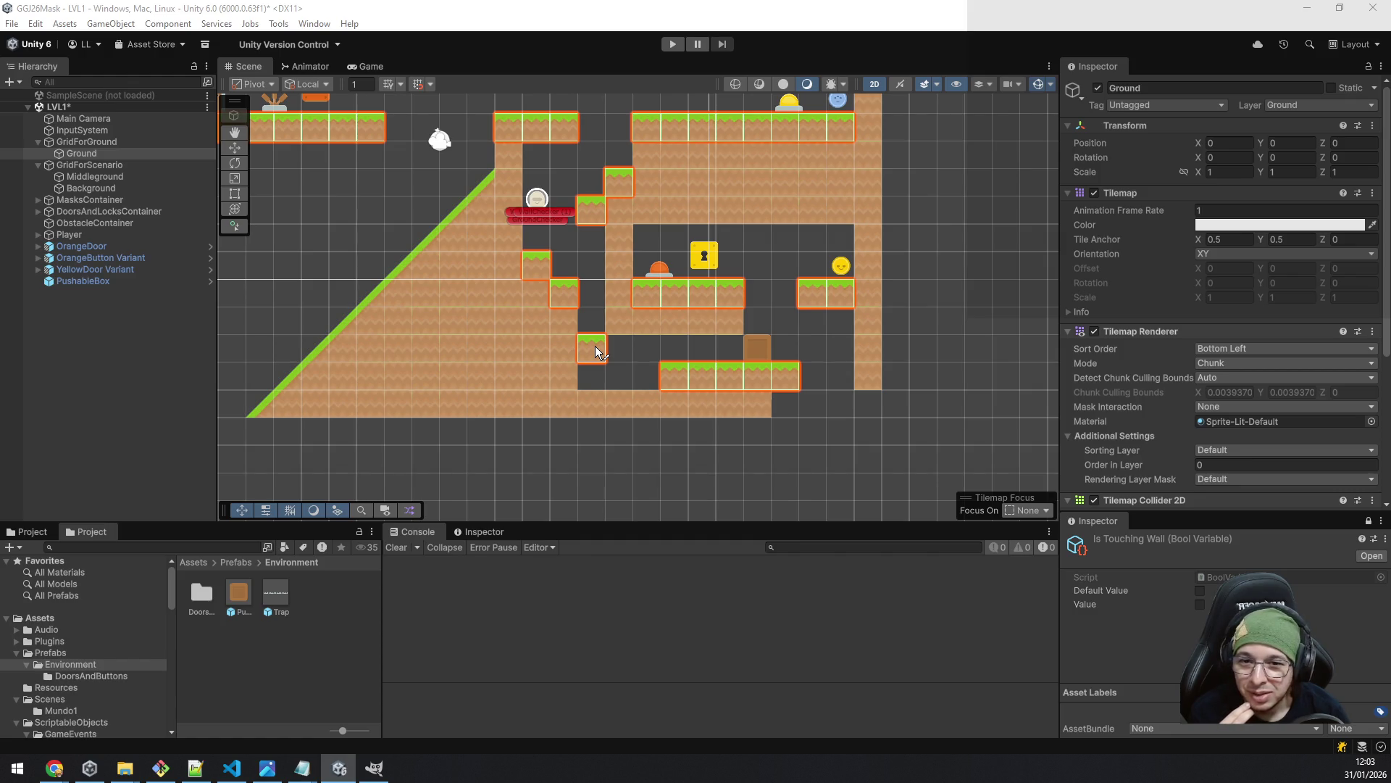
left_click(638, 360)
left_click(637, 363)
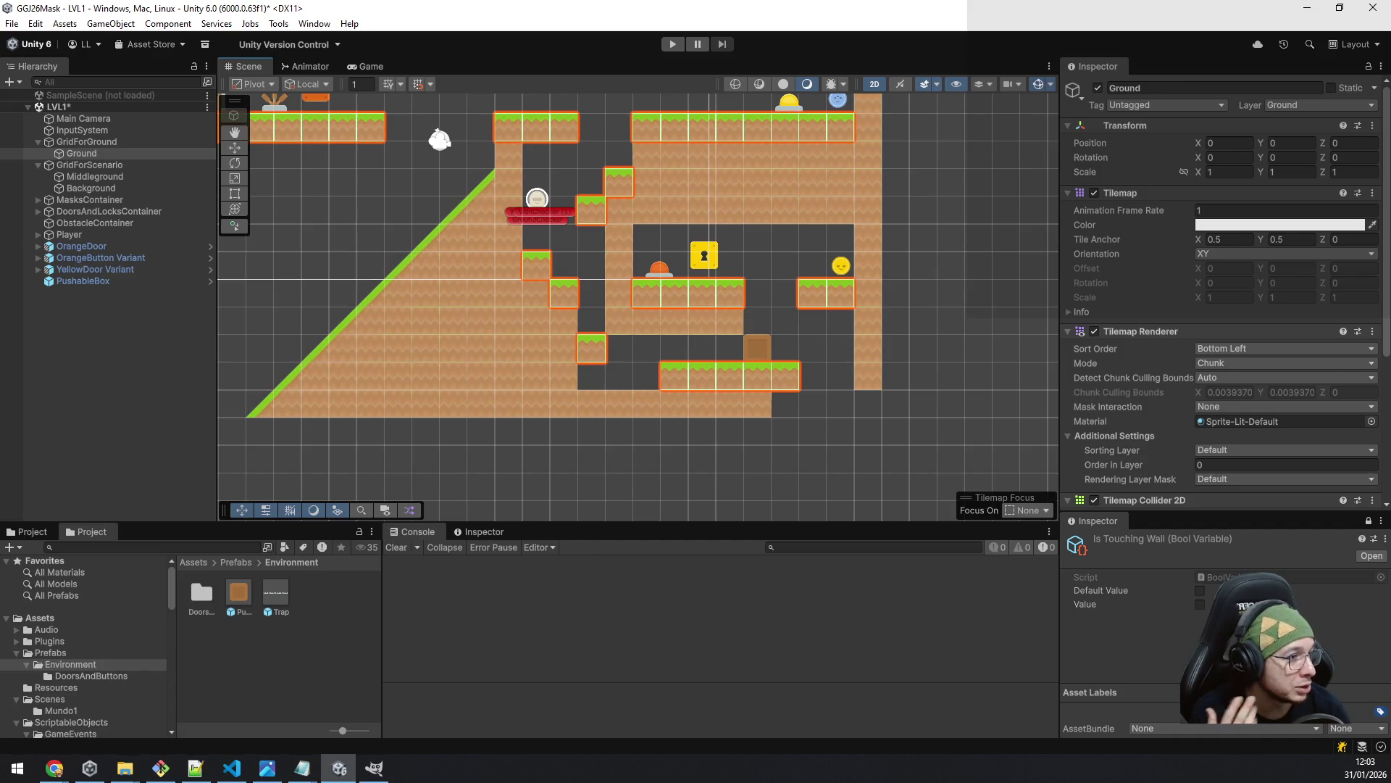
left_click(111, 177)
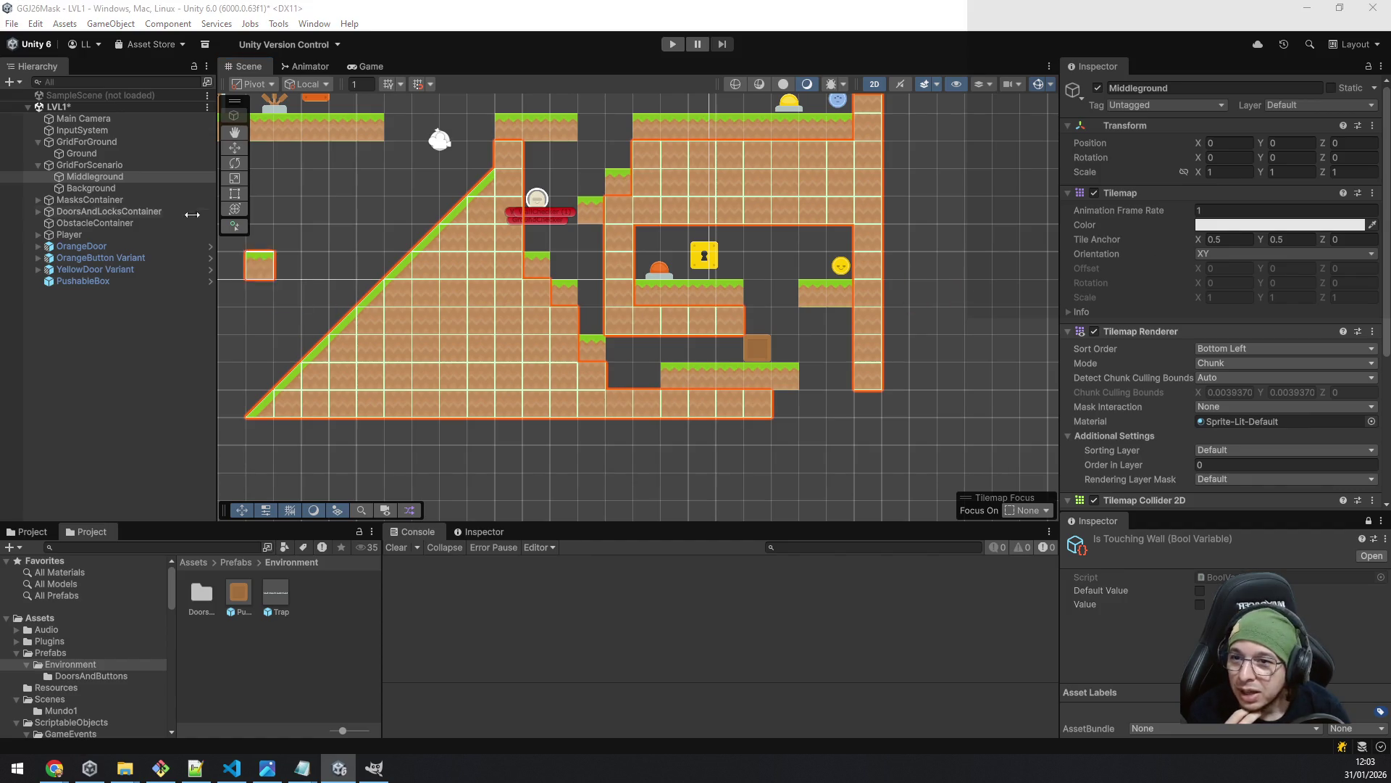
- Paint a grass tile on the Ground tilemap, then undo it with Ctrl+Z
left_click(92, 153)
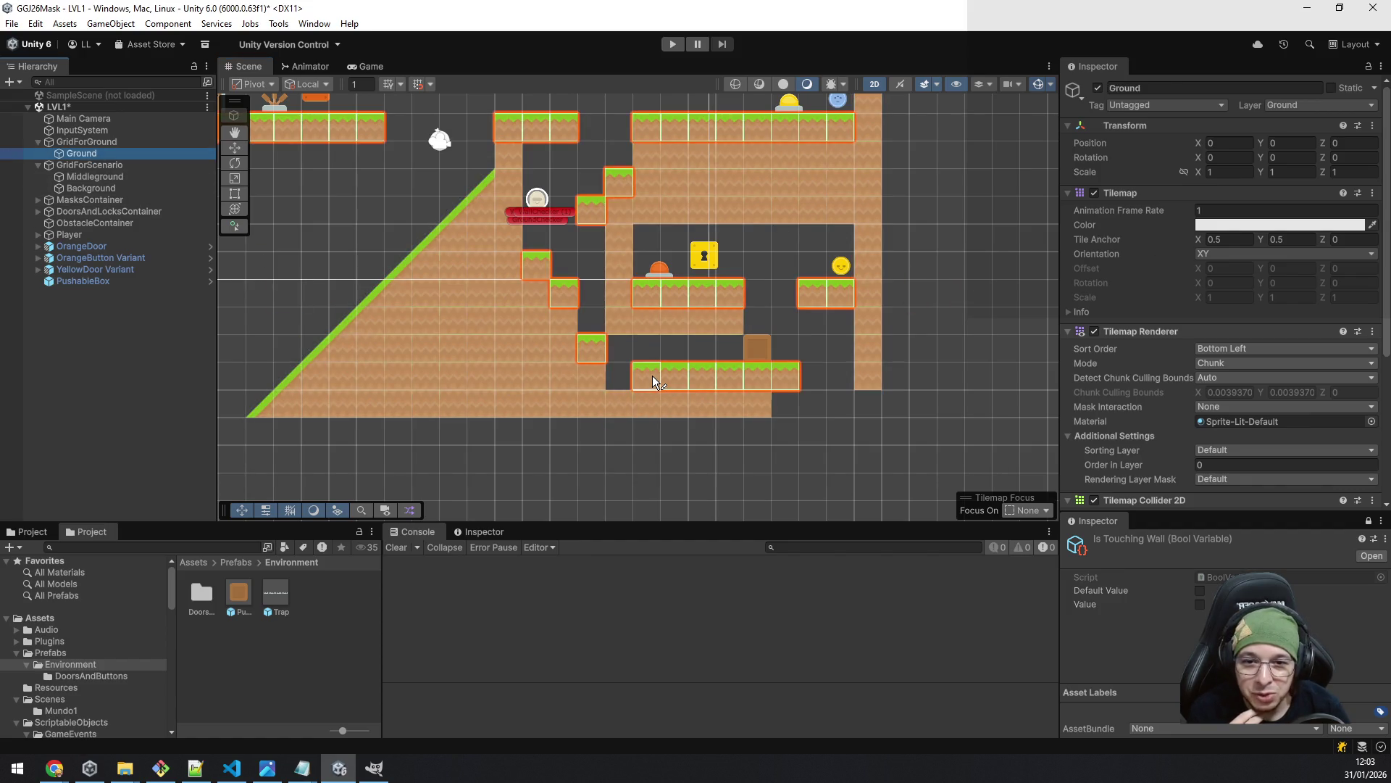
left_click(869, 458)
key("ctrl+z")
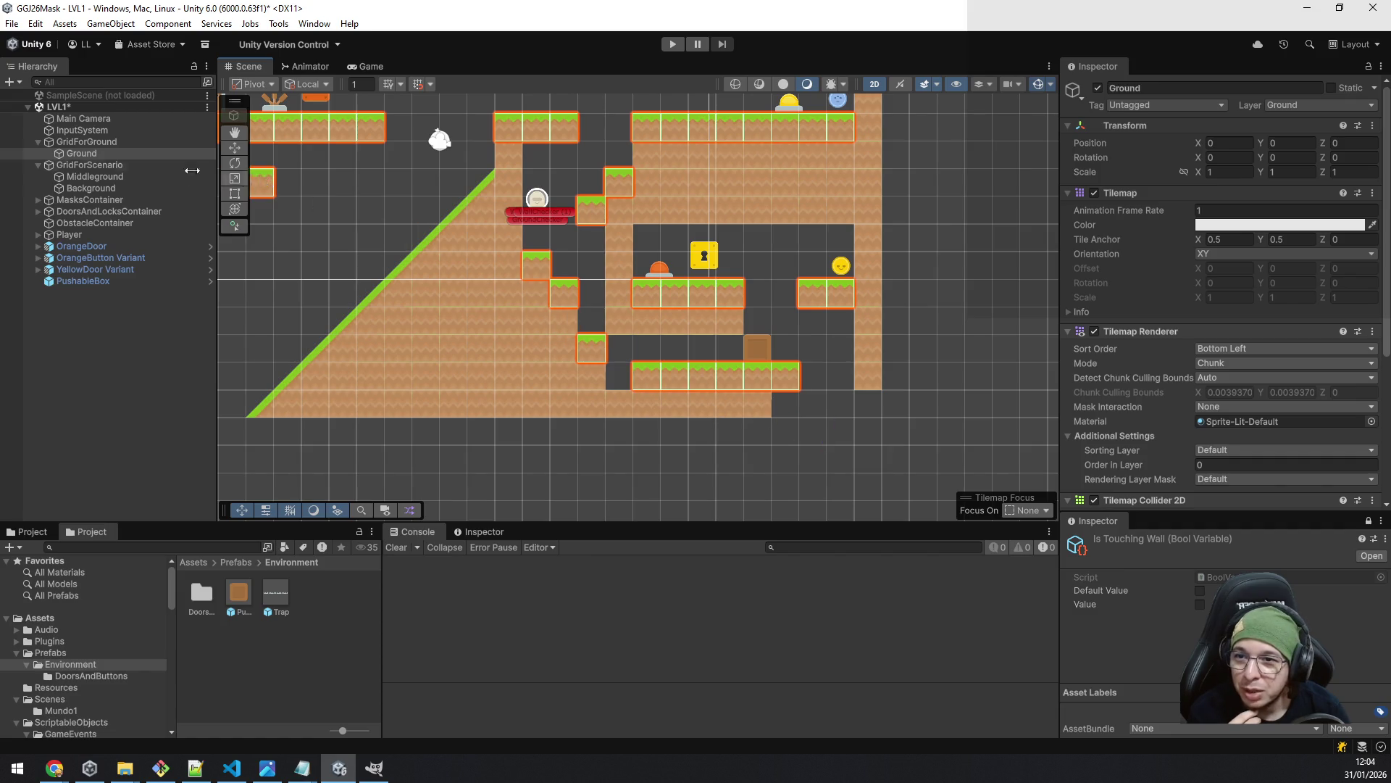
- On the Middleground tilemap, erase a stray tile and paint a single tile beside the ramp
left_click(124, 176)
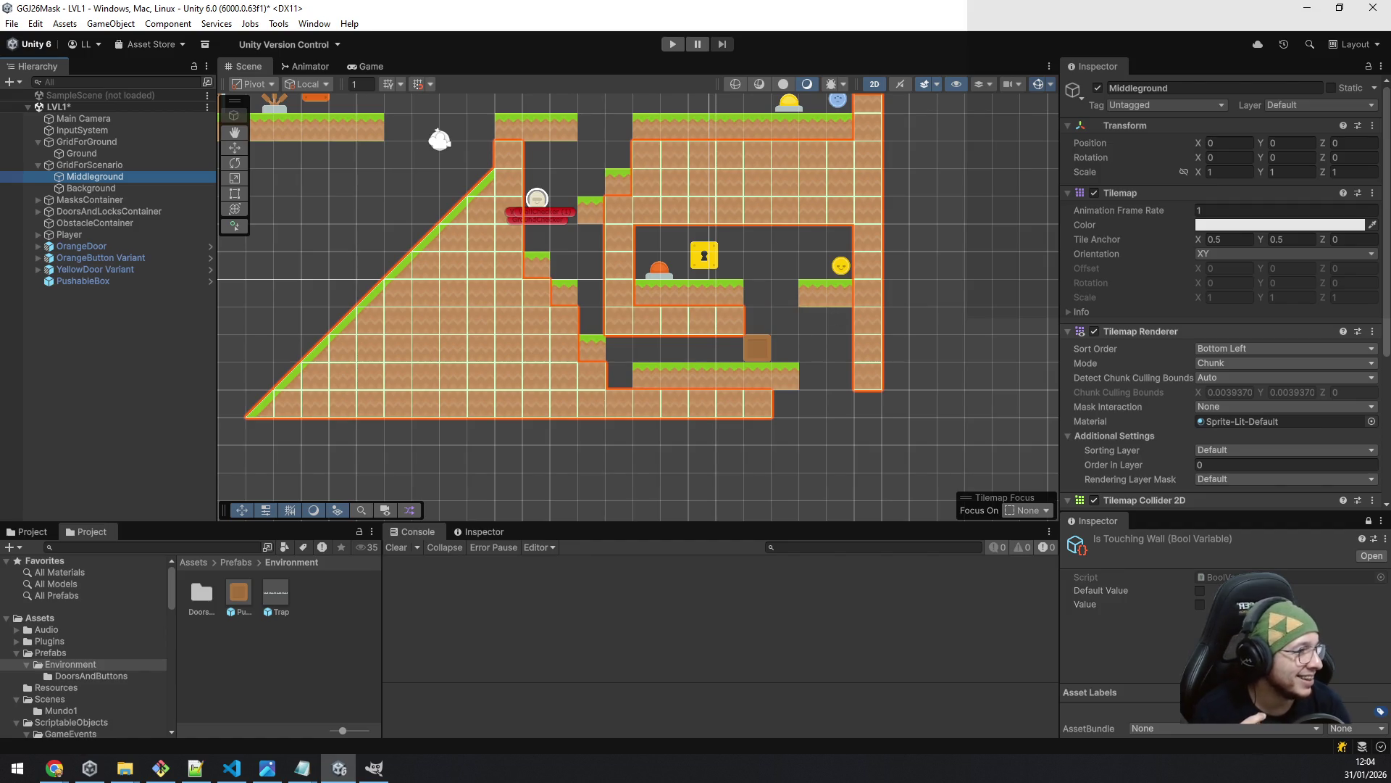
left_click(629, 311)
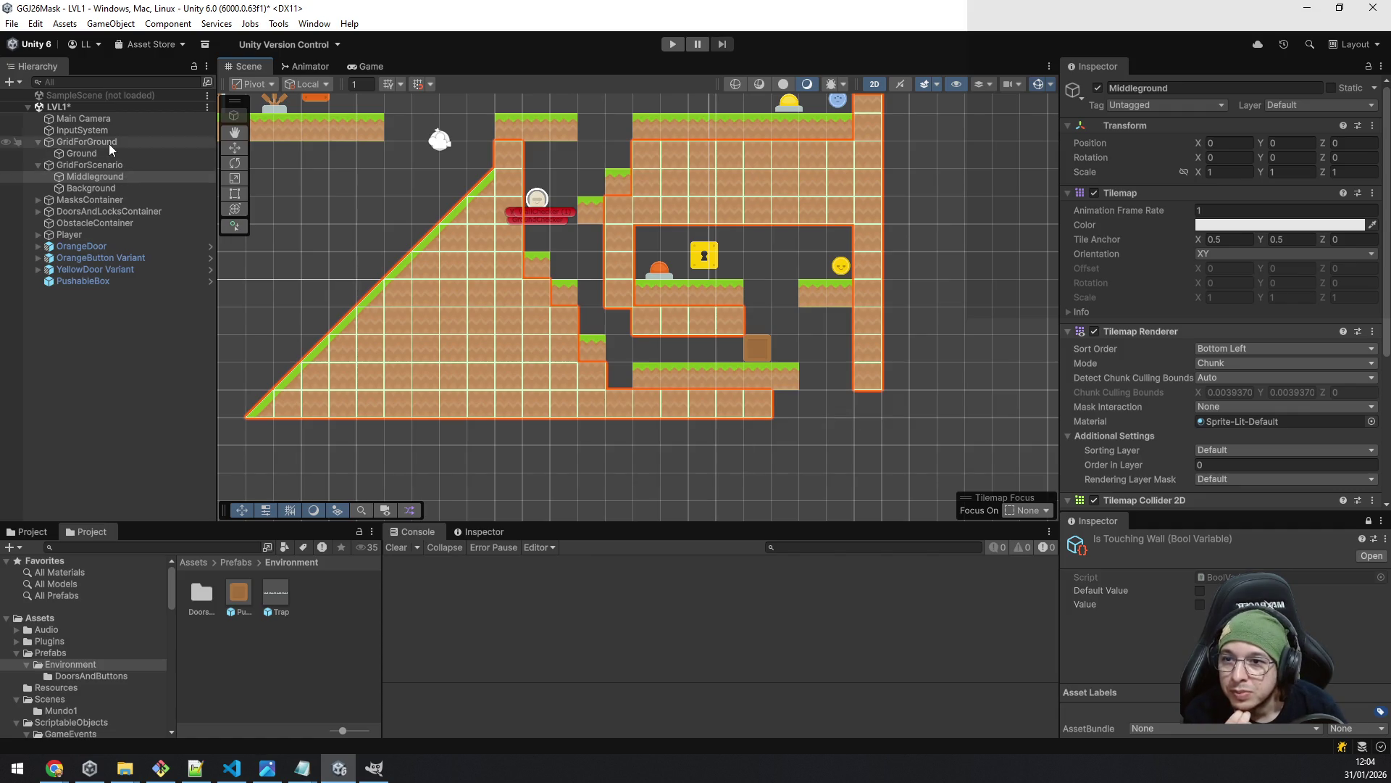
scroll(279, 267, "down", 1)
left_click_drag(391, 290, 555, 380)
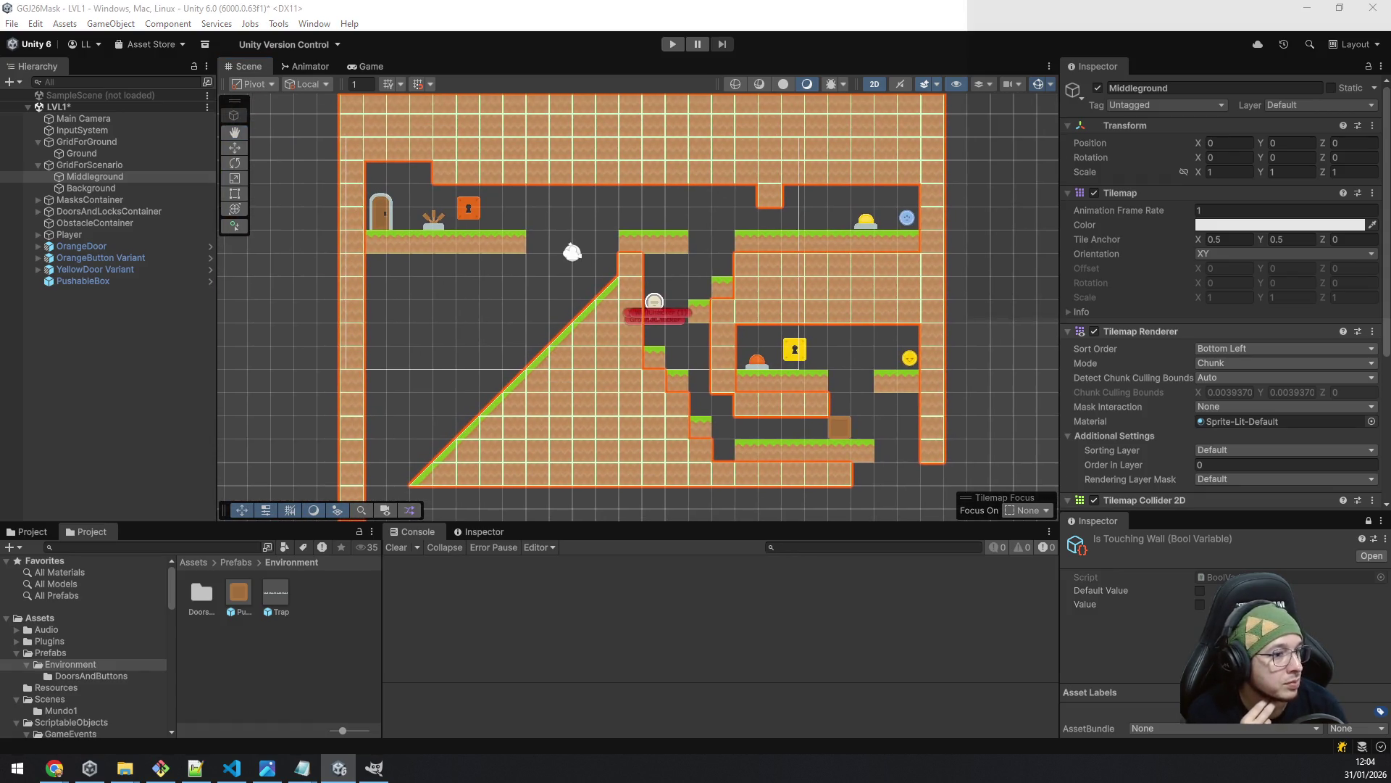
left_click(446, 288)
- Drag-paint the right boundary wall column further down on the Middleground tilemap
scroll(464, 295, "down", 1)
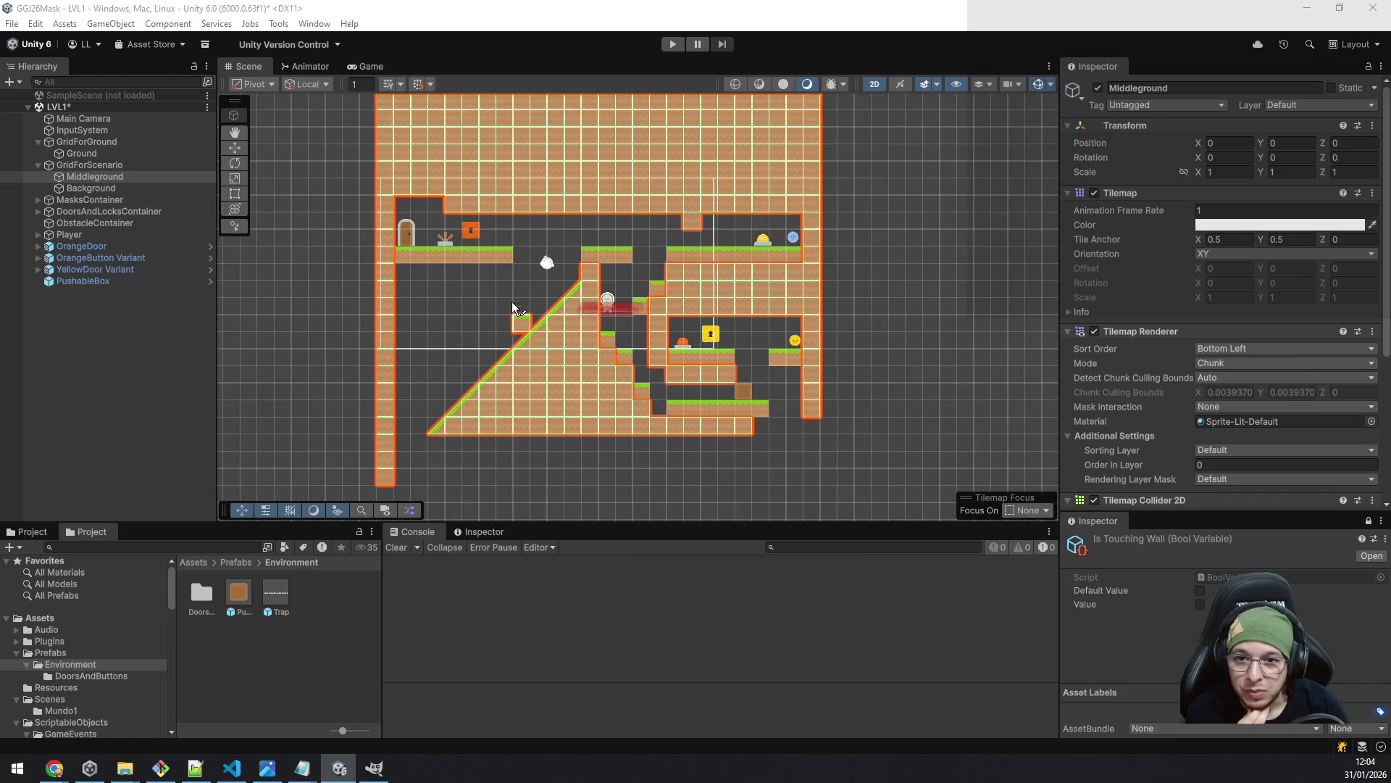
mouse_move(513, 287)
left_mouse_down()
mouse_move(516, 315)
mouse_move(525, 258)
left_mouse_up()
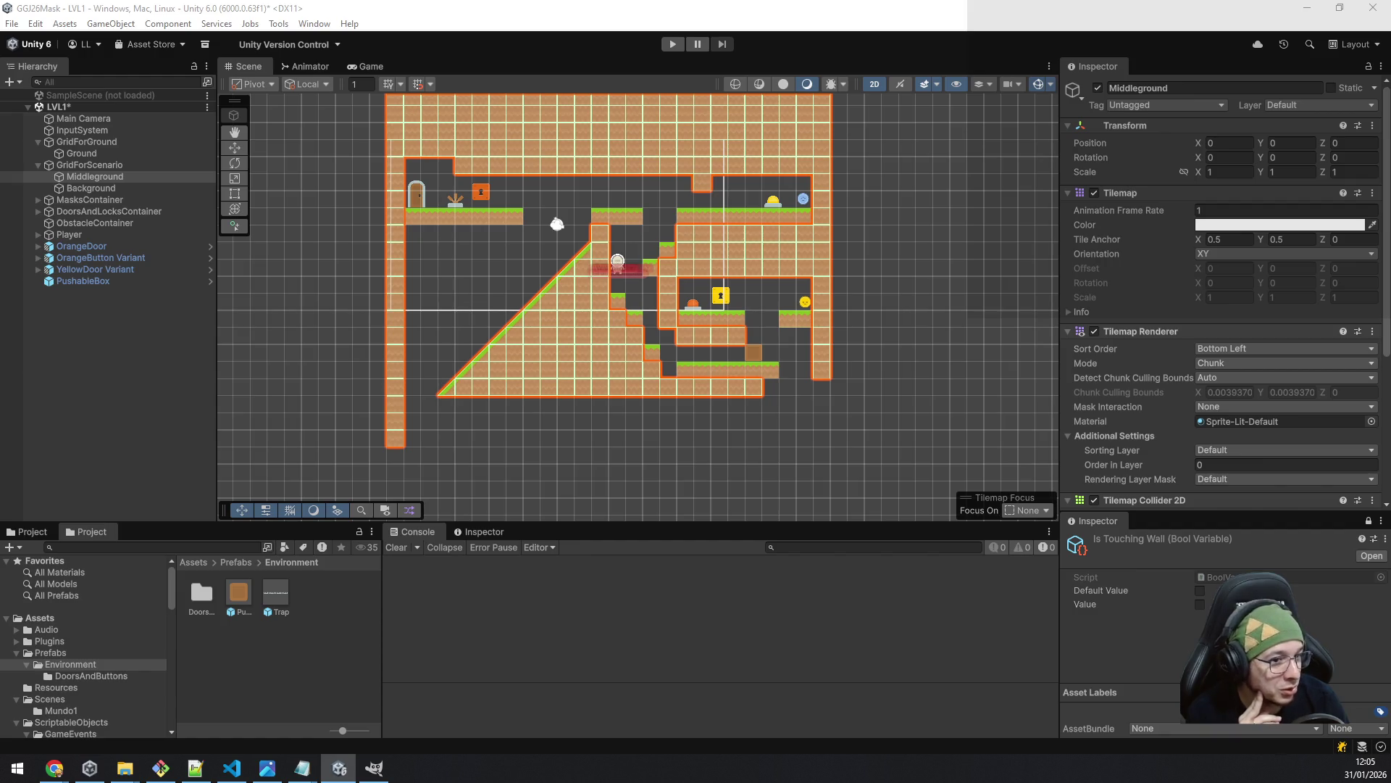
left_click_drag(826, 389, 824, 464)
left_click_drag(918, 404, 903, 297)
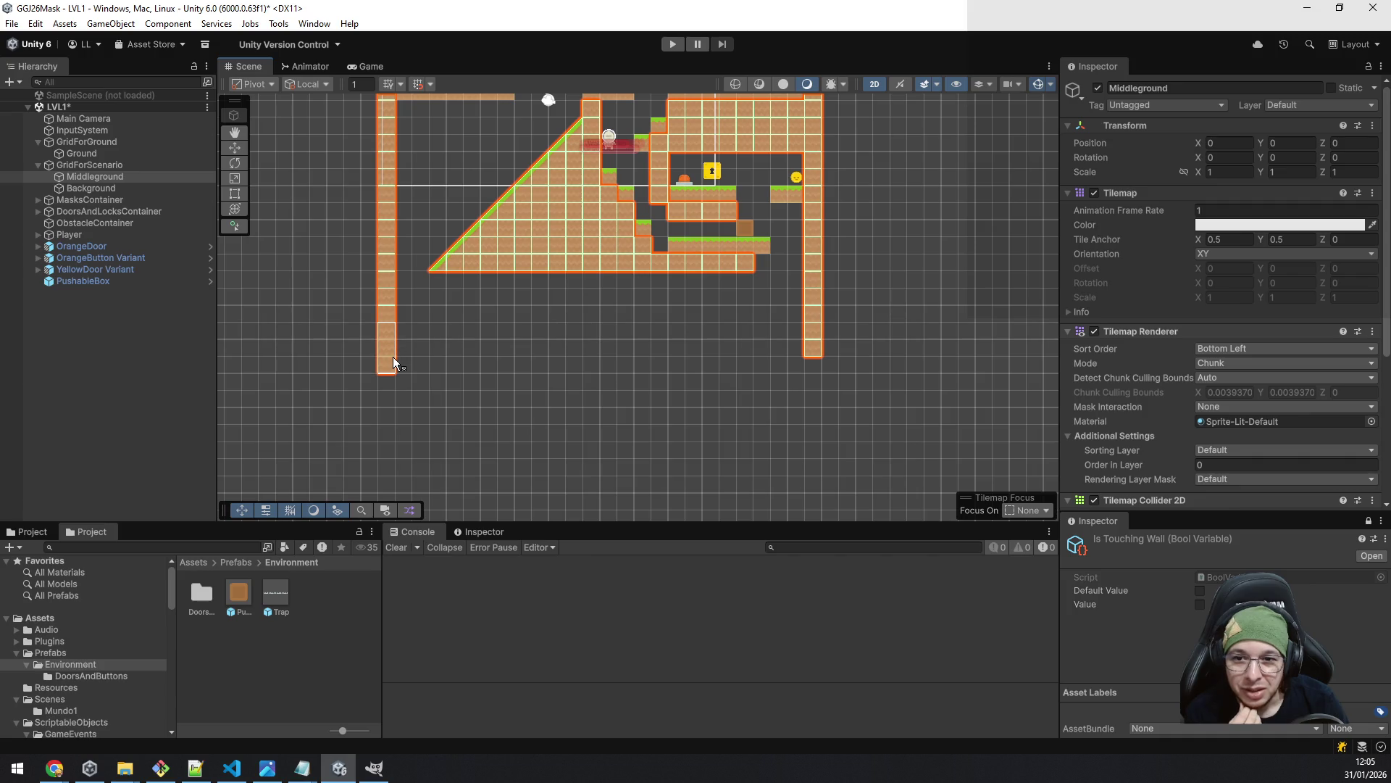
- Erase the stray tile hanging below the top wall
left_click_drag(594, 298, 593, 428)
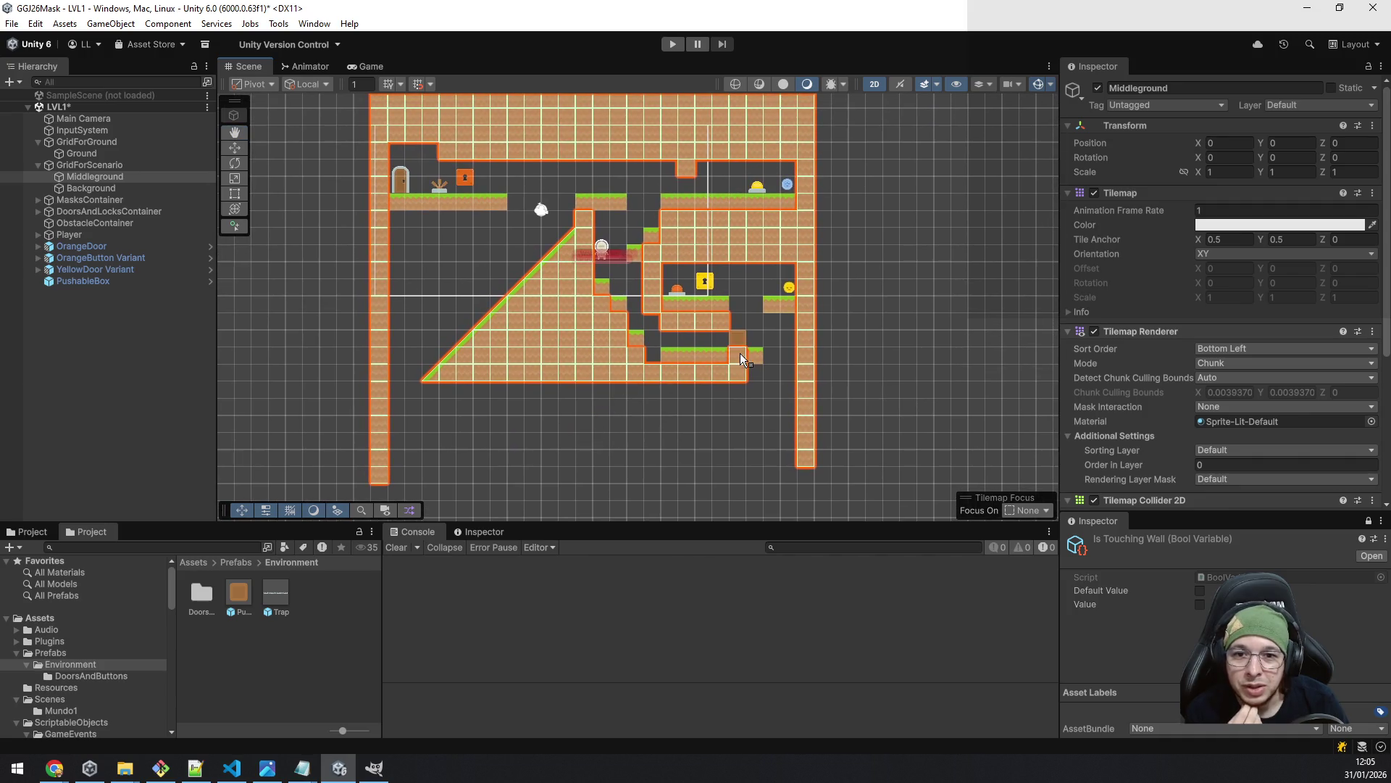
scroll(902, 289, "up", 3)
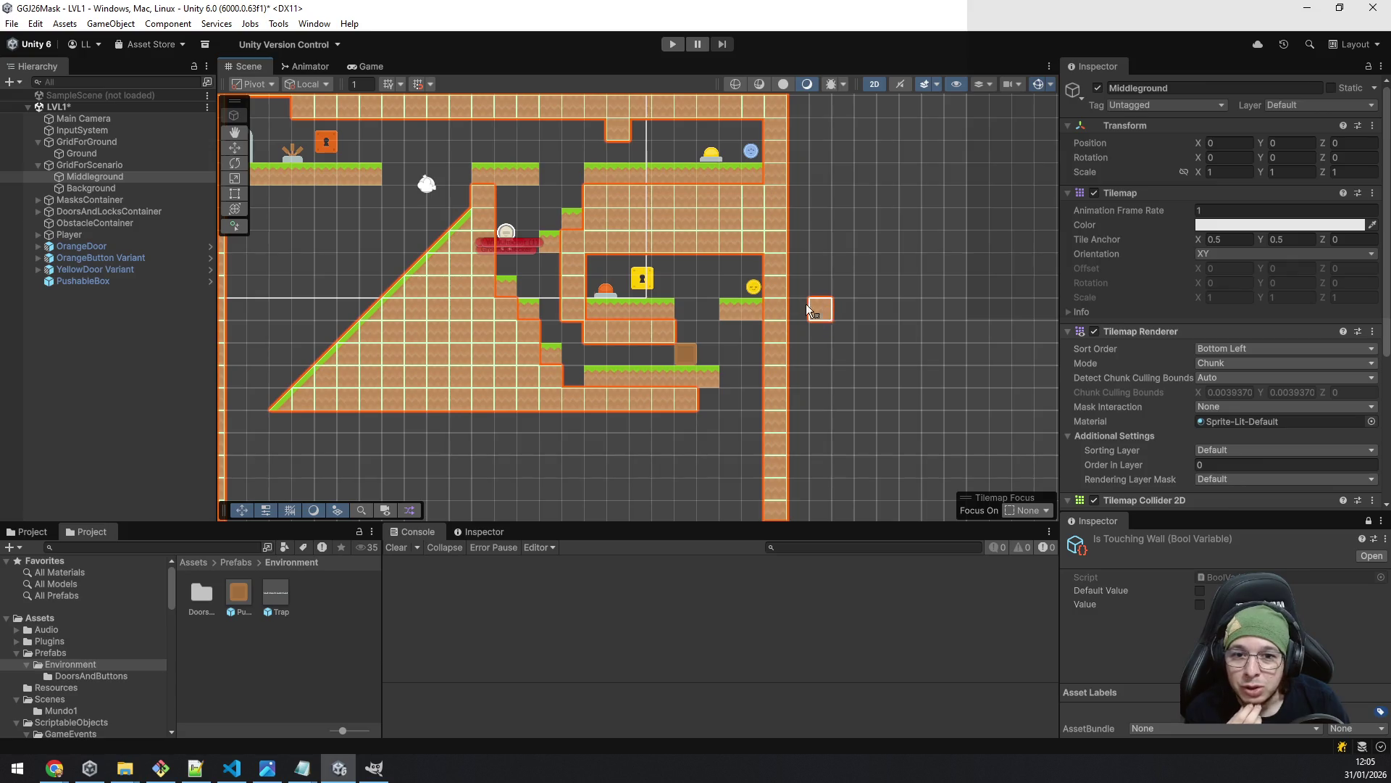
mouse_move(845, 246)
left_mouse_down()
mouse_move(902, 276)
mouse_move(933, 271)
left_mouse_up()
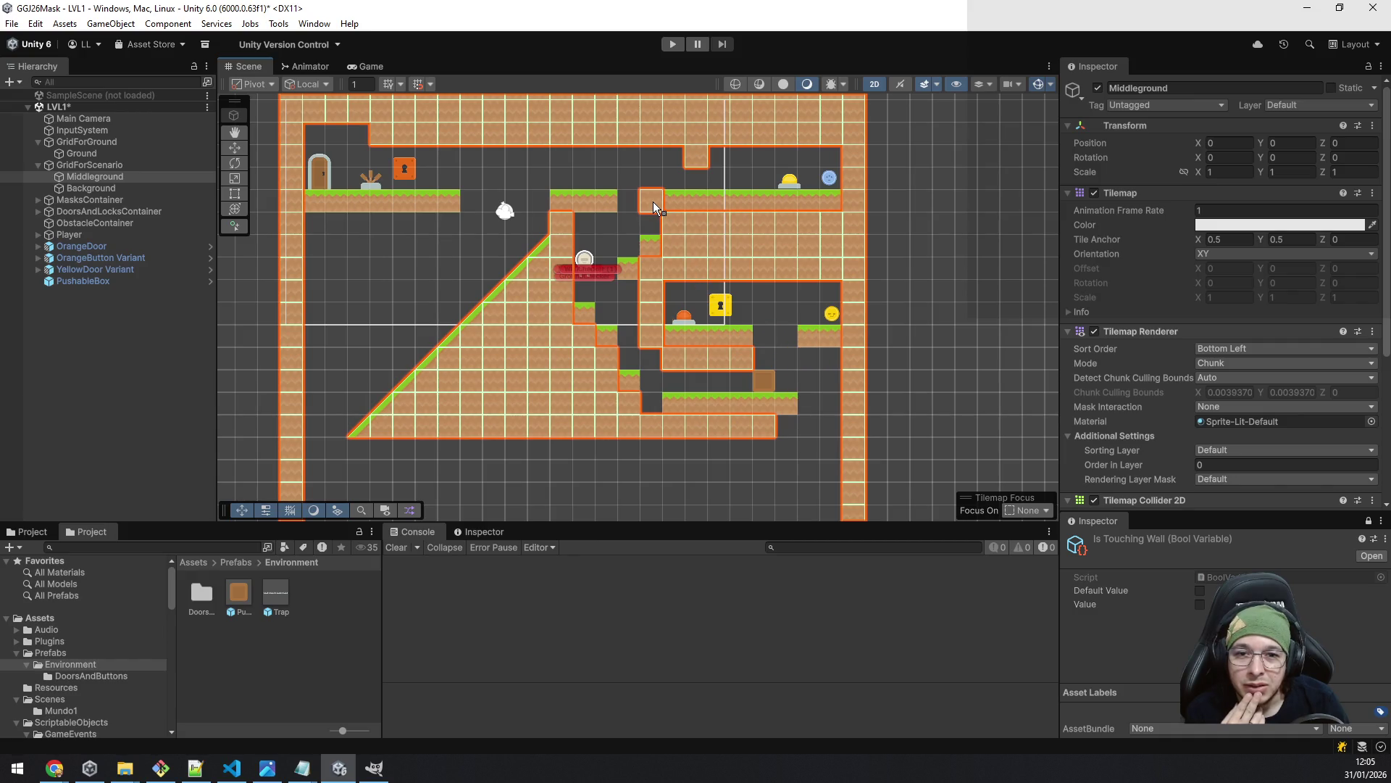
left_click(673, 156)
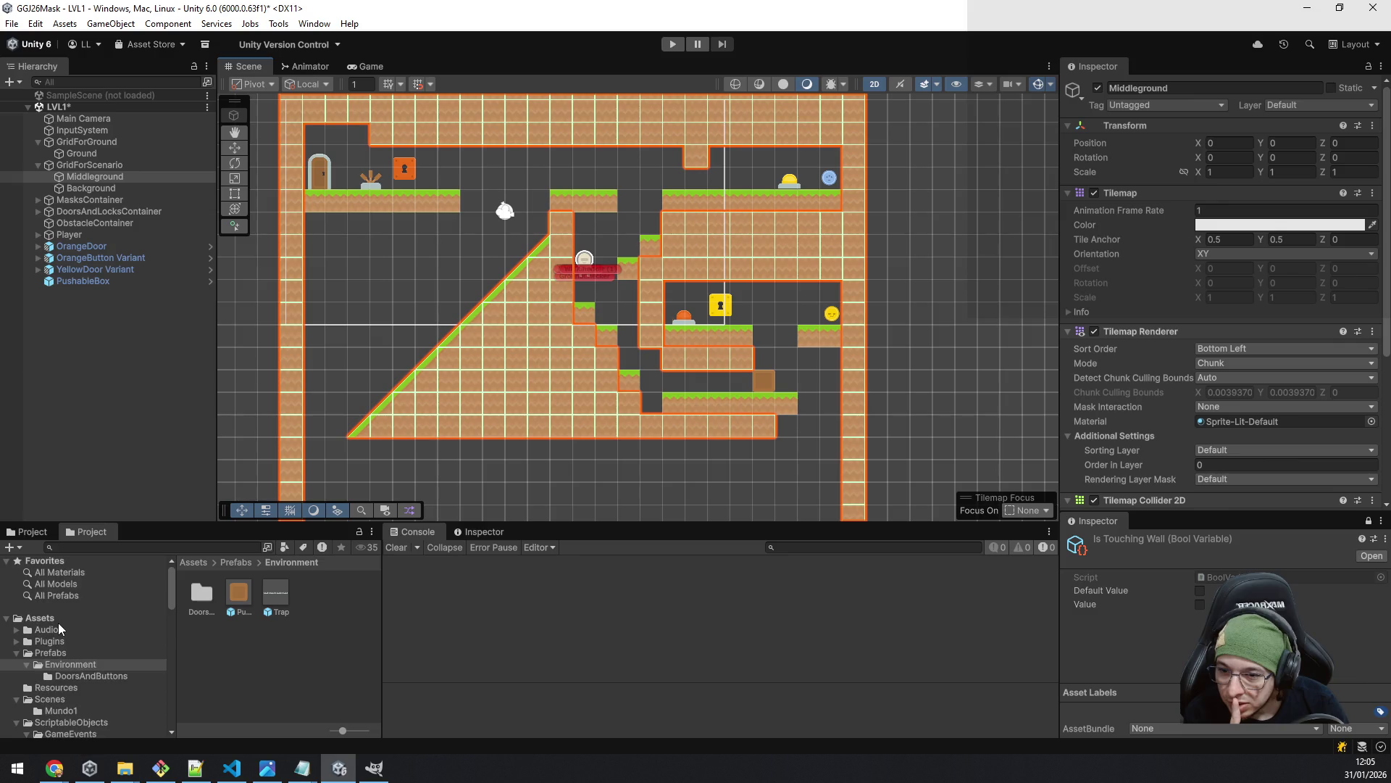
- Find OrangeDoor's prefab folder and place the Green door prefab on the upper-right ledge at X 8.47, Y 1.50
scroll(58, 623, "down", 5)
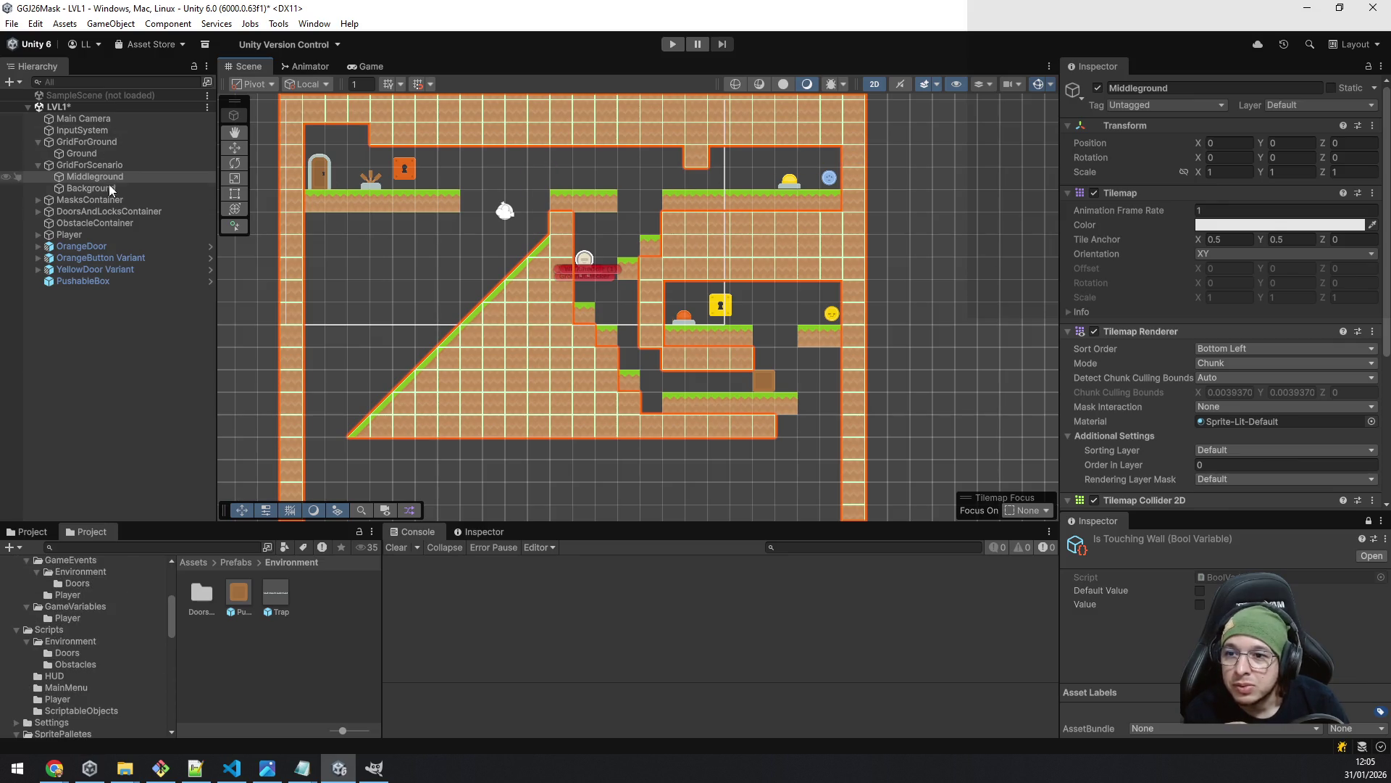
left_click(92, 248)
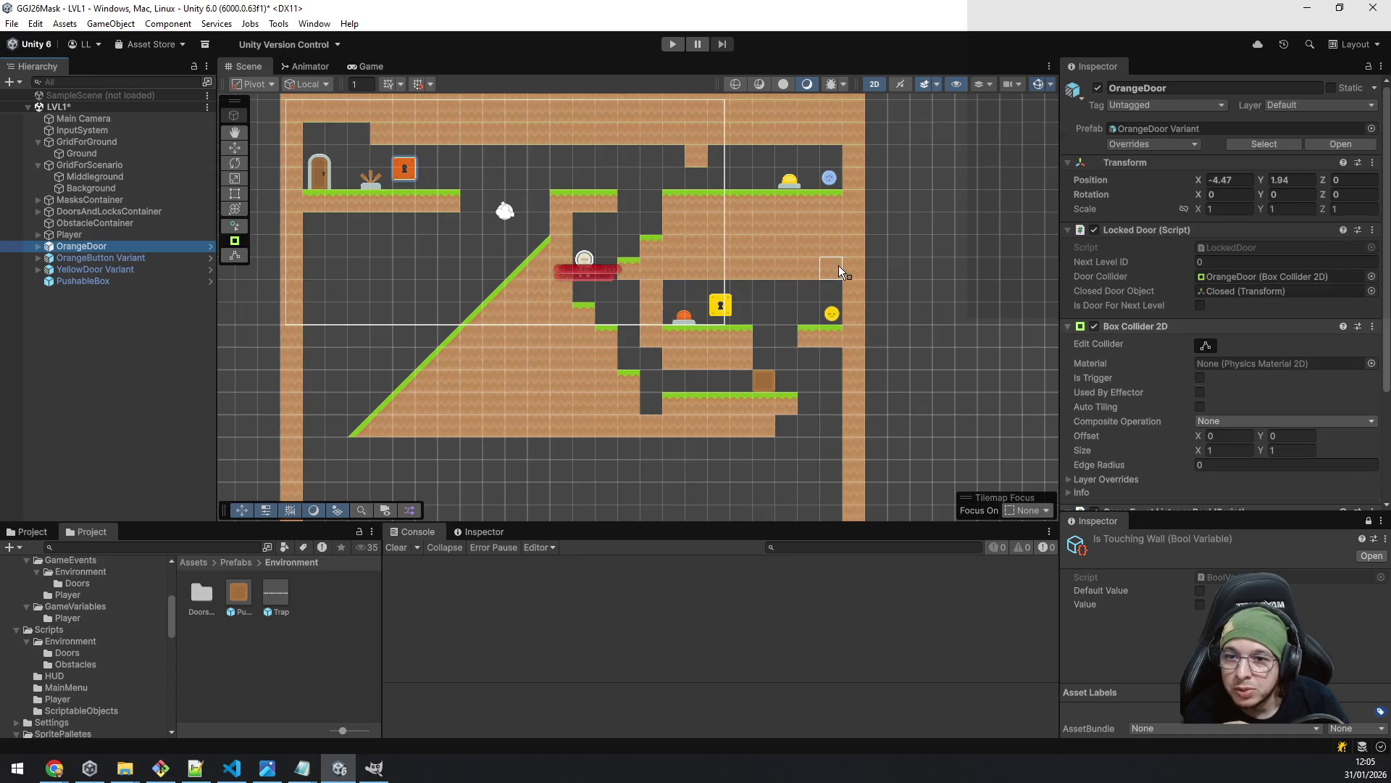
left_click(1272, 147)
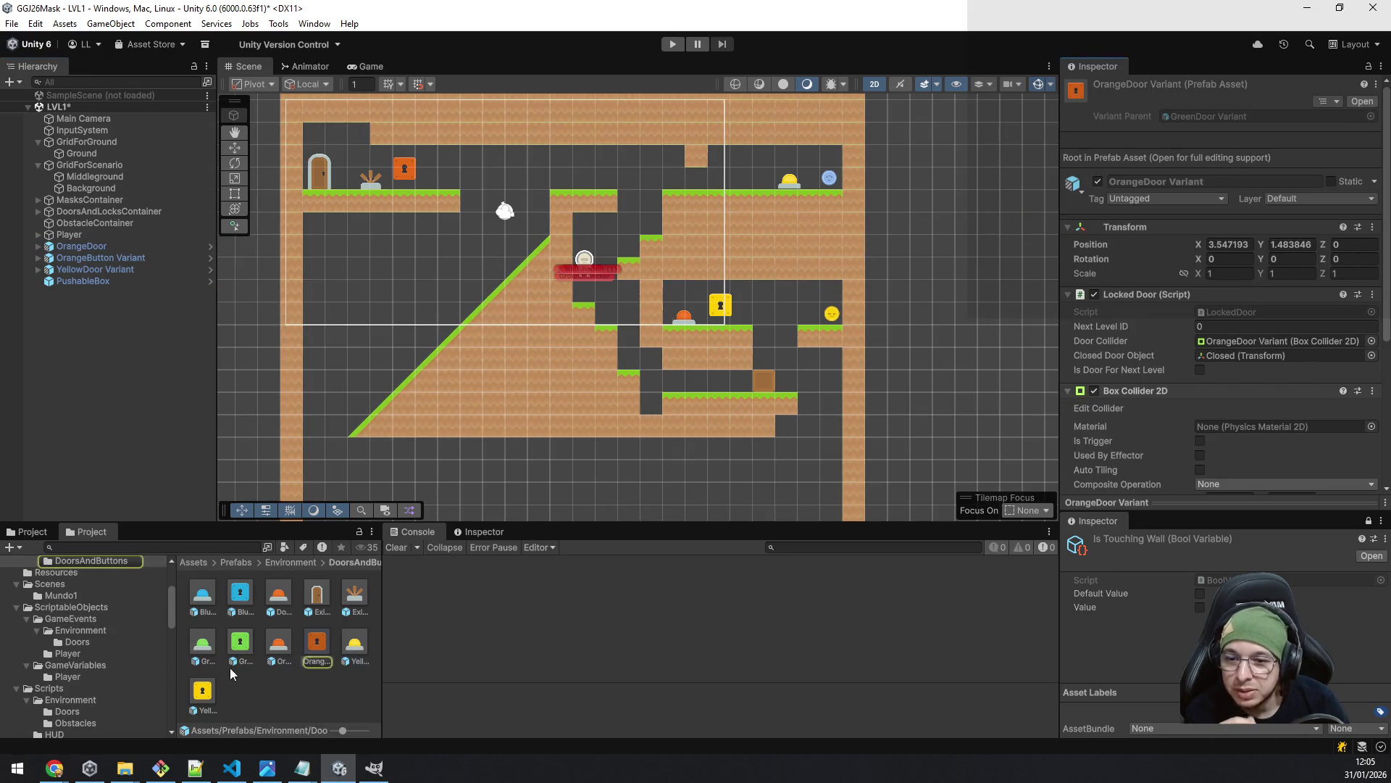
mouse_move(240, 645)
left_mouse_down()
mouse_move(693, 181)
mouse_move(654, 184)
mouse_move(317, 694)
left_mouse_up()
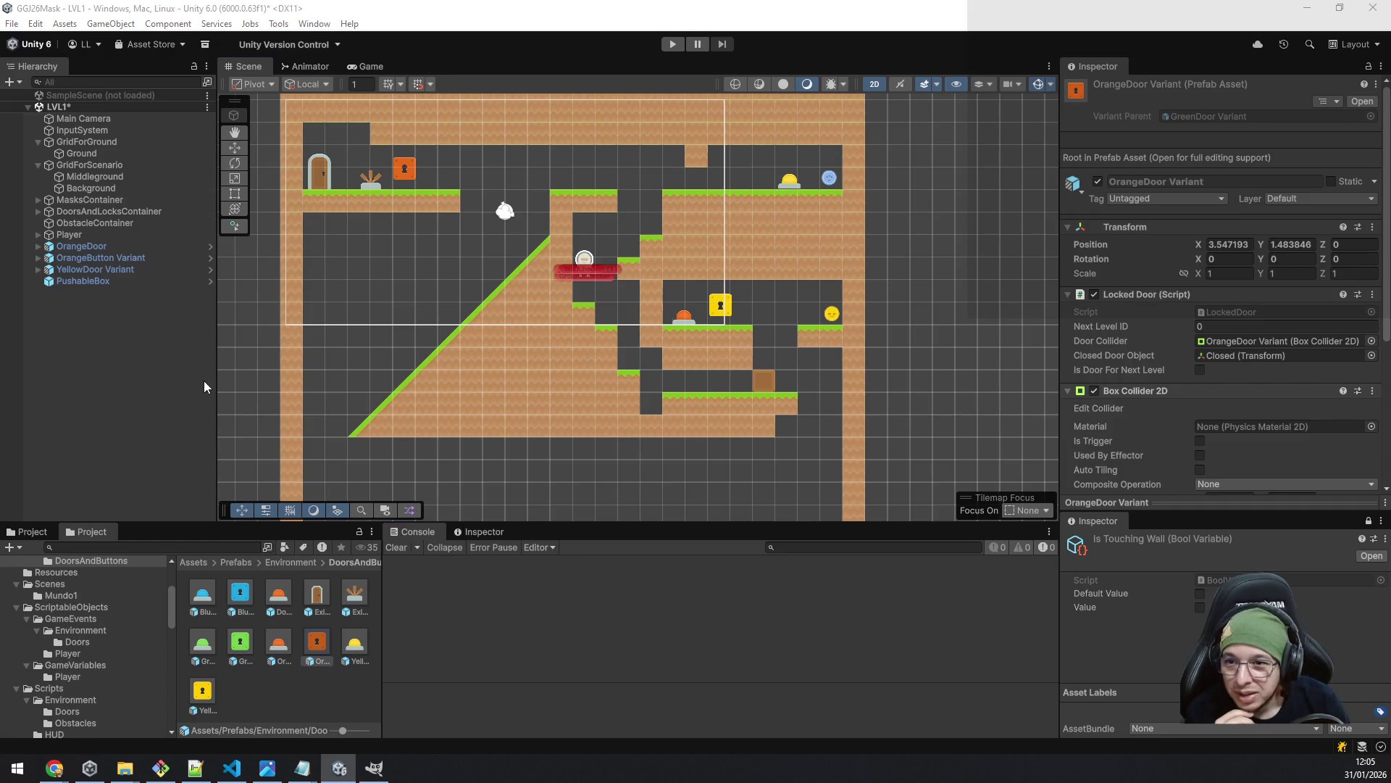
mouse_move(239, 640)
left_mouse_down()
mouse_move(609, 220)
mouse_move(696, 185)
left_mouse_up()
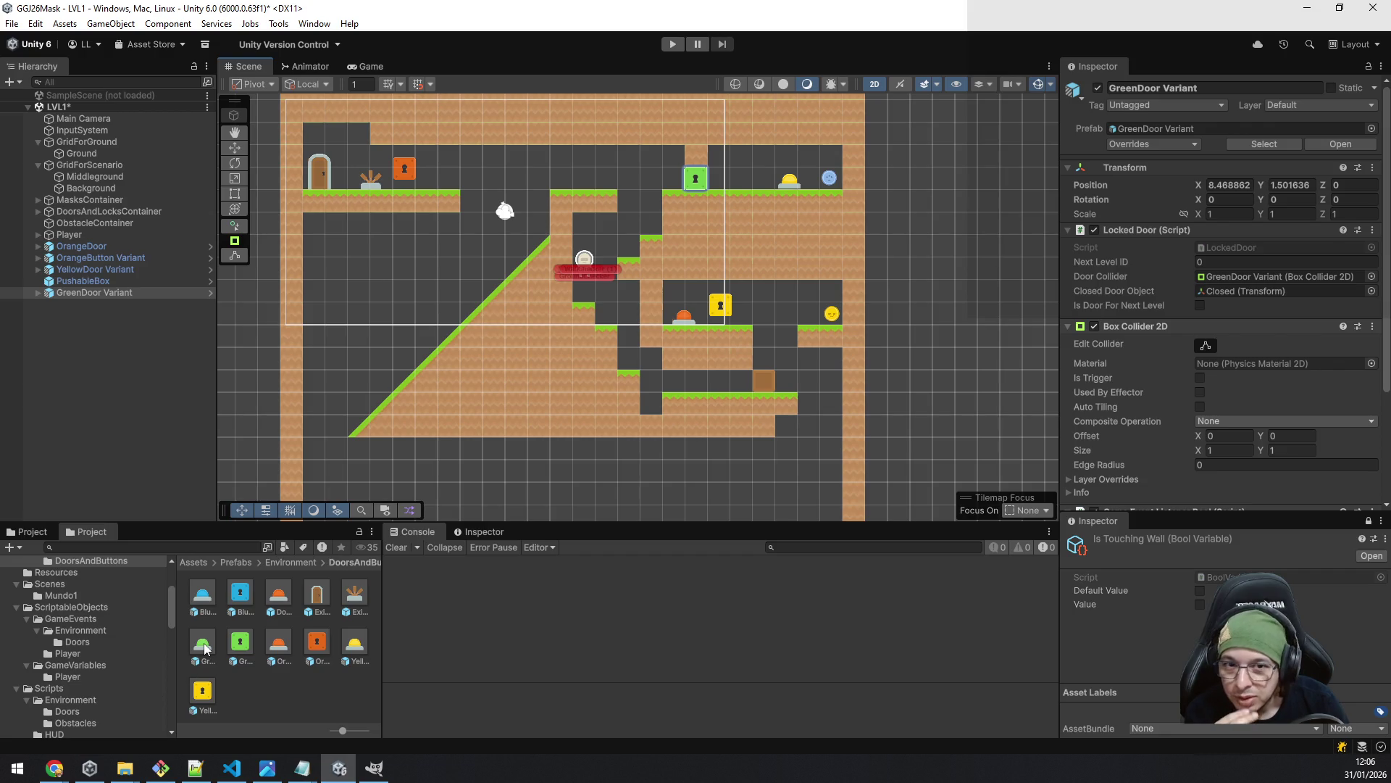
- Drop the Green button prefab onto the upper middle platform at X 3.51, Y 1.53
mouse_move(205, 647)
left_mouse_down()
mouse_move(433, 275)
mouse_move(562, 183)
mouse_move(585, 184)
left_mouse_up()
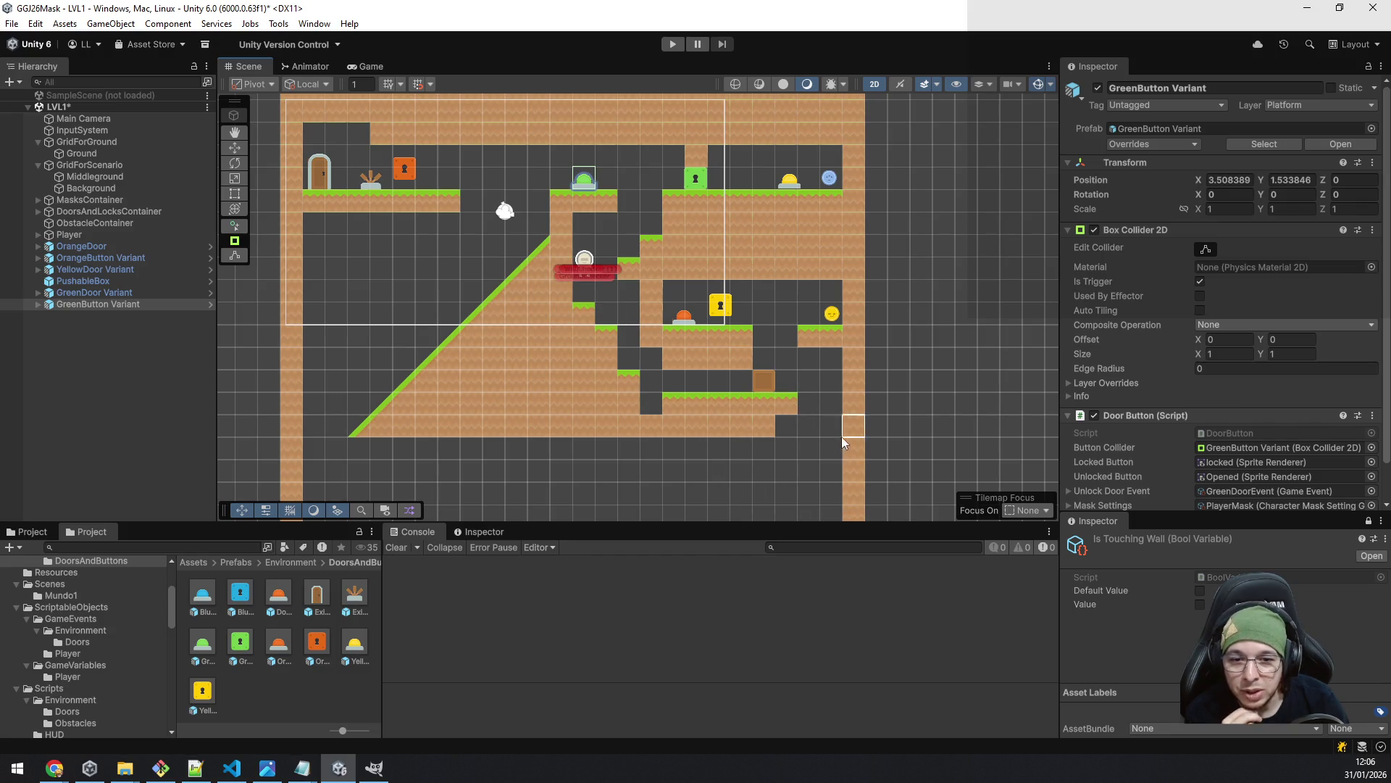
scroll(797, 471, "down", 3)
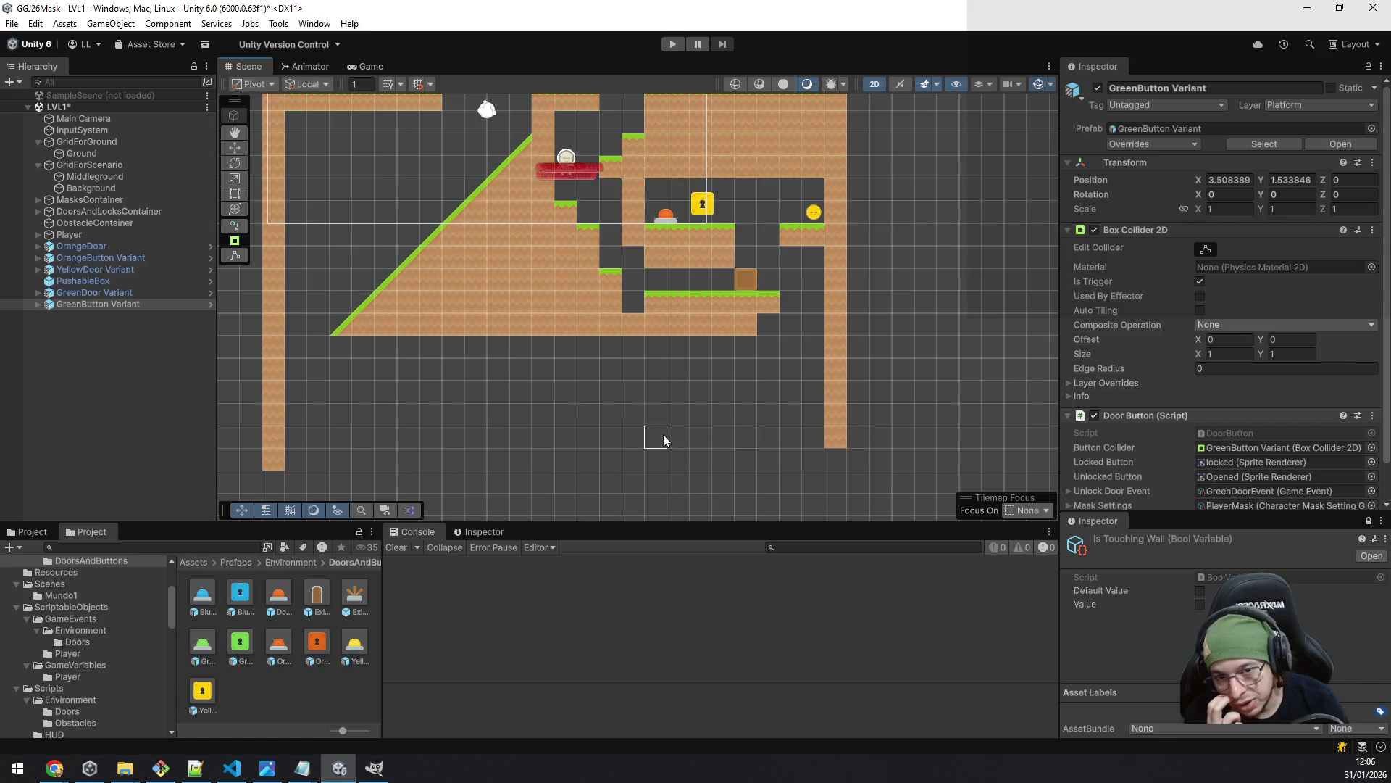
scroll(634, 381, "up", 5)
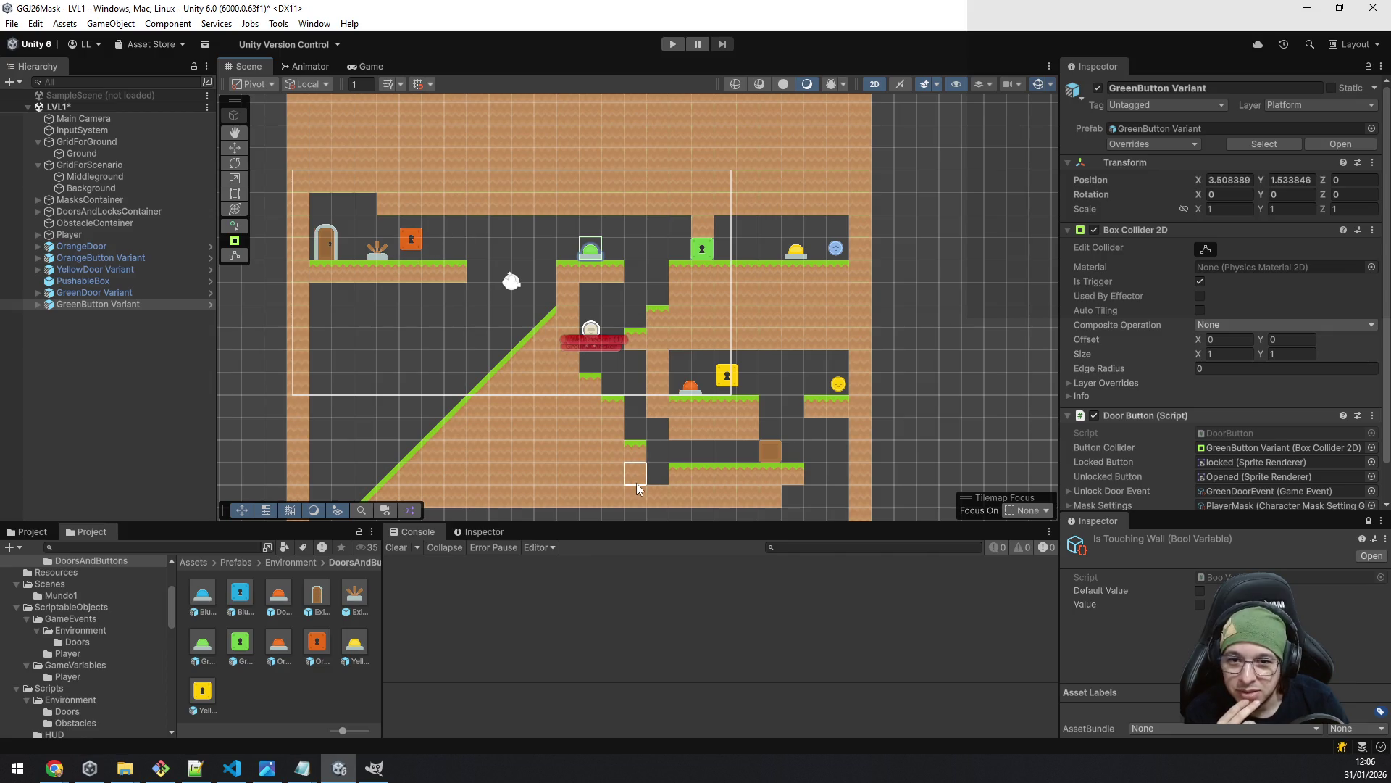
mouse_move(549, 445)
left_mouse_down()
mouse_move(538, 290)
mouse_move(547, 308)
left_mouse_up()
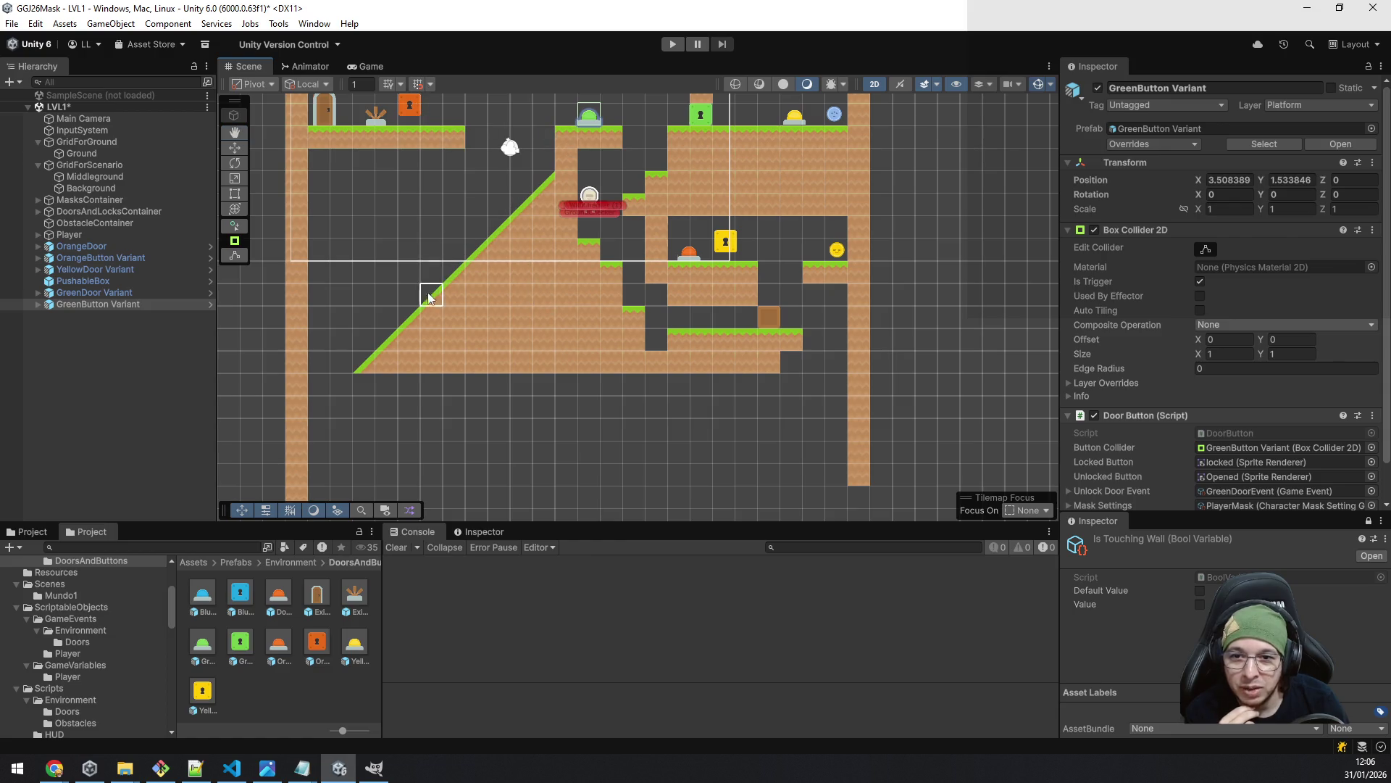
left_click_drag(718, 433, 747, 379)
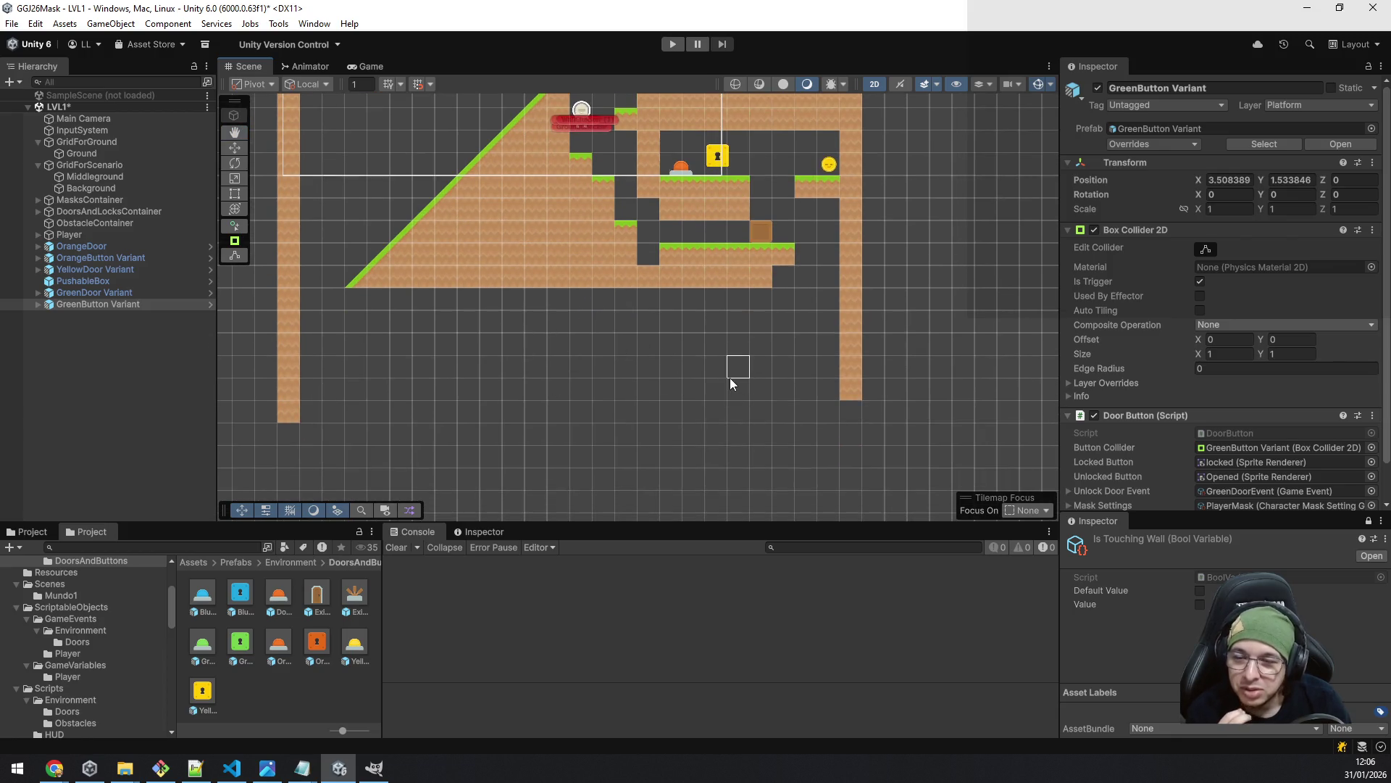
- Move the Player down-left below the level to X -8.21, Y -14.88
mouse_move(508, 319)
left_mouse_down()
mouse_move(584, 472)
mouse_move(600, 424)
left_mouse_up()
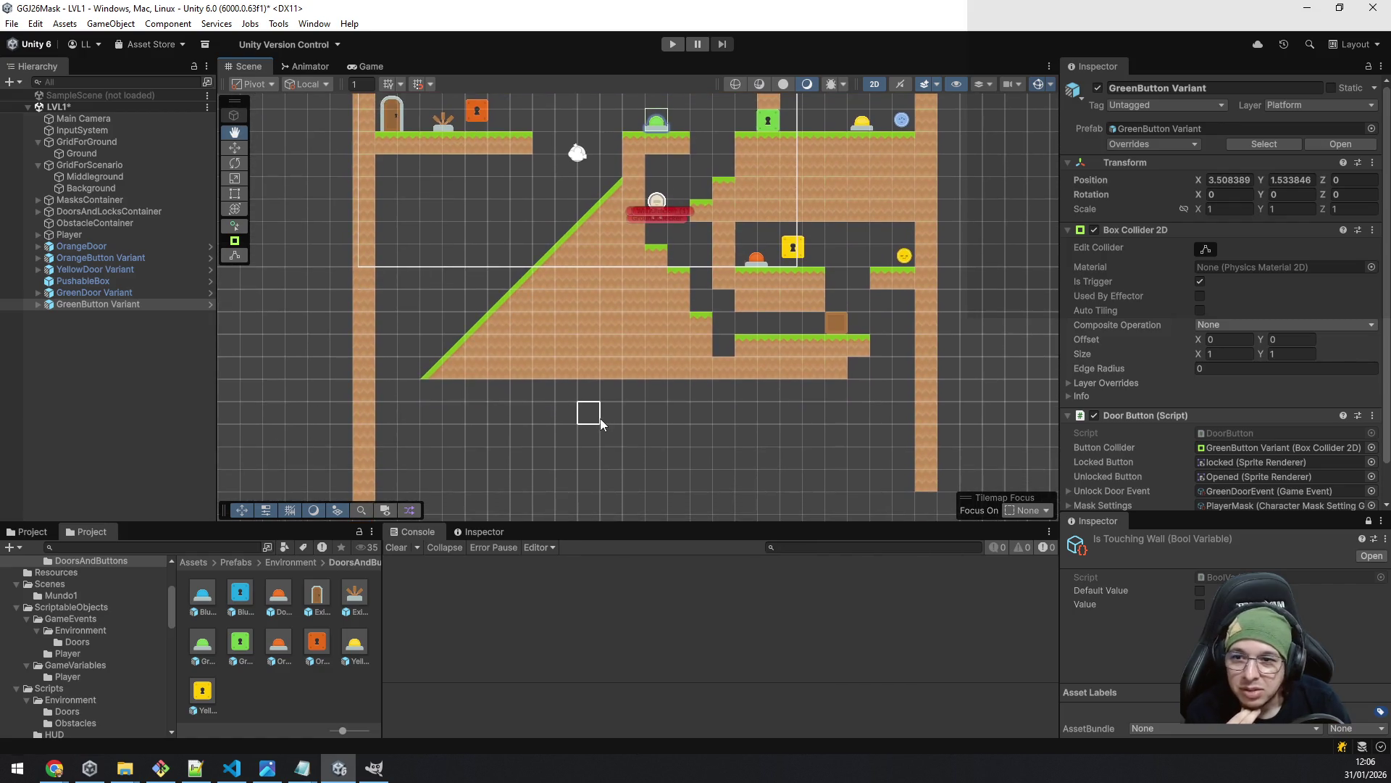
left_click(99, 237)
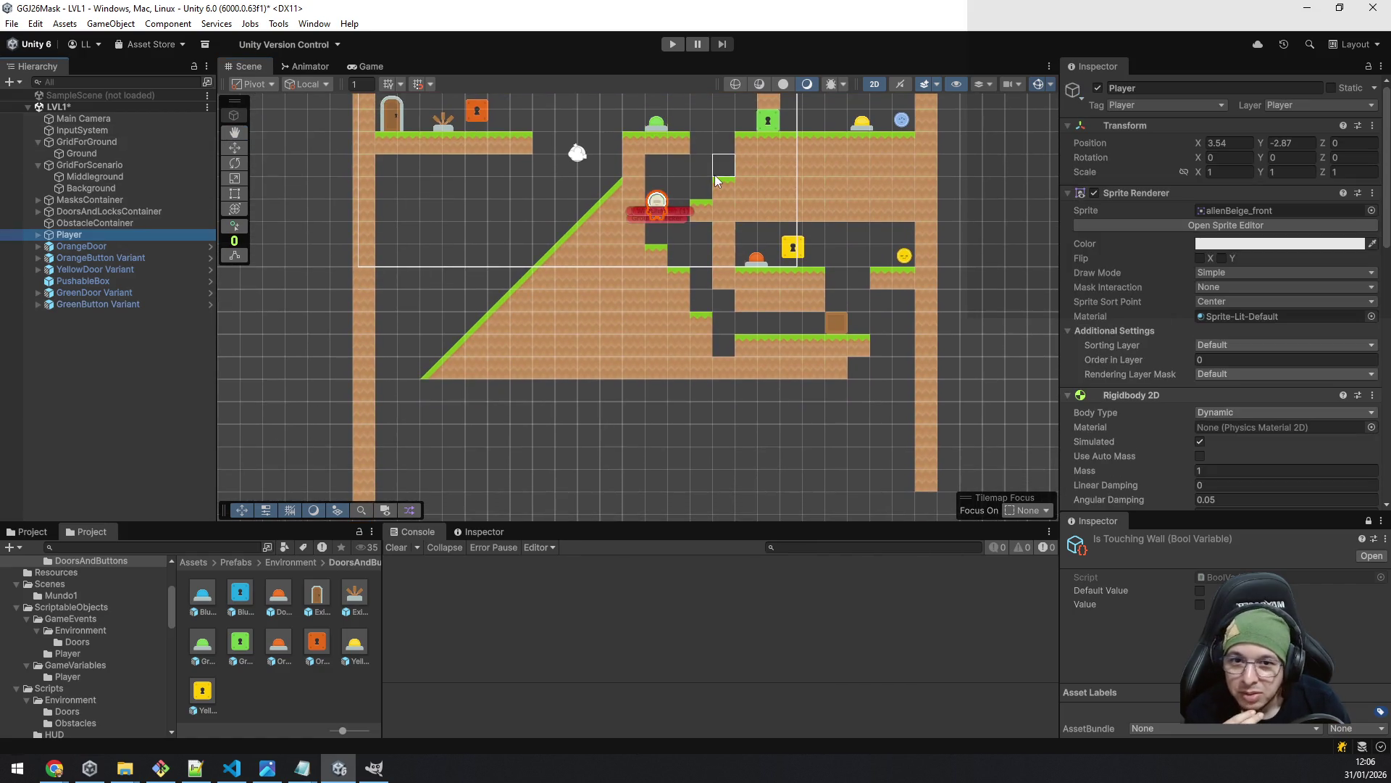
left_click(239, 145)
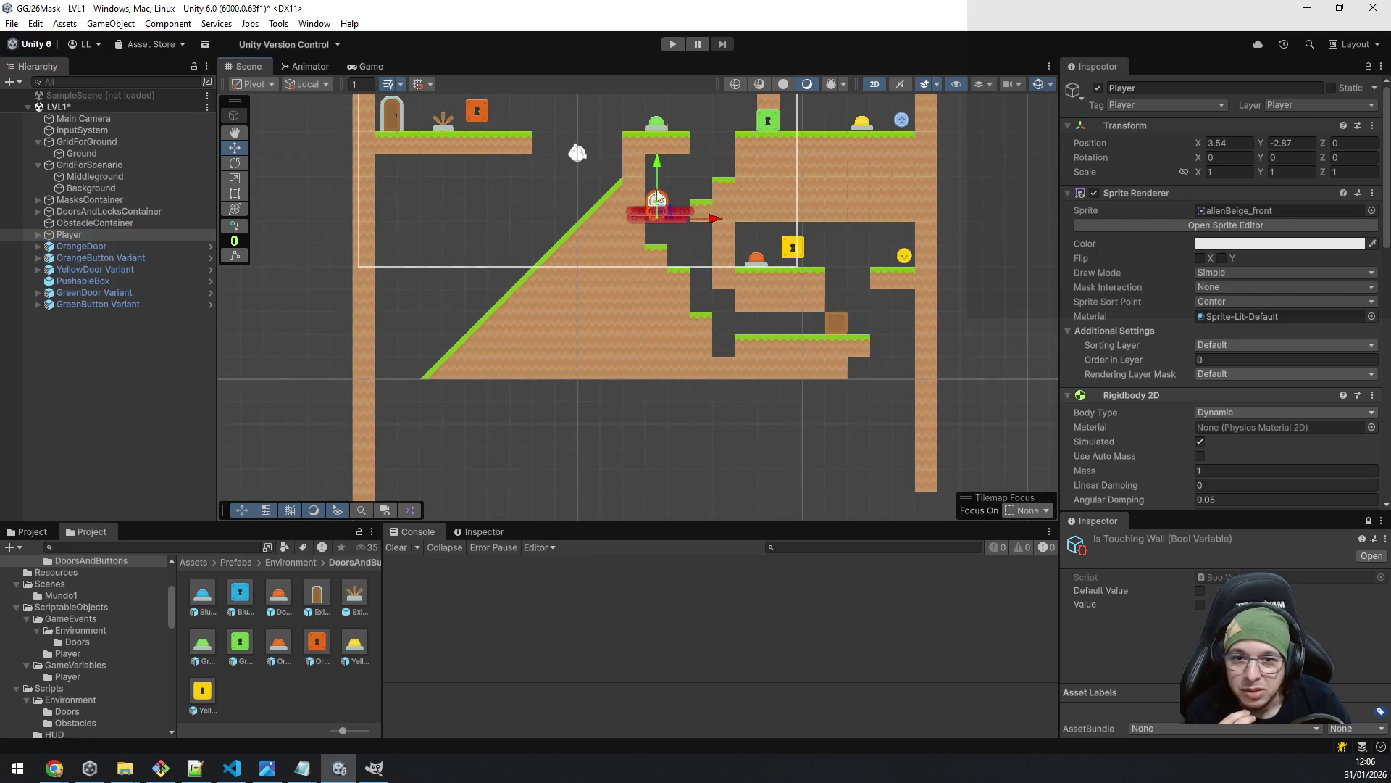
left_click_drag(660, 212, 446, 467)
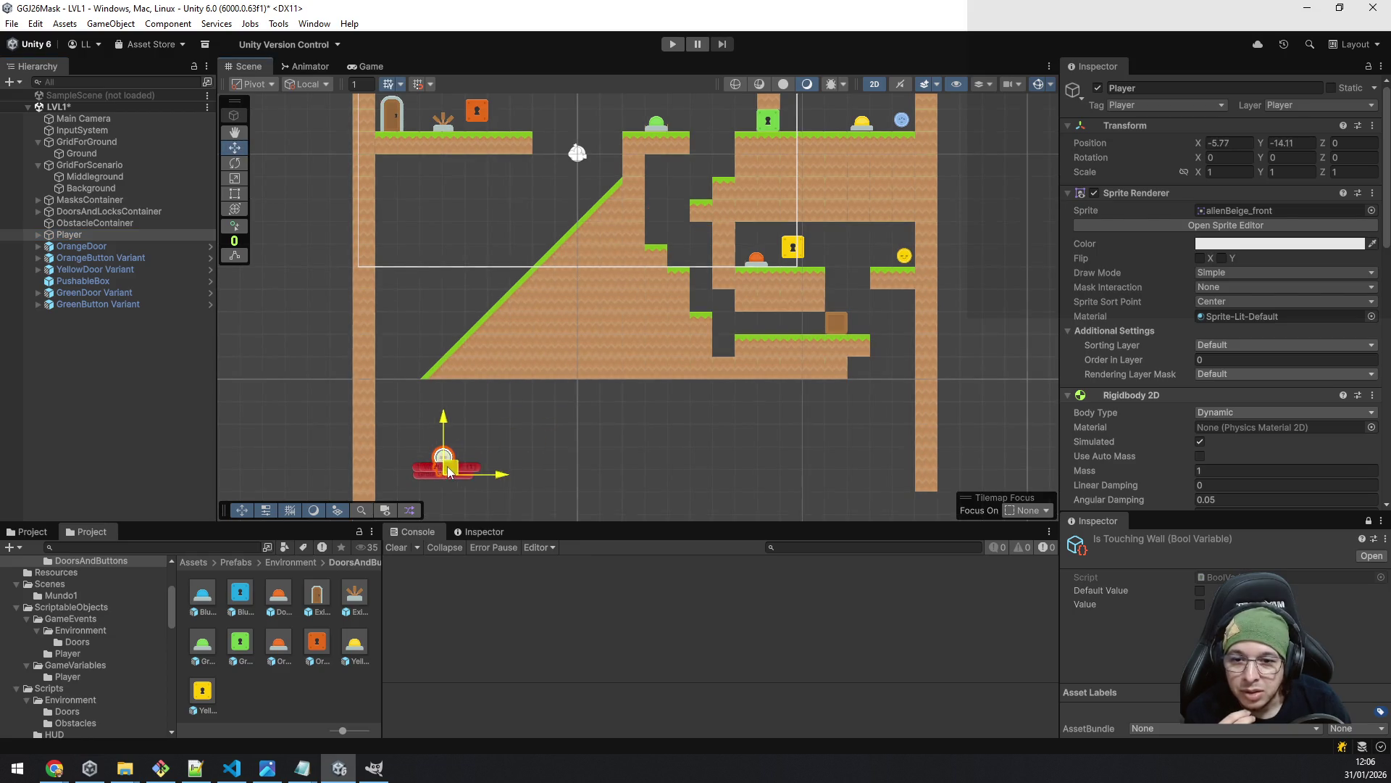
left_click_drag(557, 453, 568, 348)
left_click_drag(455, 362, 411, 380)
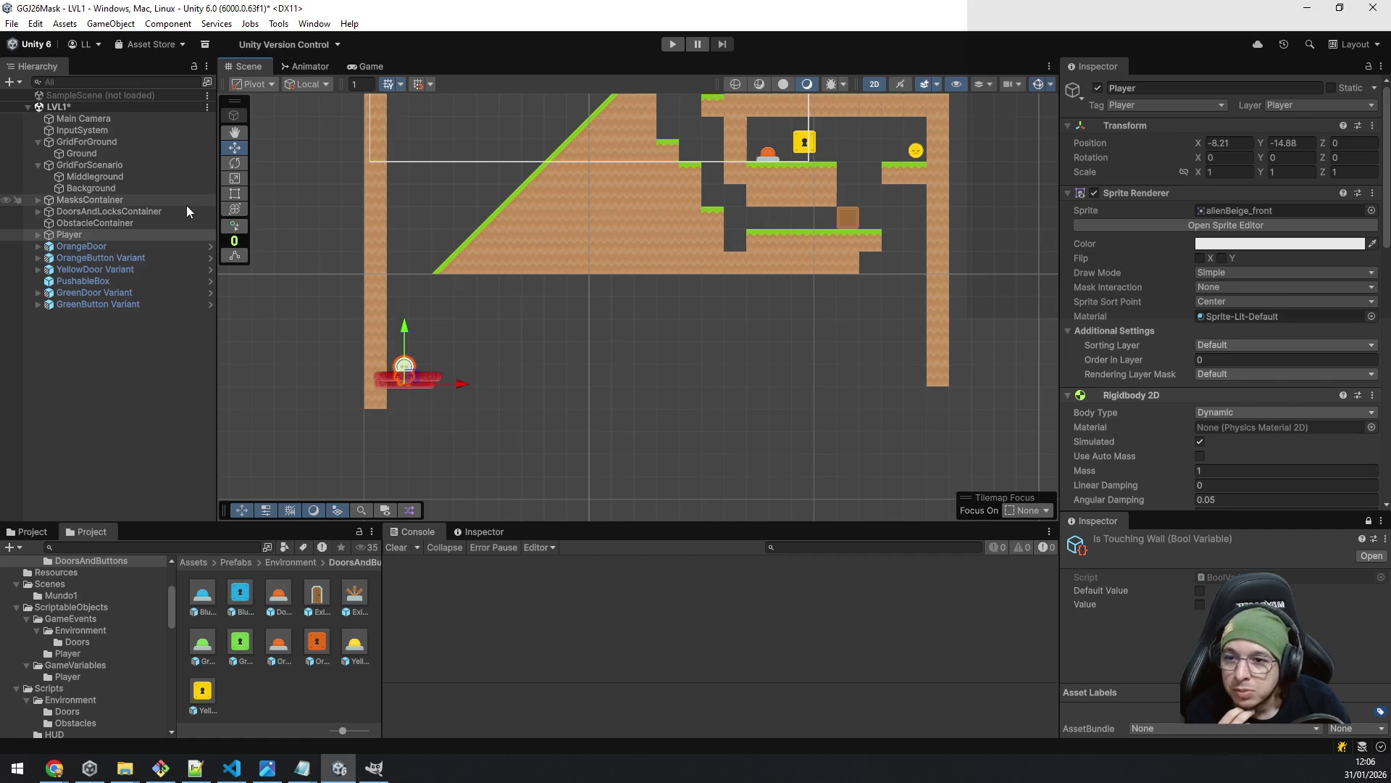
left_click(97, 153)
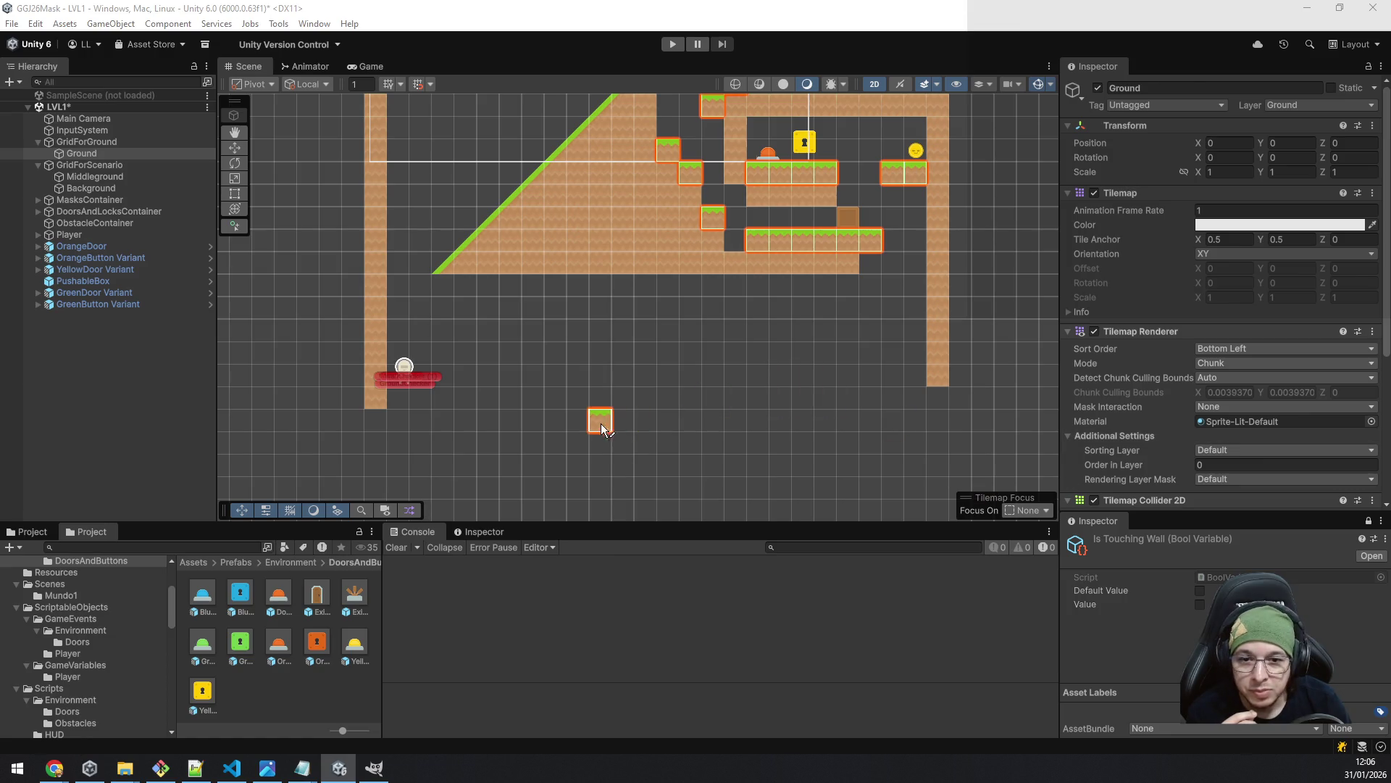
- Paint a long row of grass Ground tiles beneath the Player's new position
left_click_drag(599, 415, 595, 344)
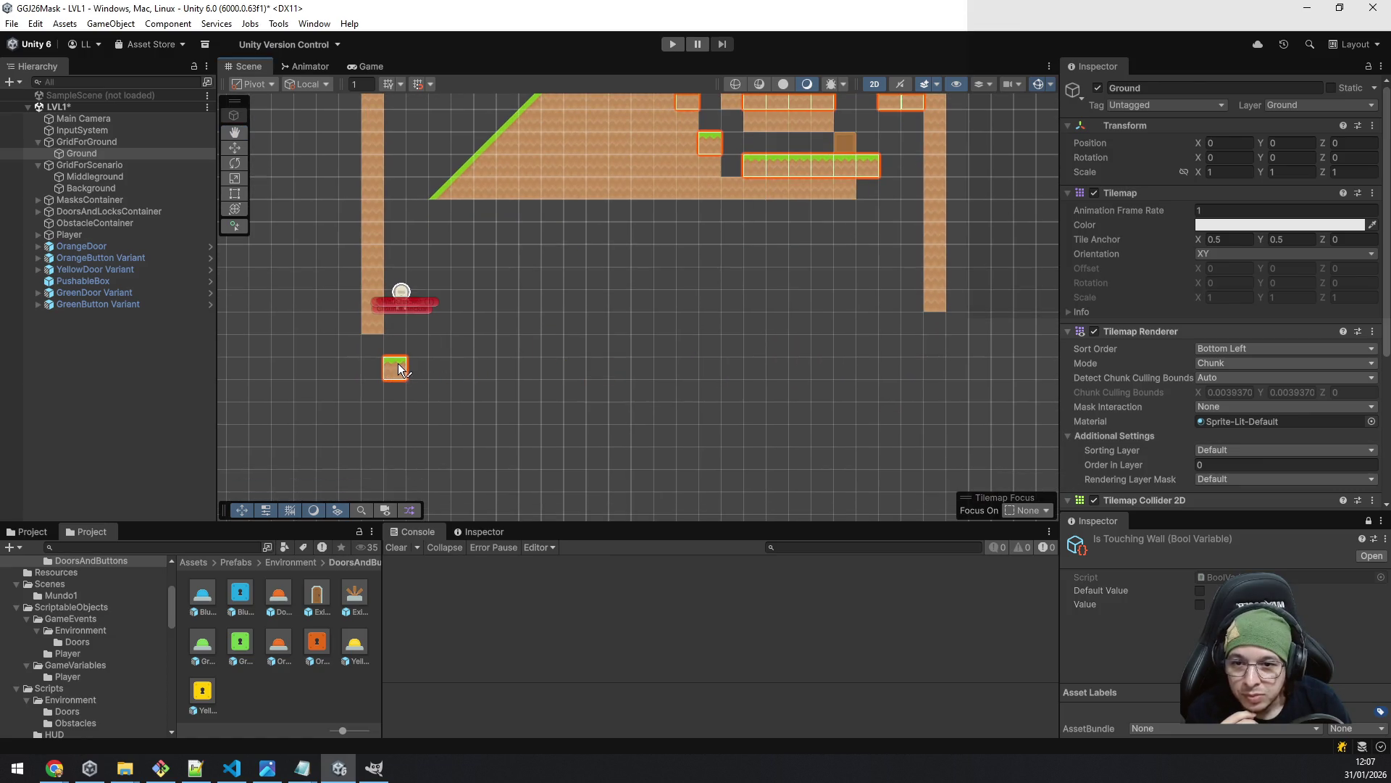
left_click(397, 368)
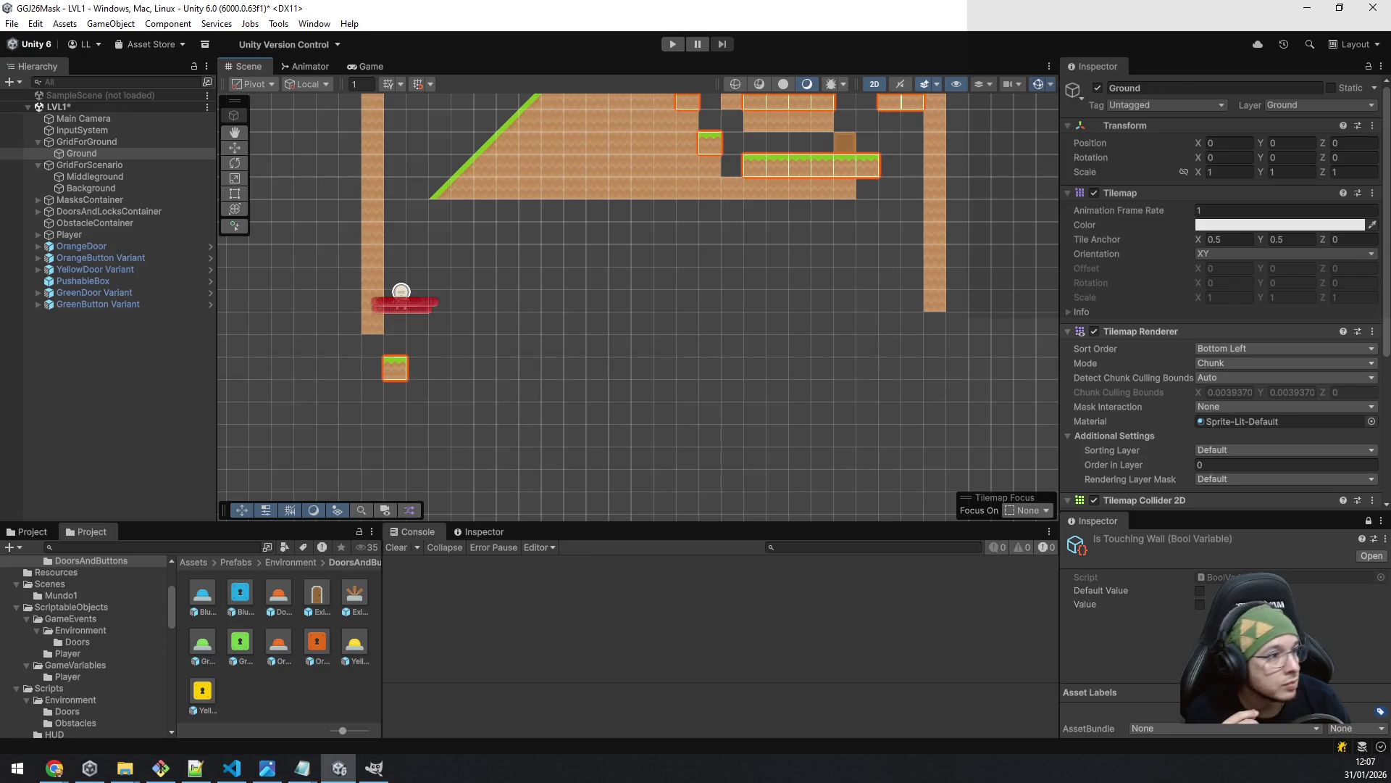
left_click(412, 367)
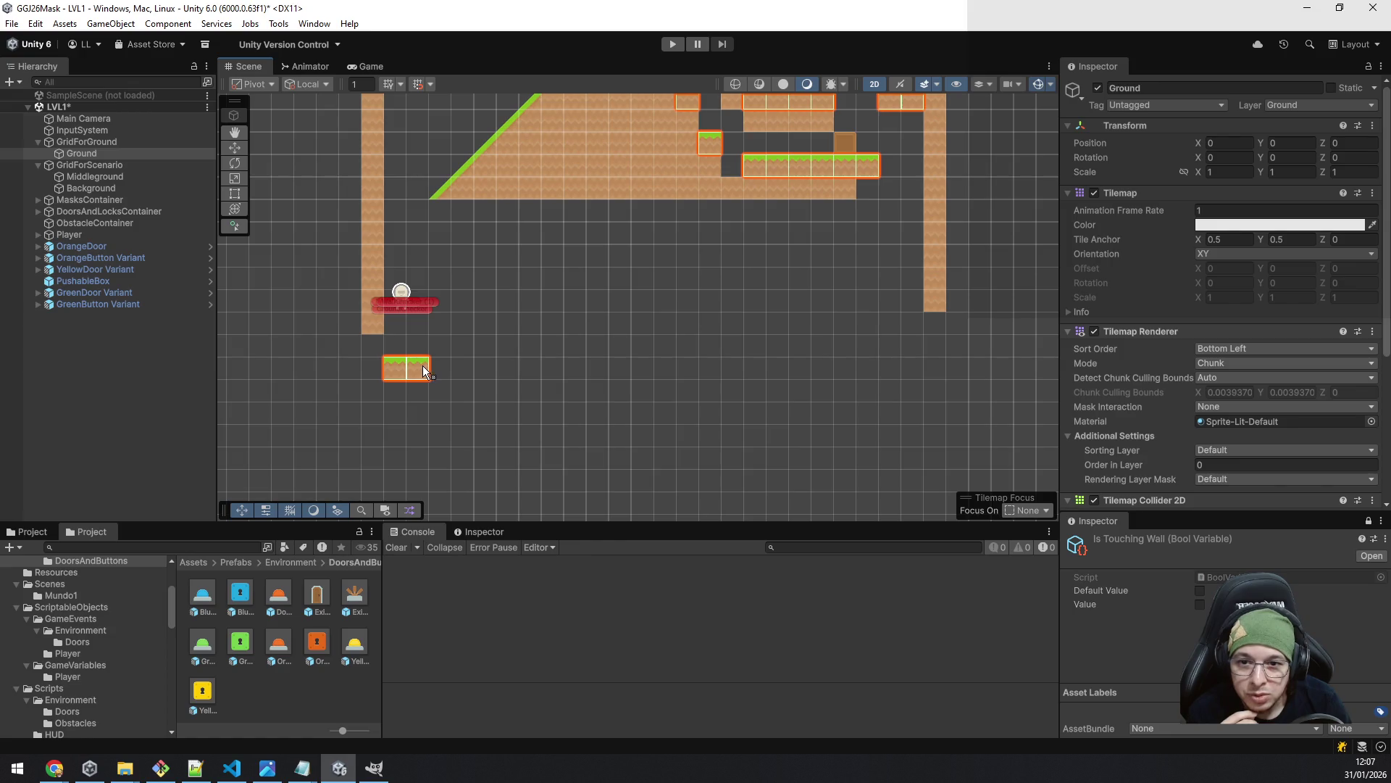
left_click_drag(598, 371, 668, 371)
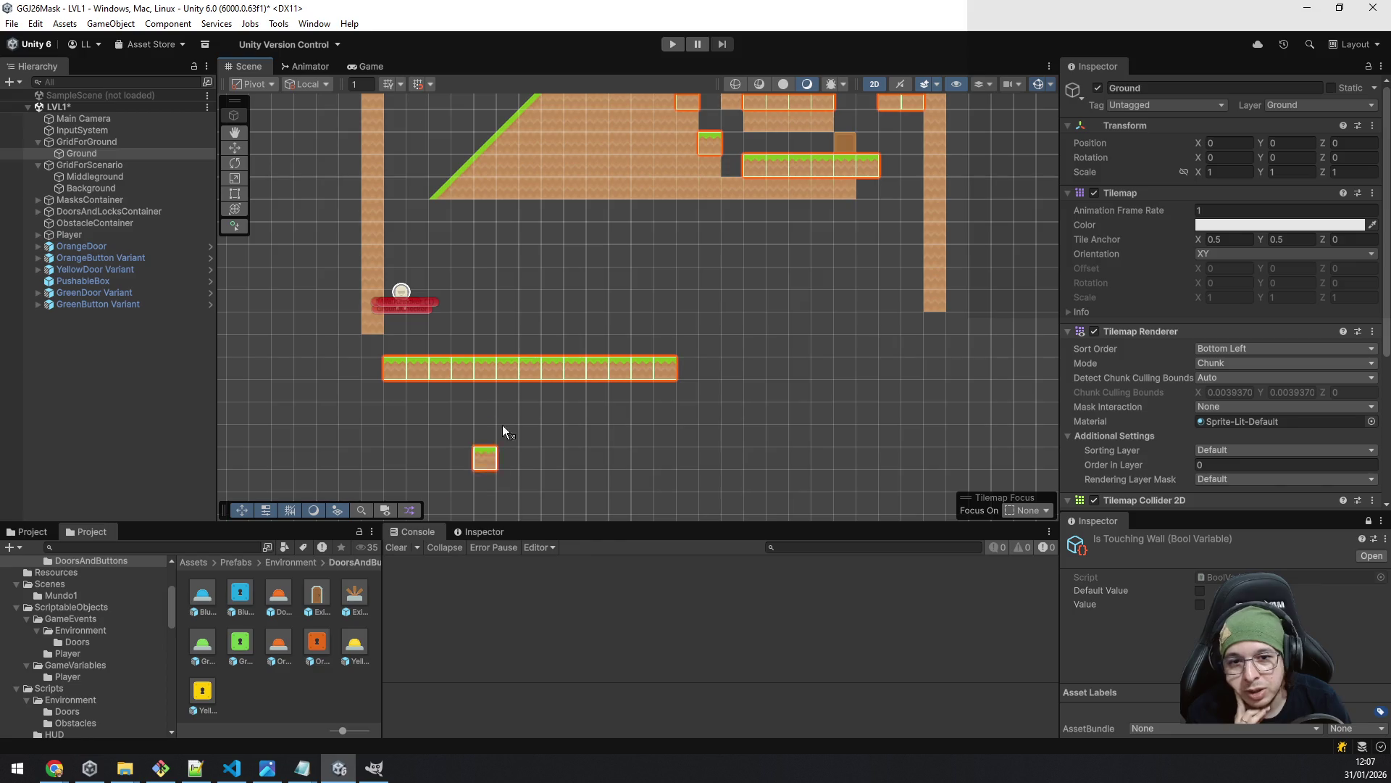
key("Right")
key("Up")
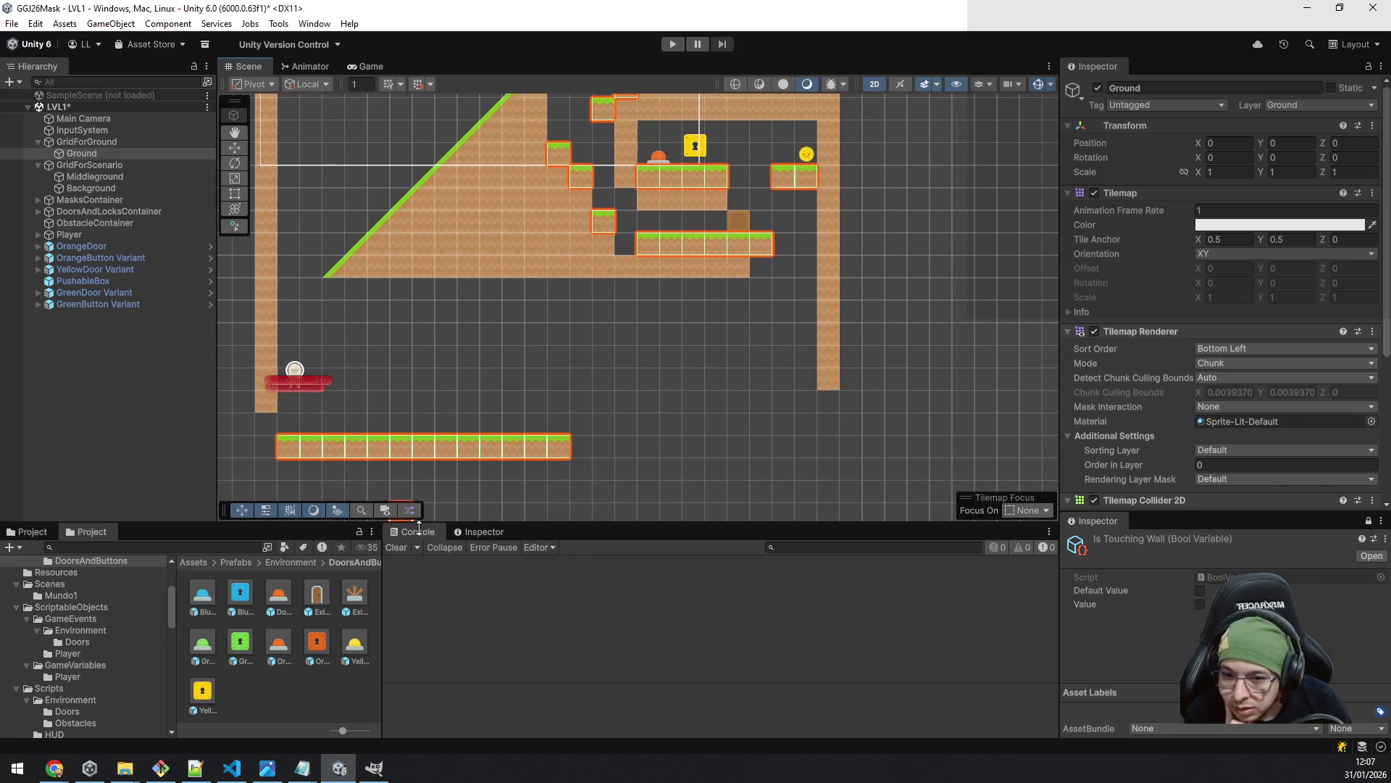
key("Up")
key("Up")
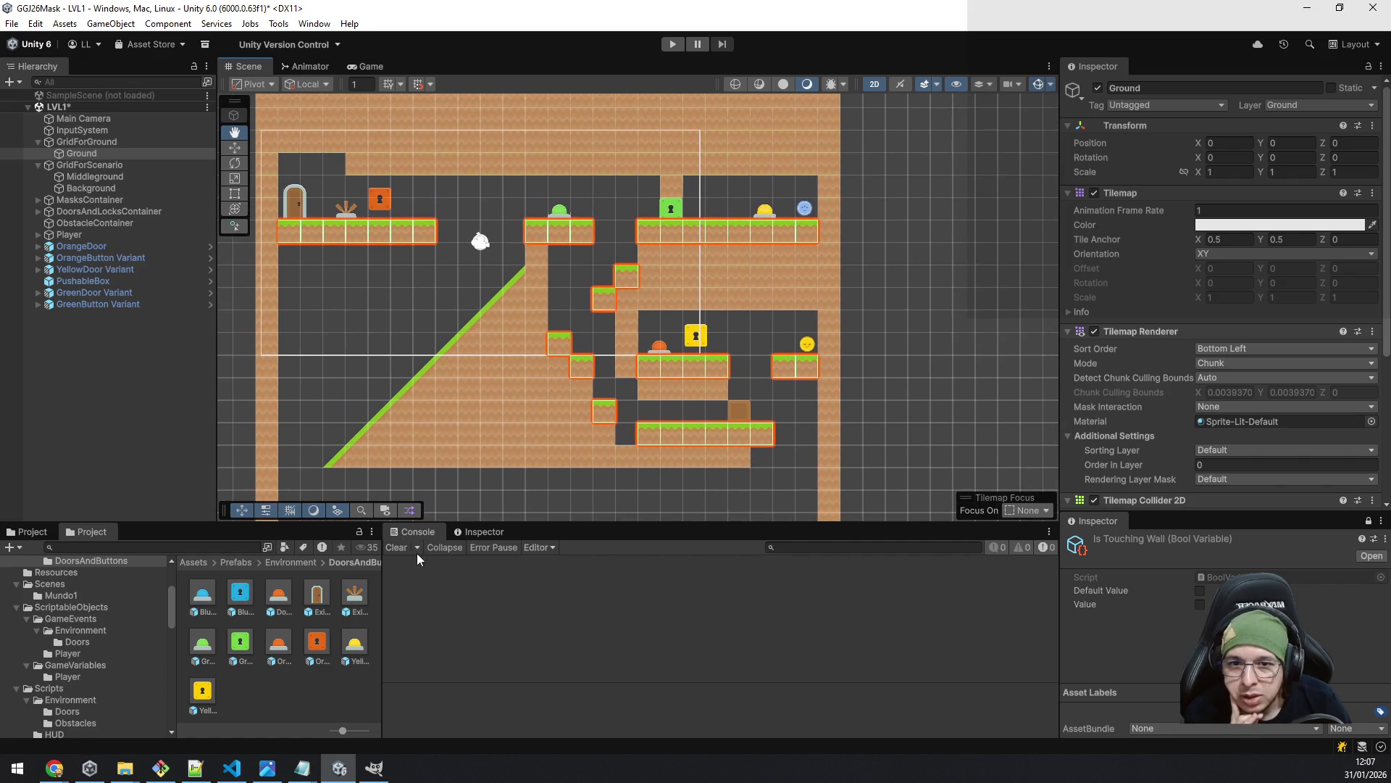
key("Down")
key("Down")
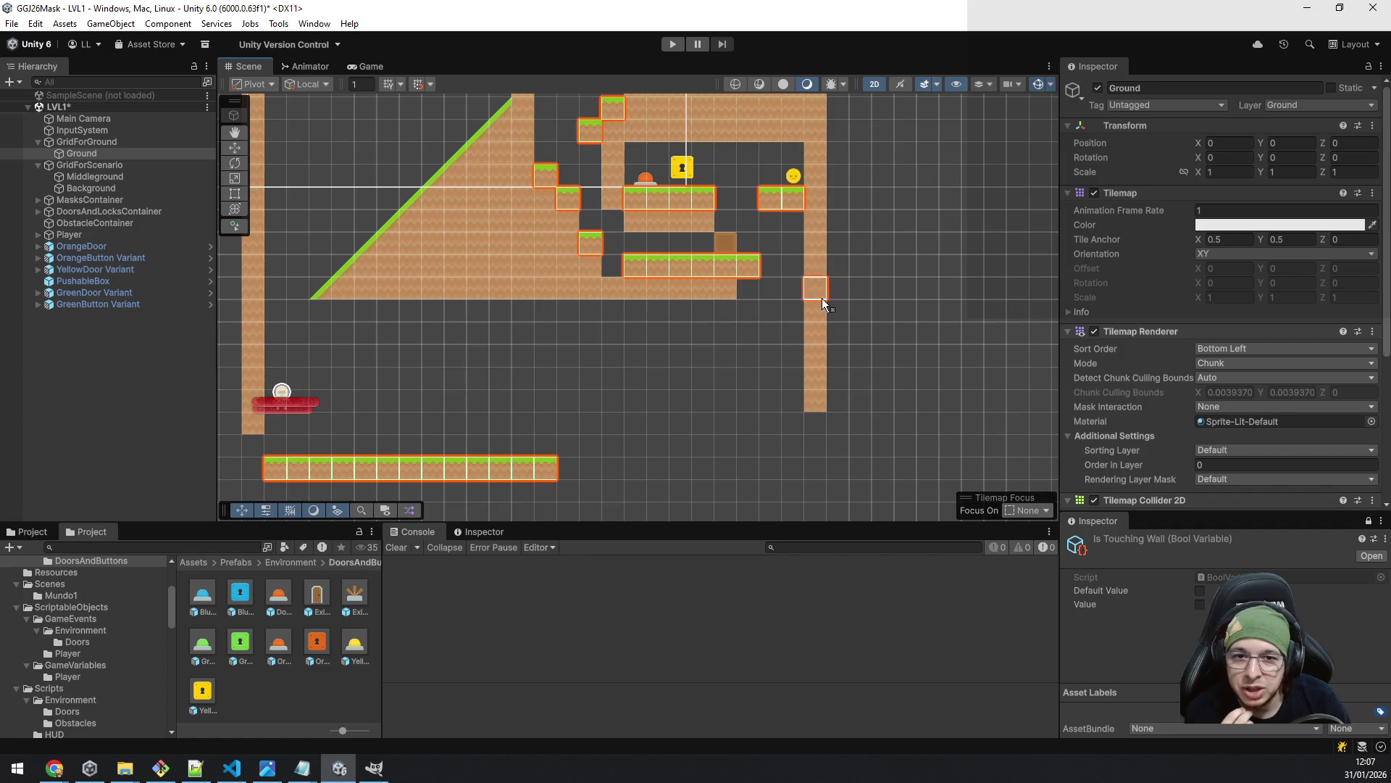
- Paint Ground tiles below the lower middle platform
left_click_drag(807, 218, 804, 350)
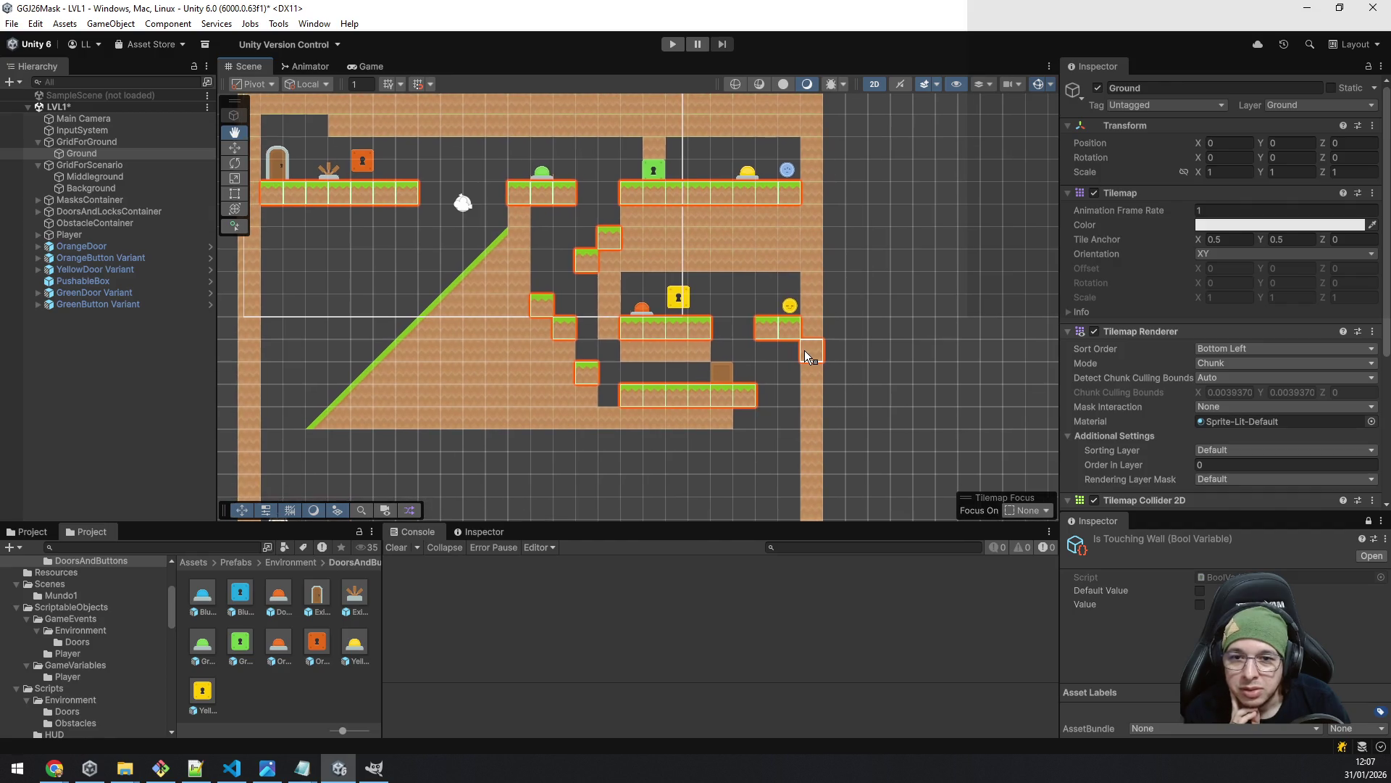
left_click(654, 462)
left_click_drag(642, 484, 644, 428)
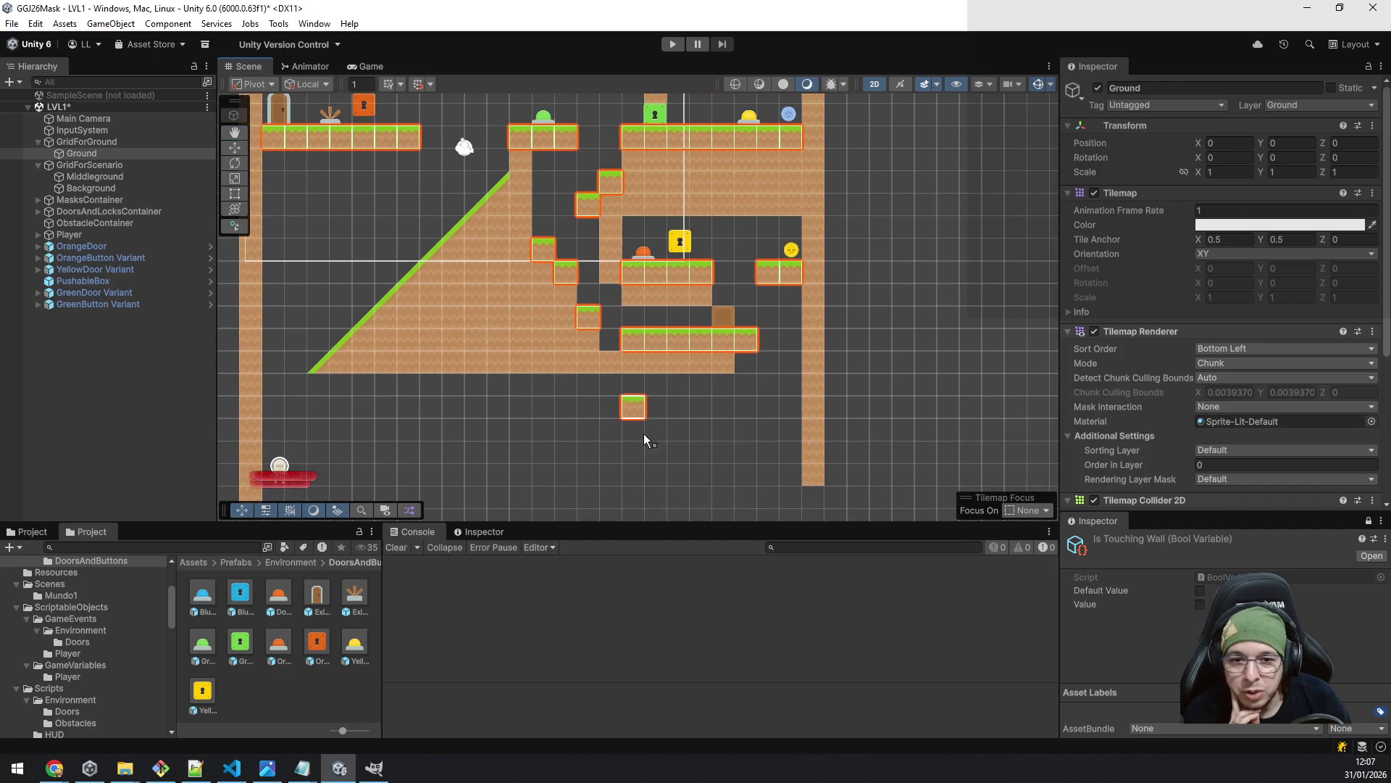
- Erase stray grass tiles, including one covering a yellow object, and paint a grass tile above the crate
left_click(746, 248, "shift")
left_click(730, 290)
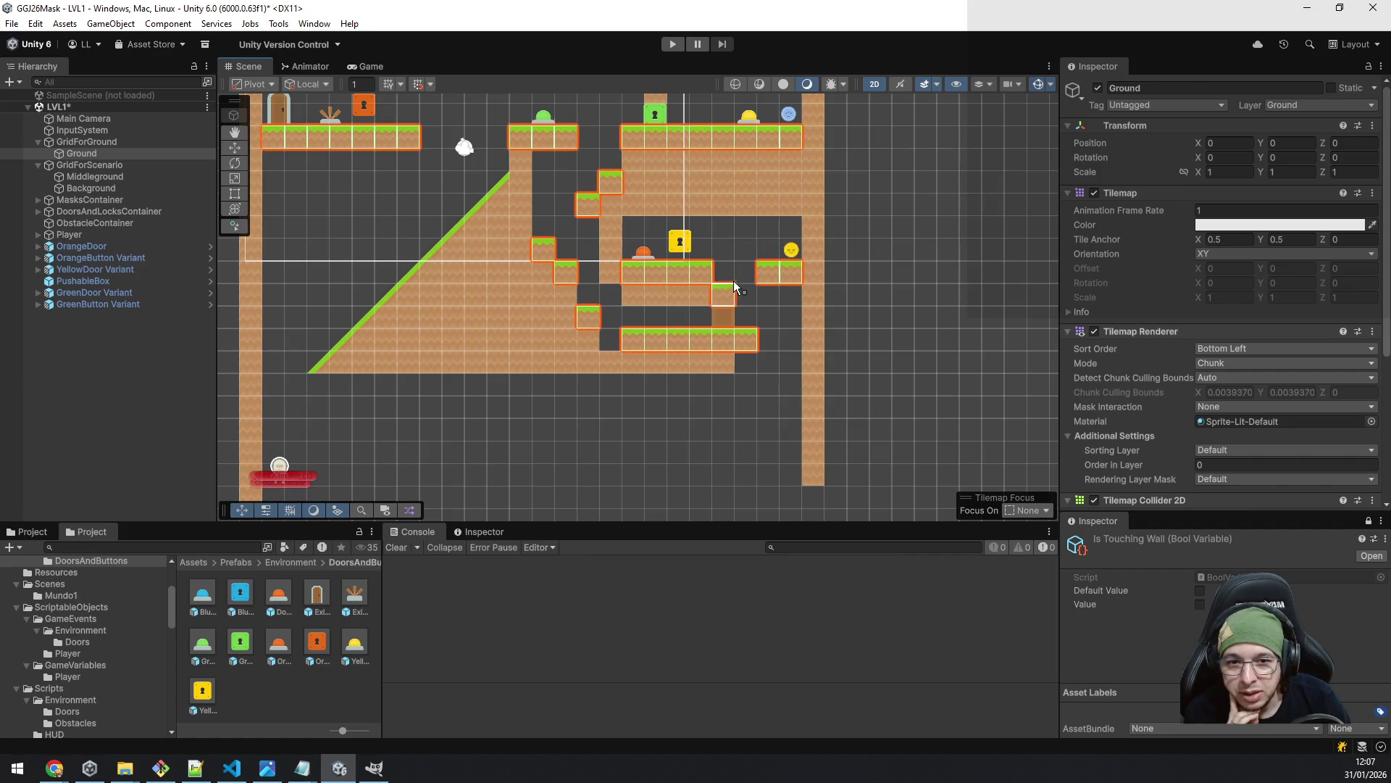
left_click(797, 254, "shift")
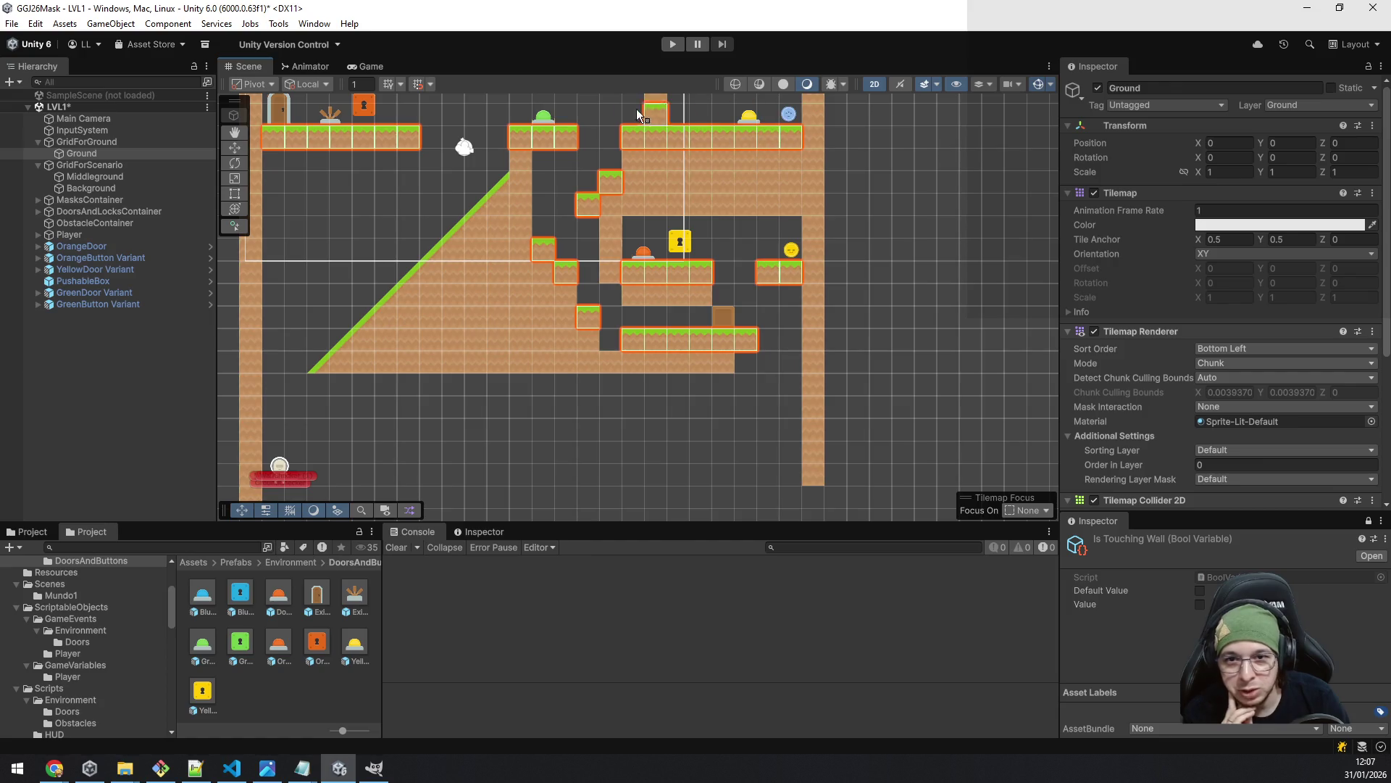
left_click(723, 295)
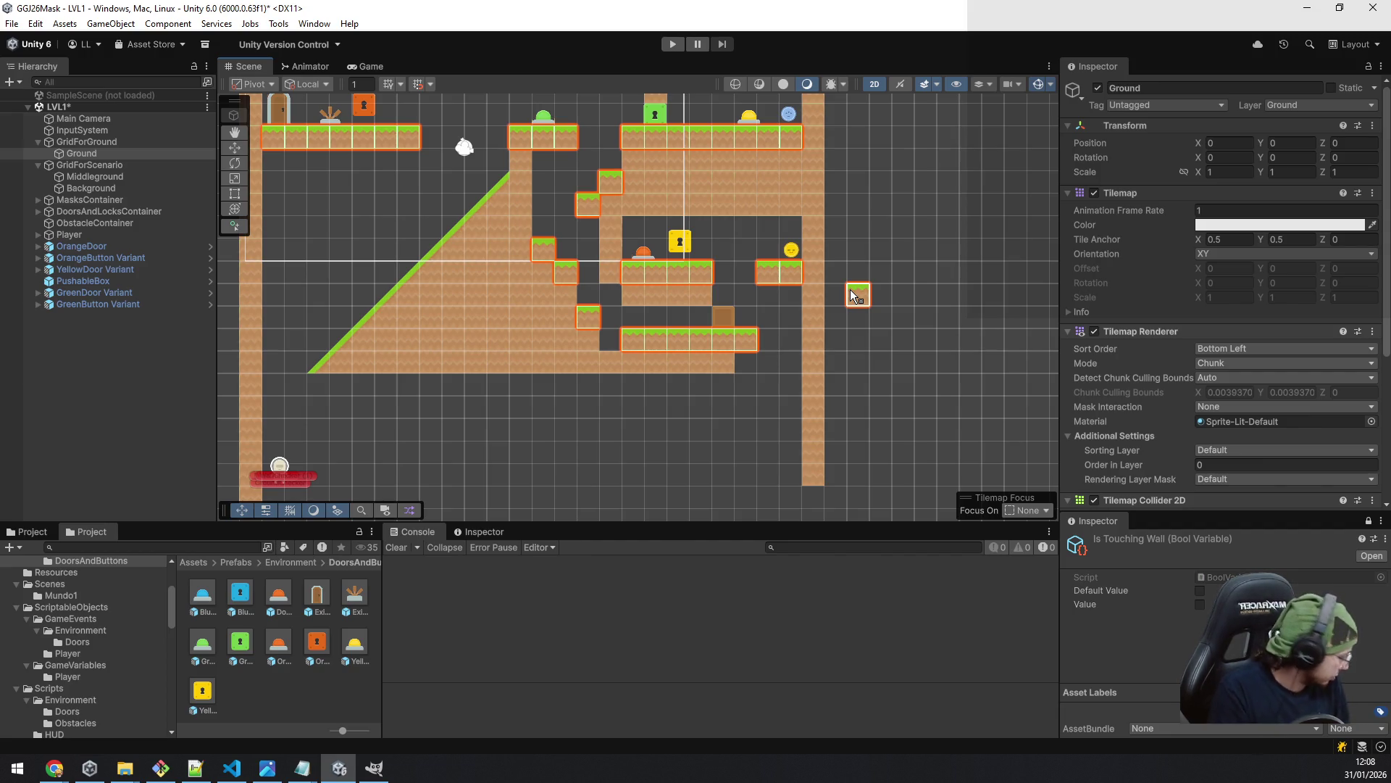
left_click_drag(431, 236, 477, 299)
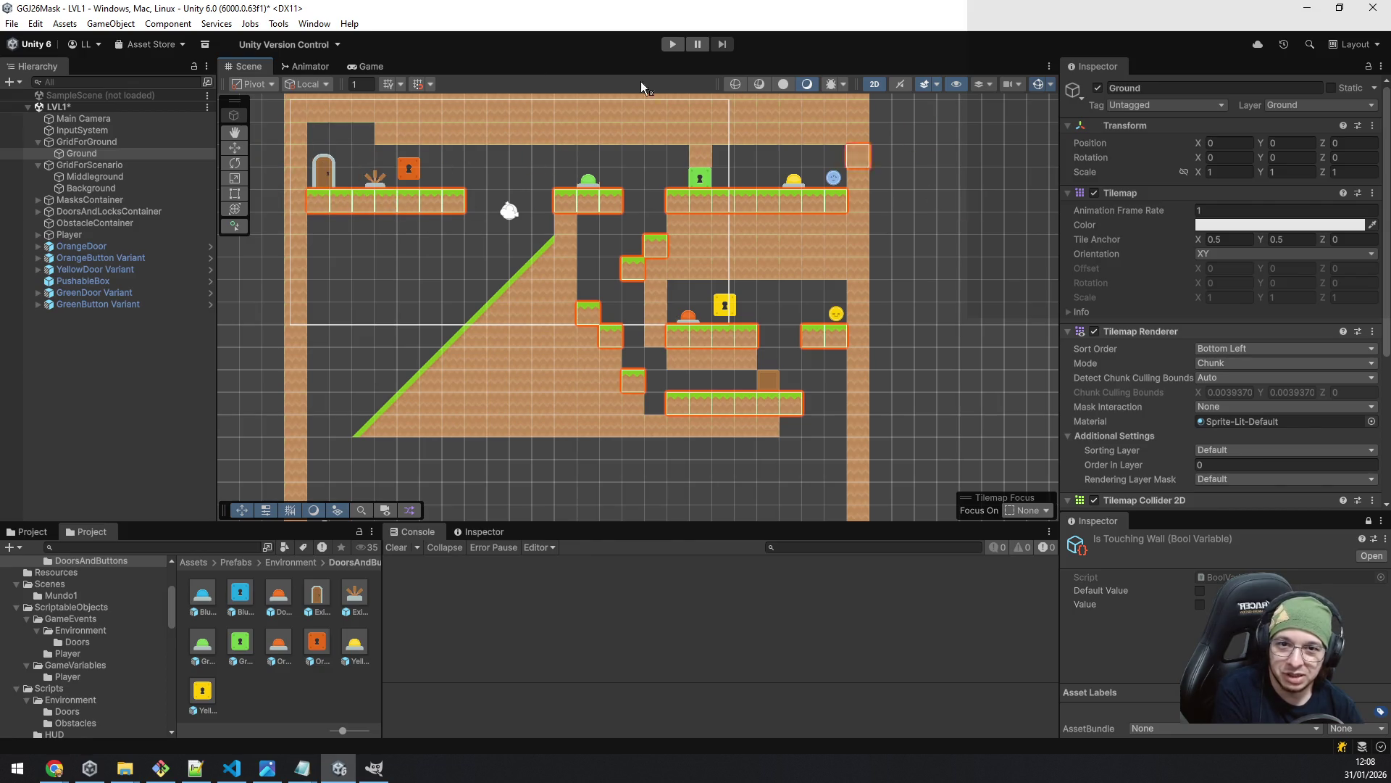
scroll(819, 362, "down", 5)
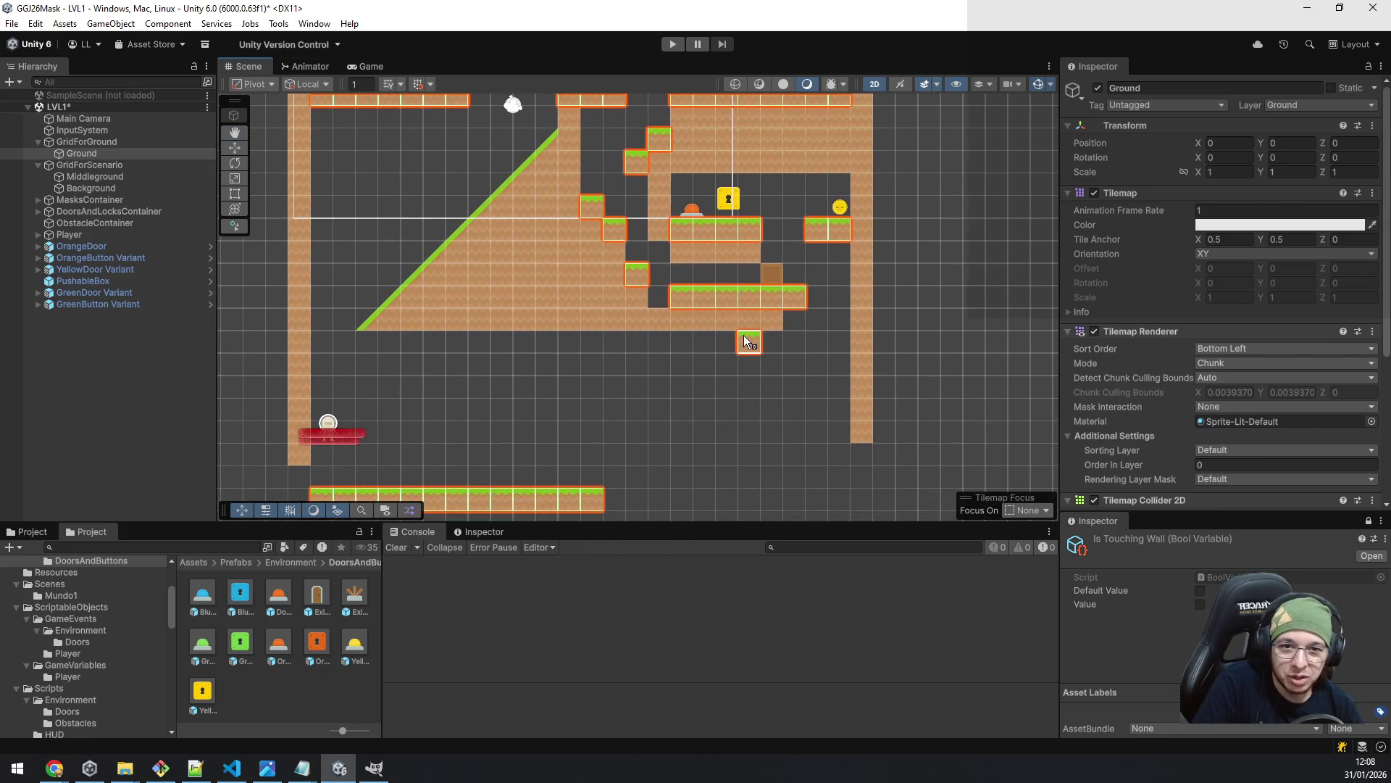
scroll(726, 384, "down", 3)
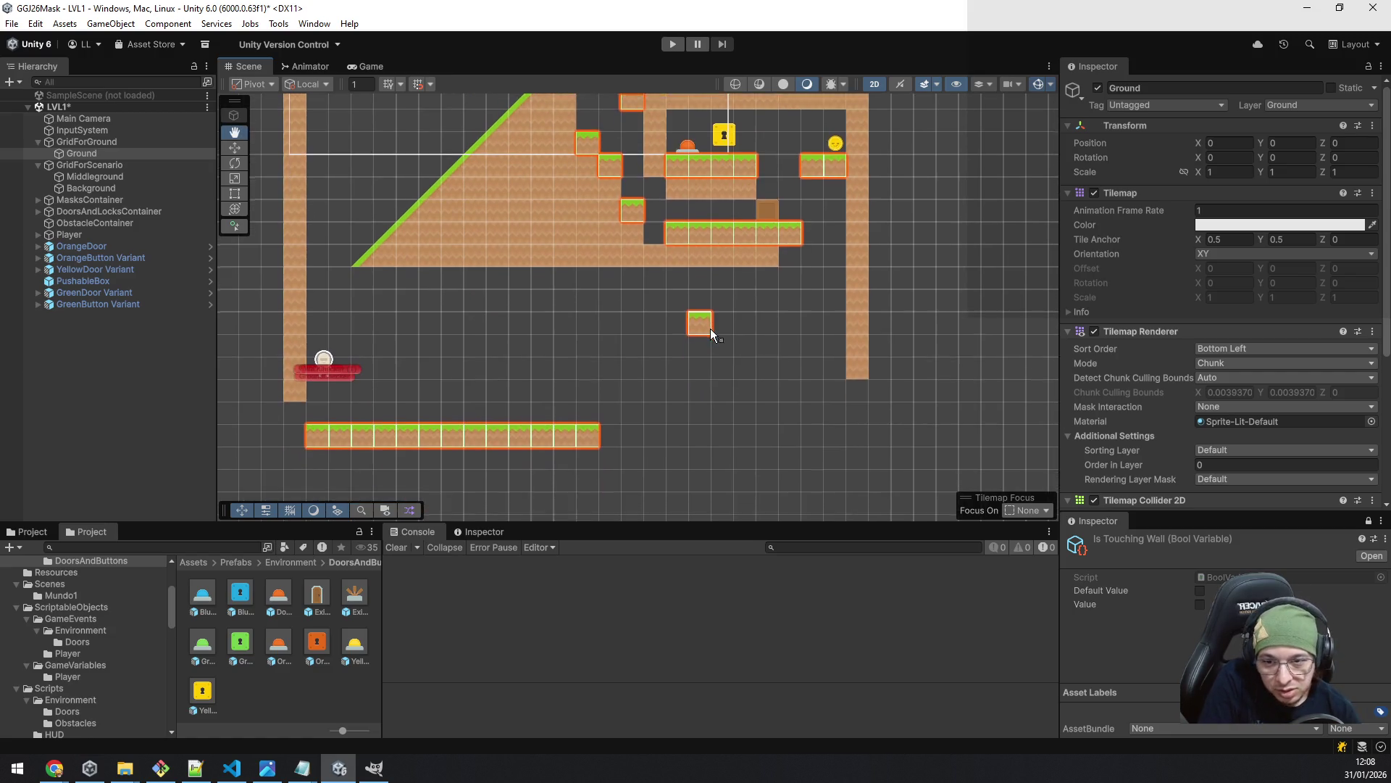
scroll(711, 328, "left", 2)
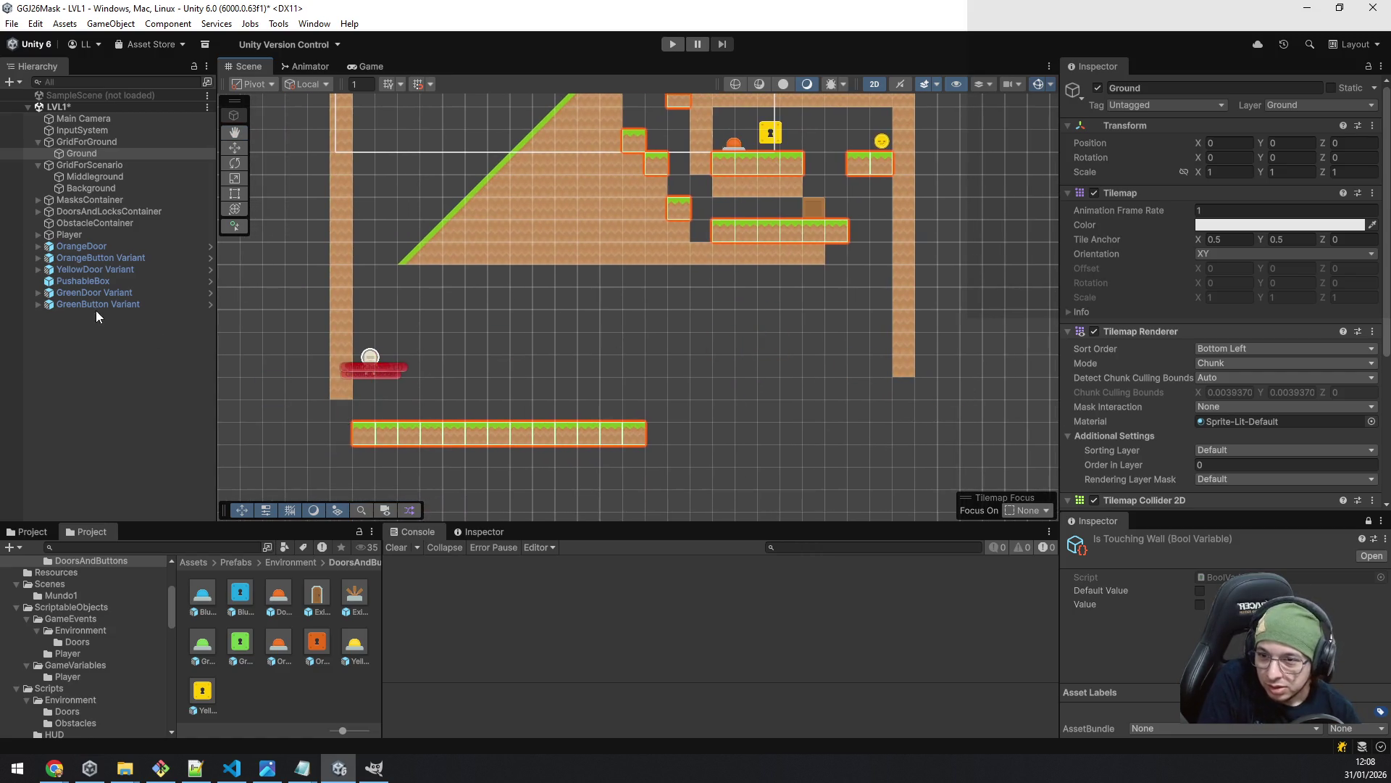
- Paint two Middleground tiles to extend the left wall down to the lower grass floor
left_click(90, 175)
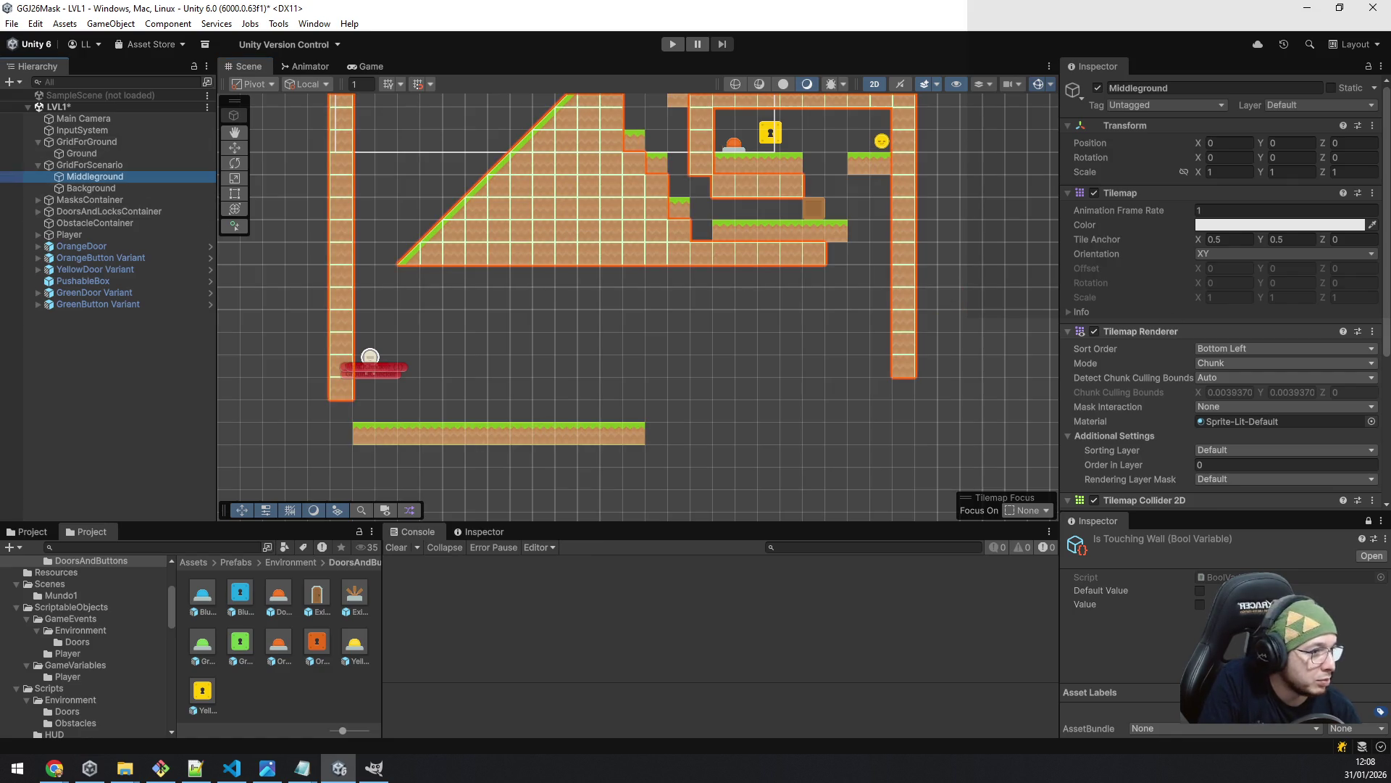
key("alt+Tab")
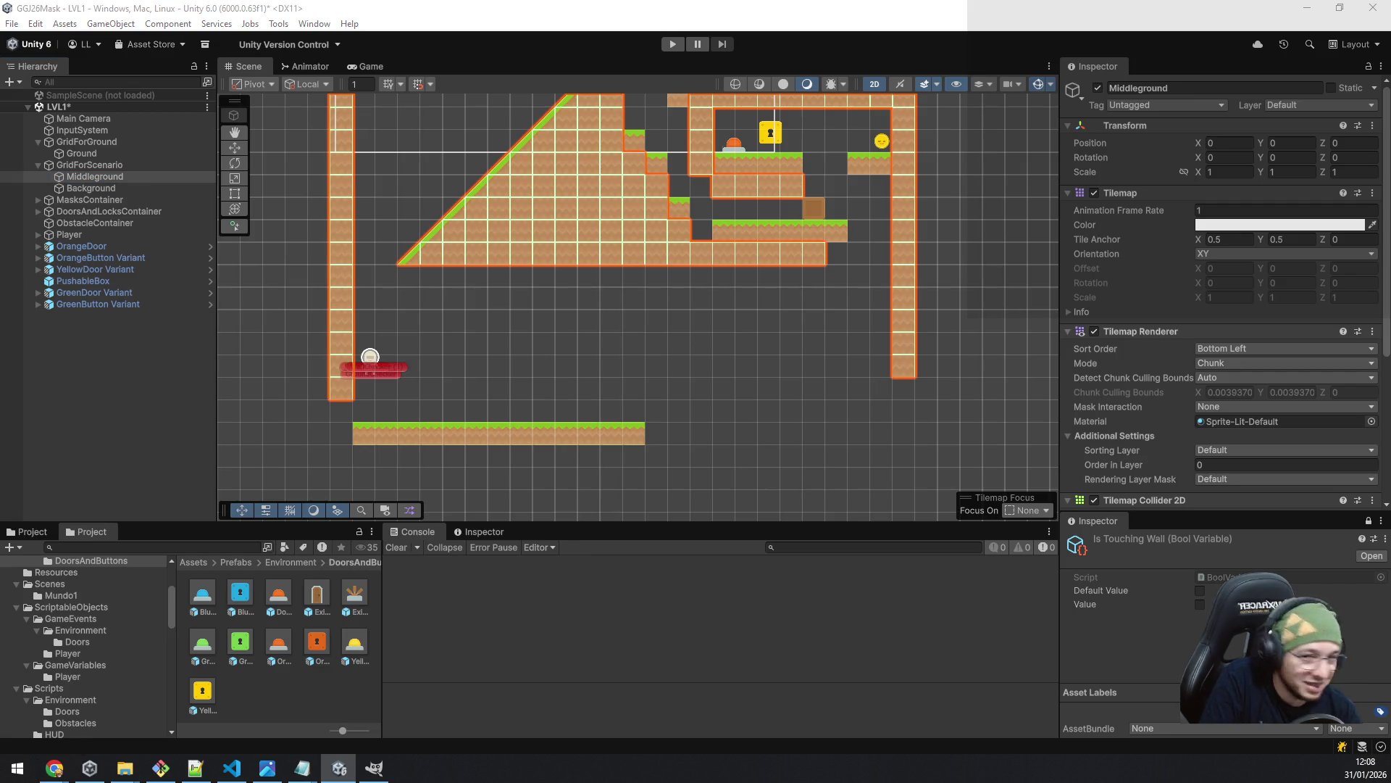
left_click(334, 417)
left_click(334, 426)
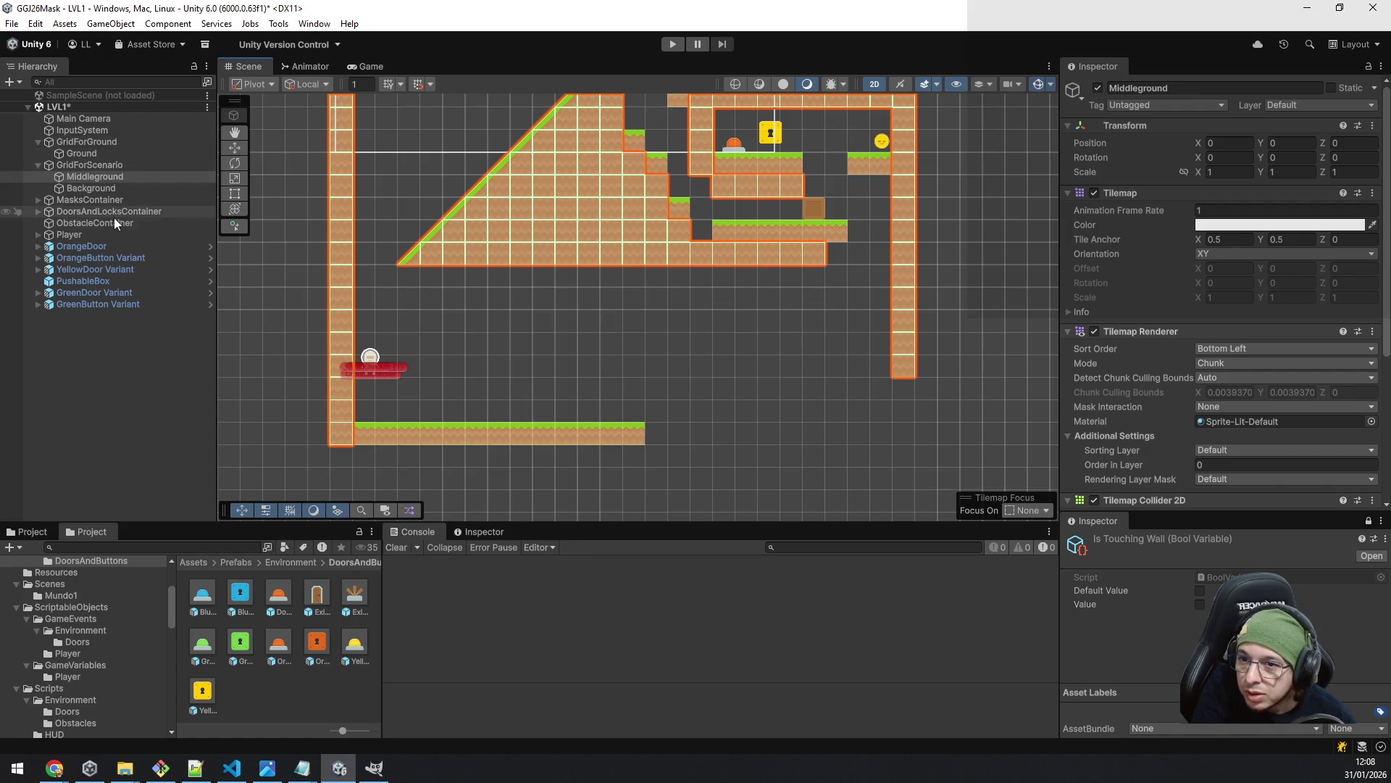
left_click(145, 202)
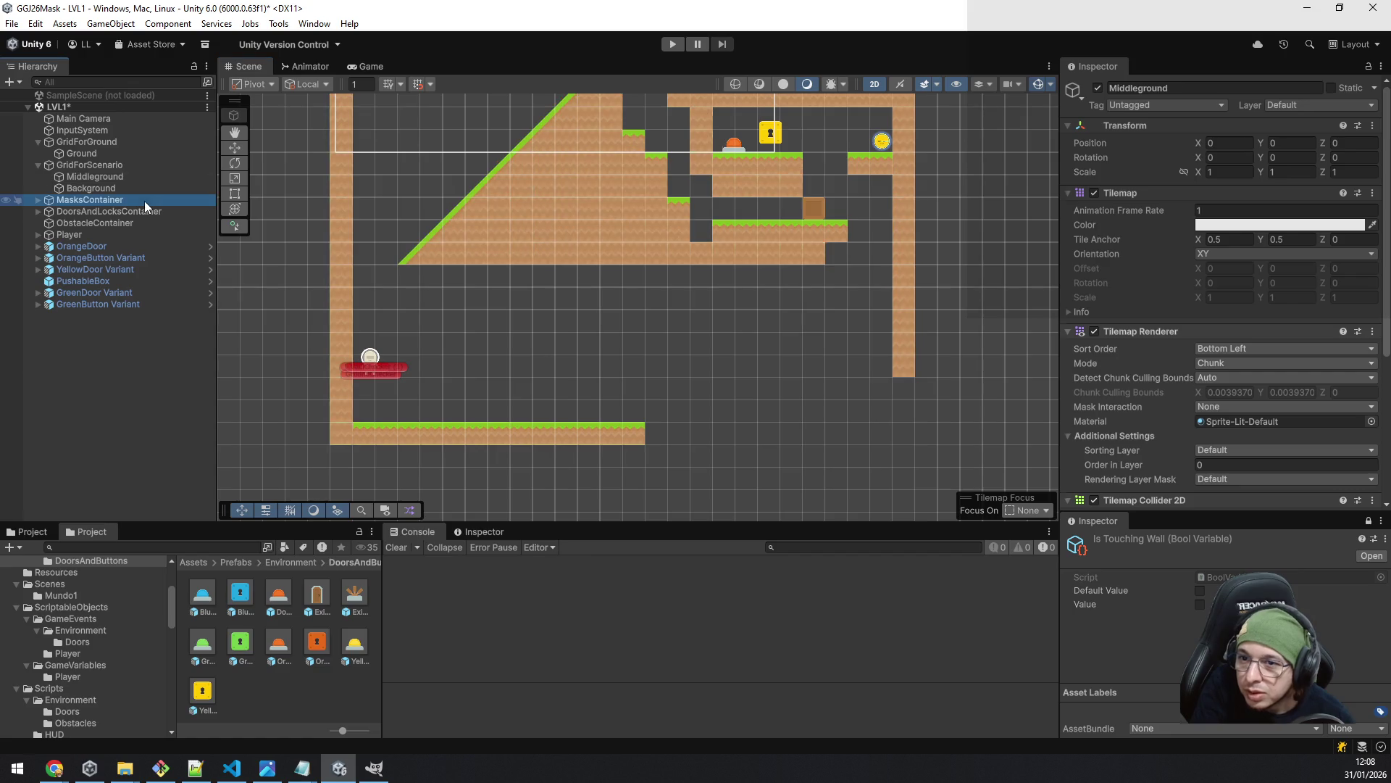
- Expand MasksContainer and inspect PinkMask, which uses the BlueMask sprite at X 14.41, Y 1.53
key("Right")
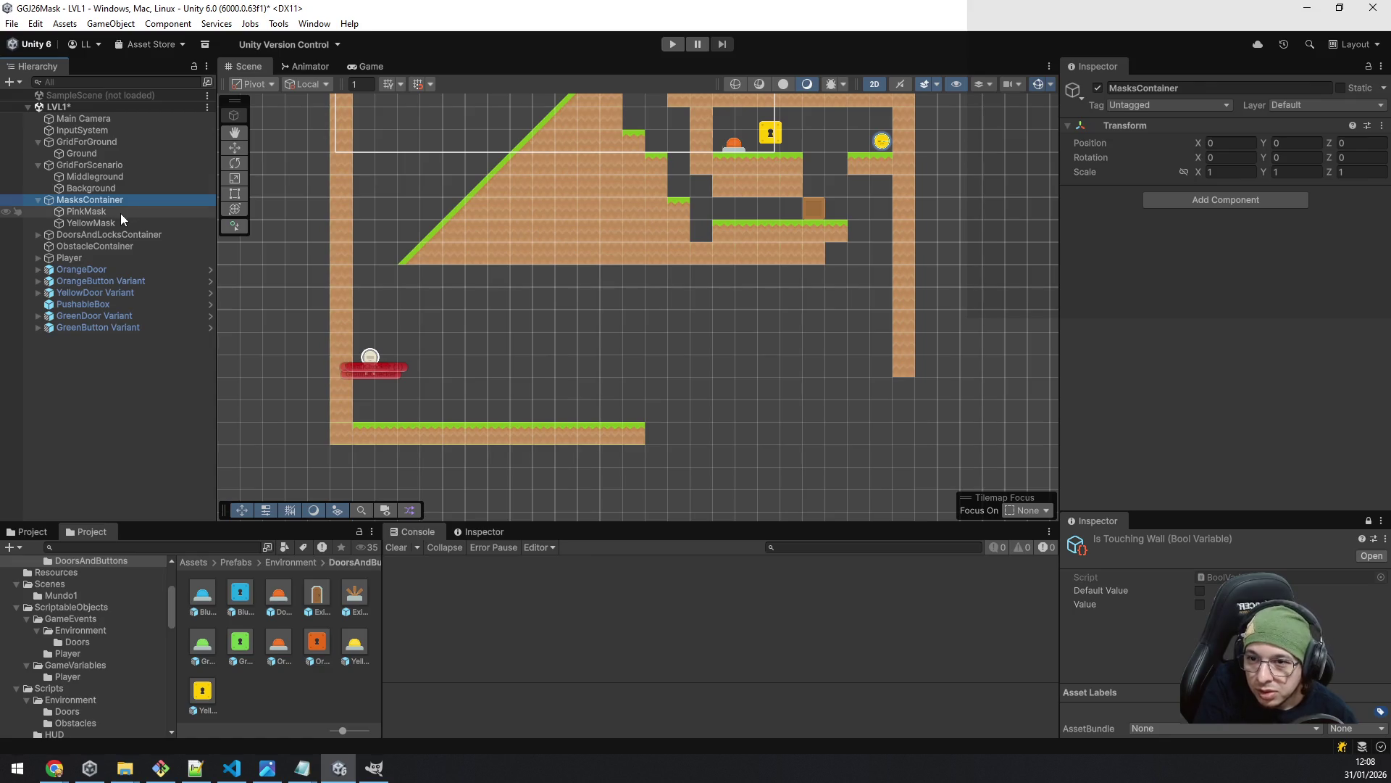
left_click(116, 216)
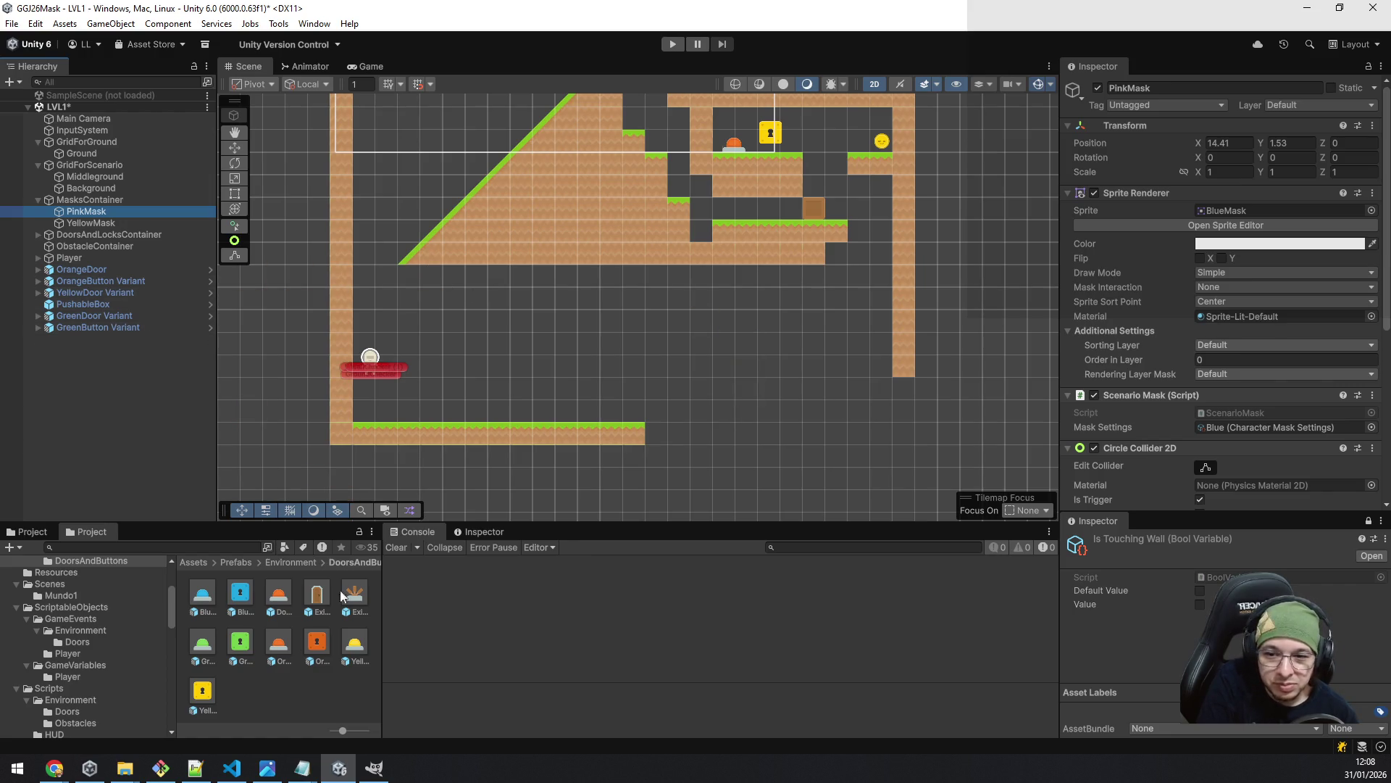
- From the Maskformer page, open a new tab and load the Home Assistant dashboard via 'local'
mouse_move(54, 768)
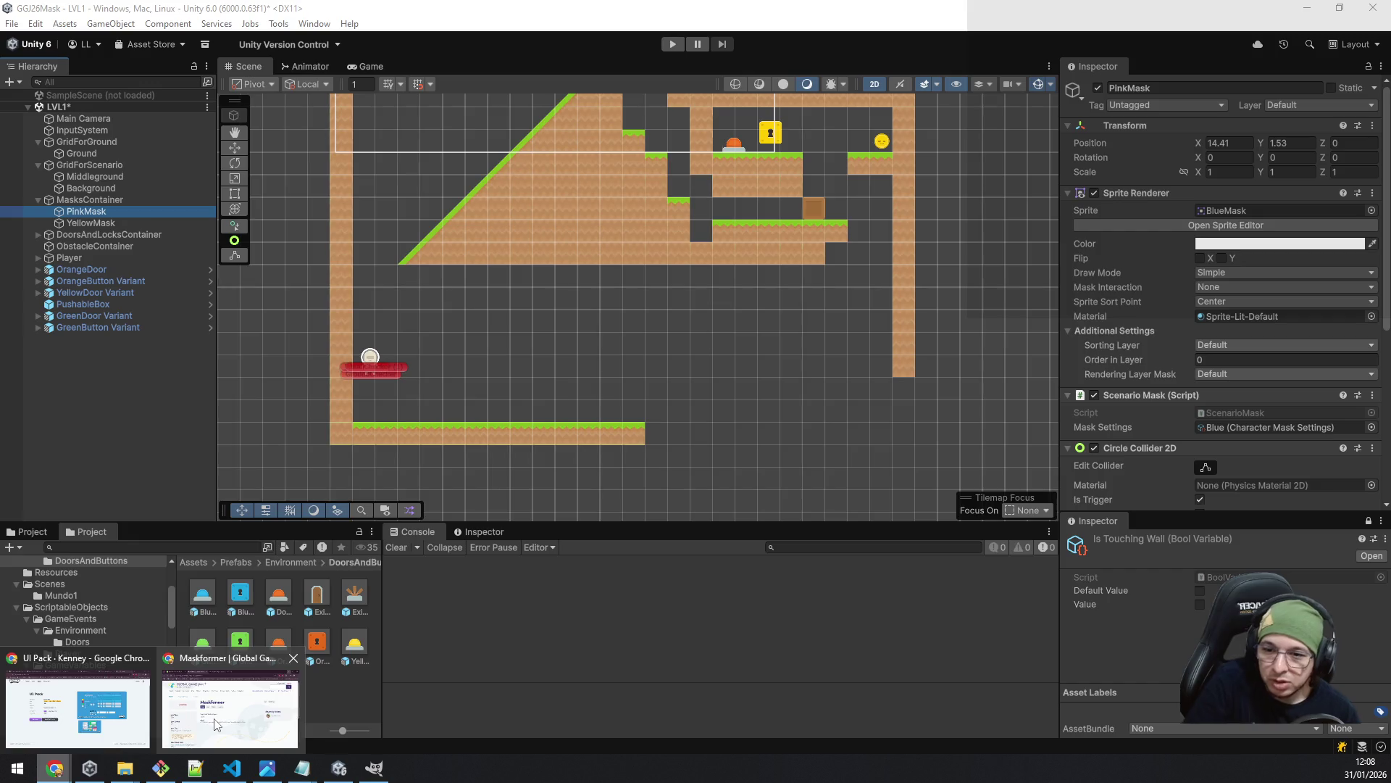
left_click(215, 723)
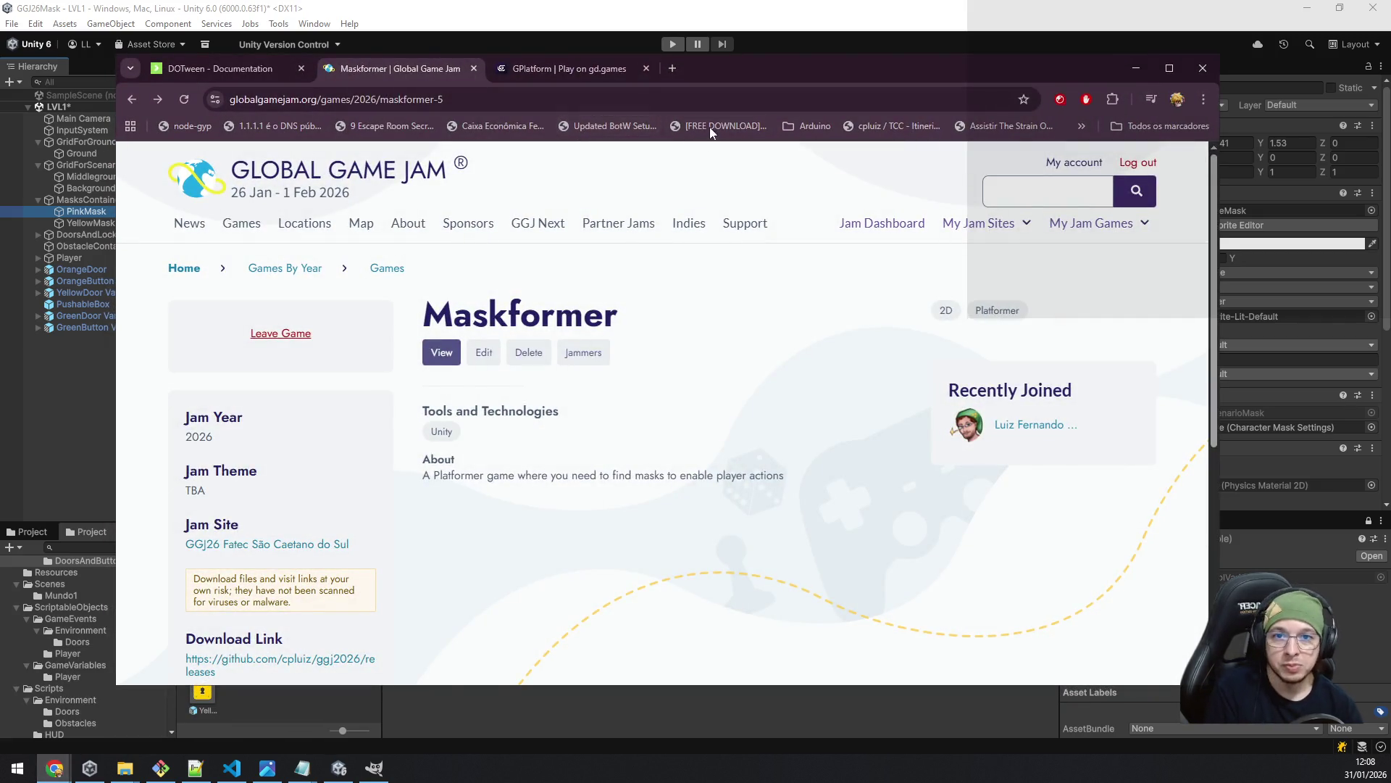
key("ctrl+t")
type("local")
key("Return")
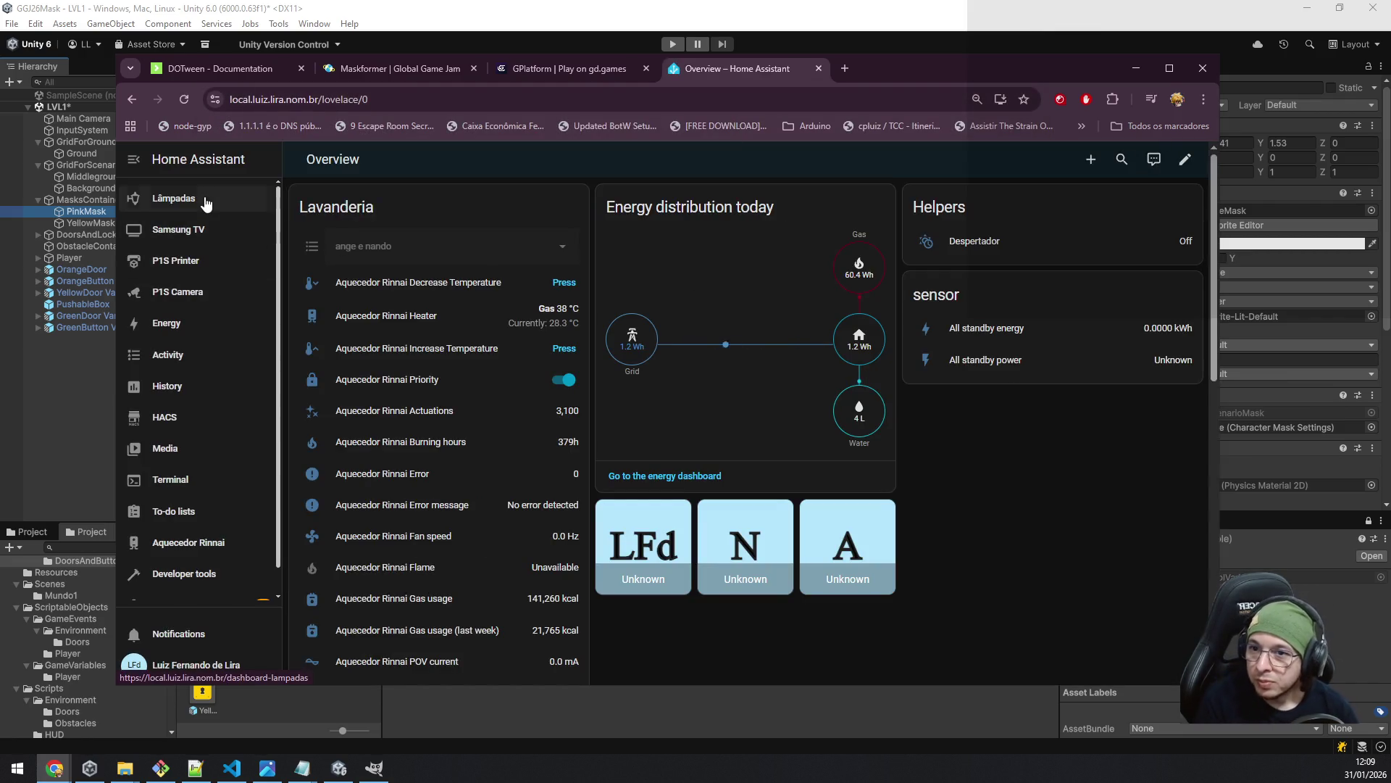
- In Media > Camera, view the CamNário live feed in a maximized window, then close it
left_click(180, 454)
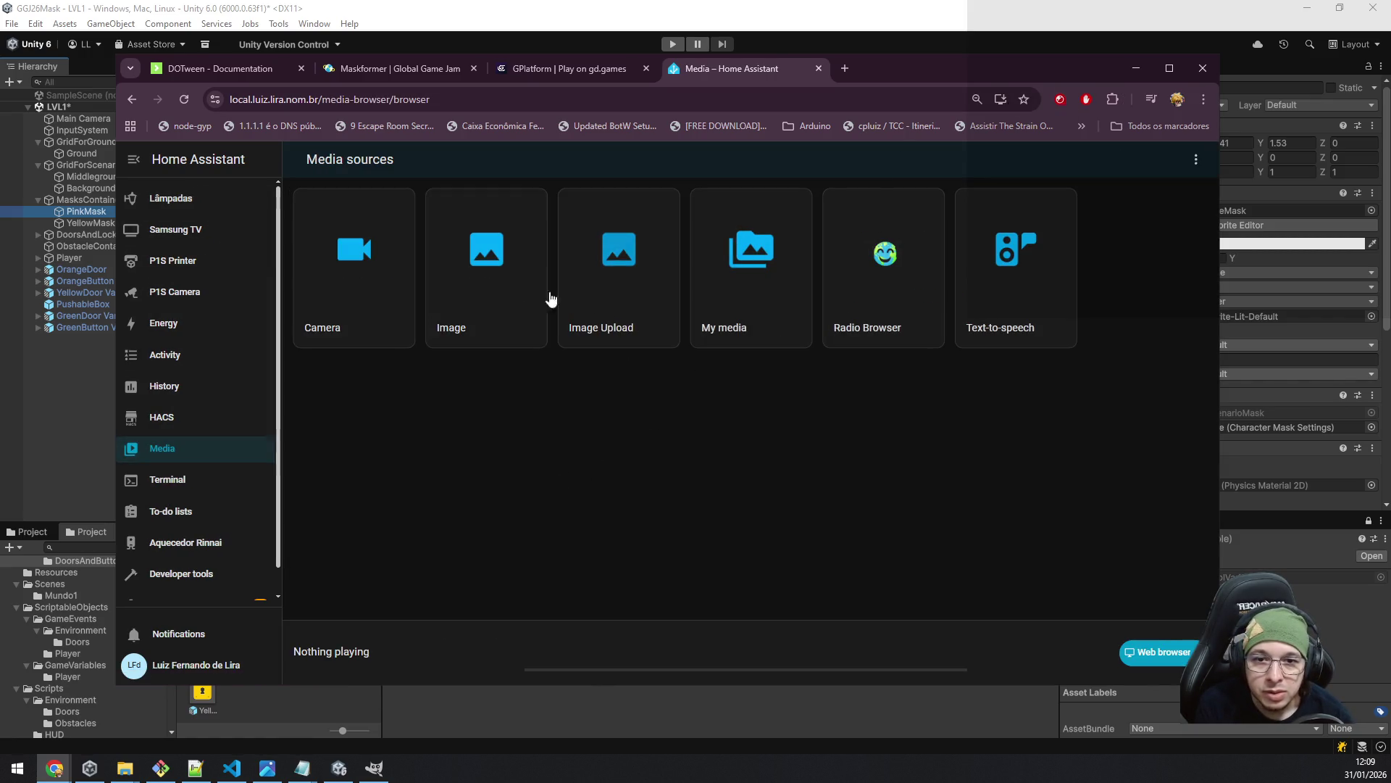
left_click(345, 280)
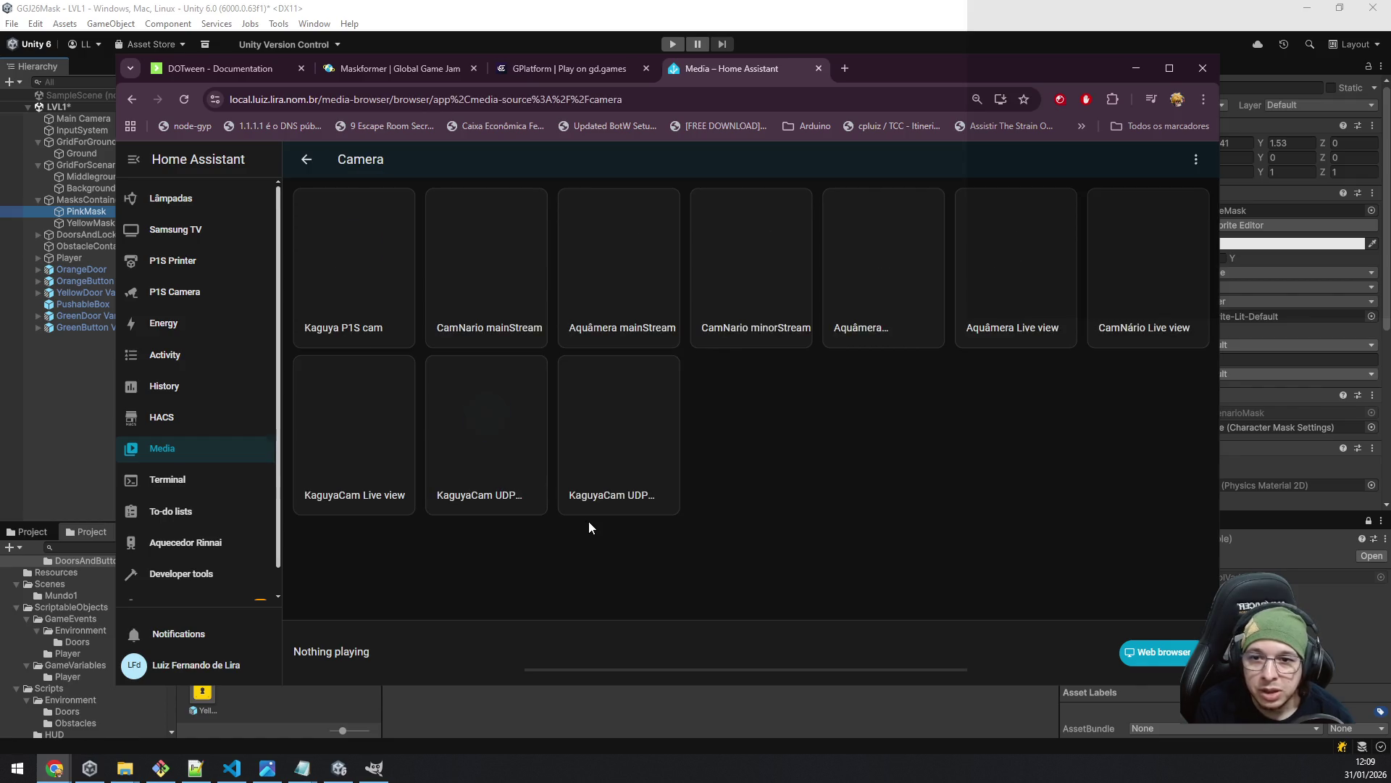
key("super+Up")
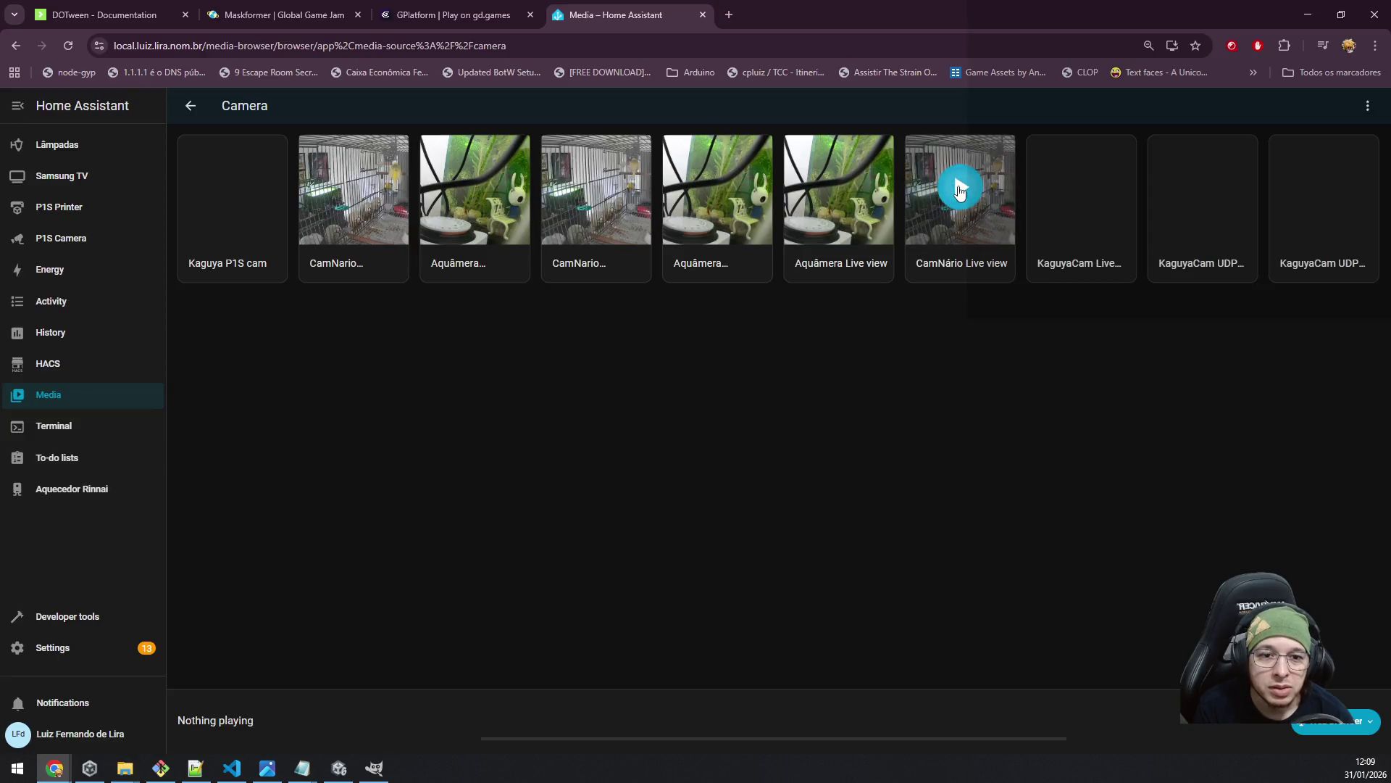
left_click(956, 182)
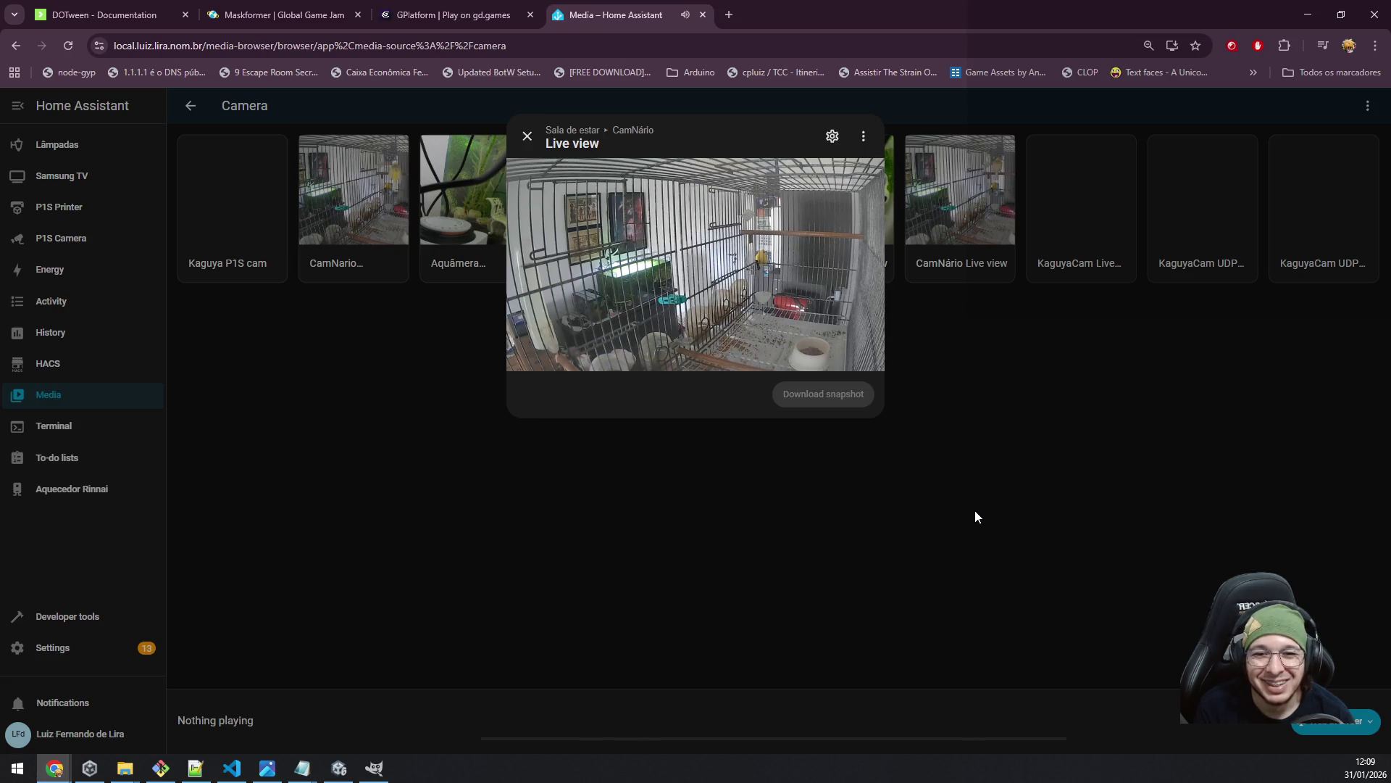
mouse_move(639, 272)
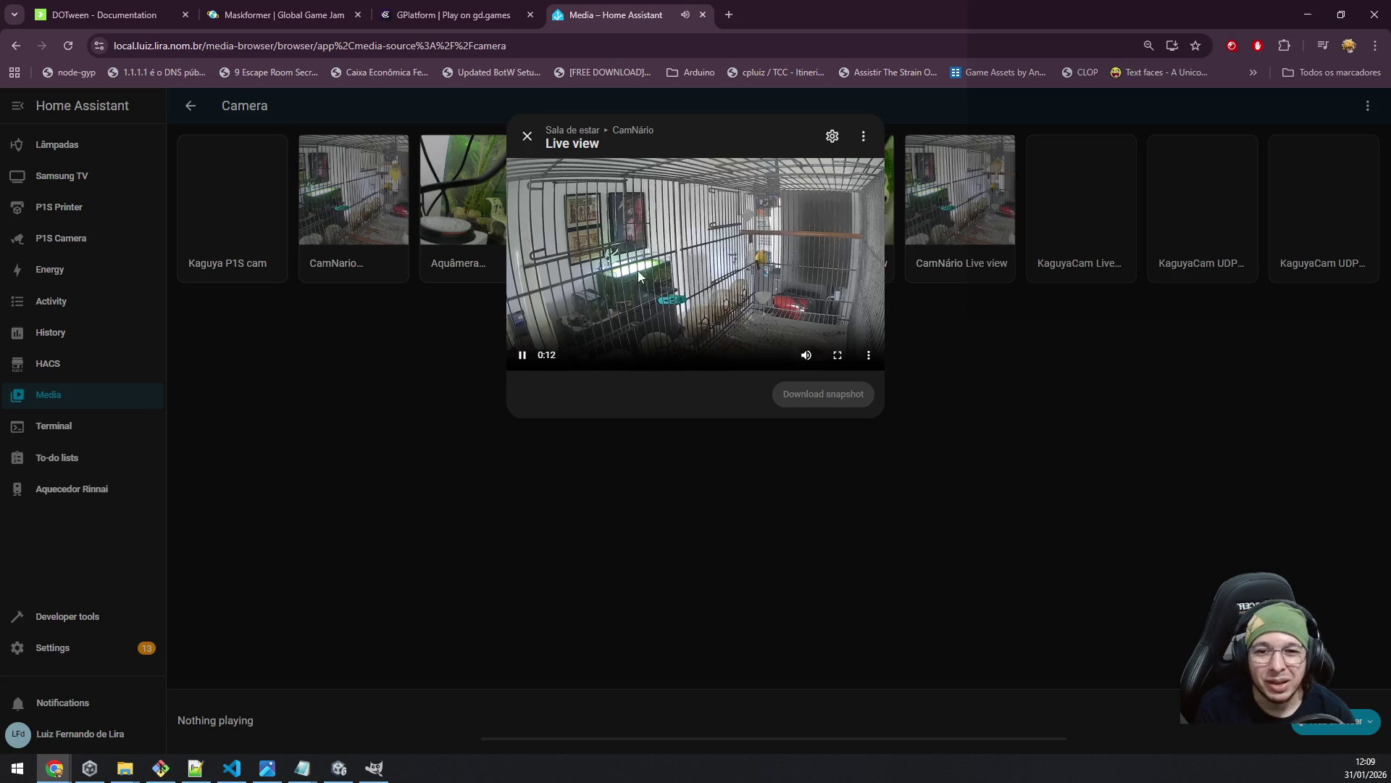
left_click(362, 410)
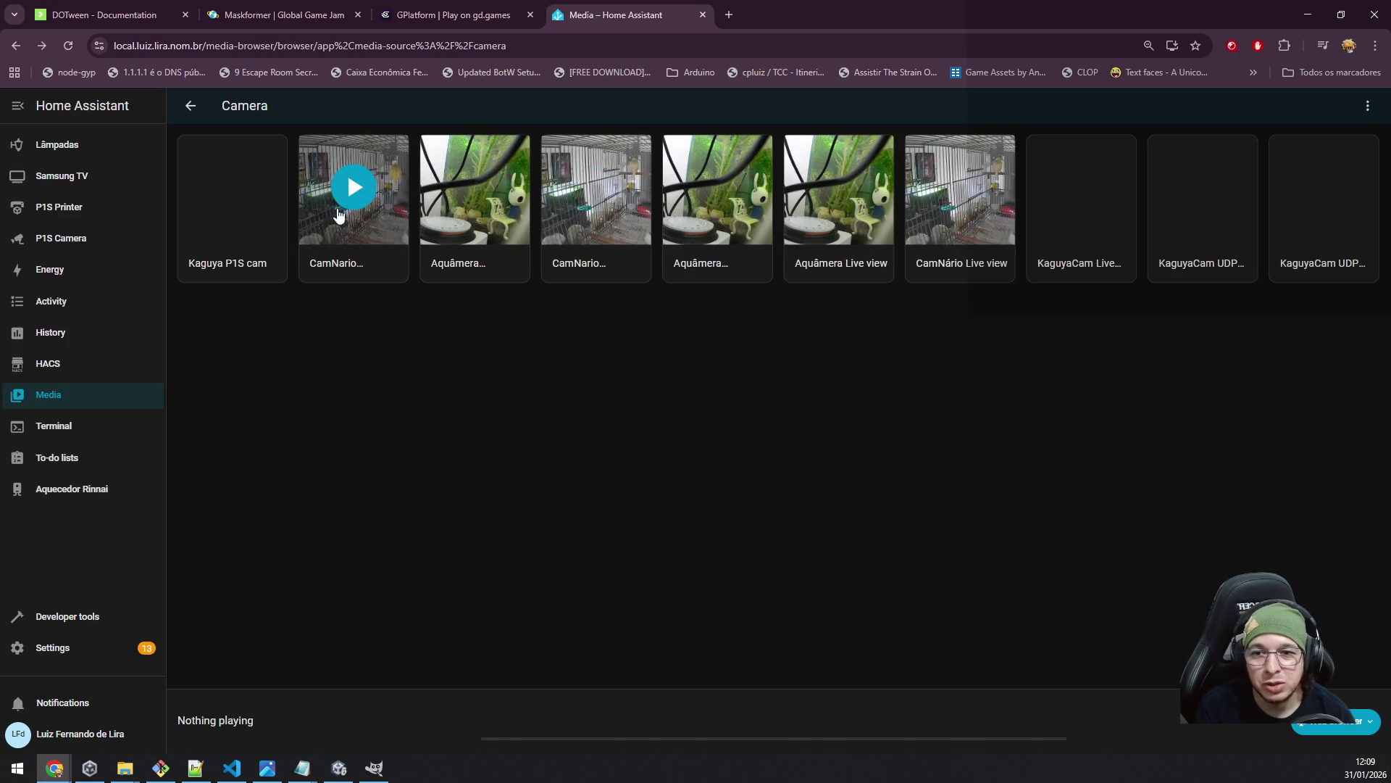
- View and close the Aquâmera stream, then close the Home Assistant tab
left_click(493, 199)
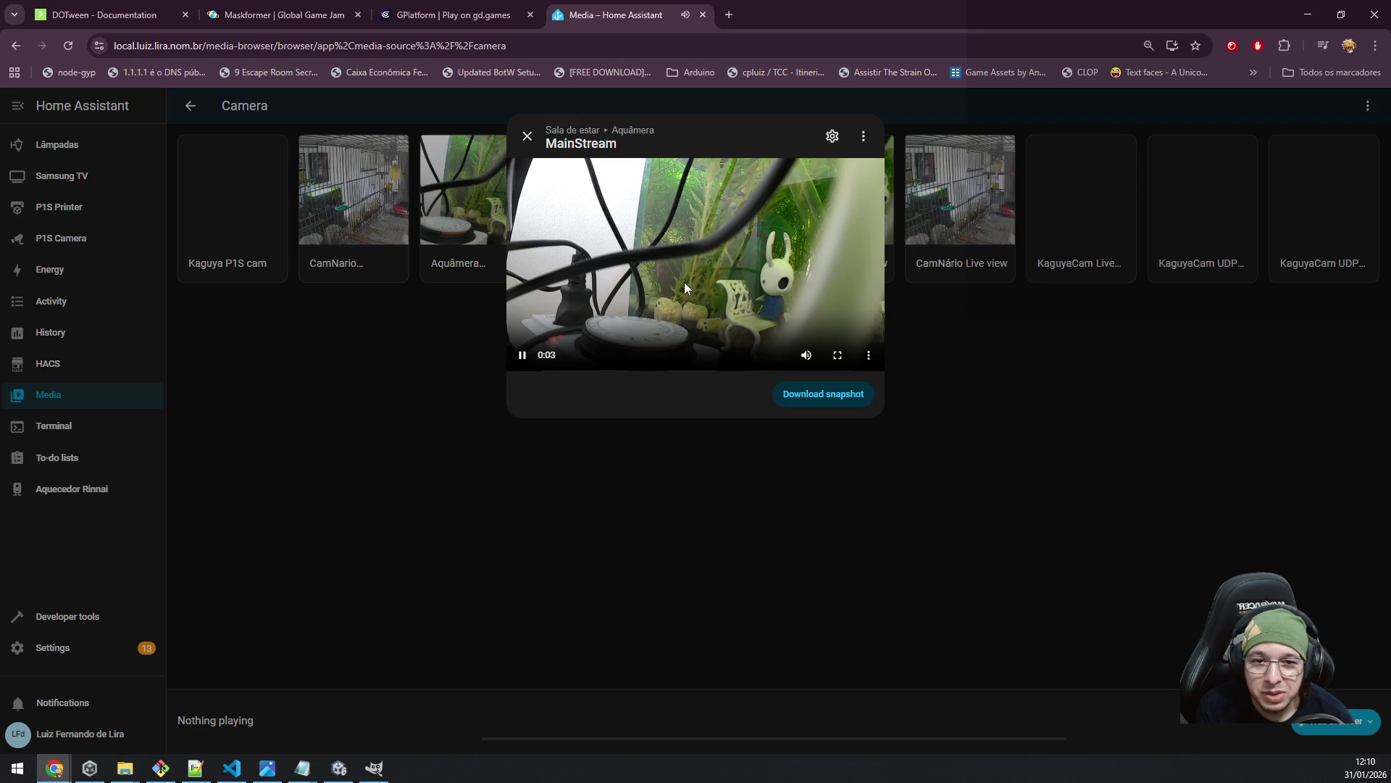
left_click(546, 565)
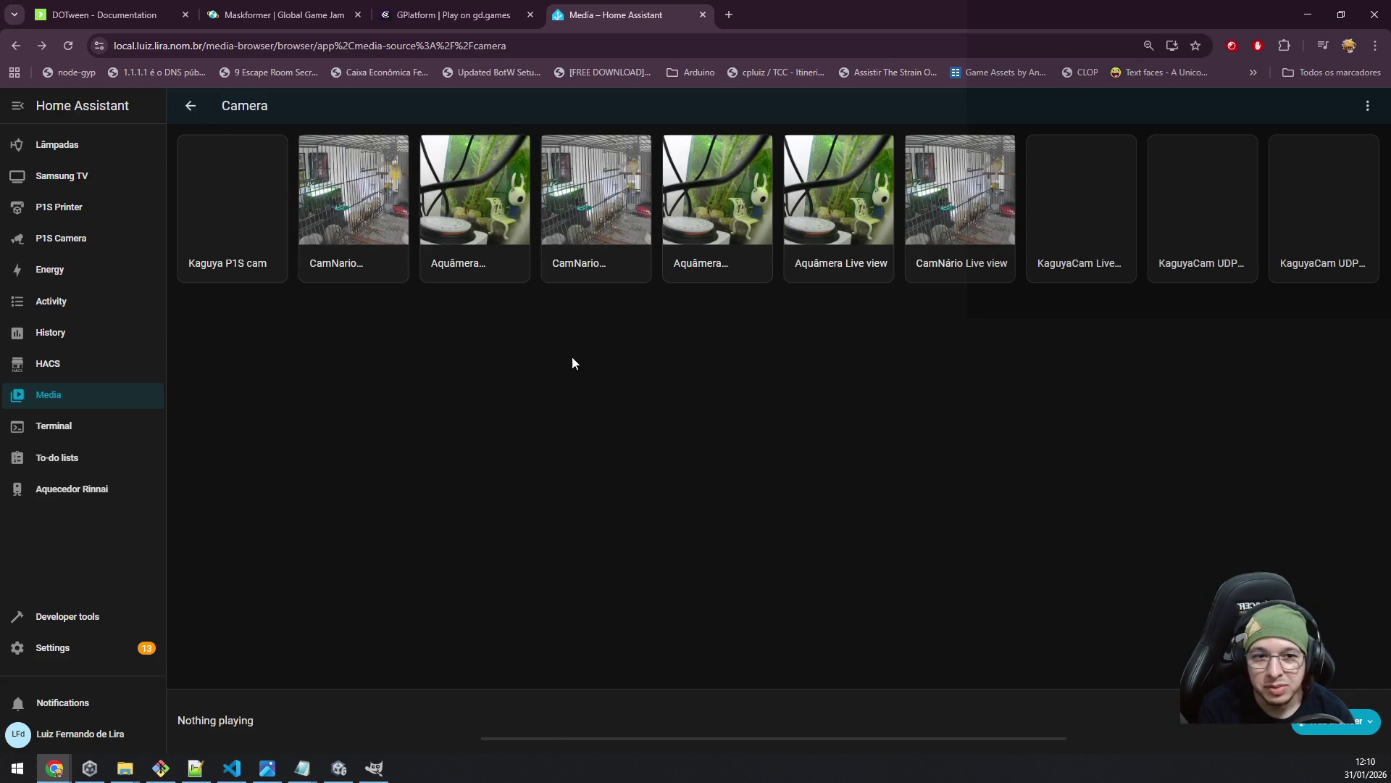
middle_click(615, 19)
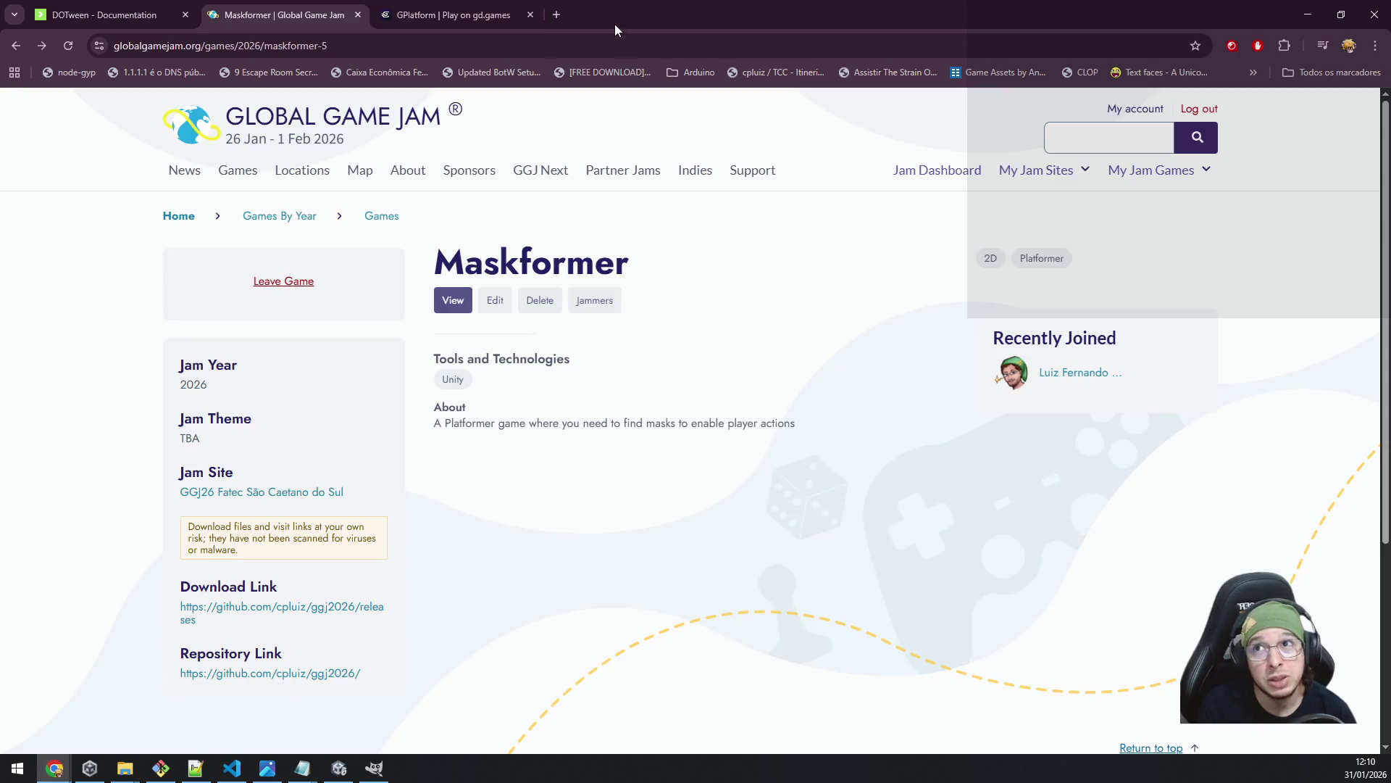
- Back in Unity, rename the Blue-settings PinkMask object to BlueMask
left_click(1308, 14)
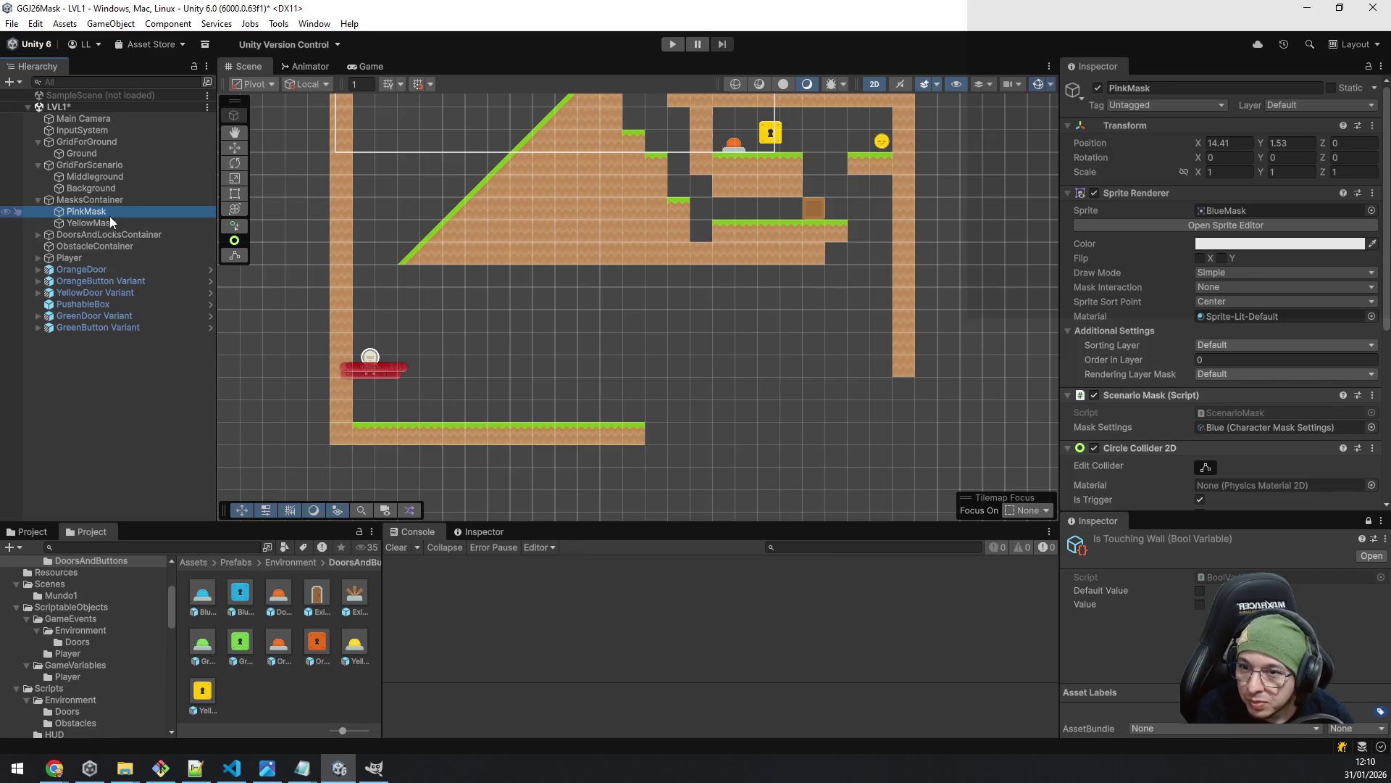
mouse_move(679, 267)
left_mouse_down()
mouse_move(683, 463)
mouse_move(685, 404)
left_mouse_up()
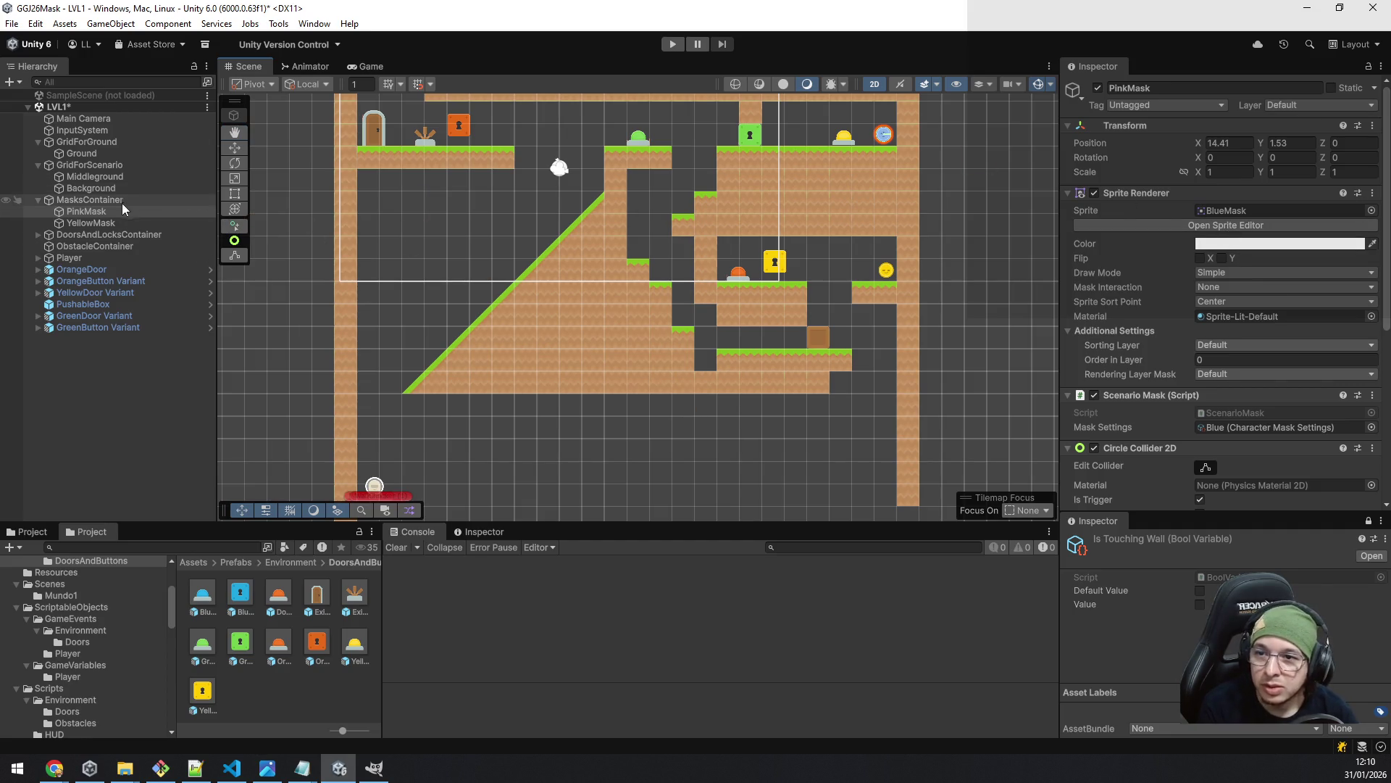
left_click(1141, 88)
type("BlueMask")
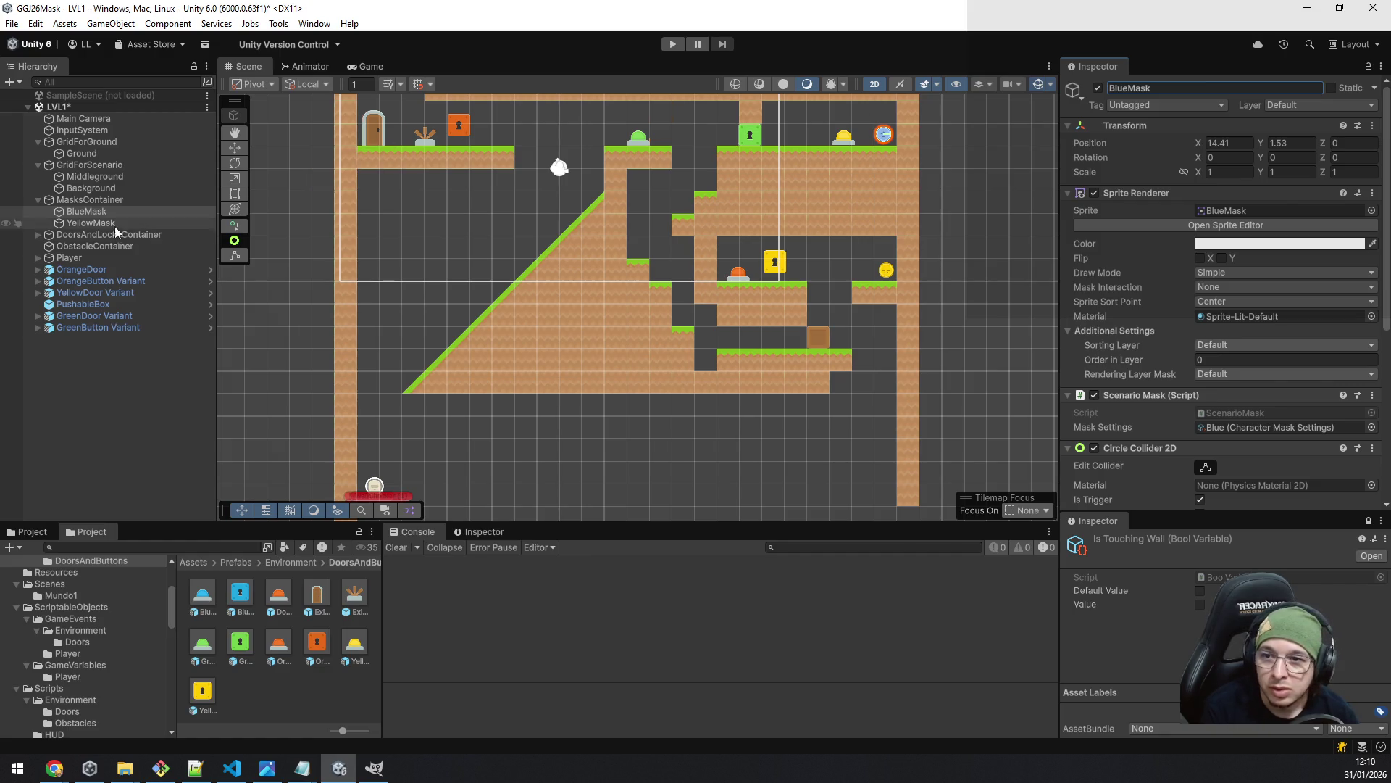
left_click(94, 200)
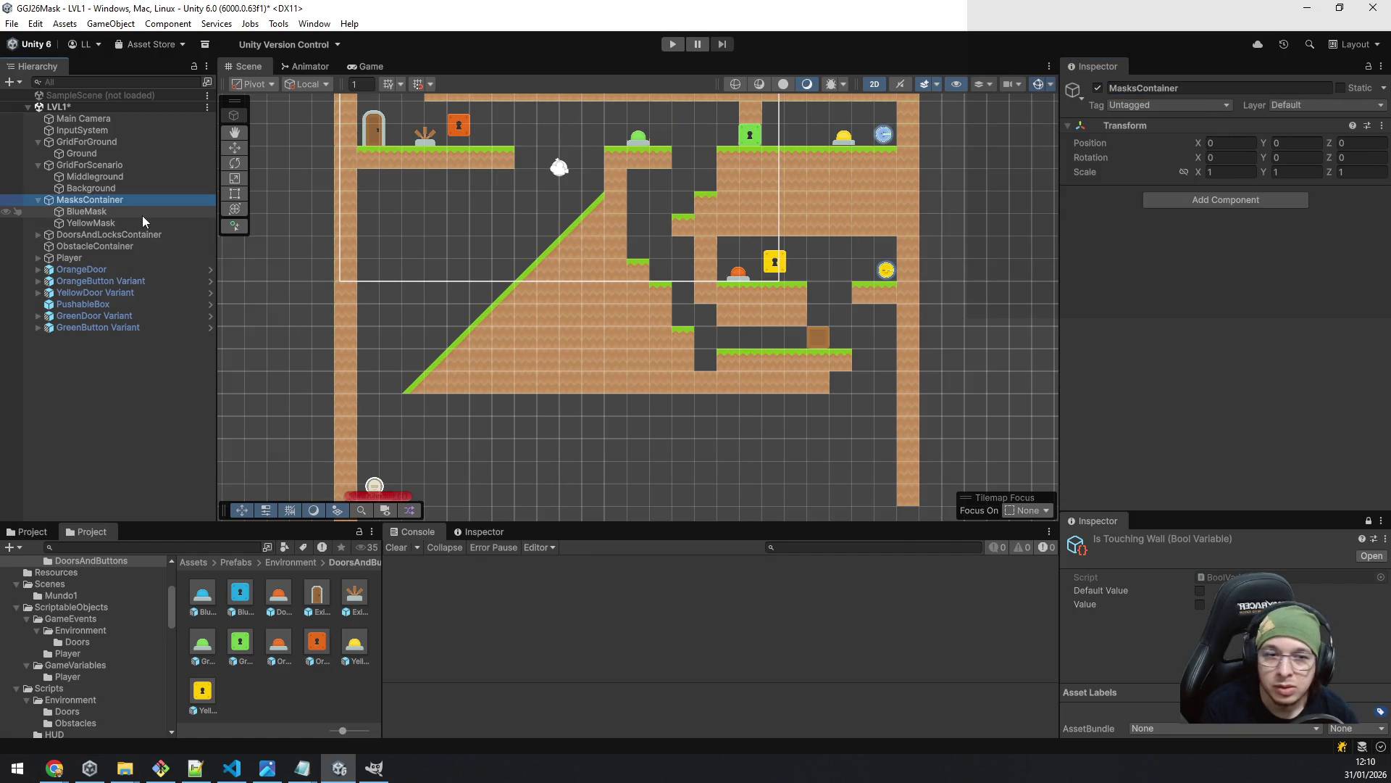
left_click(94, 211)
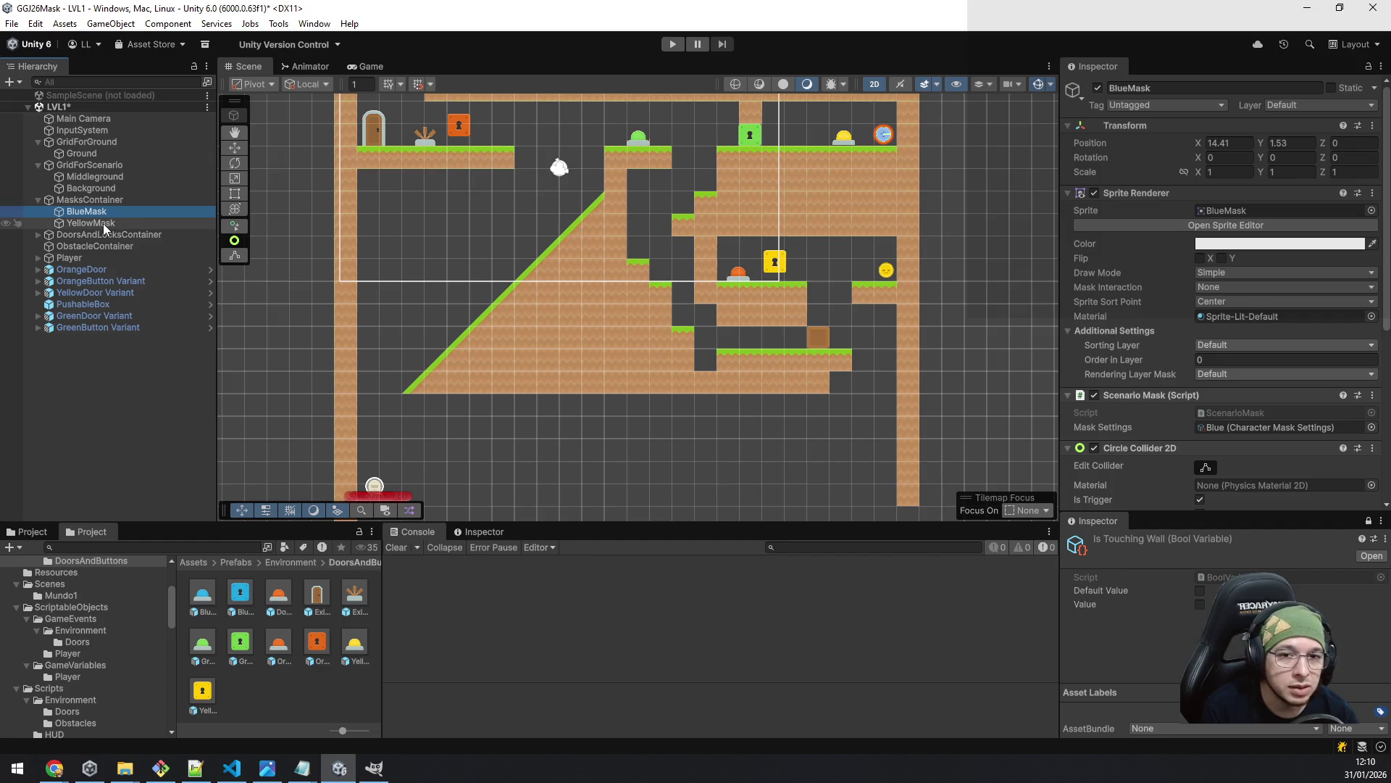
- Duplicate YellowMask and move the copy above the lower-left floor at X -5.54, Y -16.23
left_click(103, 223)
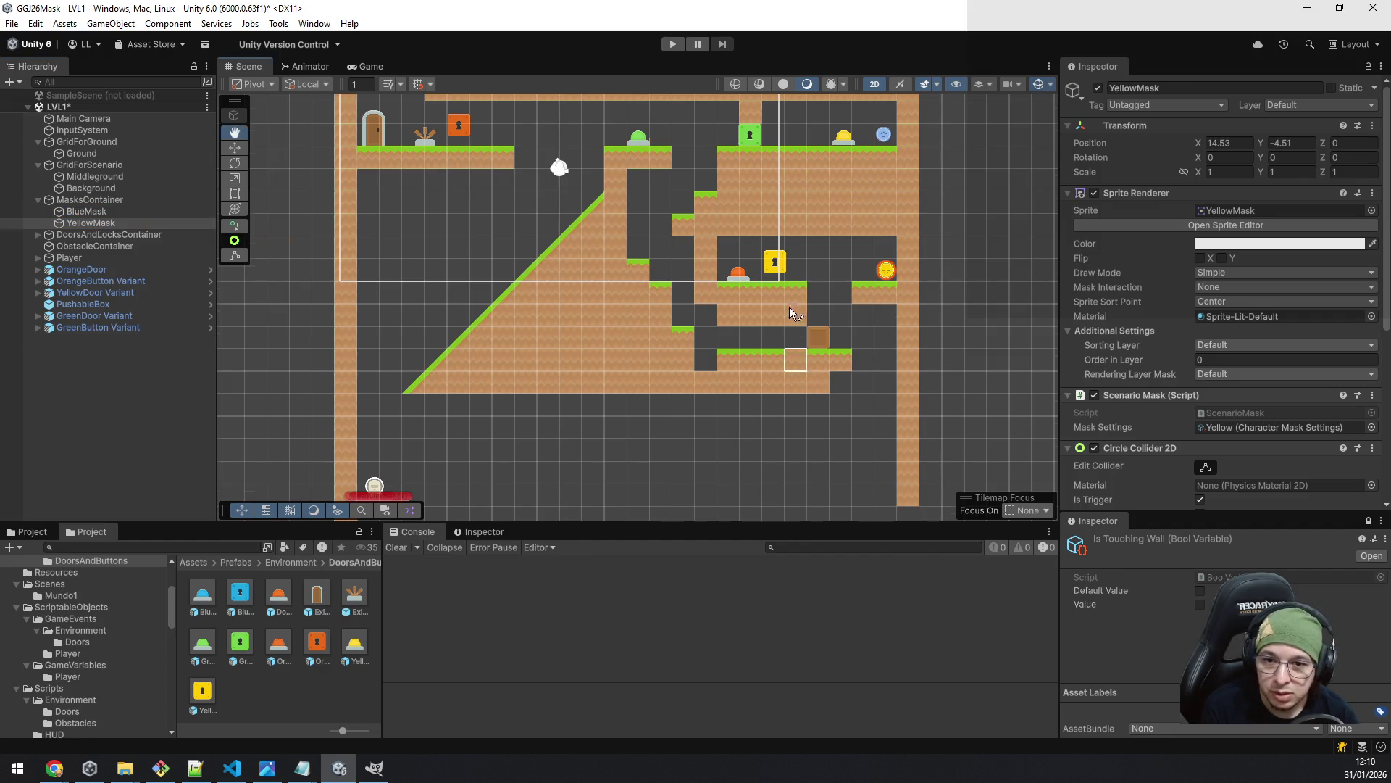
left_click_drag(789, 321, 781, 216)
key("ctrl+d")
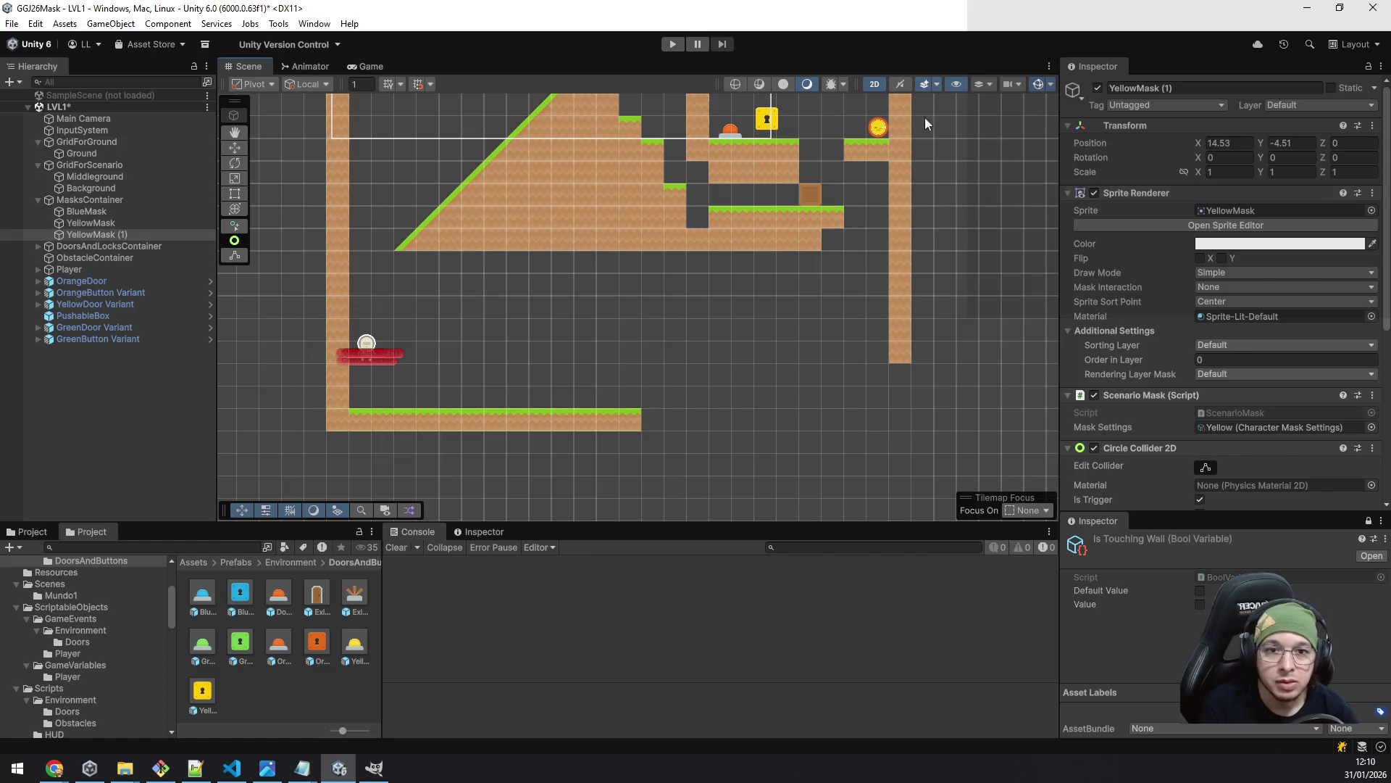
left_click(236, 147)
left_click_drag(897, 116, 519, 326)
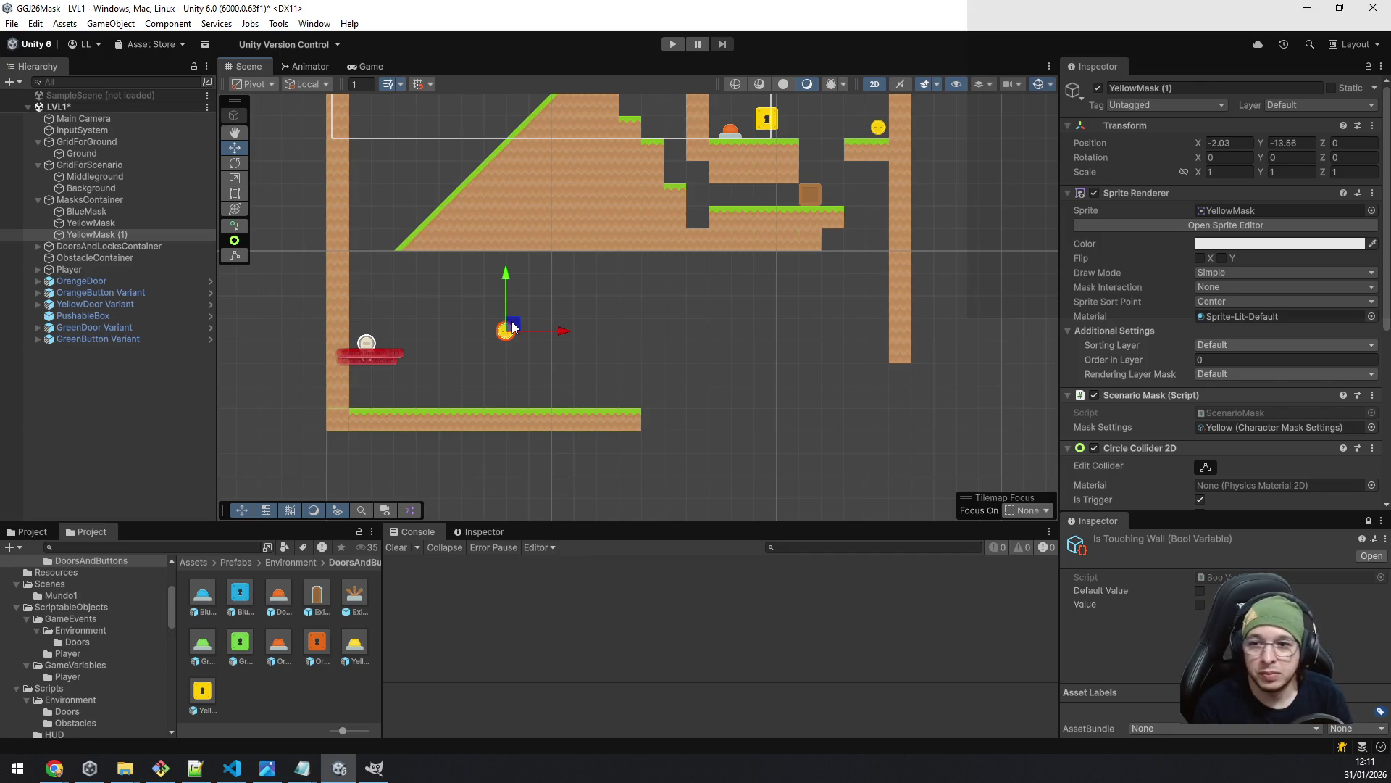
left_click_drag(513, 326, 434, 387)
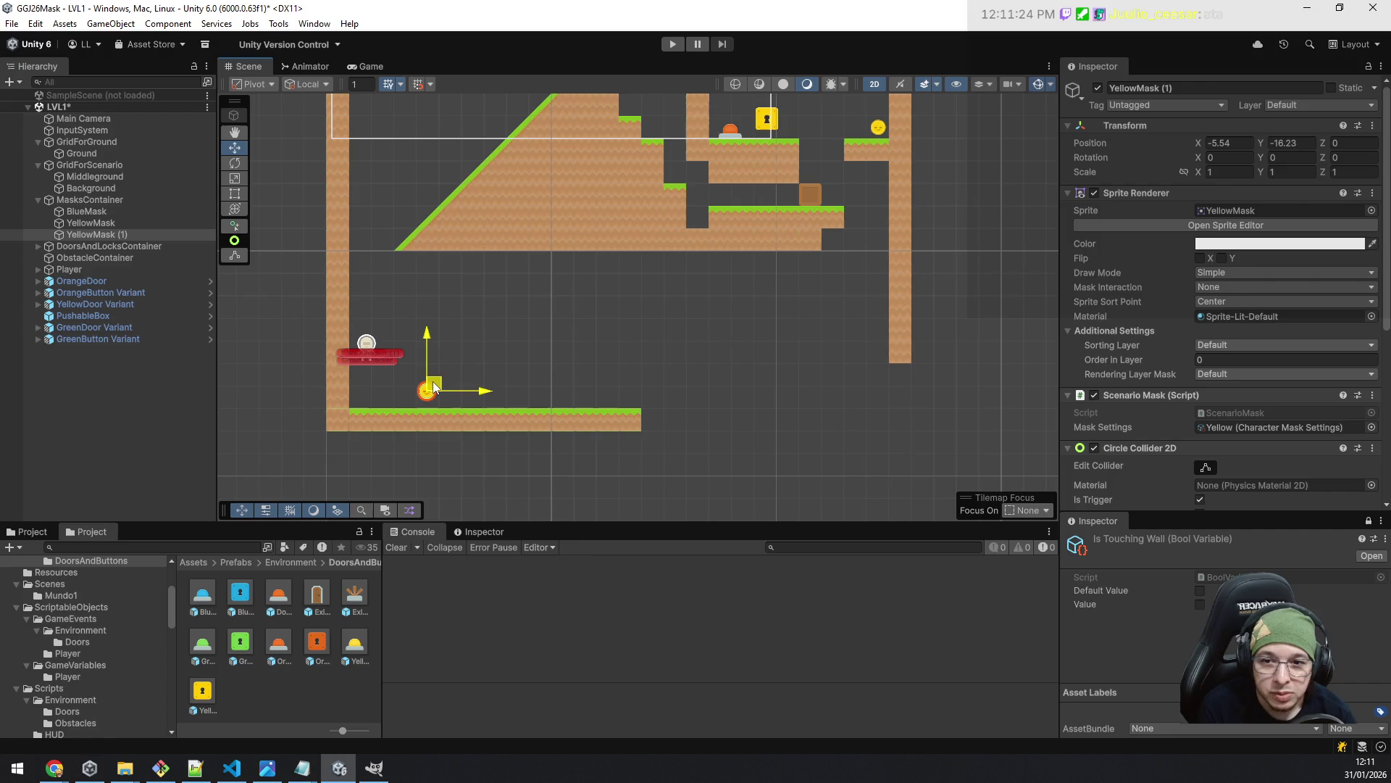
- Enter PinkMask as the copy's name and set its Mask Settings to Pink
left_click(1224, 87)
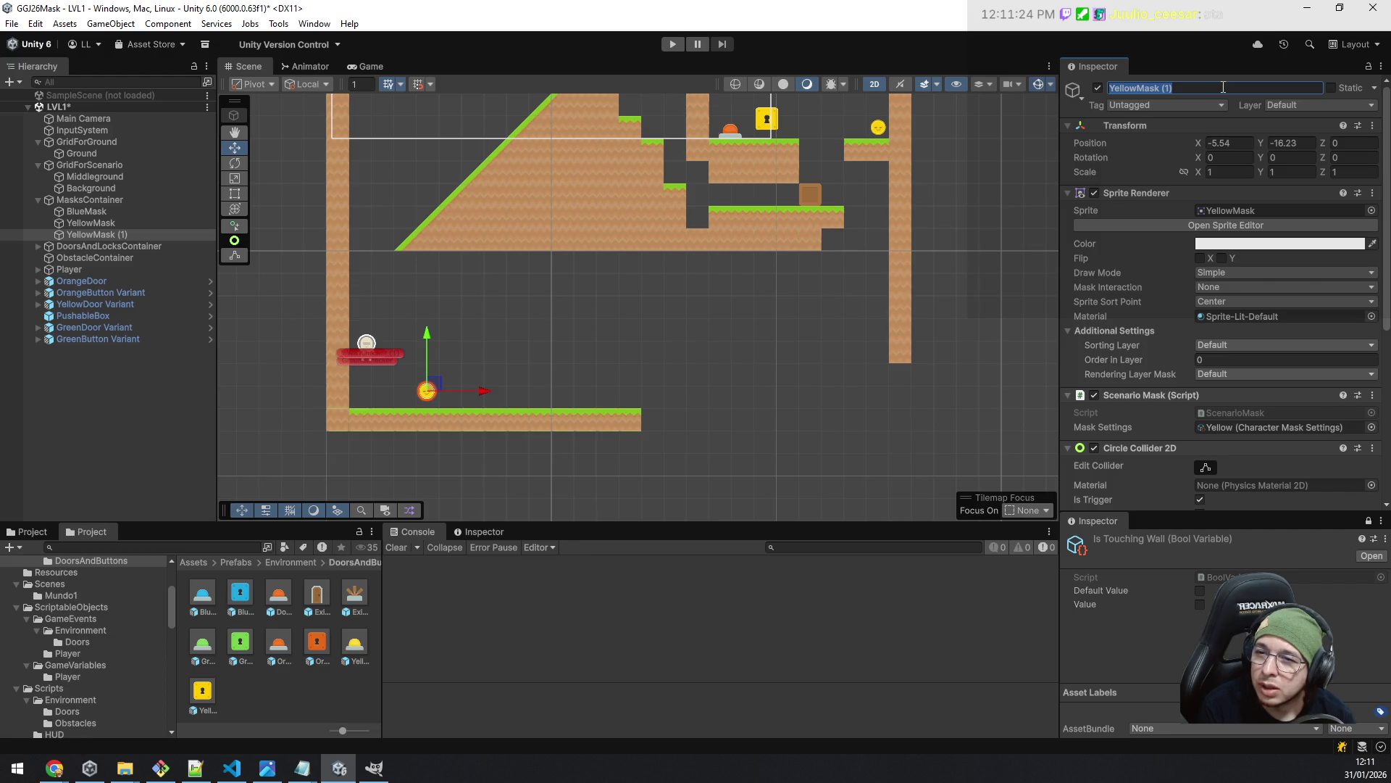
key("BackSpace")
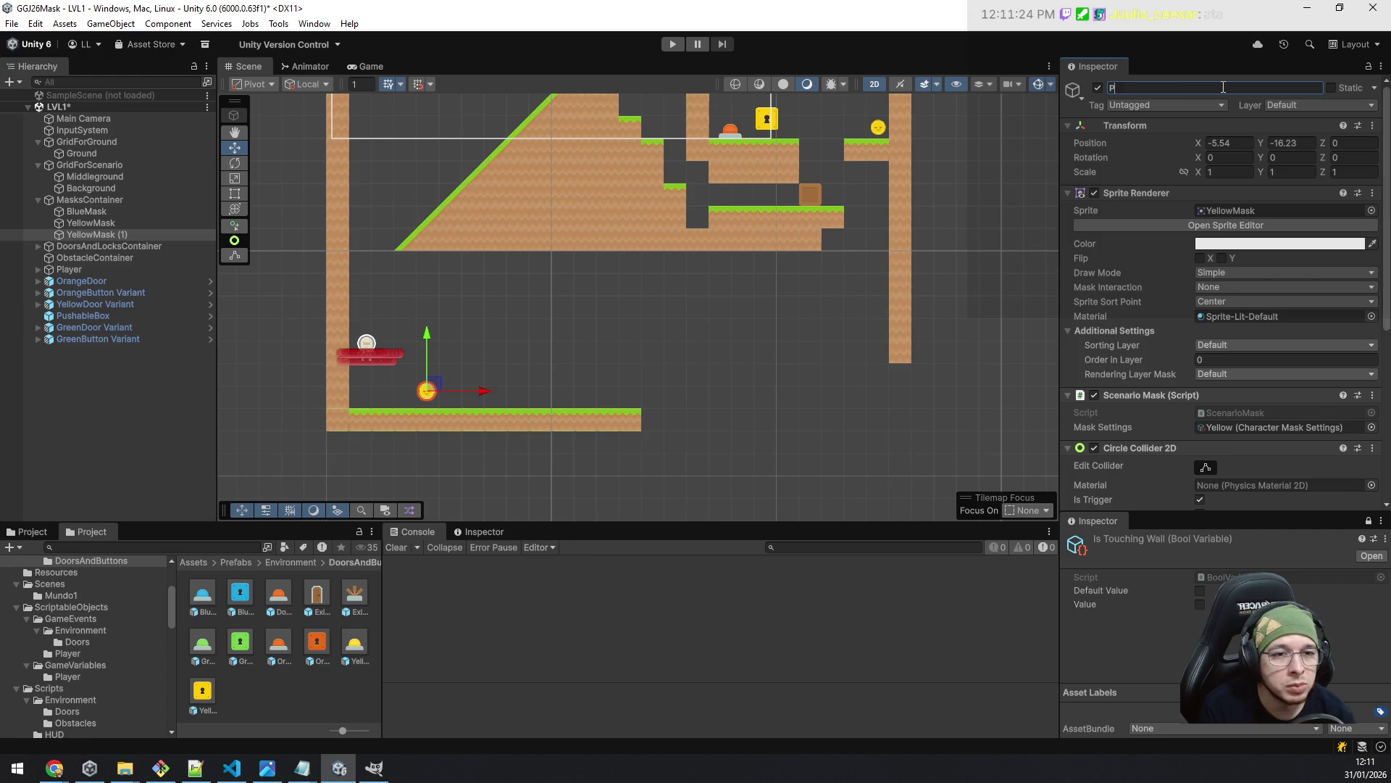
type("PinkMask")
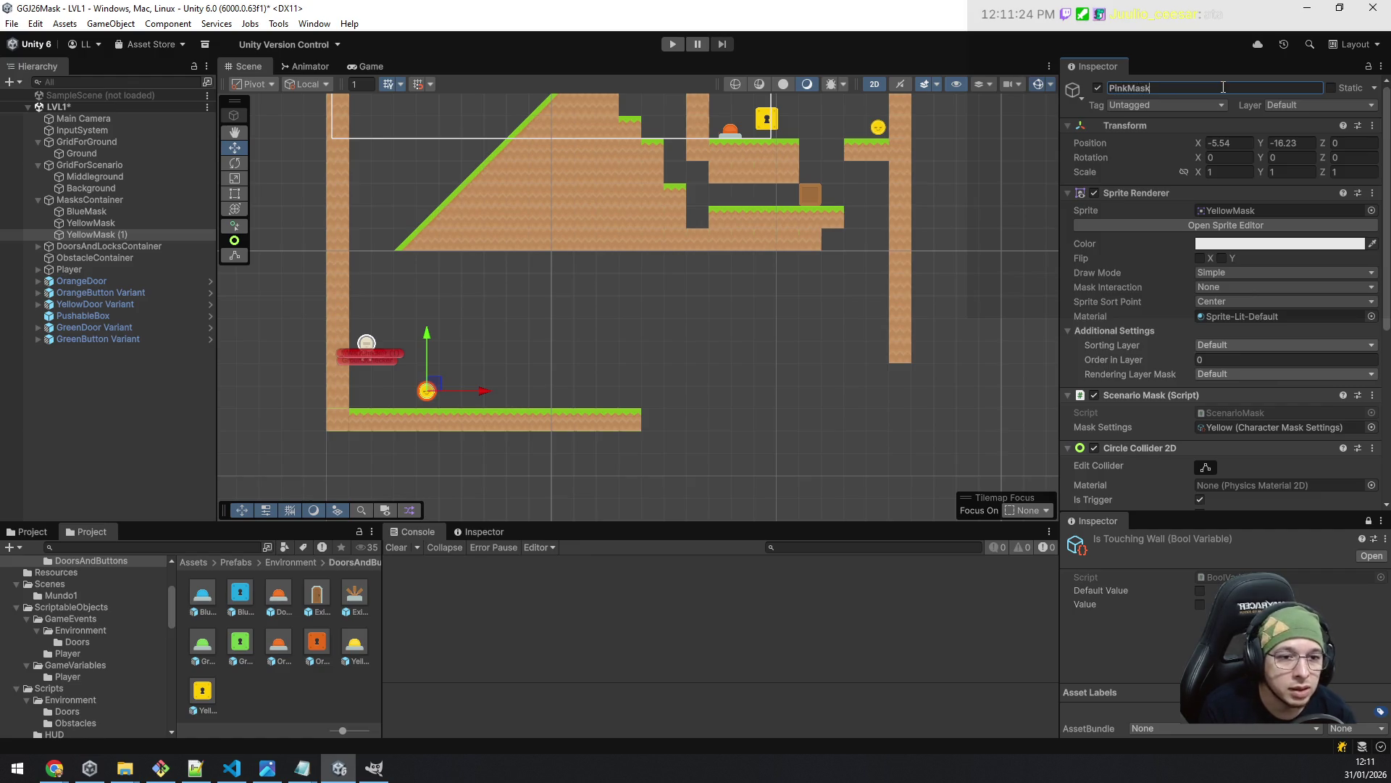
left_click(1371, 427)
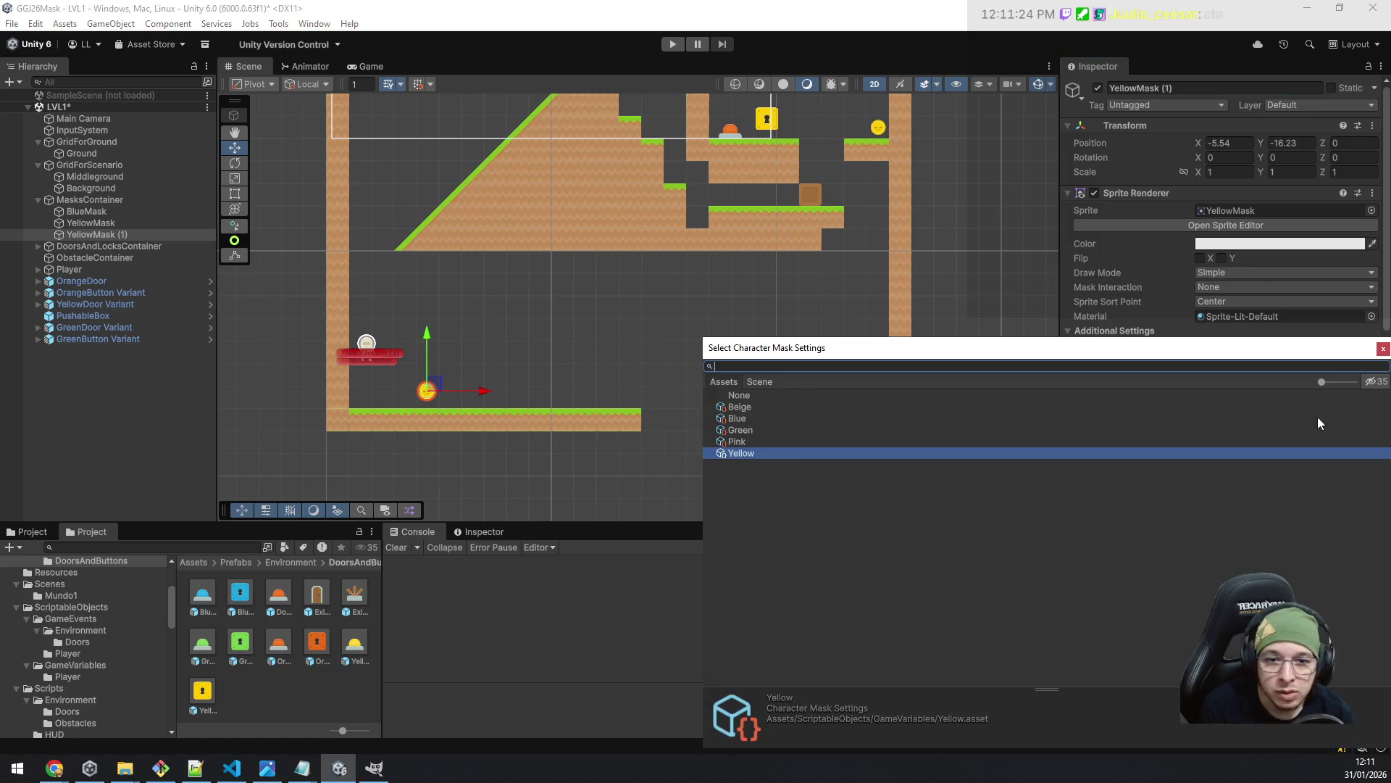
double_click(767, 439)
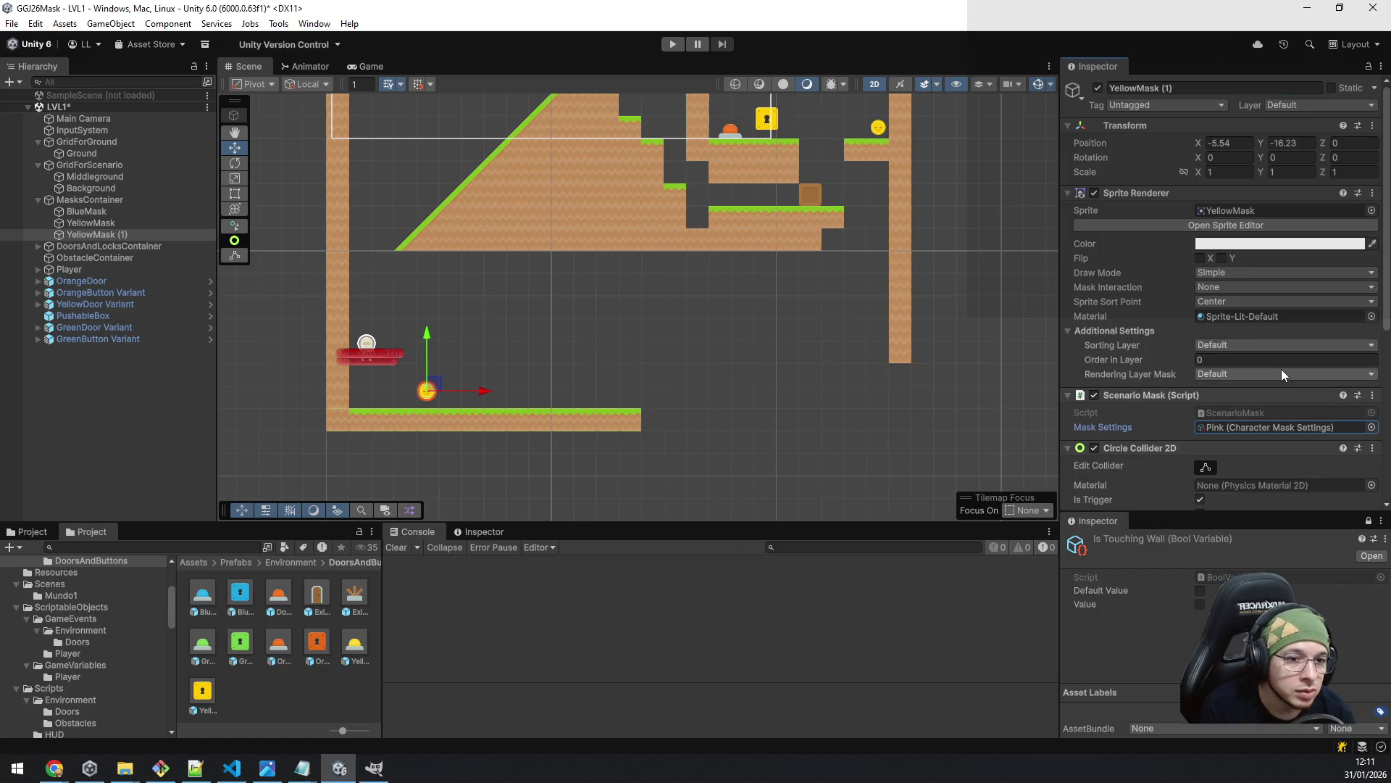
- Give the copy the PinkMask sprite and nudge it right to X -4.41, Y -16.13
left_click(1342, 210)
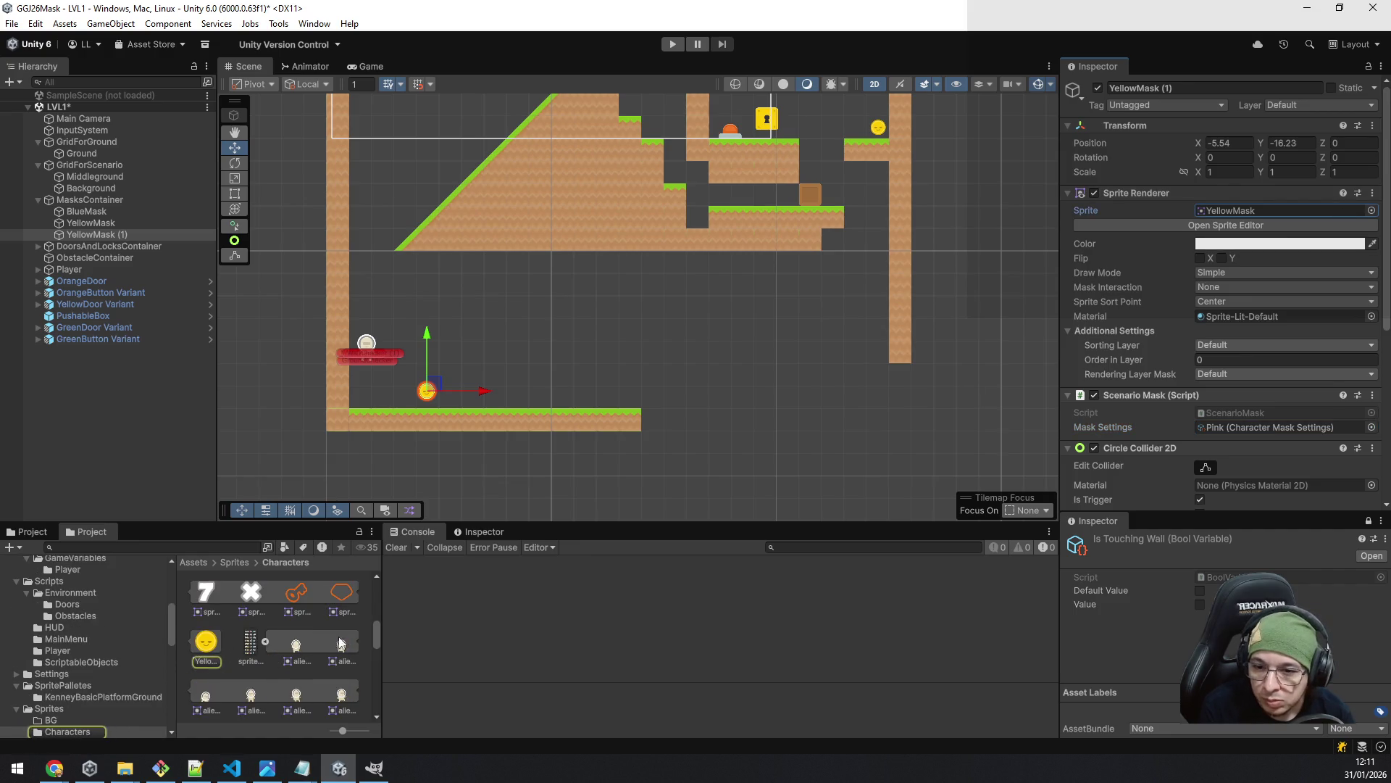
scroll(277, 628, "up", 2)
scroll(281, 634, "down", 4)
scroll(277, 628, "up", 3)
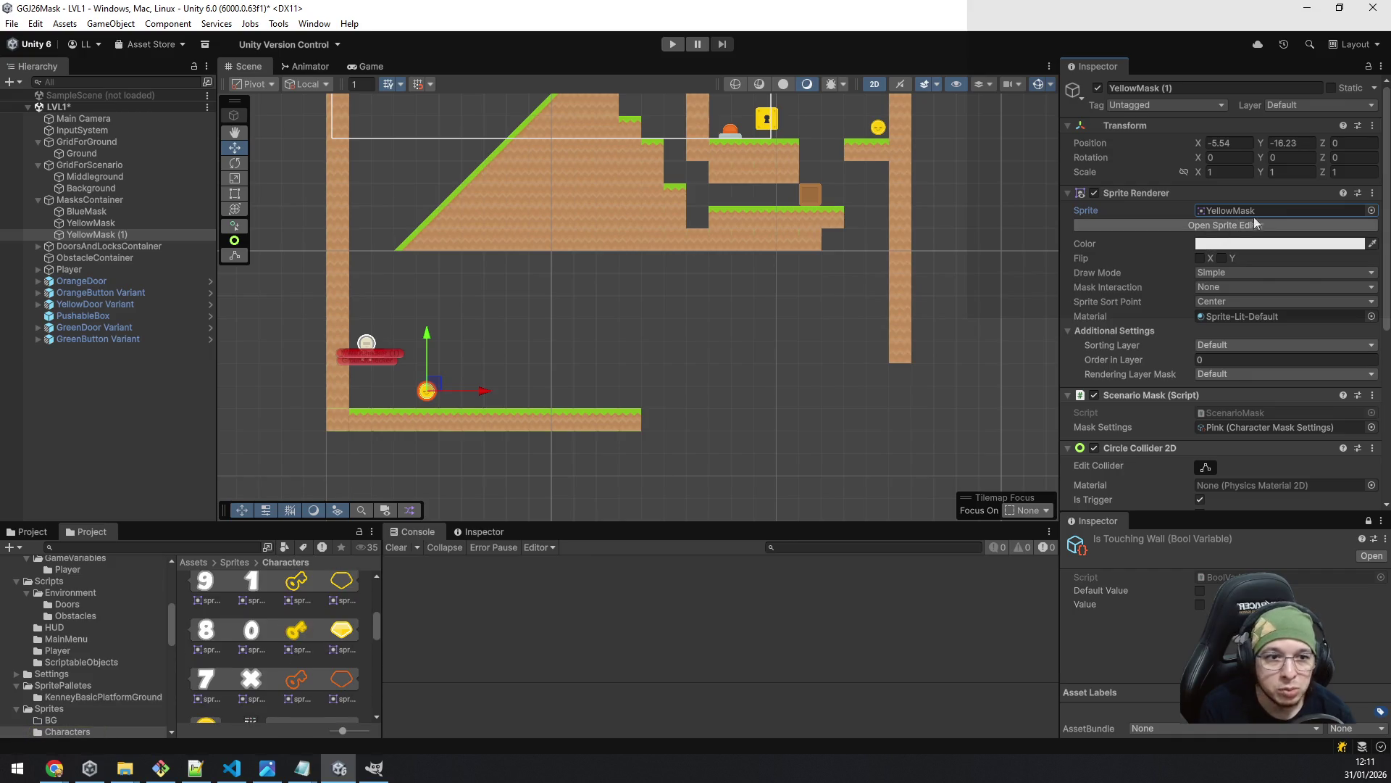
left_click(1370, 211)
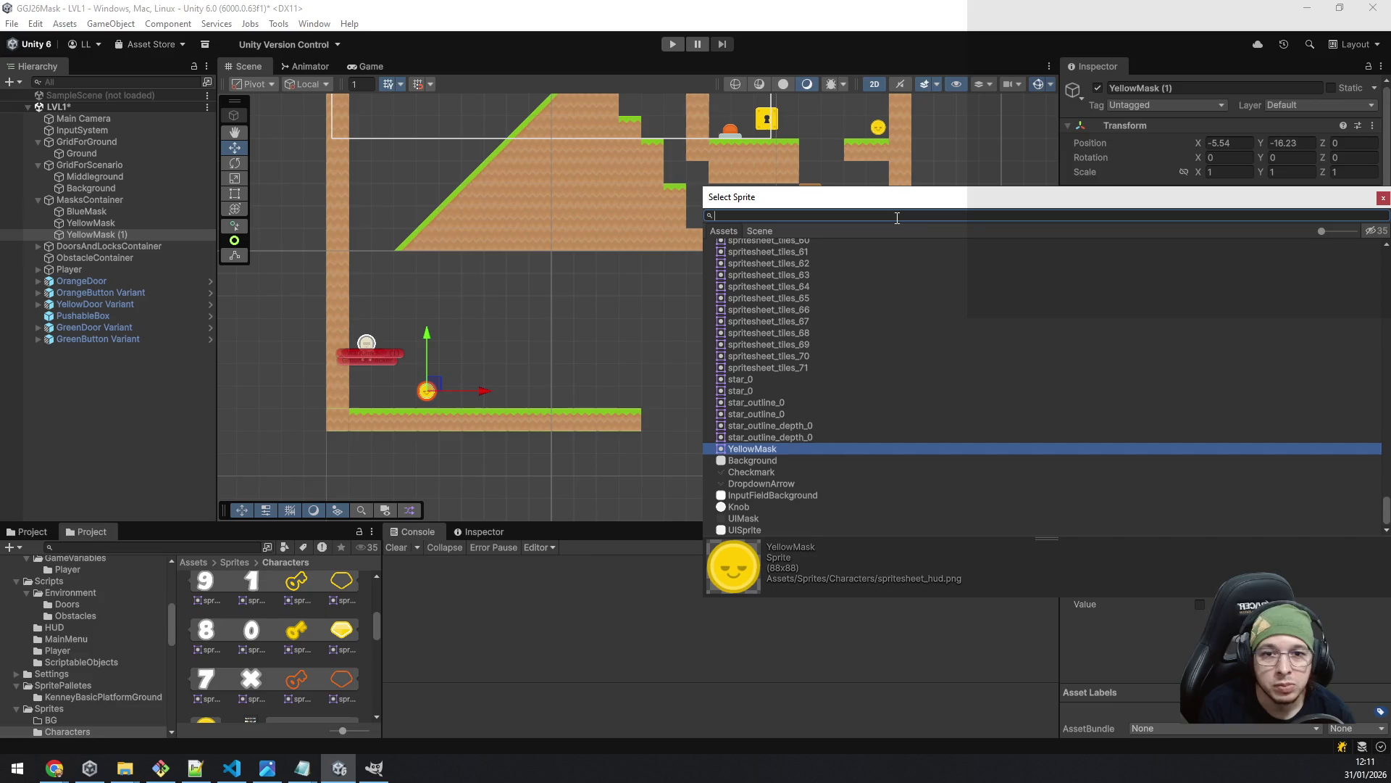
type("pinkmask")
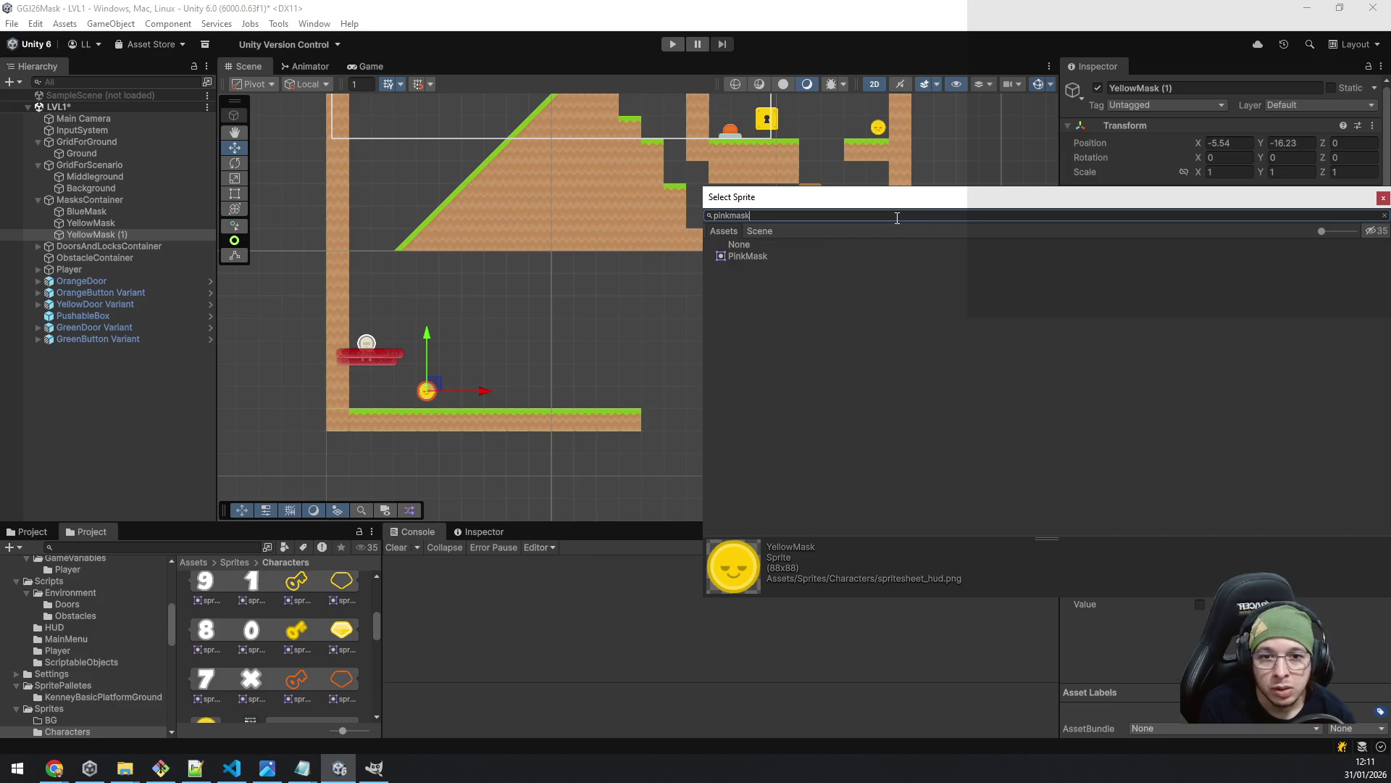
double_click(773, 255)
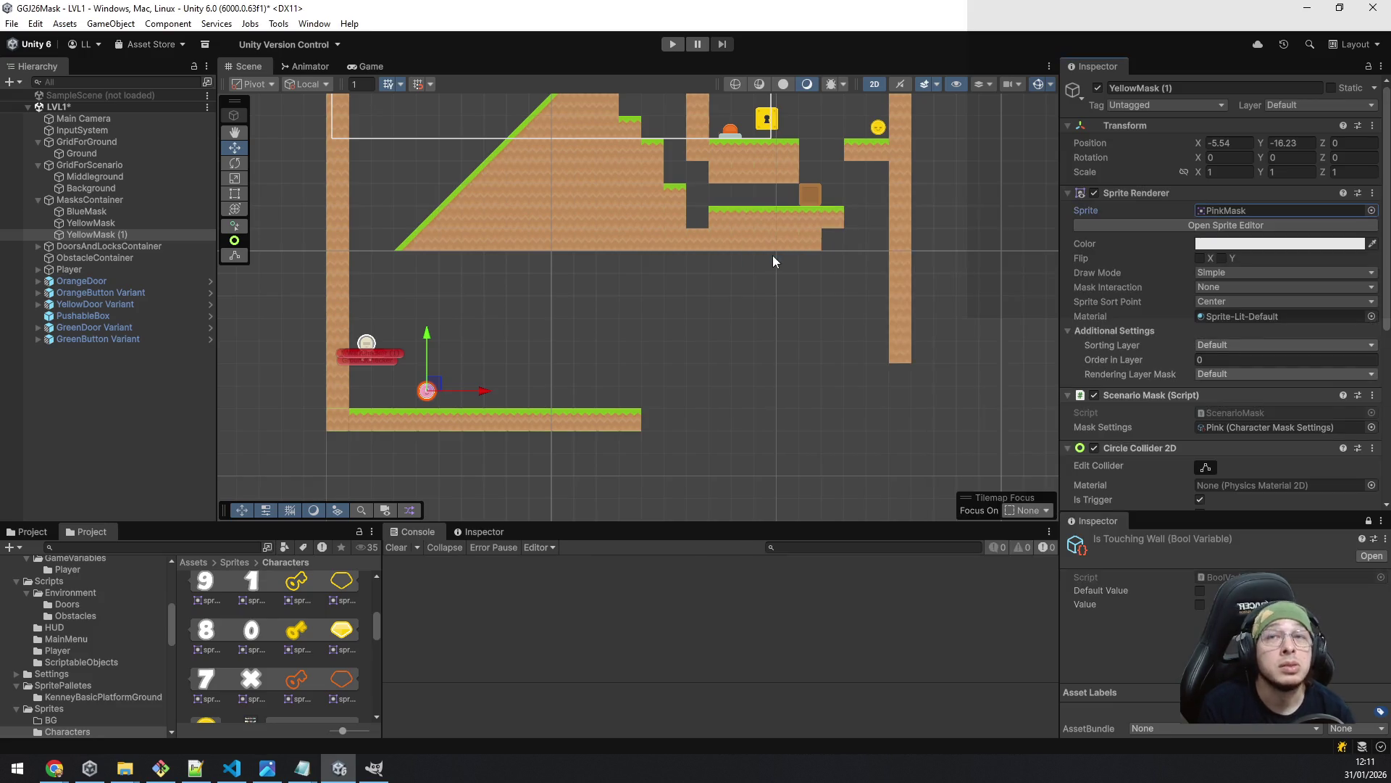
left_click_drag(442, 383, 463, 384)
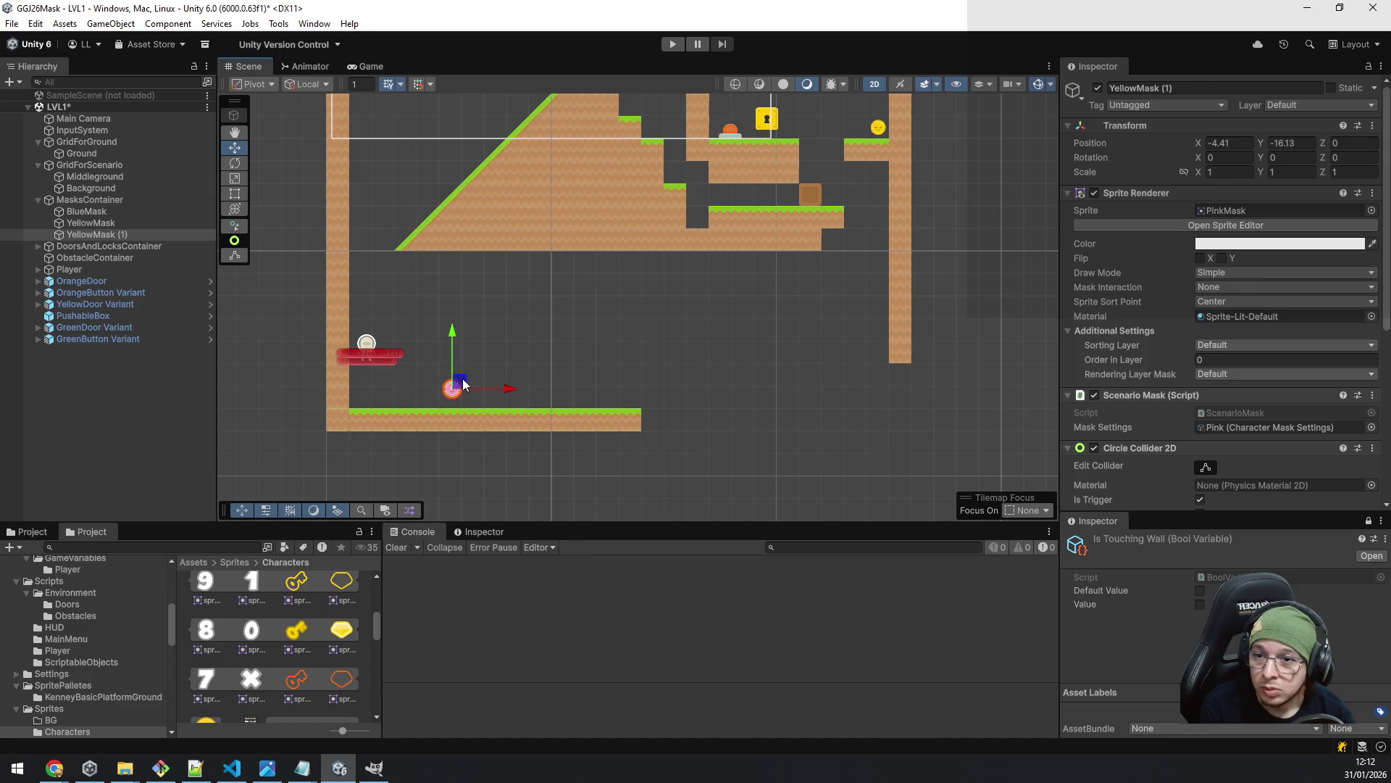
- Nest OrangeDoor through GreenButton Variant, excluding PushableBox, inside DoorsAndLocksContainer
left_click(106, 280)
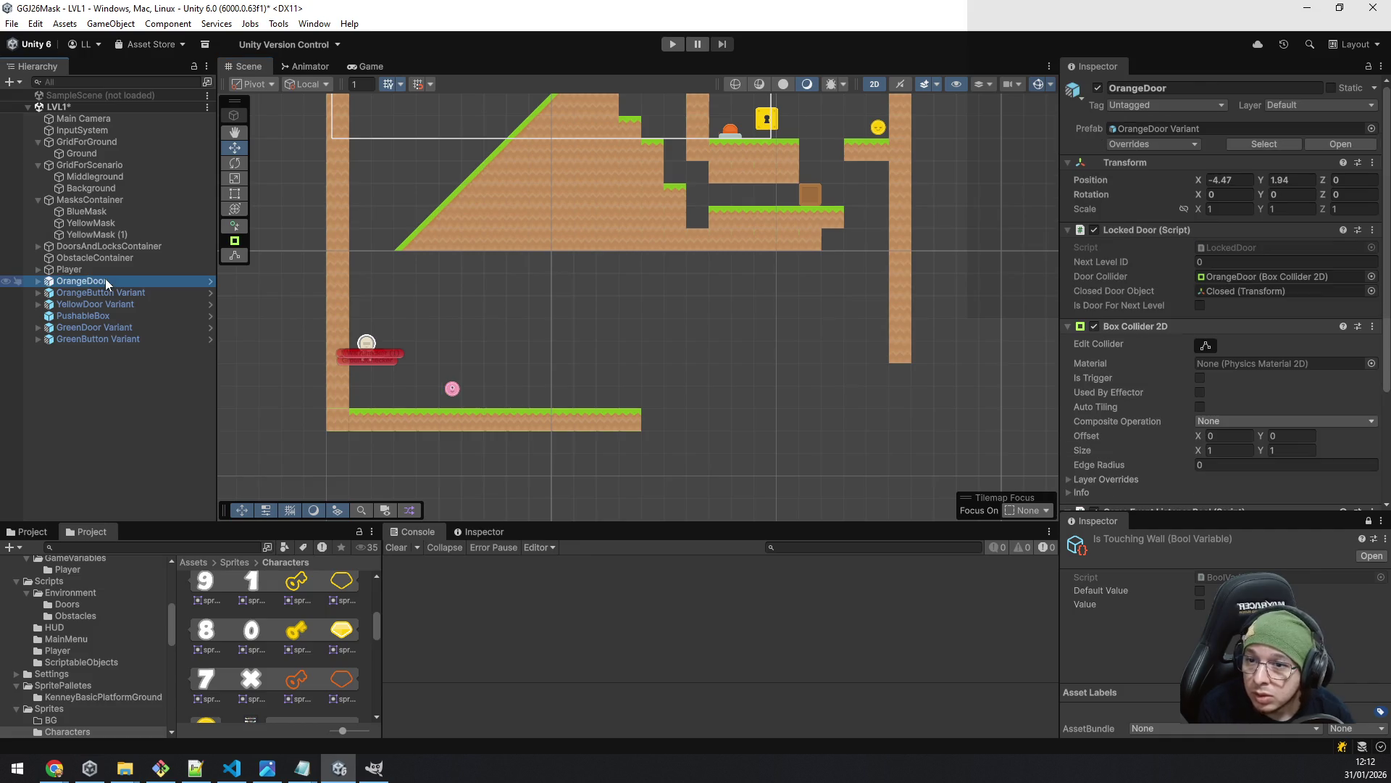
left_click(110, 339, "shift")
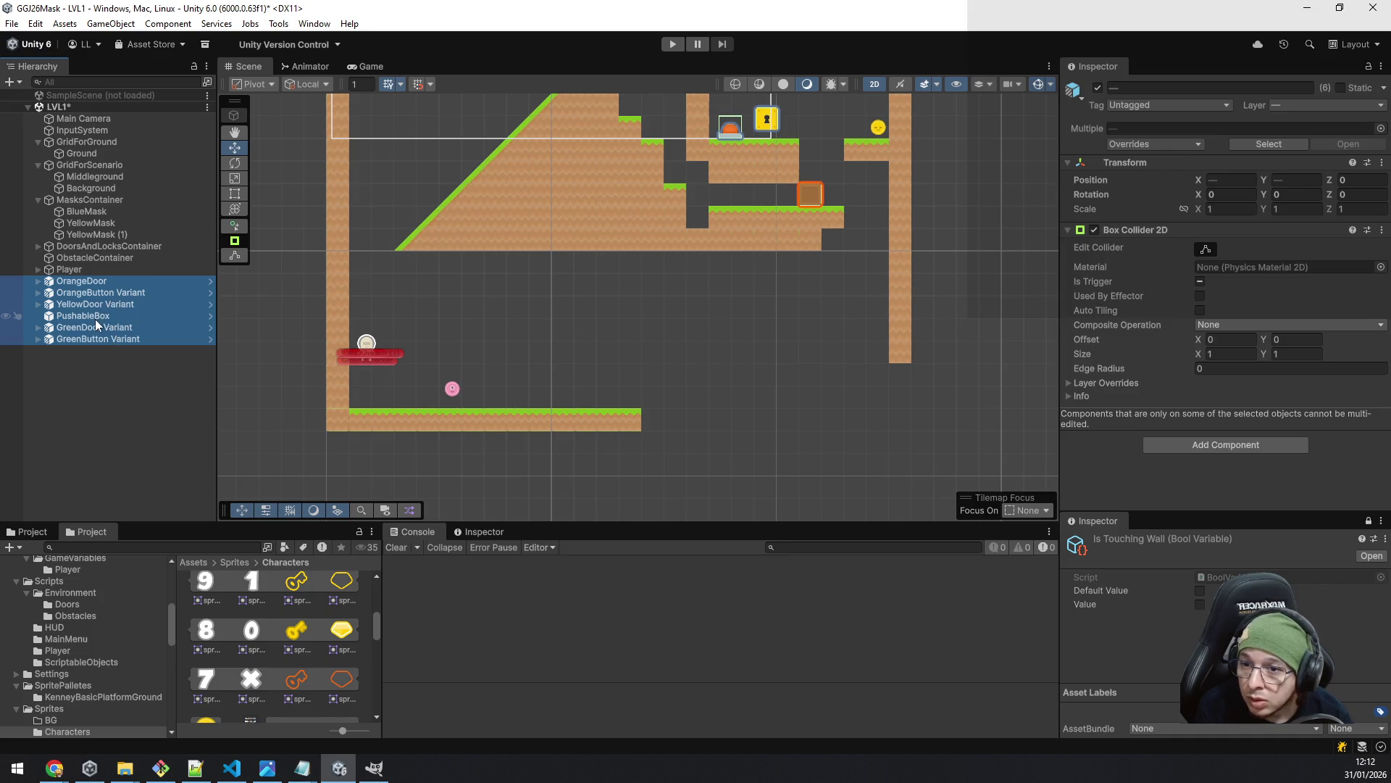
left_click(93, 316, "ctrl")
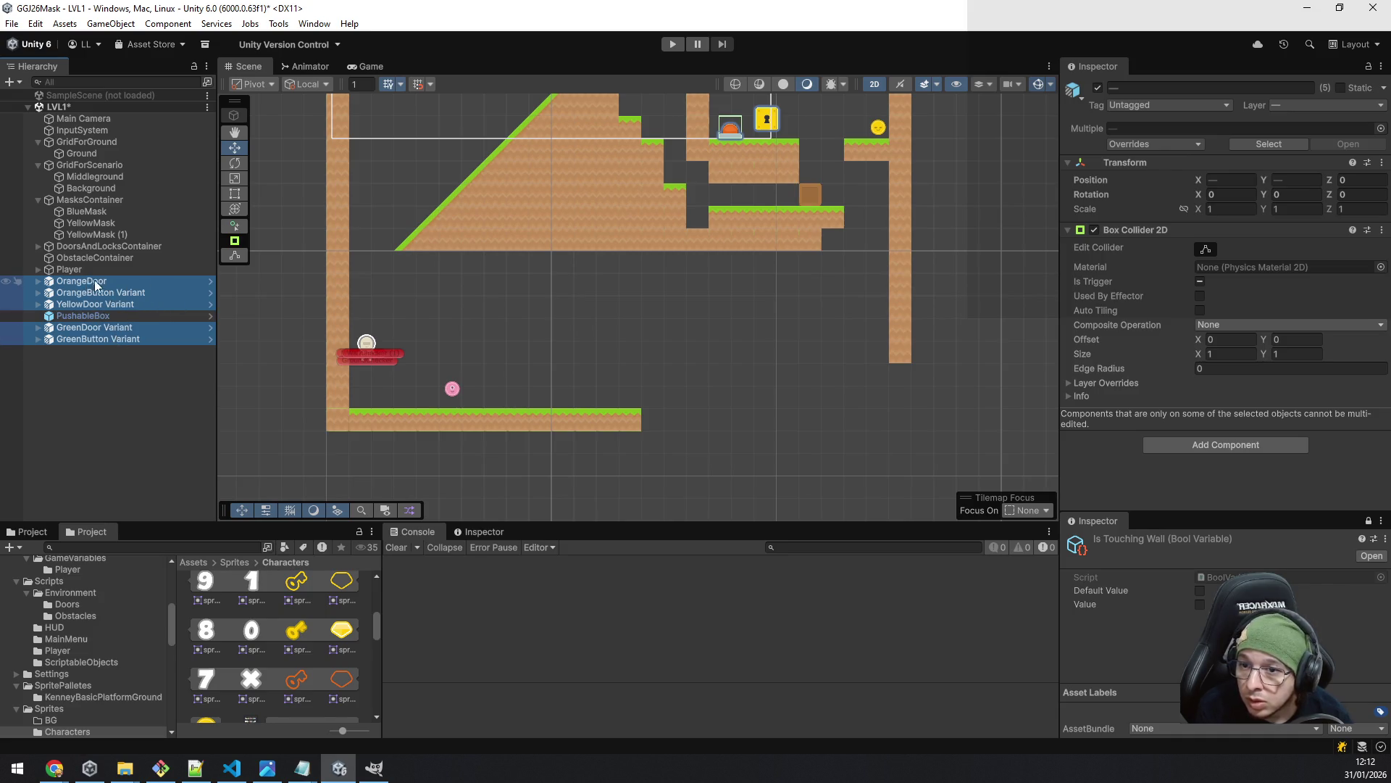
left_click_drag(101, 285, 127, 248)
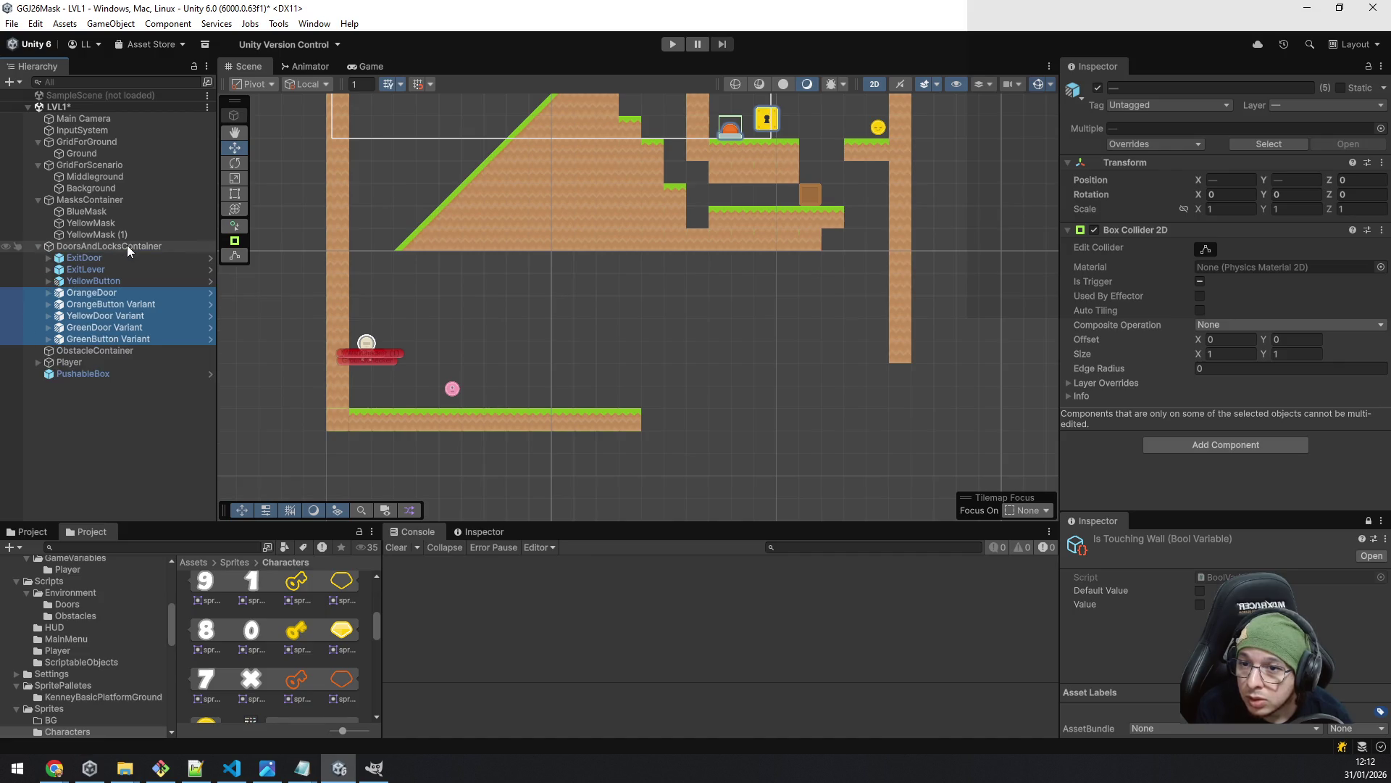
- Move the pink mask down so it sits near the floor
left_click(113, 436)
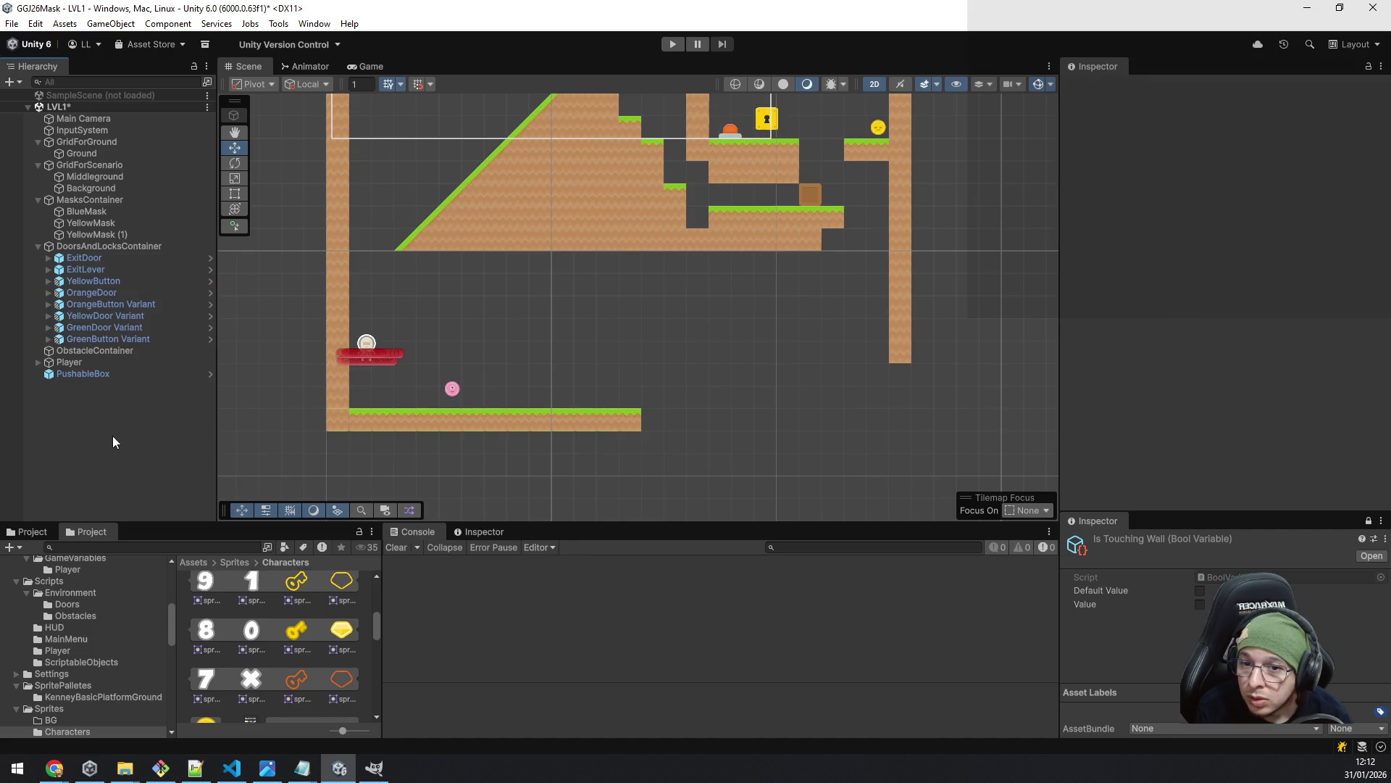
scroll(466, 395, "up", 2)
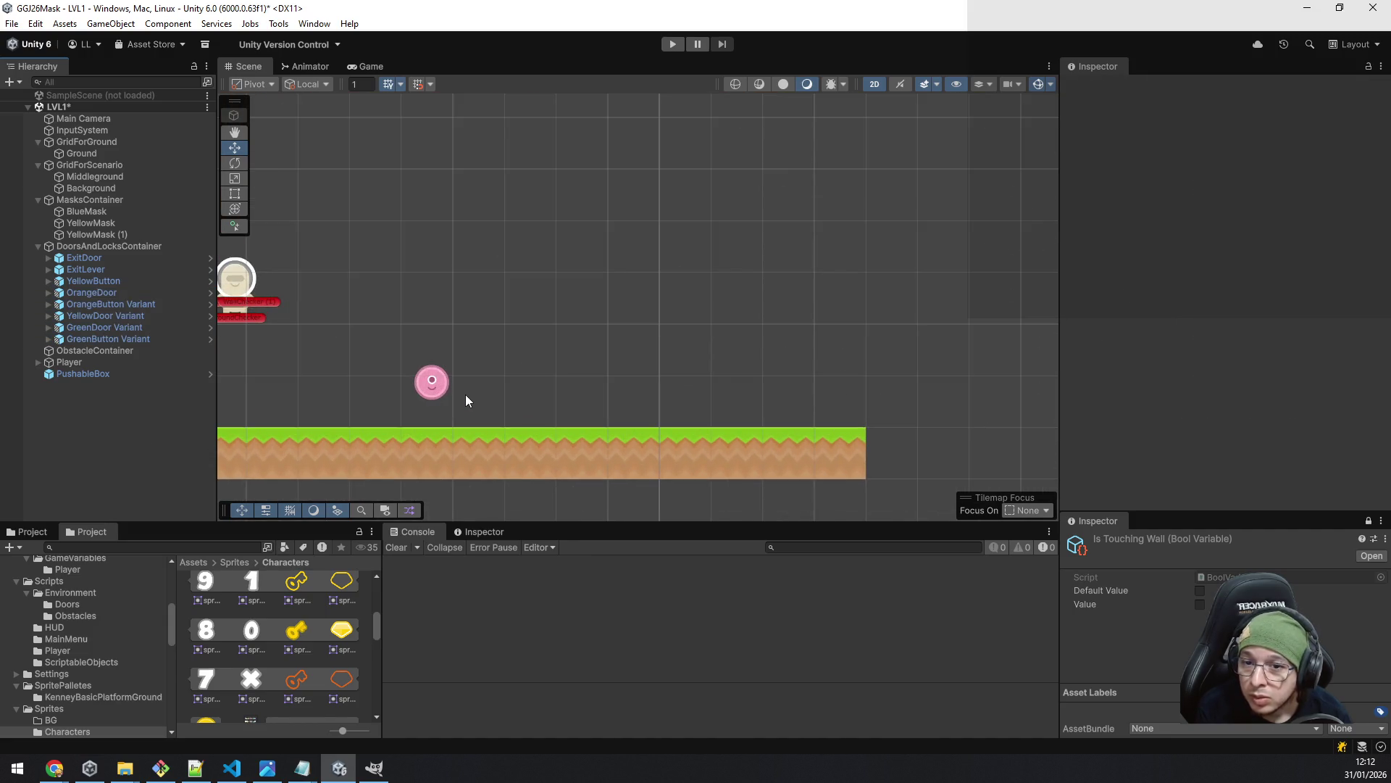
left_click(435, 380)
left_click_drag(437, 382, 434, 400)
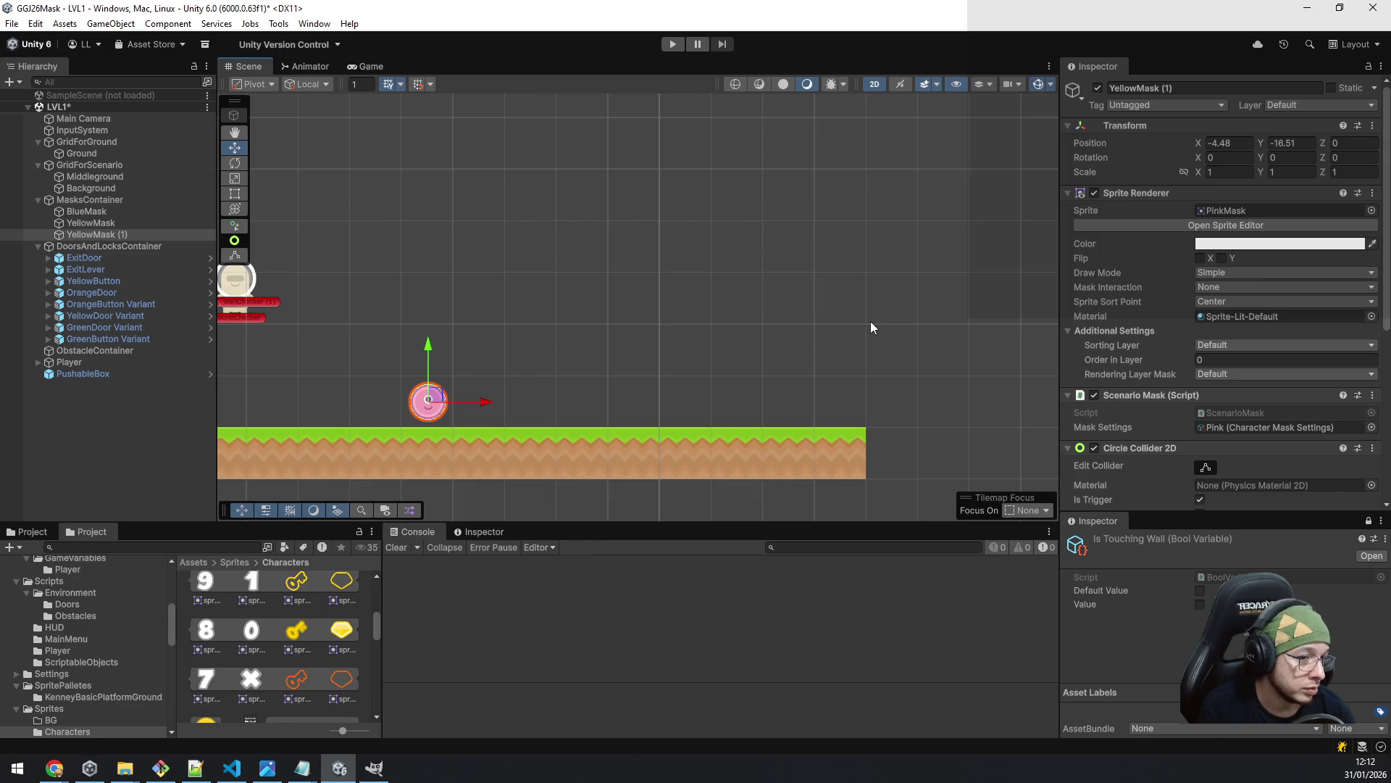
- Place a BlueButton prefab on the floor beside the pink mask
left_click(123, 280)
left_click(1281, 140)
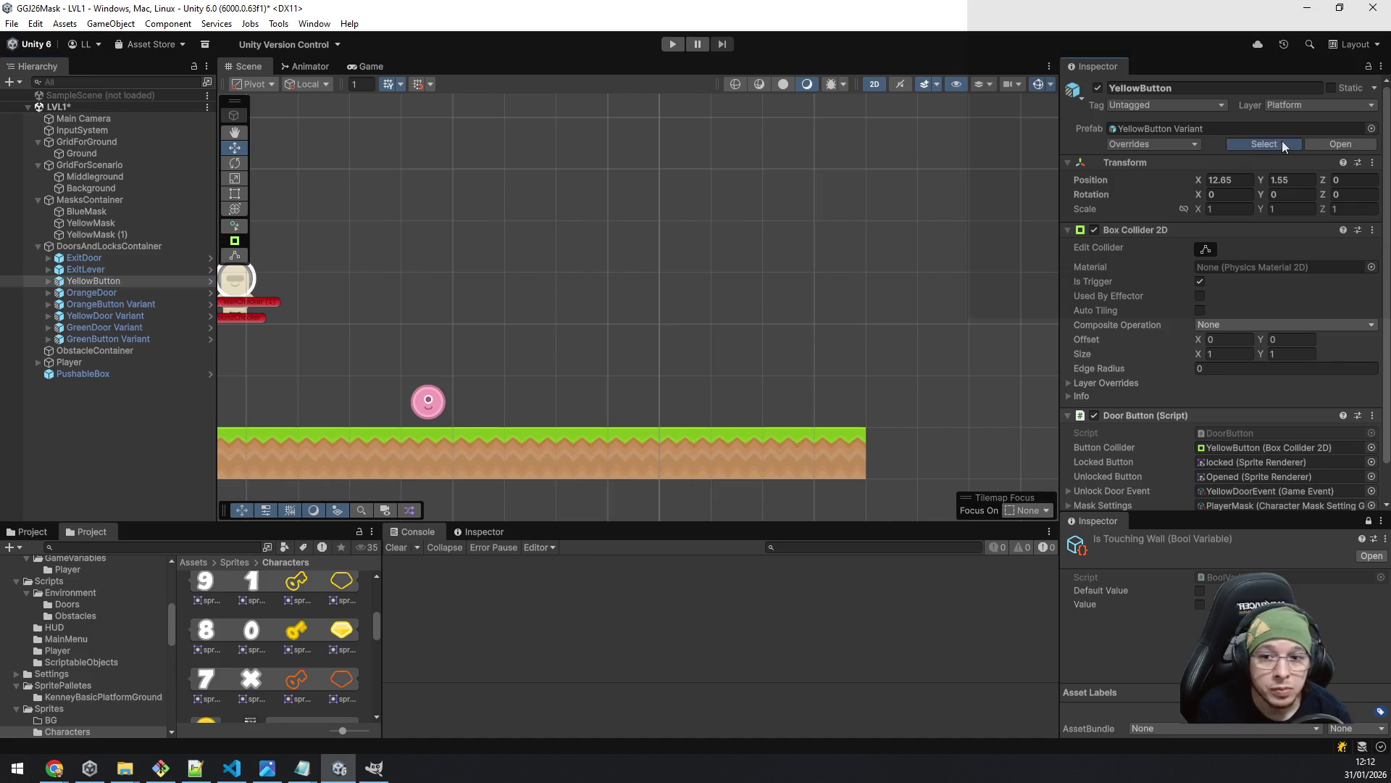
left_click_drag(203, 598, 458, 443)
left_click_drag(513, 390, 469, 399)
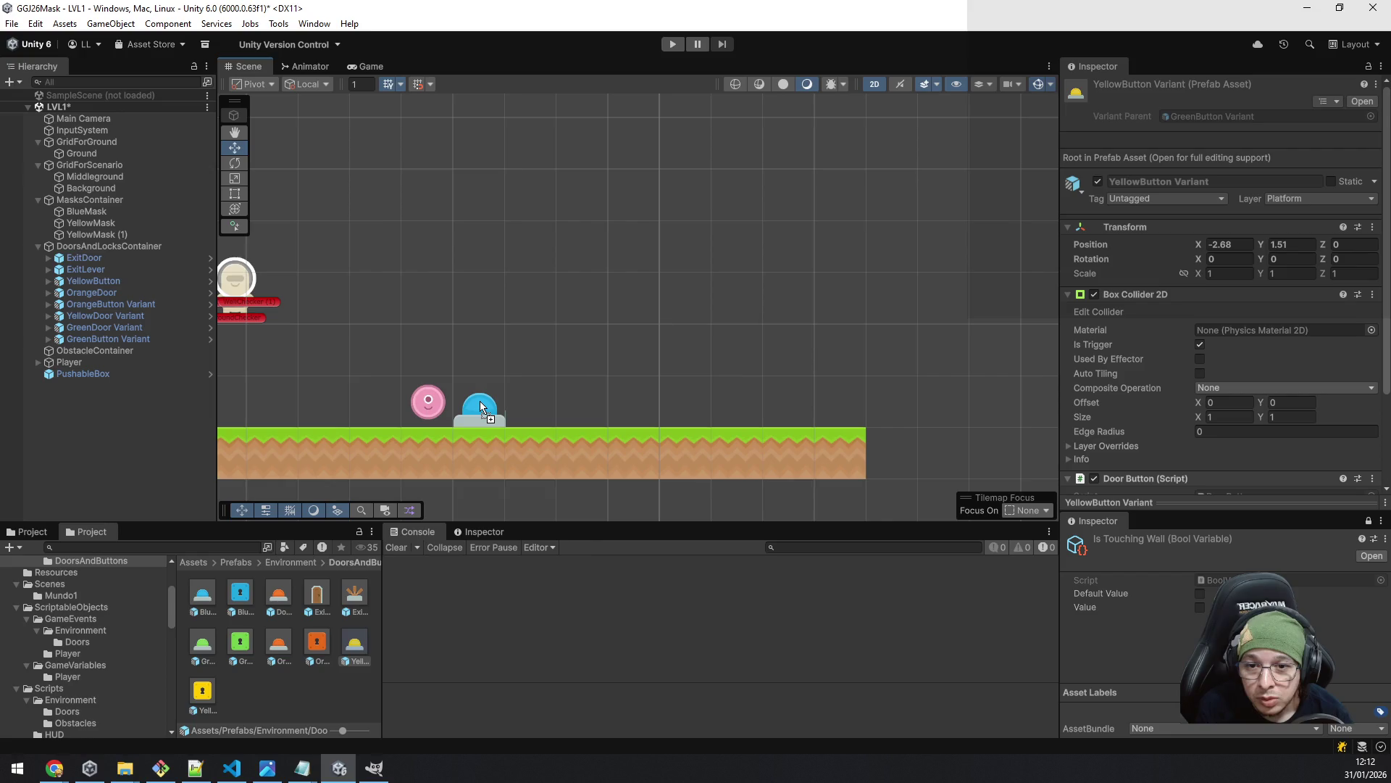
left_click_drag(480, 402, 479, 401)
left_click(116, 374)
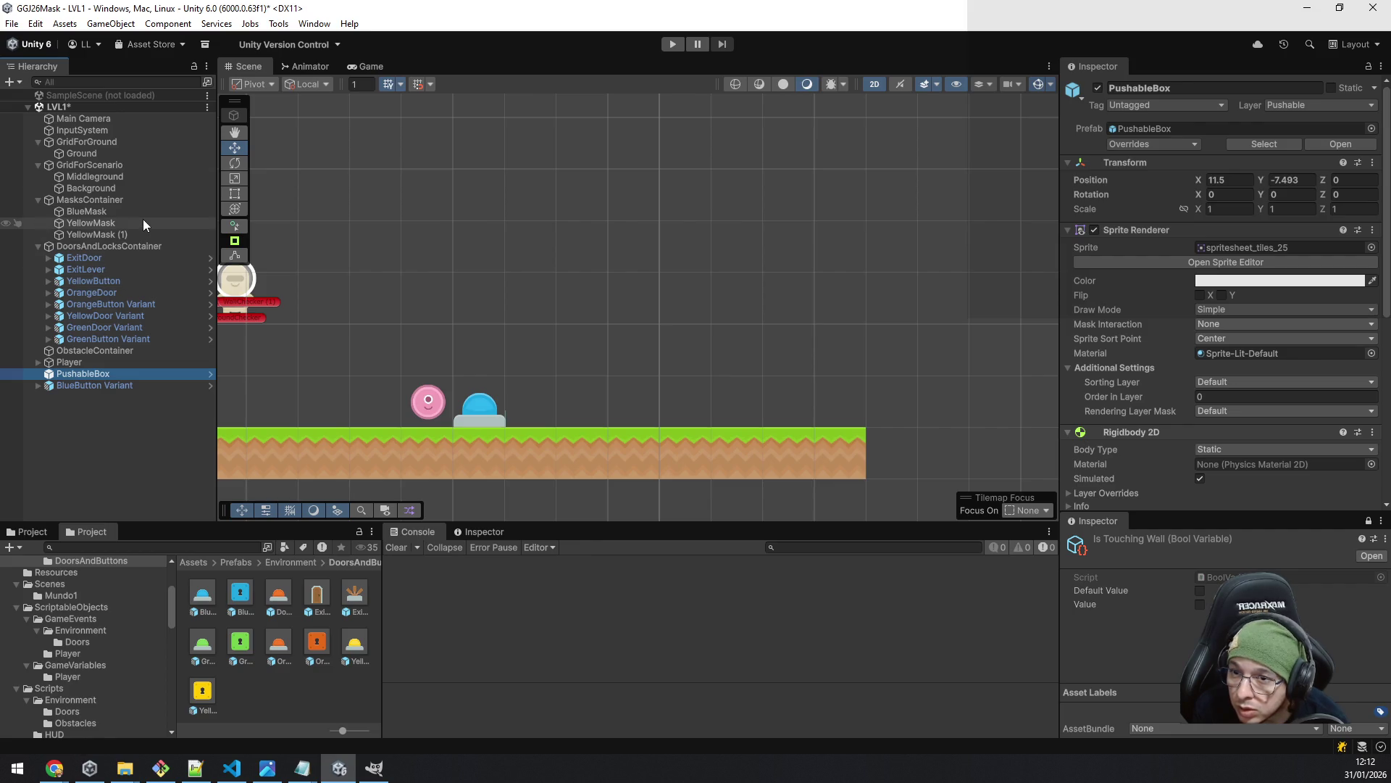
left_click(124, 234)
- Rename YellowMask (1) to PinkMask and nudge it left to X -4.9, Y -16.51
key("F2")
type("PinkMask")
key("Return")
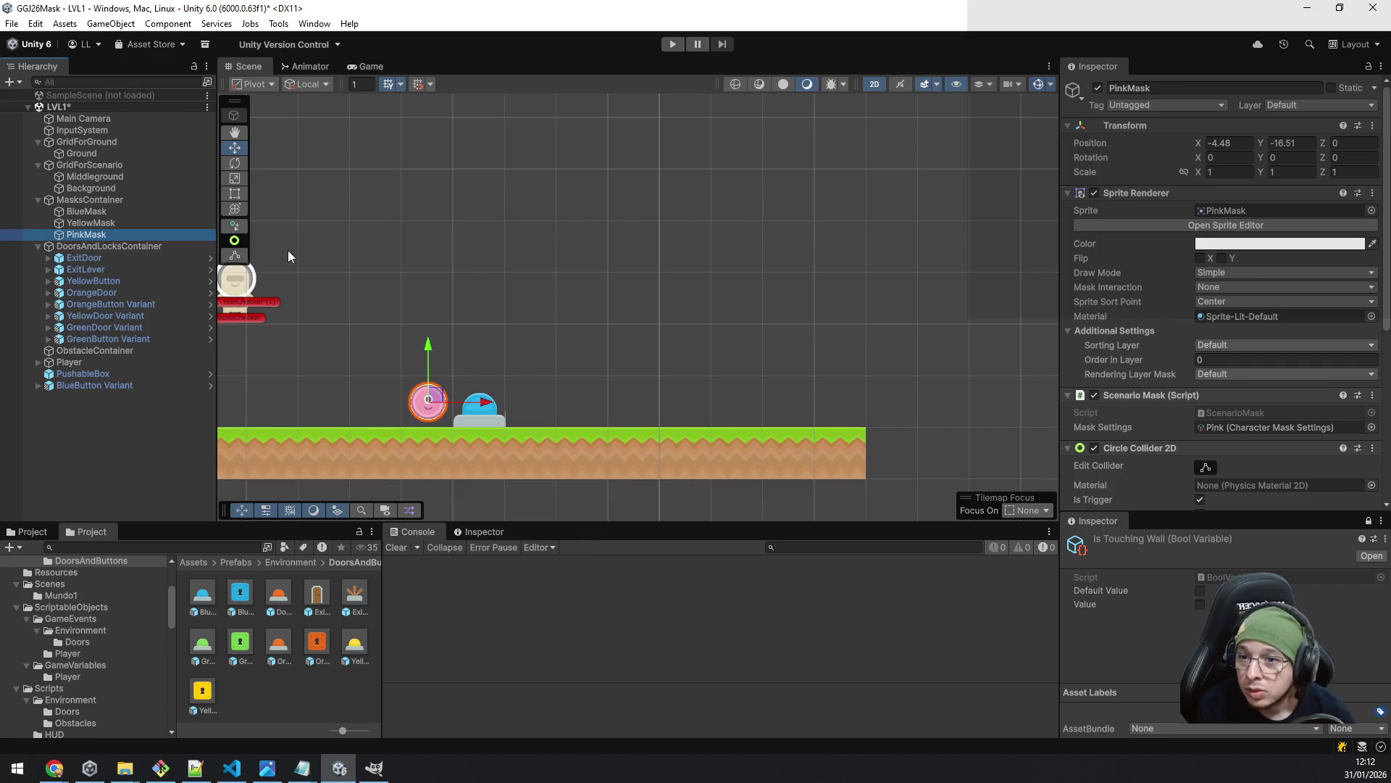
left_click_drag(444, 399, 422, 399)
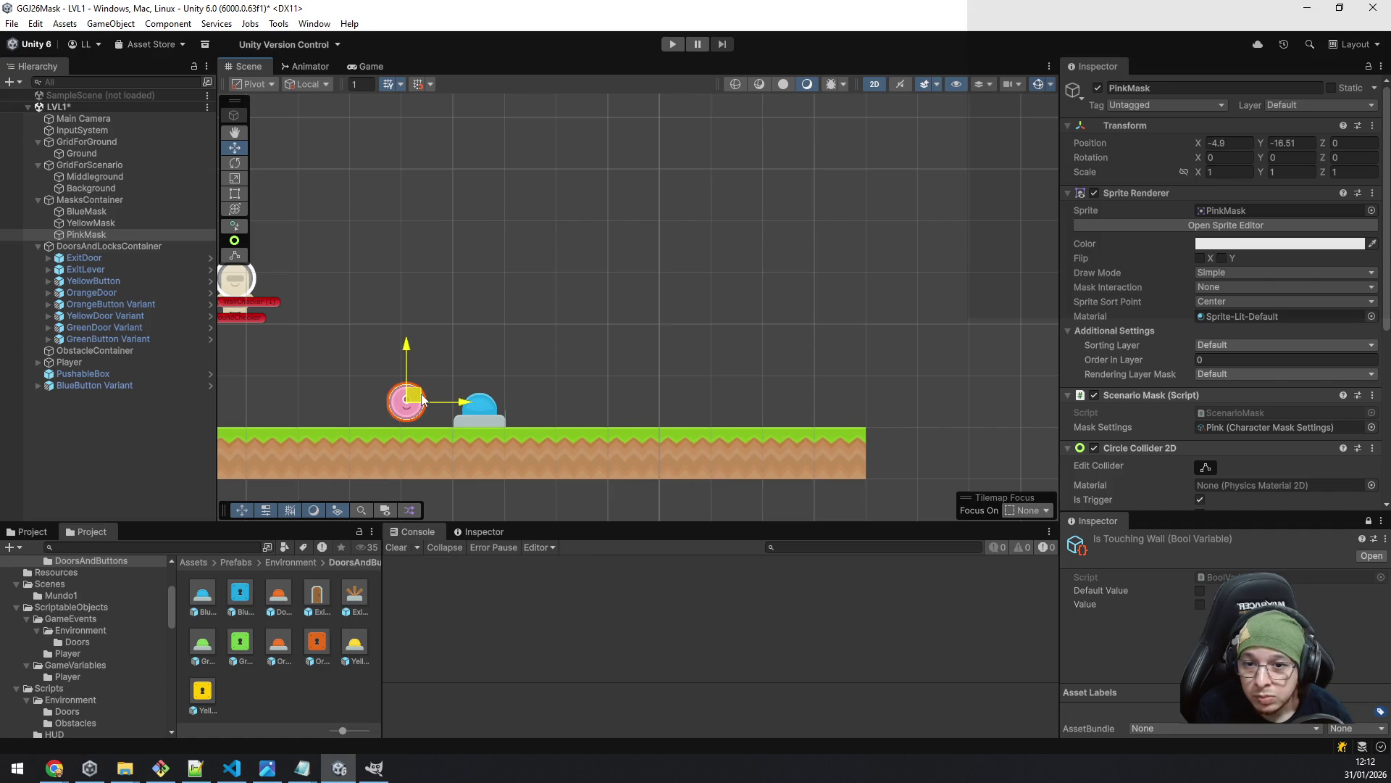
scroll(562, 348, "down", 2)
scroll(562, 343, "down", 1)
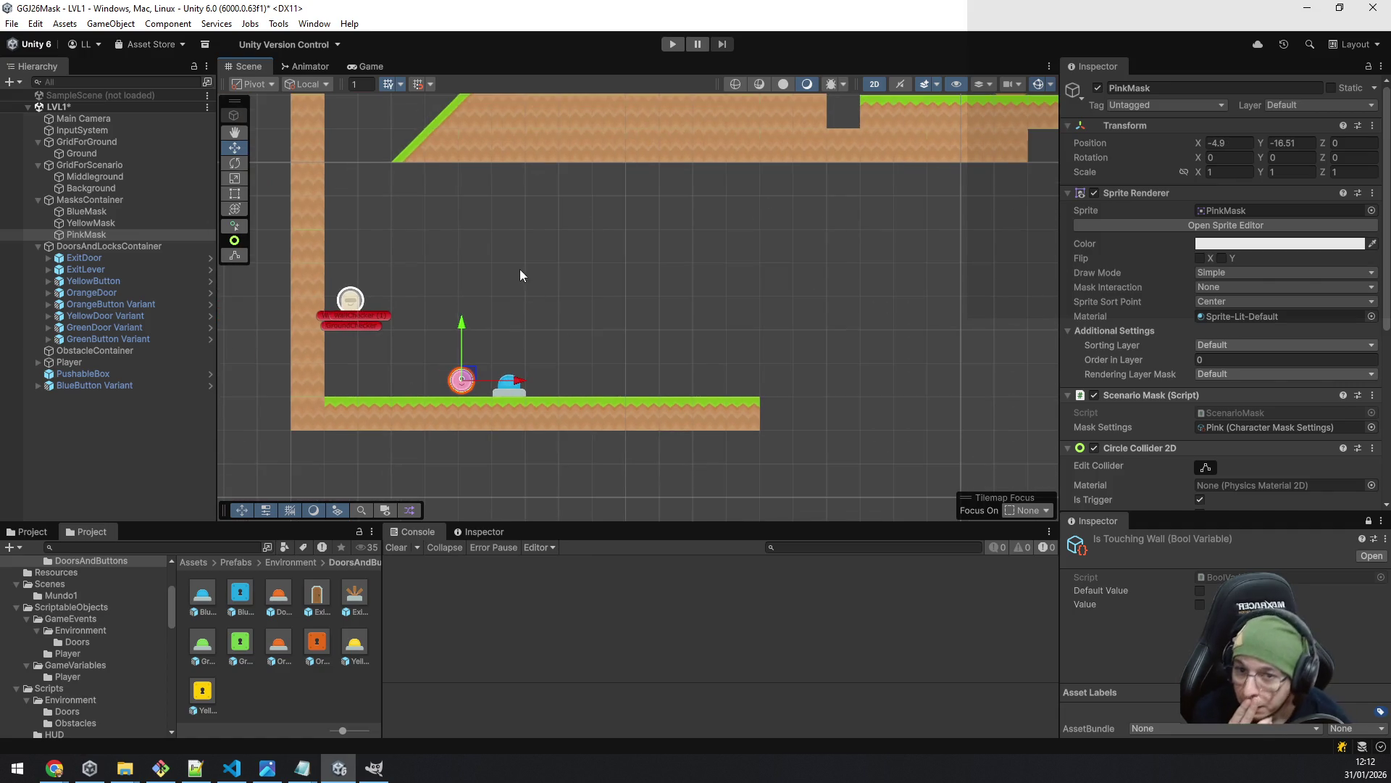
scroll(540, 277, "down", 2)
left_click_drag(563, 288, 573, 345)
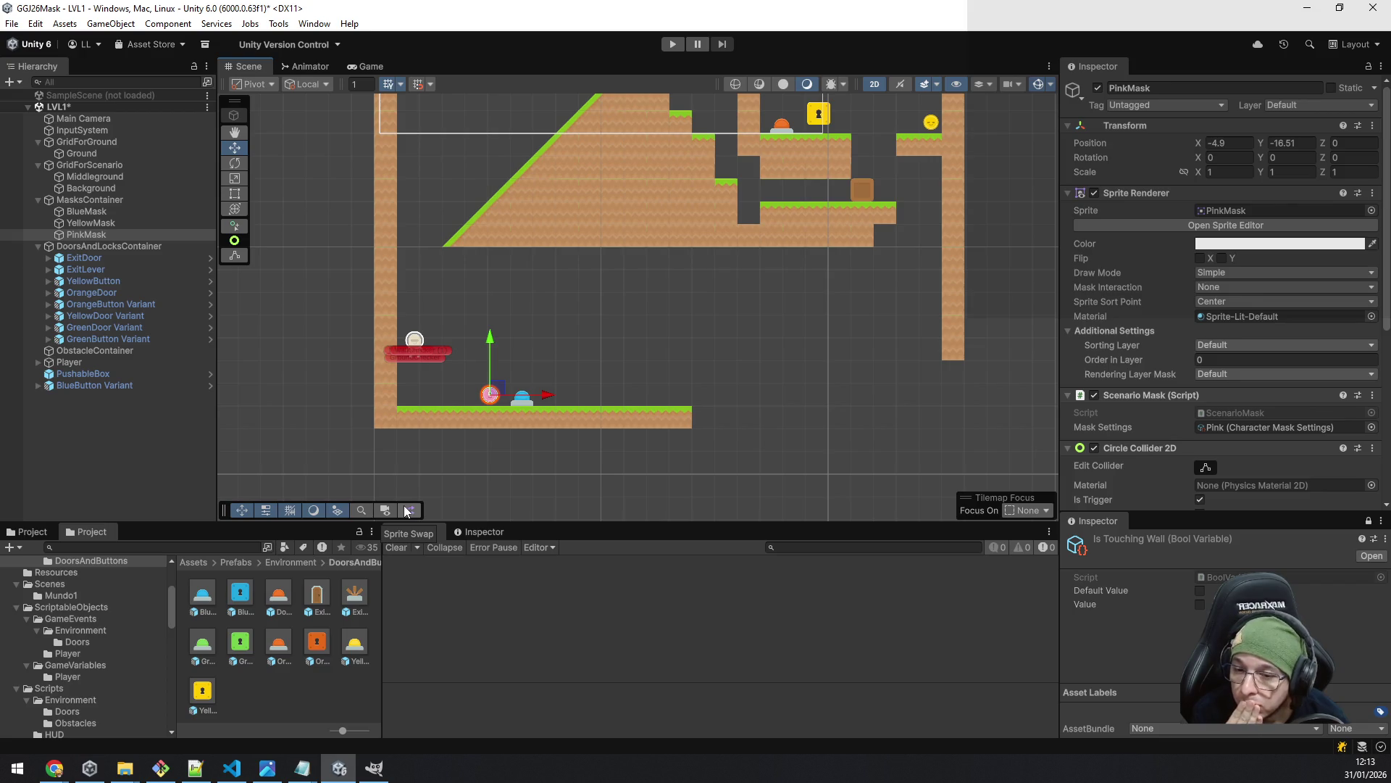
scroll(306, 435, "up", 1)
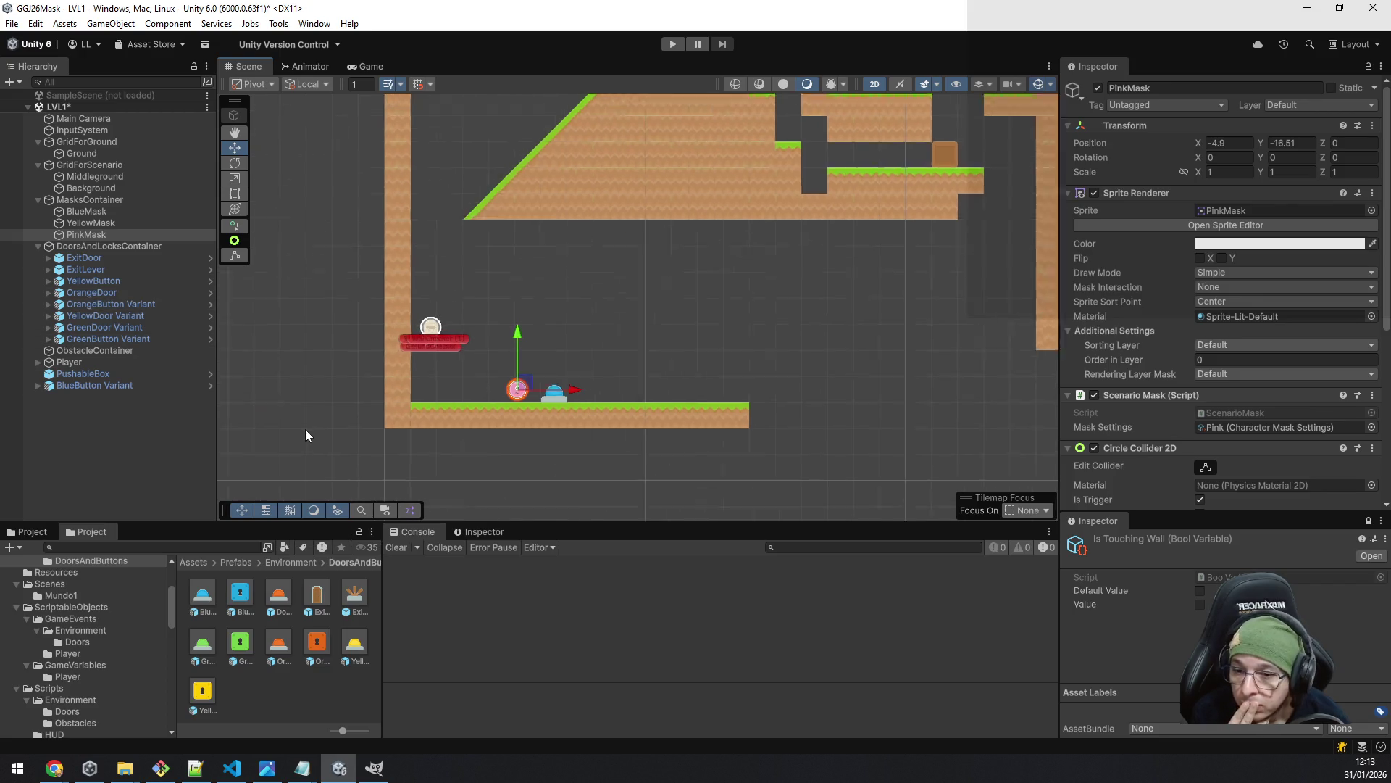
scroll(306, 429, "up", 2)
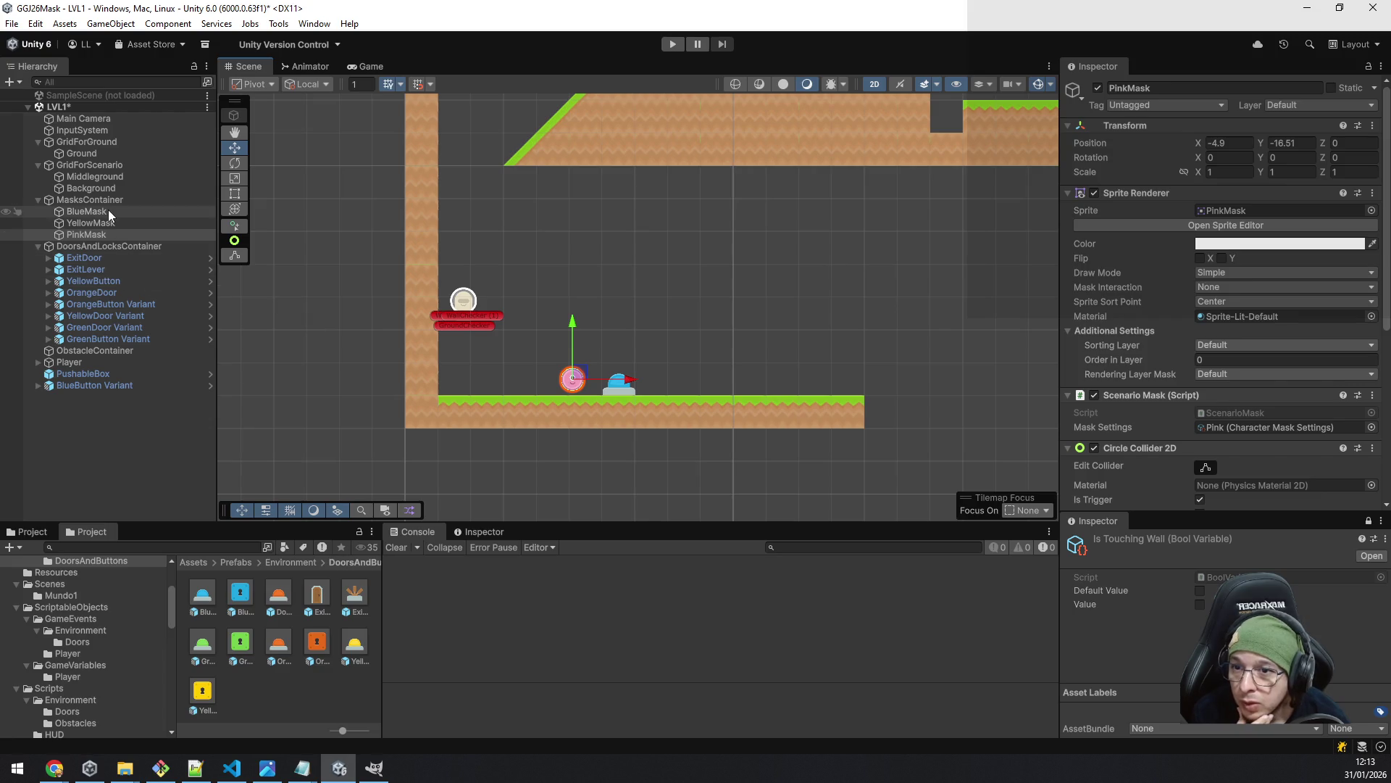
left_click(107, 234)
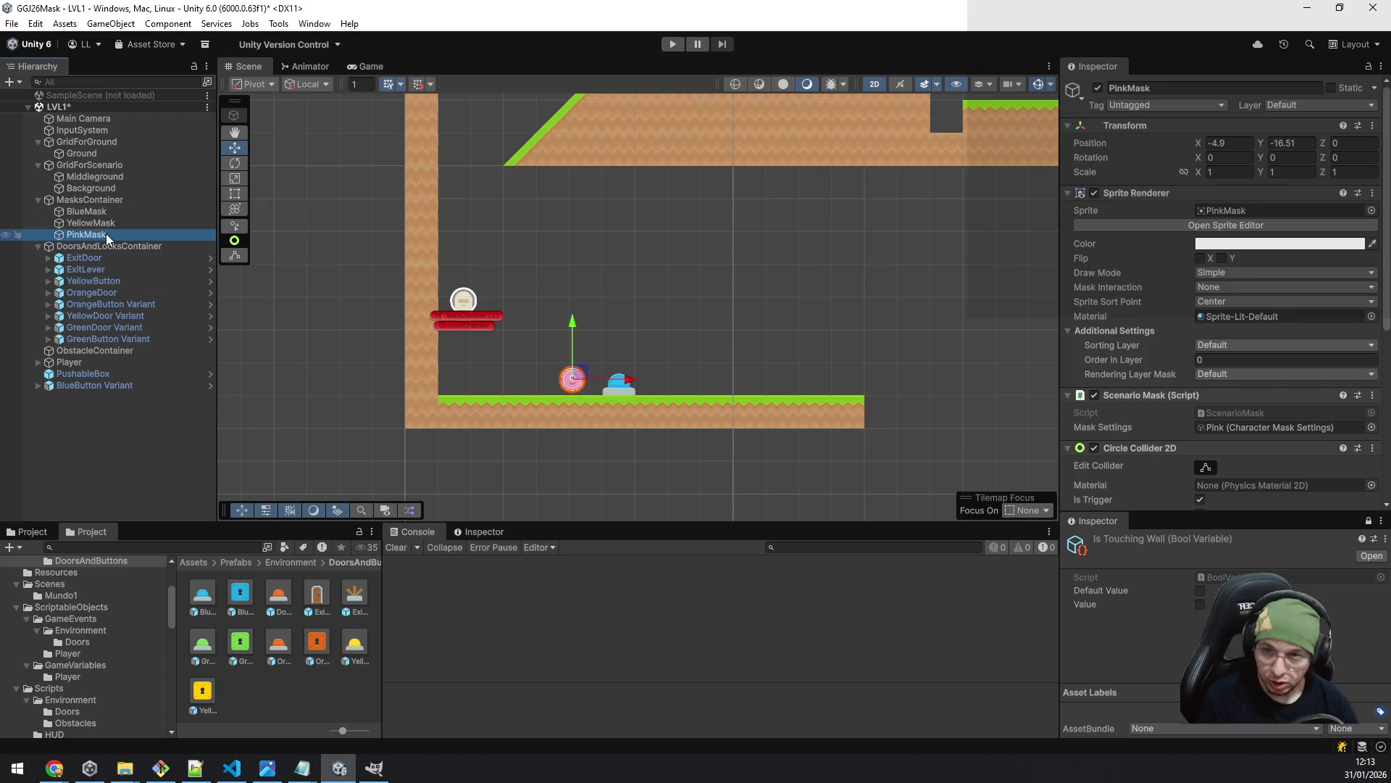
- Duplicate PinkMask as GreenMask and give it the GreenMask sprite
key("ctrl+d")
type("Gr")
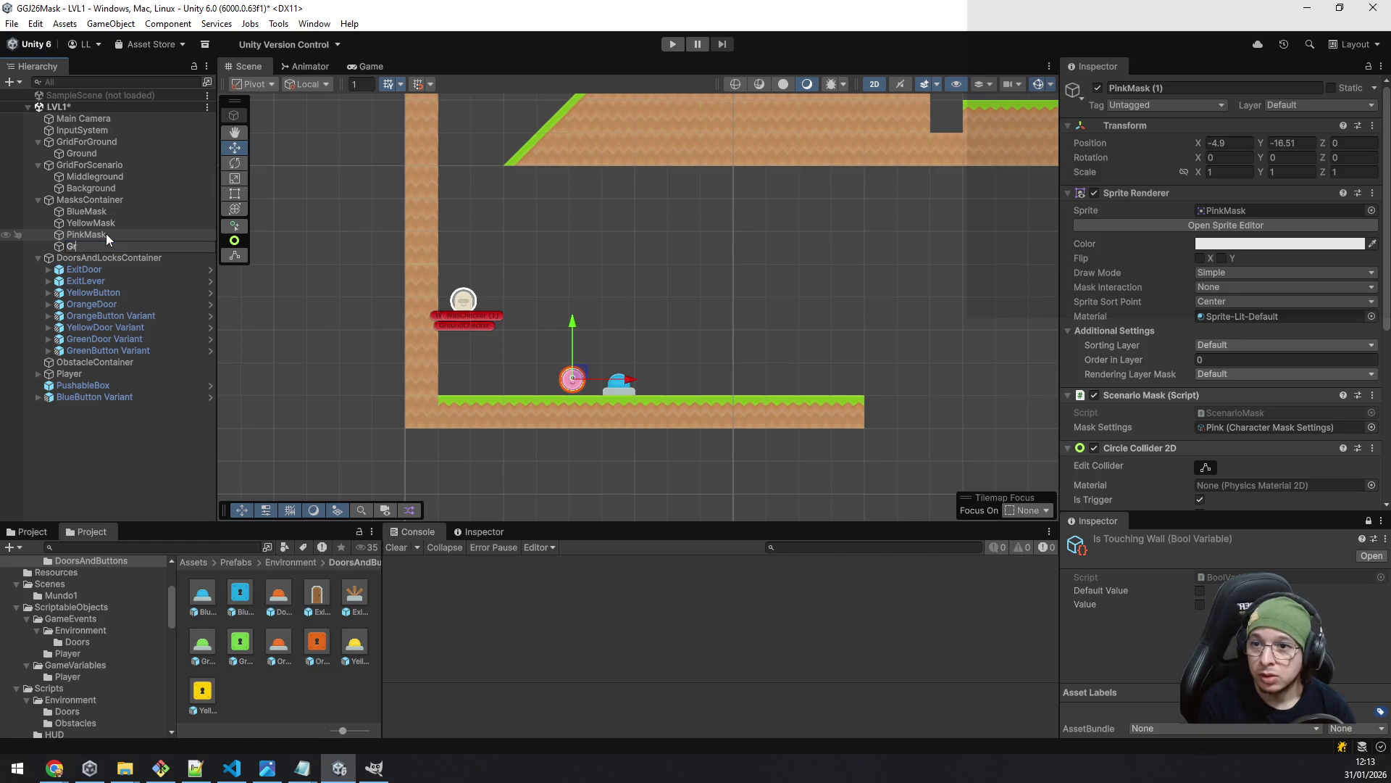
type("eenMask")
key("Return")
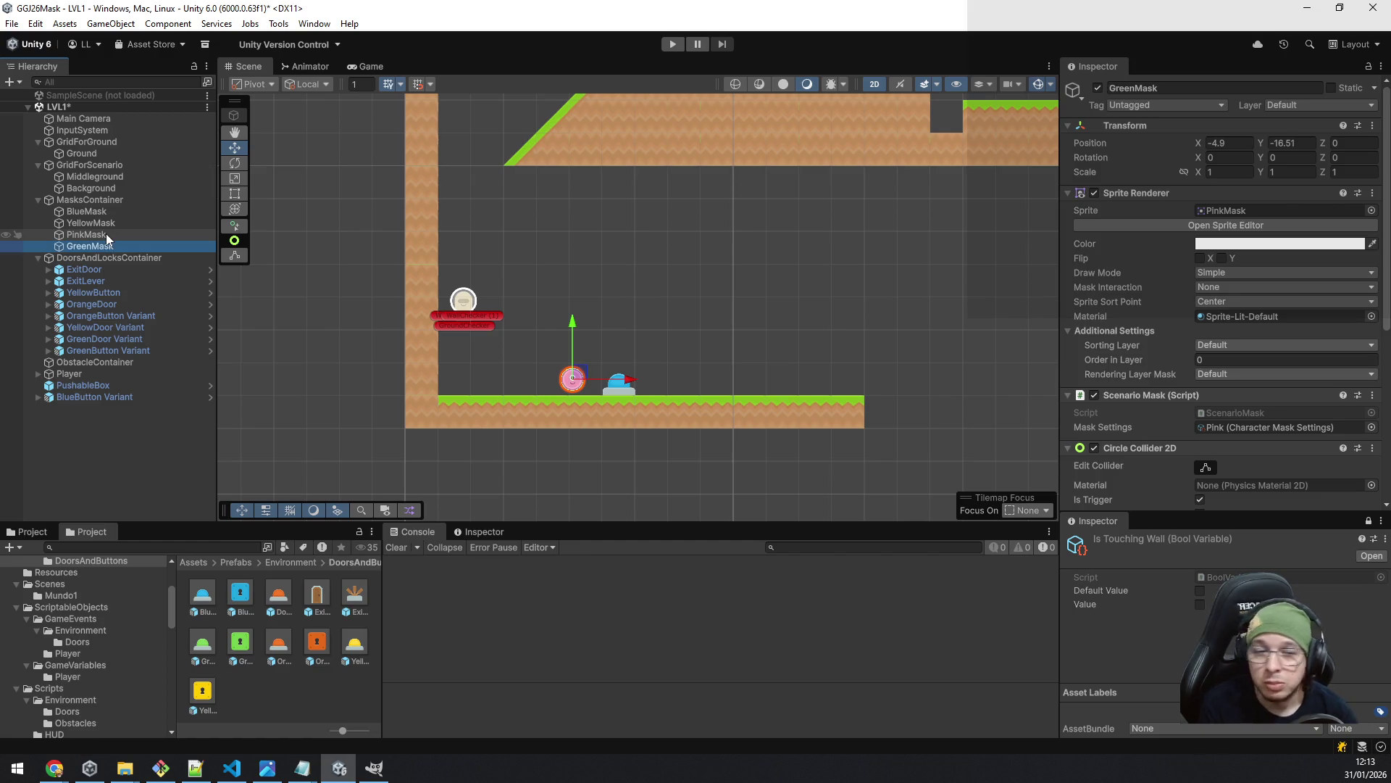
left_click(1291, 210)
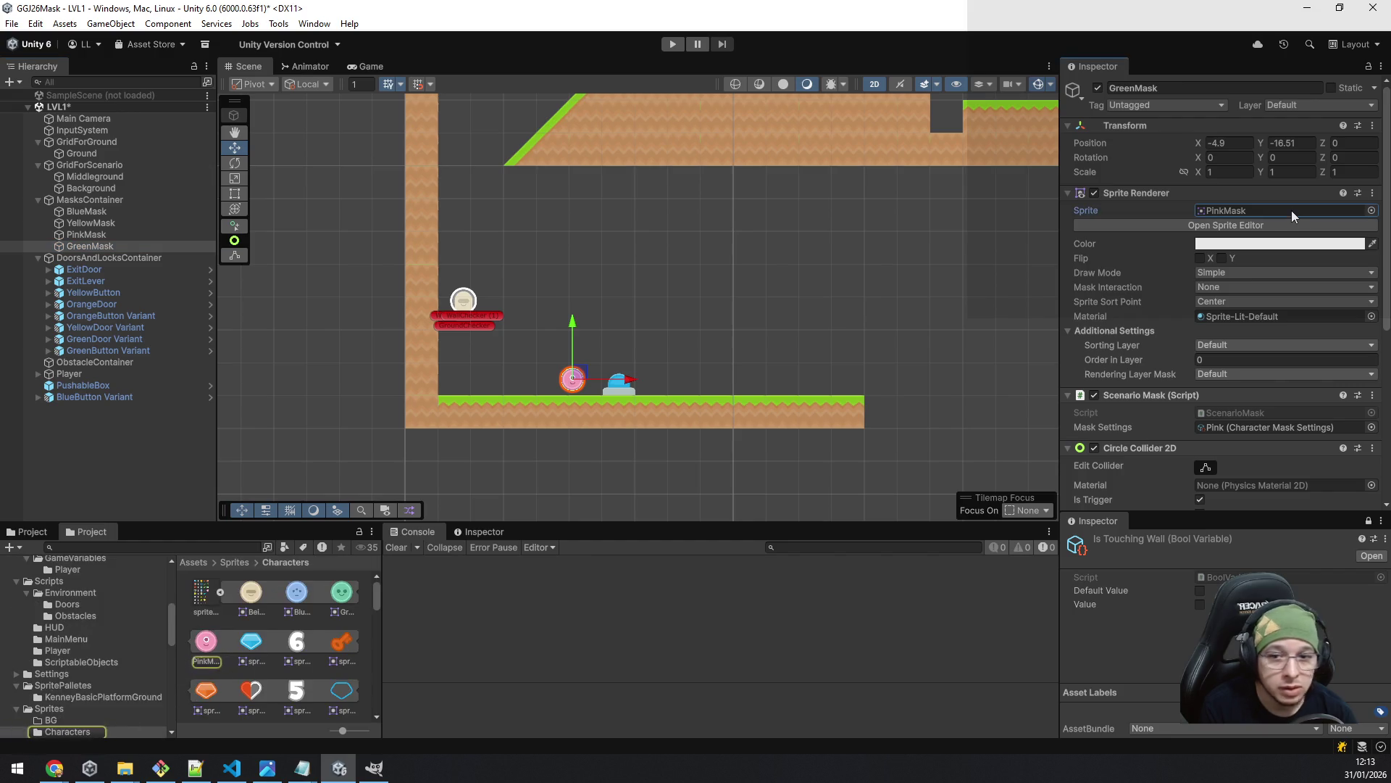
left_click(1370, 210)
type("gre")
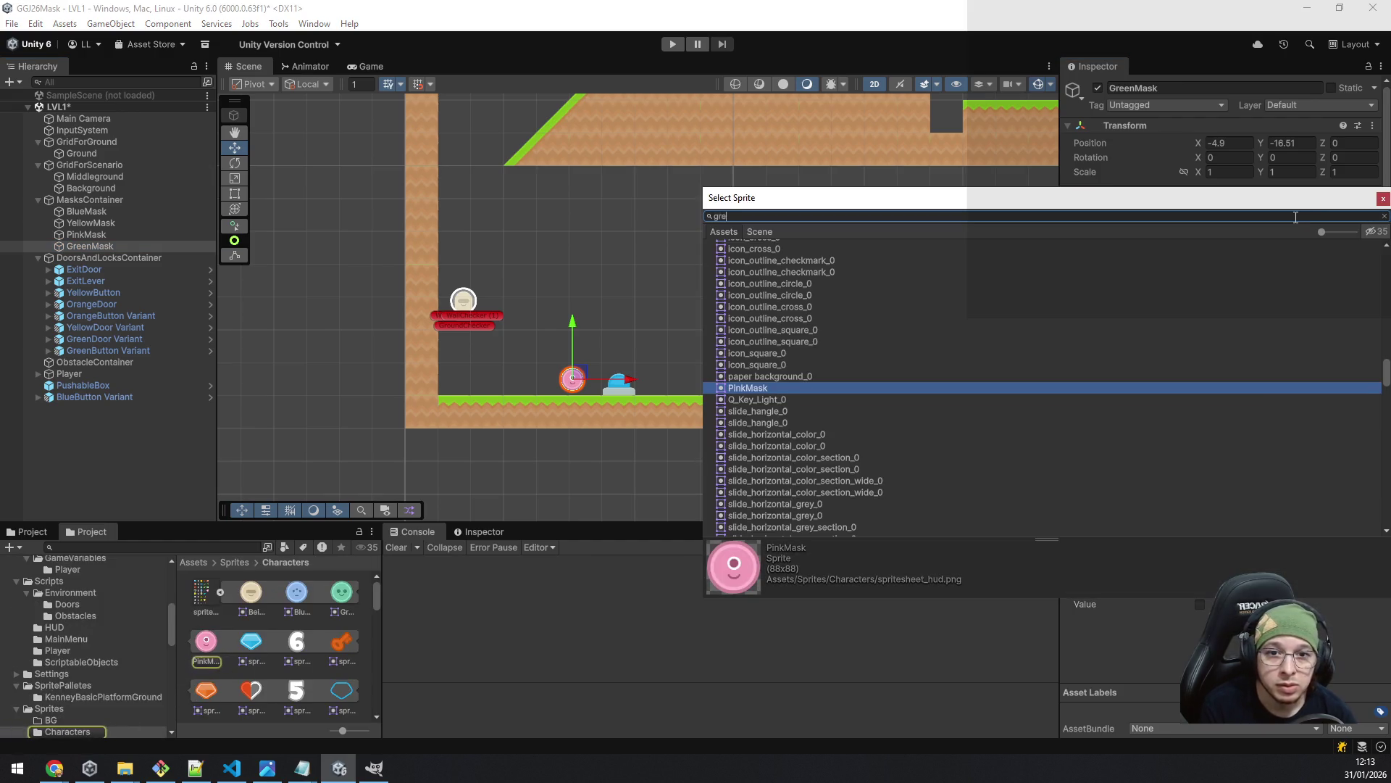
type("enmask")
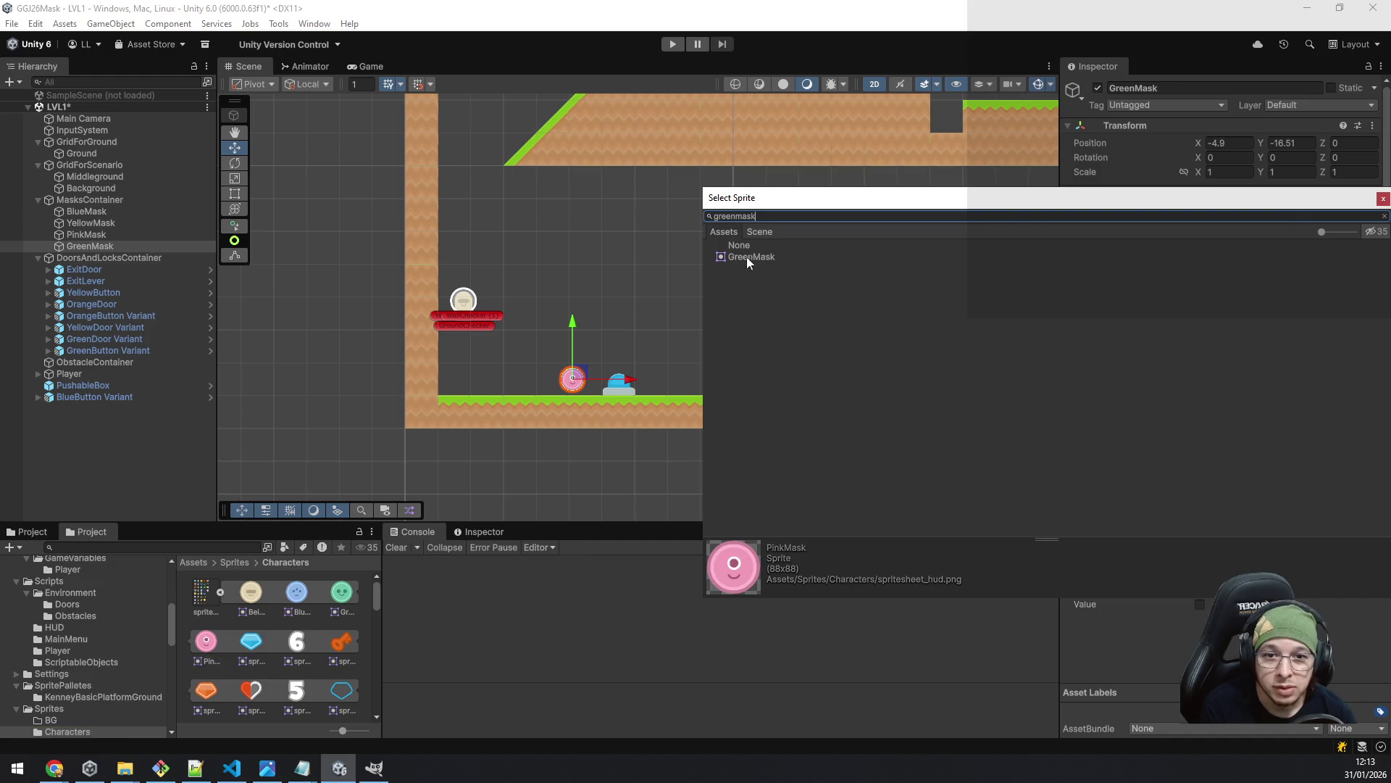
double_click(754, 257)
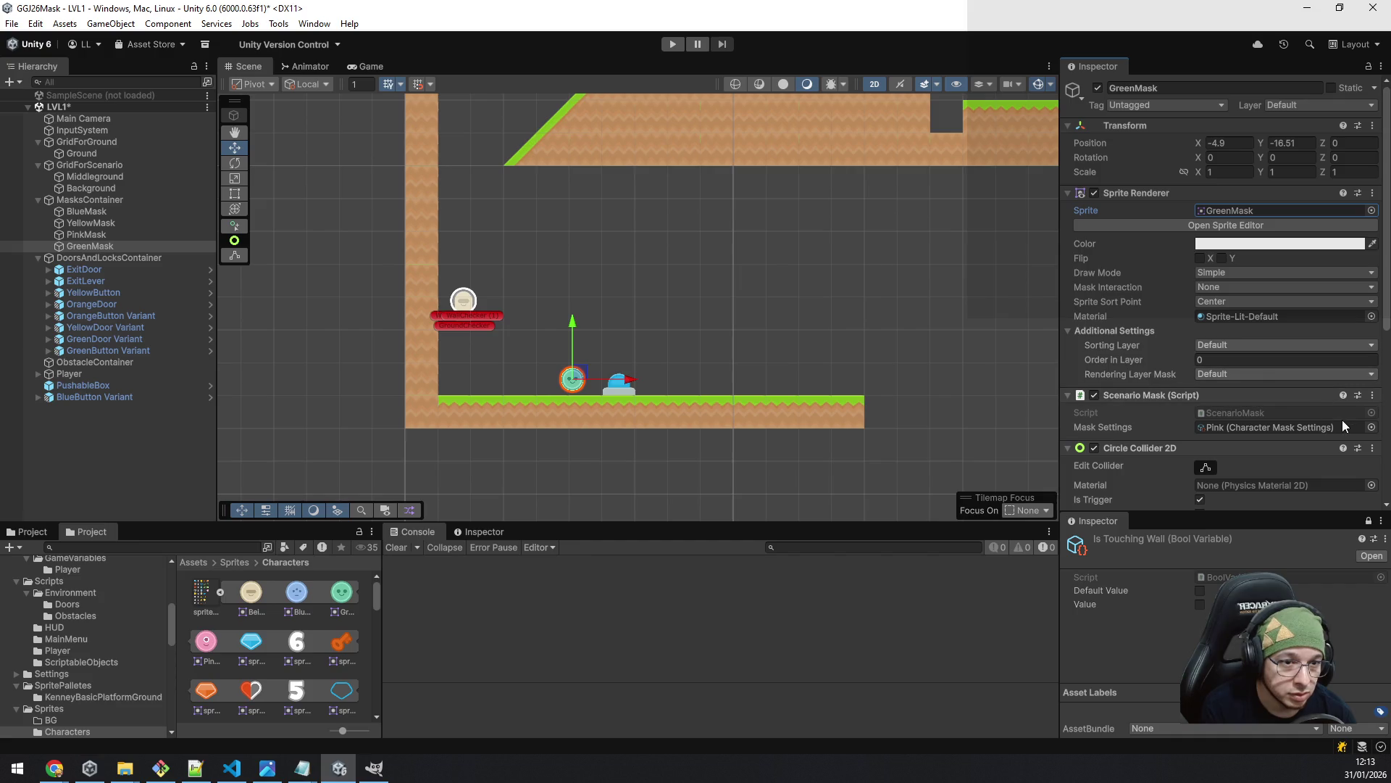
- Set GreenMask's Mask Settings to Green and raise it to X -4.82, Y -14.02
left_click(1372, 428)
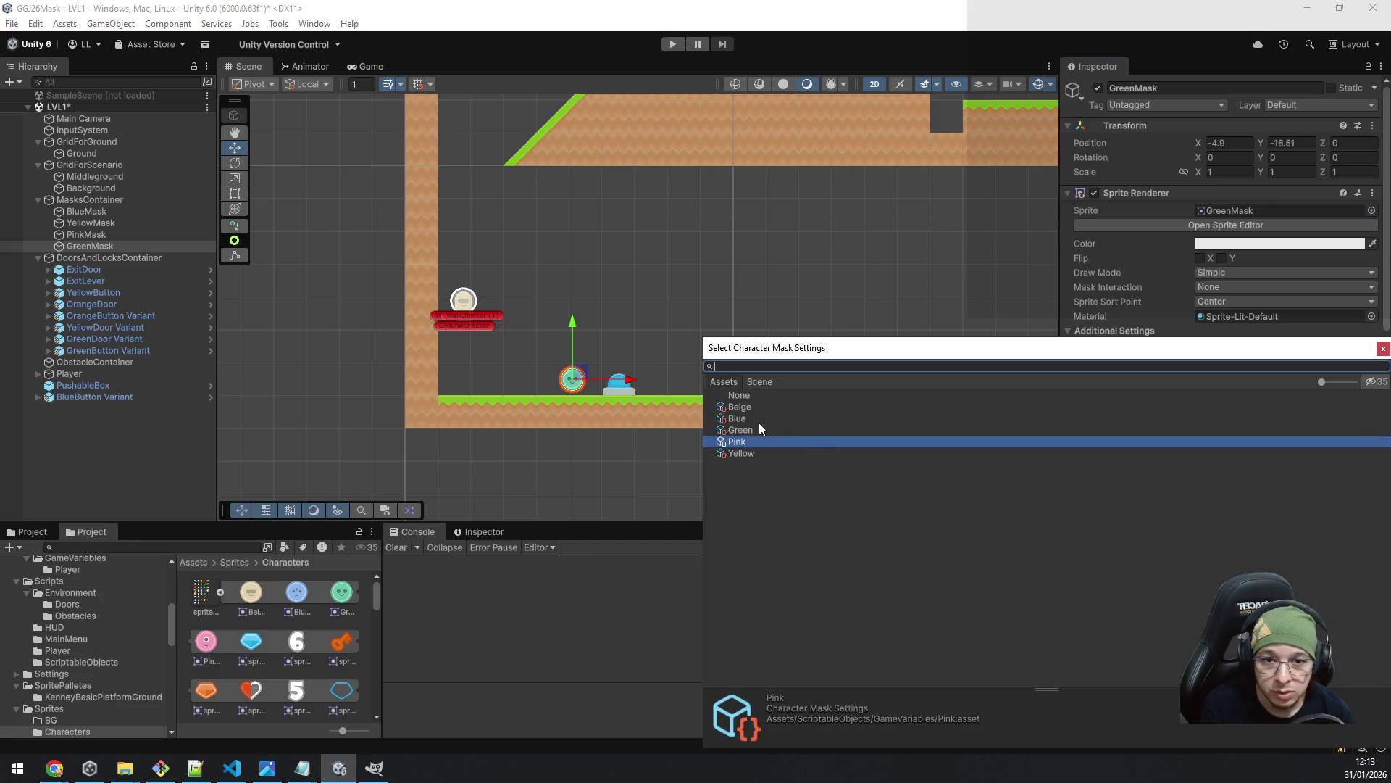
double_click(740, 429)
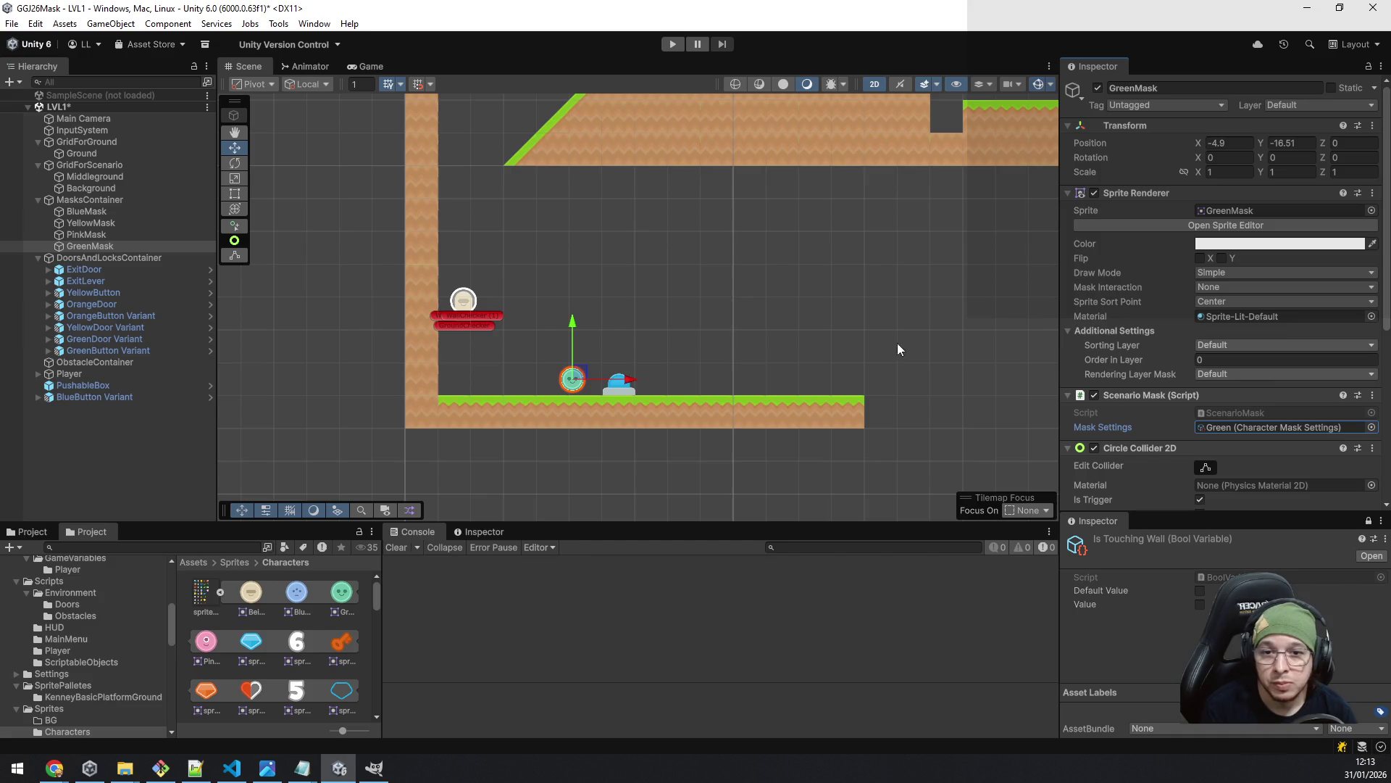
scroll(818, 321, "down", 1)
mouse_move(817, 321)
left_mouse_down()
mouse_move(642, 377)
mouse_move(648, 342)
left_mouse_up()
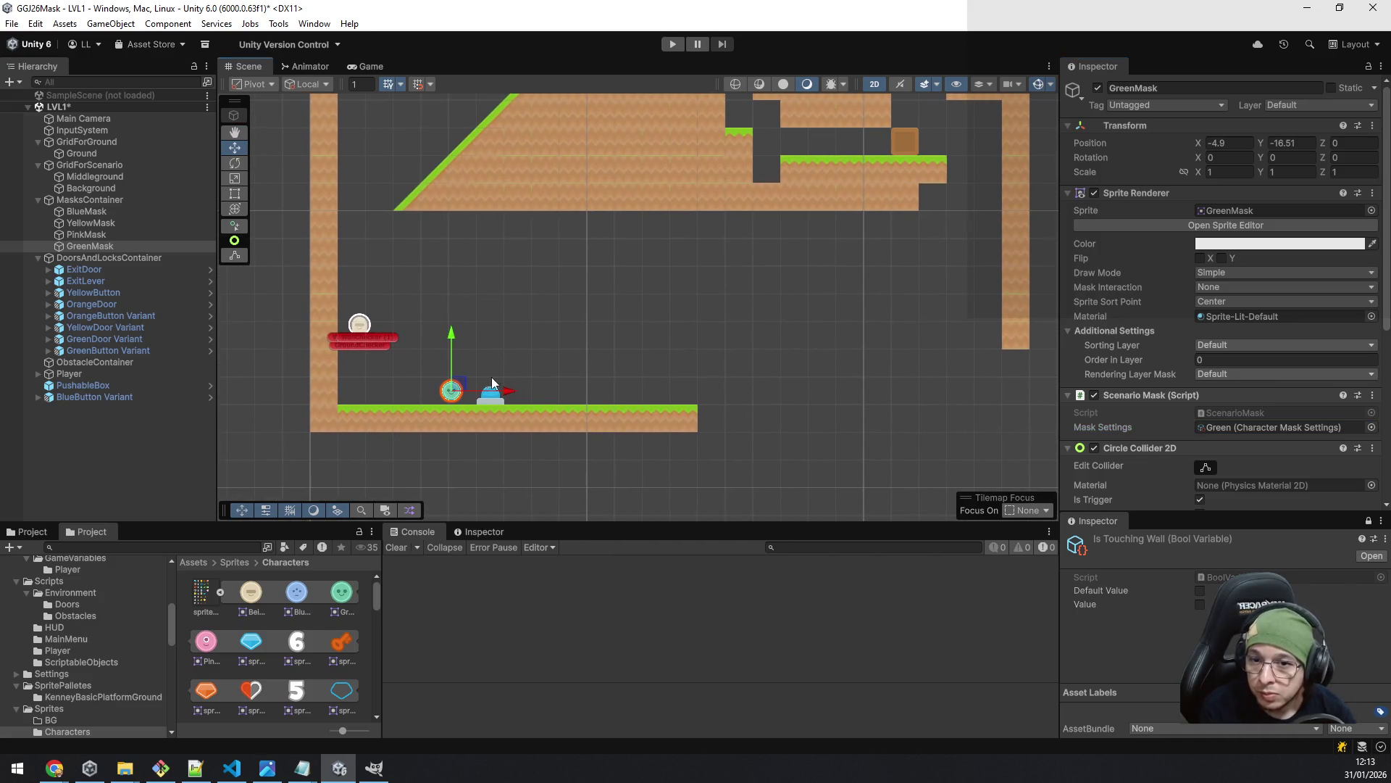
left_click_drag(462, 390, 465, 319)
scroll(652, 311, "down", 1)
left_click_drag(813, 318, 765, 332)
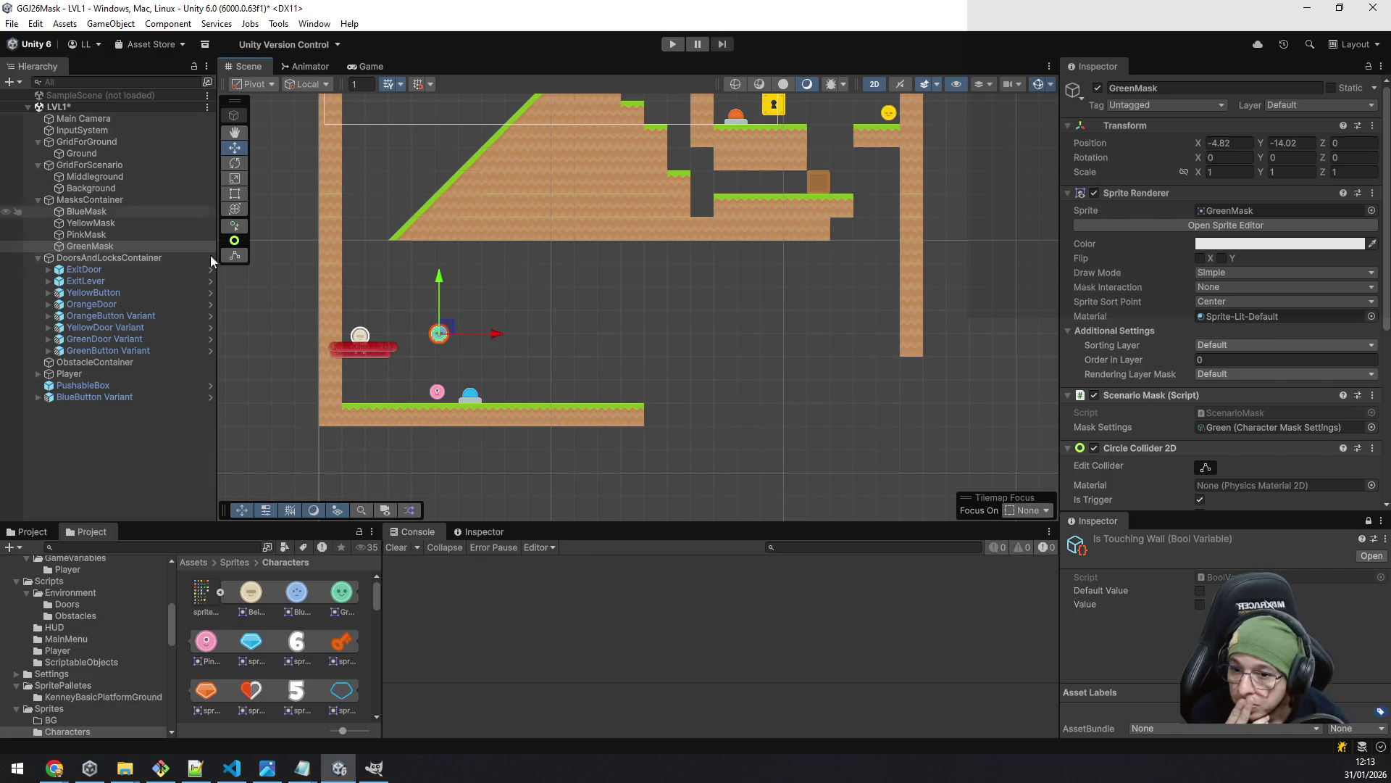
scroll(354, 385, "up", 1)
scroll(355, 385, "up", 1)
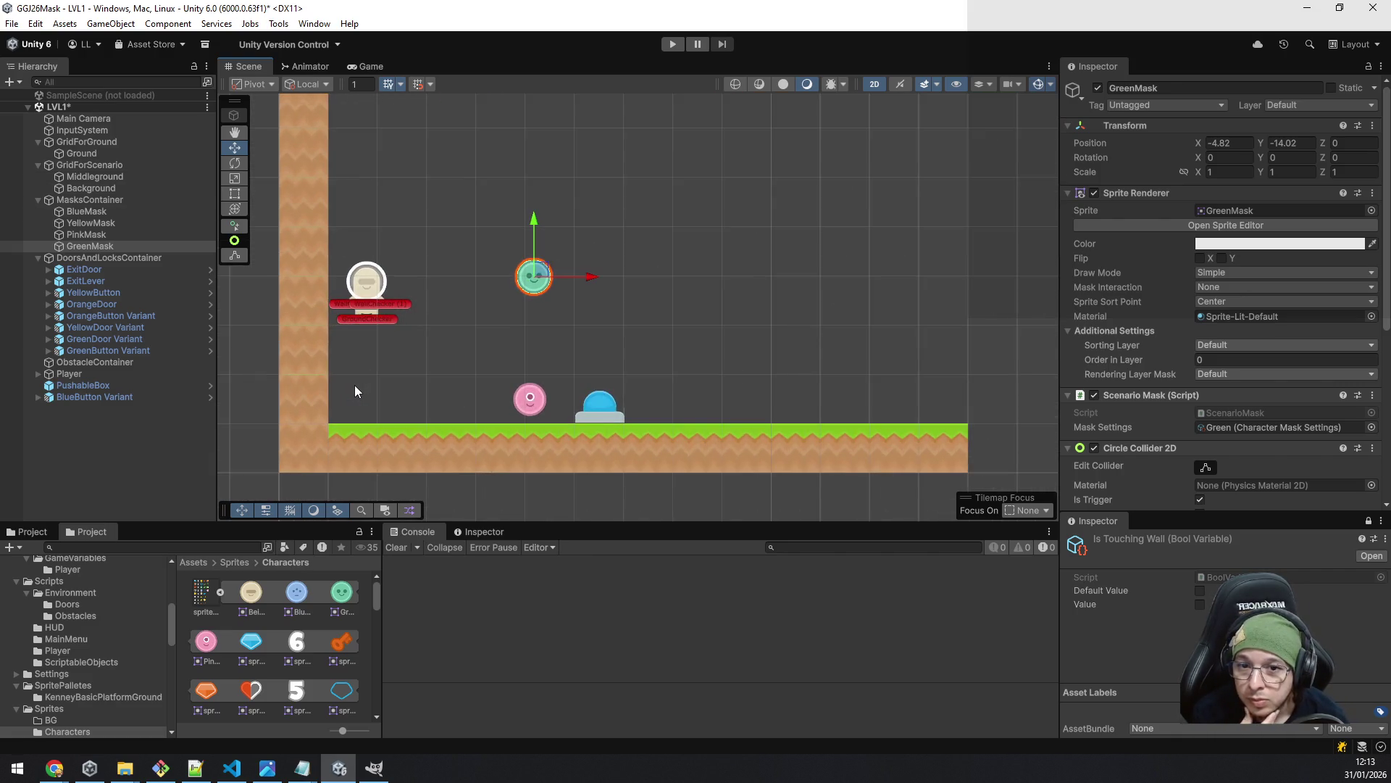
scroll(354, 392, "down", 2)
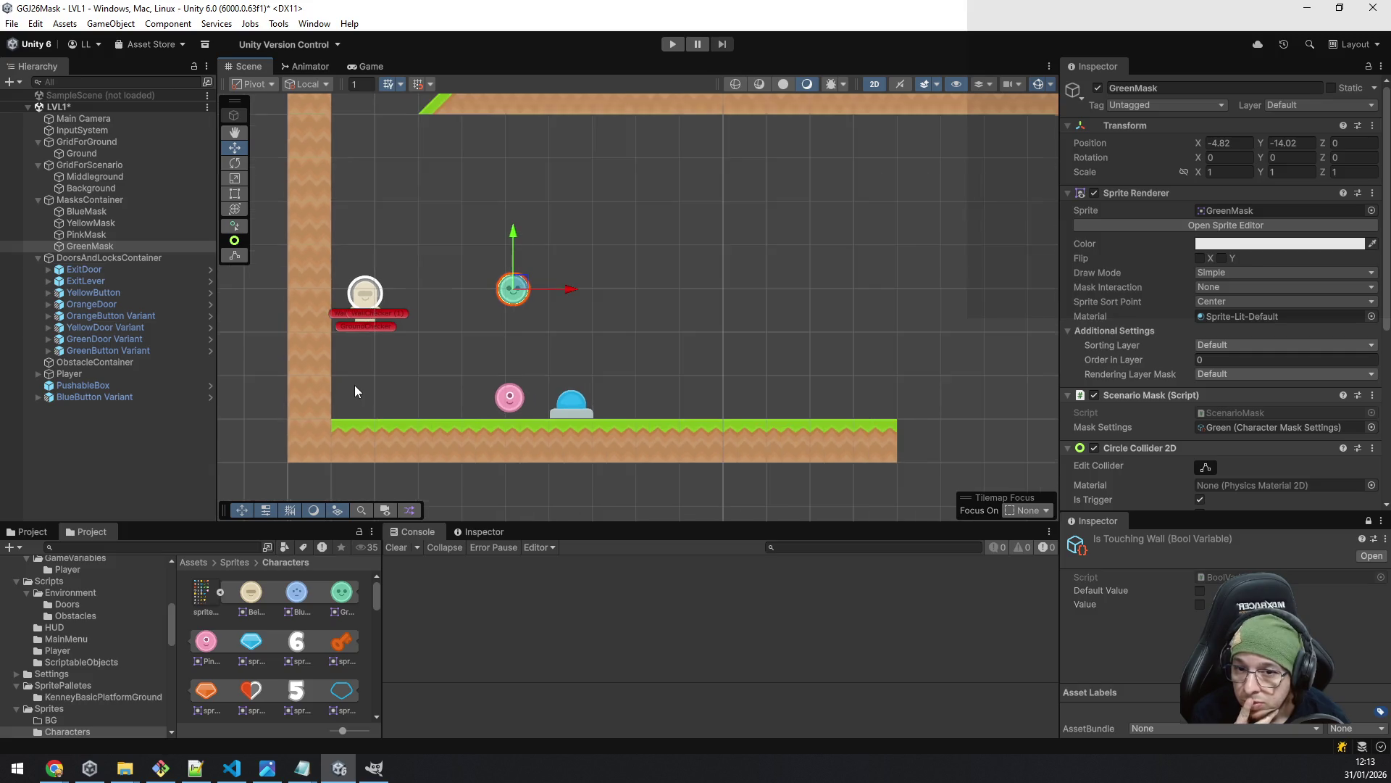
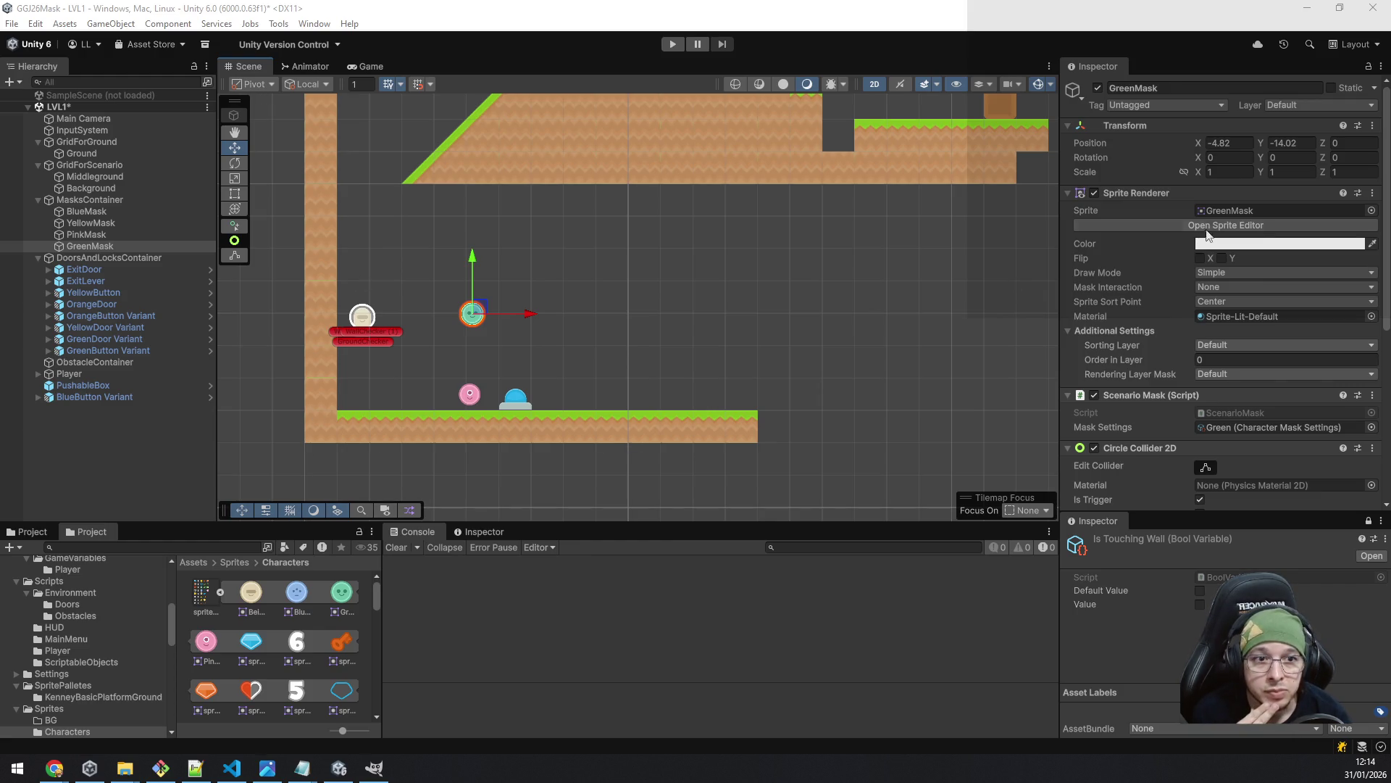
- Drag the lone Ground grass tile away from the right end of the lower floor
scroll(707, 363, "down", 2)
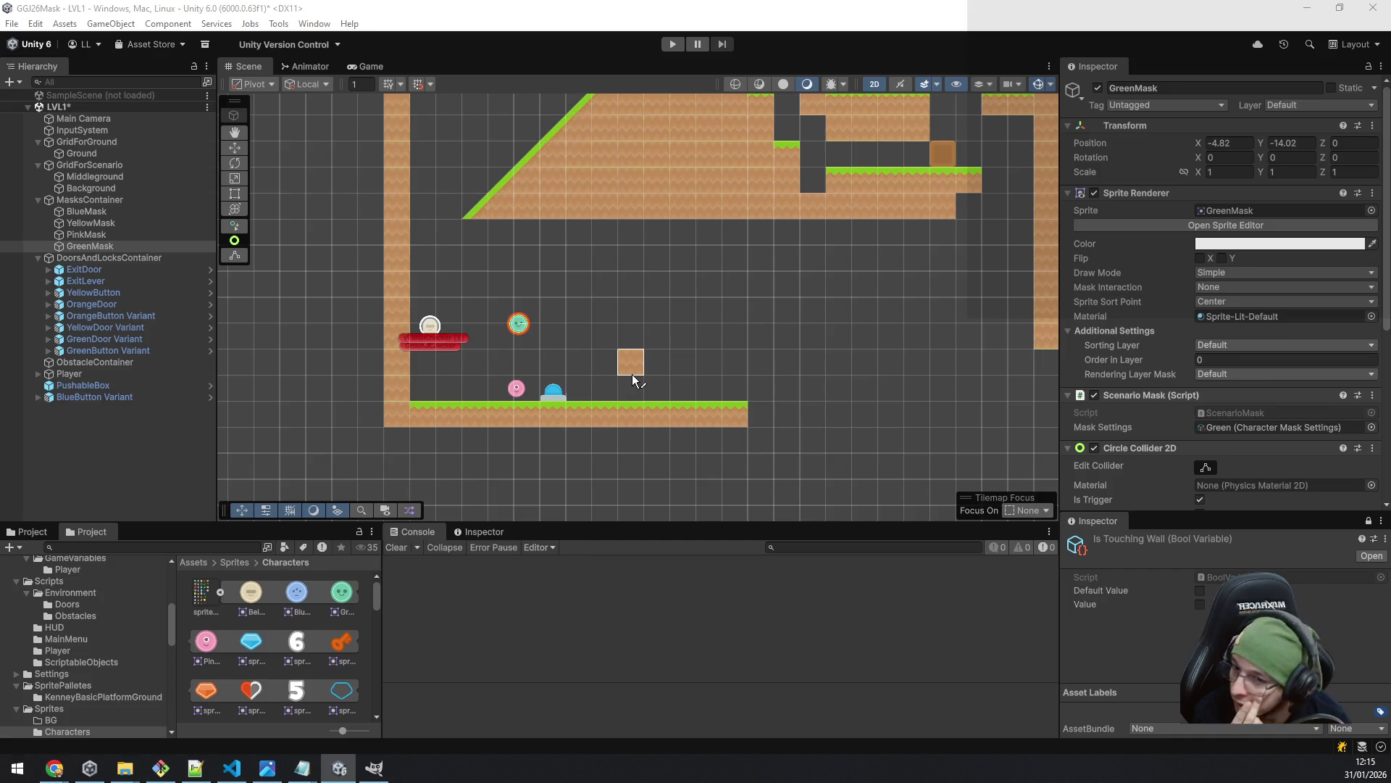
left_click(117, 151)
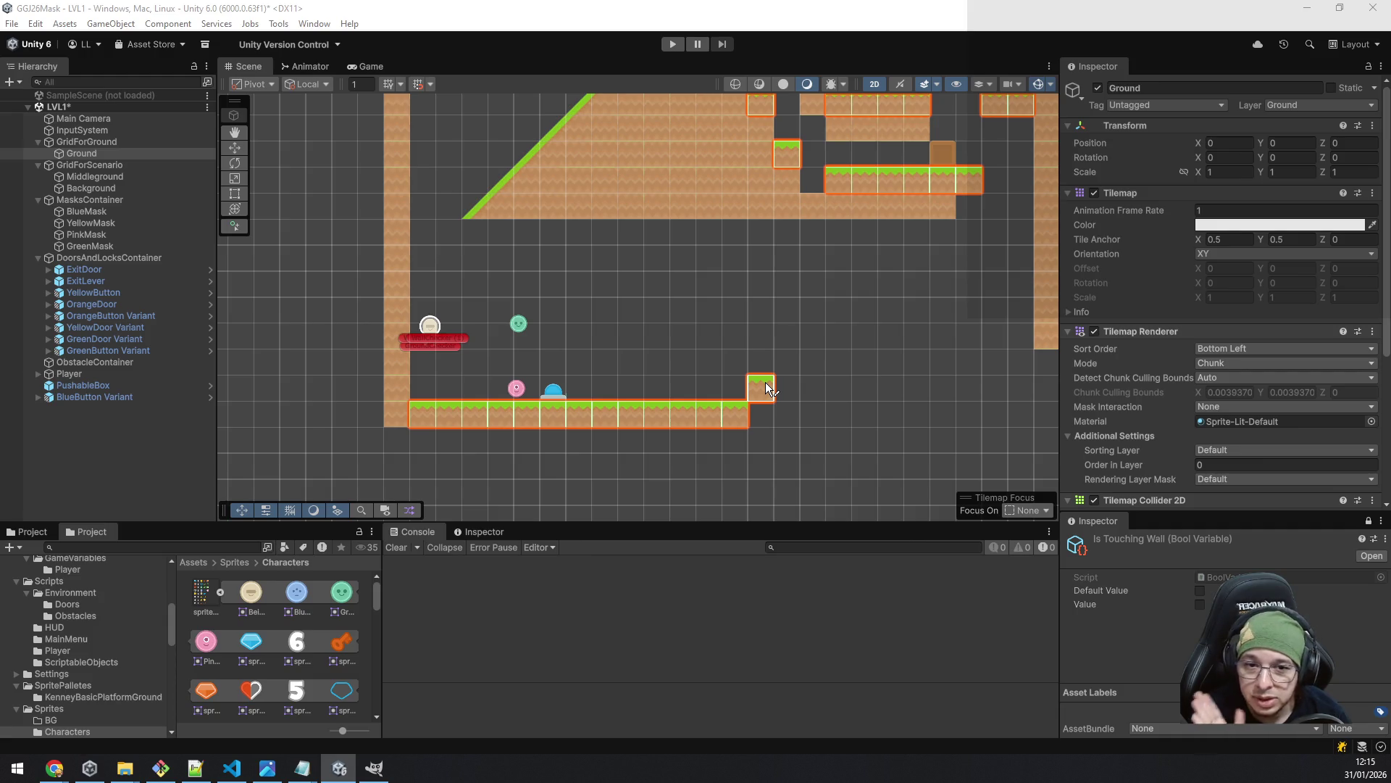
mouse_move(765, 381)
left_mouse_down()
mouse_move(678, 332)
mouse_move(516, 286)
left_mouse_up()
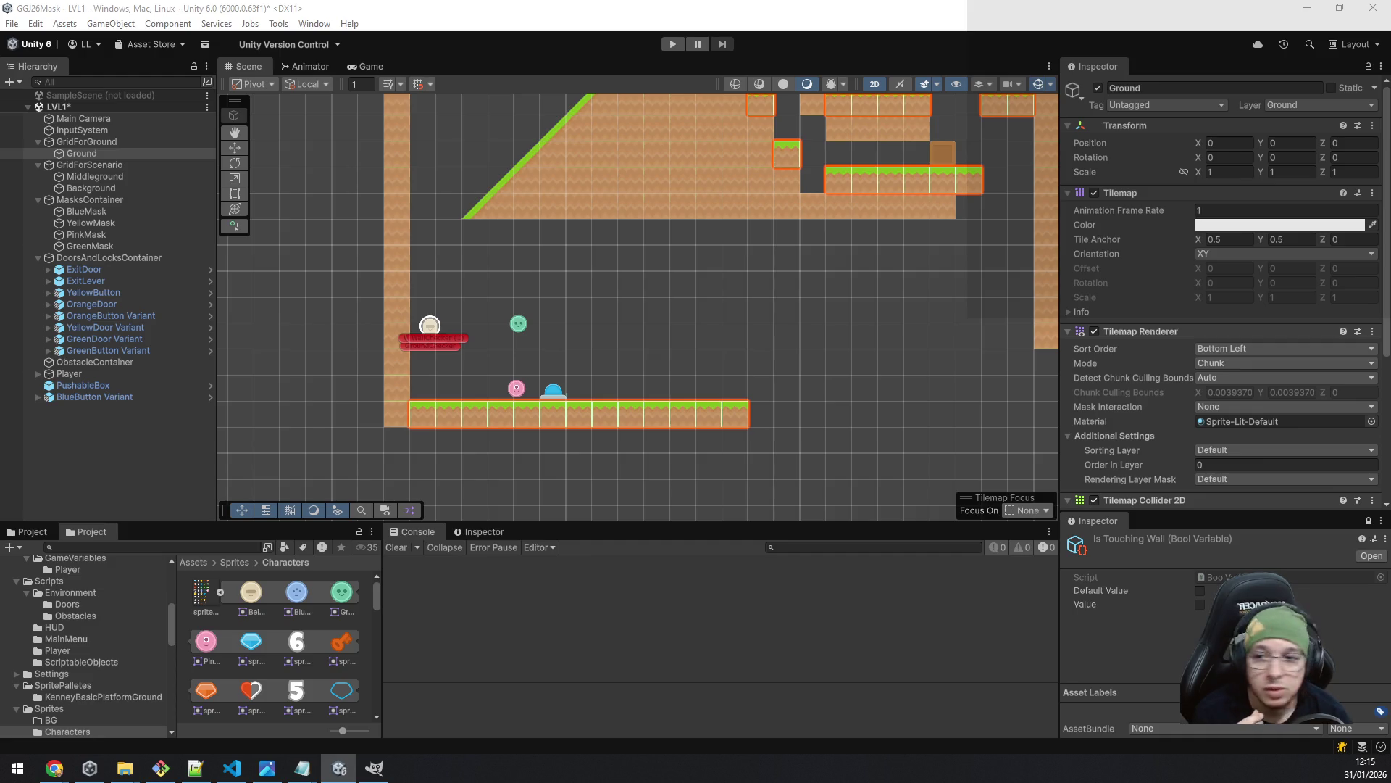
left_click(125, 175)
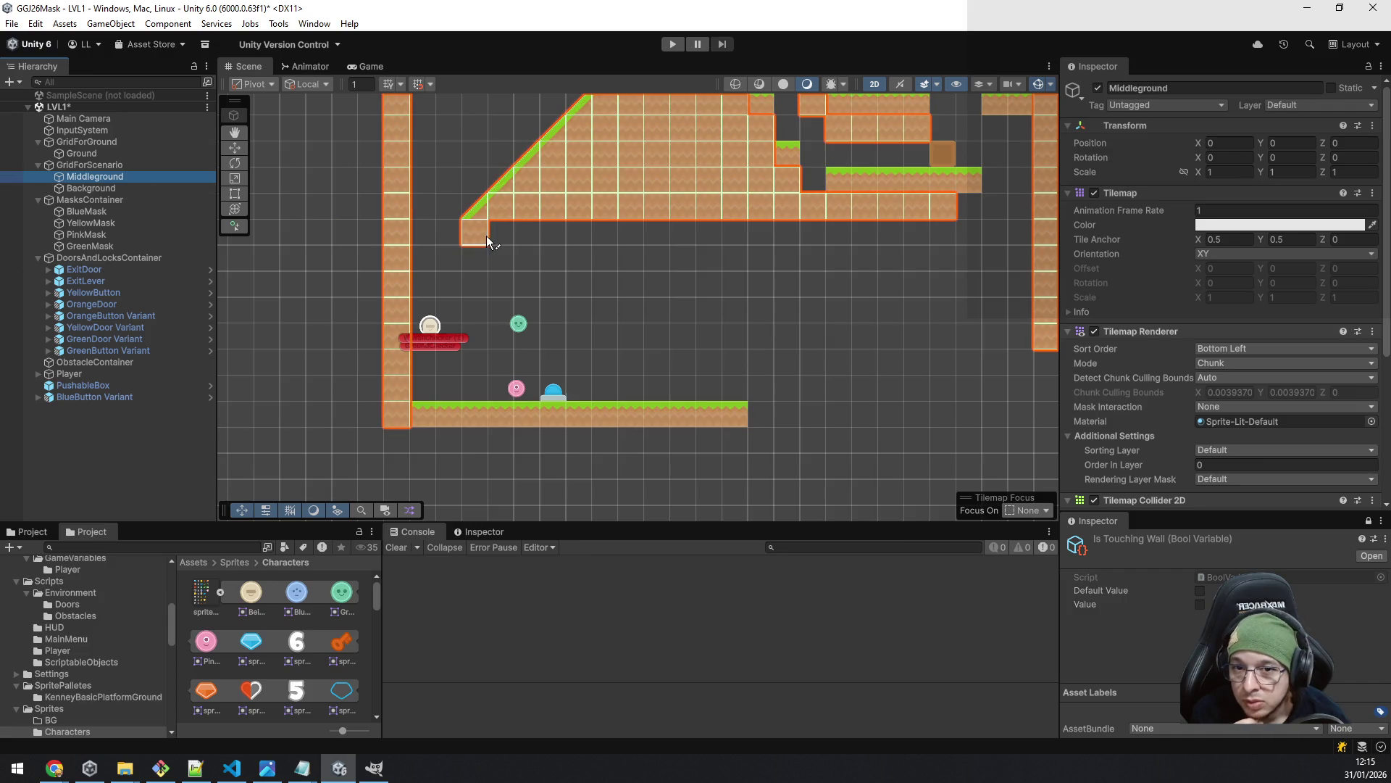
- Paint Middleground dirt tiles downward from the slope's corner to form a hanging column
left_click_drag(482, 241, 479, 258)
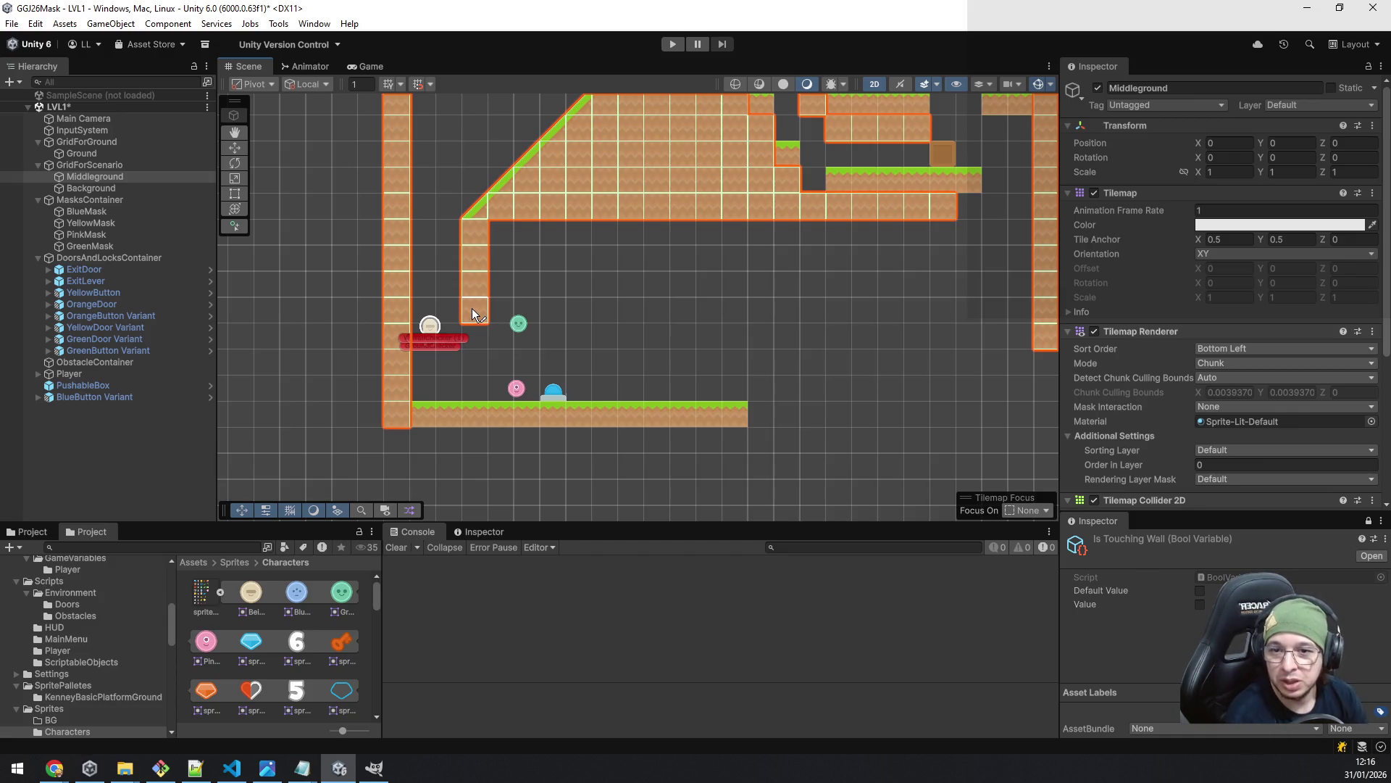
mouse_move(866, 308)
left_mouse_down()
mouse_move(838, 412)
mouse_move(783, 320)
left_mouse_up()
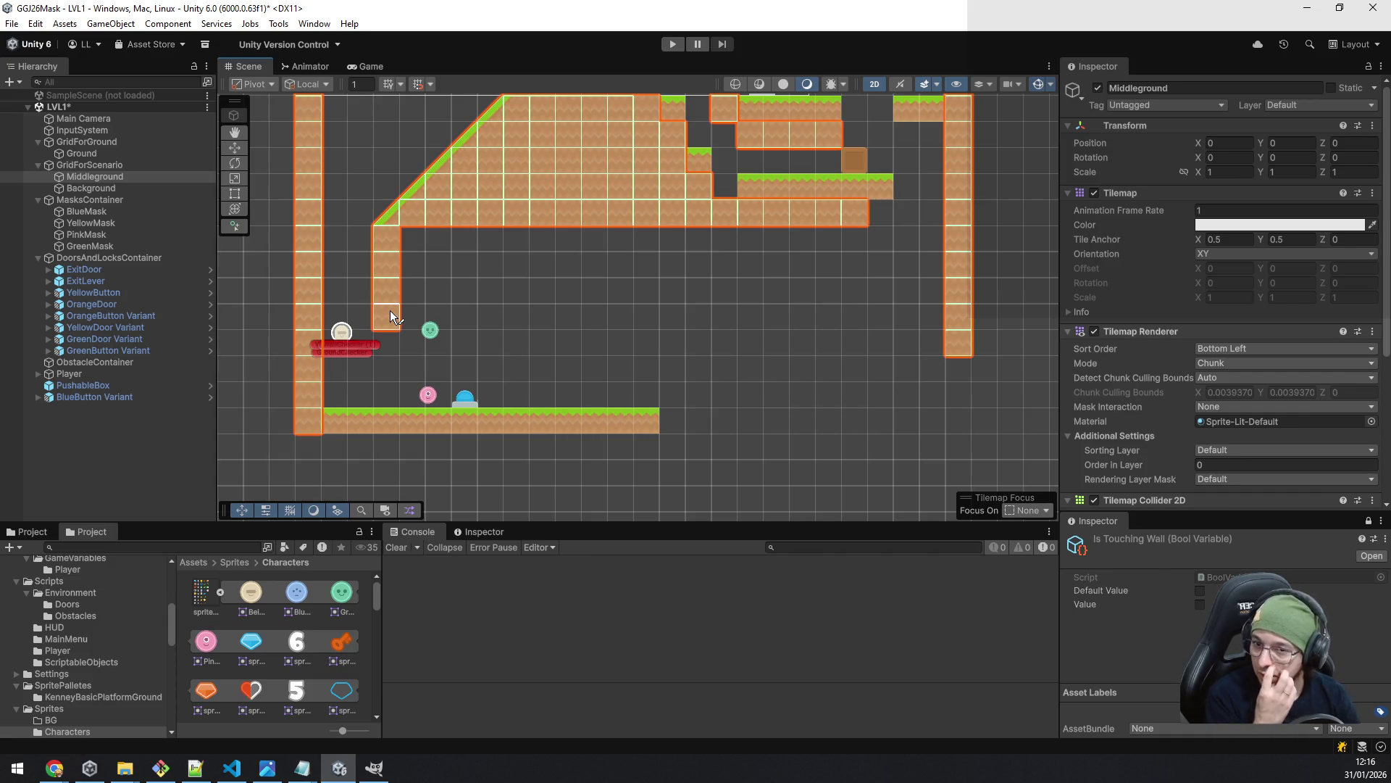
left_click(398, 337)
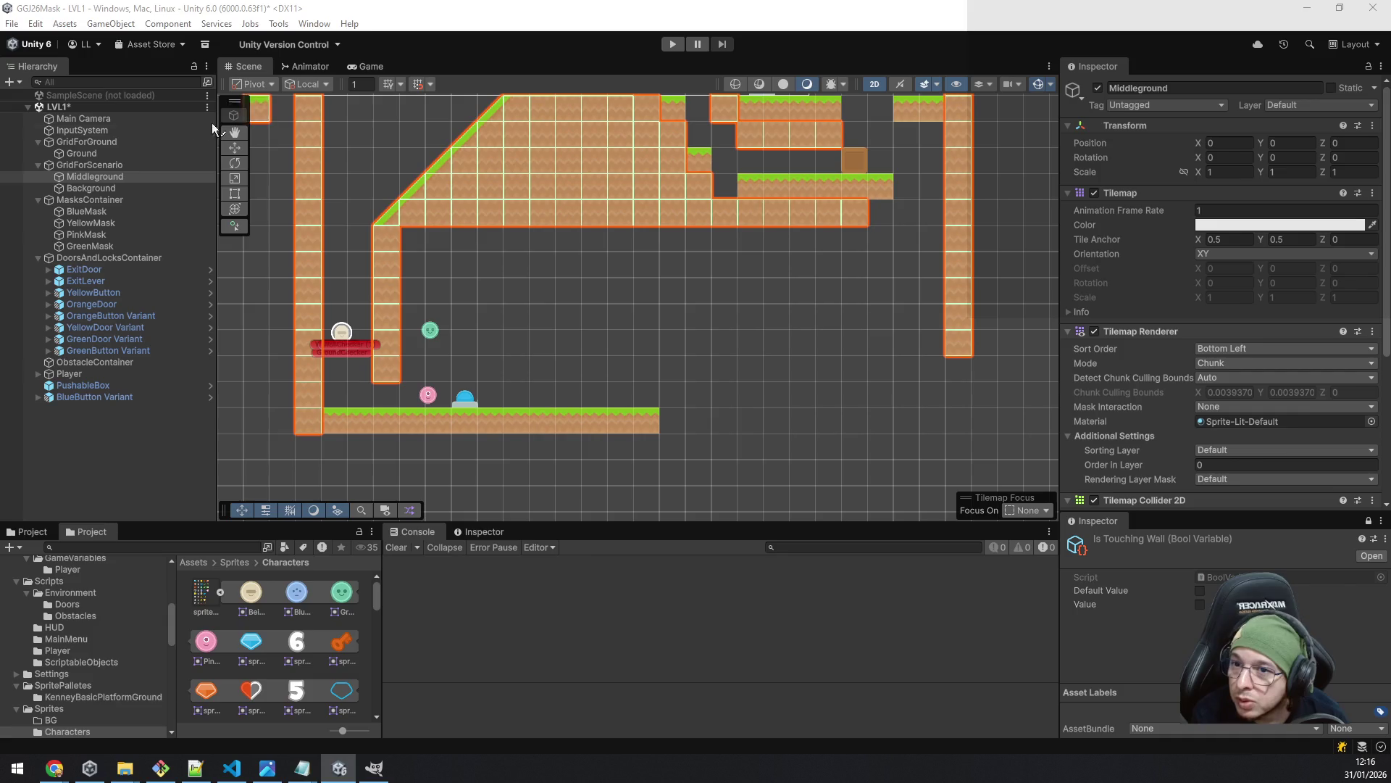
- Paint a five-tile Ground grass ledge to the right of the dirt column's base
left_click(107, 153)
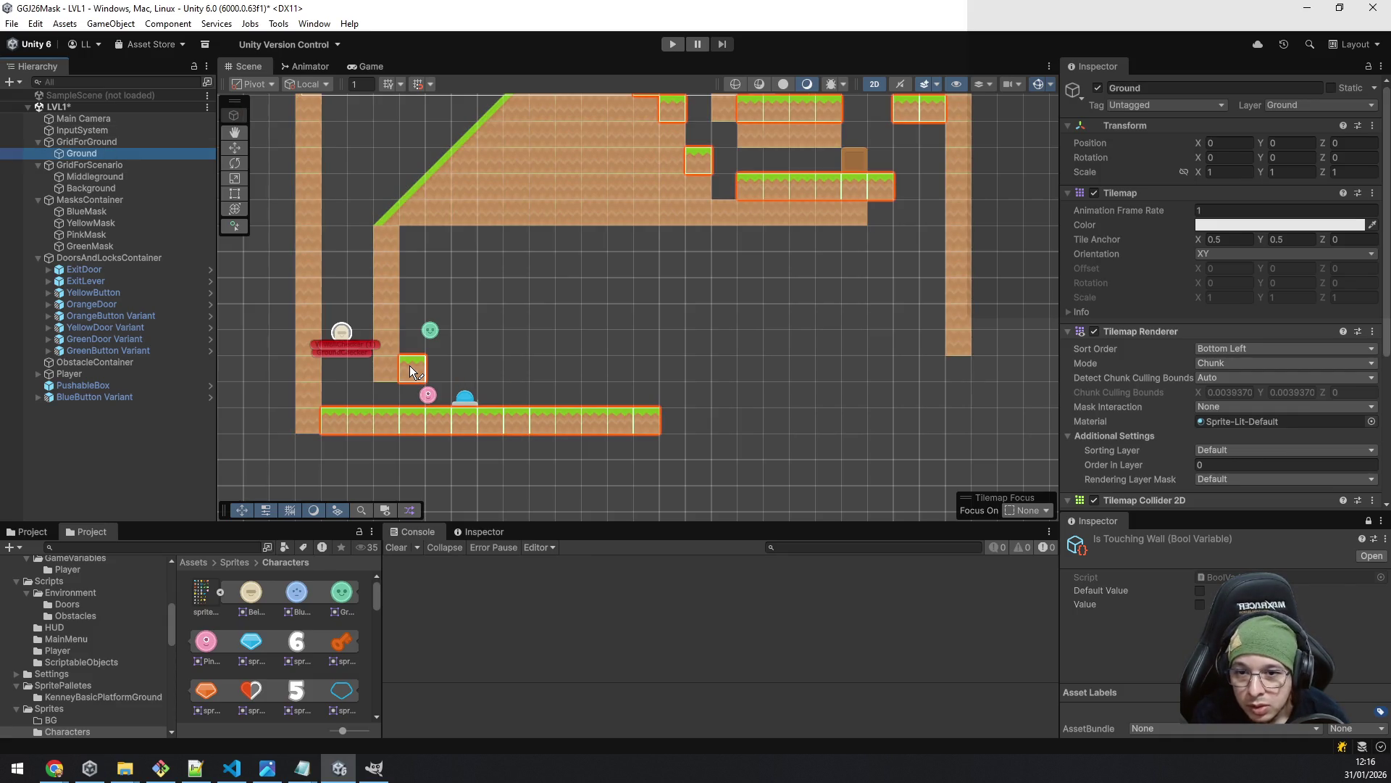
left_click_drag(413, 371, 511, 377)
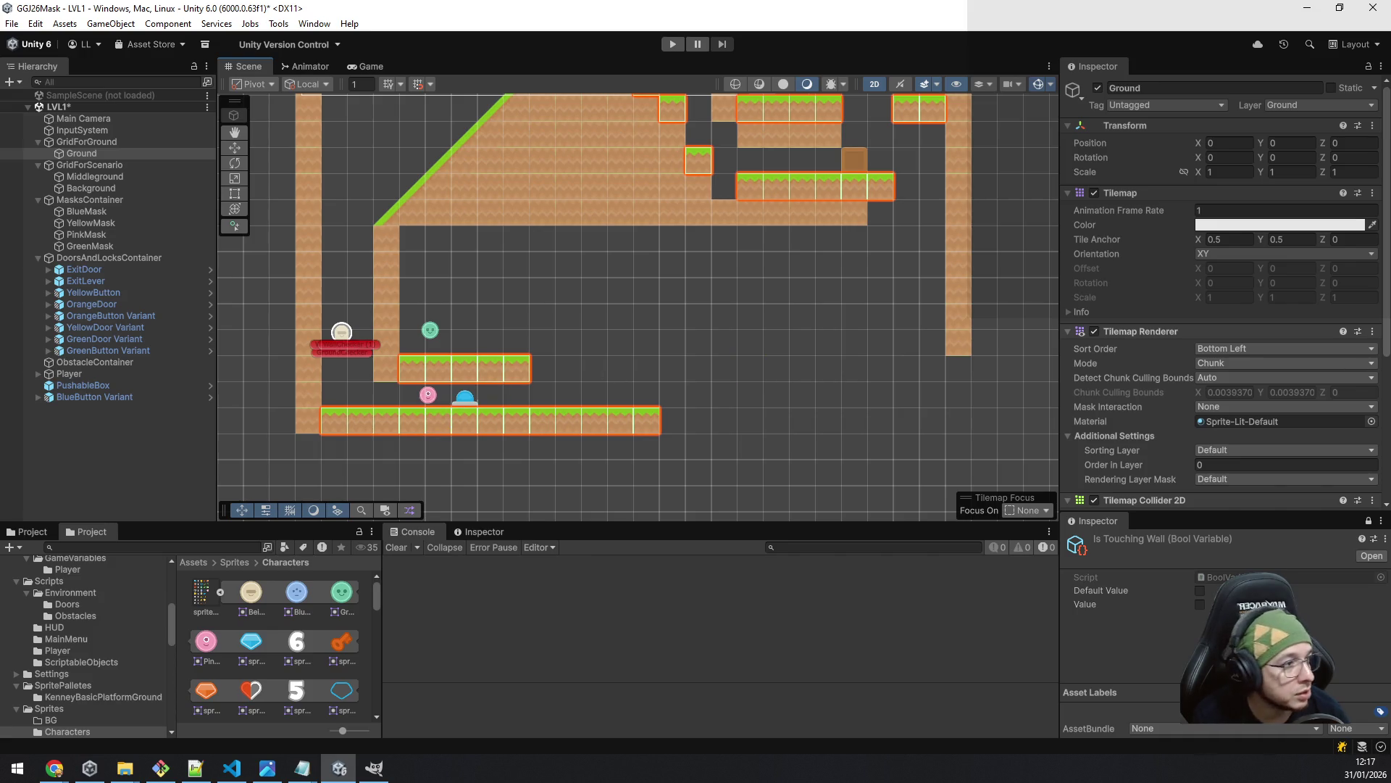
scroll(282, 622, "down", 3)
scroll(281, 622, "up", 4)
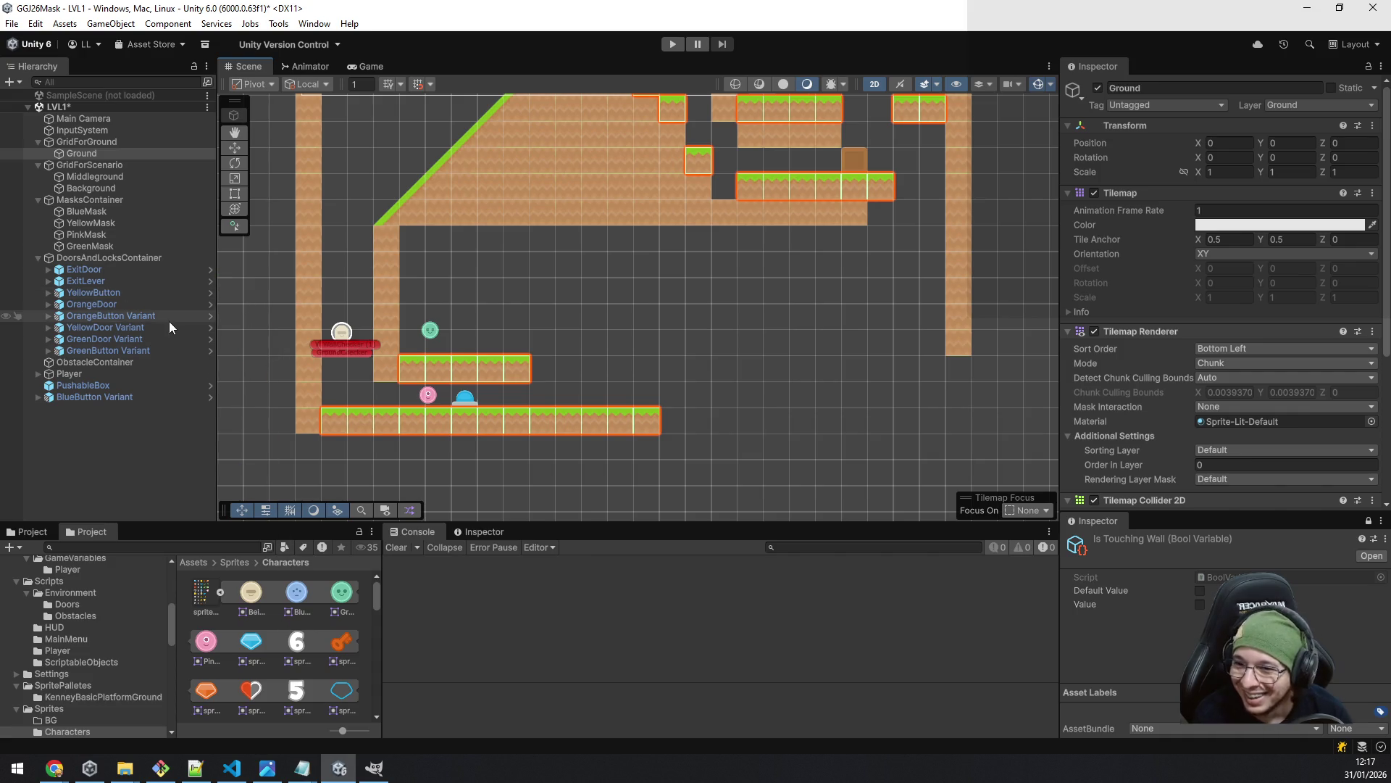
- Locate the door prefab via OrangeDoor and drop a BlueDoor Variant onto the grass ledge
left_click(124, 304)
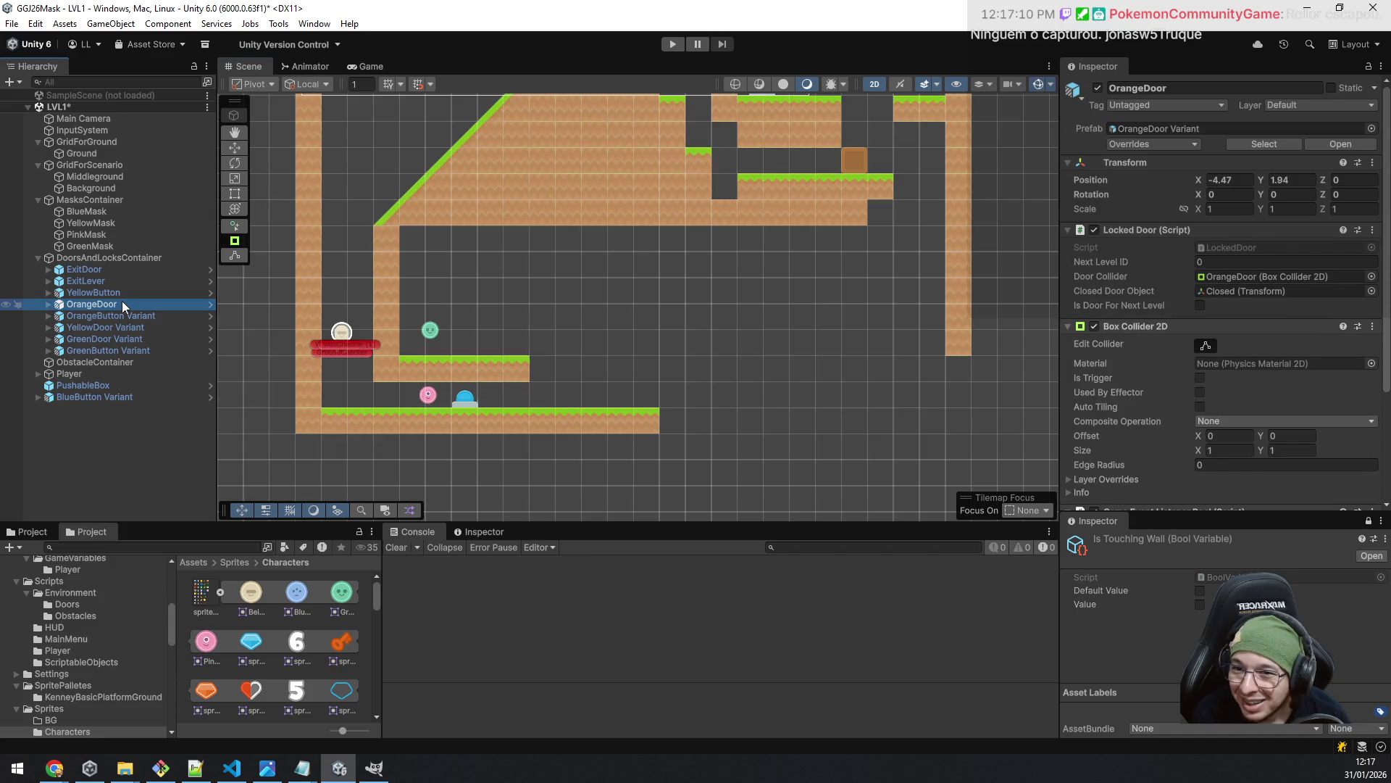
left_click(1288, 142)
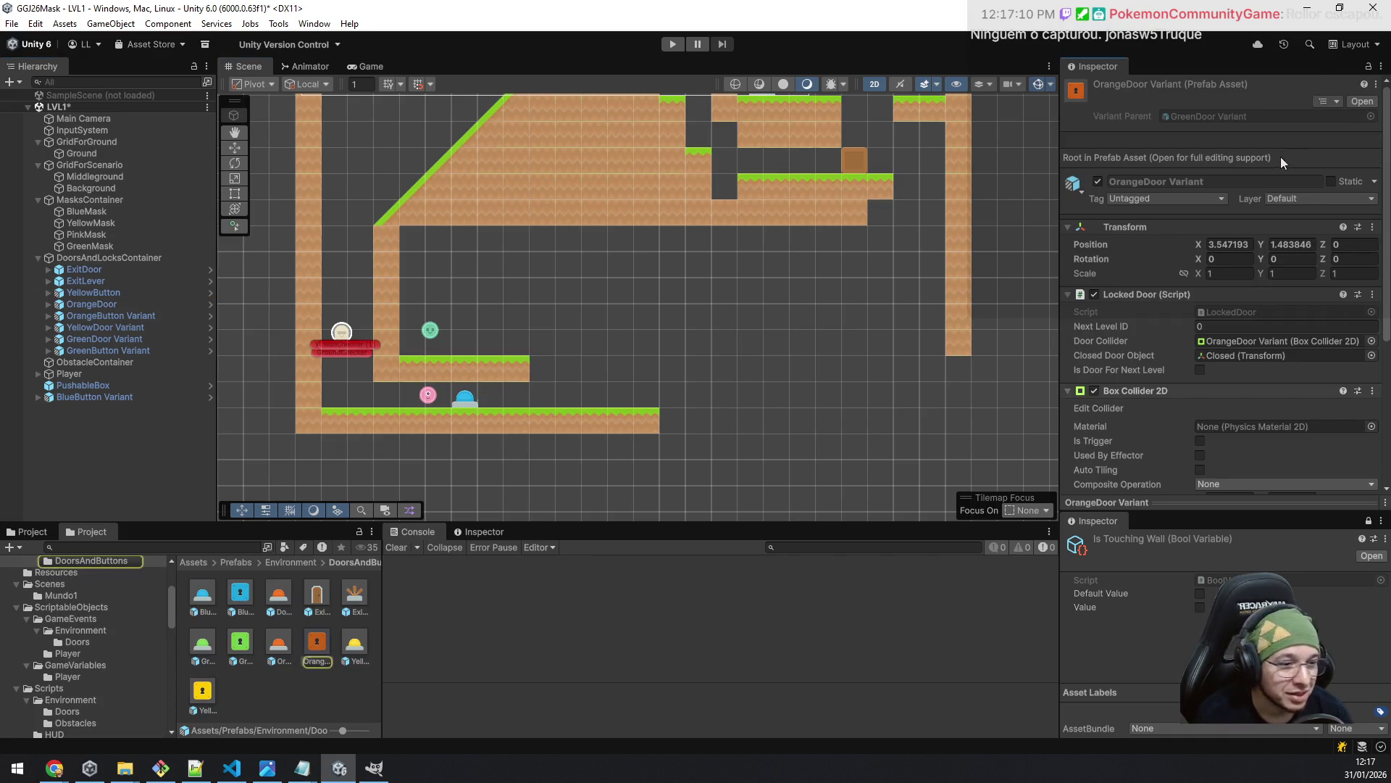
mouse_move(316, 641)
left_mouse_down()
mouse_move(420, 385)
mouse_move(466, 342)
left_mouse_up()
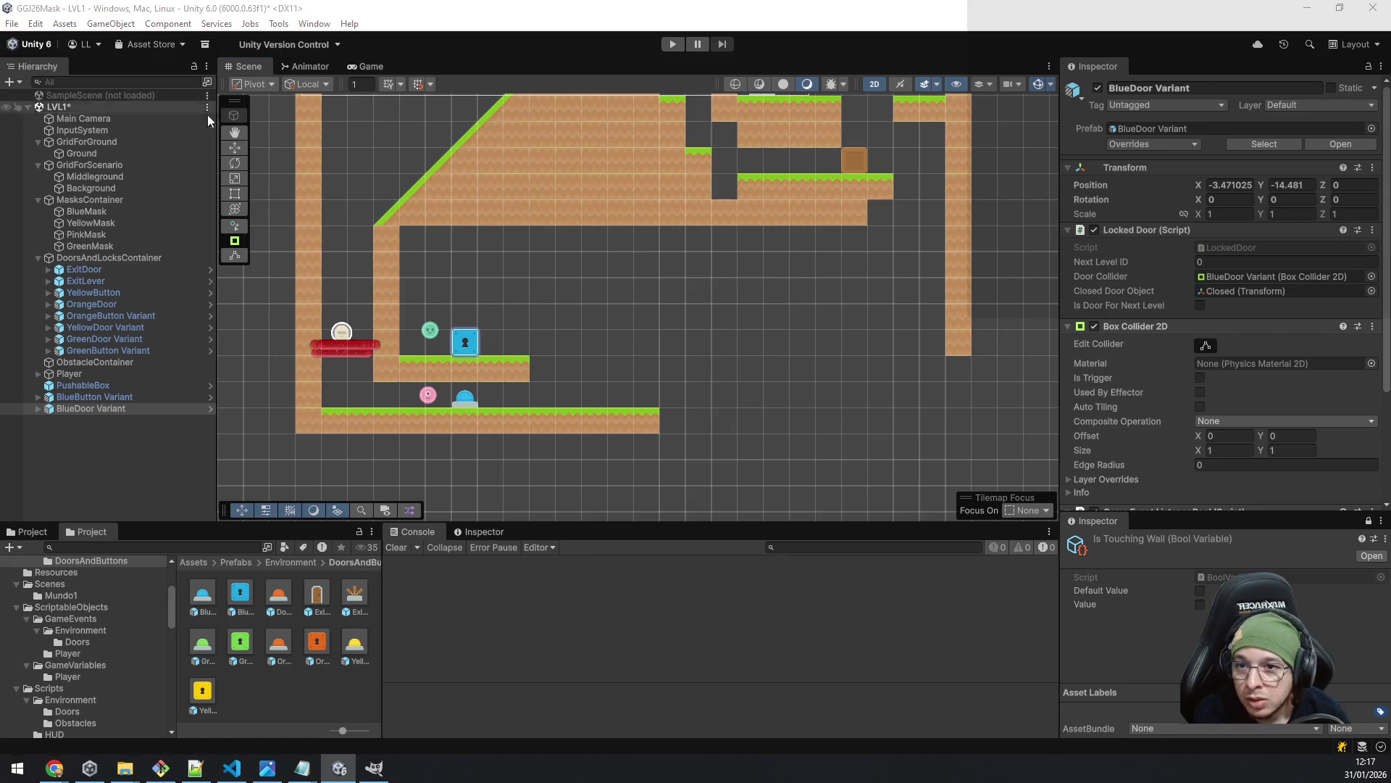
- Slide the blue door right along the ledge to X -2.49
left_click(234, 147)
scroll(494, 343, "up", 5)
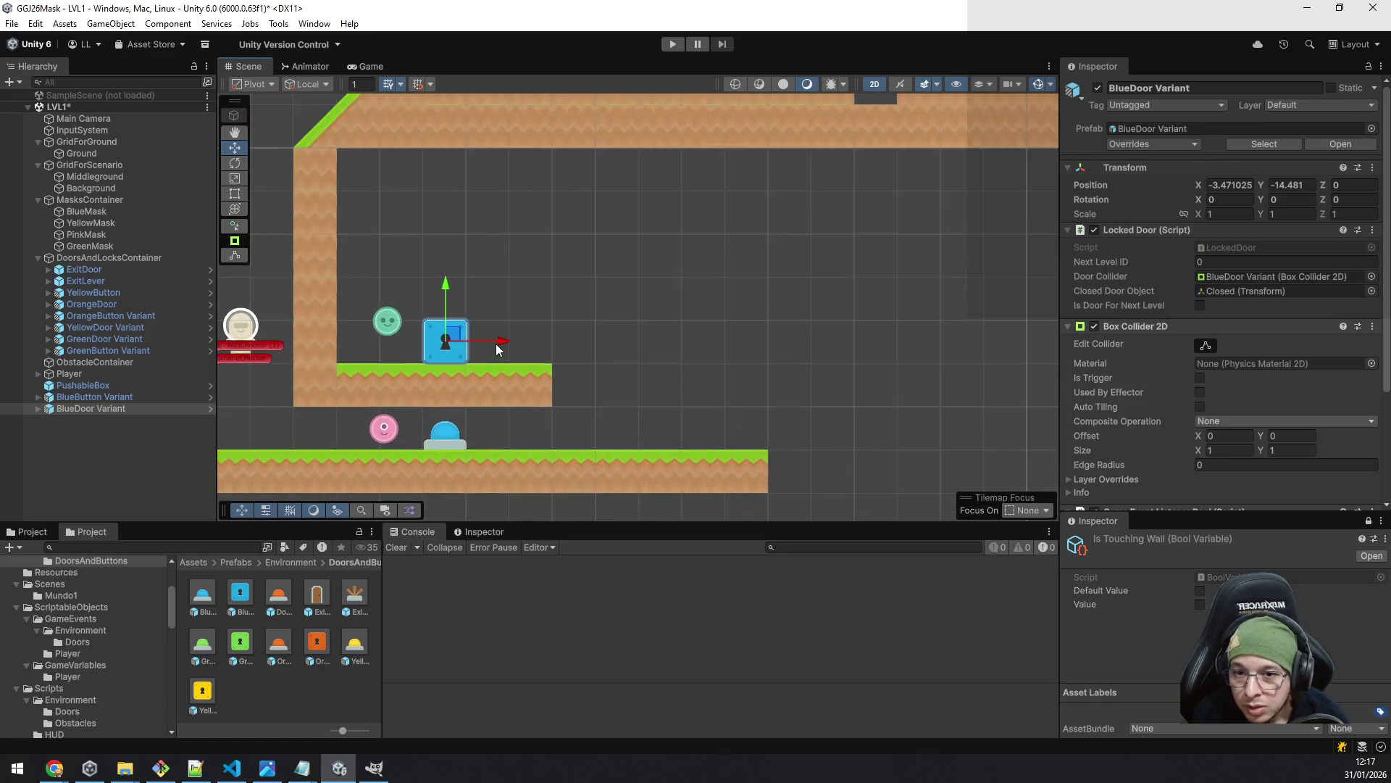
left_click_drag(509, 336, 690, 245)
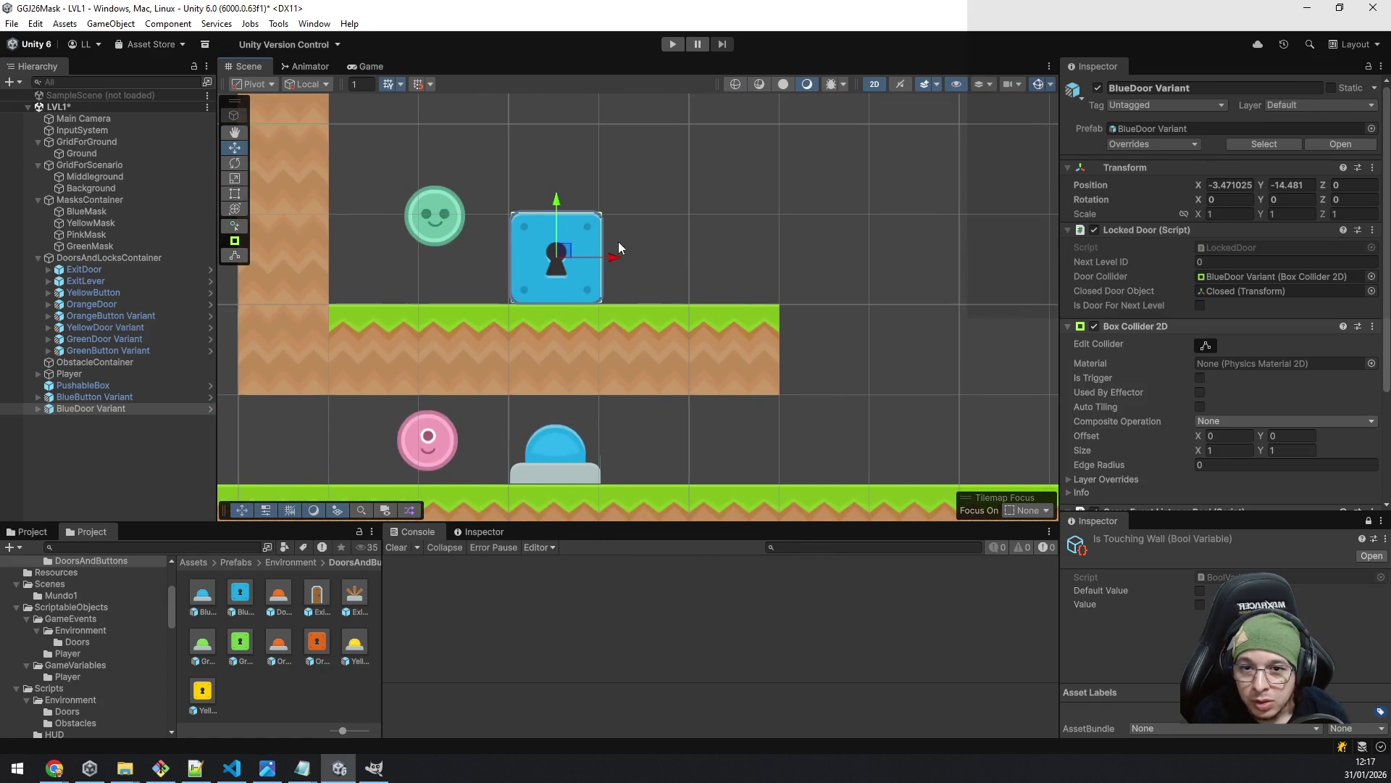
left_click_drag(572, 253, 655, 259)
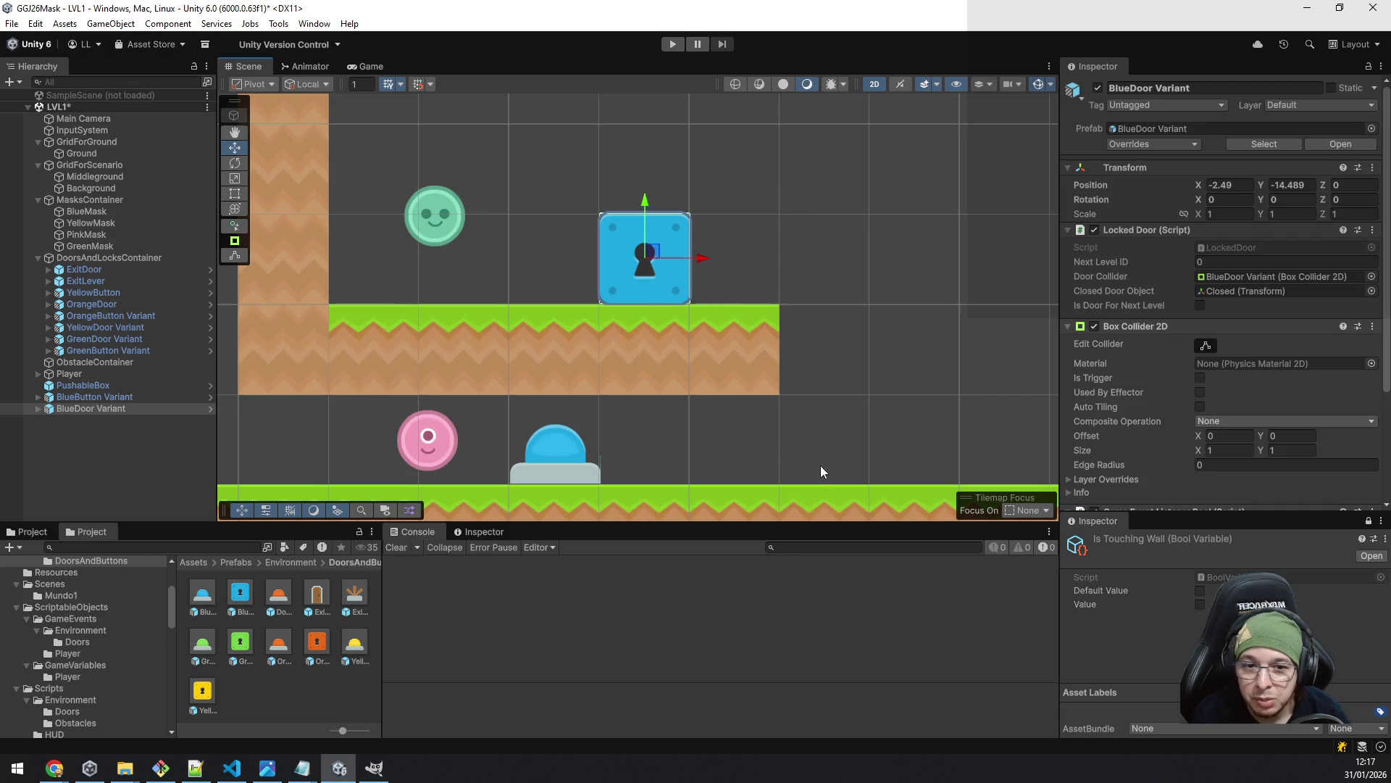
scroll(818, 464, "down", 1)
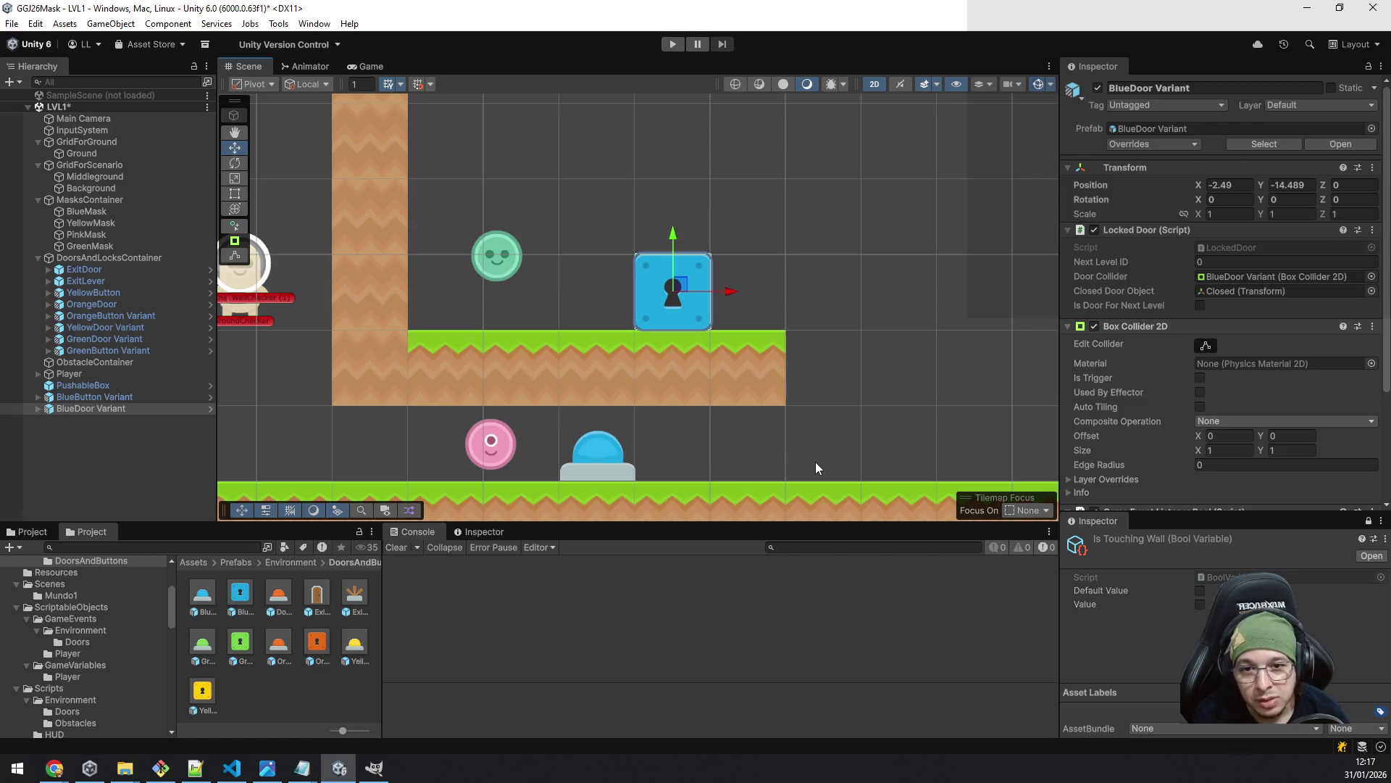
scroll(816, 456, "down", 2)
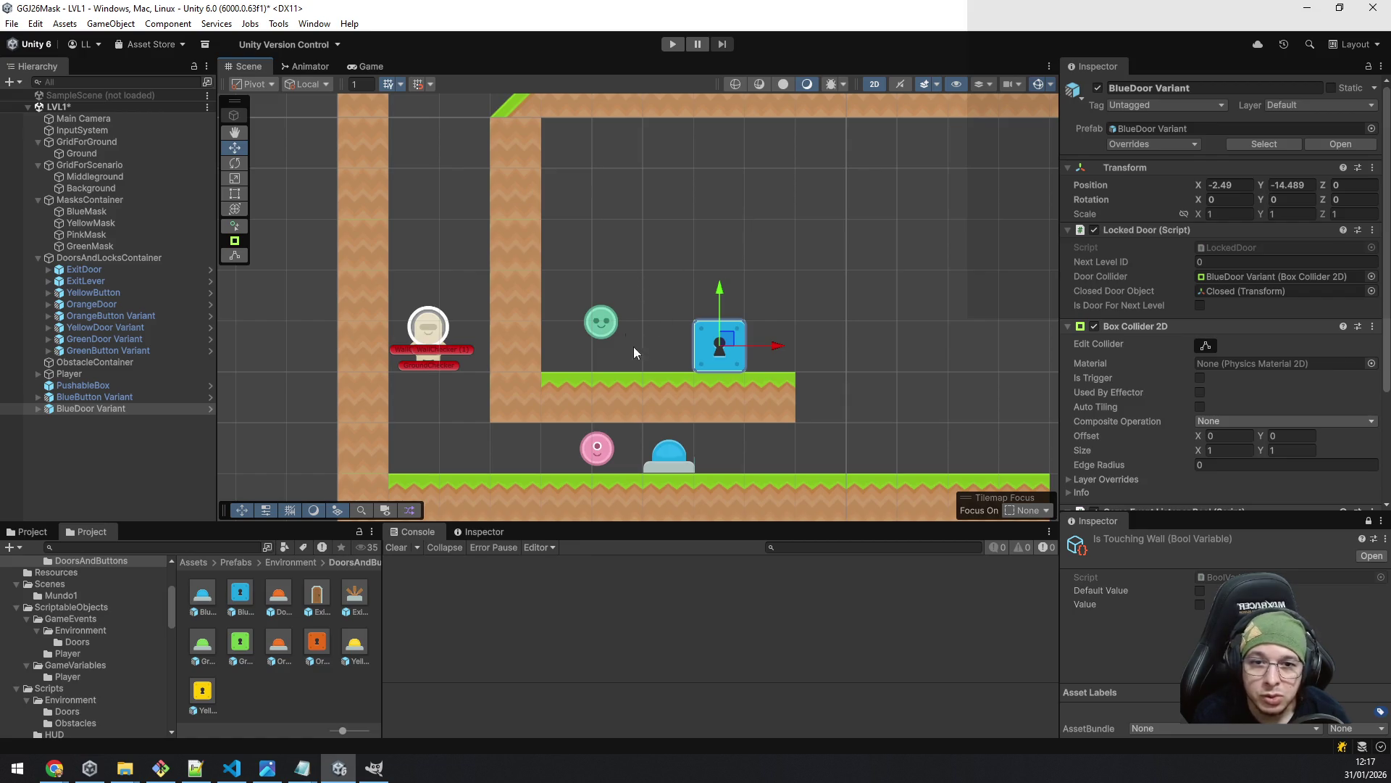
scroll(629, 342, "down", 4)
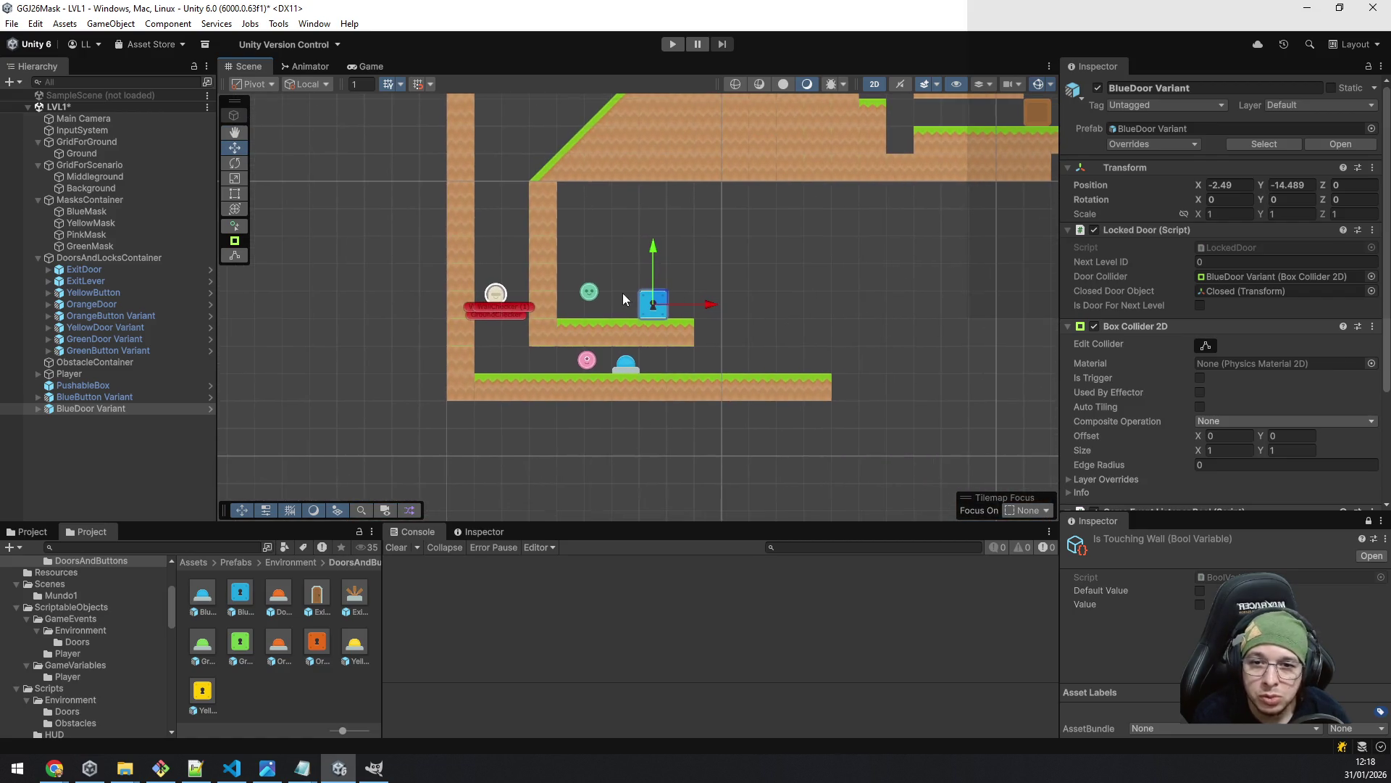
left_click(673, 44)
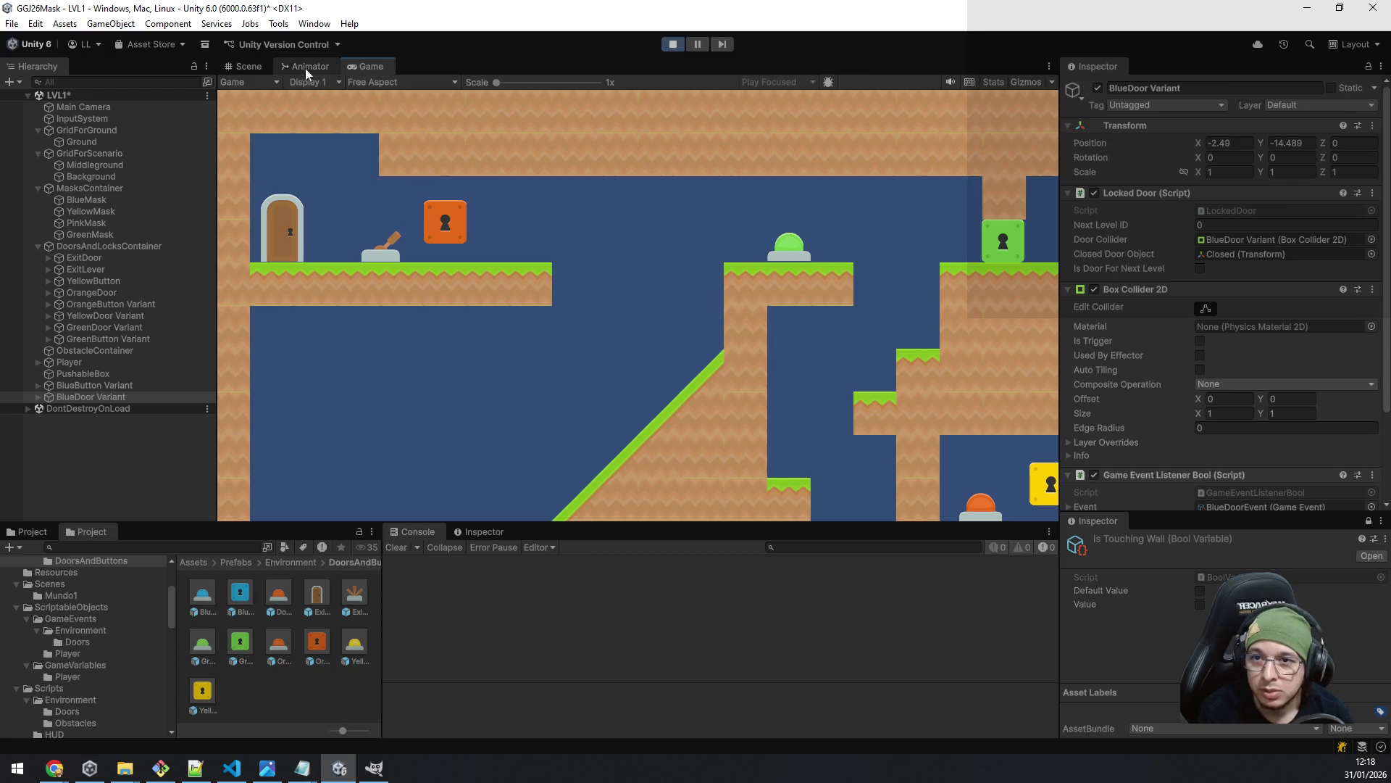
- Undock the Game view, walk the player right to grab the pink mask, then paint a Ground grass tile
left_click(243, 65)
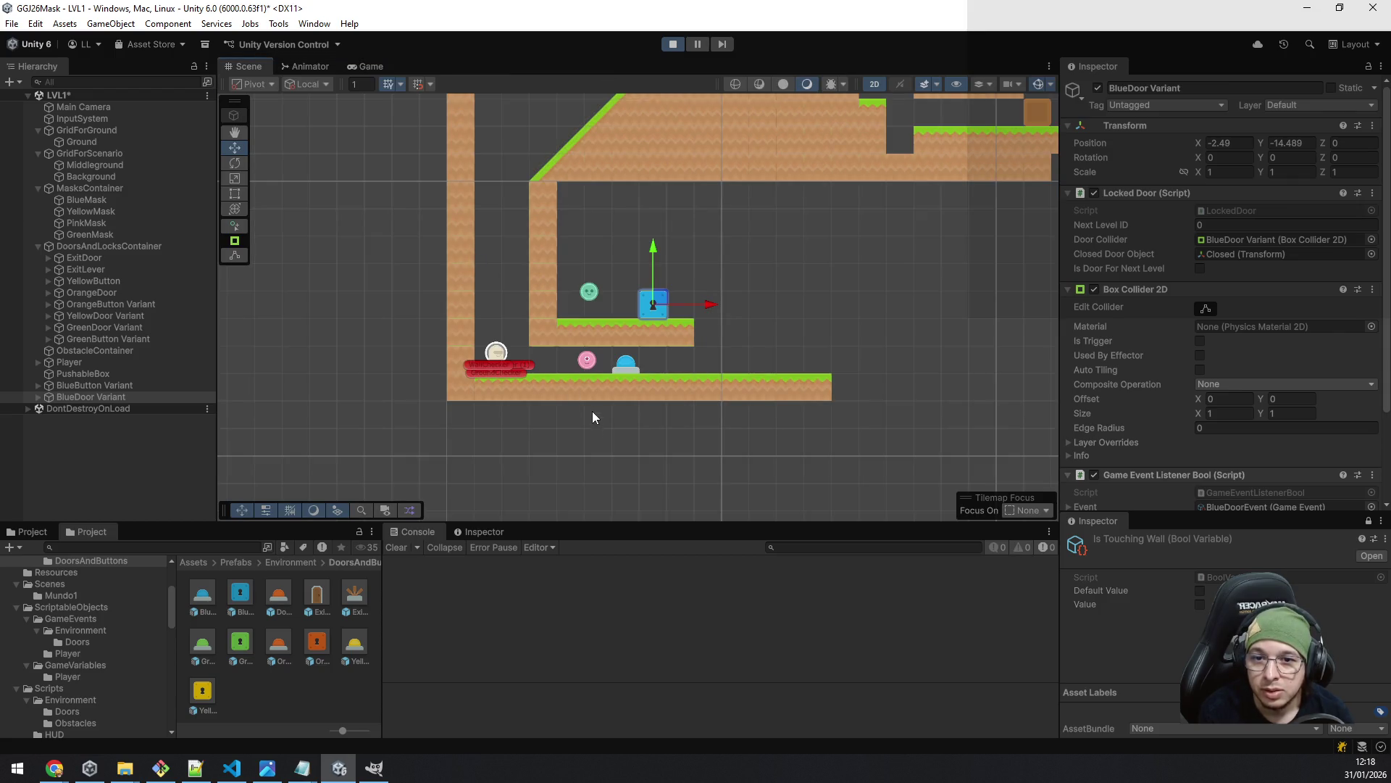
mouse_move(365, 66)
left_mouse_down()
mouse_move(446, 96)
mouse_move(129, 33)
left_mouse_up()
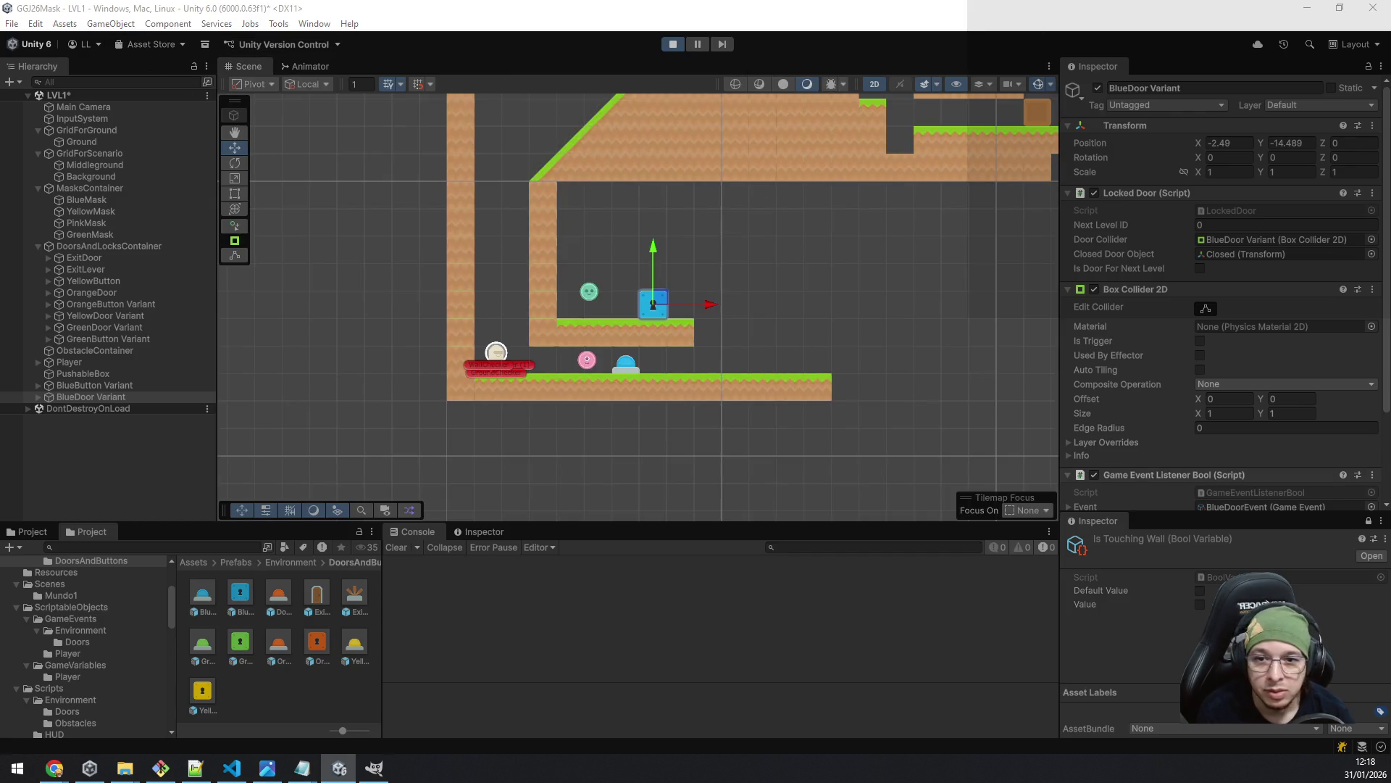
key("d")
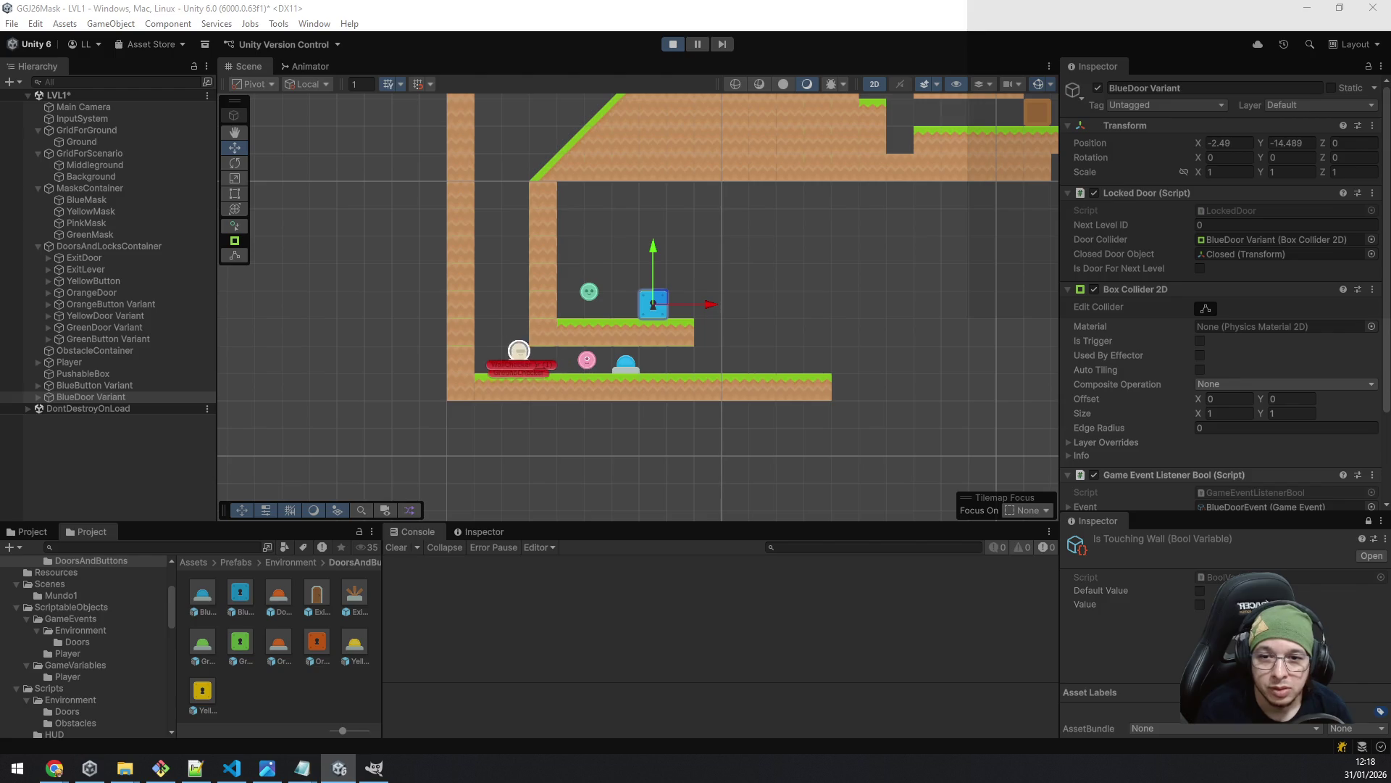
key("d")
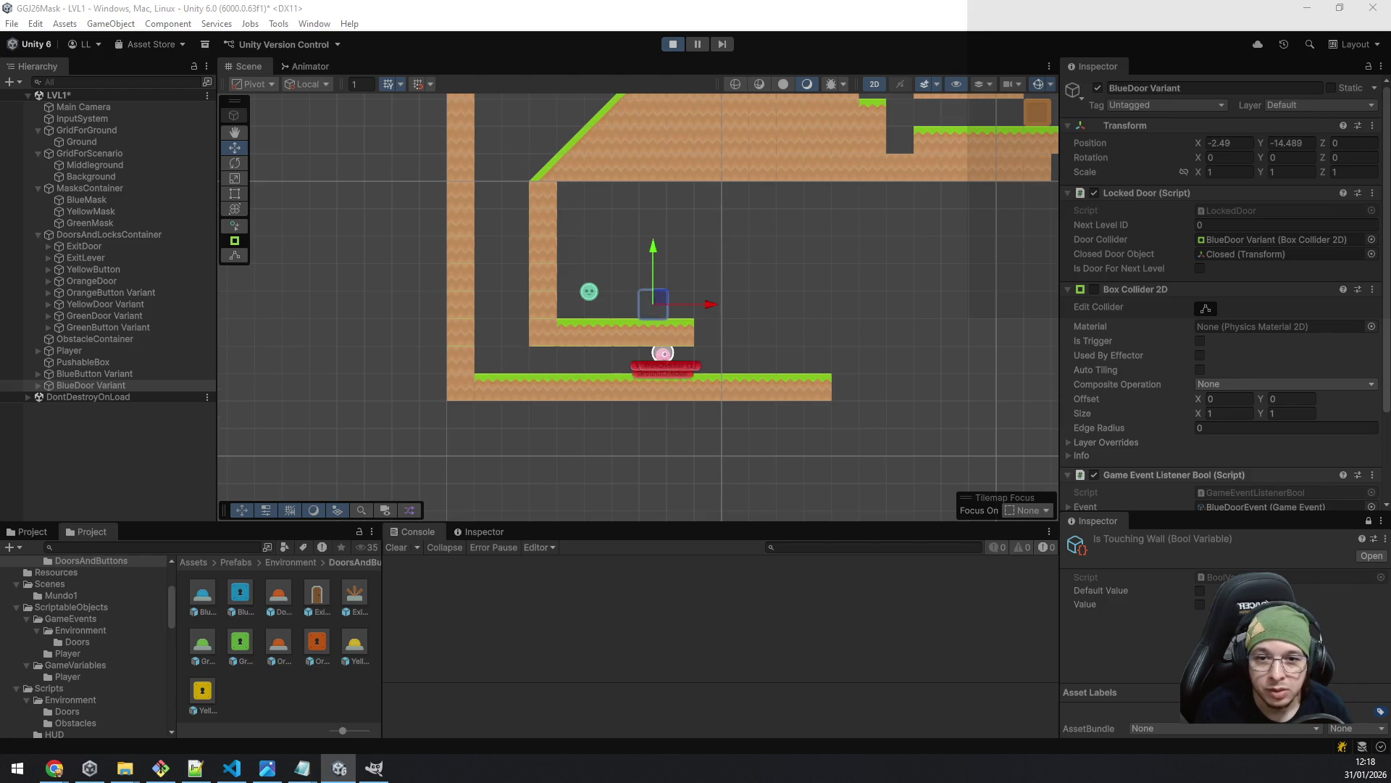
key("space")
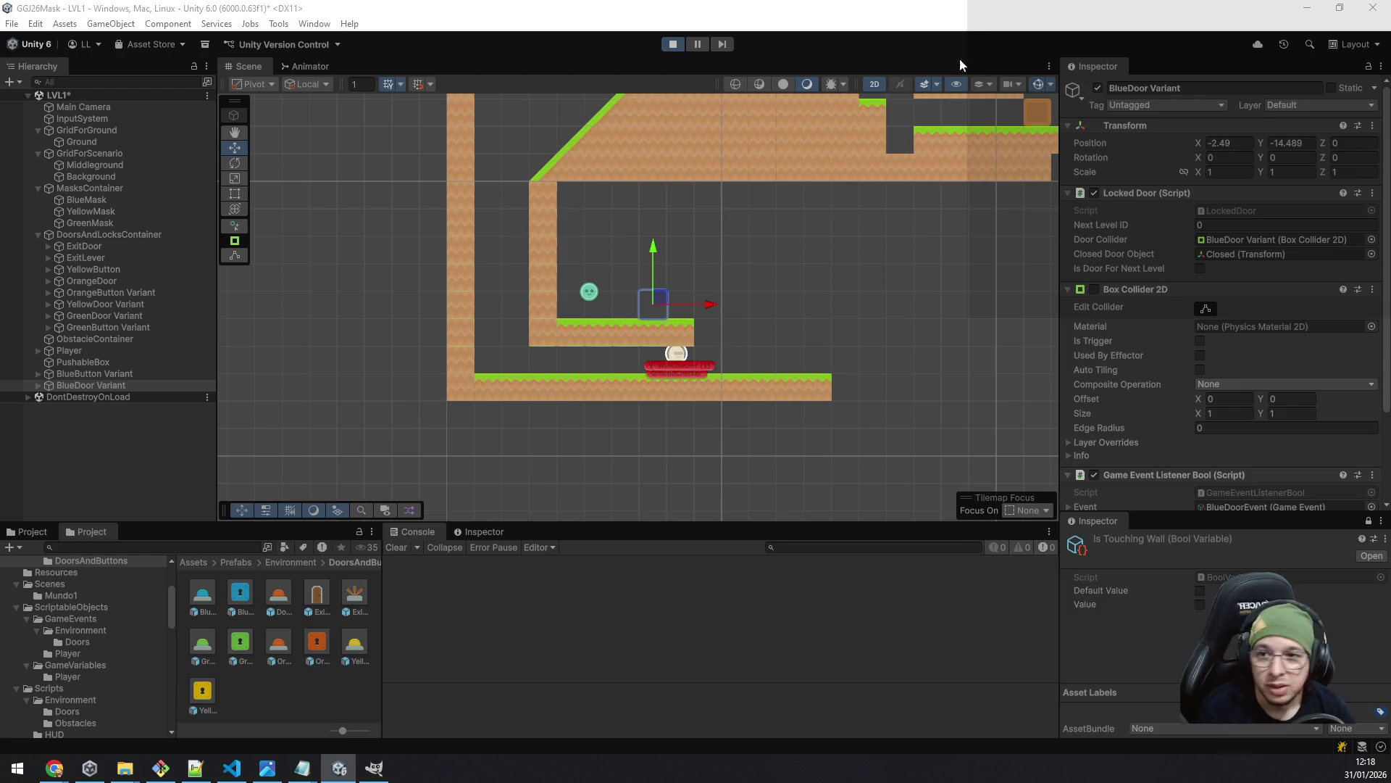
left_click(105, 141)
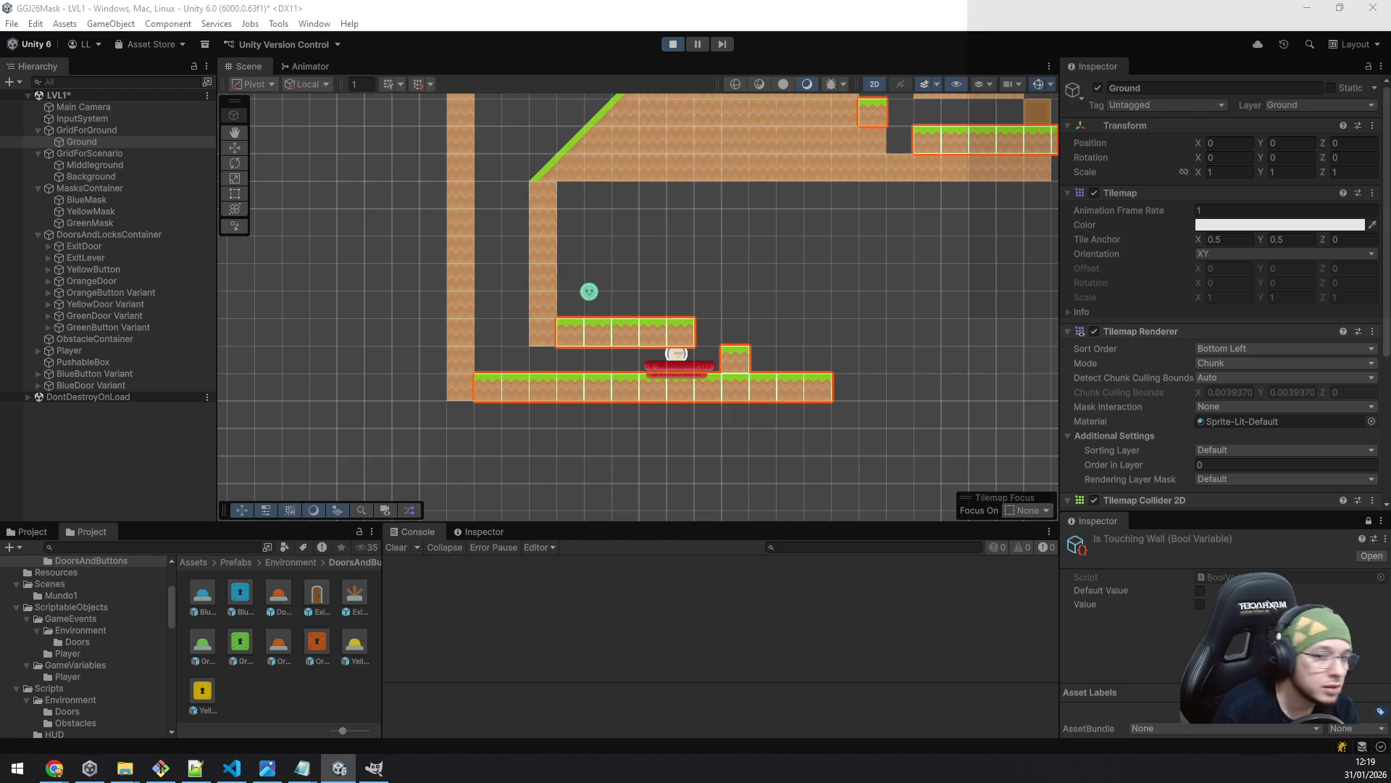
left_click(723, 299)
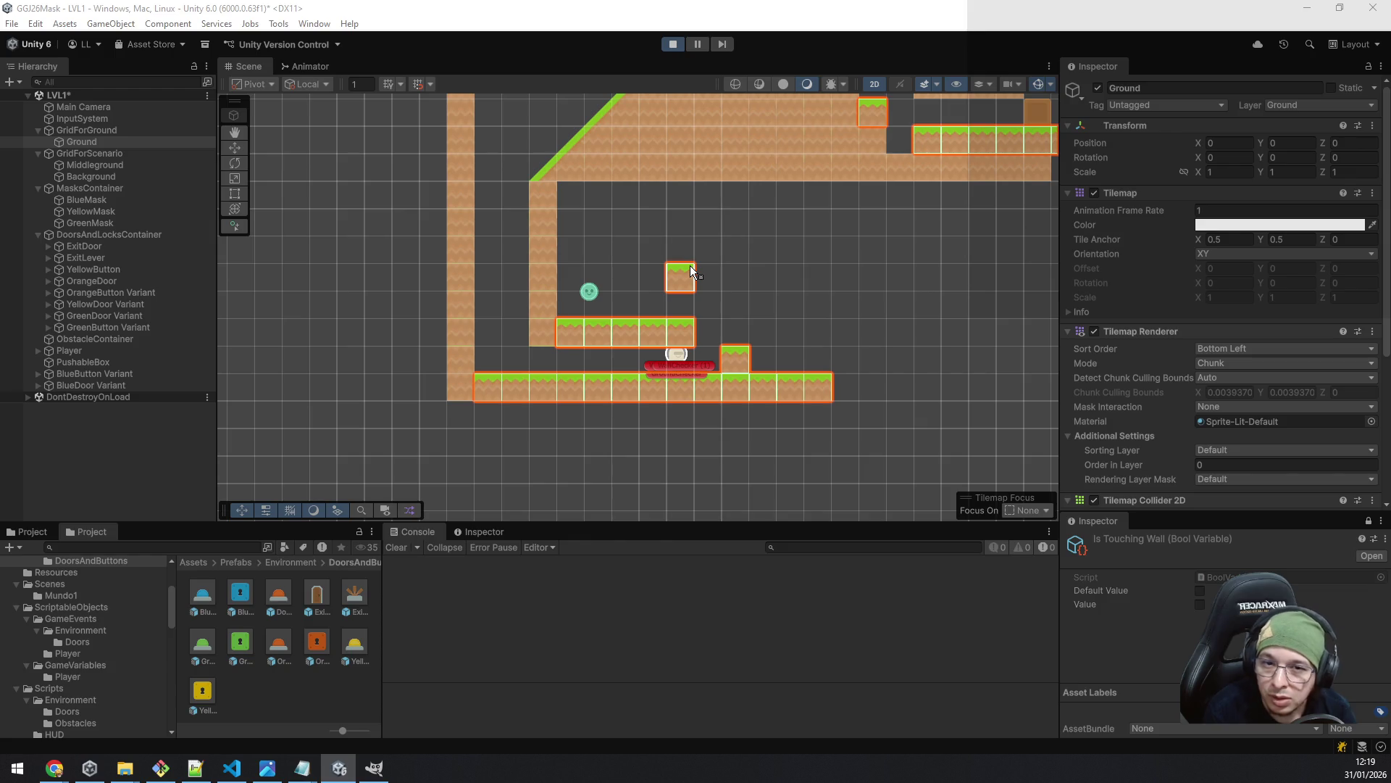
- Paint a four-tile floating Ground grass ledge above the raised platform
left_click(735, 269)
left_click(764, 267, "shift")
left_click(723, 272)
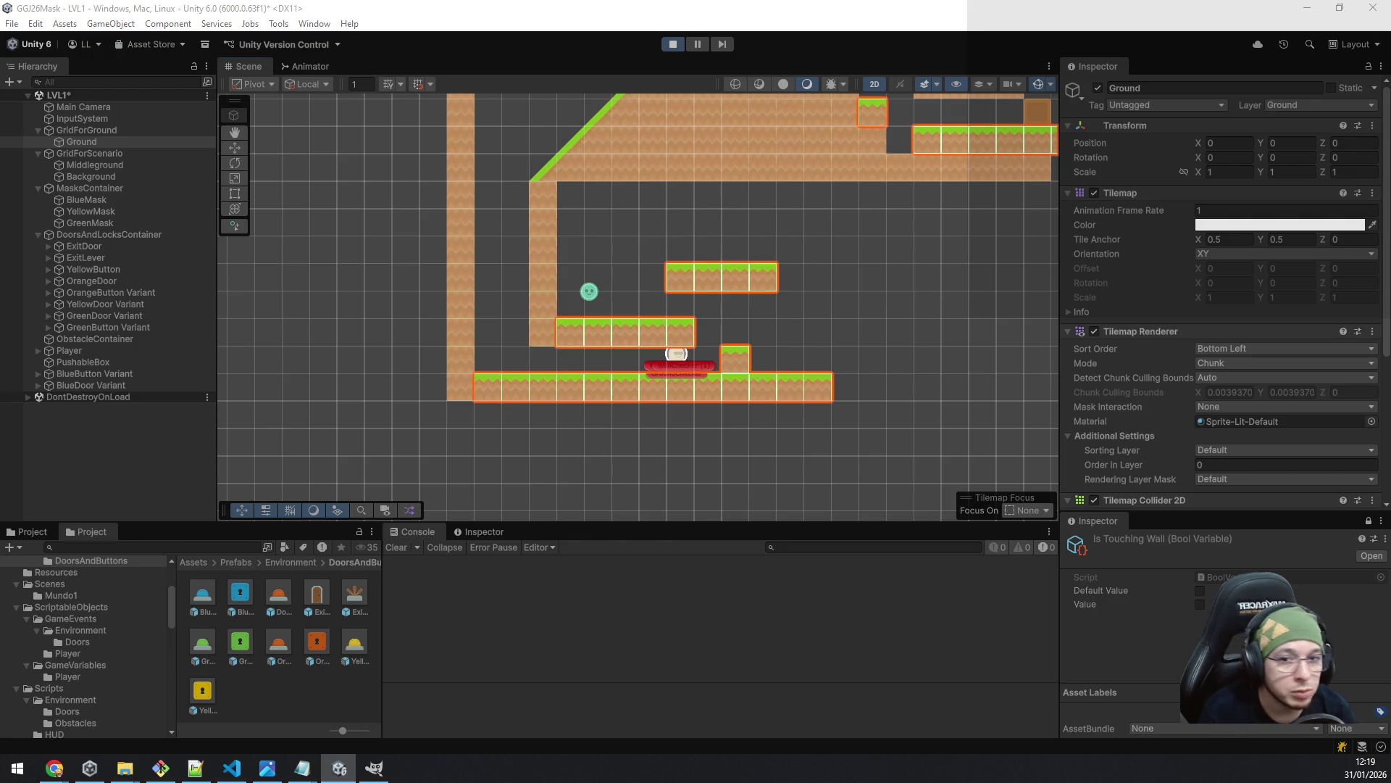
key("d")
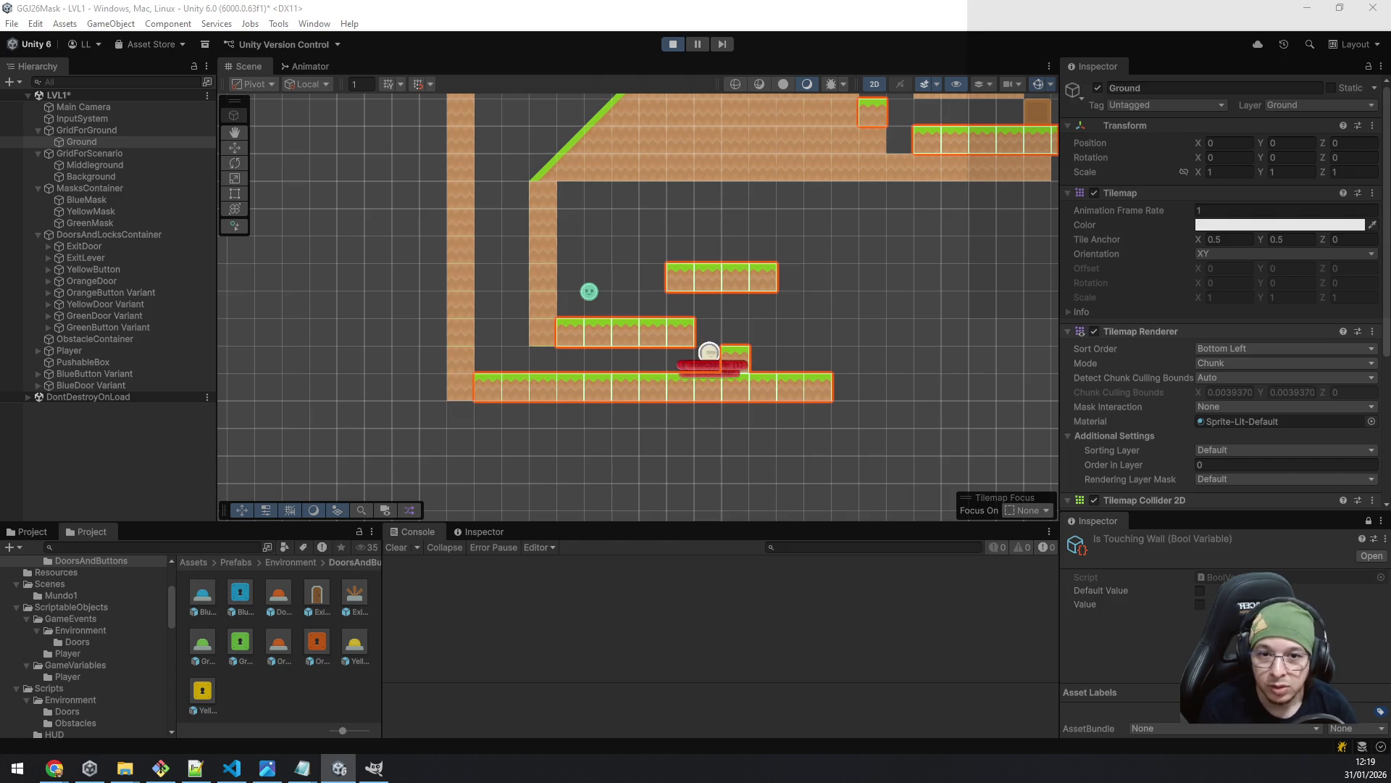
- Run and jump the player across the floating platforms until it lands on the upper-middle one
key("space")
key("a")
key("d")
key("space")
key("a")
key("a")
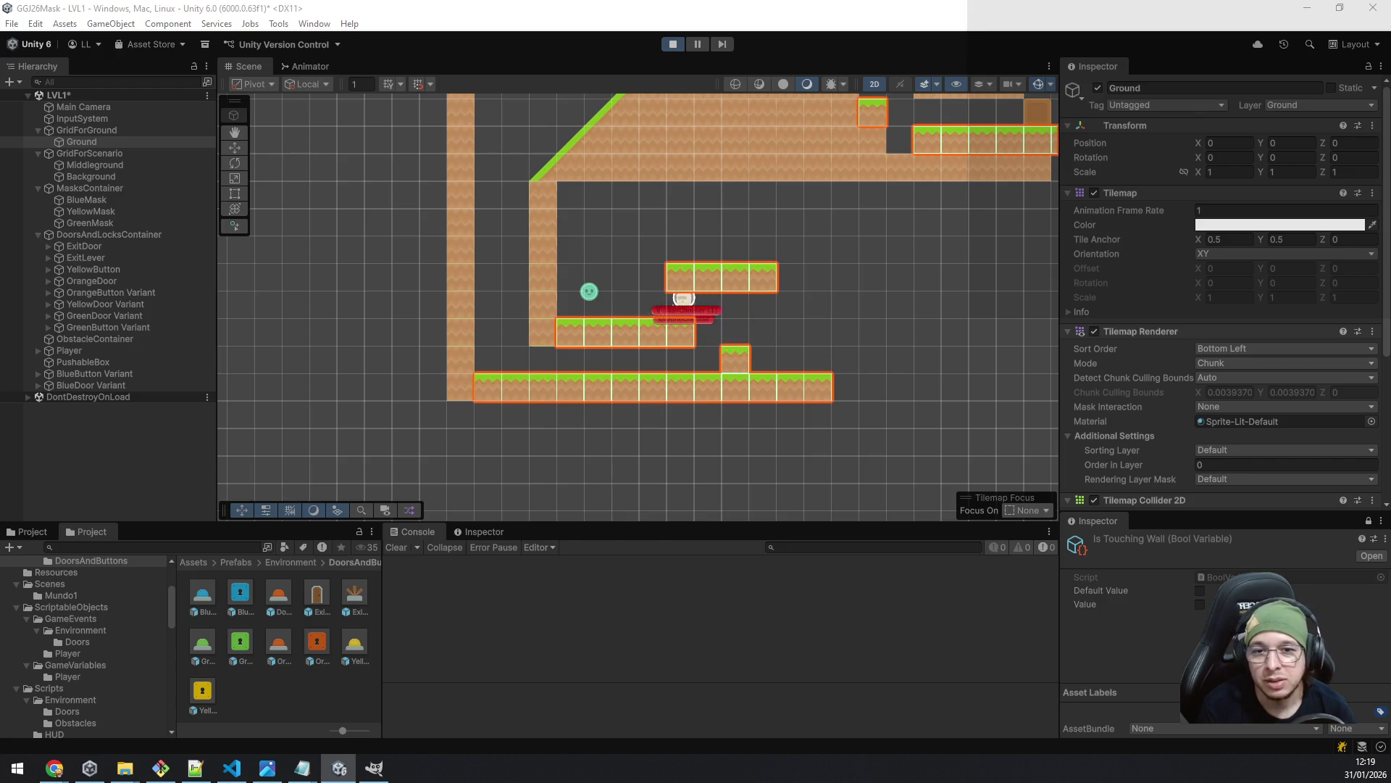
key("space")
key("d")
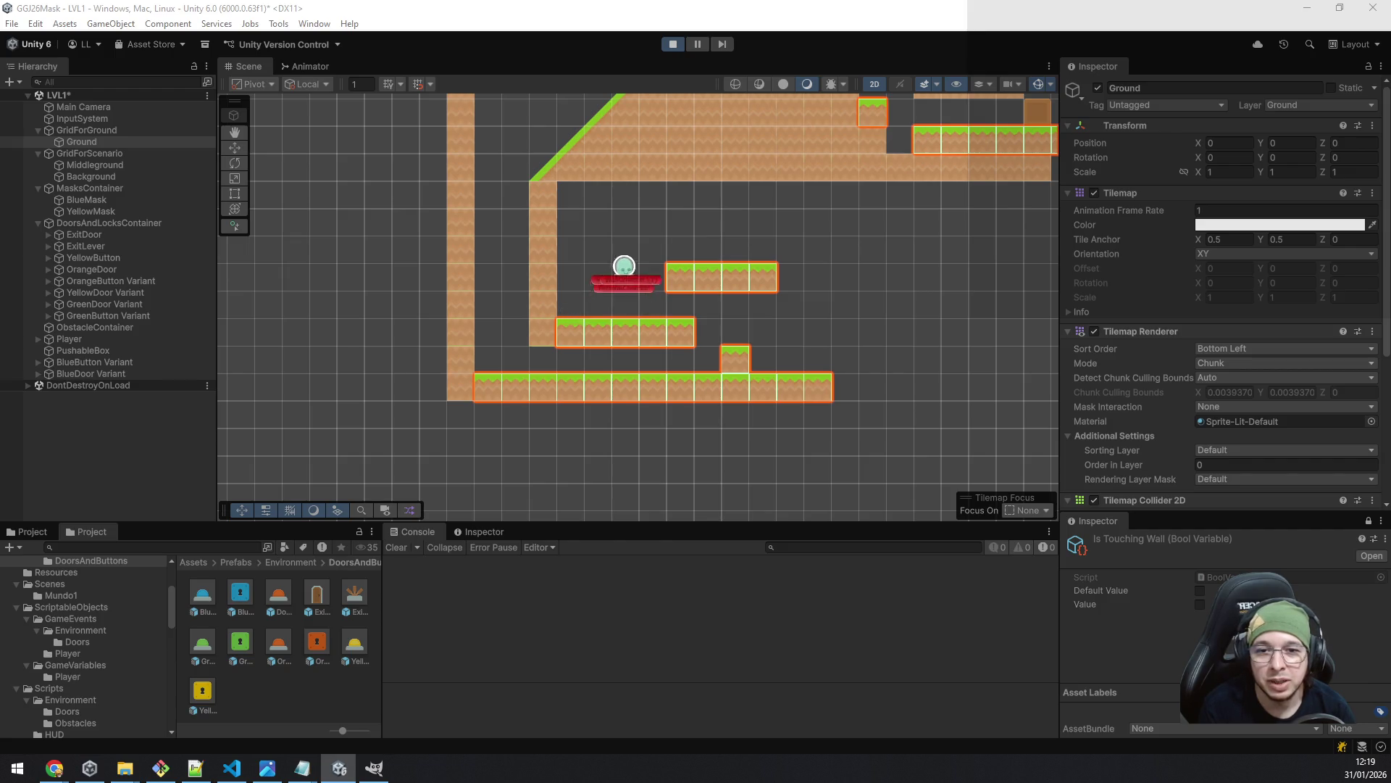
key("a")
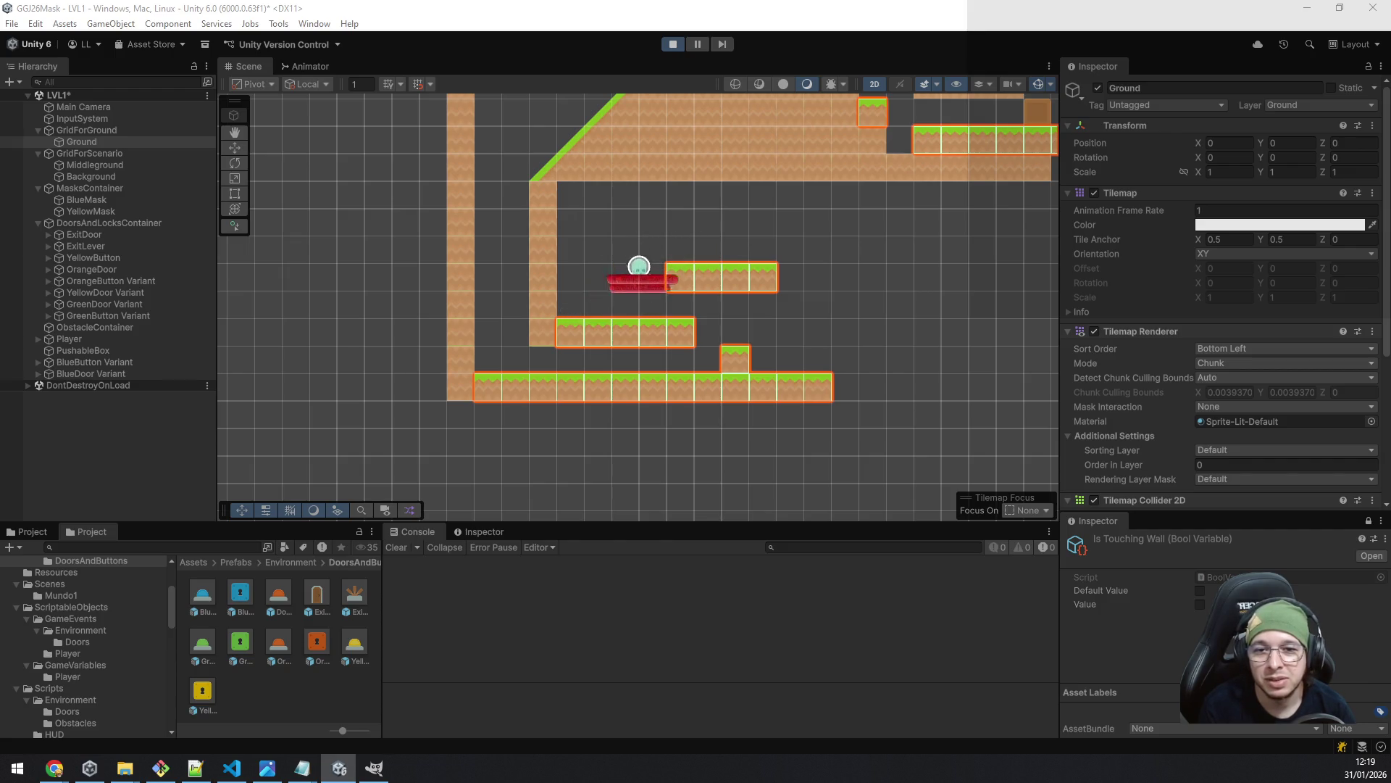
key("space")
key("d")
key("a")
key("space")
key("d")
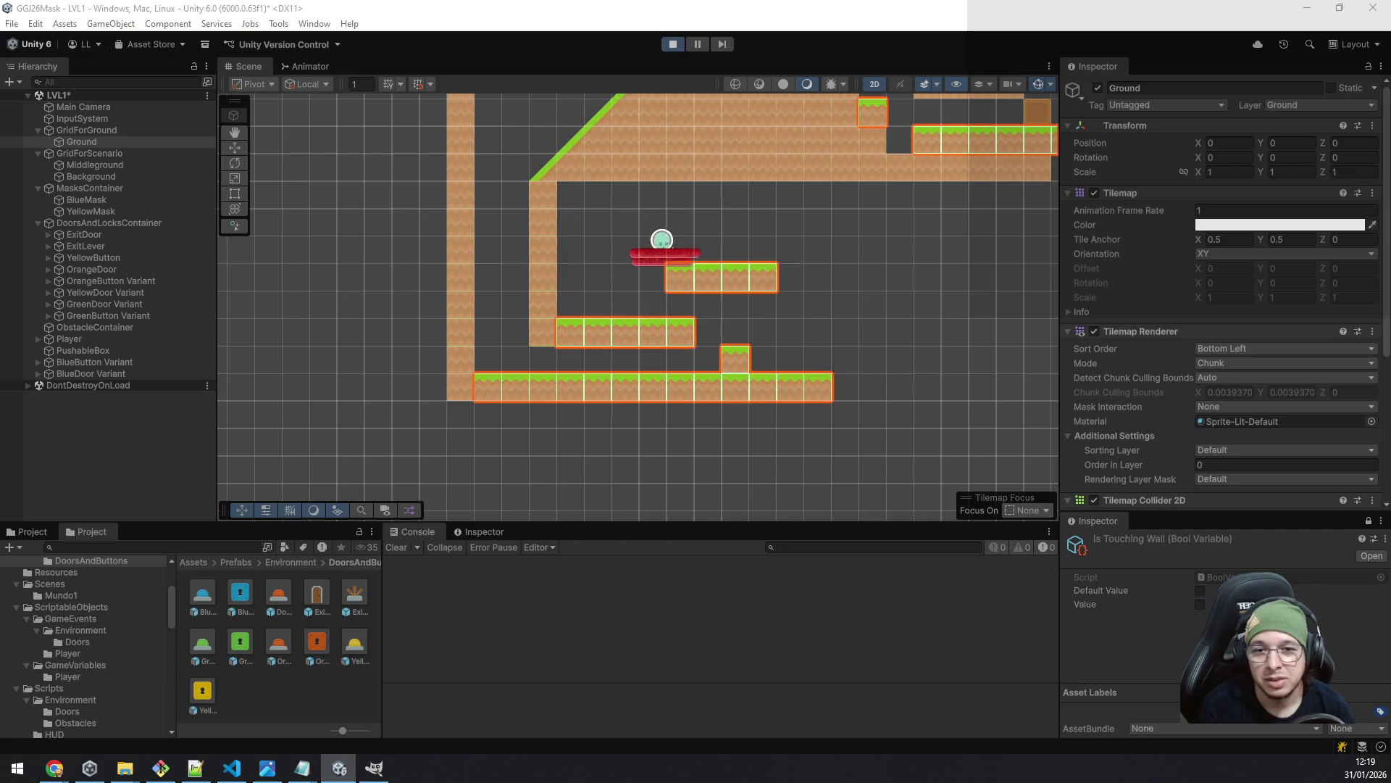
key("space")
key("a")
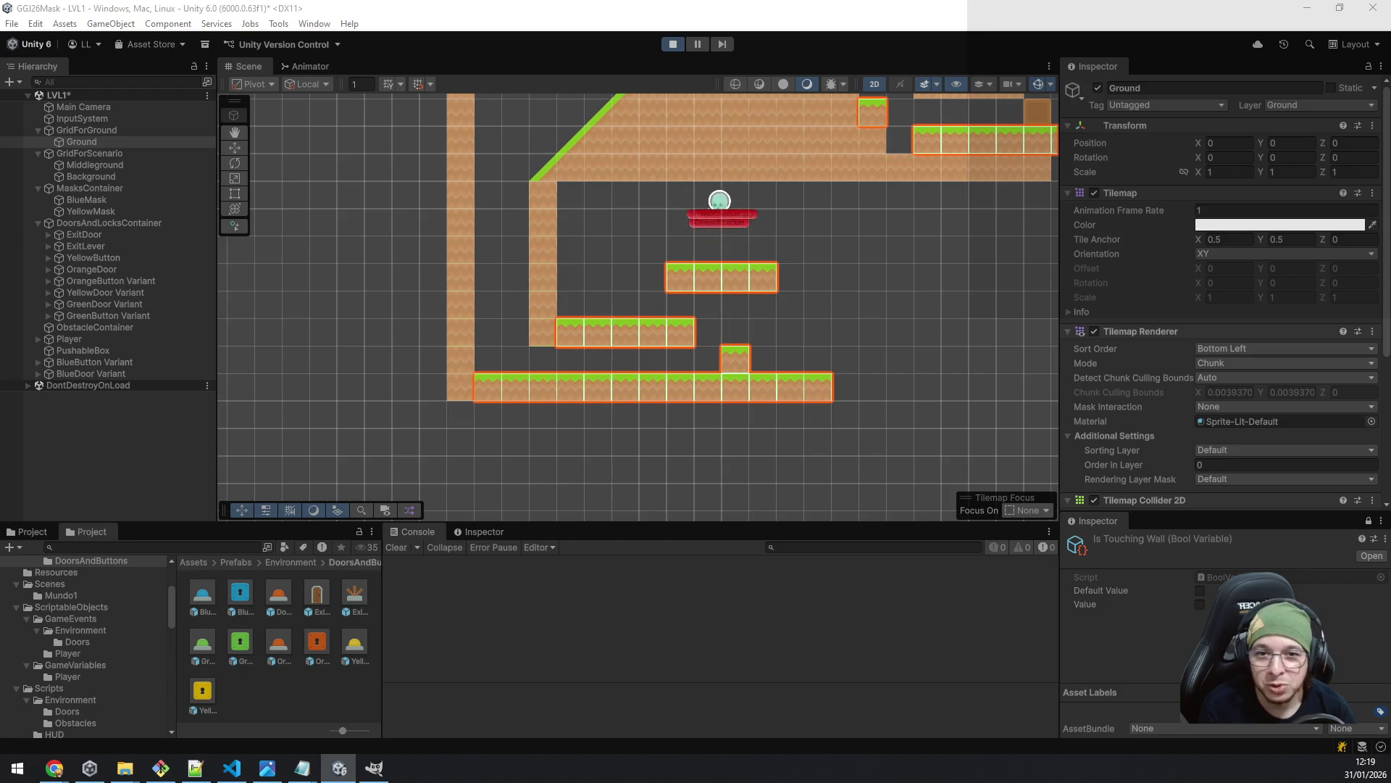
key("d")
key("space")
key("a")
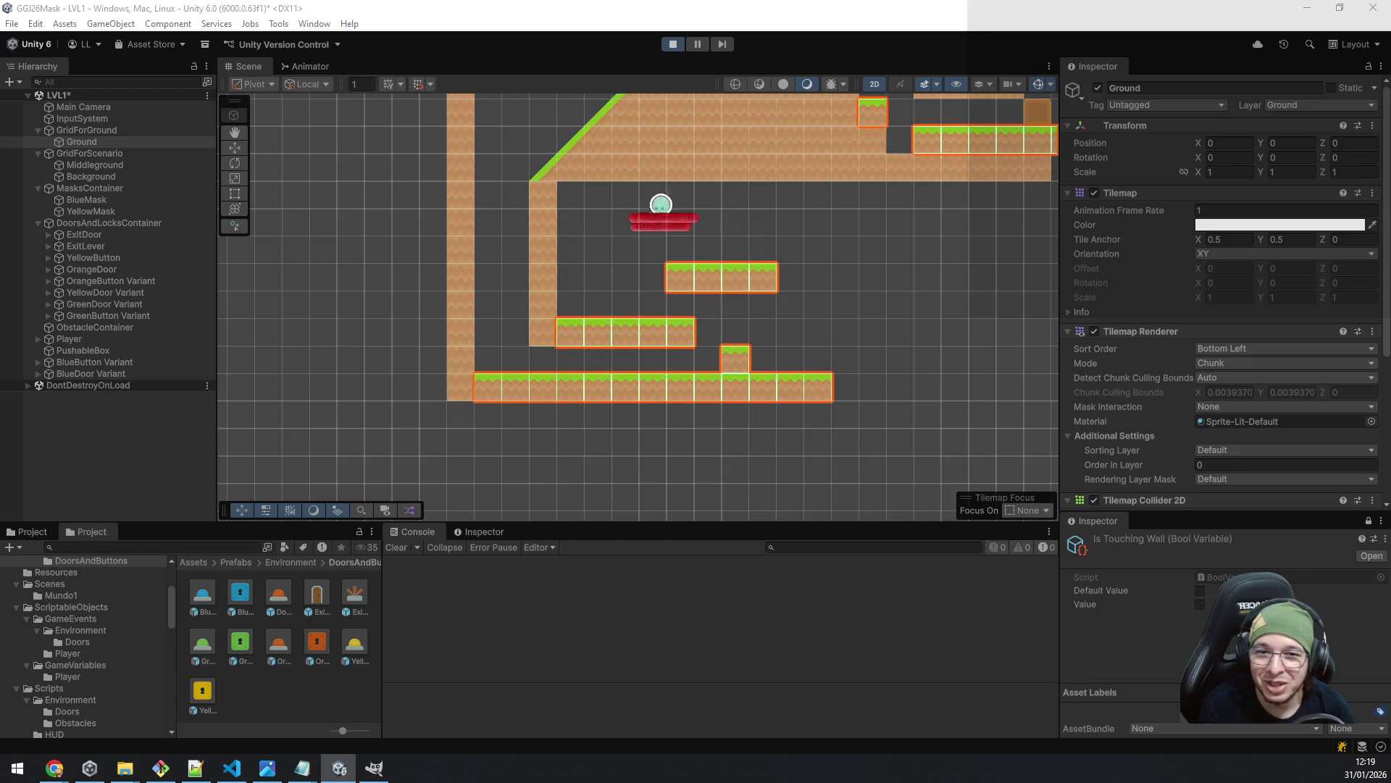
key("d")
key("space")
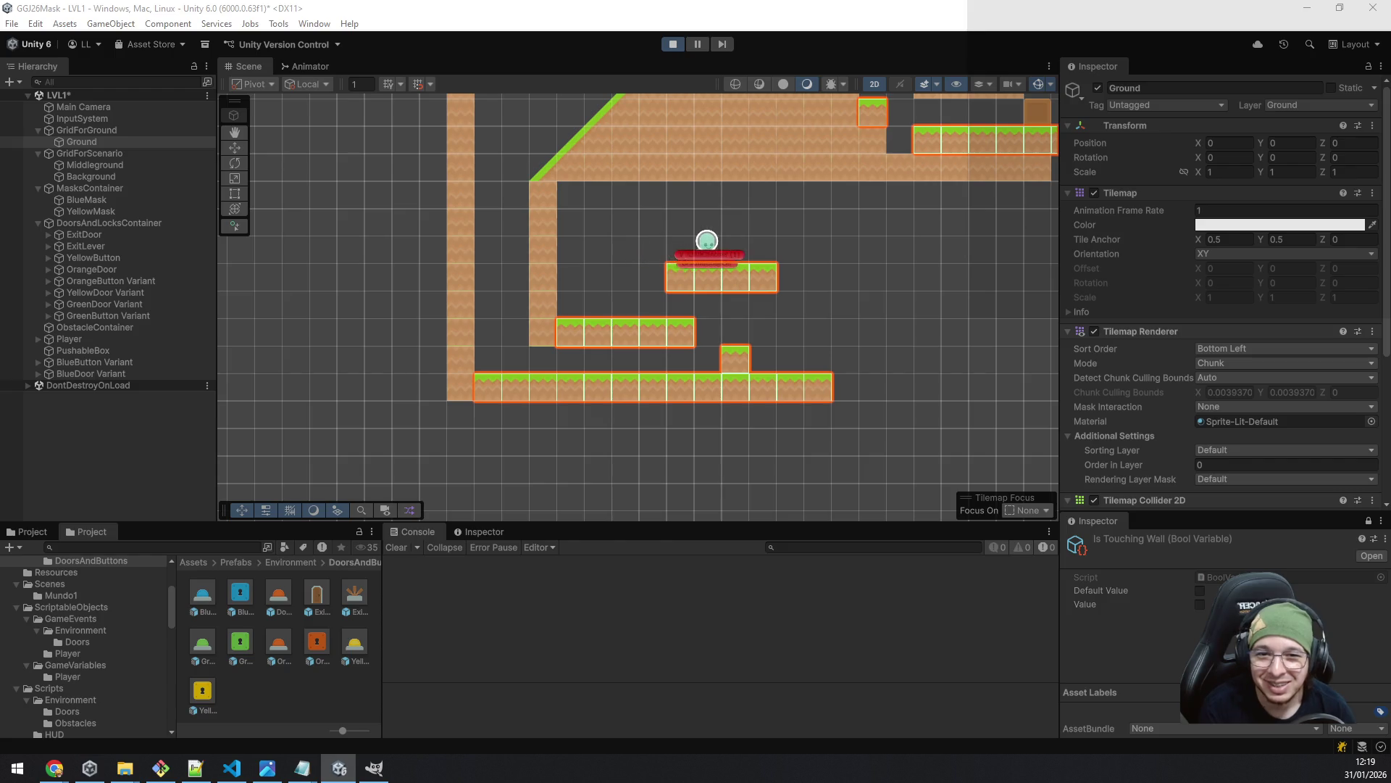
key("a")
key("space")
key("d")
key("space")
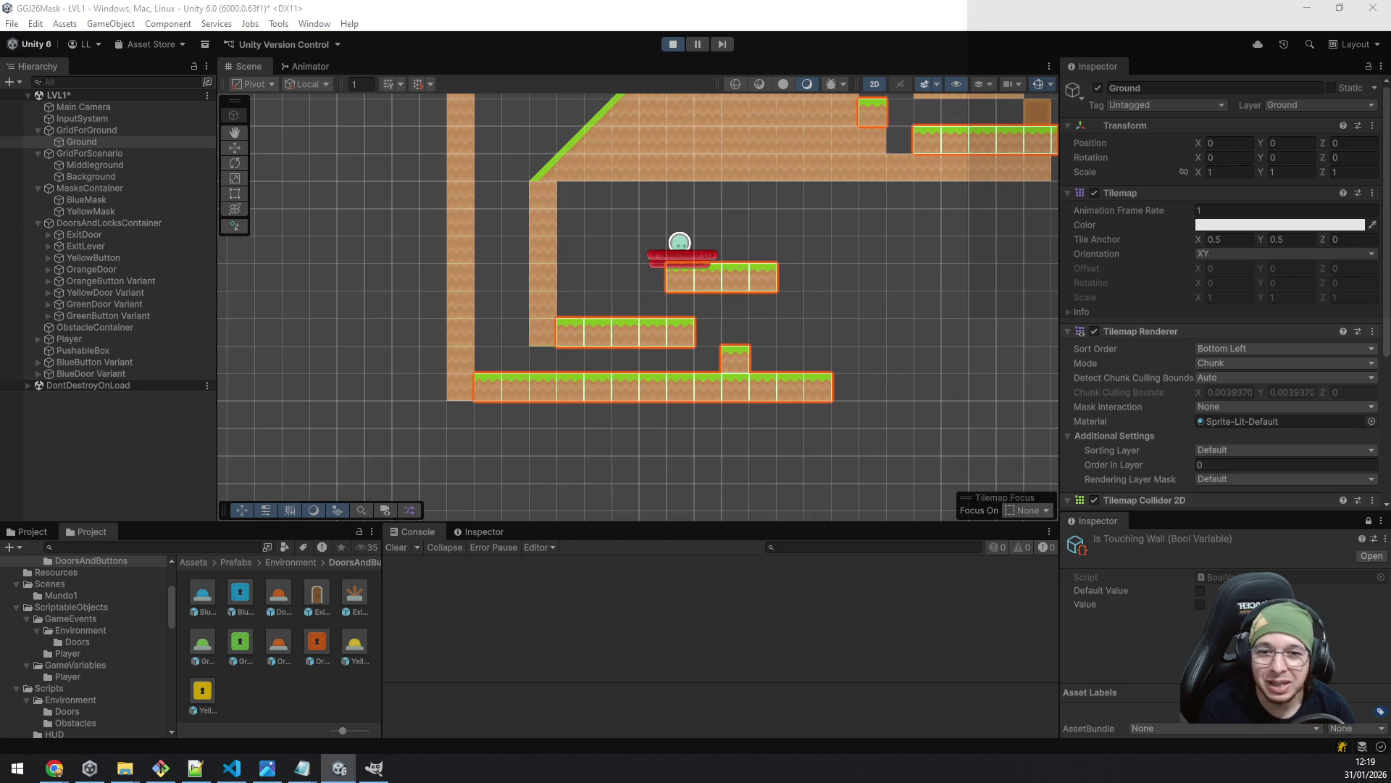
key("space")
key("d")
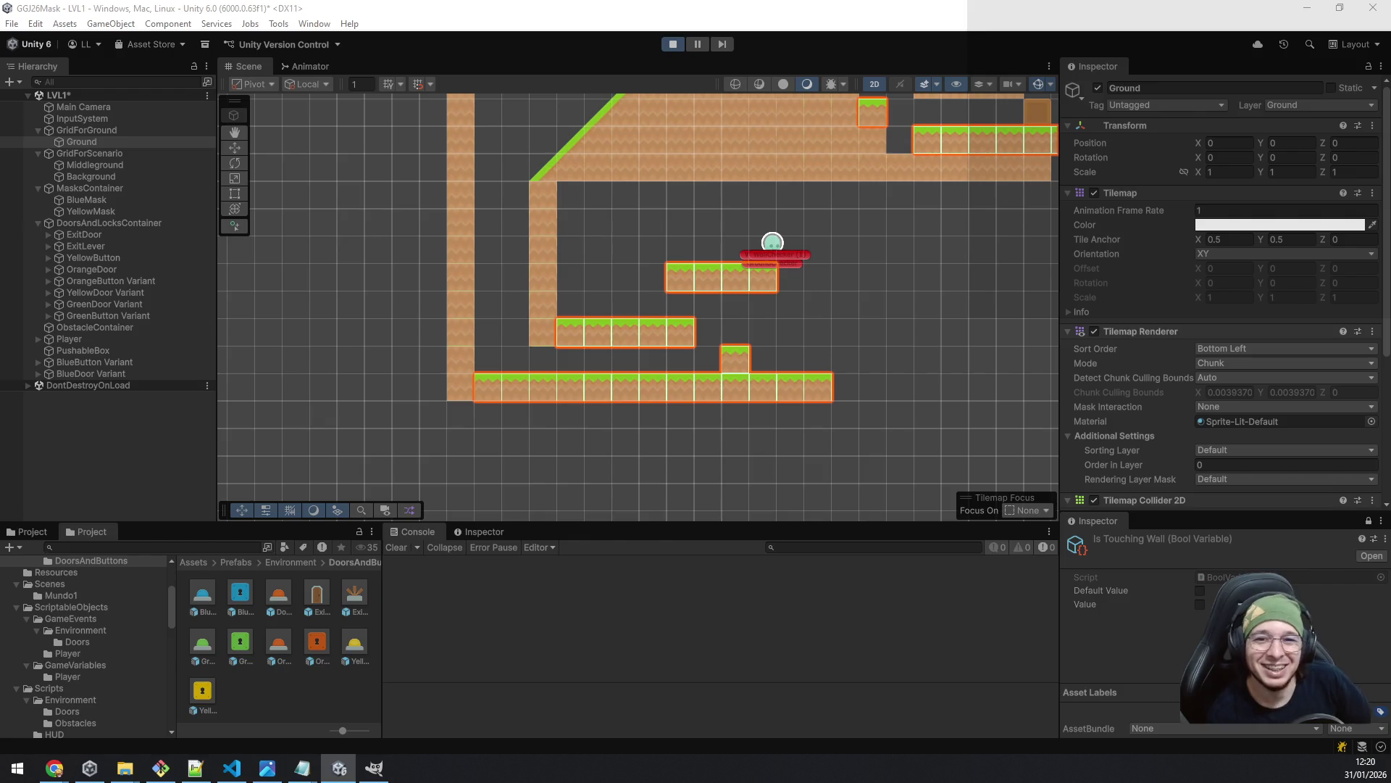
- Exit Play mode and erase the lower grass floor's right-end tiles, leaving it one tile shorter
left_click(673, 44)
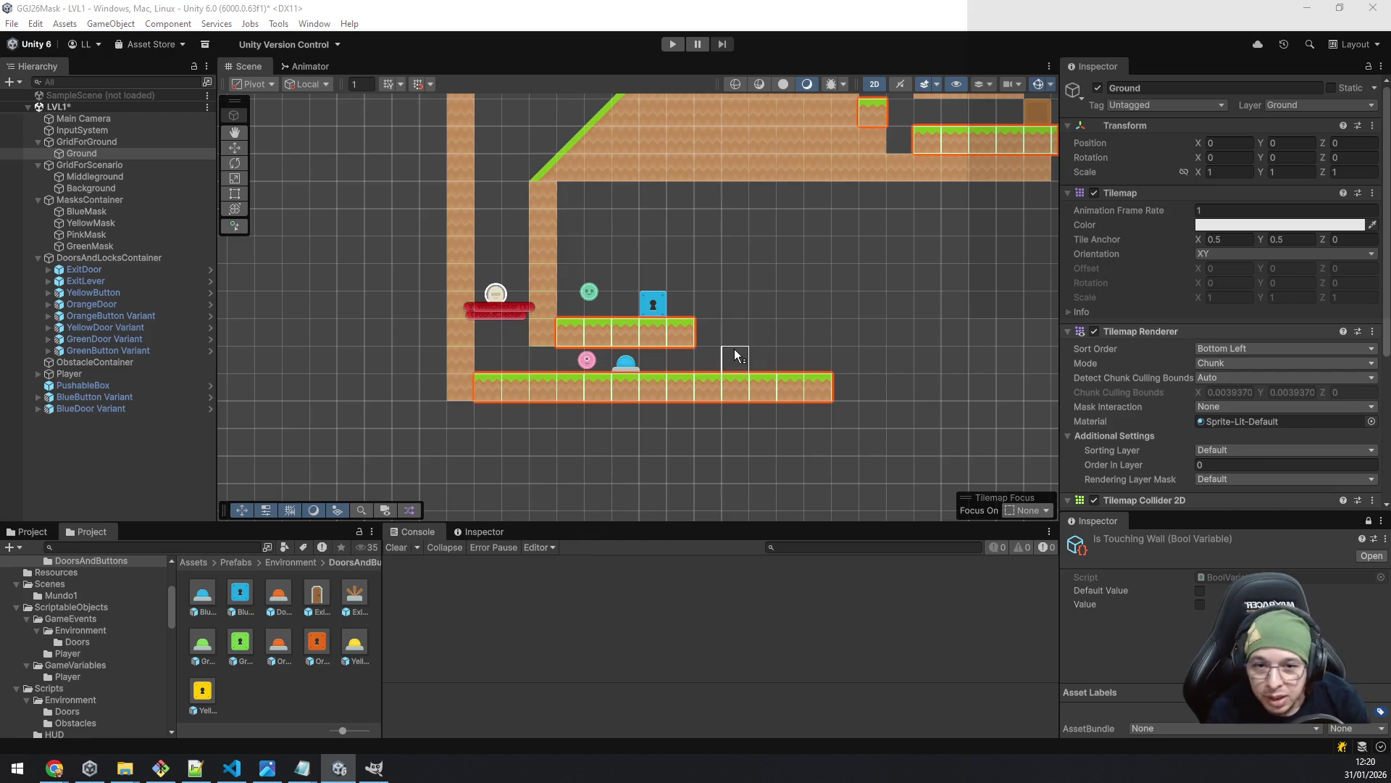
left_click_drag(765, 388, 832, 384)
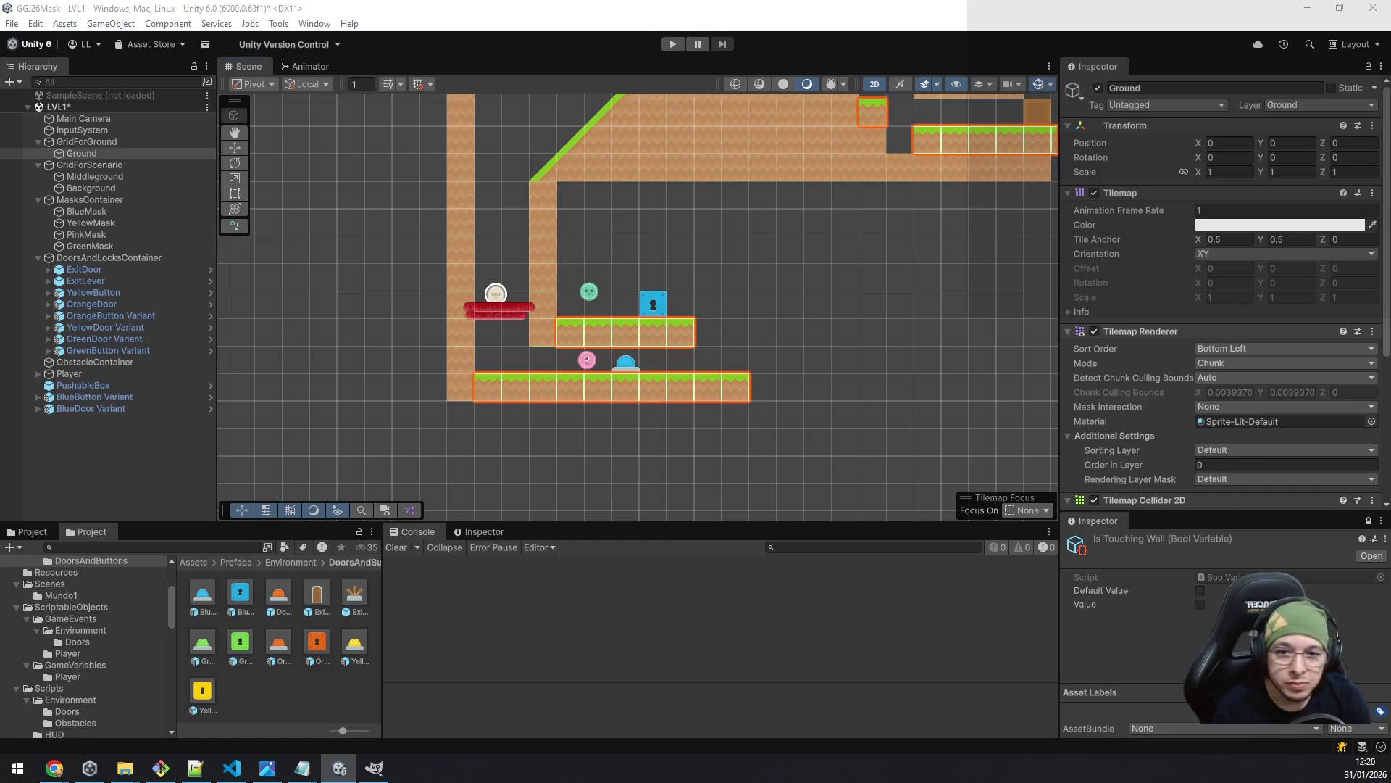
left_click(746, 362)
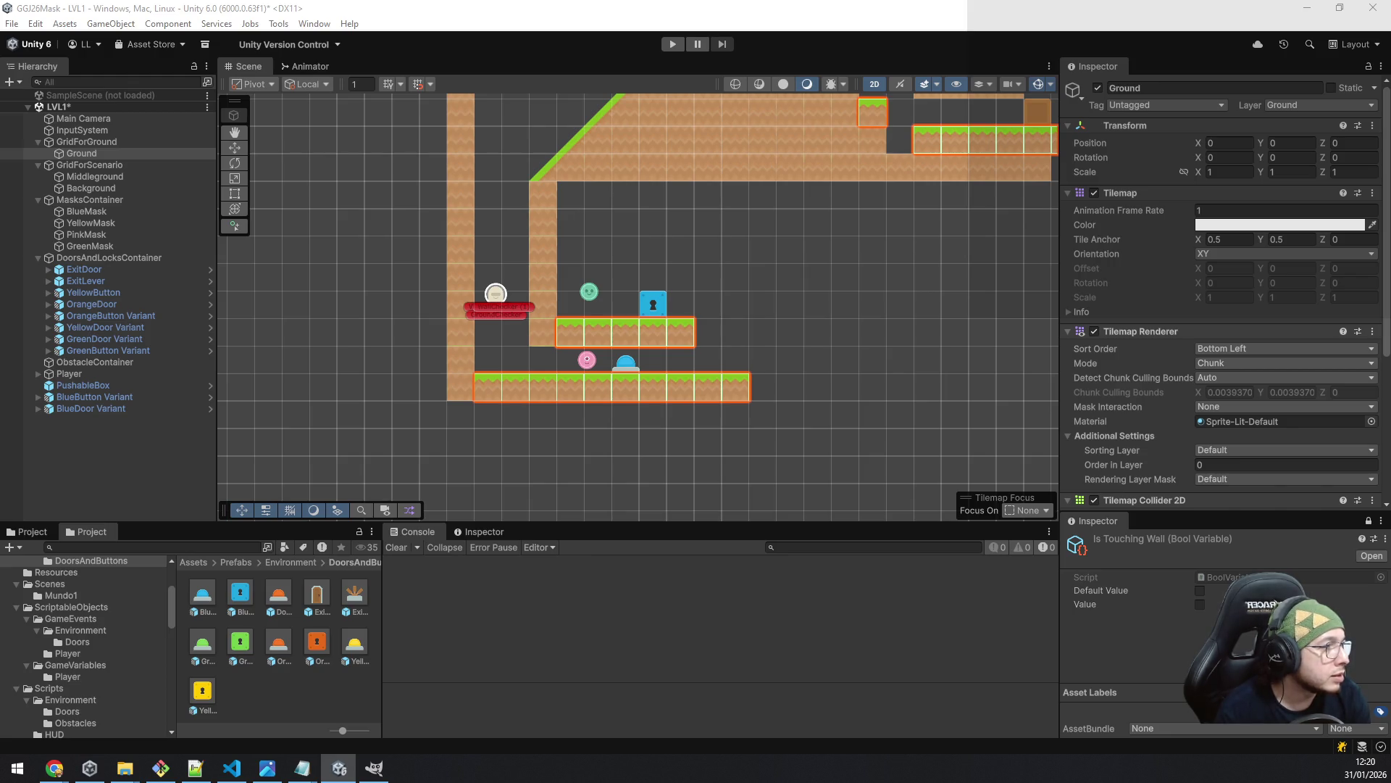
left_click(745, 388, "shift")
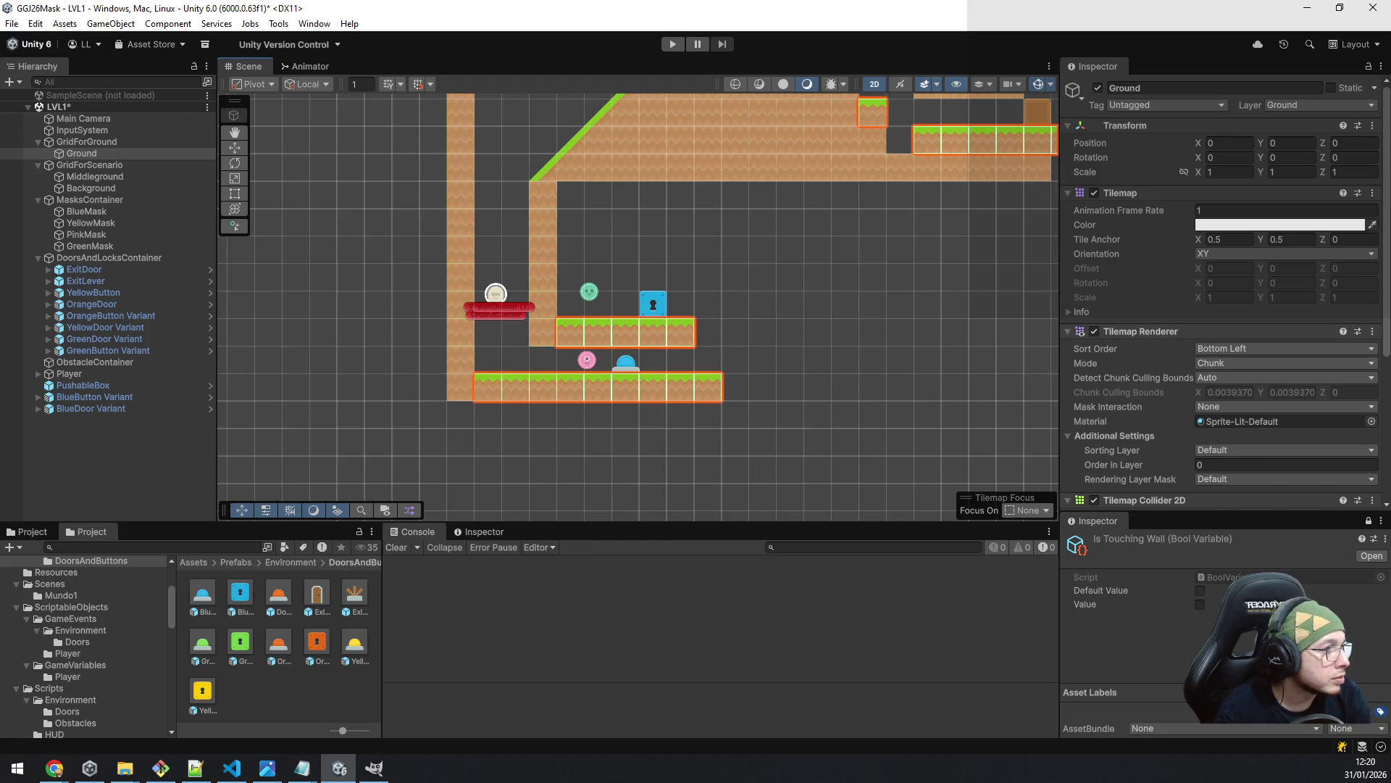
- Cap the floor's right end with a grass tile over a dirt tile
left_click(737, 372)
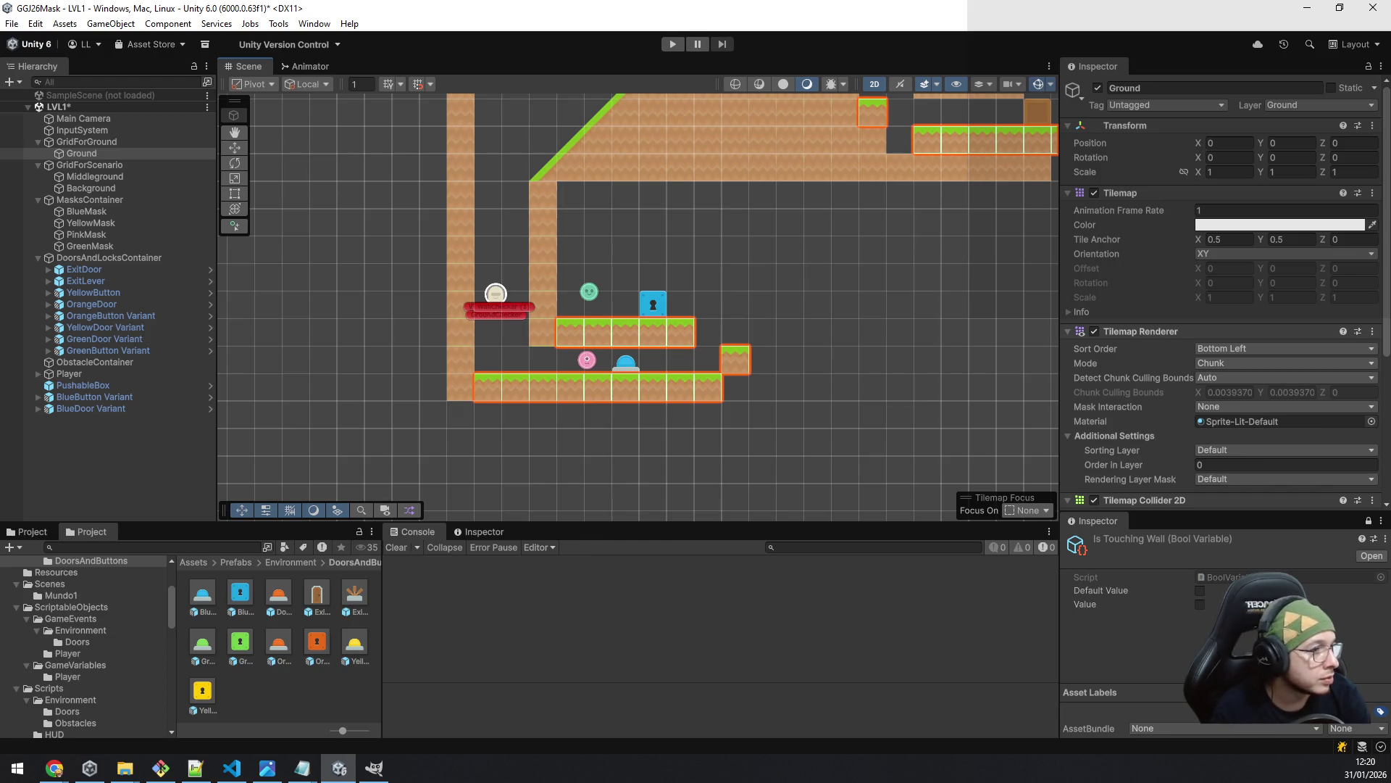
left_click(739, 392)
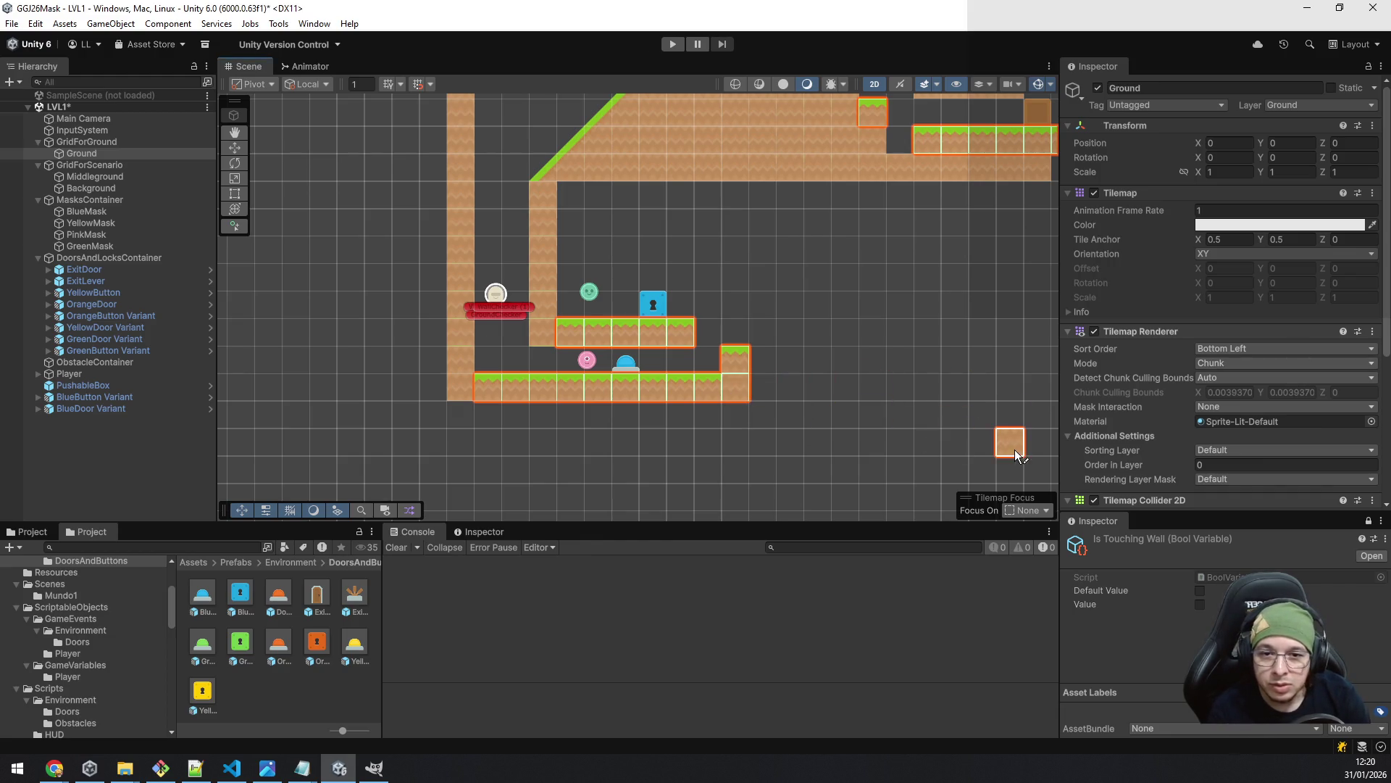
left_click(109, 179)
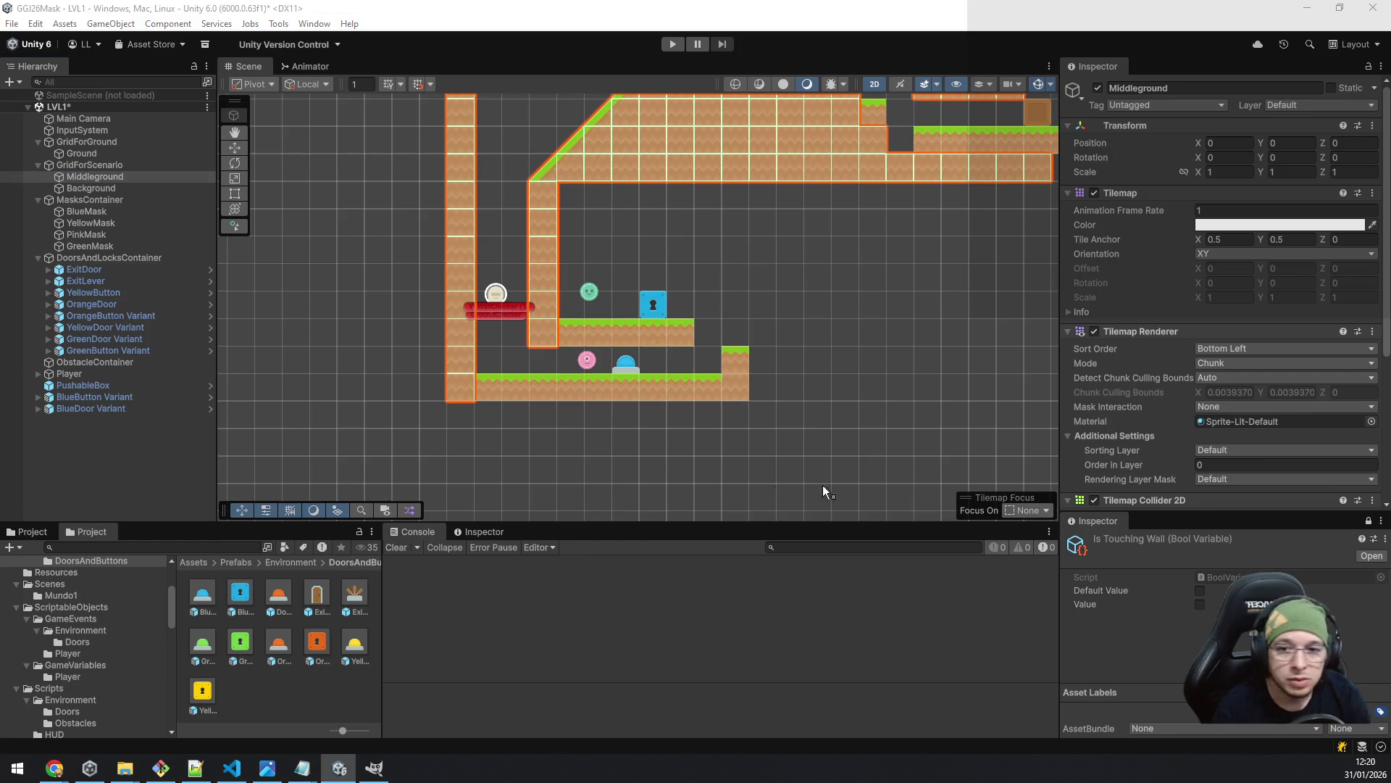
- Paint Middleground dirt tiles along the level's bottom beneath both ends of the floor
mouse_move(467, 410)
left_mouse_down()
mouse_move(887, 407)
mouse_move(299, 420)
mouse_move(418, 403)
left_mouse_up()
left_click(893, 450)
left_click_drag(547, 388, 549, 391)
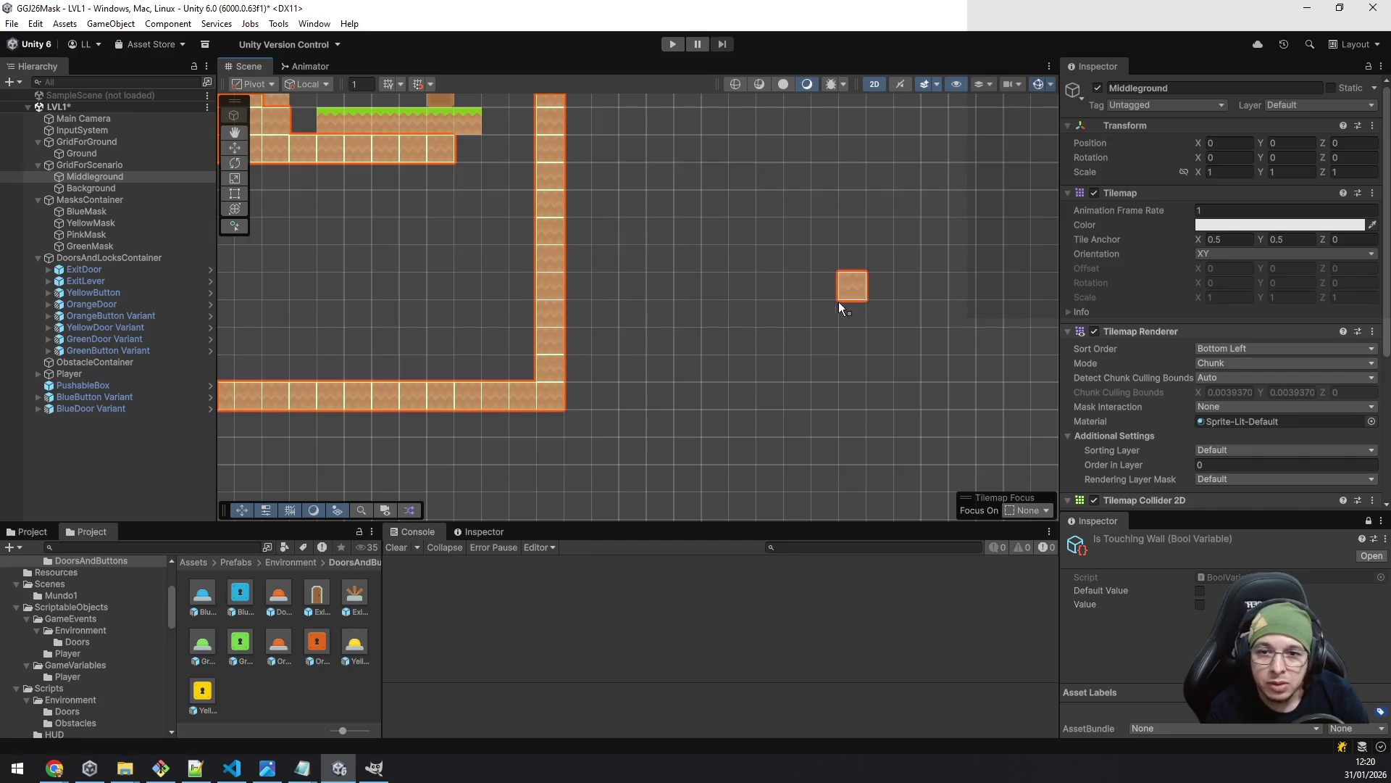
scroll(739, 345, "down", 3)
scroll(819, 412, "up", 2)
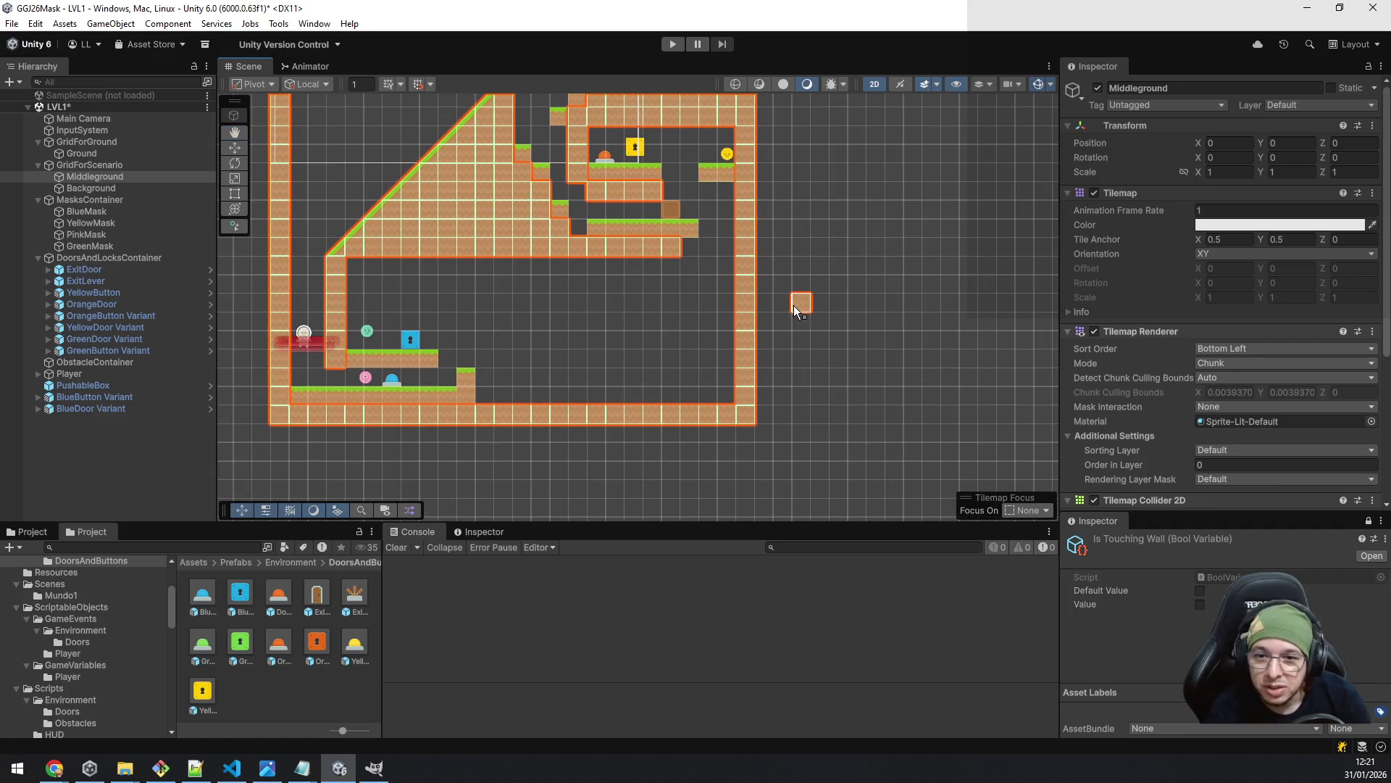
scroll(655, 319, "up", 4)
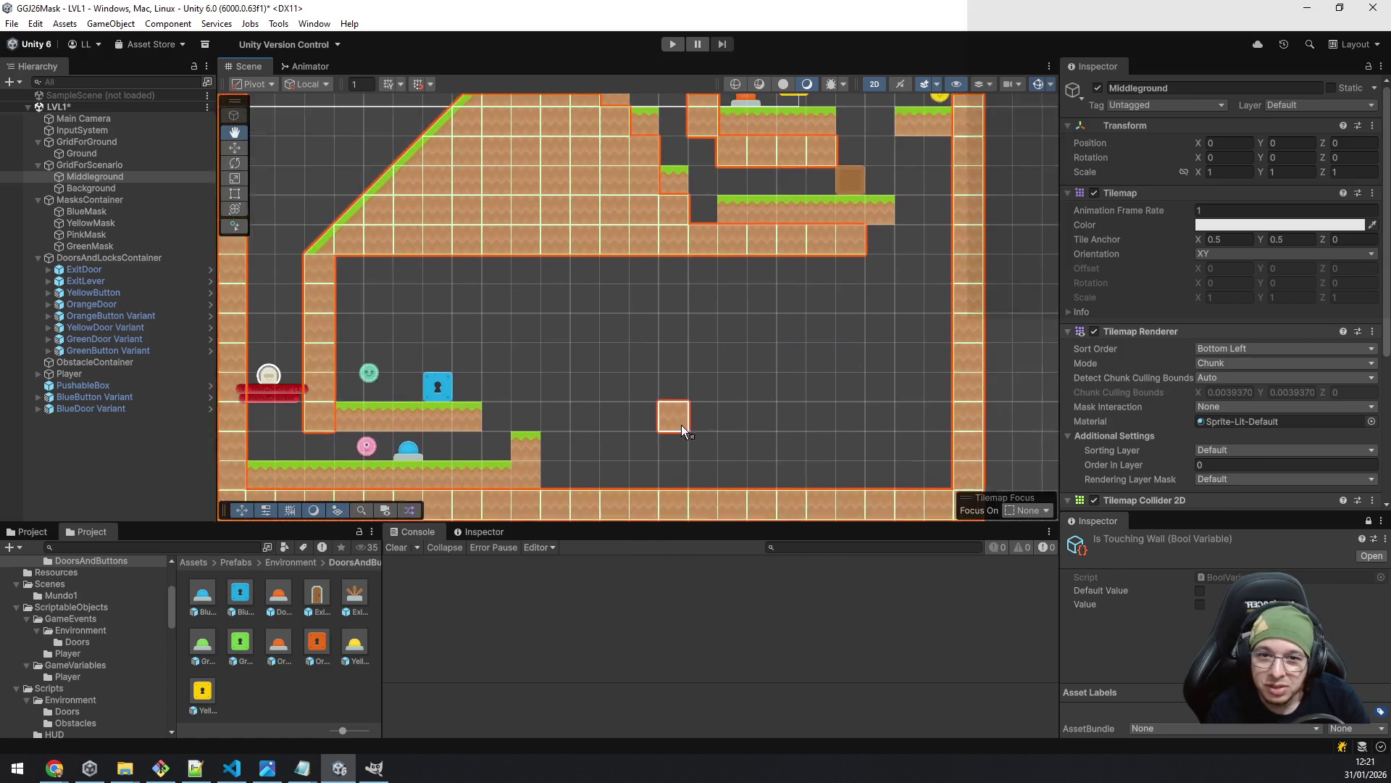
scroll(697, 408, "down", 3)
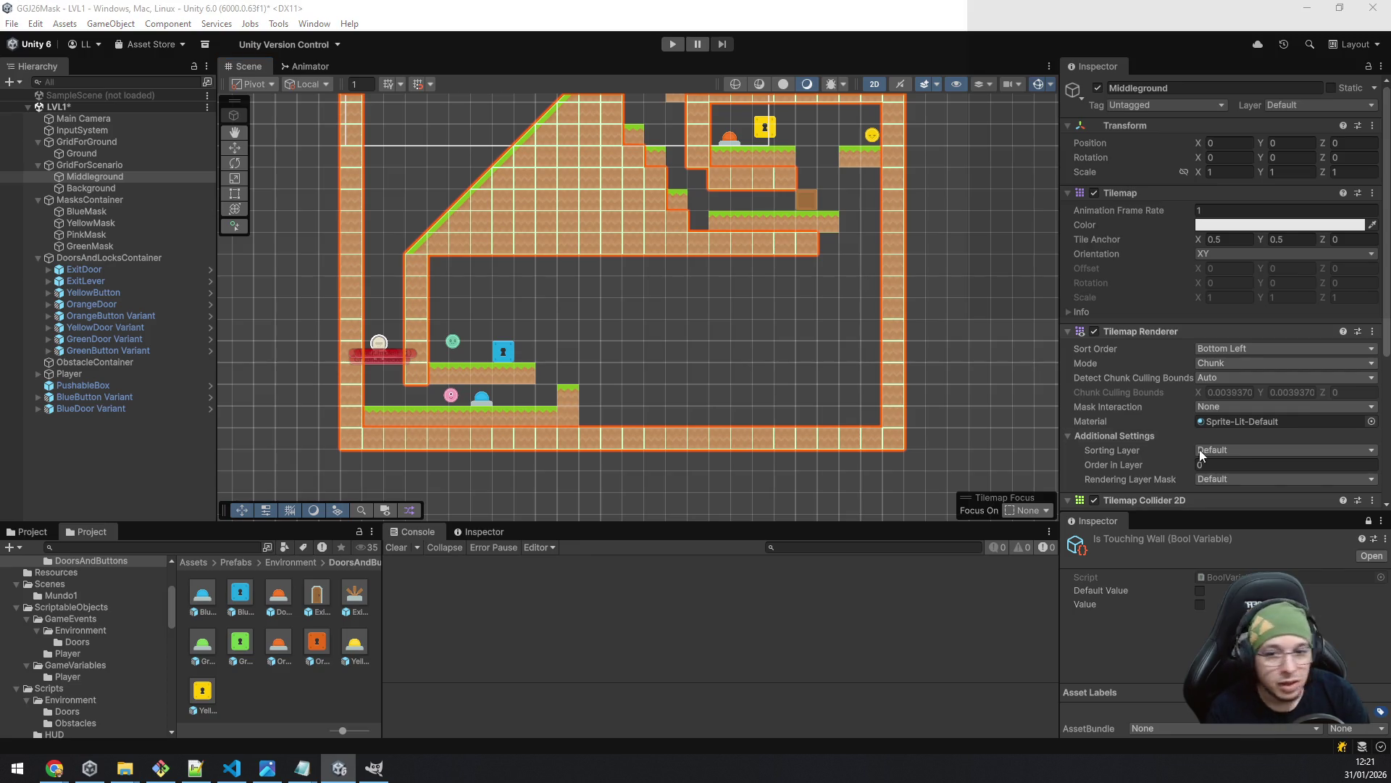
scroll(588, 360, "up", 1)
scroll(589, 358, "up", 4)
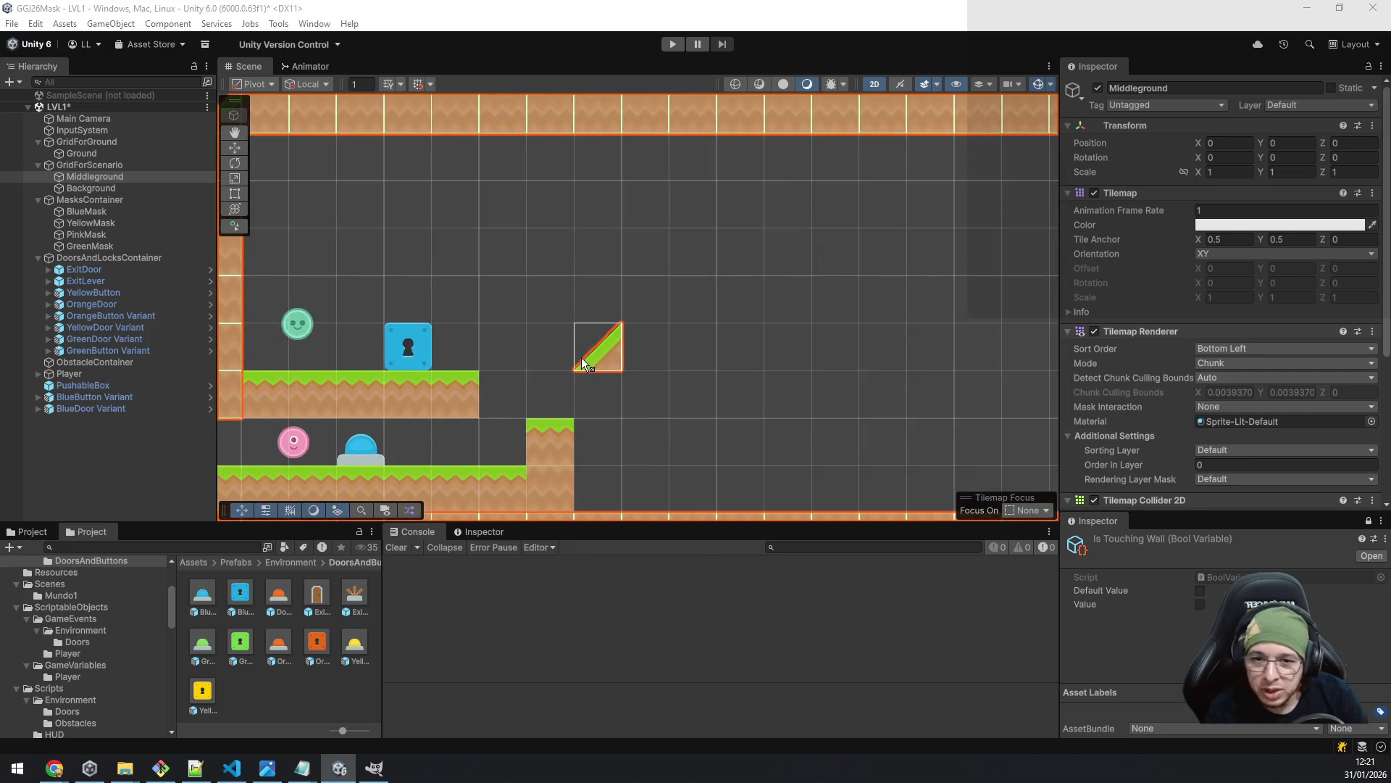
- Paint three Ground slope tiles climbing up-right from the raised step
left_click(115, 151)
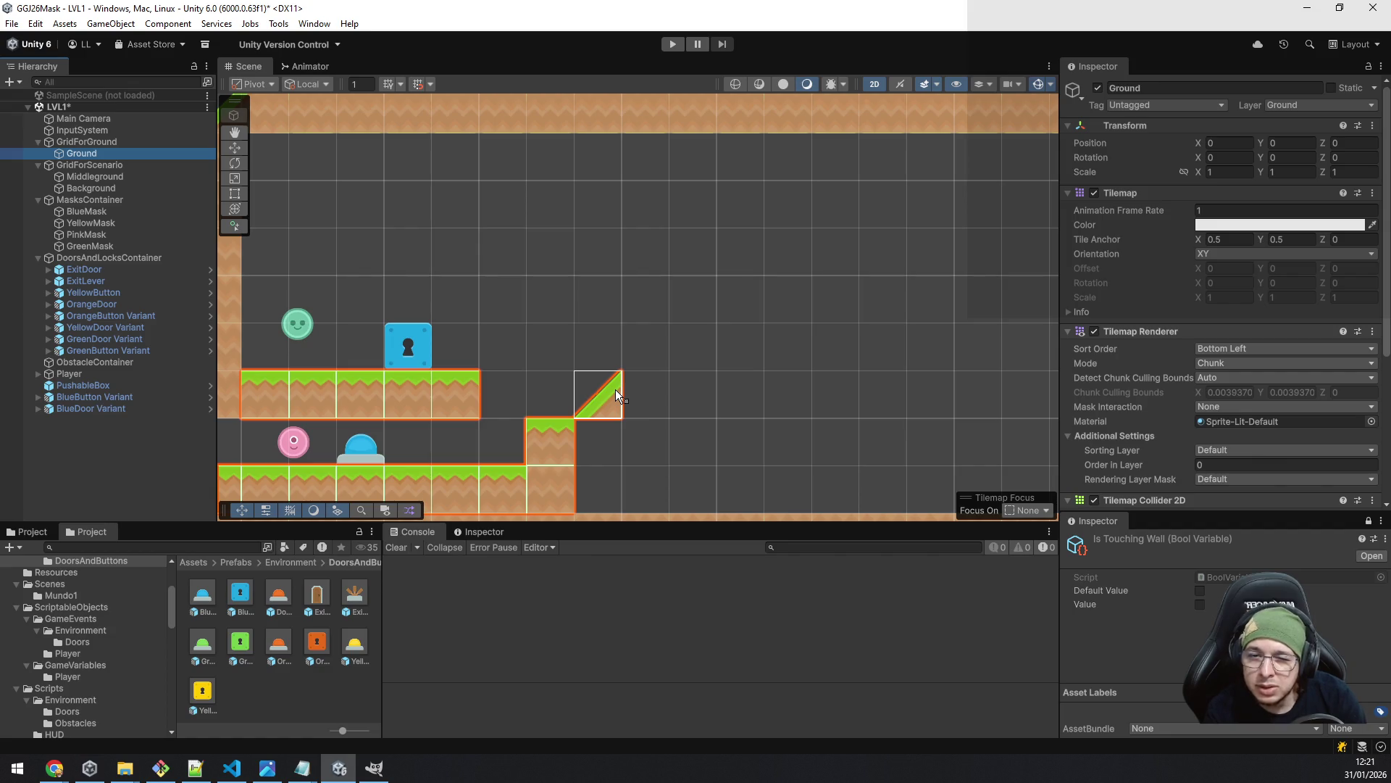
left_click(615, 389)
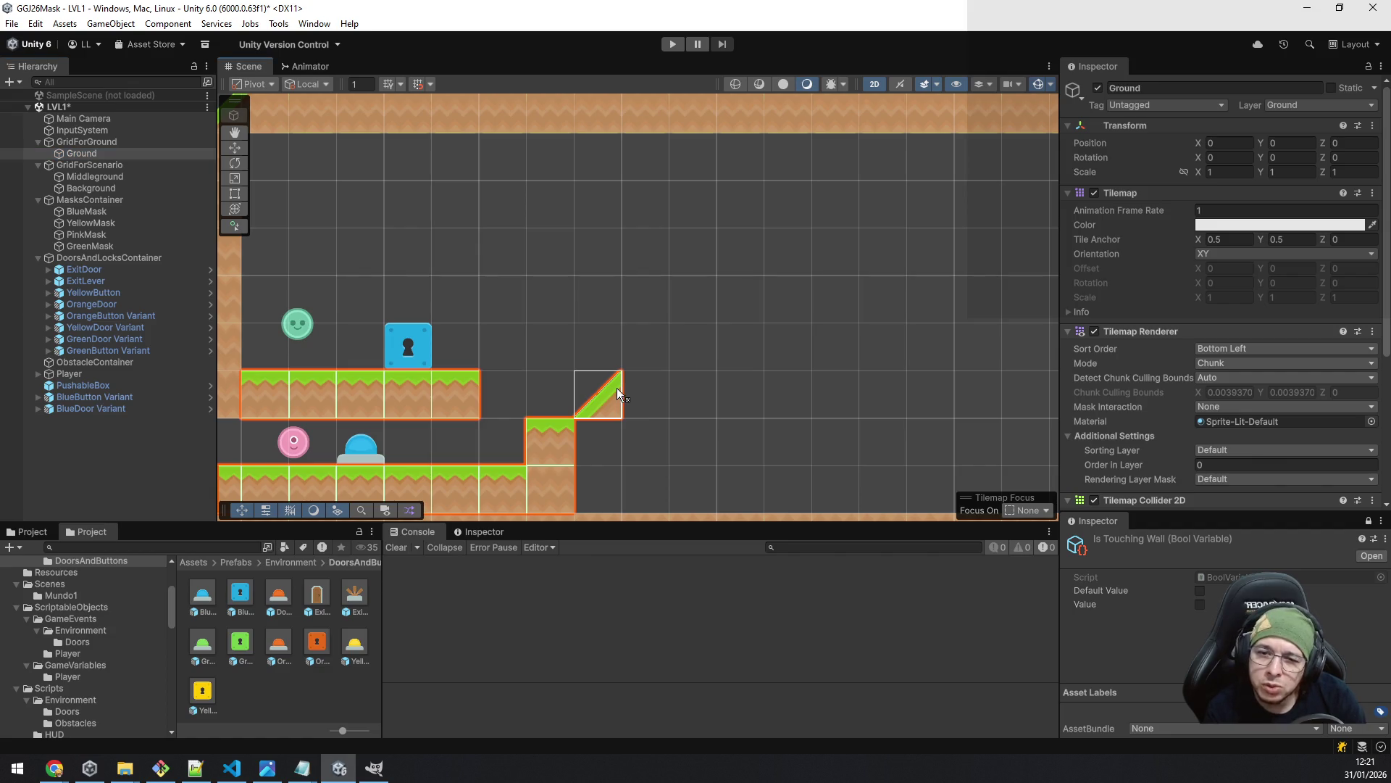
left_click(636, 350)
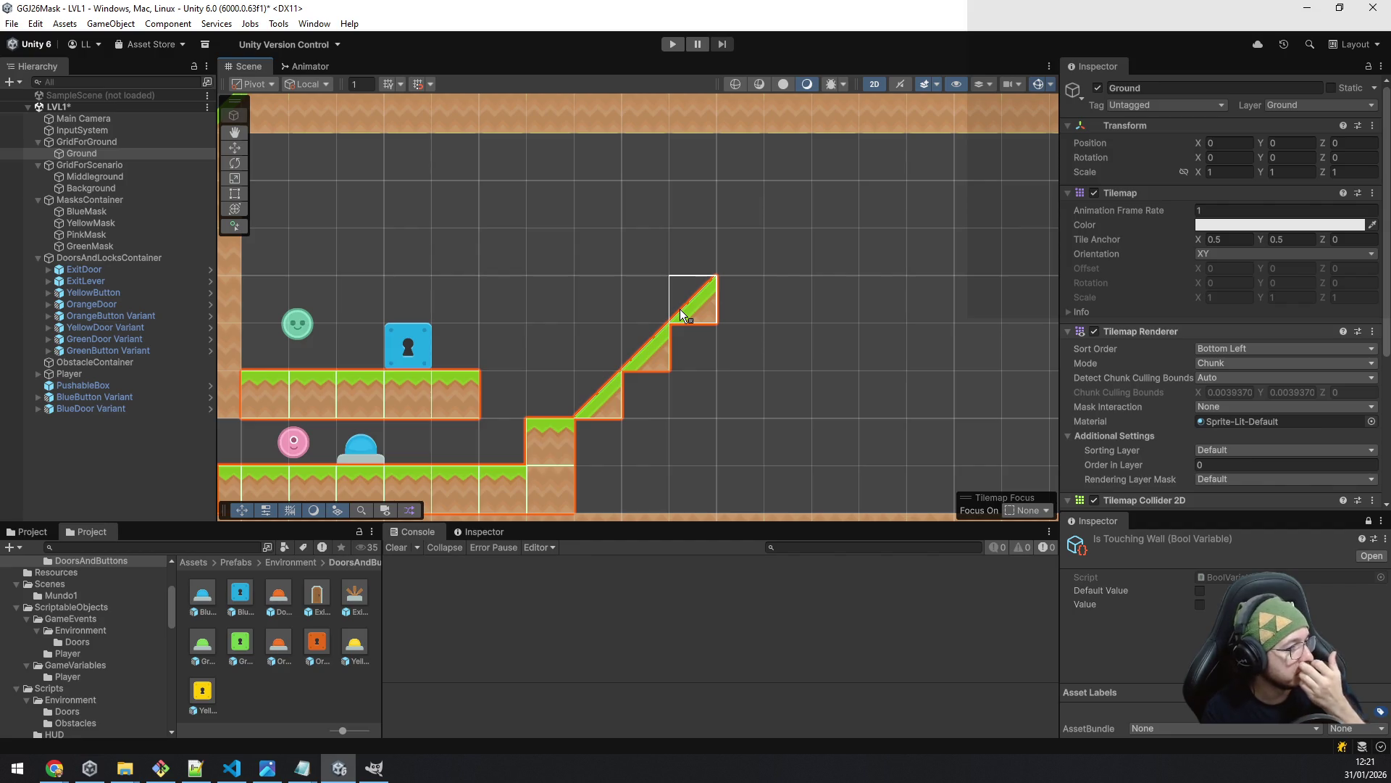
left_click(681, 314)
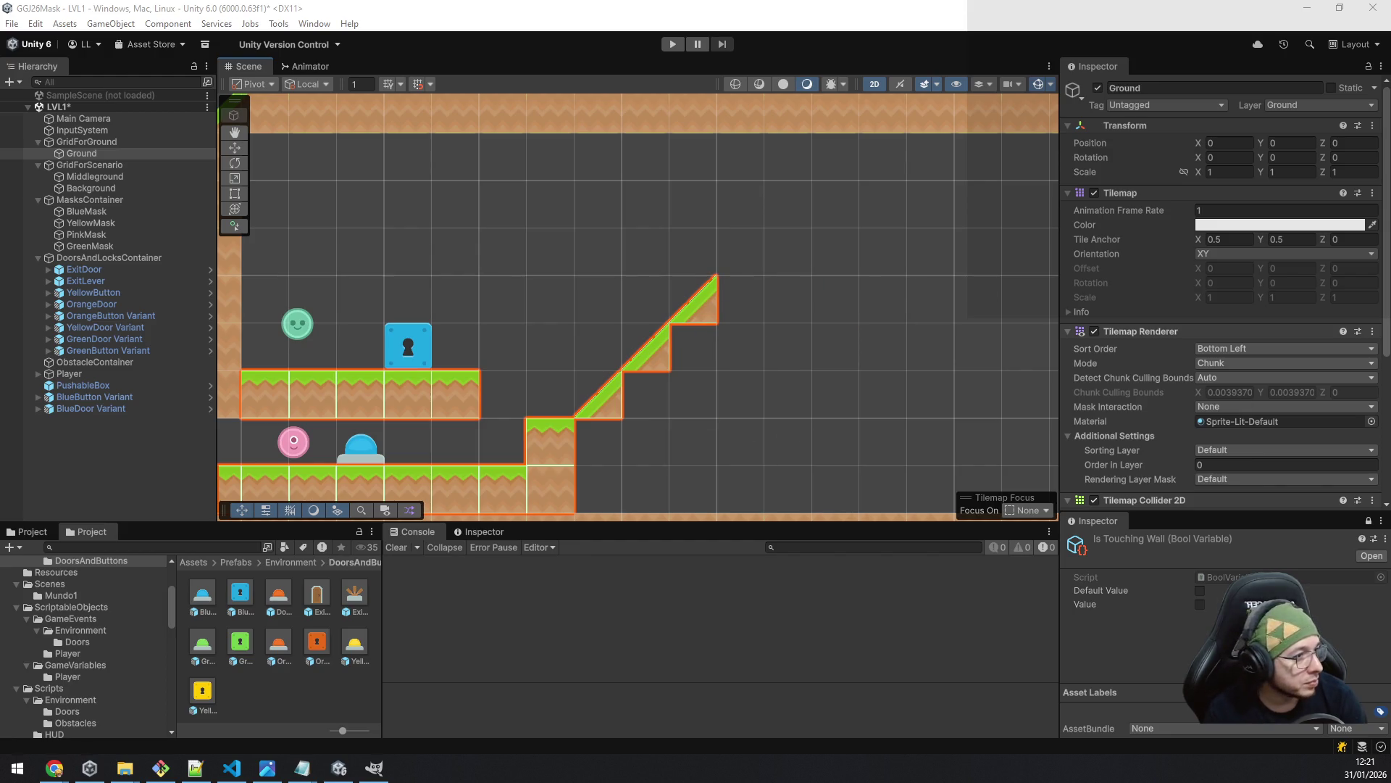
key("alt+Tab")
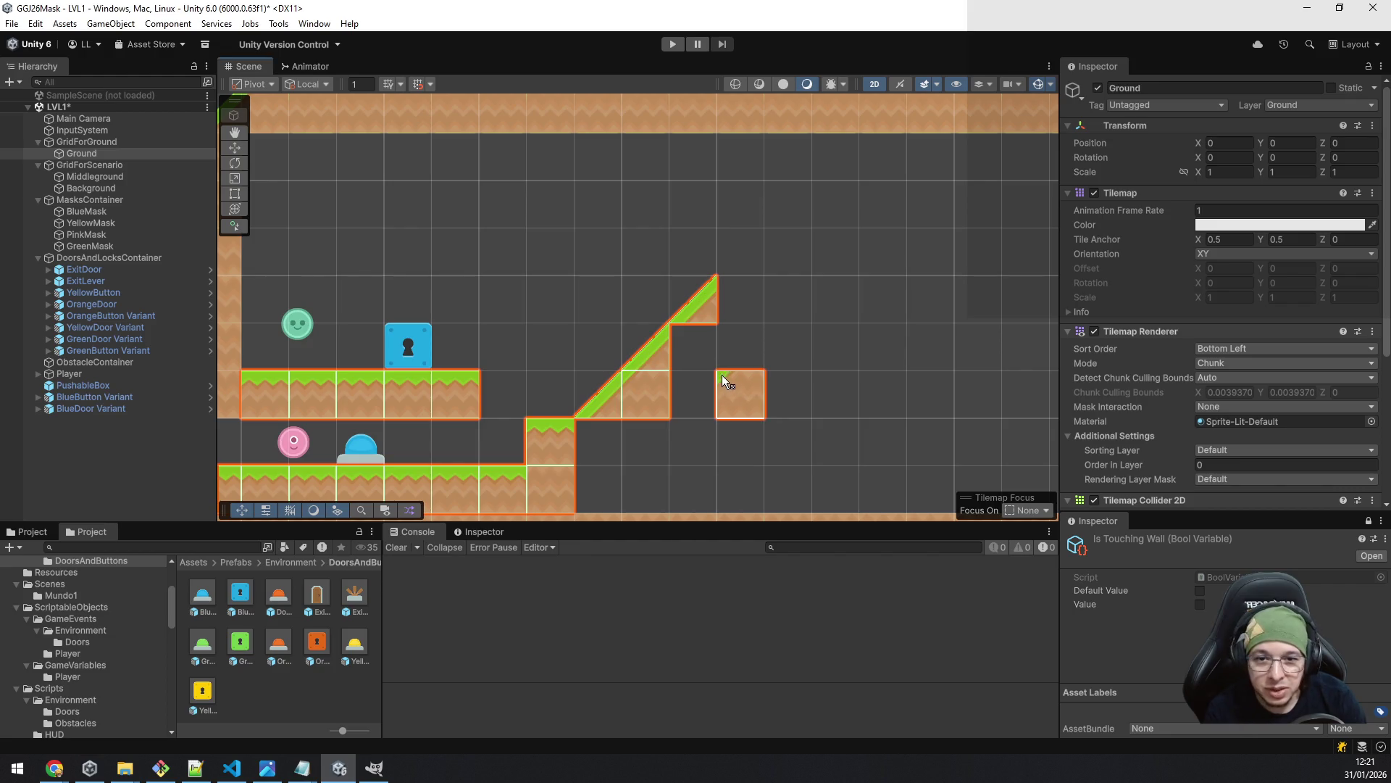
- Fill the gaps beneath the slope staircase with dirt tiles
left_click(707, 360)
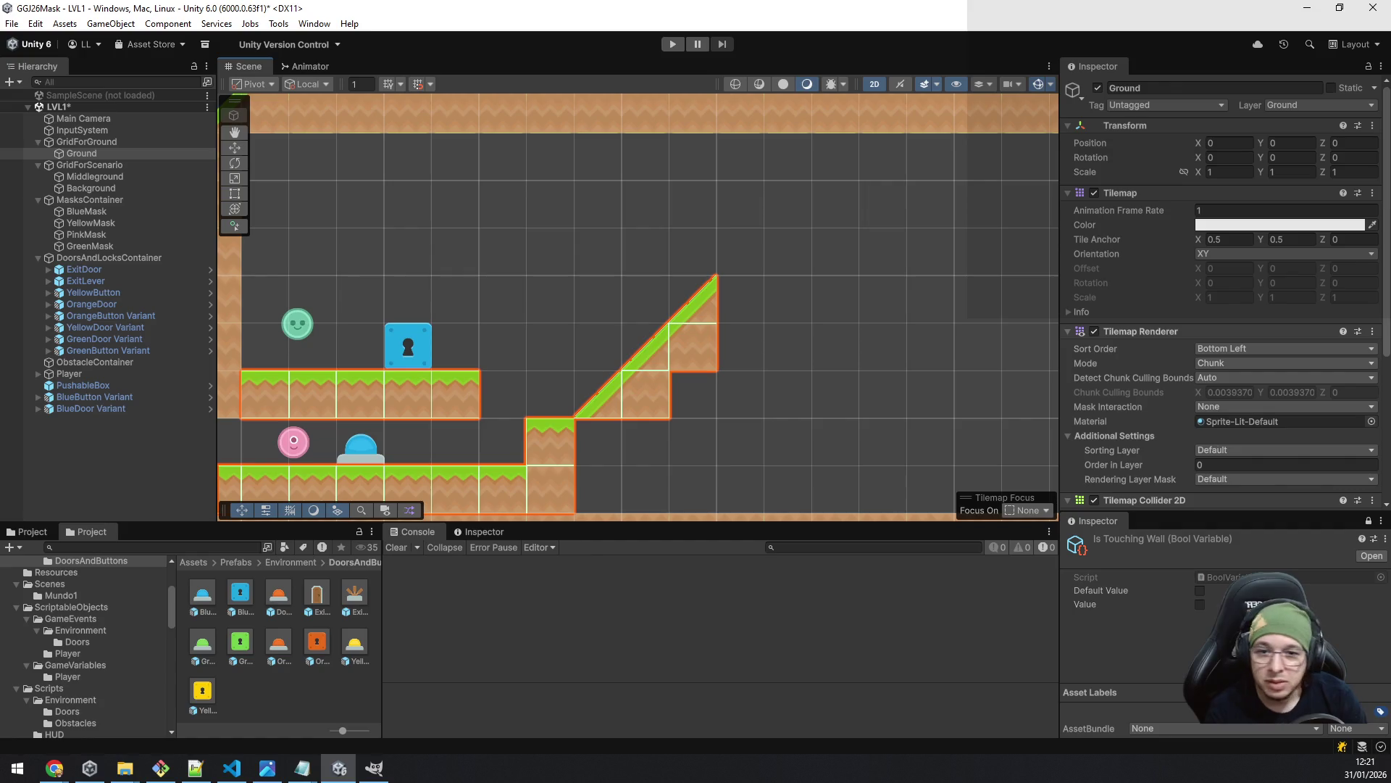
scroll(643, 372, "down", 3)
left_click(686, 424)
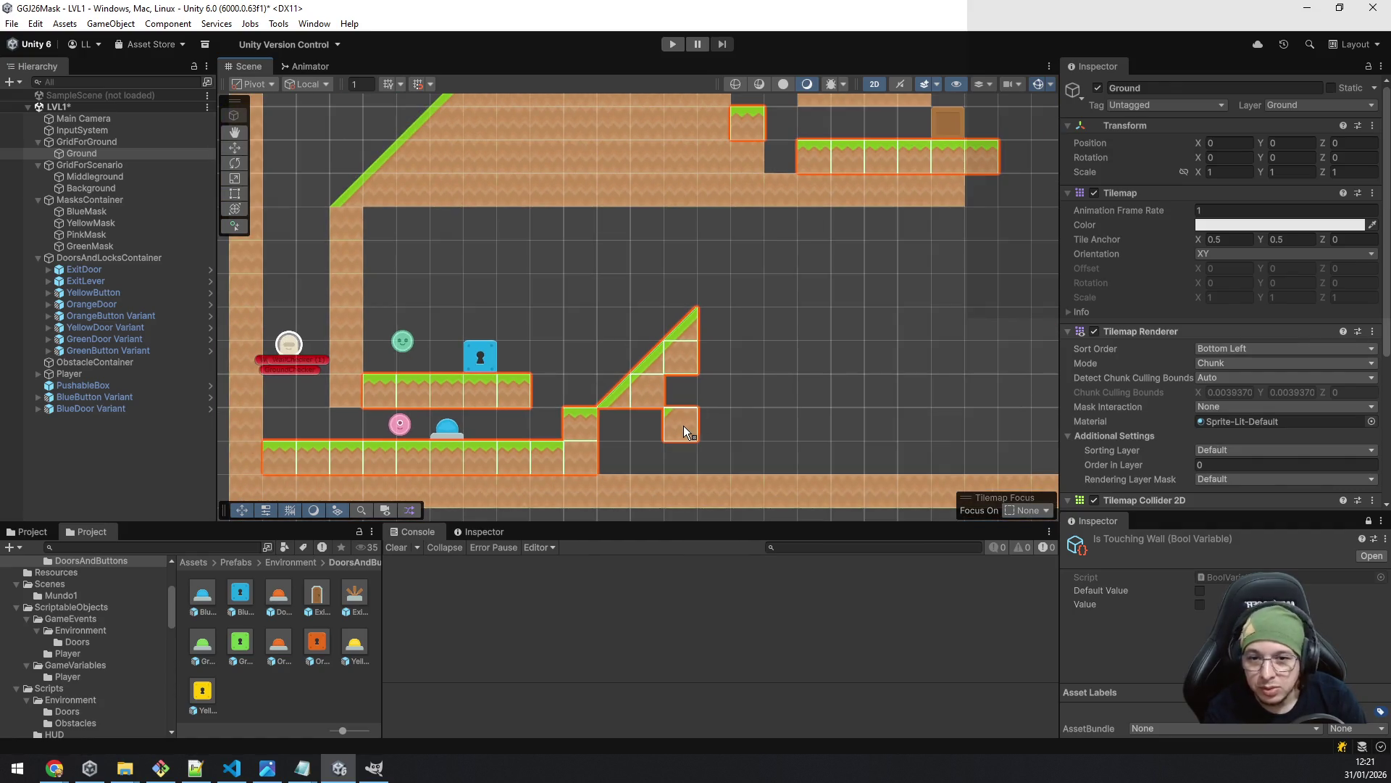
key("Left")
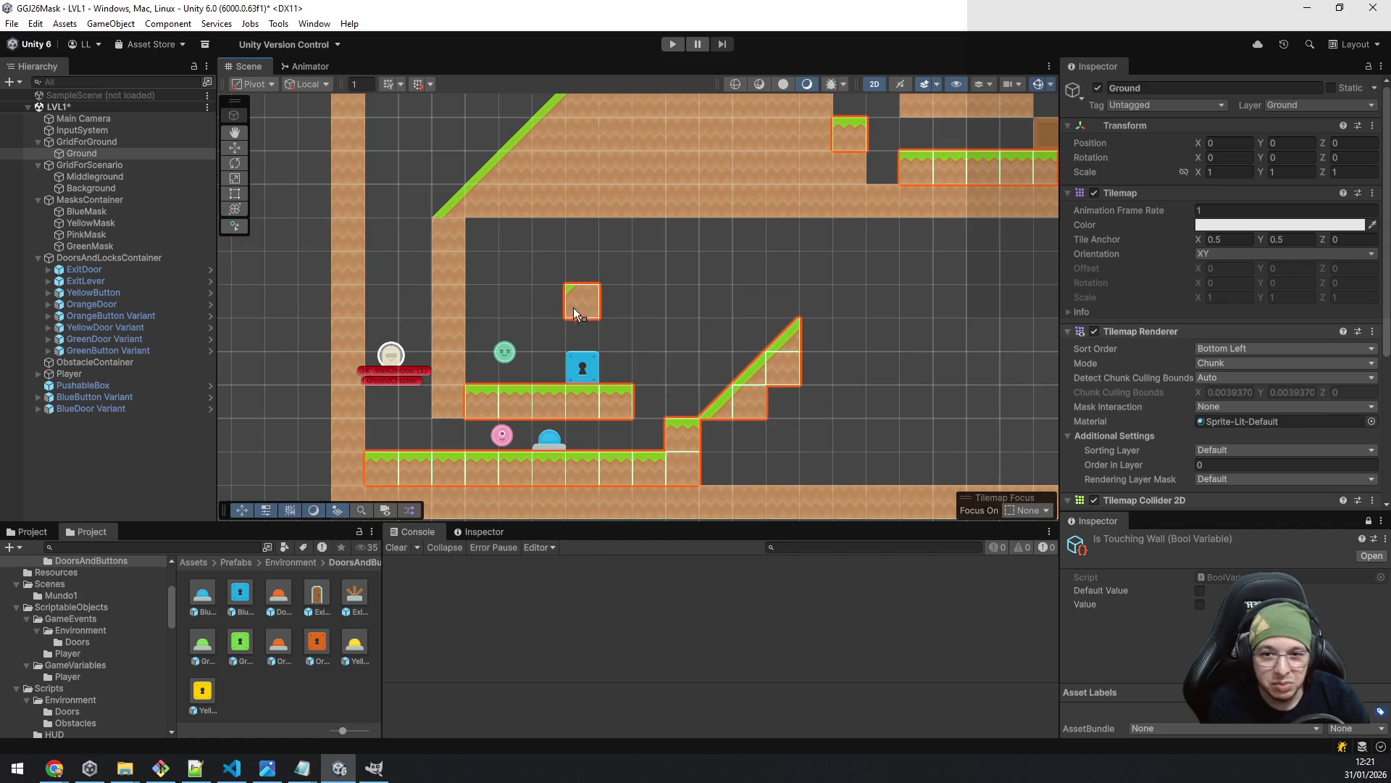
left_click(234, 147)
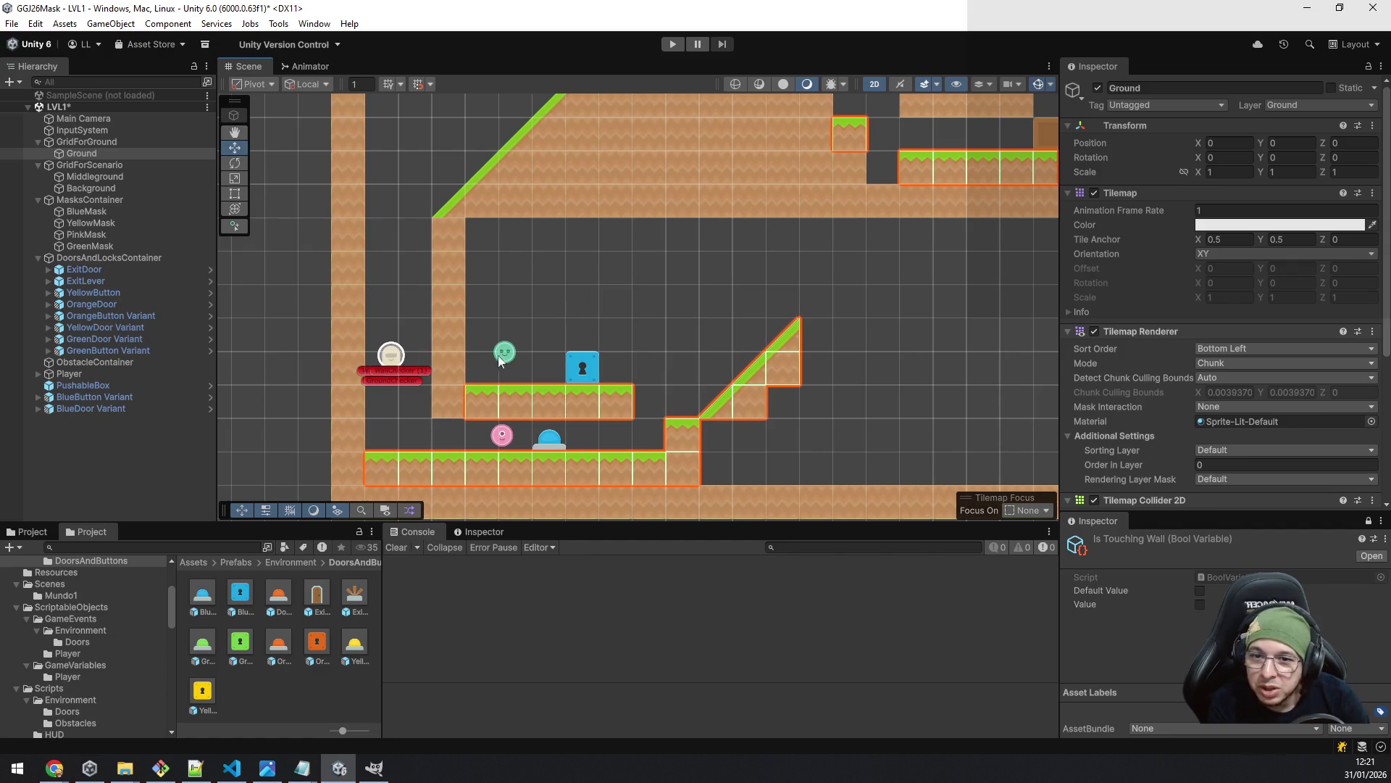
scroll(502, 359, "up", 3)
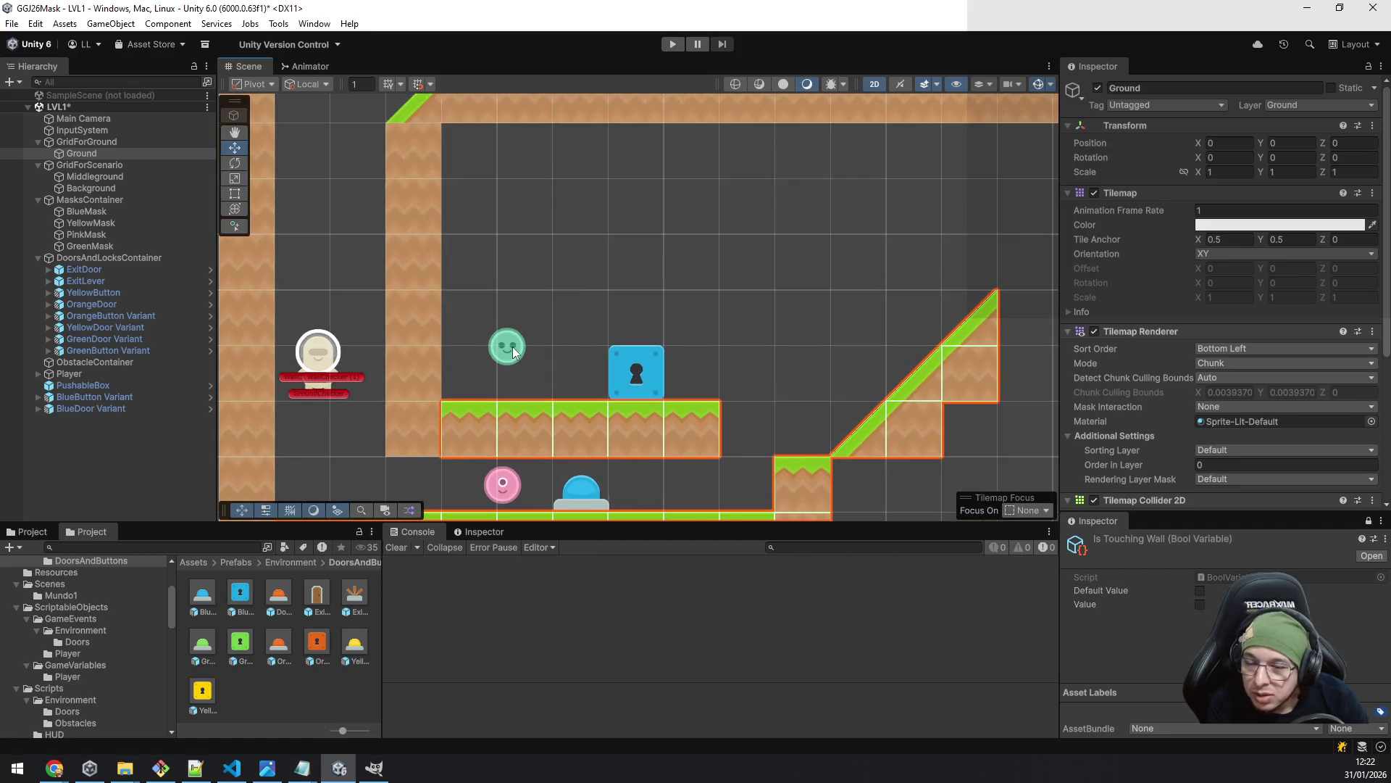
- Drop the green mask onto the grass platform and arm the brush on the Ground tilemap
left_click(512, 352)
mouse_move(516, 353)
left_mouse_down()
mouse_move(519, 372)
mouse_move(531, 367)
left_mouse_up()
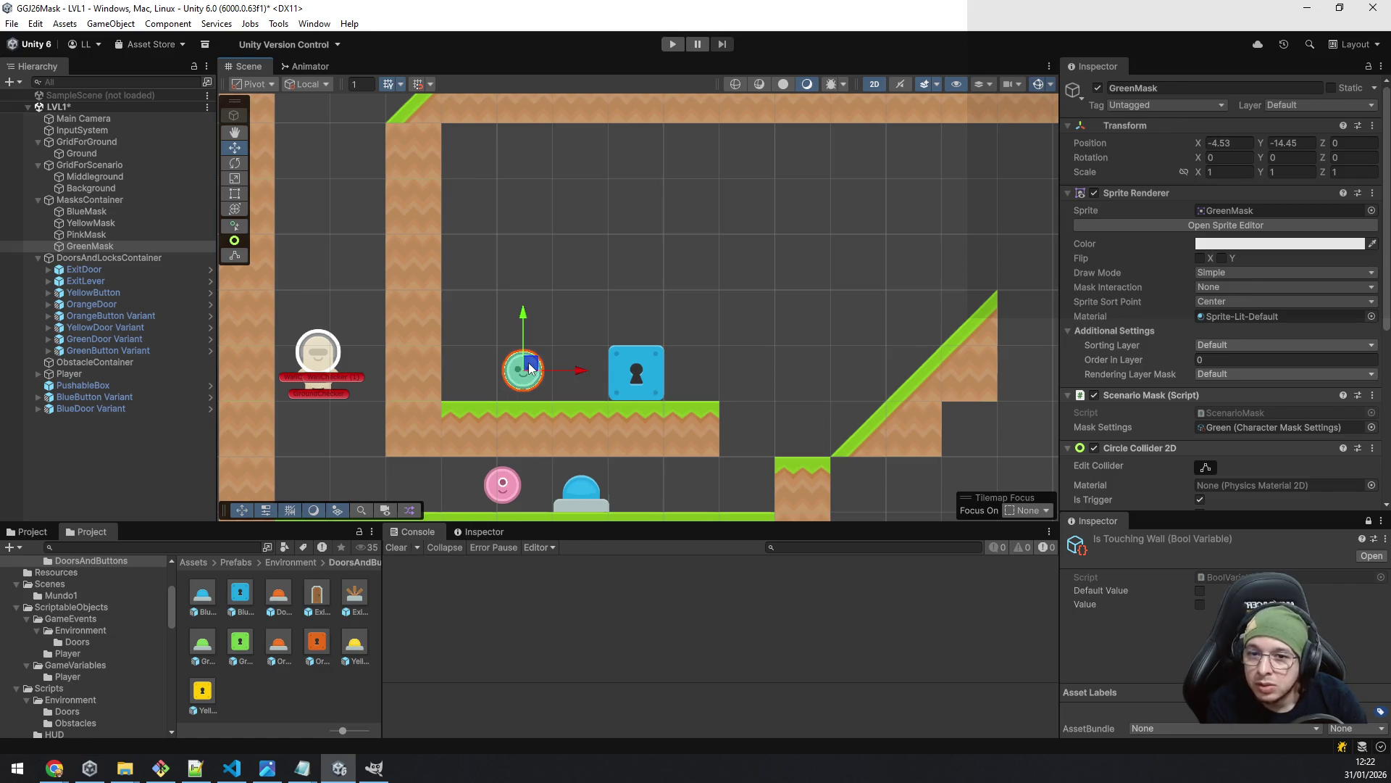
left_click(112, 153)
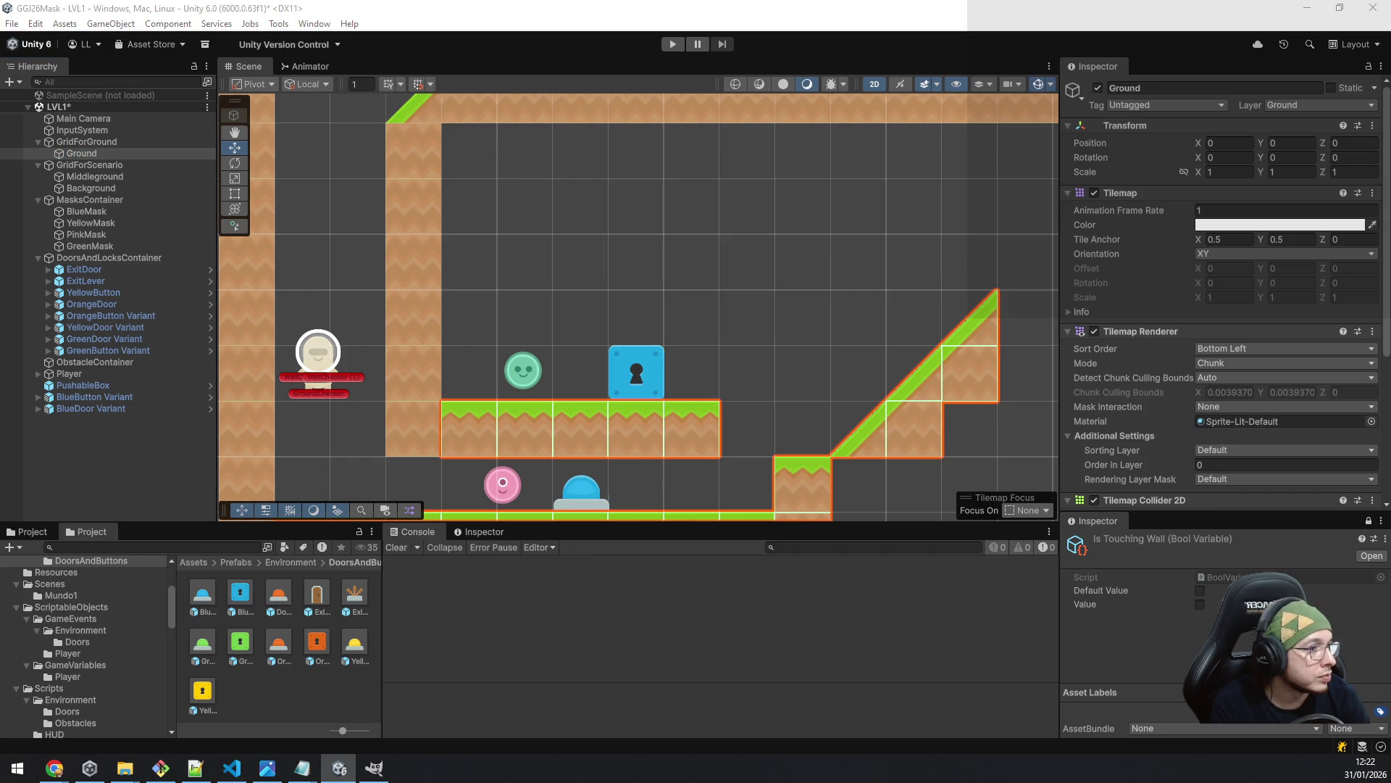
key("b")
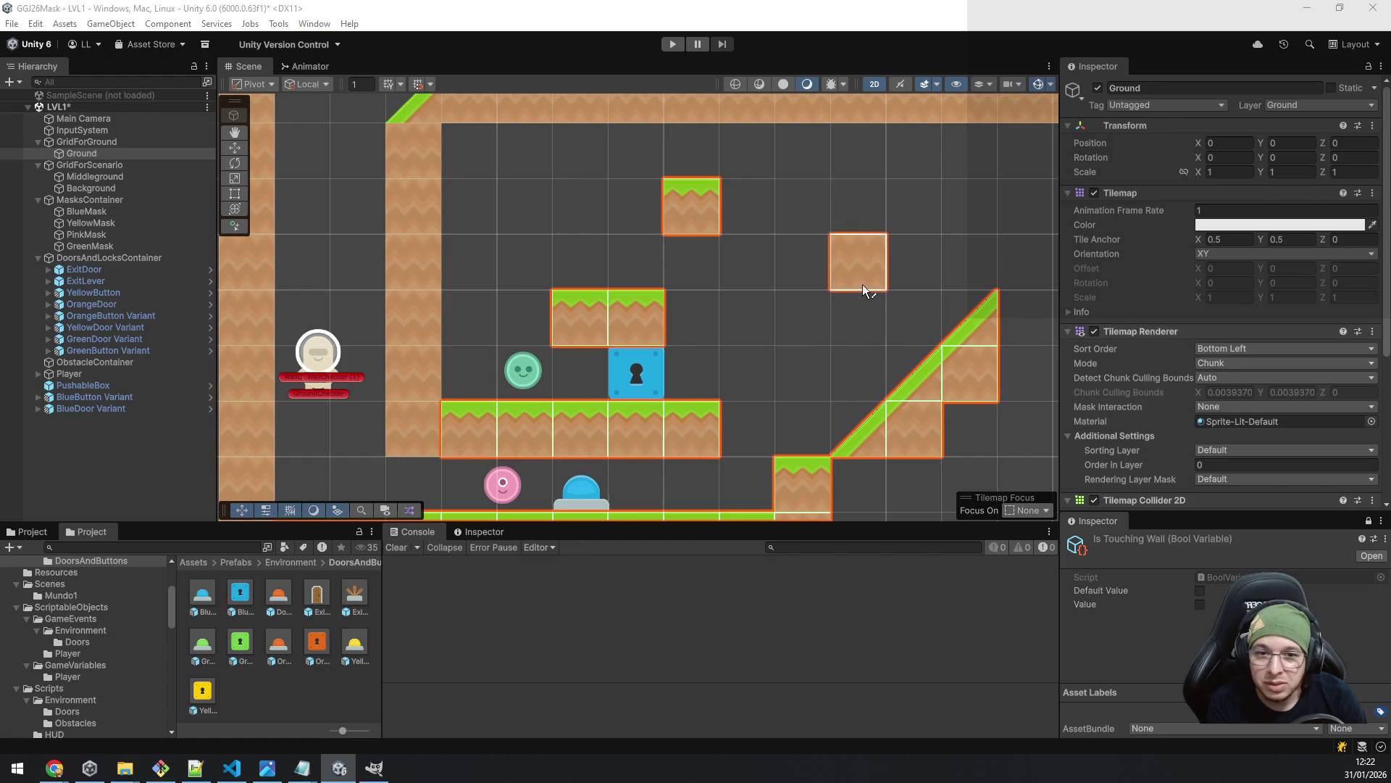
- Pan and zoom across the level to frame the area above the platform
scroll(894, 276, "down", 1)
mouse_move(855, 259)
left_mouse_down()
mouse_move(659, 347)
mouse_move(445, 311)
mouse_move(708, 382)
left_mouse_up()
scroll(674, 369, "down", 1)
mouse_move(633, 360)
left_mouse_down()
mouse_move(488, 342)
mouse_move(475, 377)
mouse_move(676, 294)
mouse_move(759, 326)
left_mouse_up()
scroll(642, 296, "down", 1)
scroll(759, 326, "down", 1)
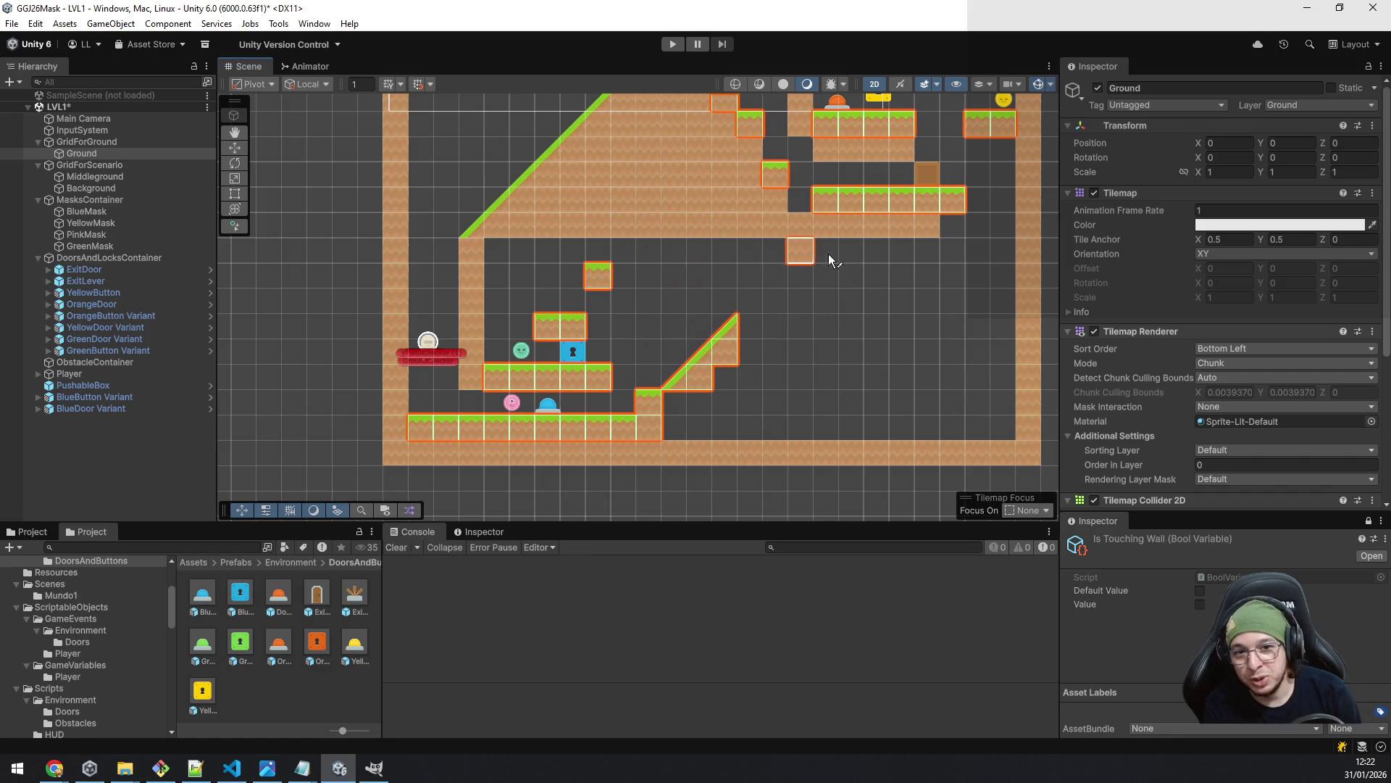
- Paint Middleground dirt across the lower floor from the step to the right wall
left_click_drag(766, 266, 790, 436)
left_click_drag(468, 493, 547, 293)
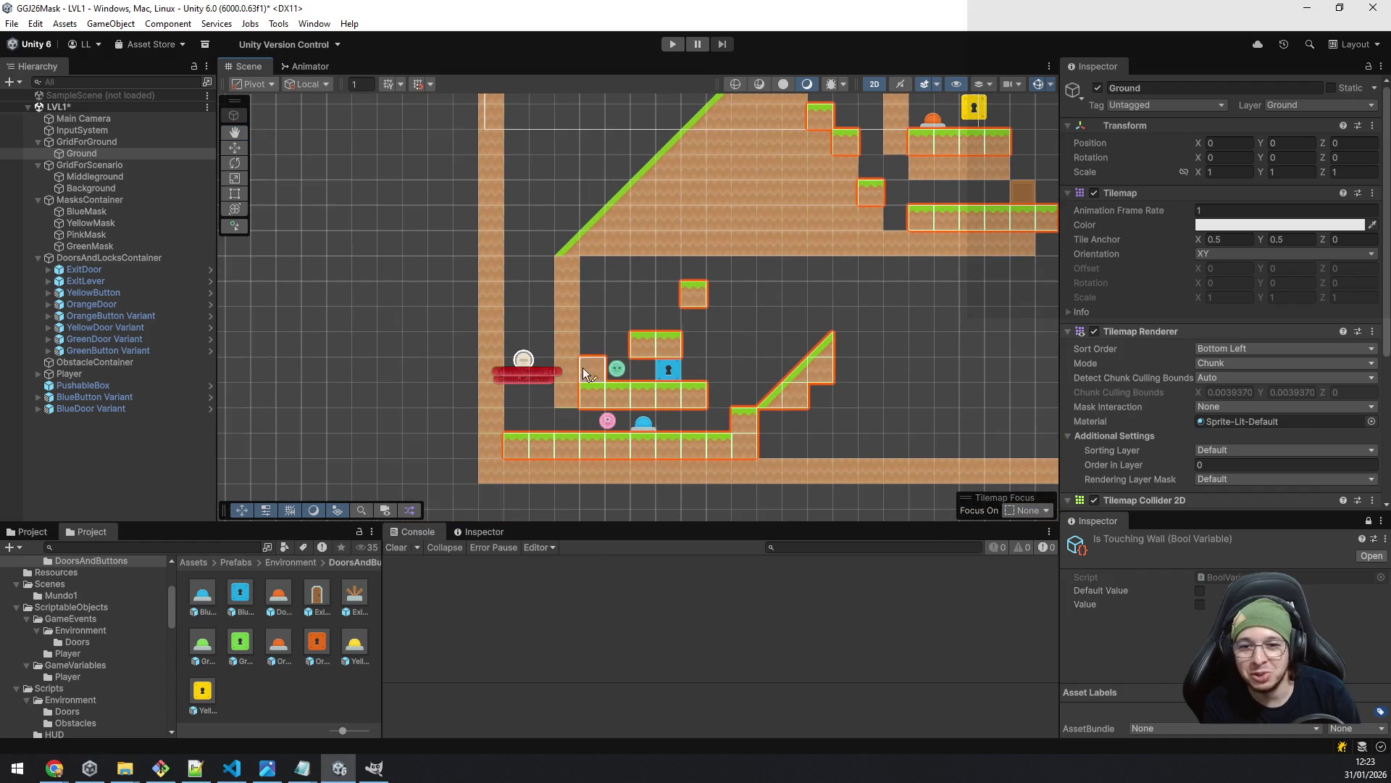
mouse_move(989, 284)
left_mouse_down()
mouse_move(780, 312)
mouse_move(833, 290)
left_mouse_up()
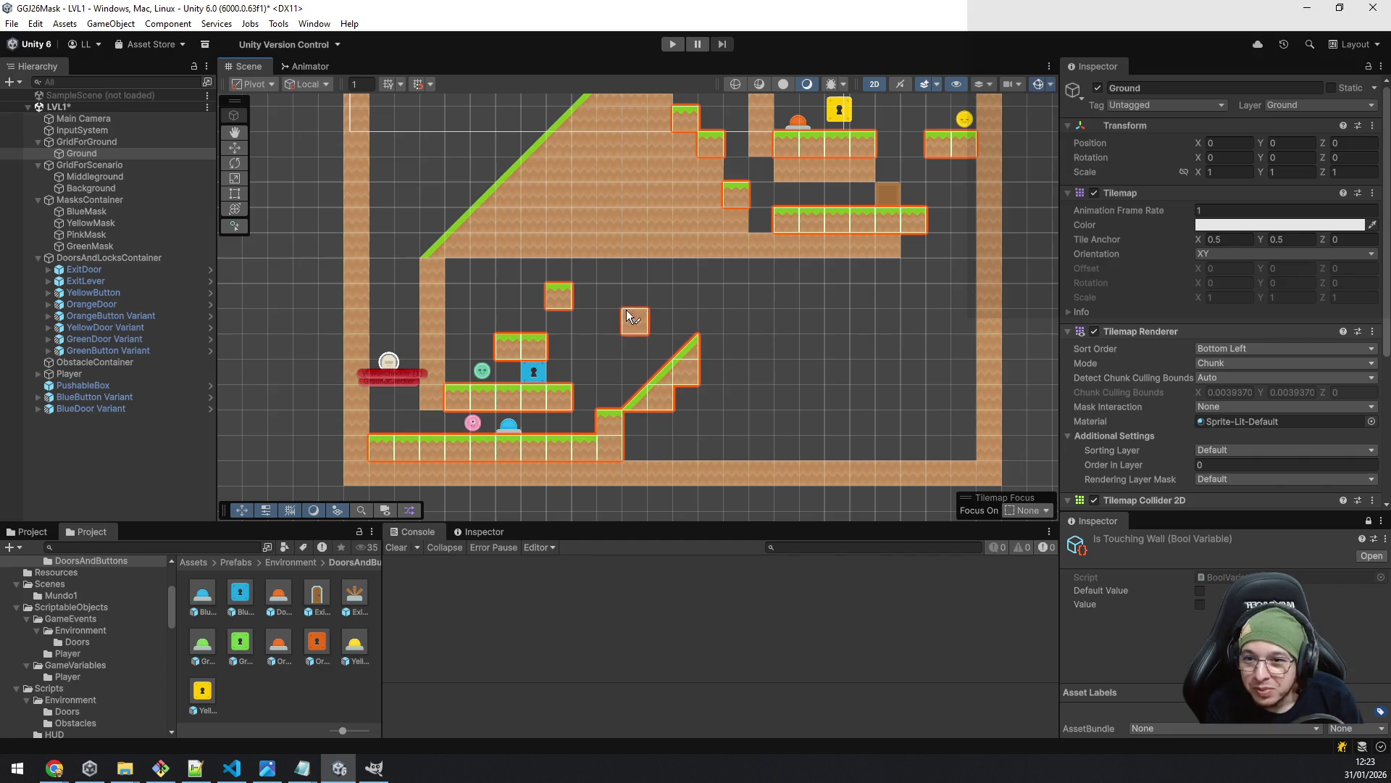
left_click(103, 177)
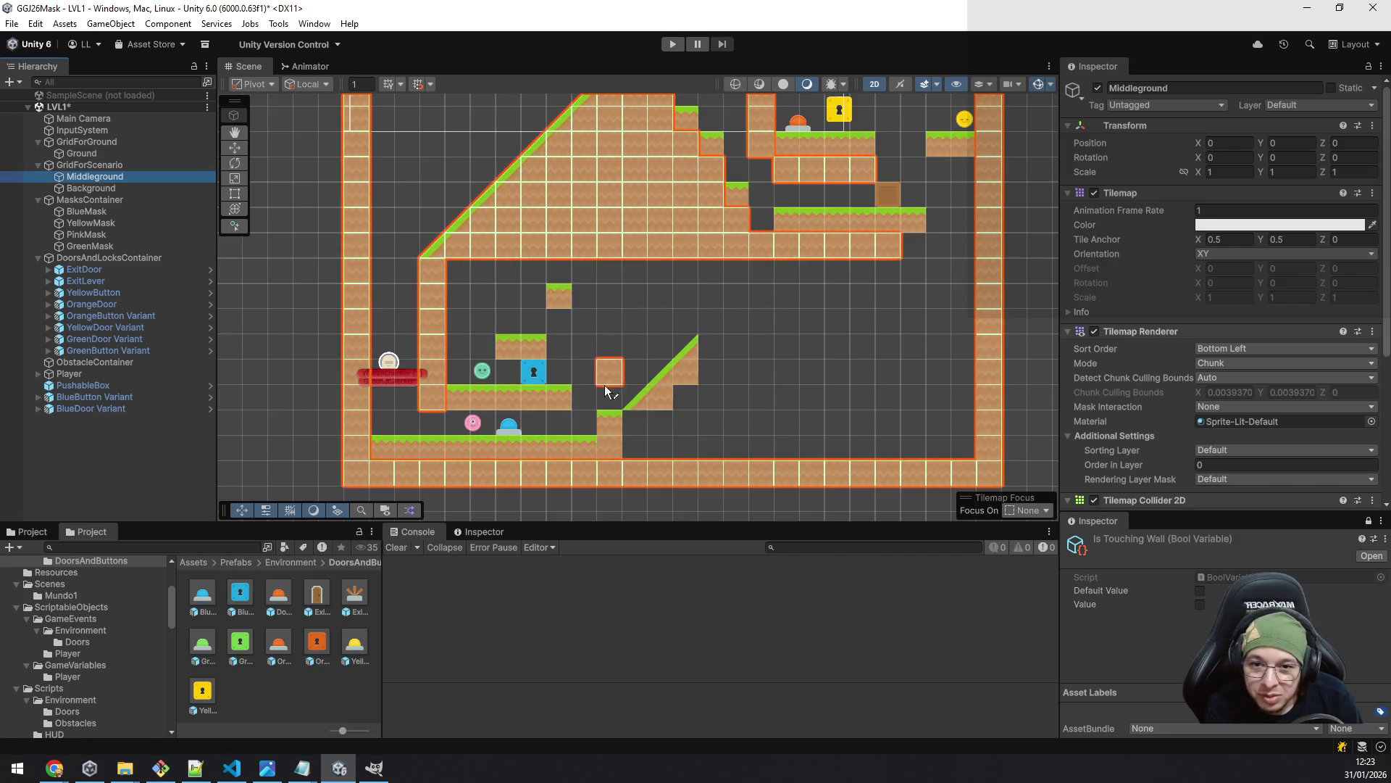
left_click(583, 446)
mouse_move(644, 415)
left_mouse_down()
mouse_move(760, 436)
mouse_move(958, 439)
left_mouse_up()
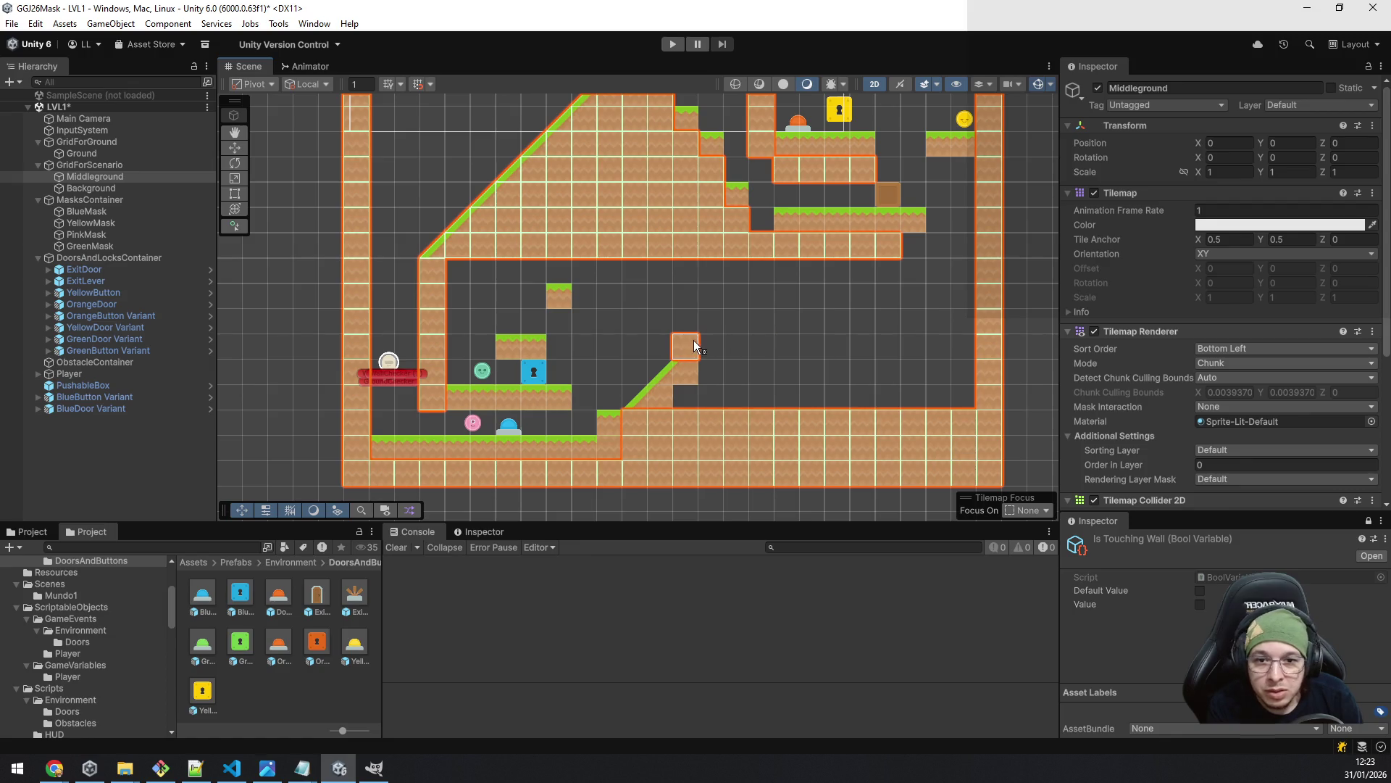
left_click(713, 324)
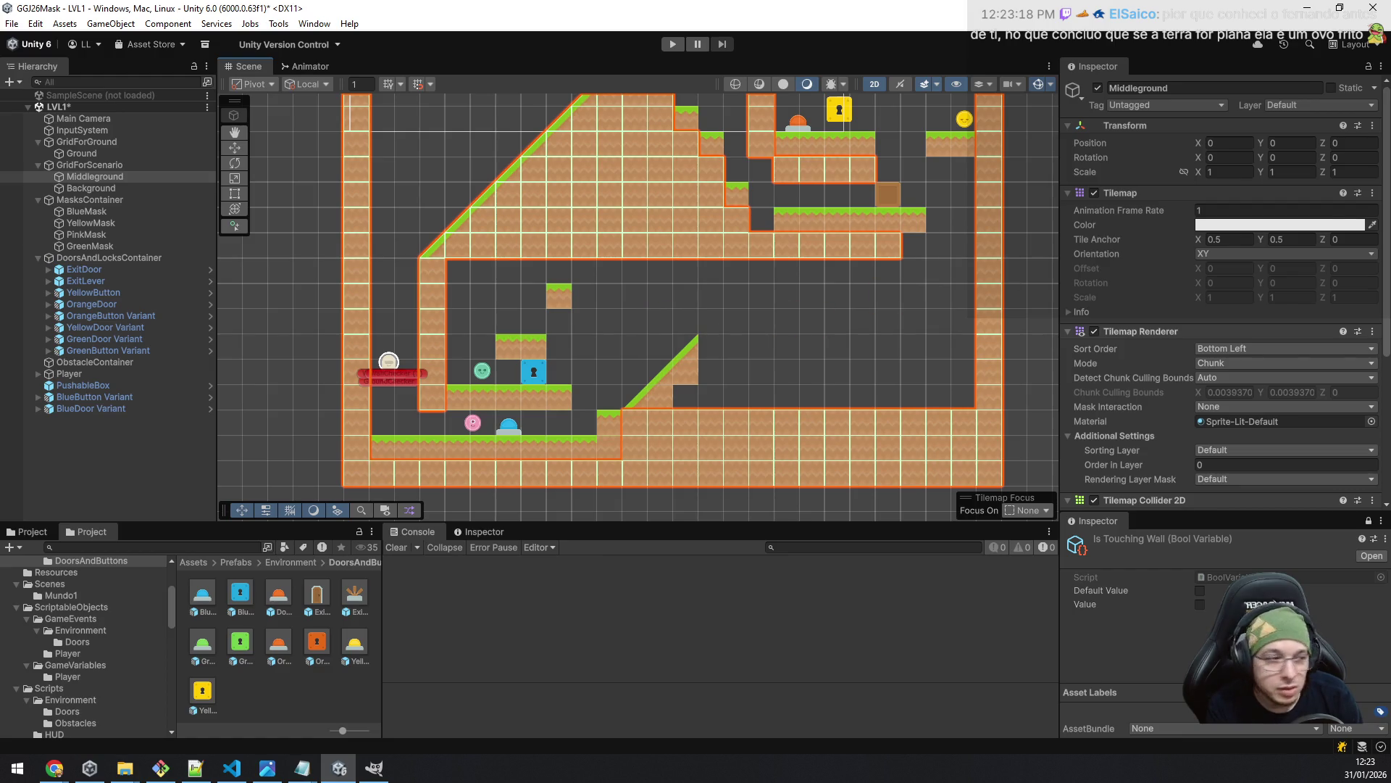
left_click(81, 153)
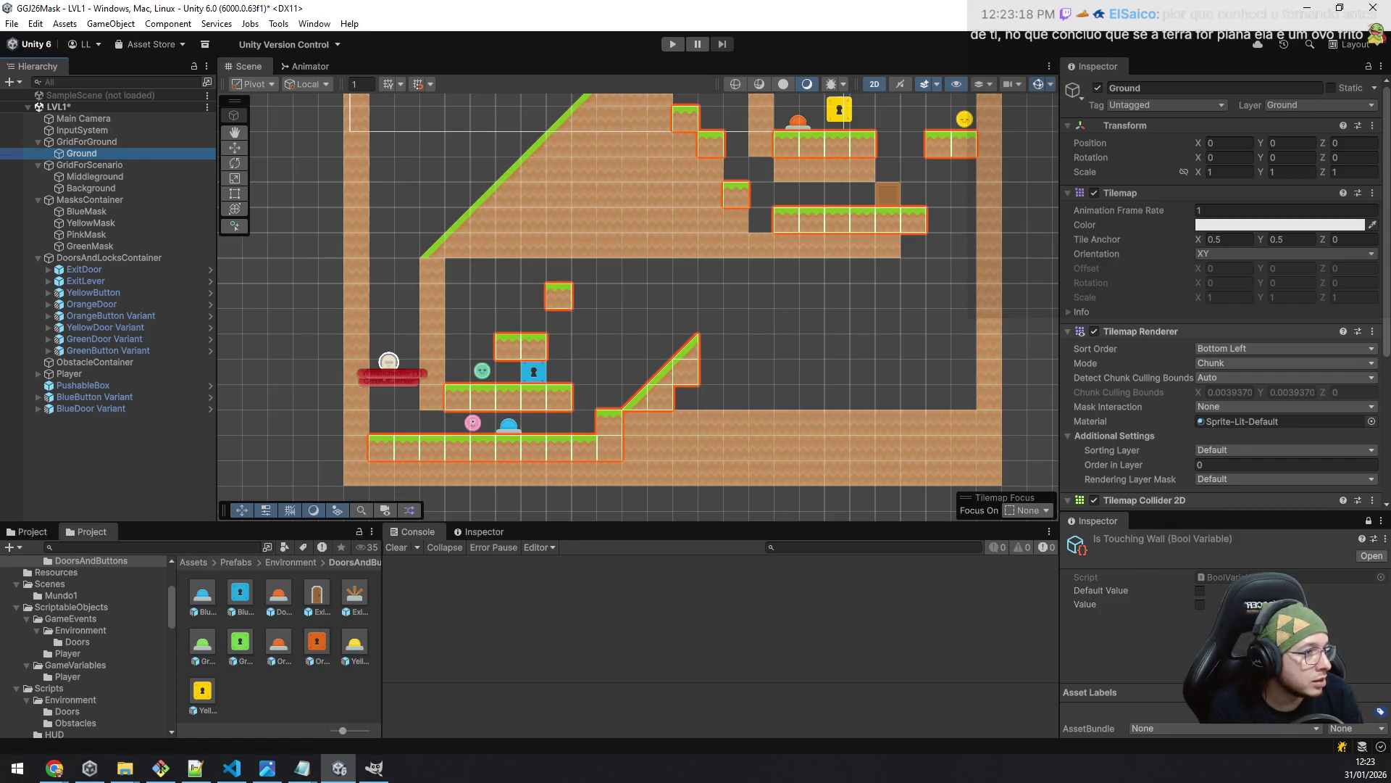
- Erase the three grass slope tiles on the lower floor from the Ground tilemap
left_click_drag(637, 397, 650, 406)
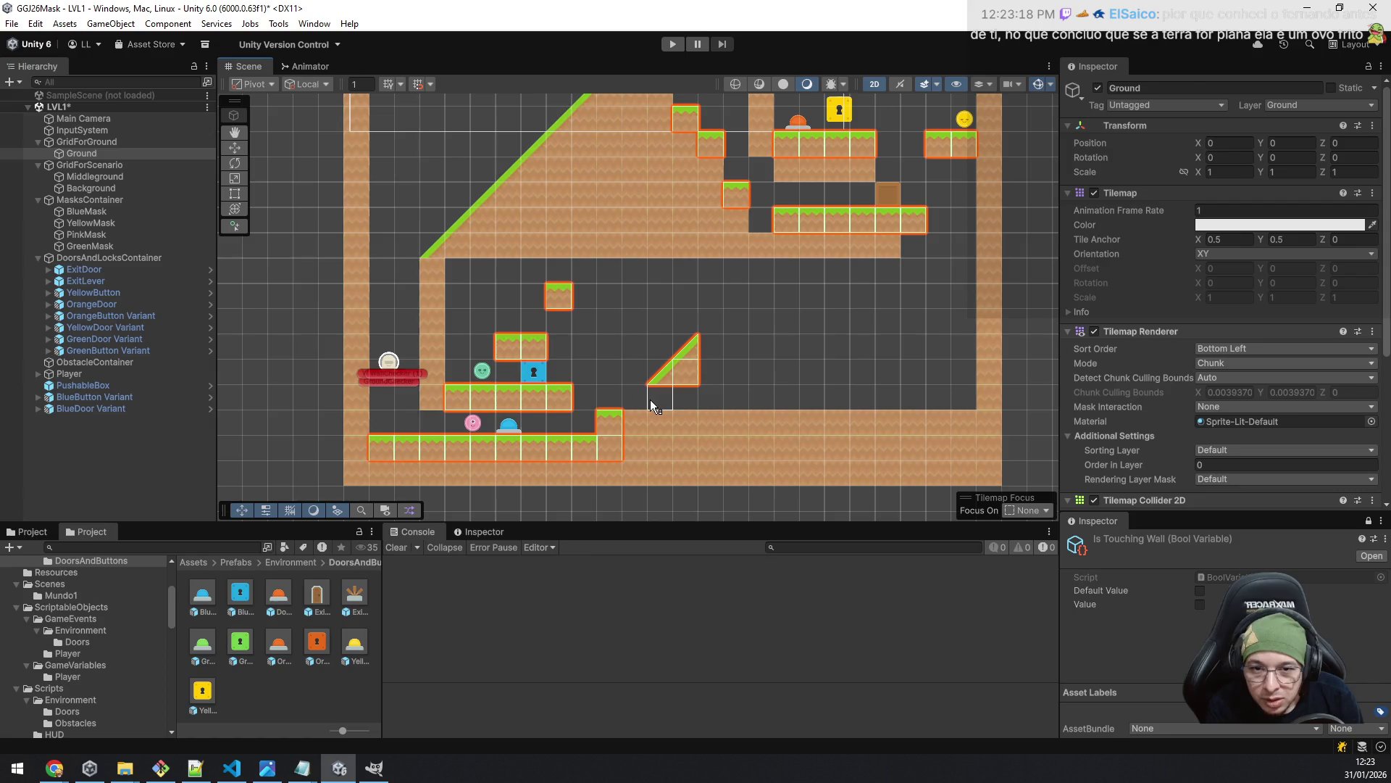
left_click(655, 372)
left_click(689, 355)
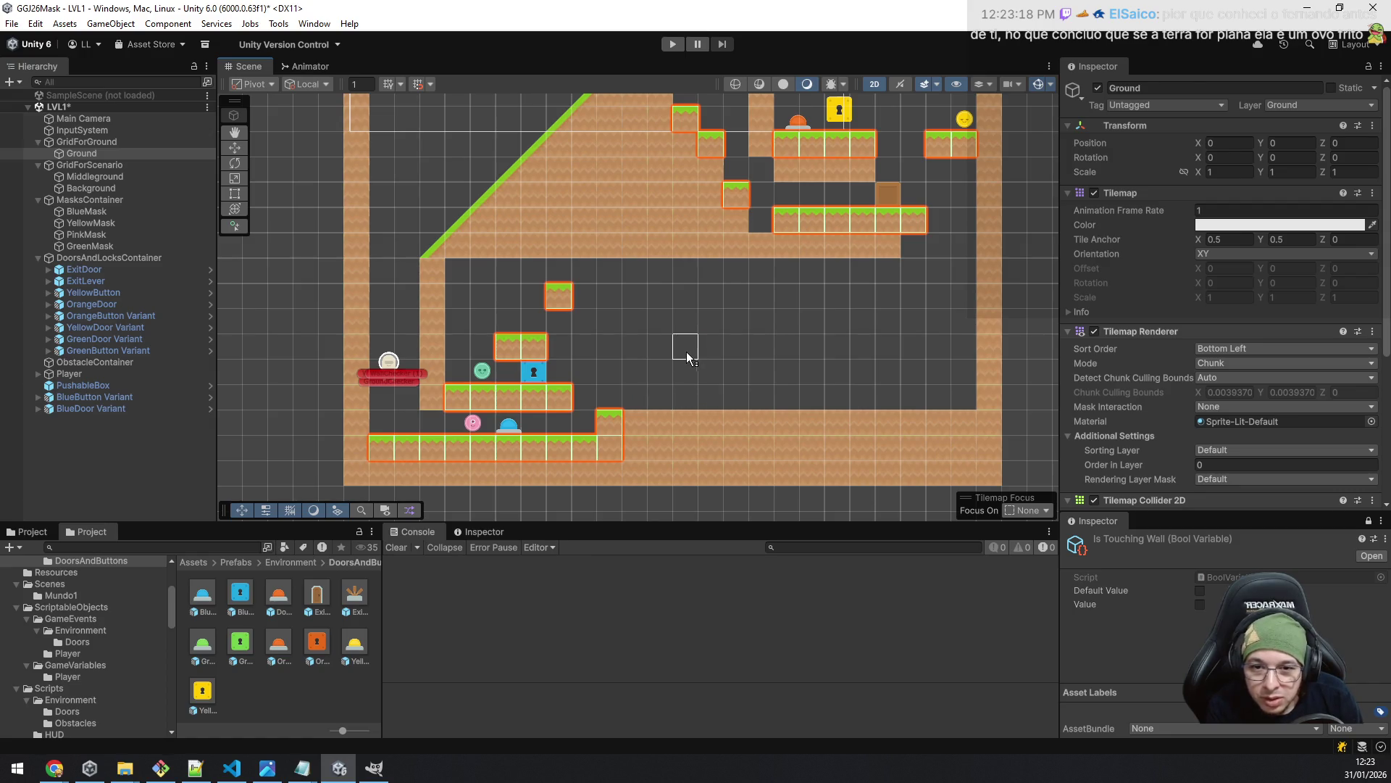
scroll(601, 410, "up", 5)
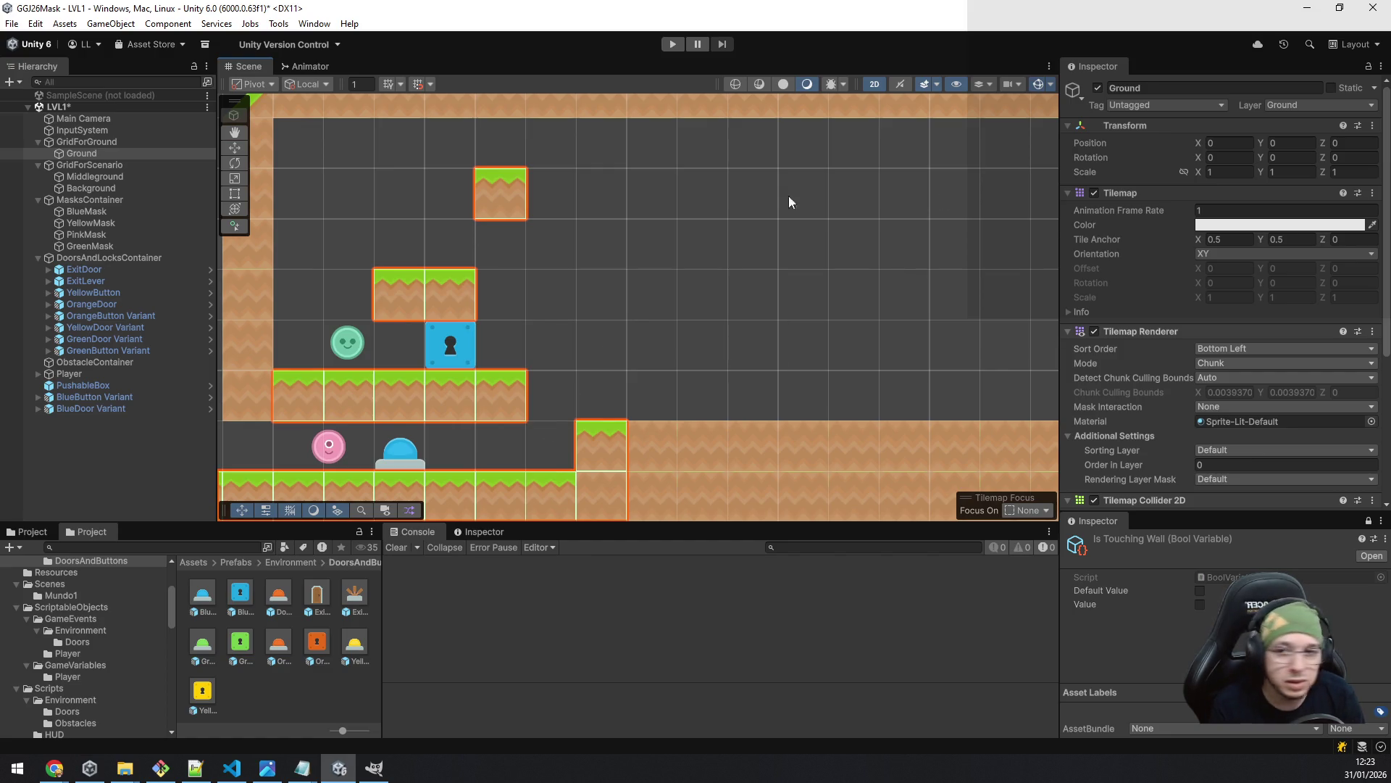
- Paint Middleground dirt beneath the highest small grass platform, down to the lock-side platform
left_click(111, 177)
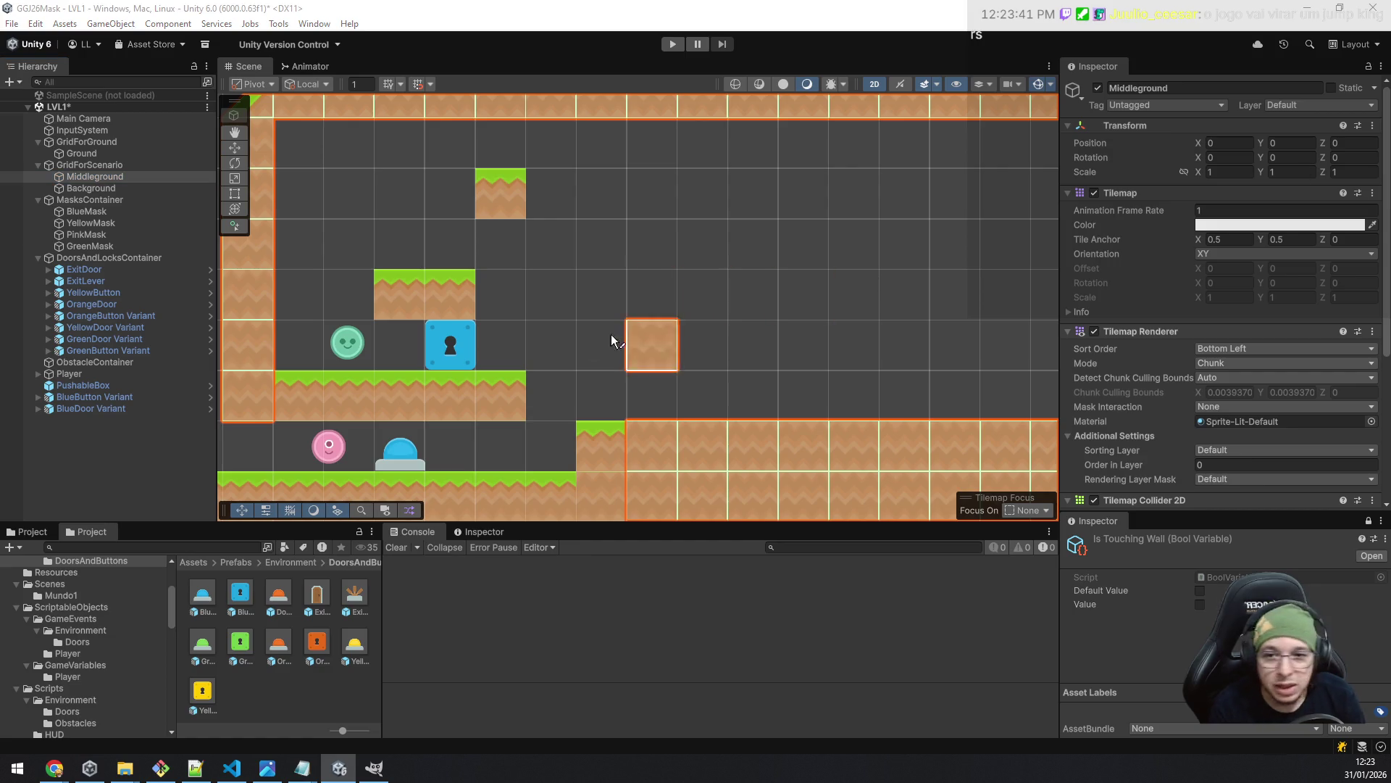
left_click(519, 305)
left_click(511, 246)
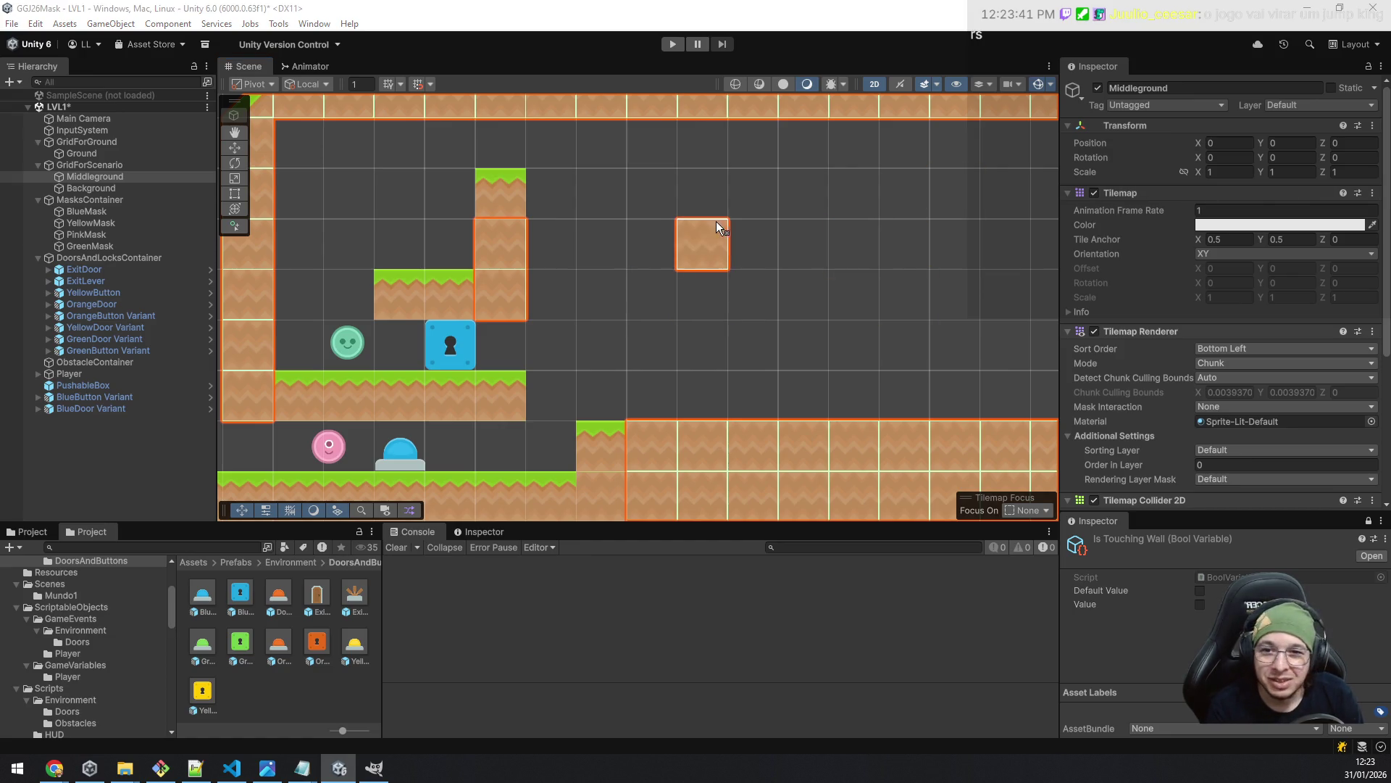
scroll(658, 231, "down", 1)
scroll(688, 284, "down", 1)
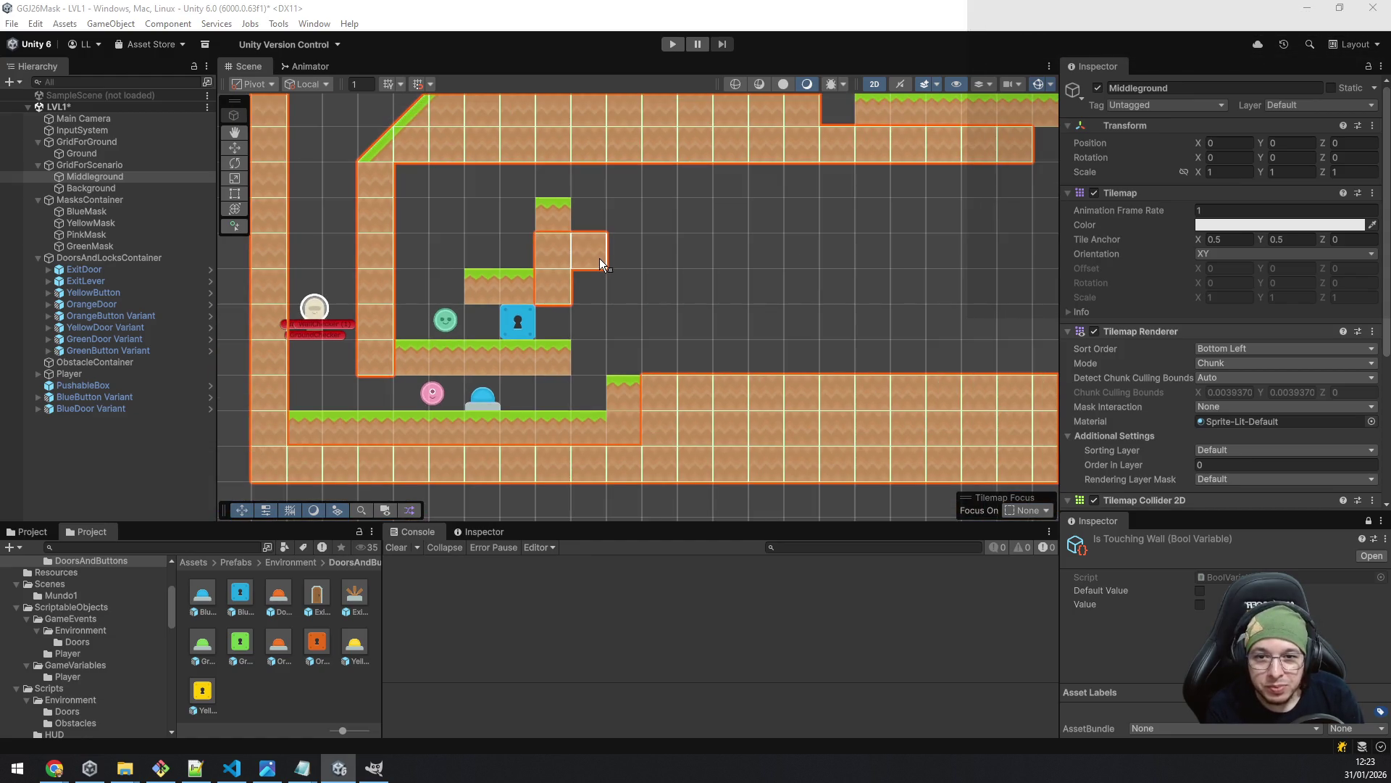
- Extend the dirt block rightward across the gap beside the slope and square its corner
left_click(598, 258)
left_click_drag(632, 283, 649, 285)
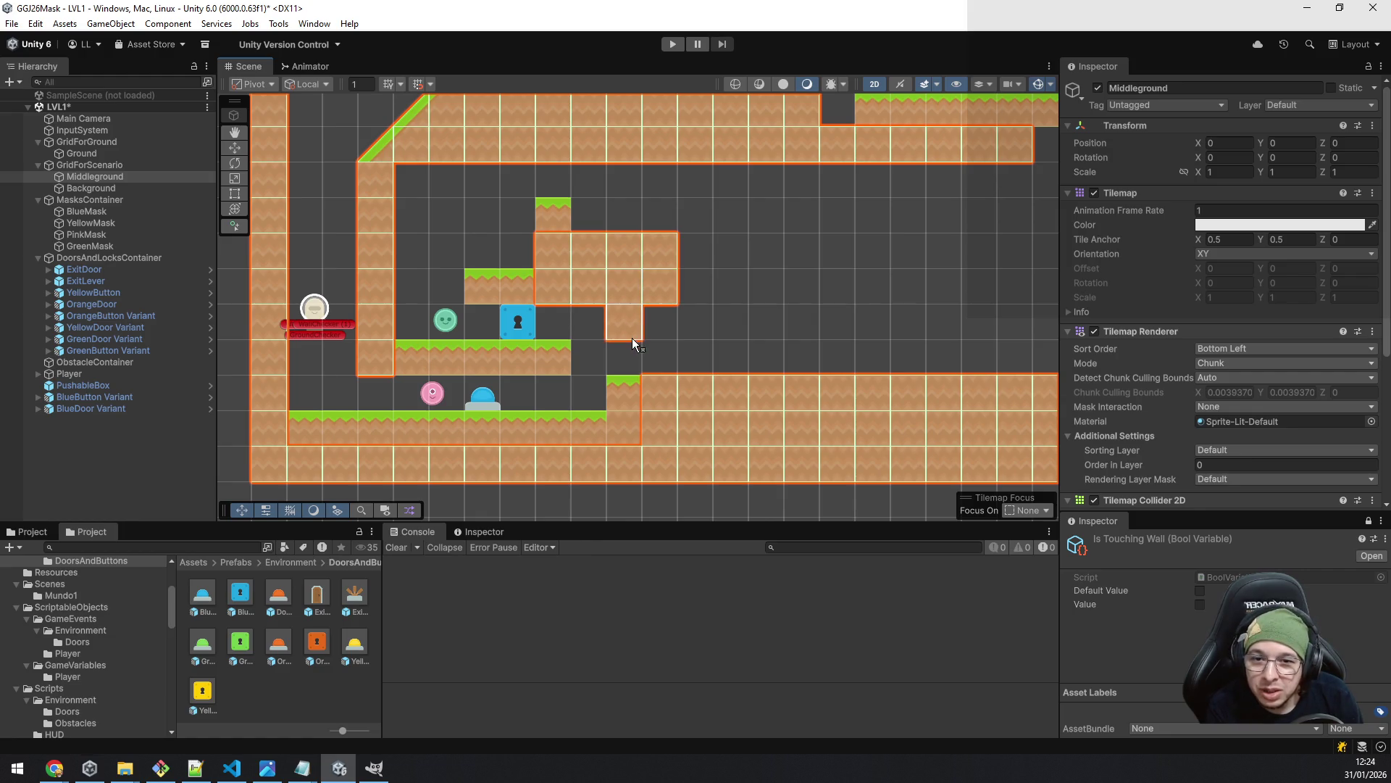
left_click(598, 328)
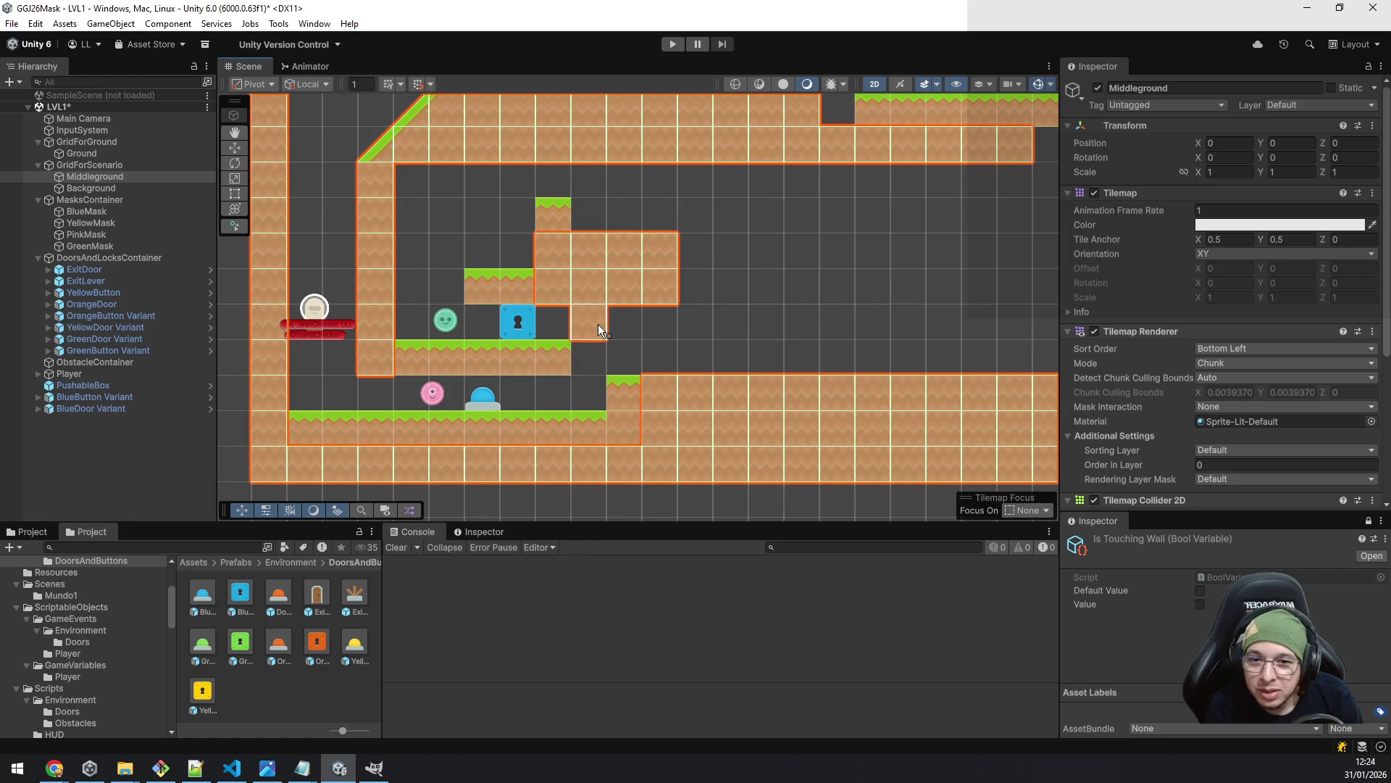
left_click(651, 312)
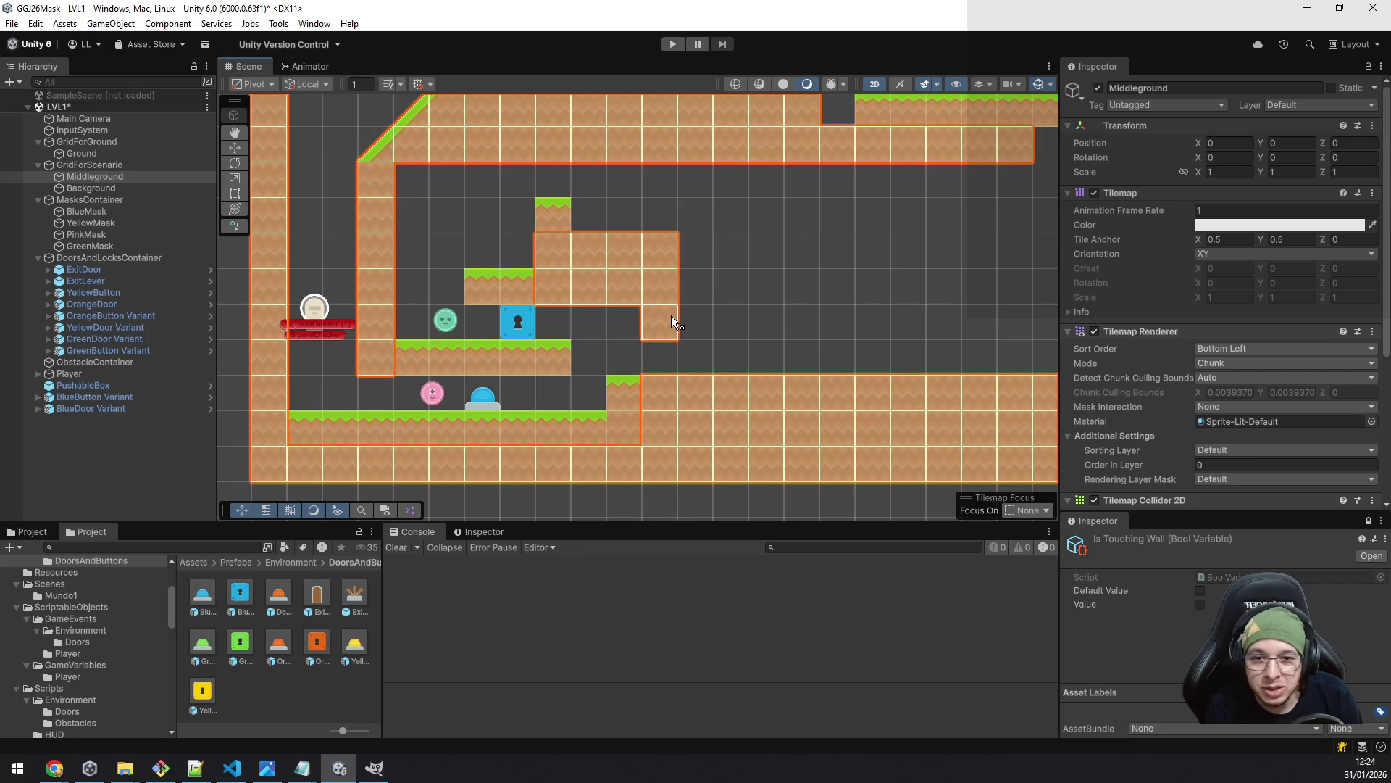
mouse_move(716, 277)
left_mouse_down()
mouse_move(804, 315)
mouse_move(900, 312)
mouse_move(645, 231)
left_mouse_up()
scroll(708, 312, "down", 3)
scroll(681, 307, "up", 2)
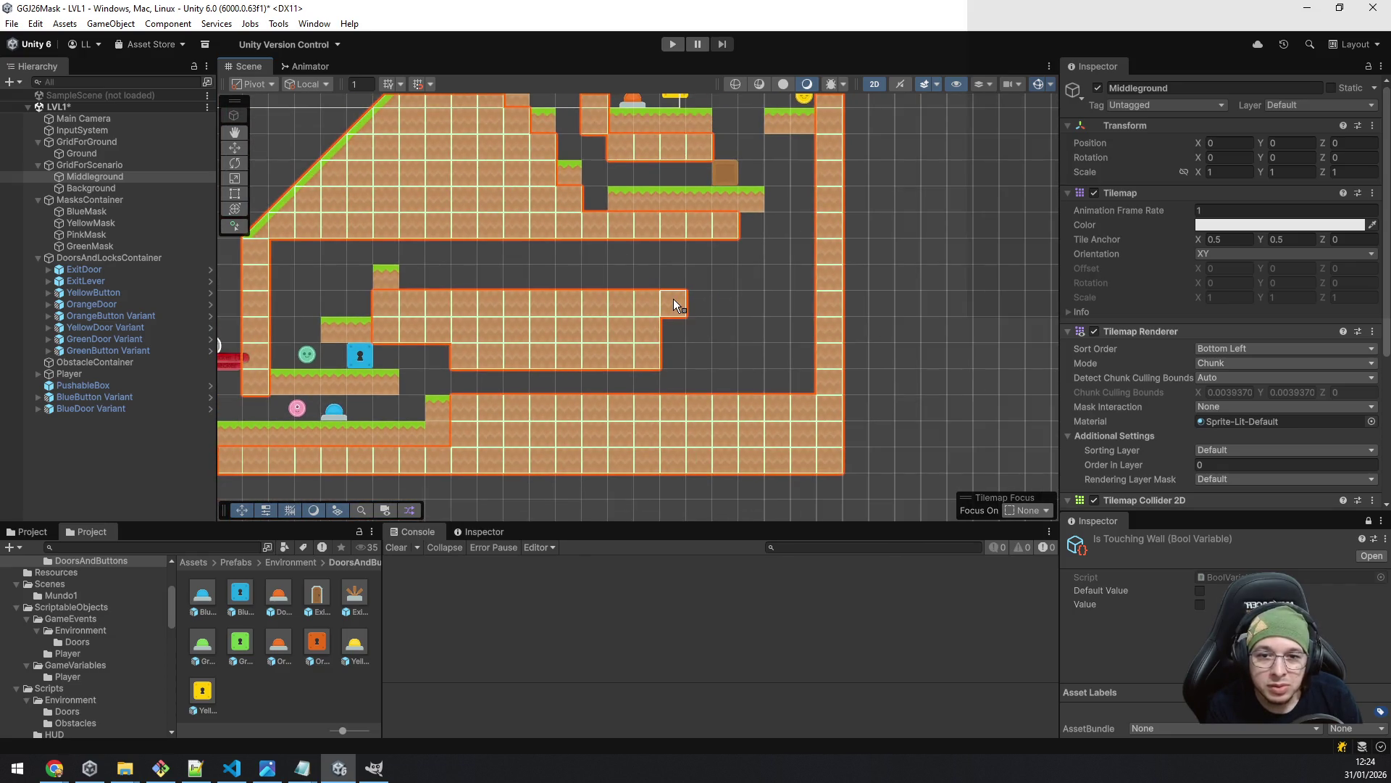
left_click(698, 343)
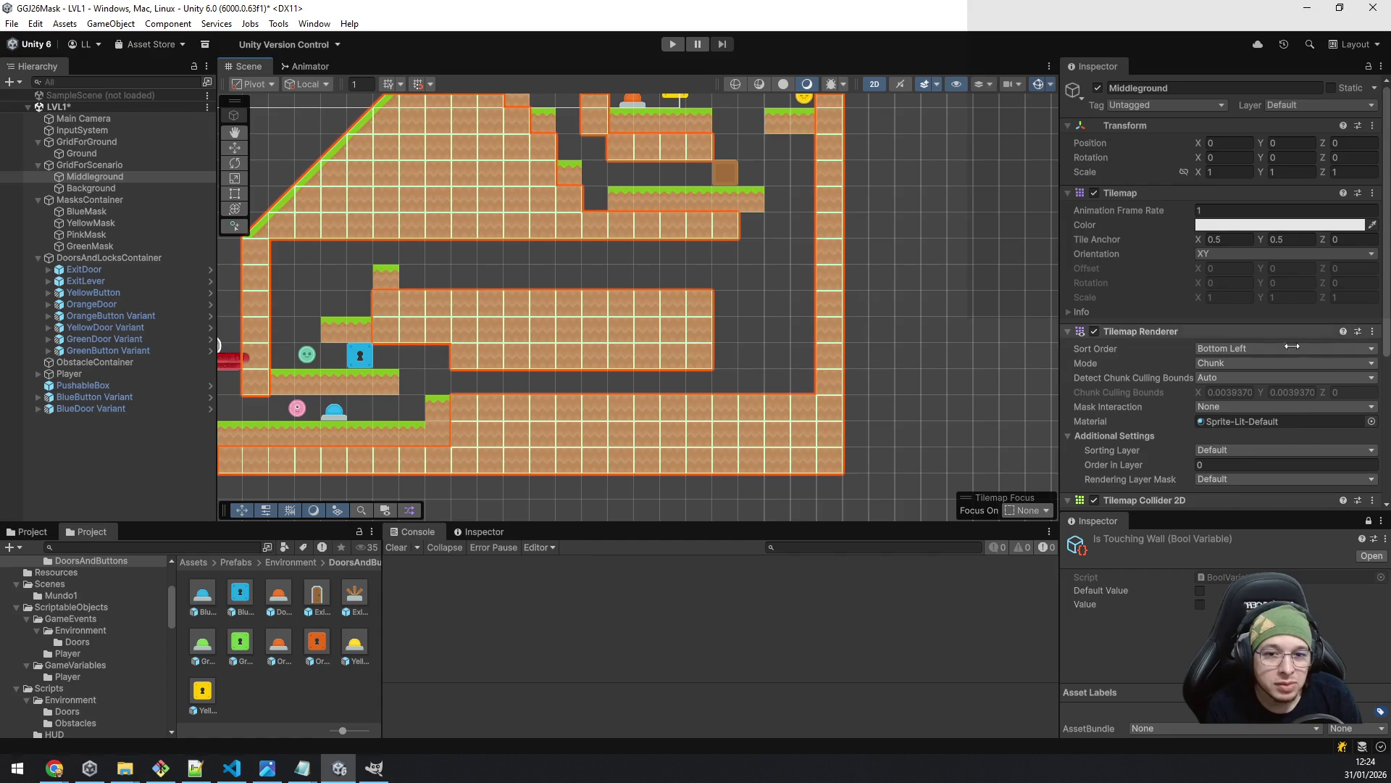
key("alt+Tab")
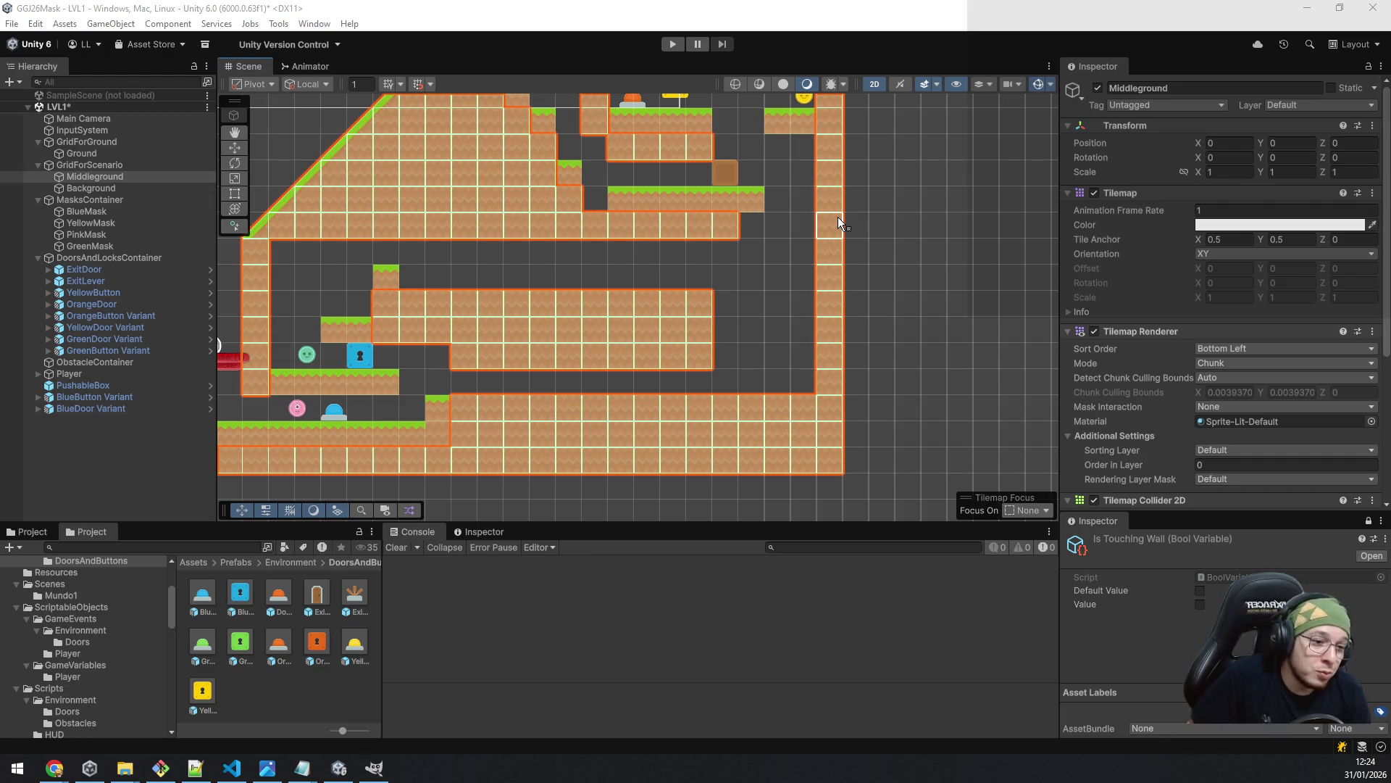
- Lengthen the middle platform's grass top by one tile
left_click(558, 283)
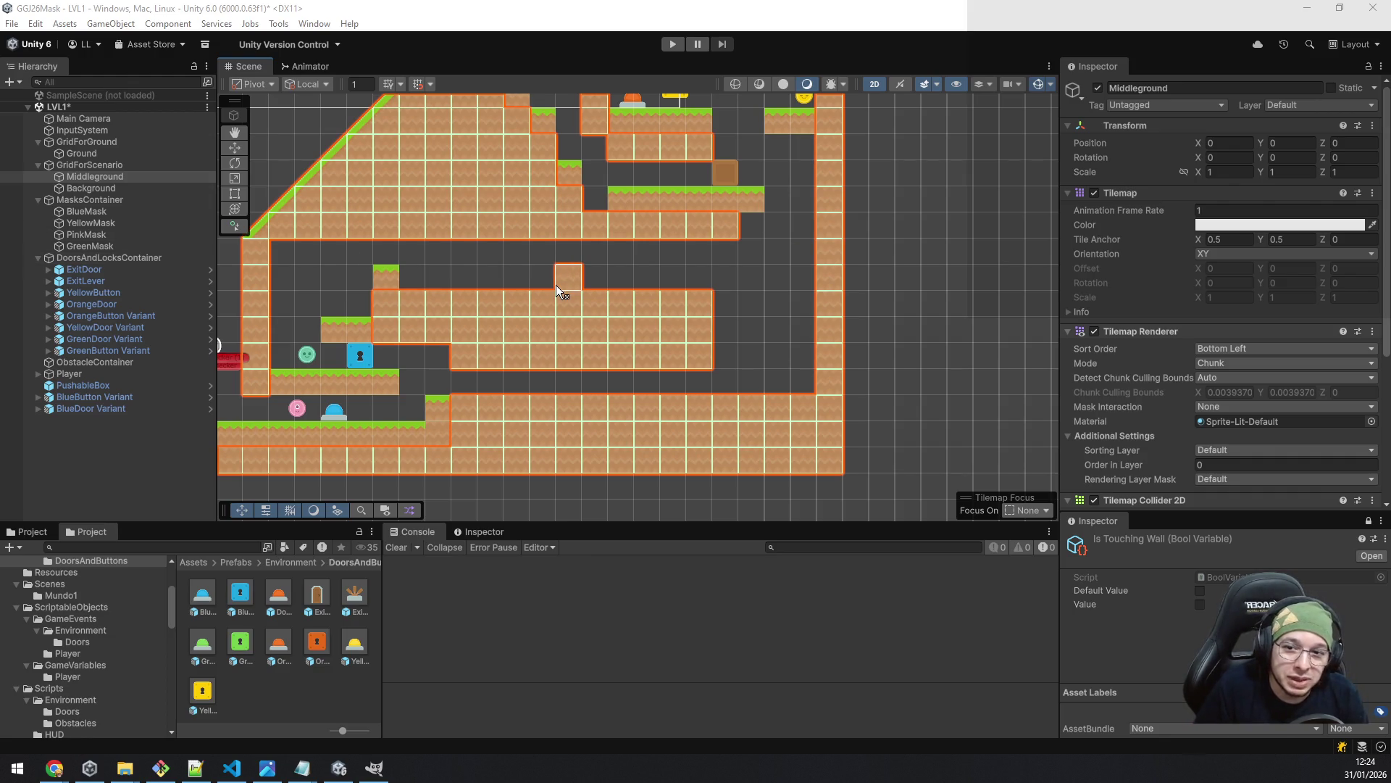
key("ctrl+z")
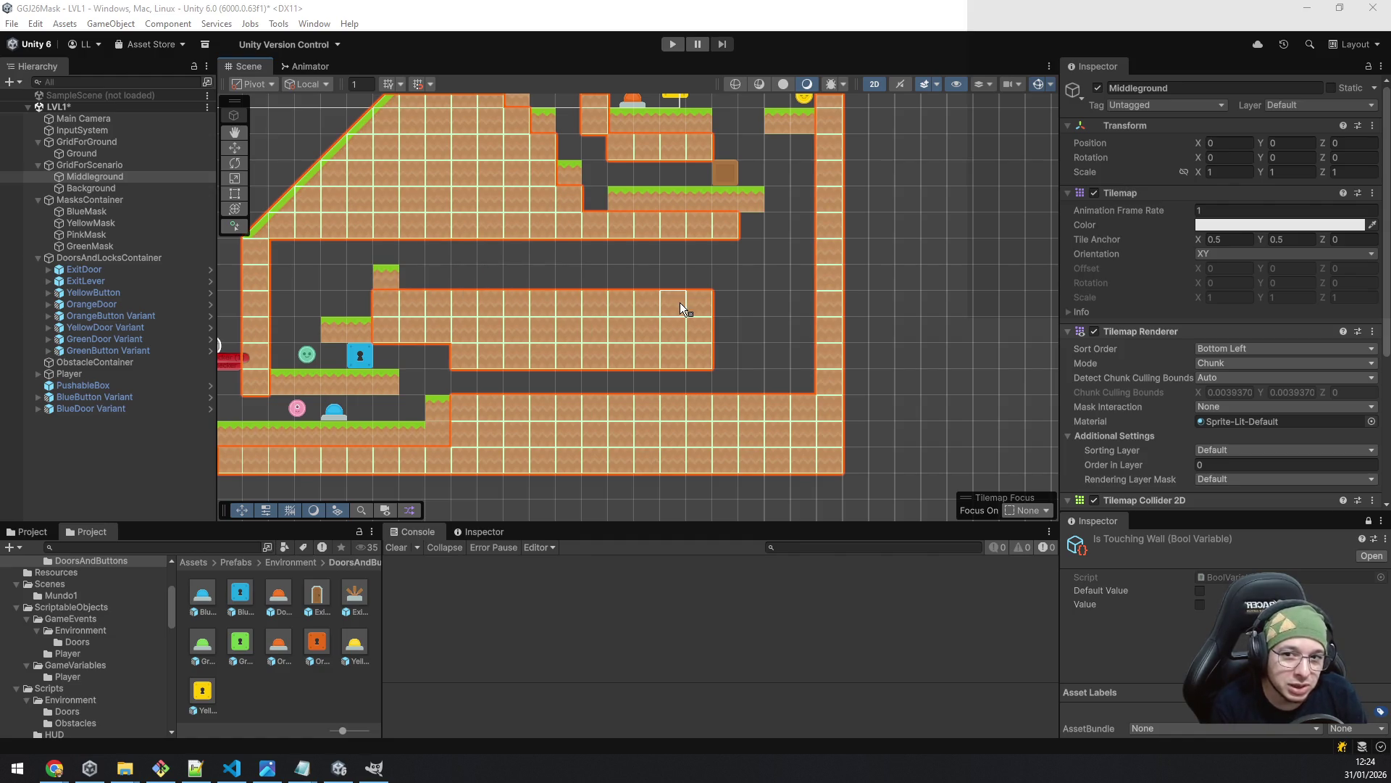
left_click_drag(389, 337, 773, 372)
scroll(773, 373, "up", 3)
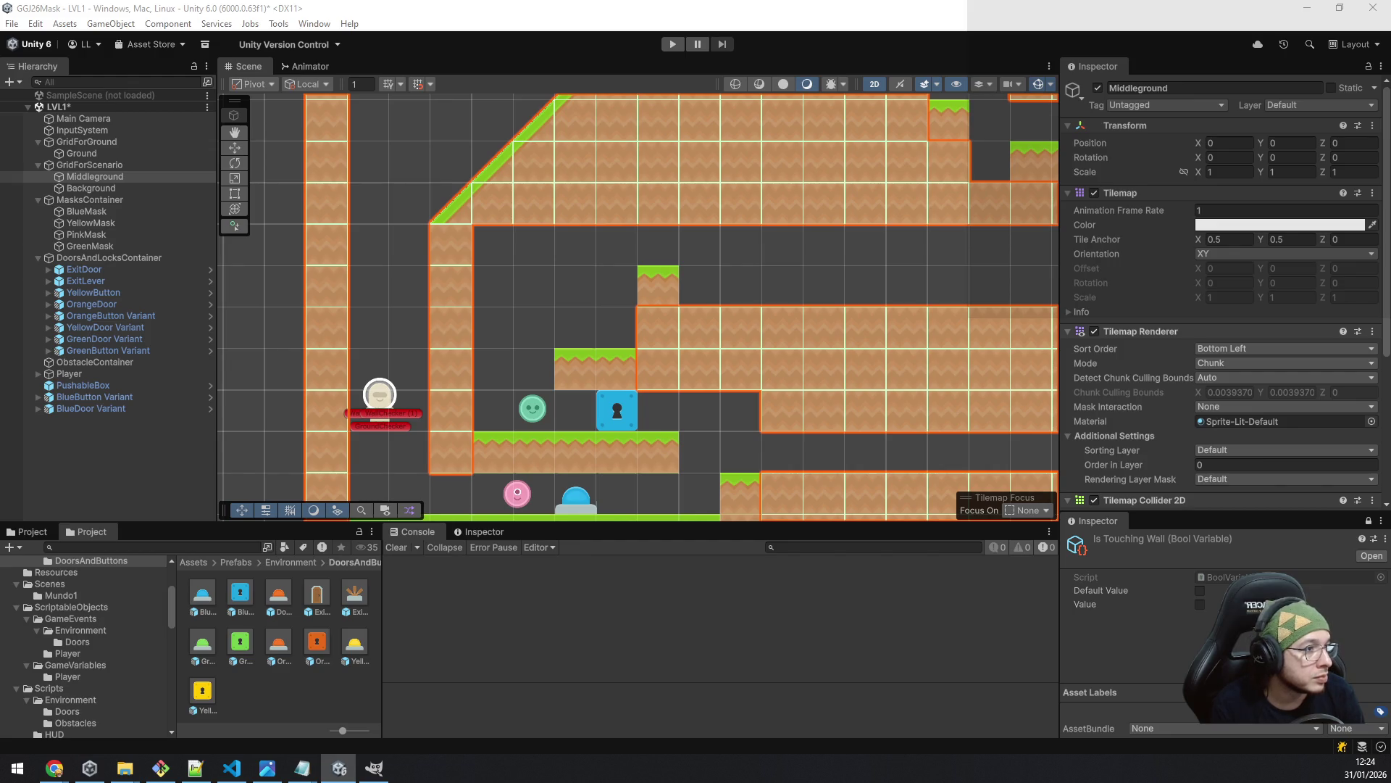
scroll(645, 200, "down", 3)
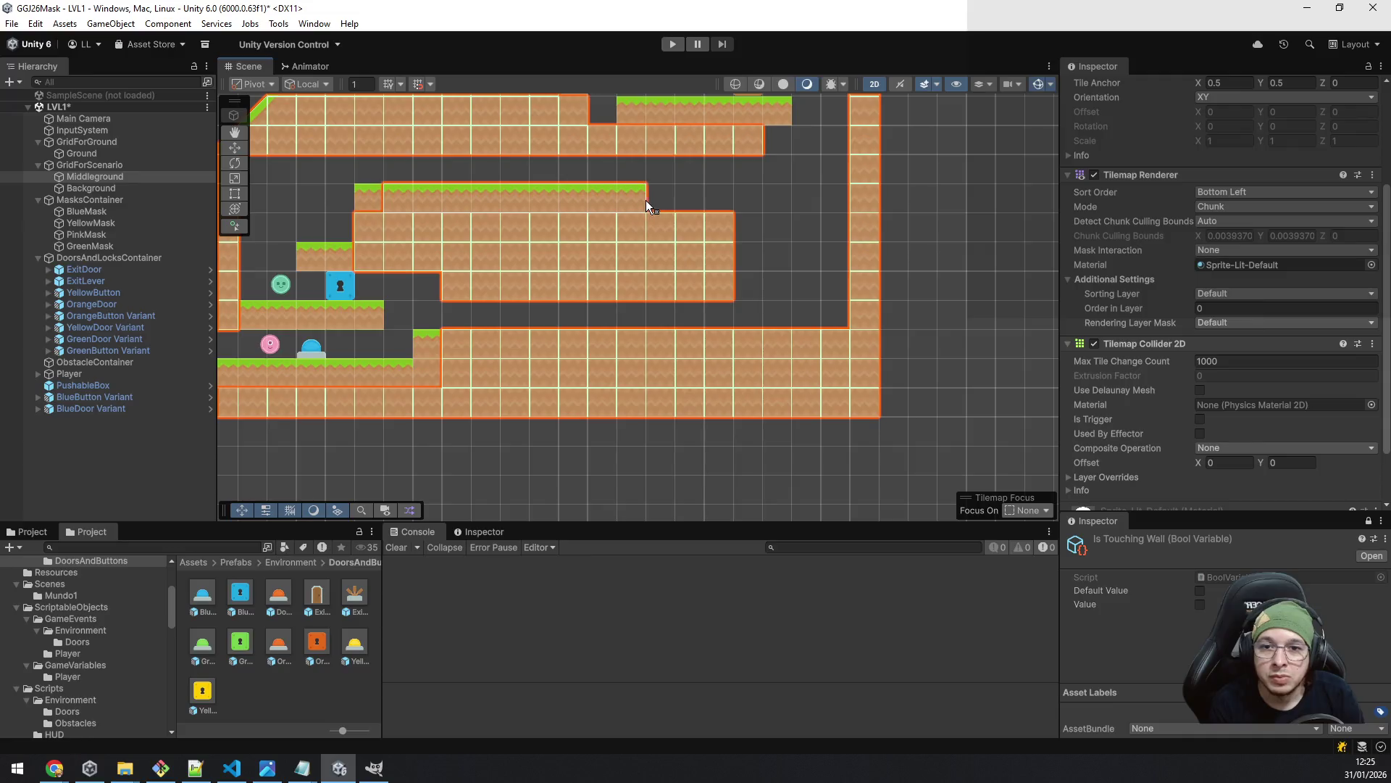
left_click(708, 201)
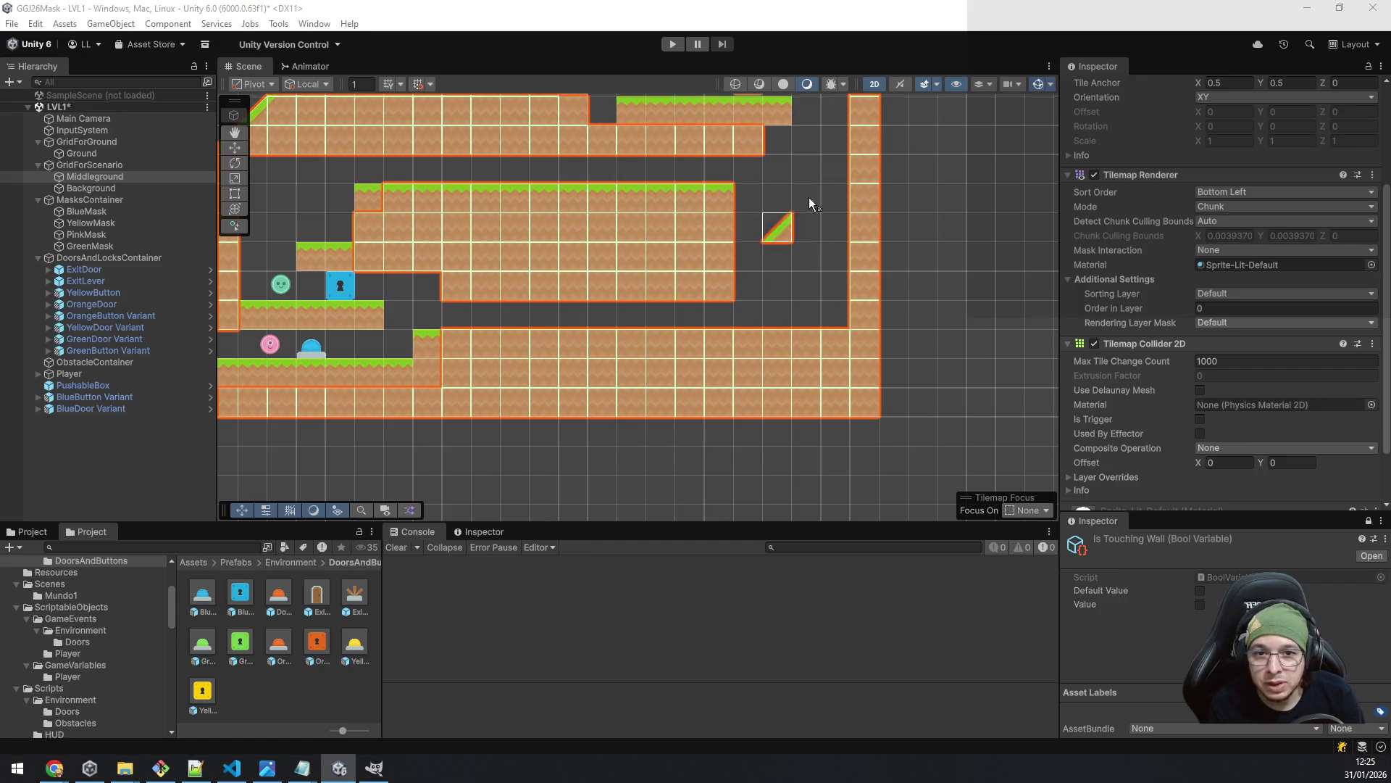
left_click_drag(807, 227, 743, 298)
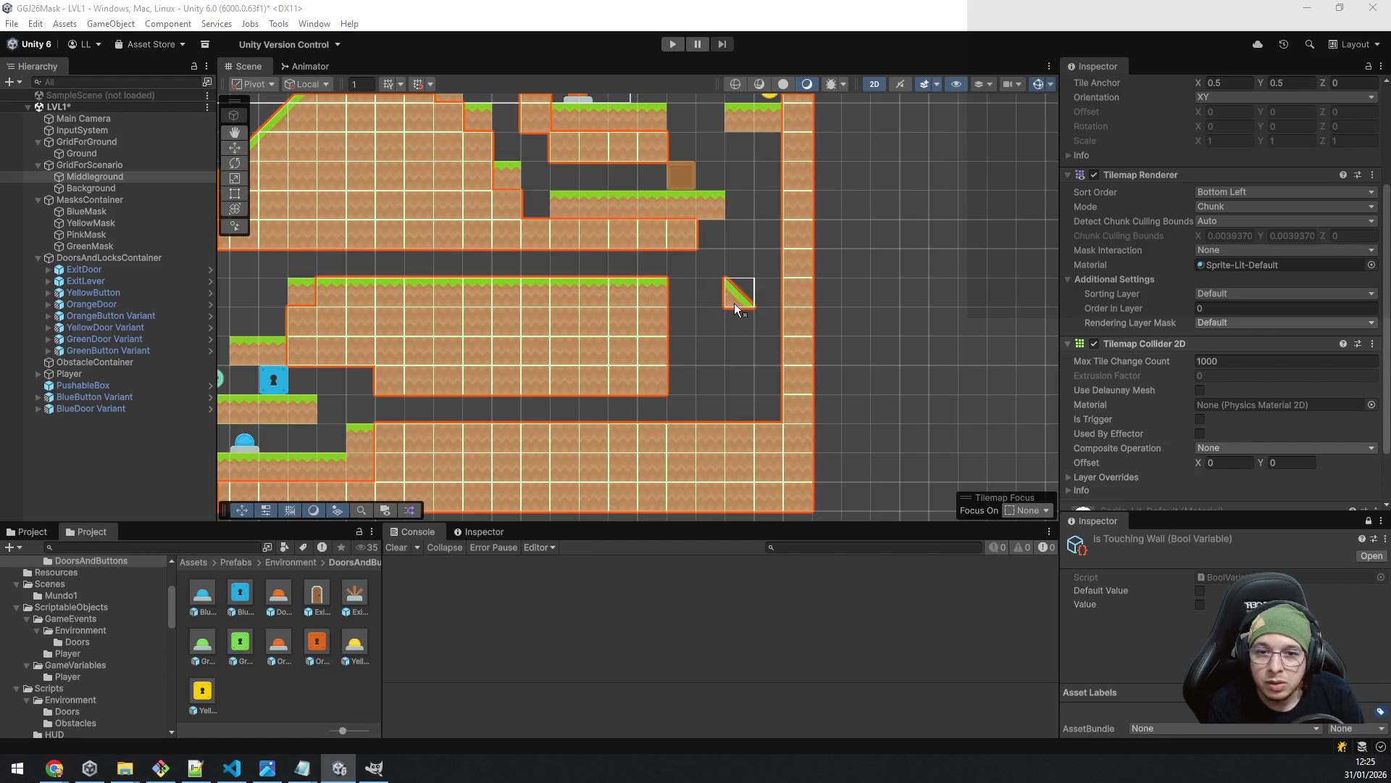
- Add a diagonal slope tile and fill the empty cells under and left of it
left_click(718, 319)
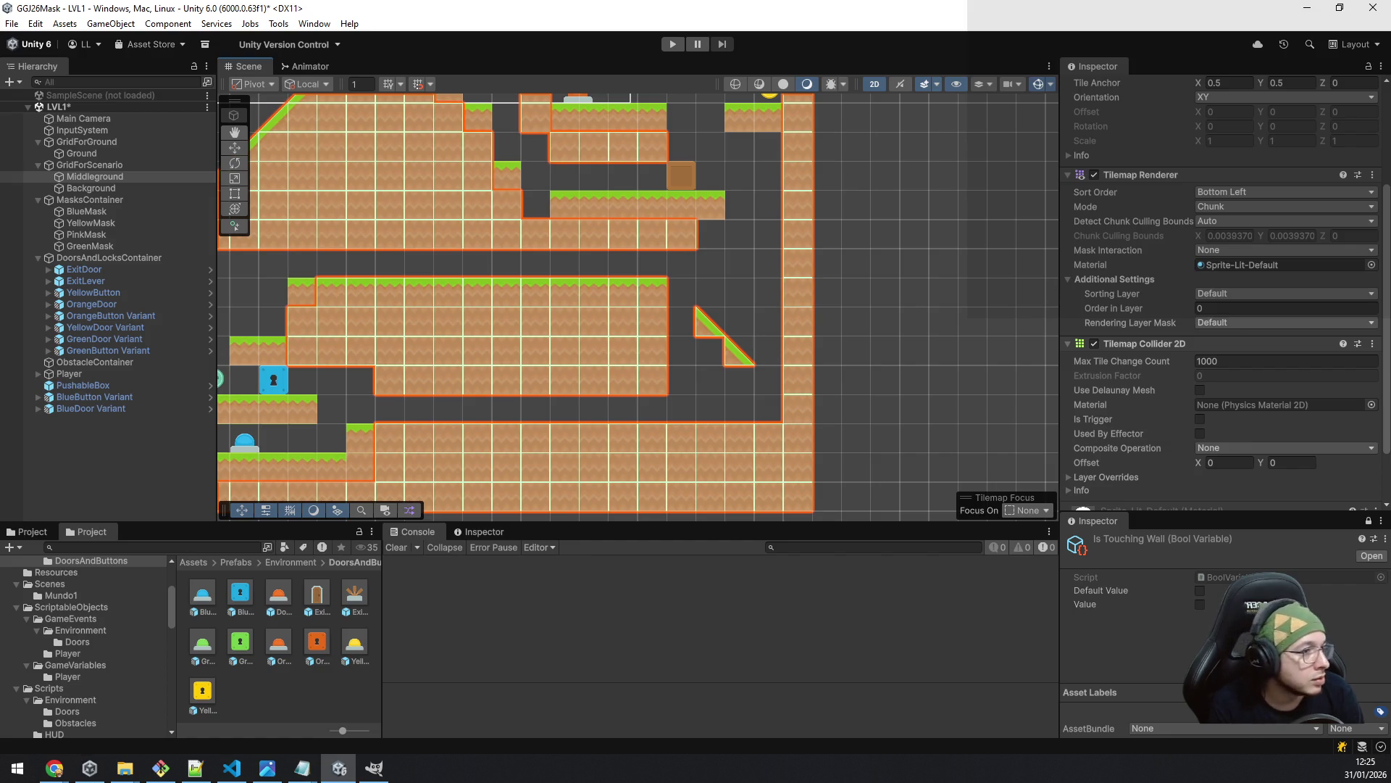
scroll(932, 384, "down", 2)
scroll(933, 385, "up", 2)
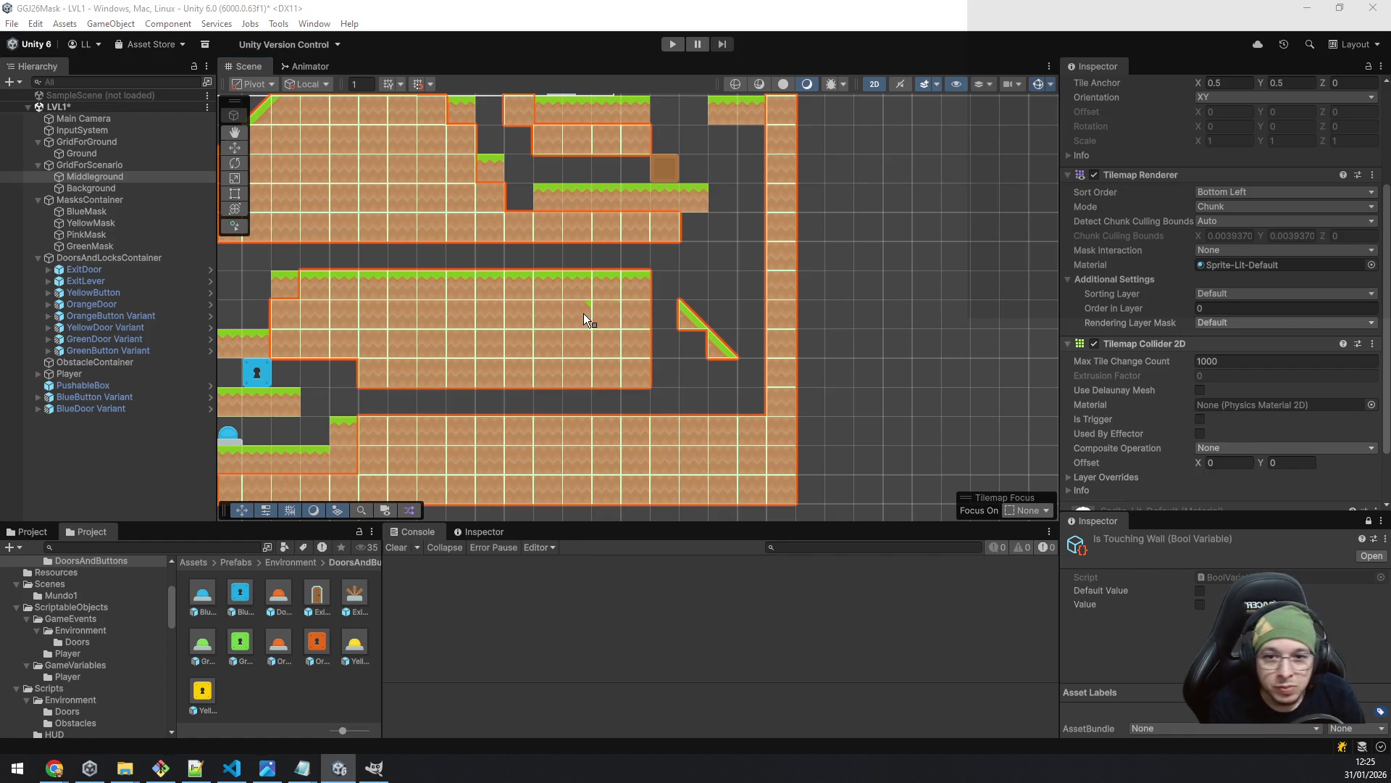
left_click(692, 344)
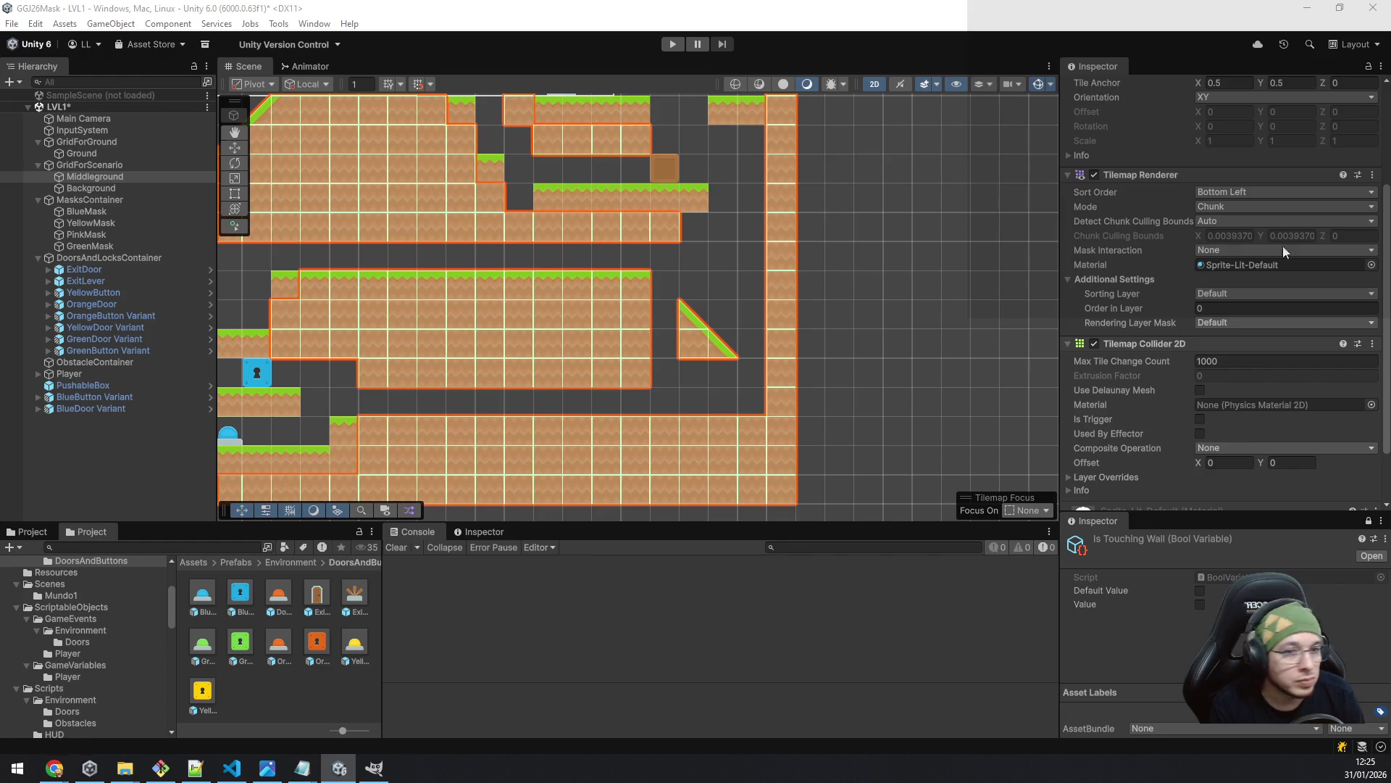
left_click(661, 312)
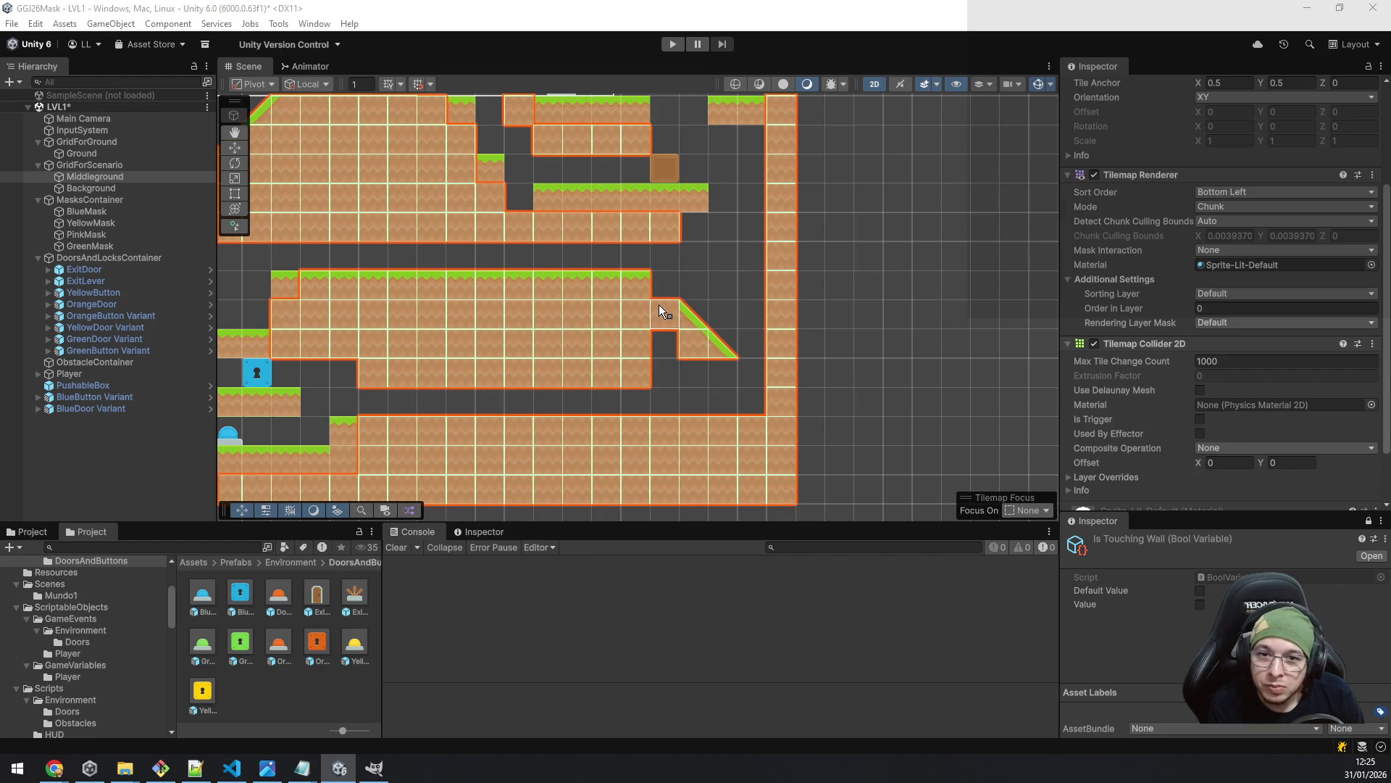
left_click(663, 355)
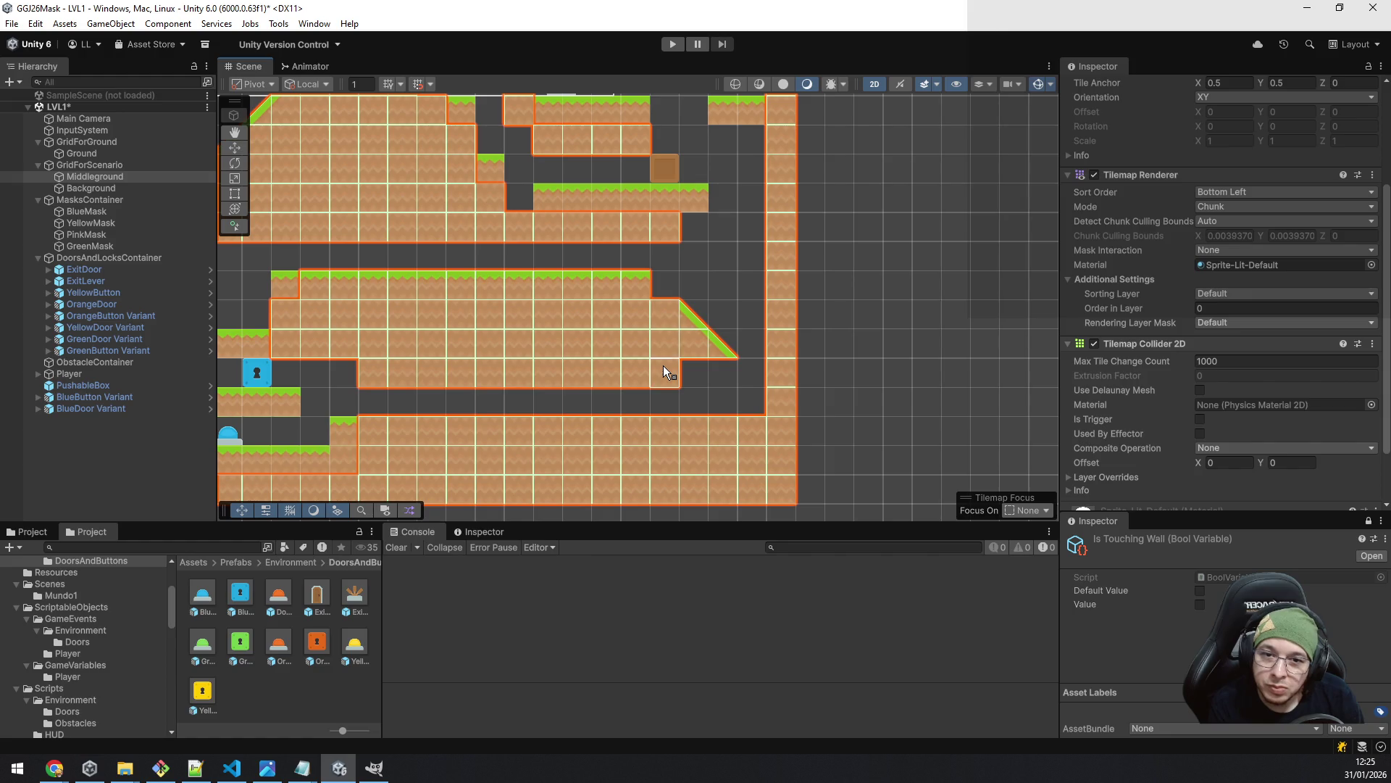
left_click(715, 379)
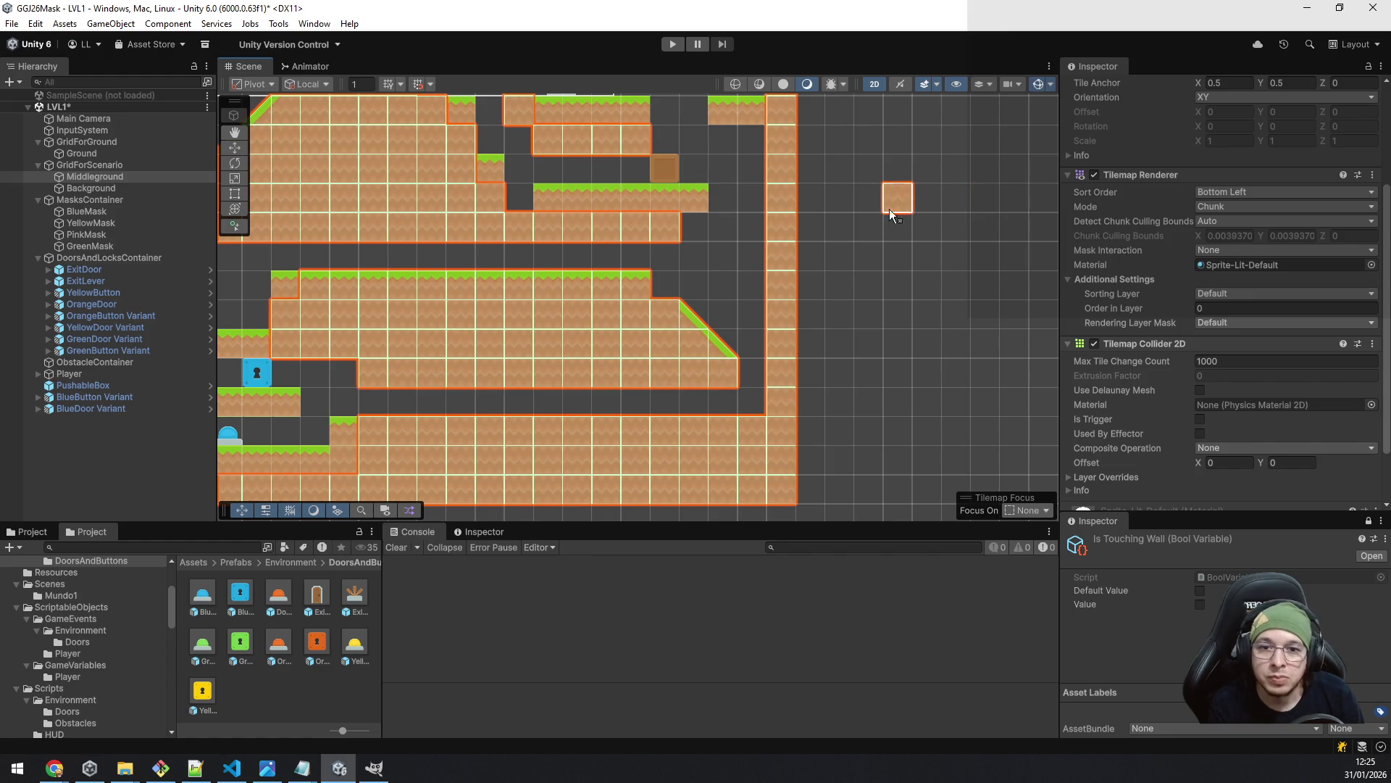
scroll(843, 225, "down", 1)
left_click_drag(842, 226, 844, 313)
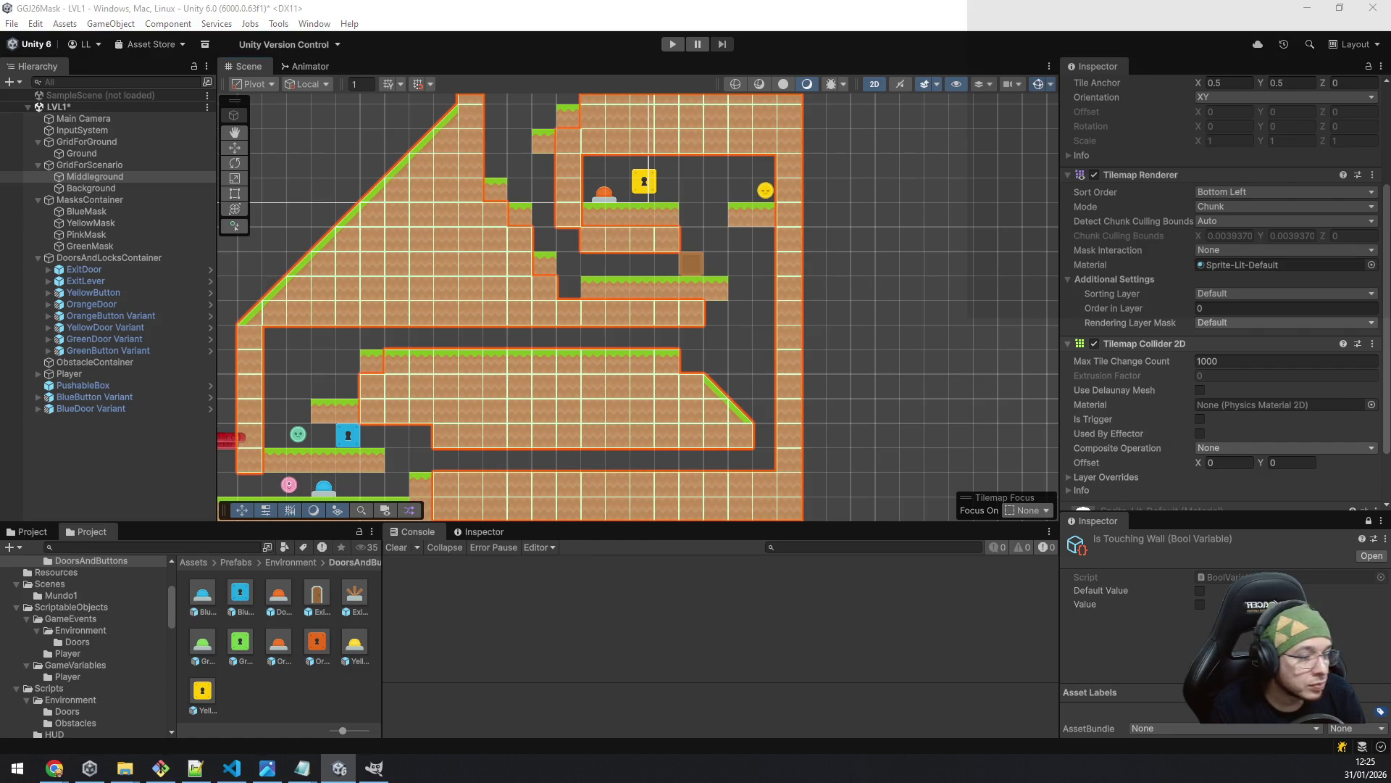
- Paint two single Ground grass tiles as rising stepping stones near the right wall
left_click(102, 158)
scroll(759, 450, "up", 5)
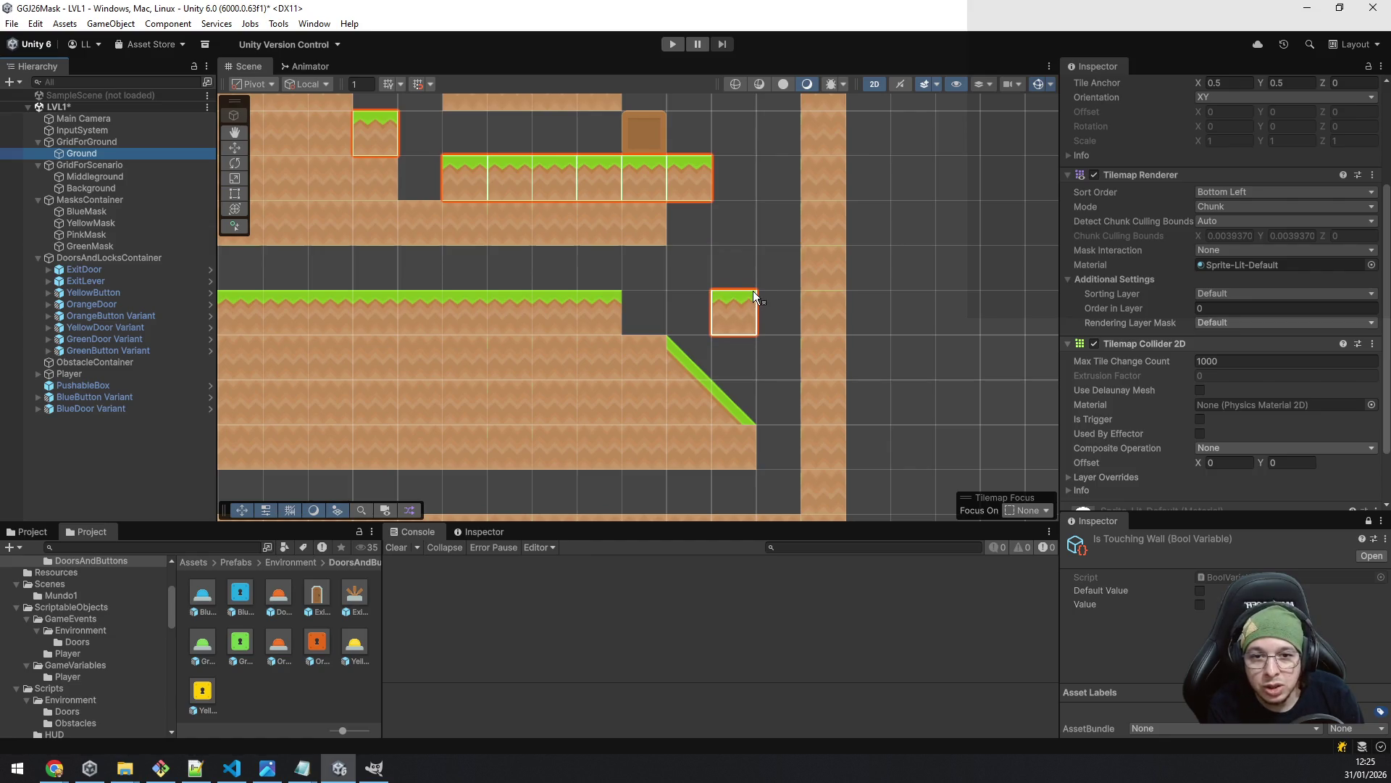
left_click(749, 292)
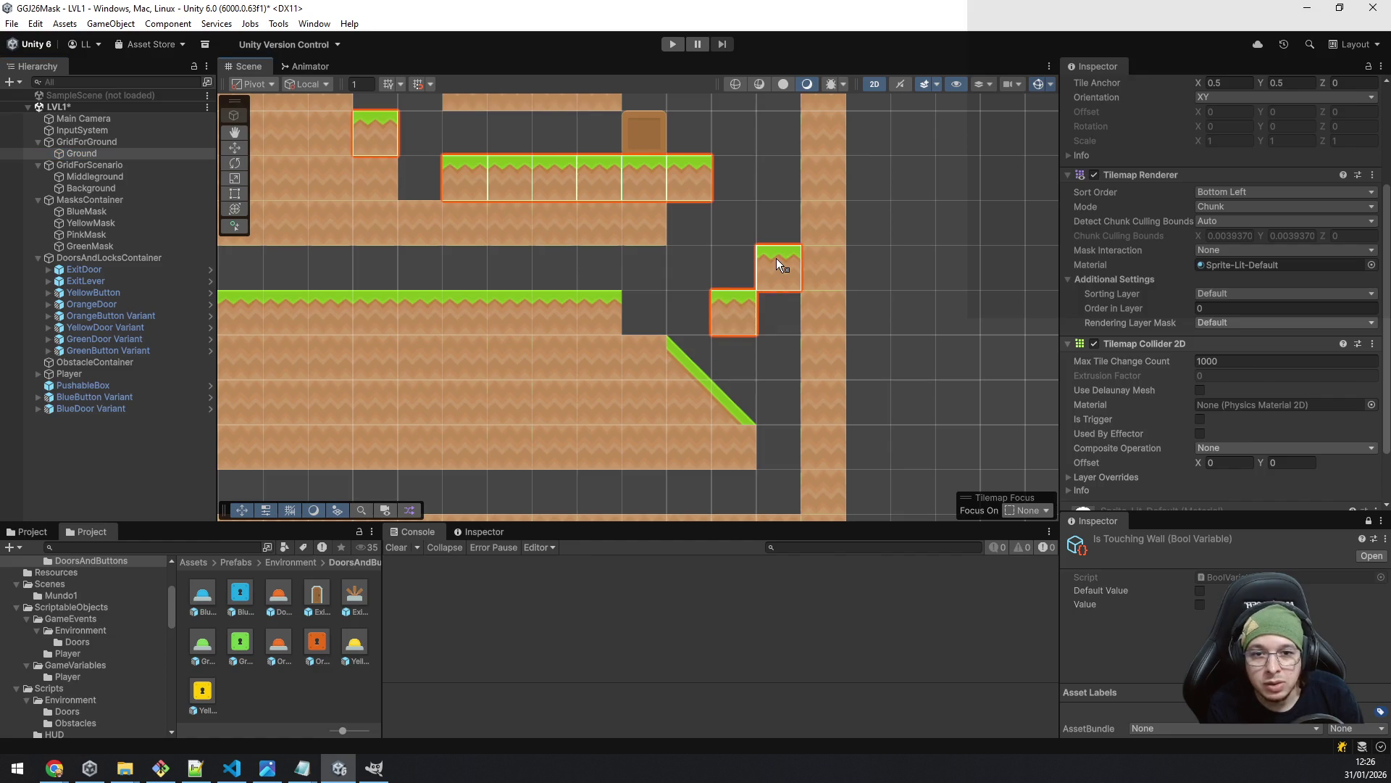
left_click(780, 239)
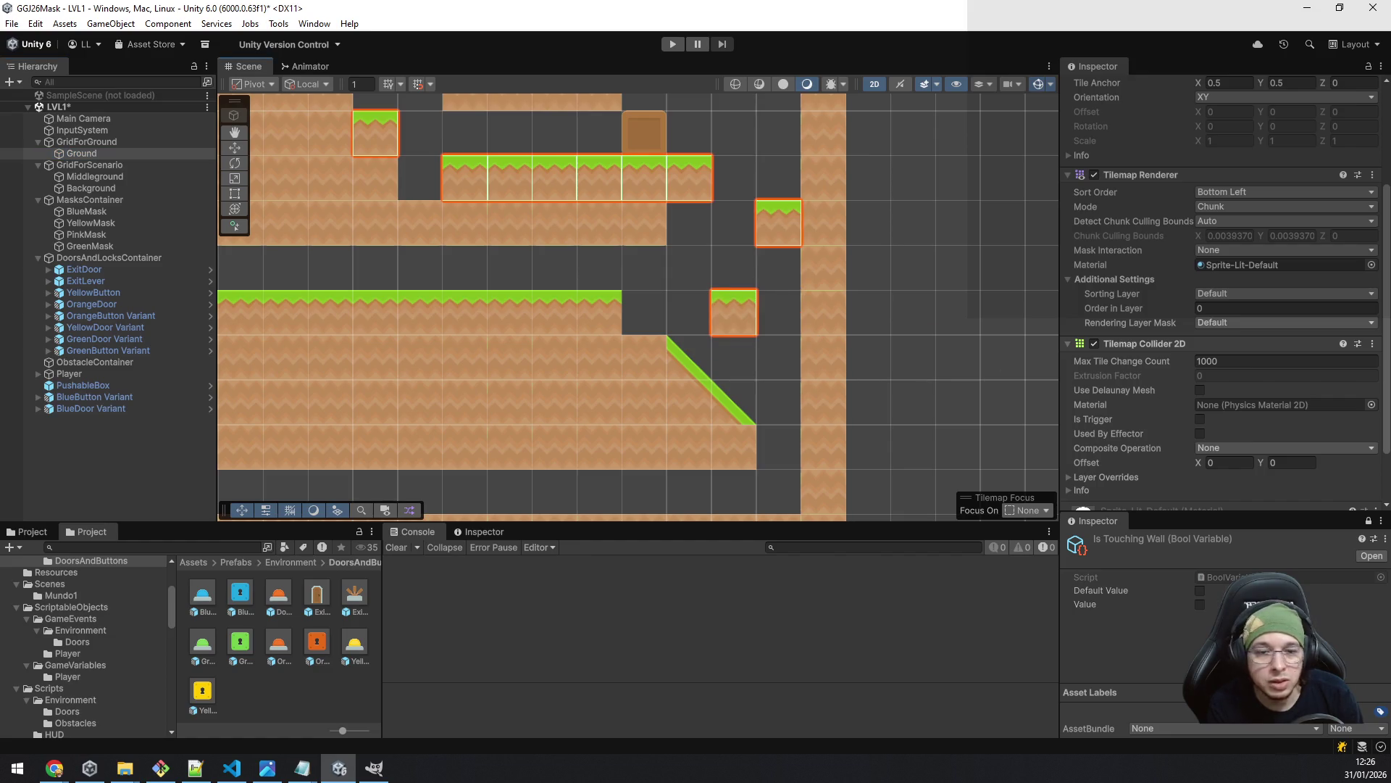
scroll(915, 264, "down", 5)
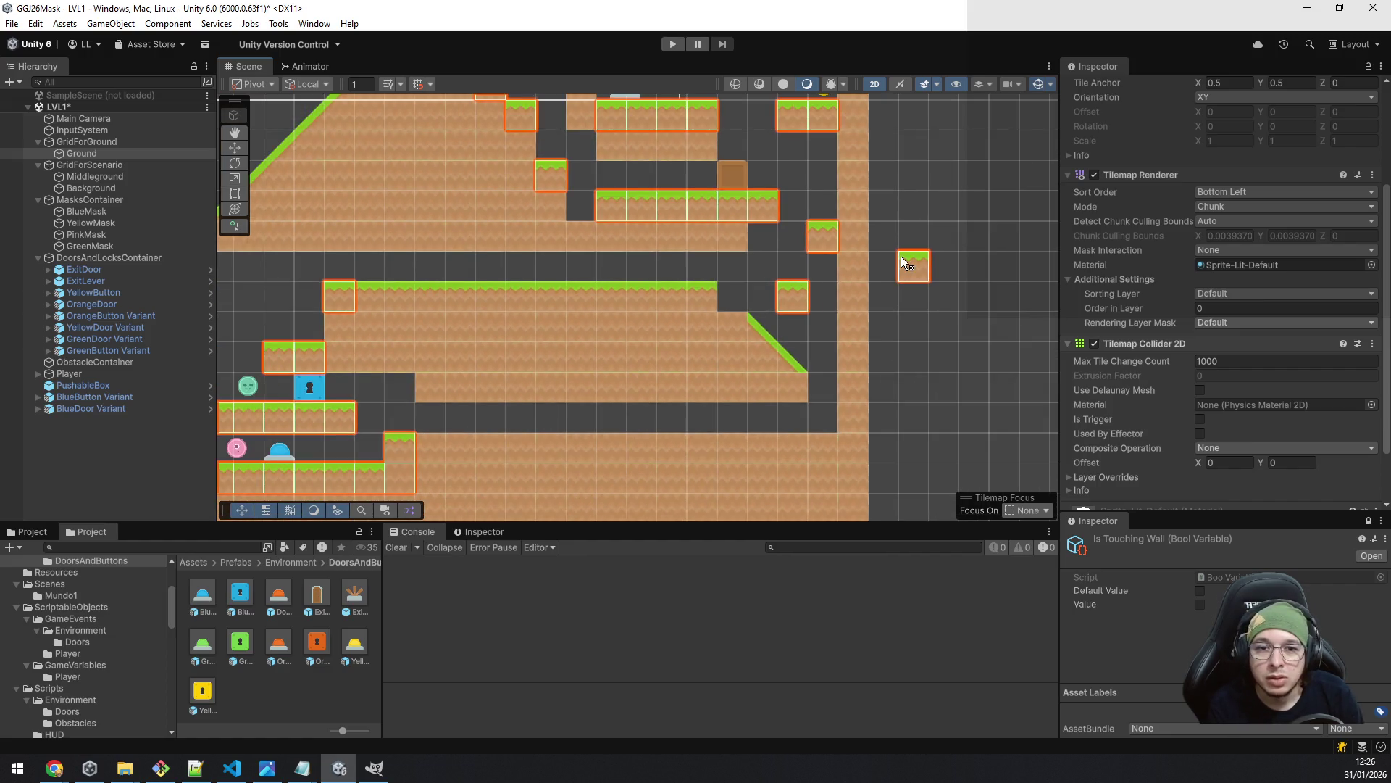
scroll(792, 264, "down", 6)
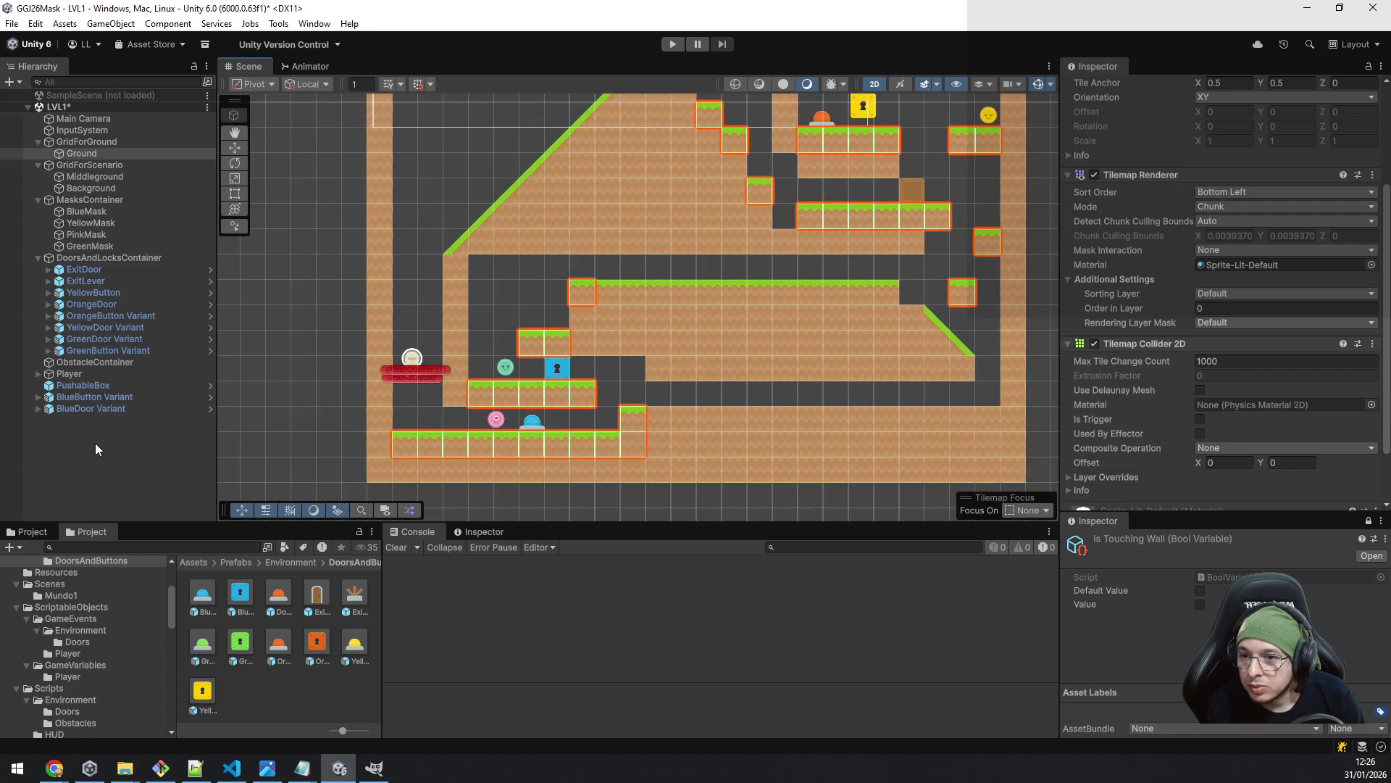
- Save LVL1, then load SampleScene alongside it and inspect its Main Camera
right_click(84, 106)
left_click(130, 131)
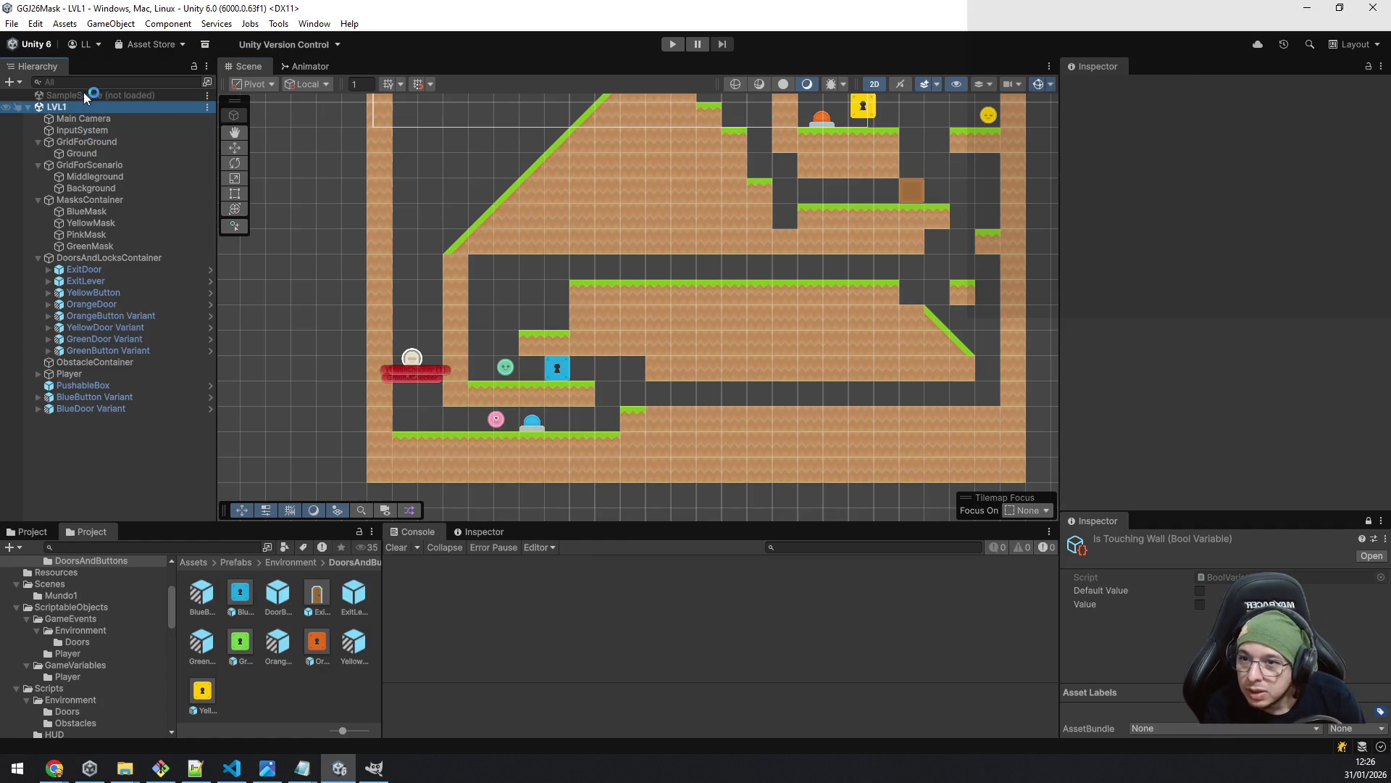
right_click(84, 95)
left_click(132, 100)
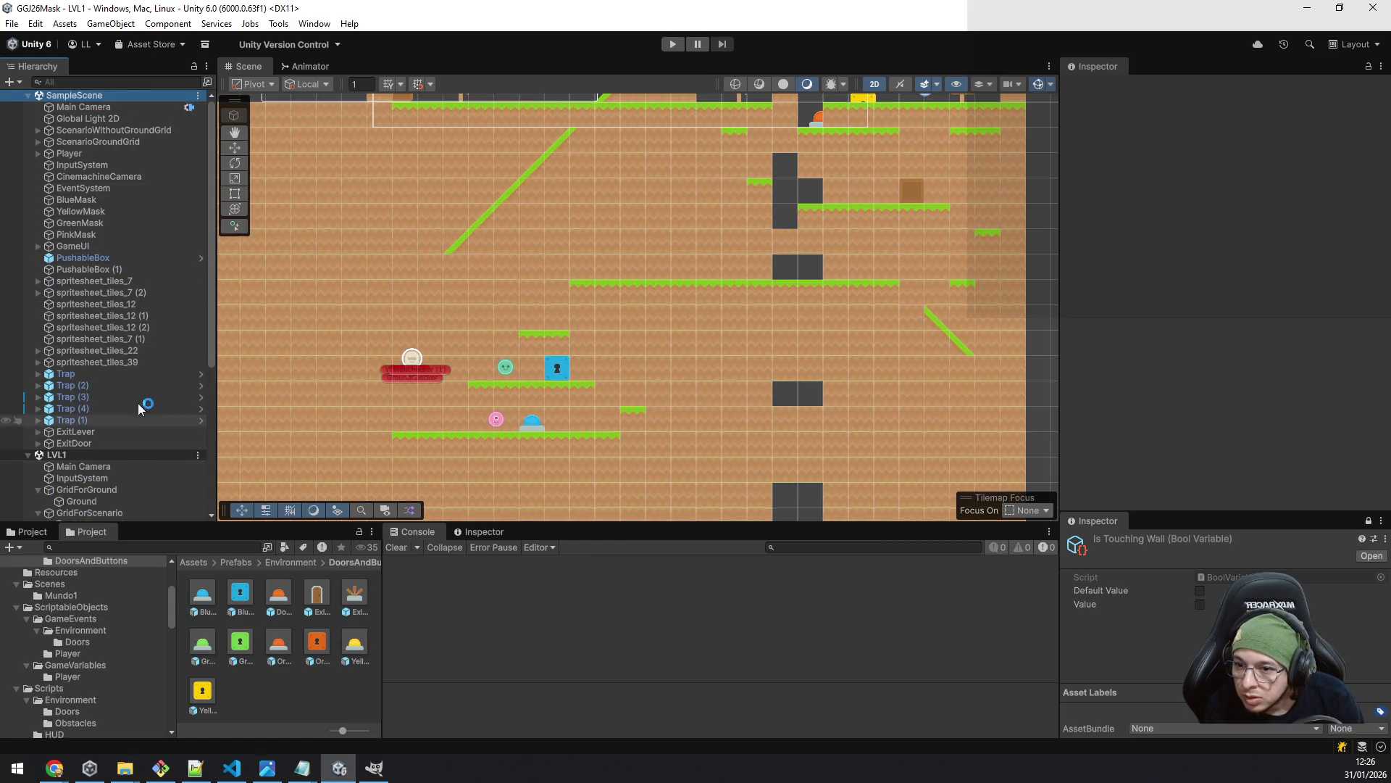
left_click(81, 107)
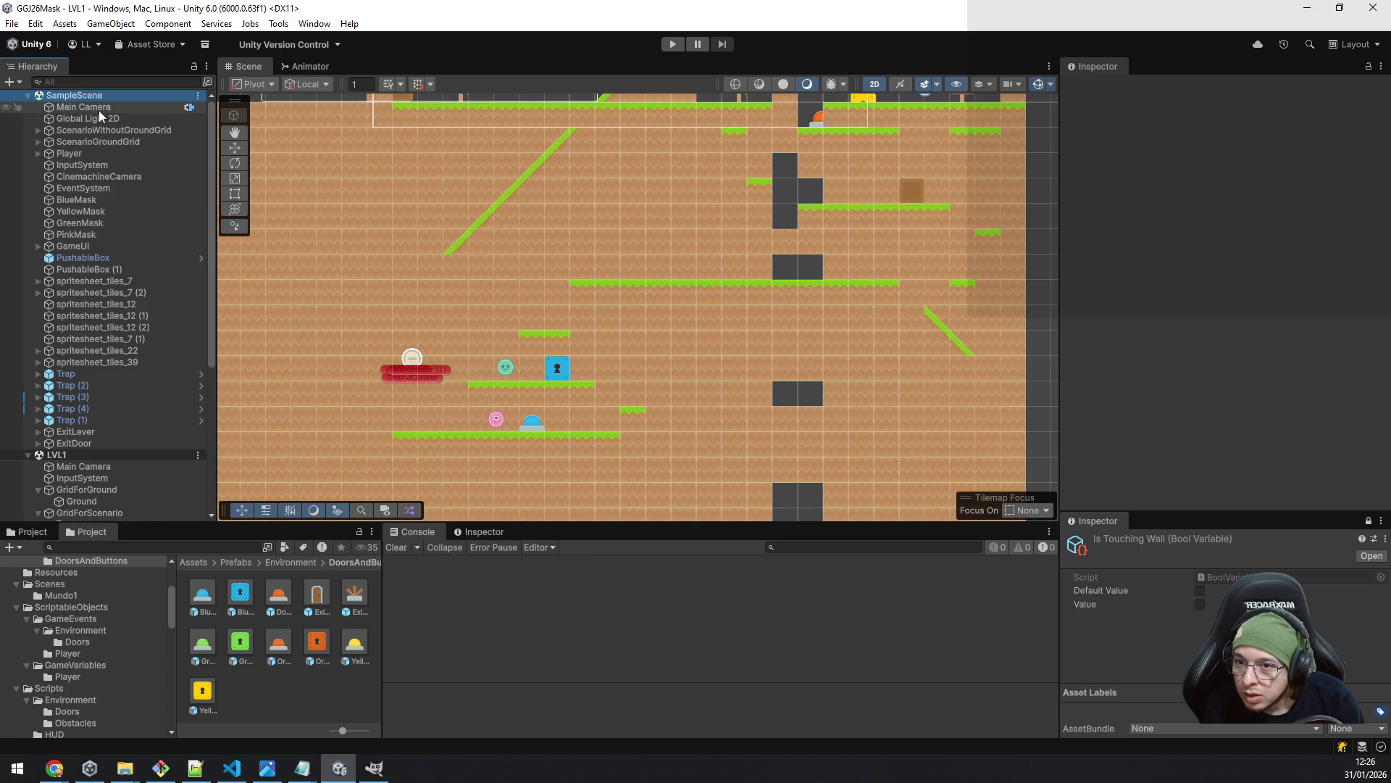
scroll(1119, 245, "down", 3)
scroll(1119, 251, "down", 3)
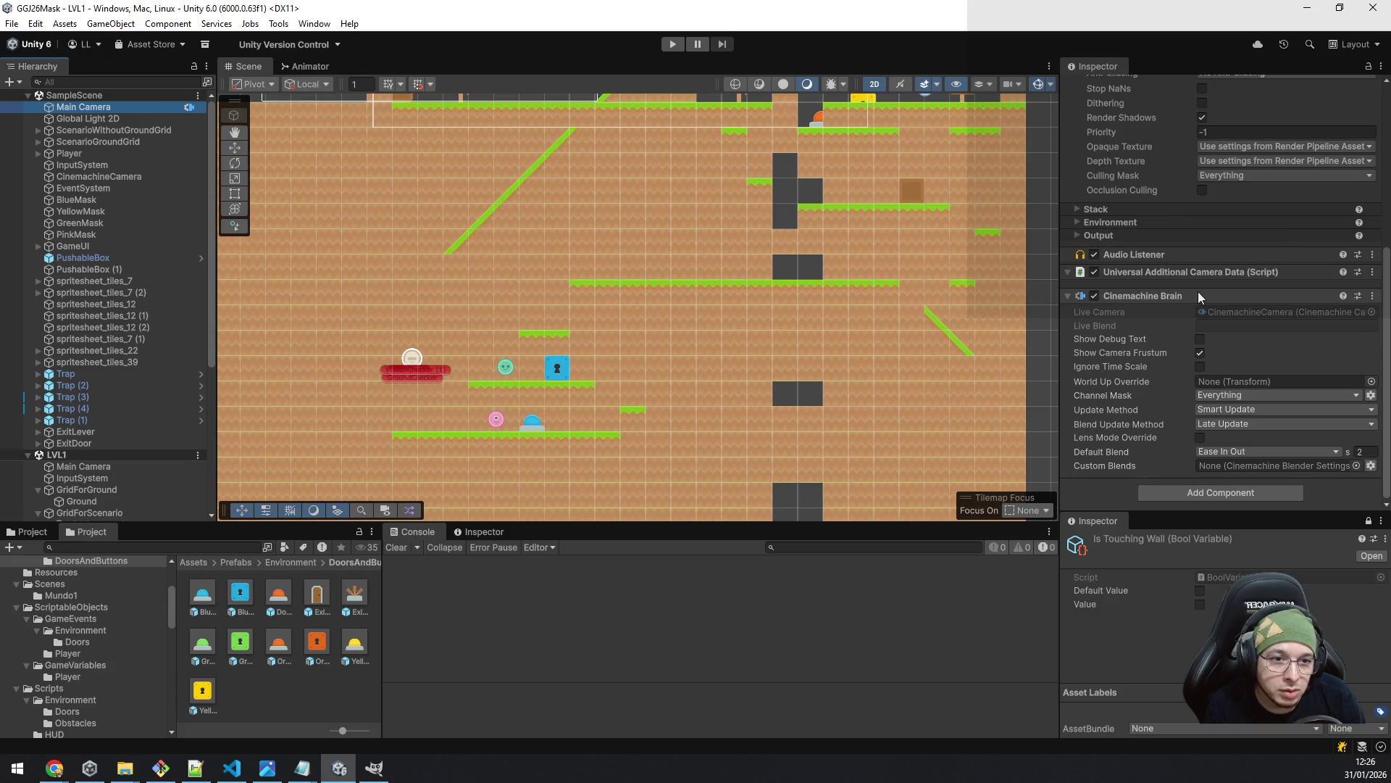
- Unload SampleScene again and clear the selection
right_click(73, 95)
left_click(140, 179)
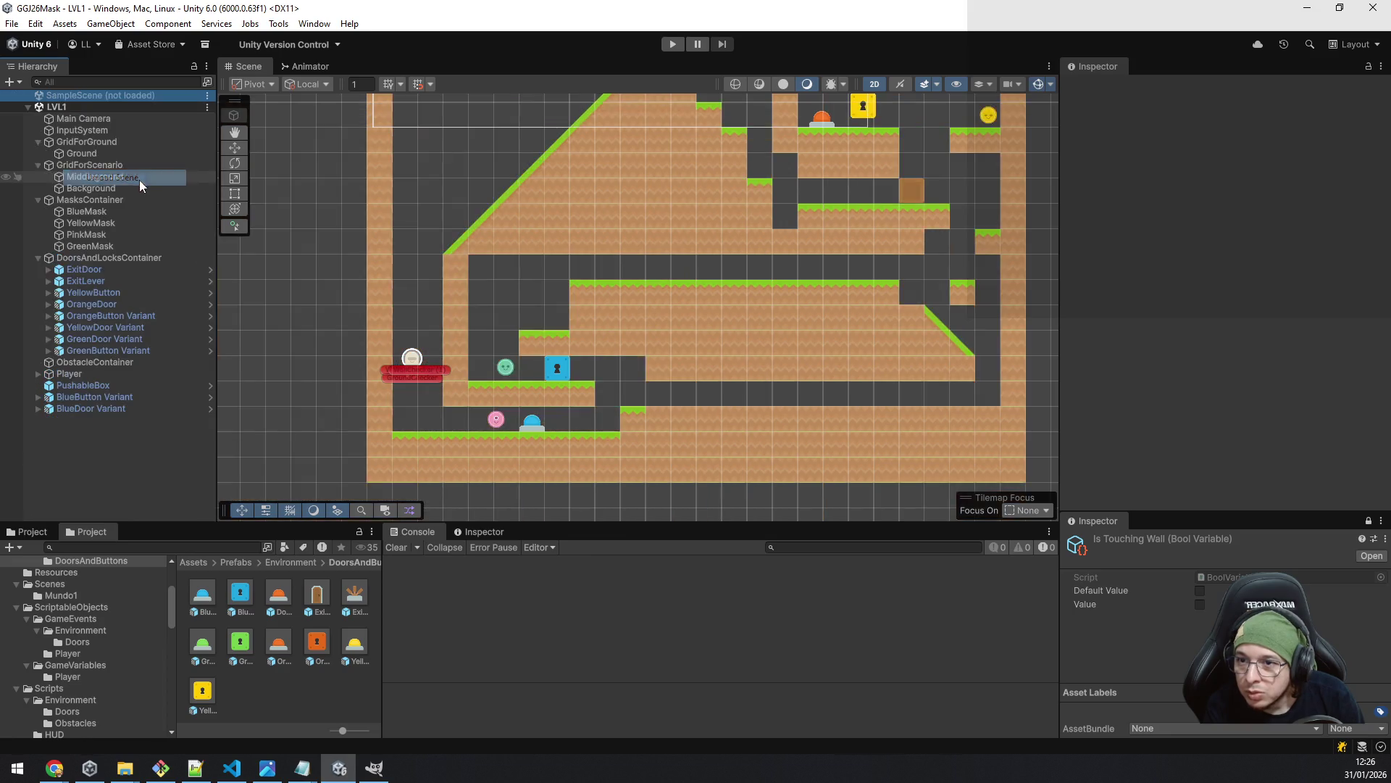
left_click(104, 453)
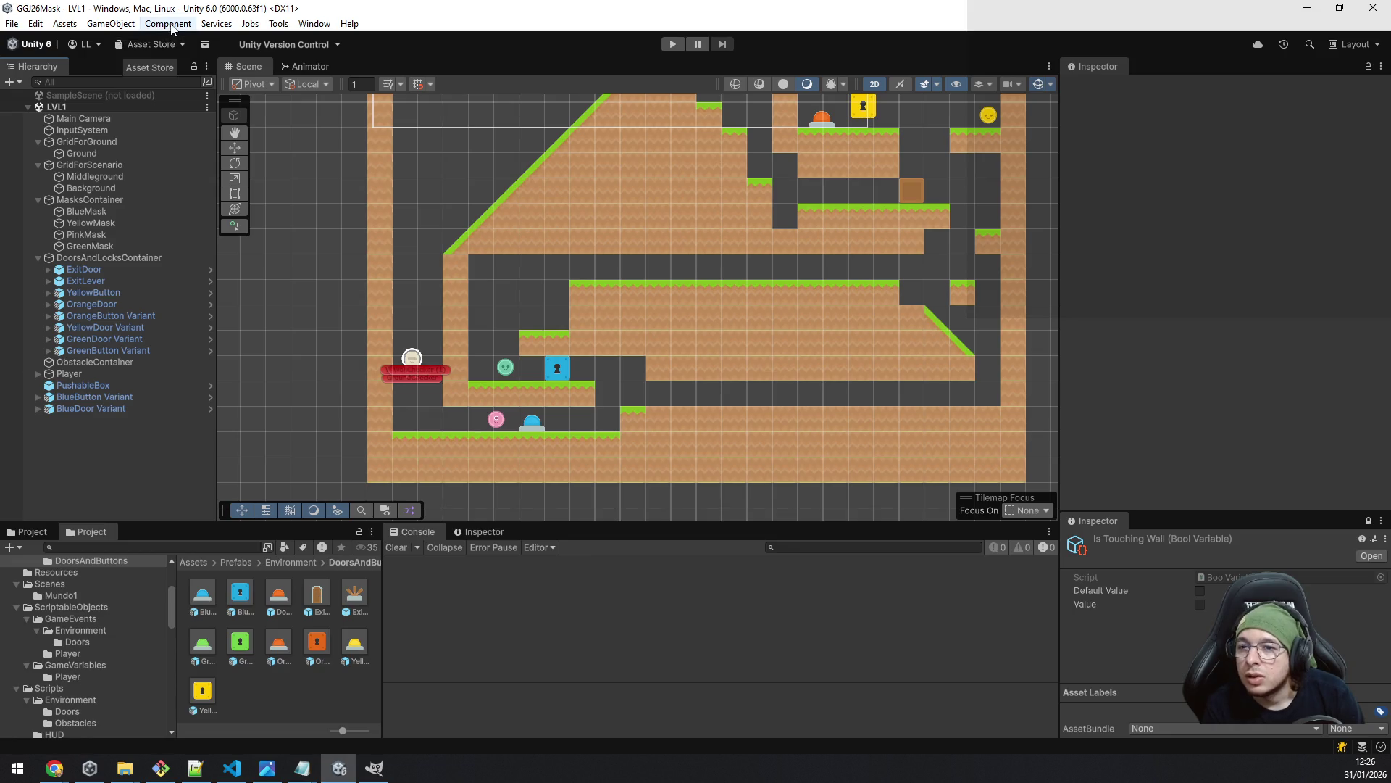
- Add a Cinemachine Follow Camera to LVL1 and set its Tracking Target to Player
left_click(116, 23)
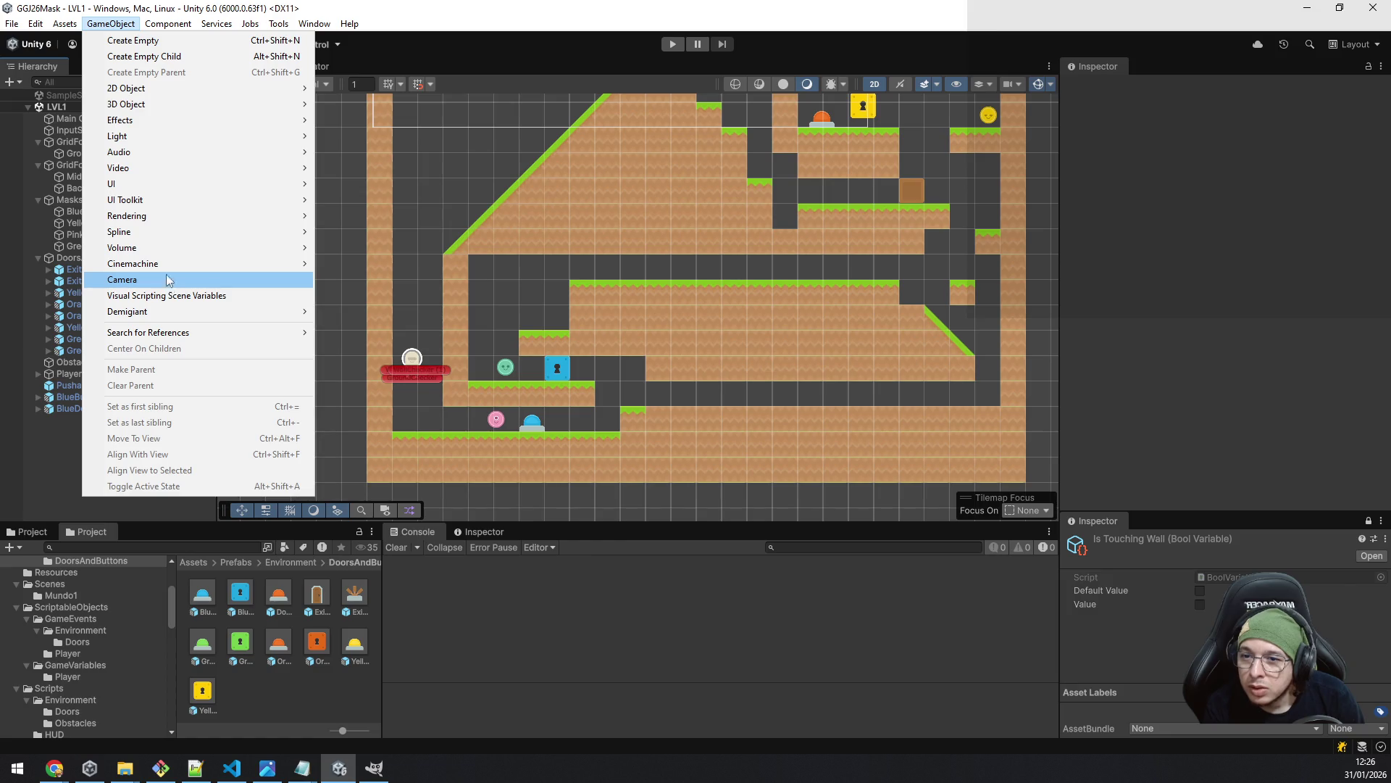
mouse_move(169, 267)
mouse_move(373, 271)
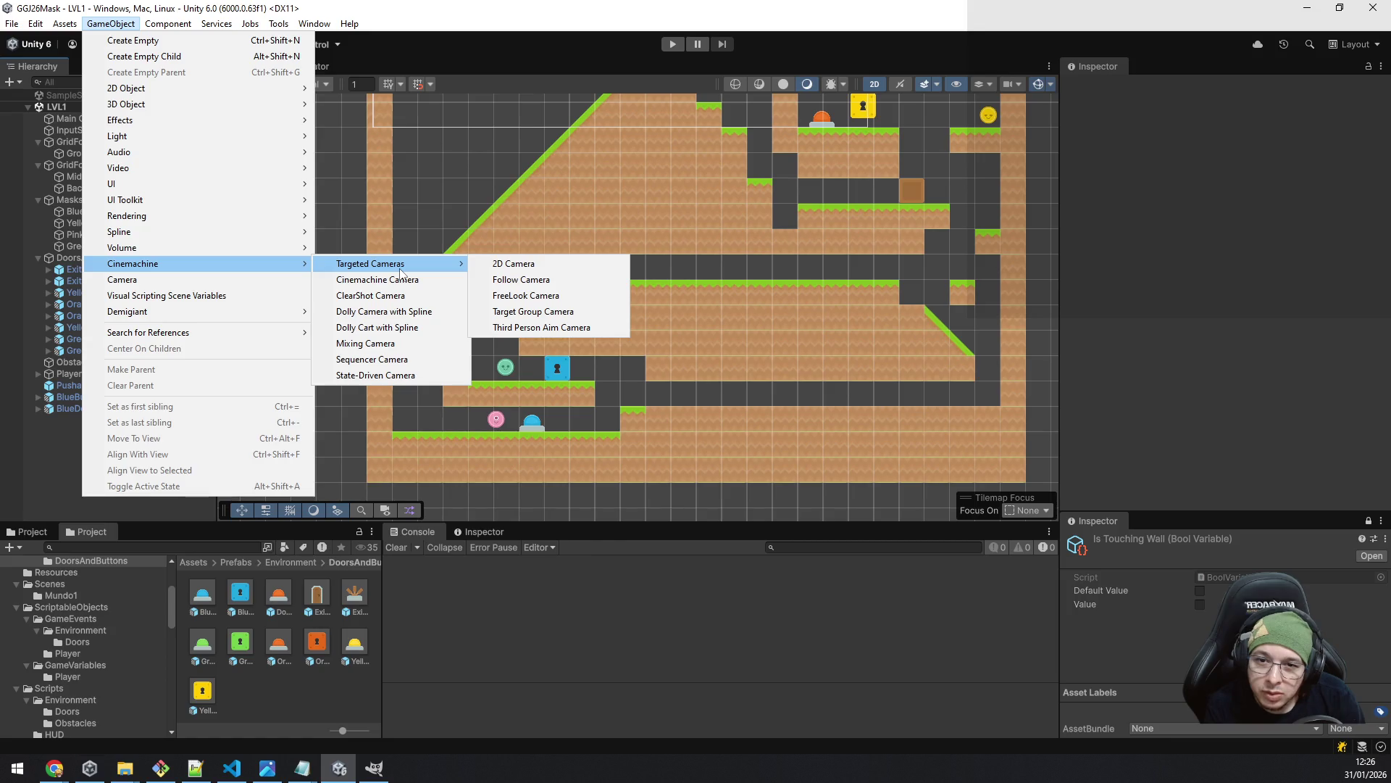
left_click(579, 278)
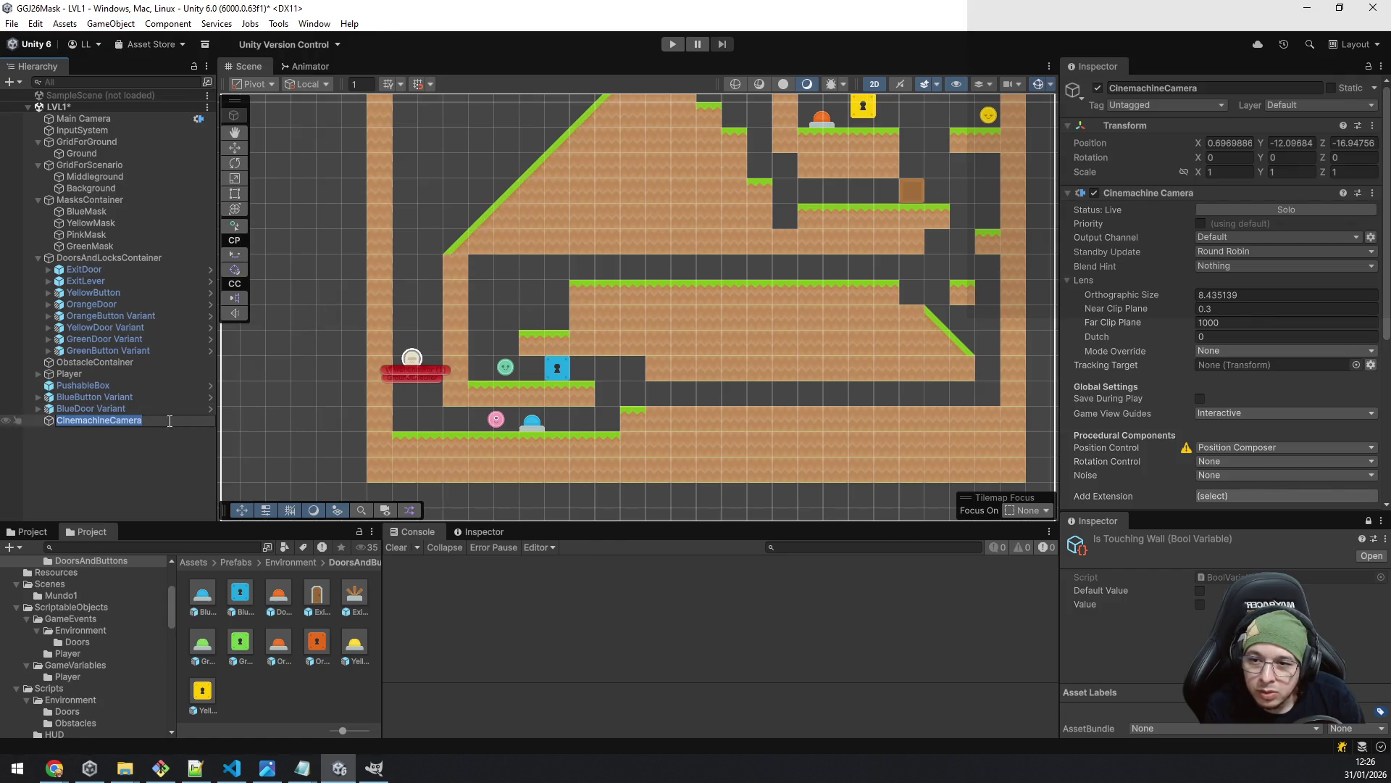
scroll(1246, 298, "down", 5)
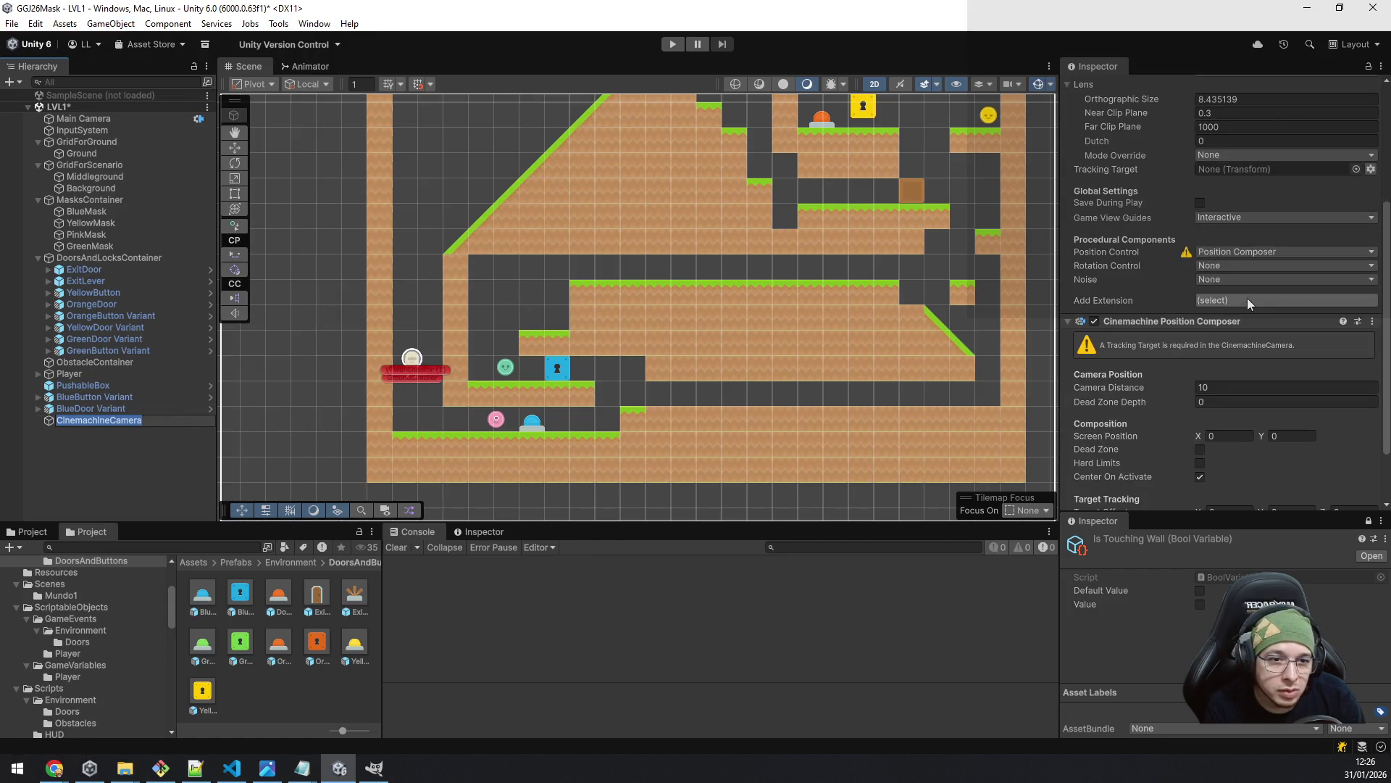
scroll(1211, 228, "up", 4)
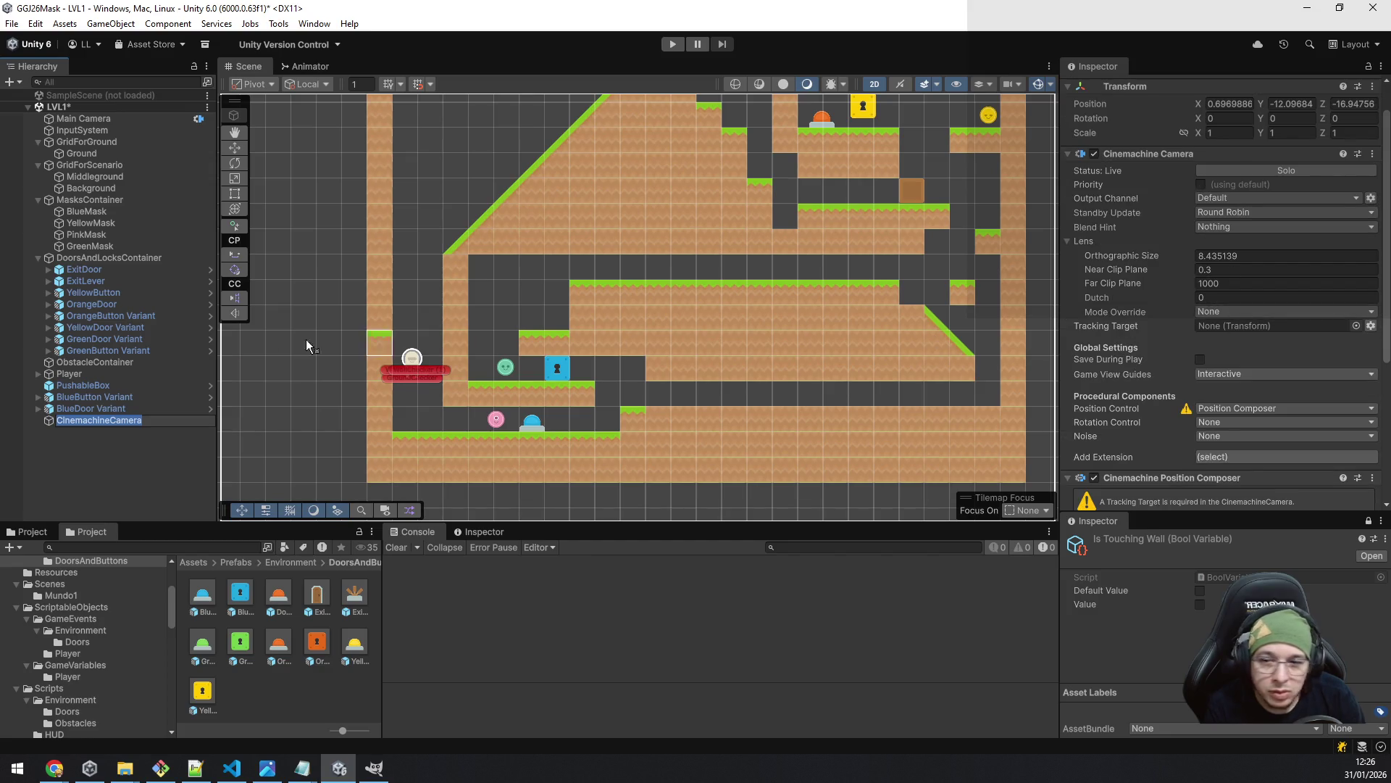
left_click_drag(80, 377, 1251, 328)
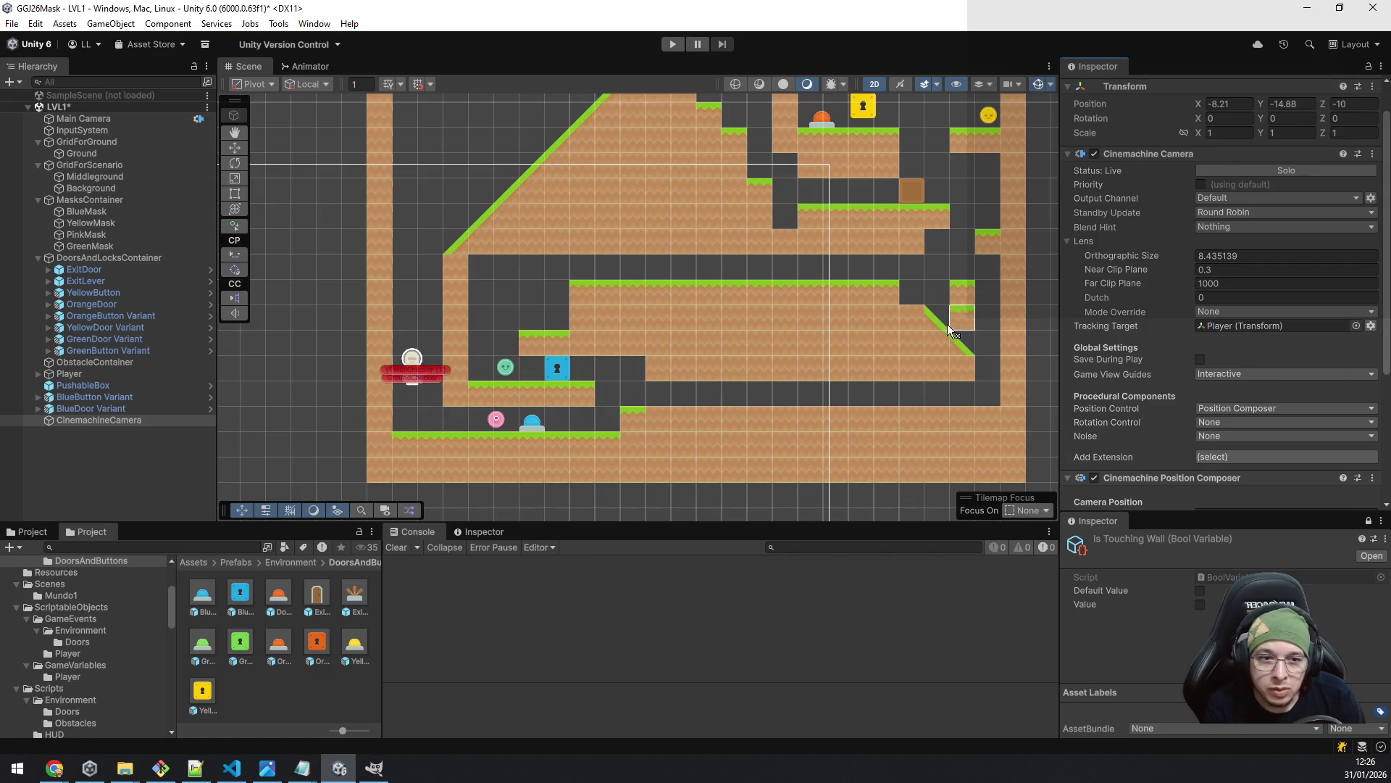
right_click(103, 94)
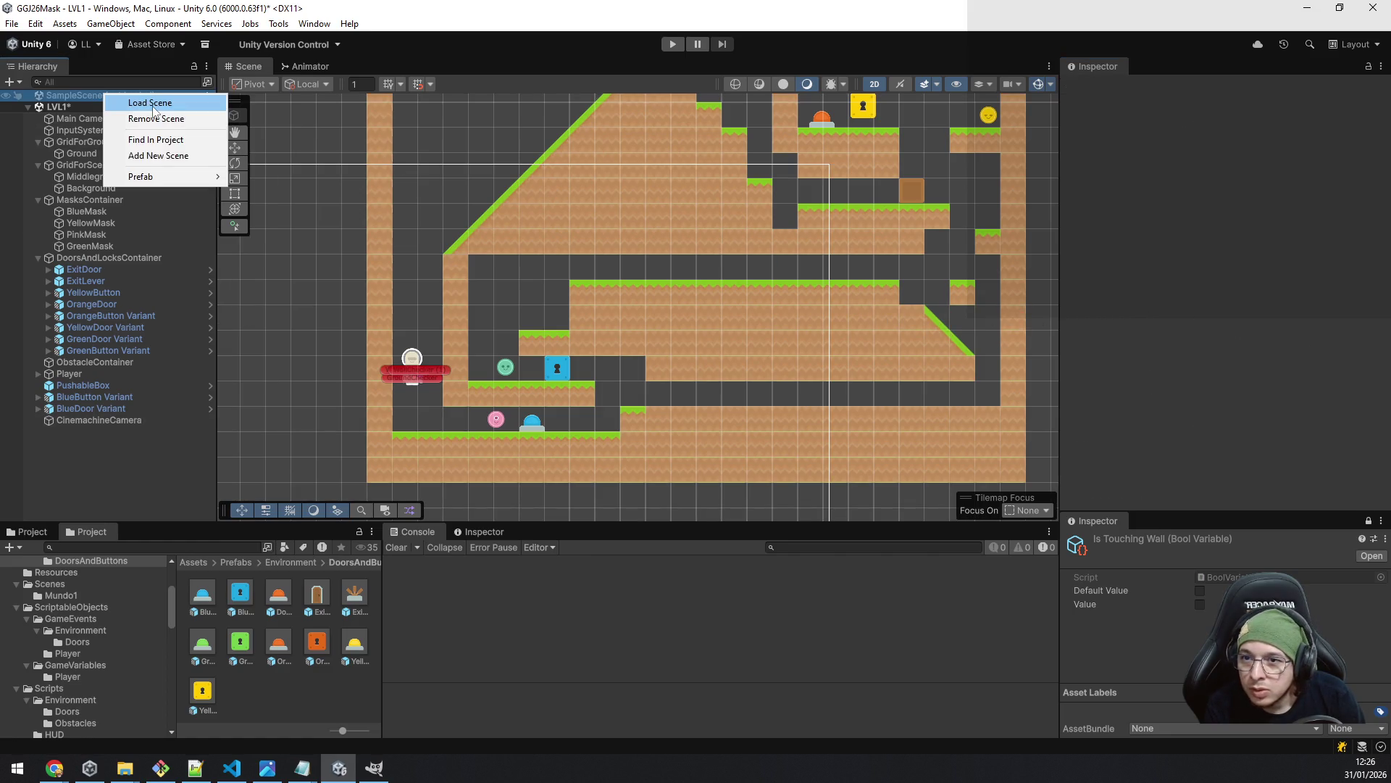
- Load SampleScene and copy its Position Composer settings onto LVL1's CinemachineCamera
left_click(150, 103)
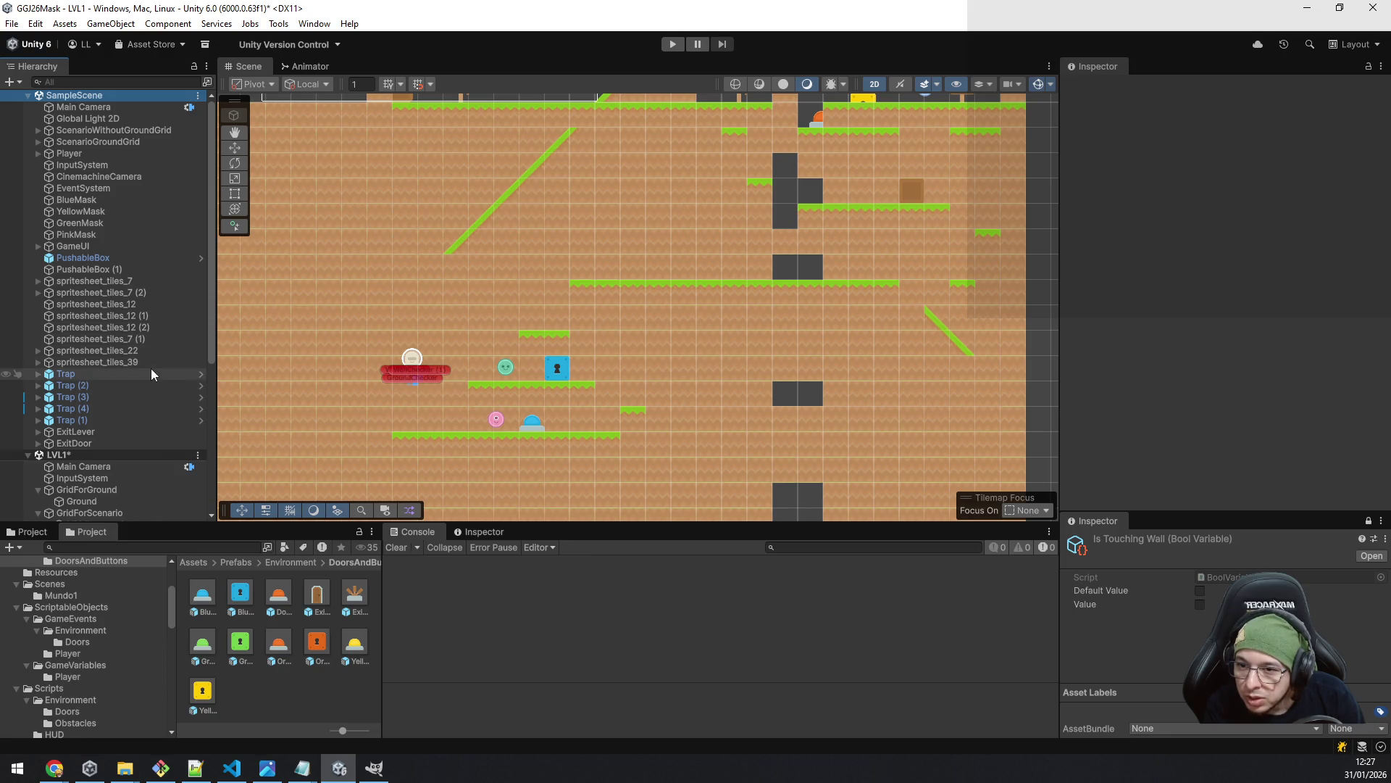
scroll(150, 384, "down", 5)
scroll(154, 328, "down", 2)
scroll(155, 329, "up", 7)
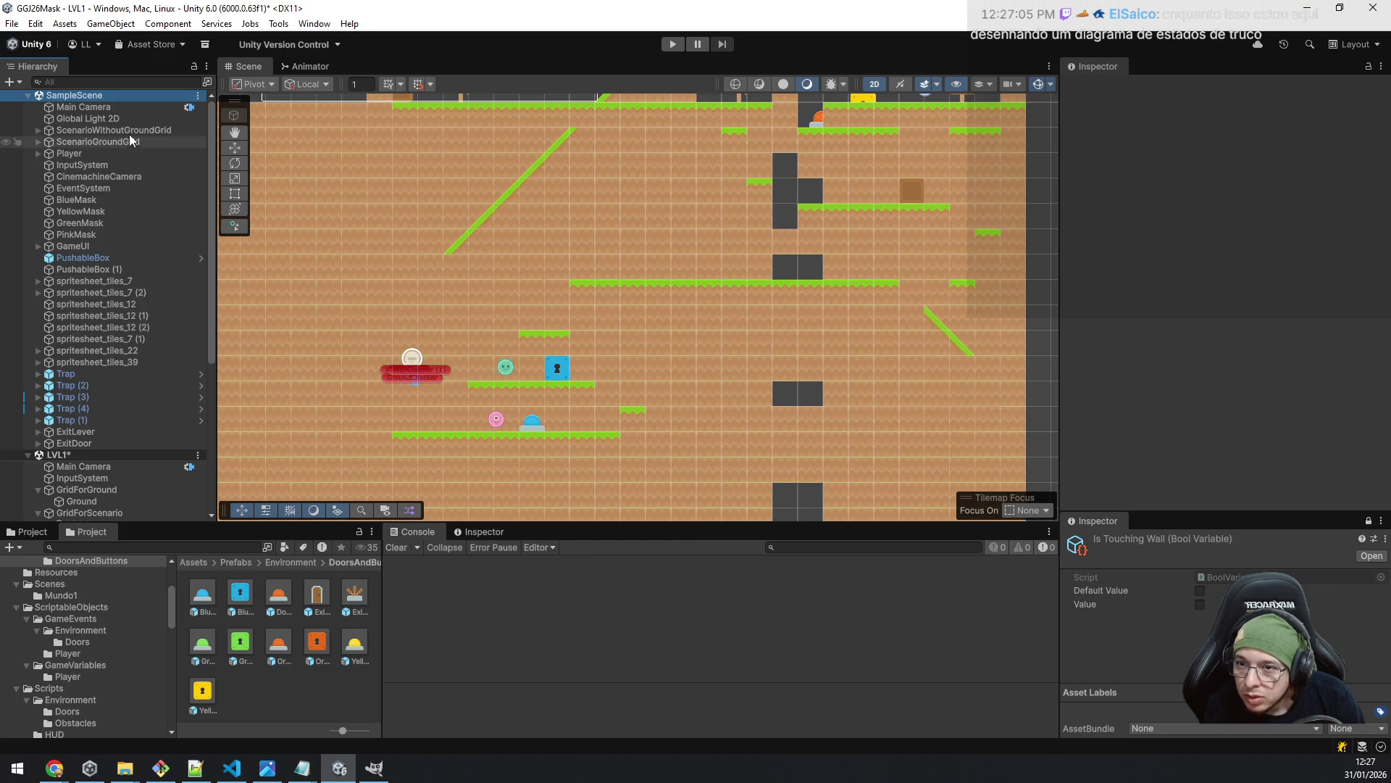
left_click(133, 178)
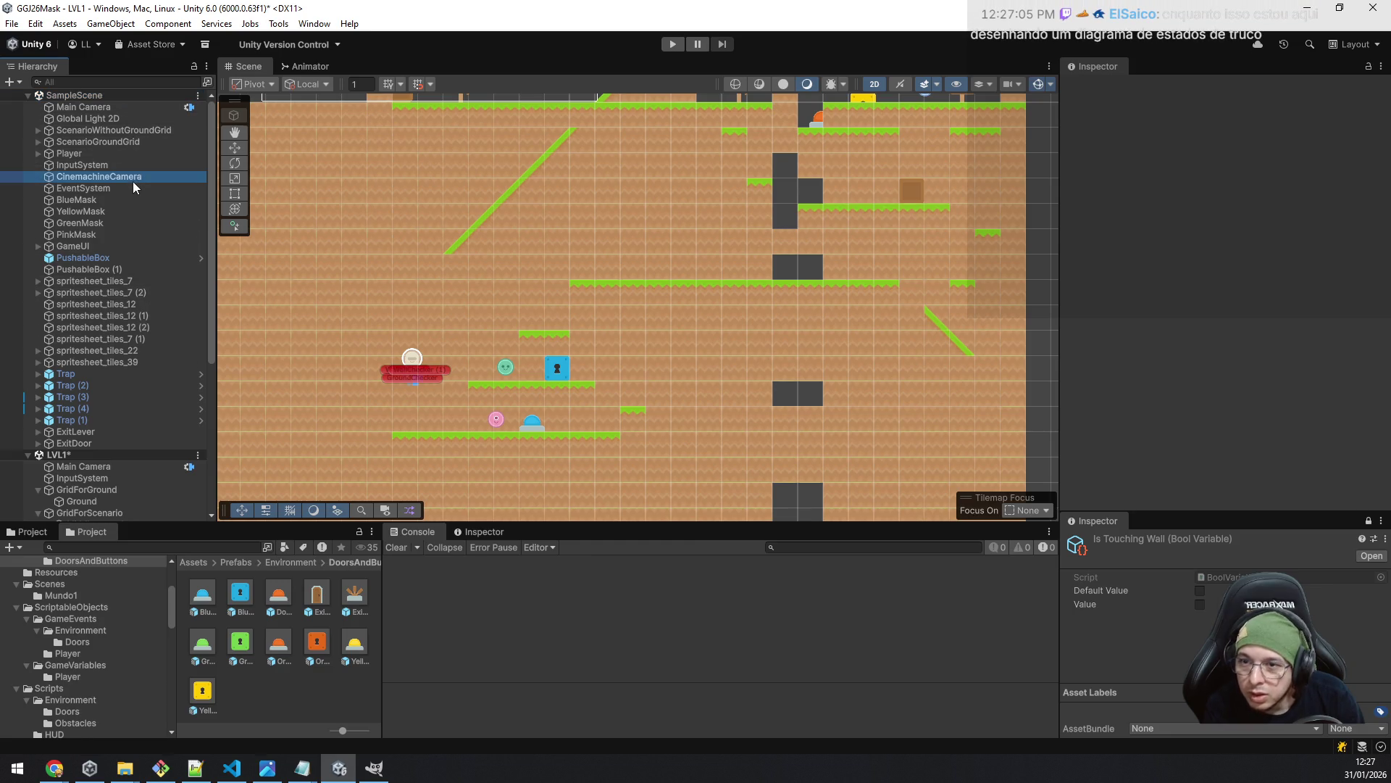
scroll(1180, 211, "down", 3)
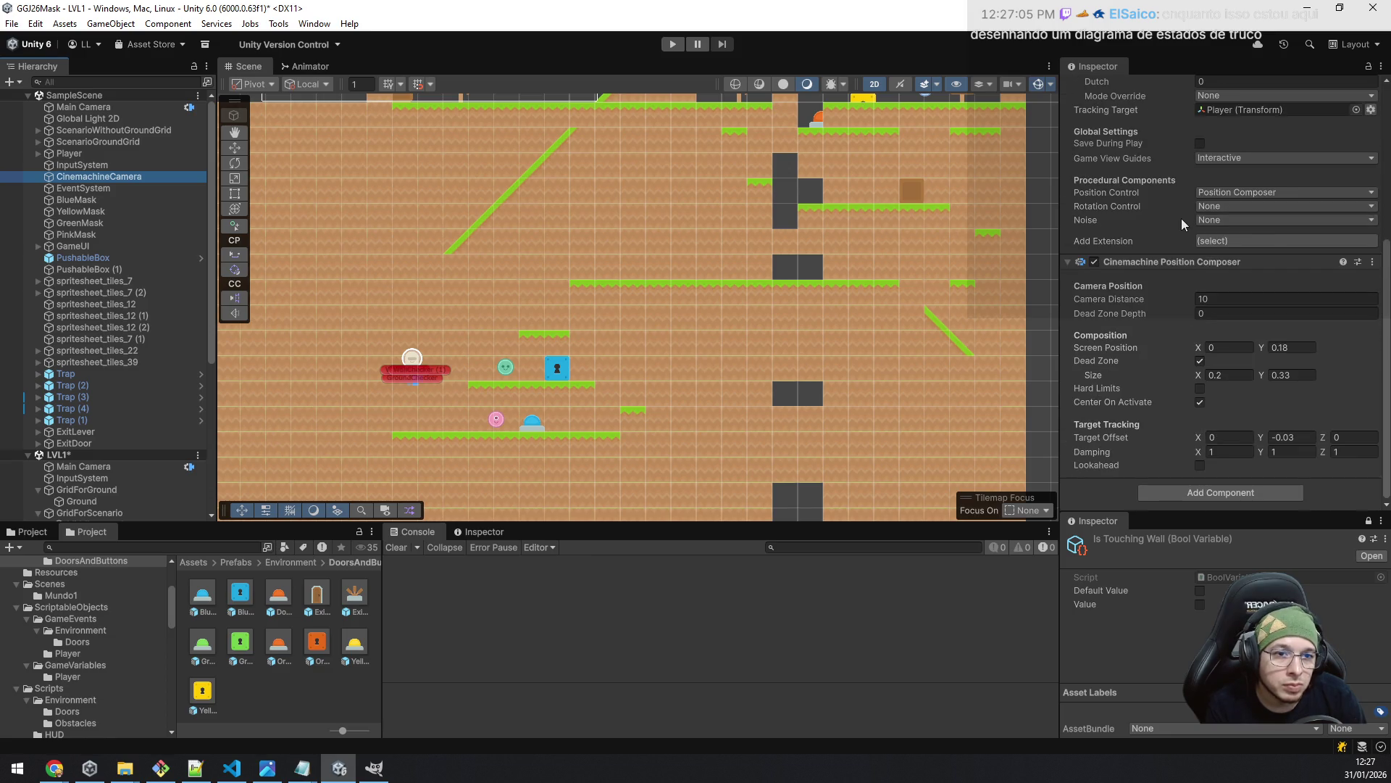
right_click(1182, 265)
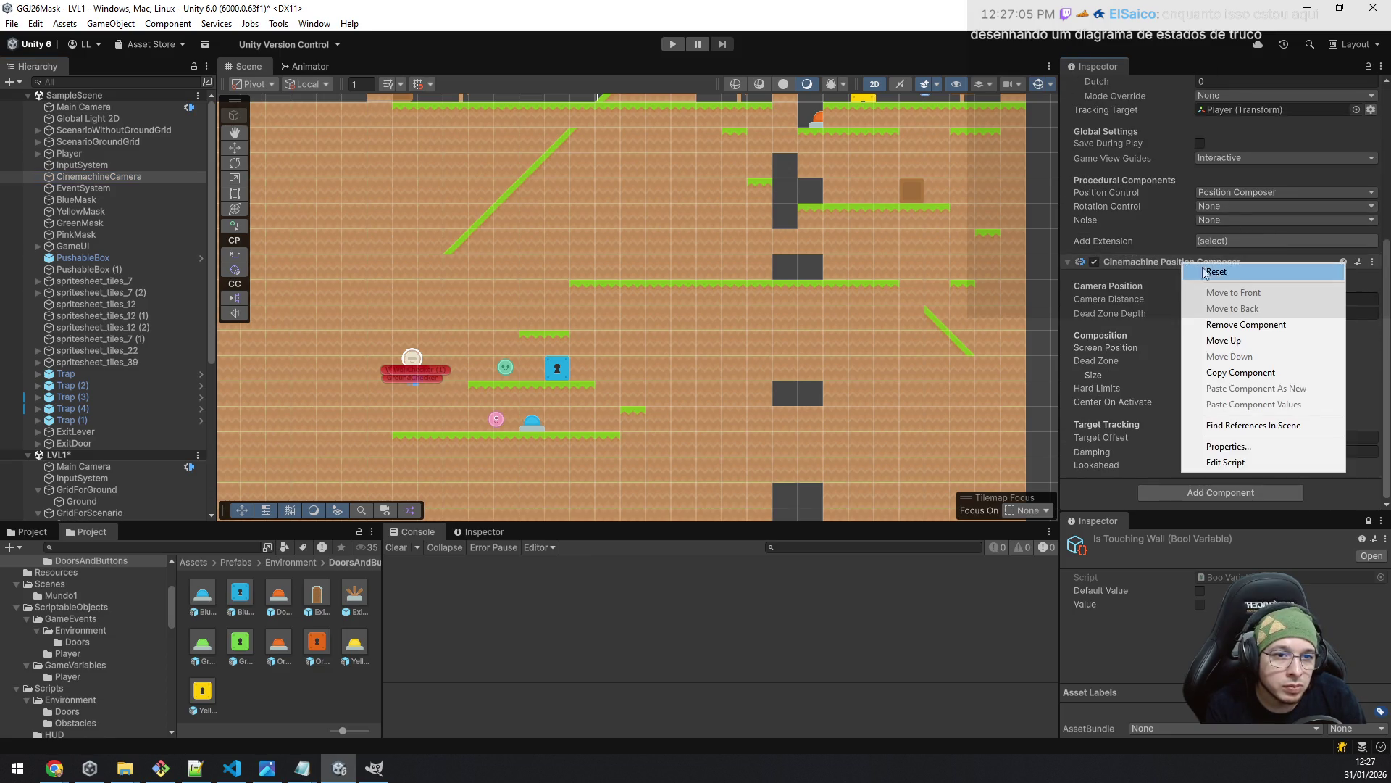
left_click(1269, 372)
scroll(114, 419, "down", 5)
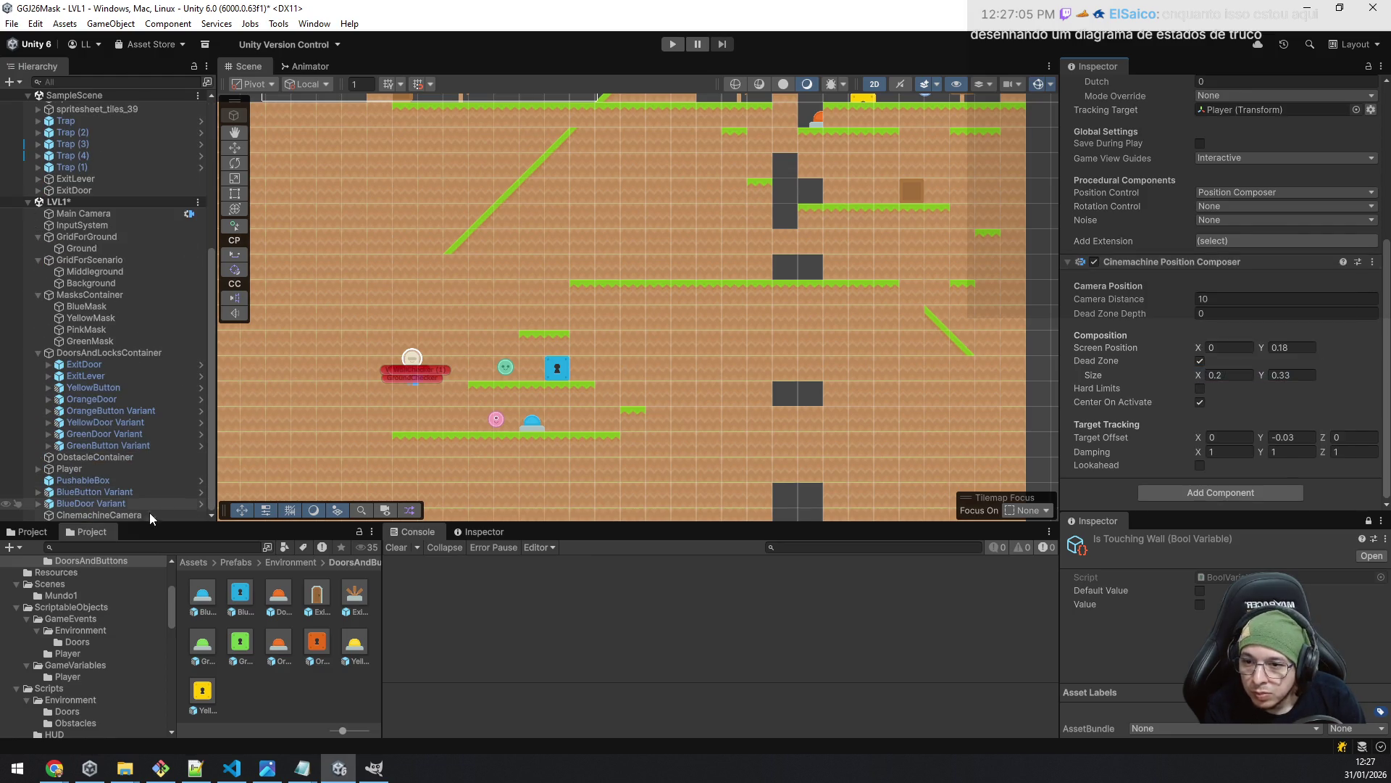
left_click(150, 513)
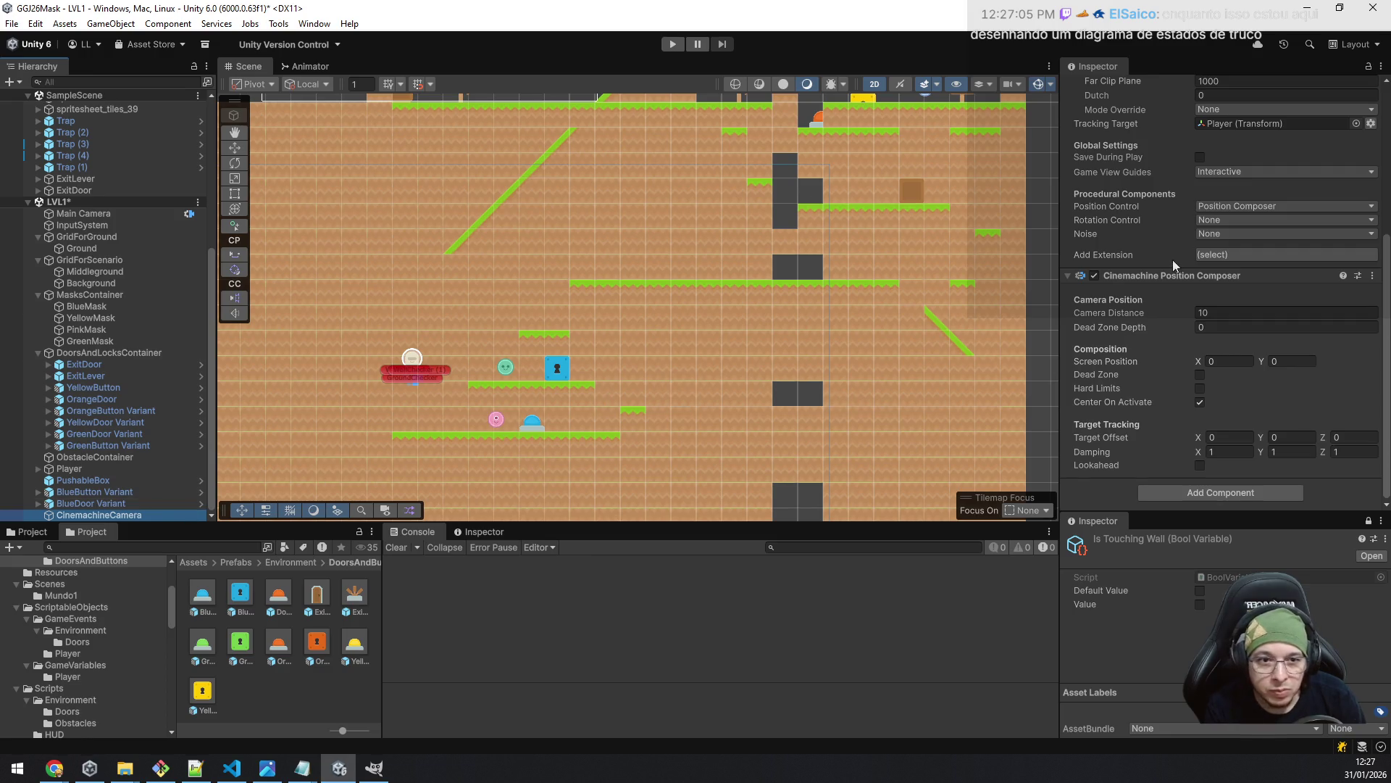
right_click(1168, 276)
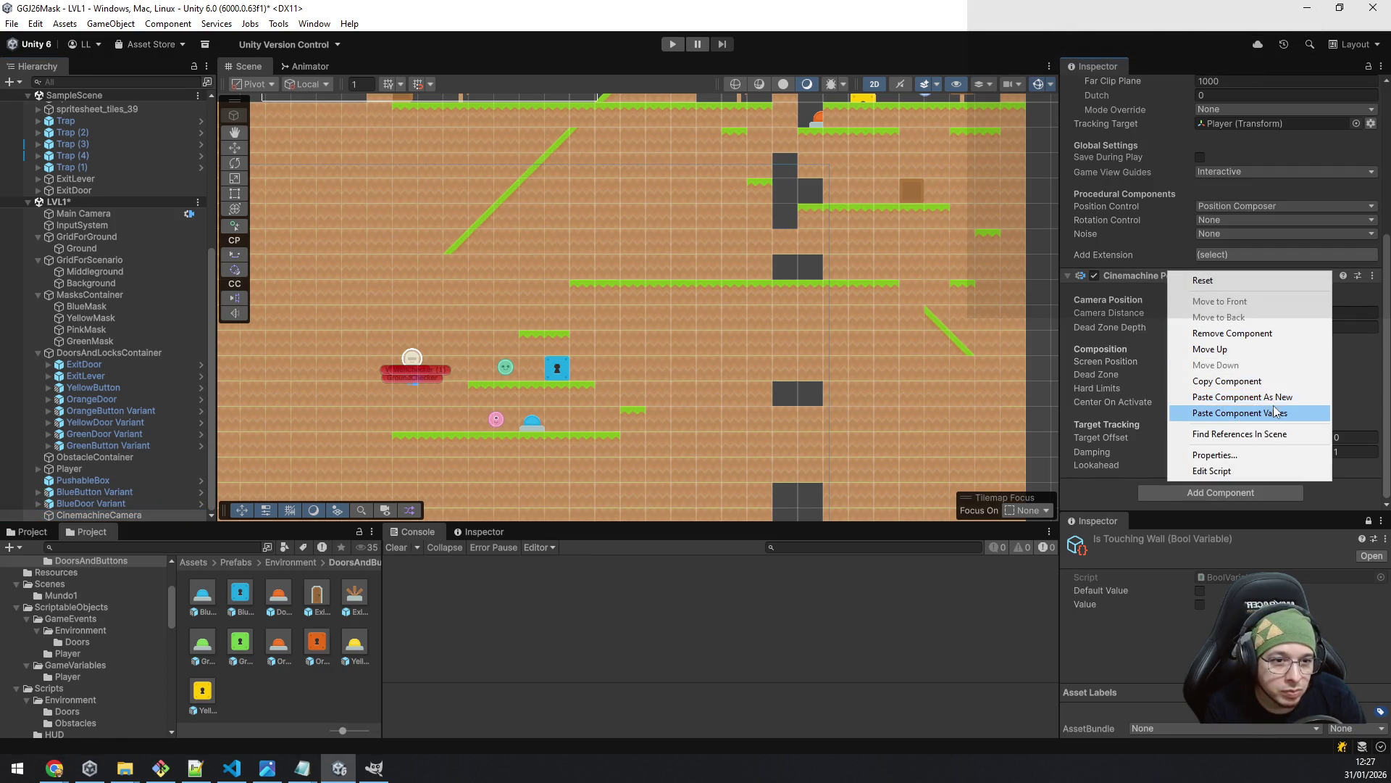
left_click(1302, 413)
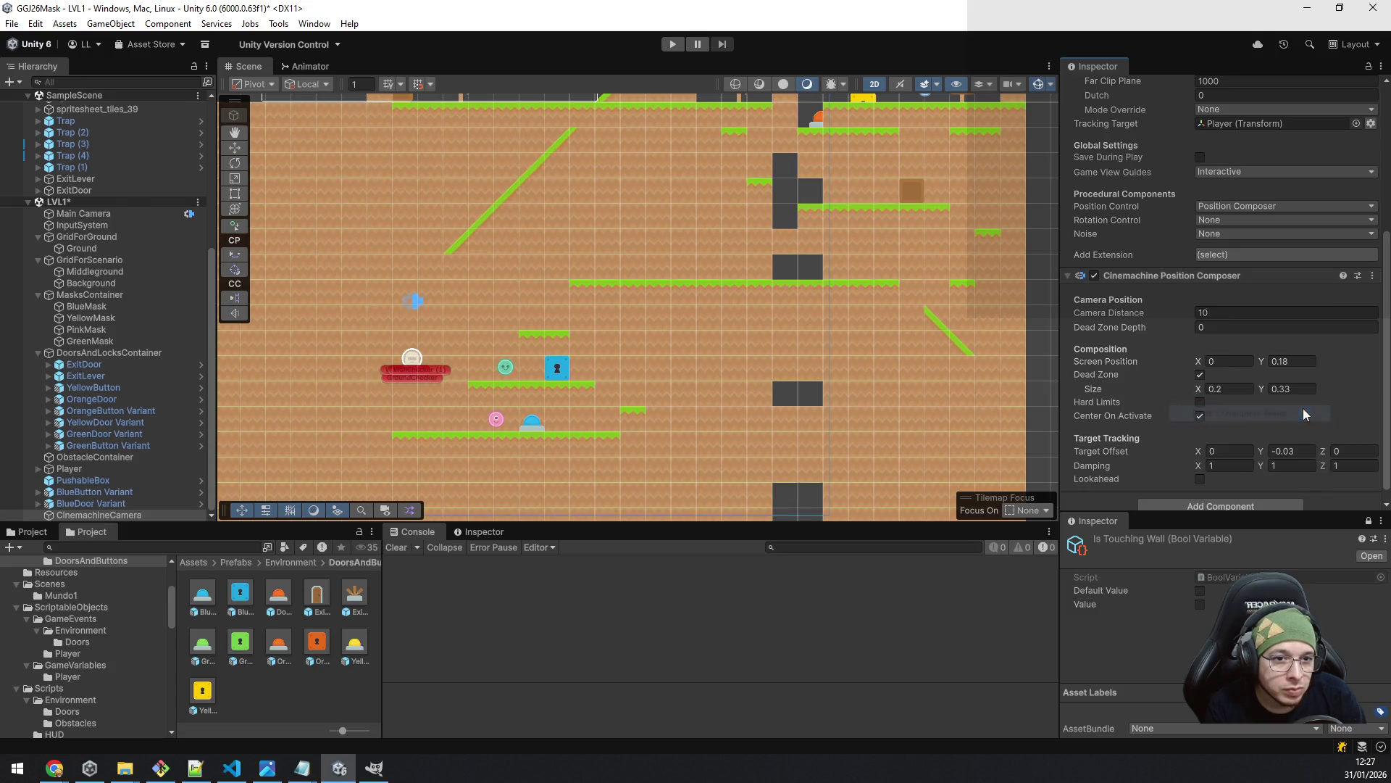
scroll(1297, 308, "up", 5)
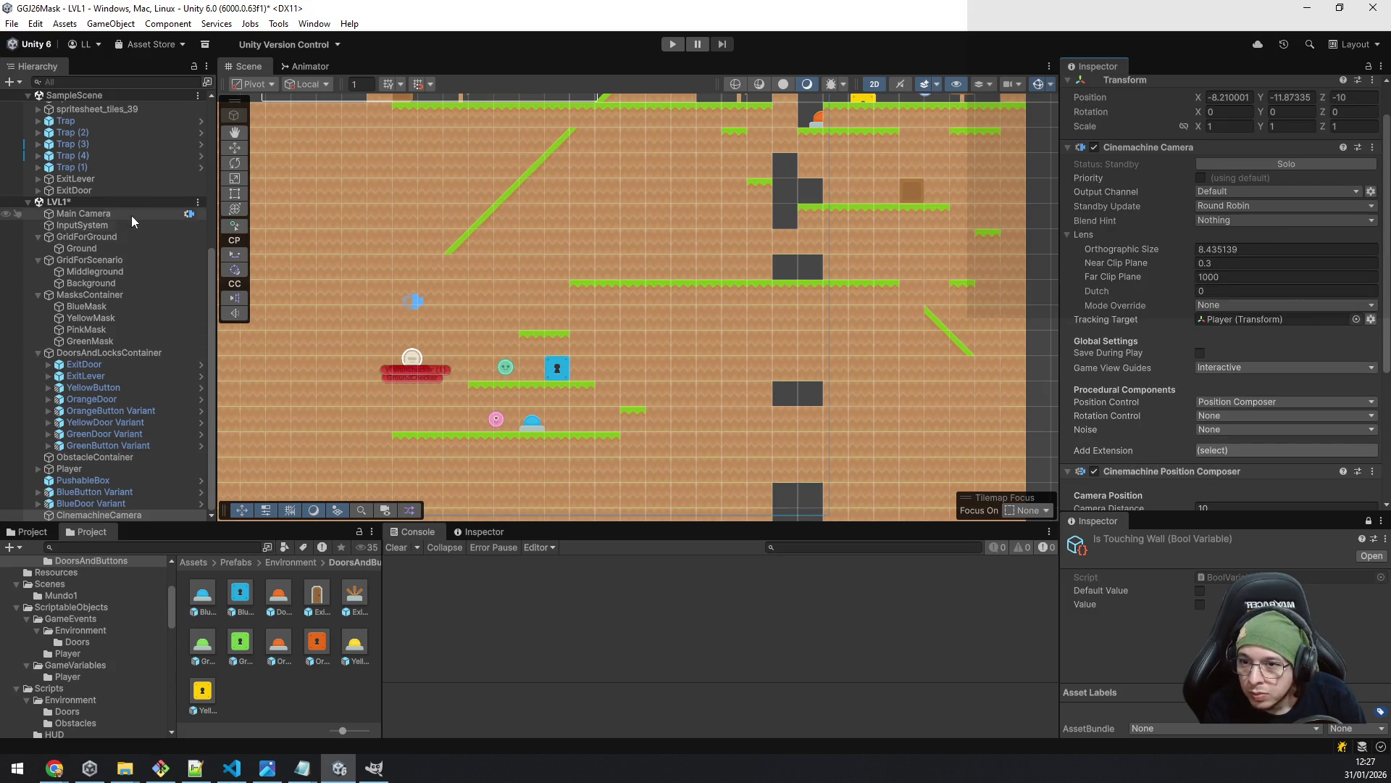
scroll(162, 301, "up", 5)
scroll(156, 260, "up", 2)
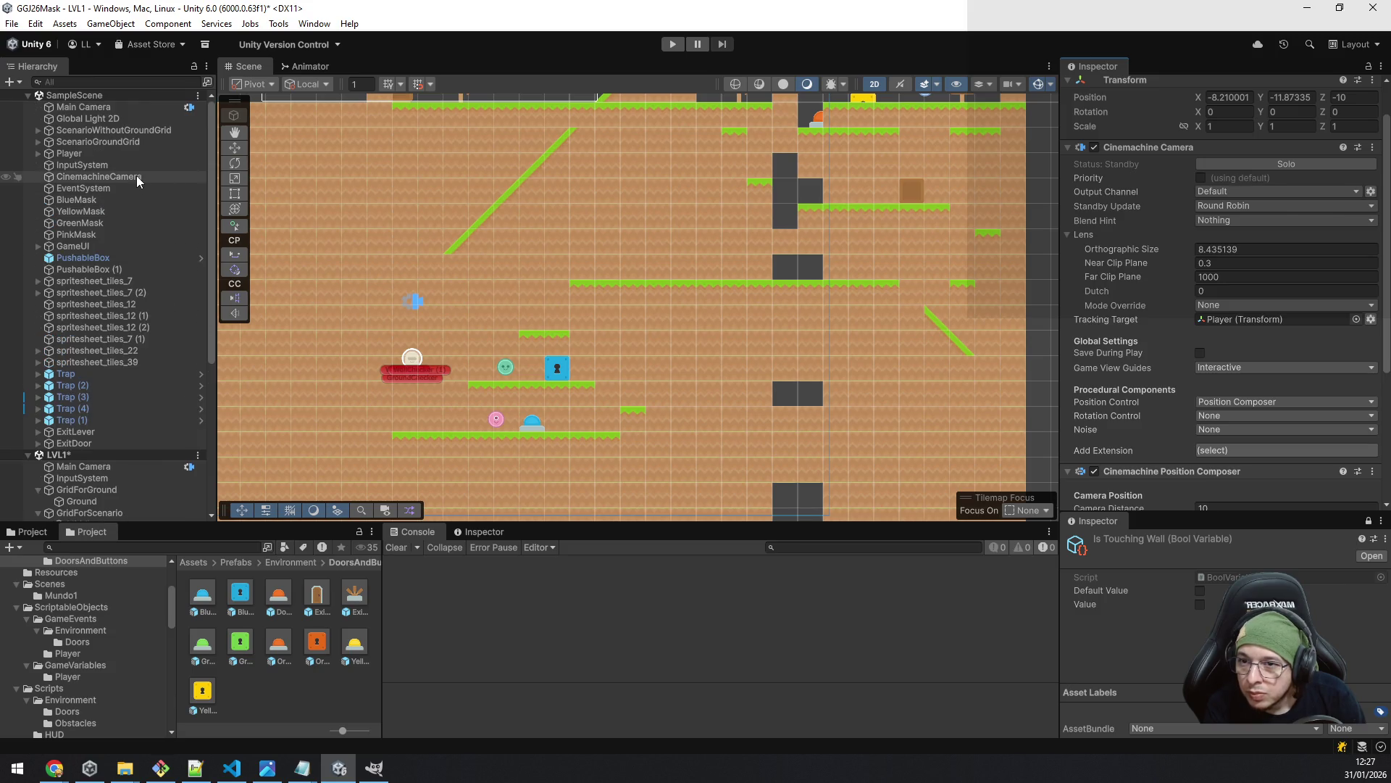
- Copy SampleScene's Cinemachine Camera values, orthographic size 3.39, onto LVL1's camera
left_click(137, 176)
left_click(1243, 248)
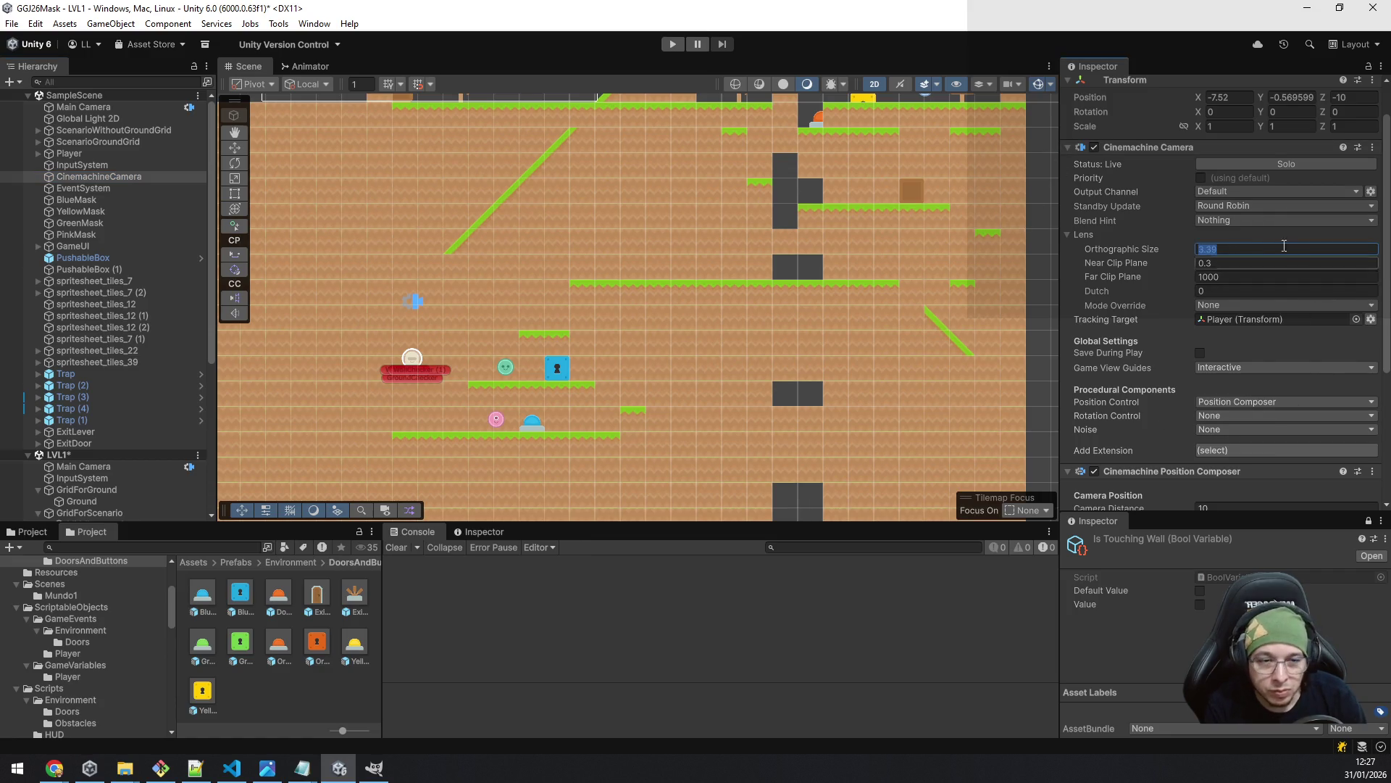
right_click(1176, 149)
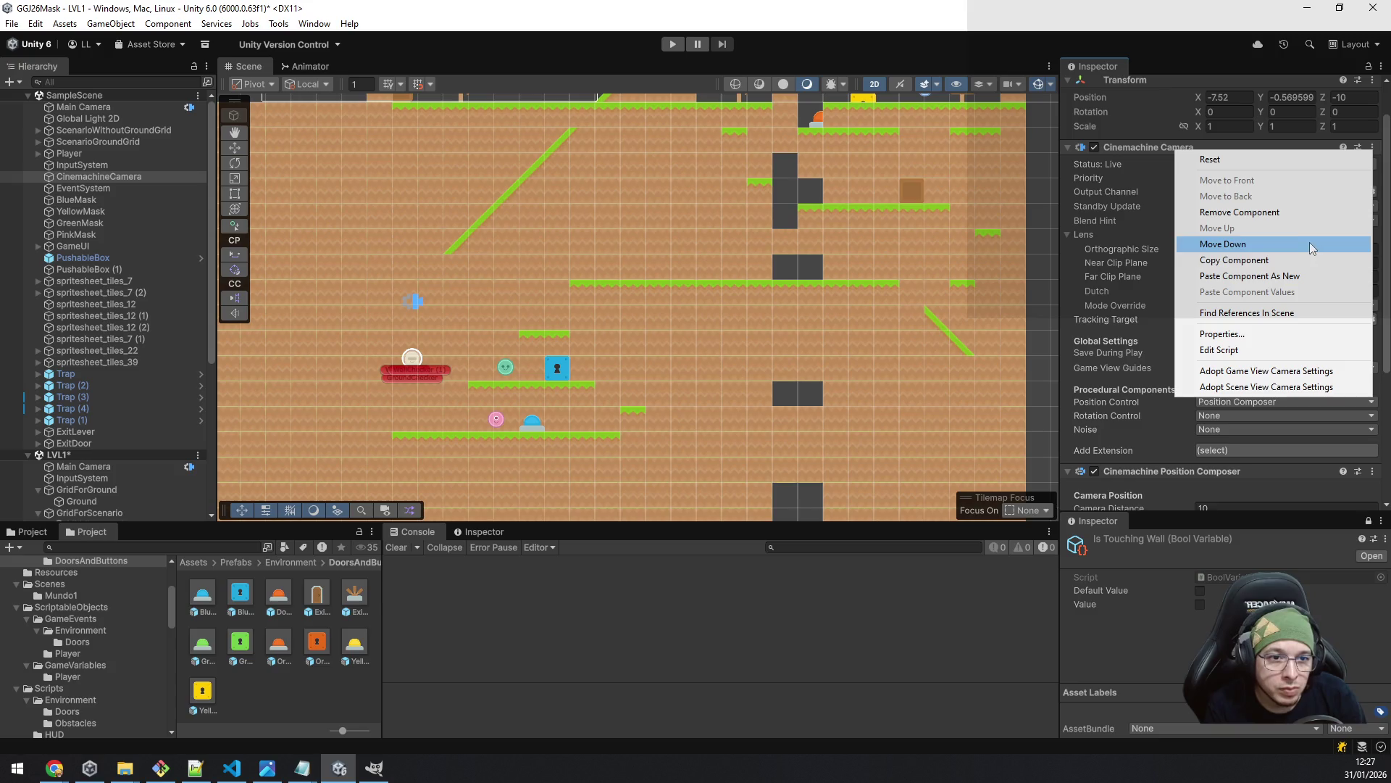
left_click(1290, 259)
scroll(114, 474, "down", 5)
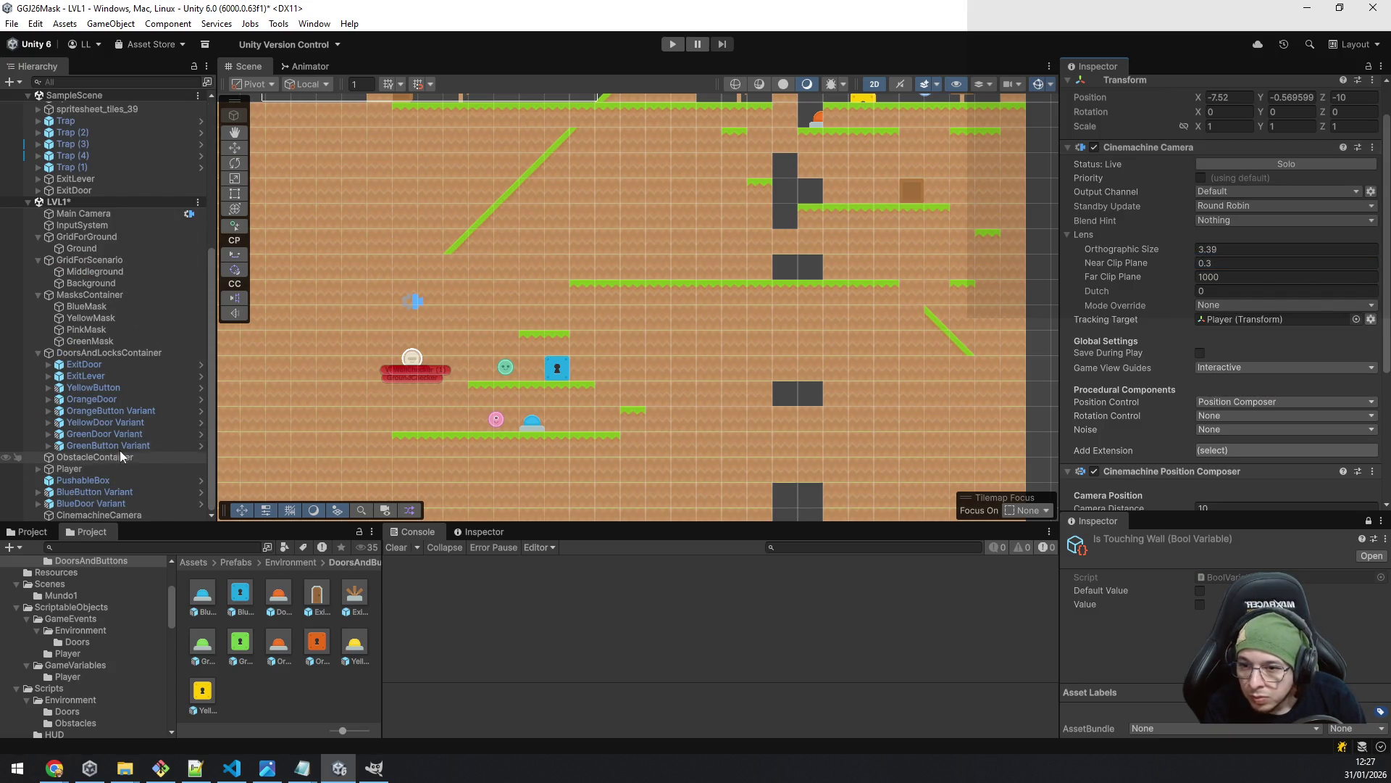
left_click(99, 515)
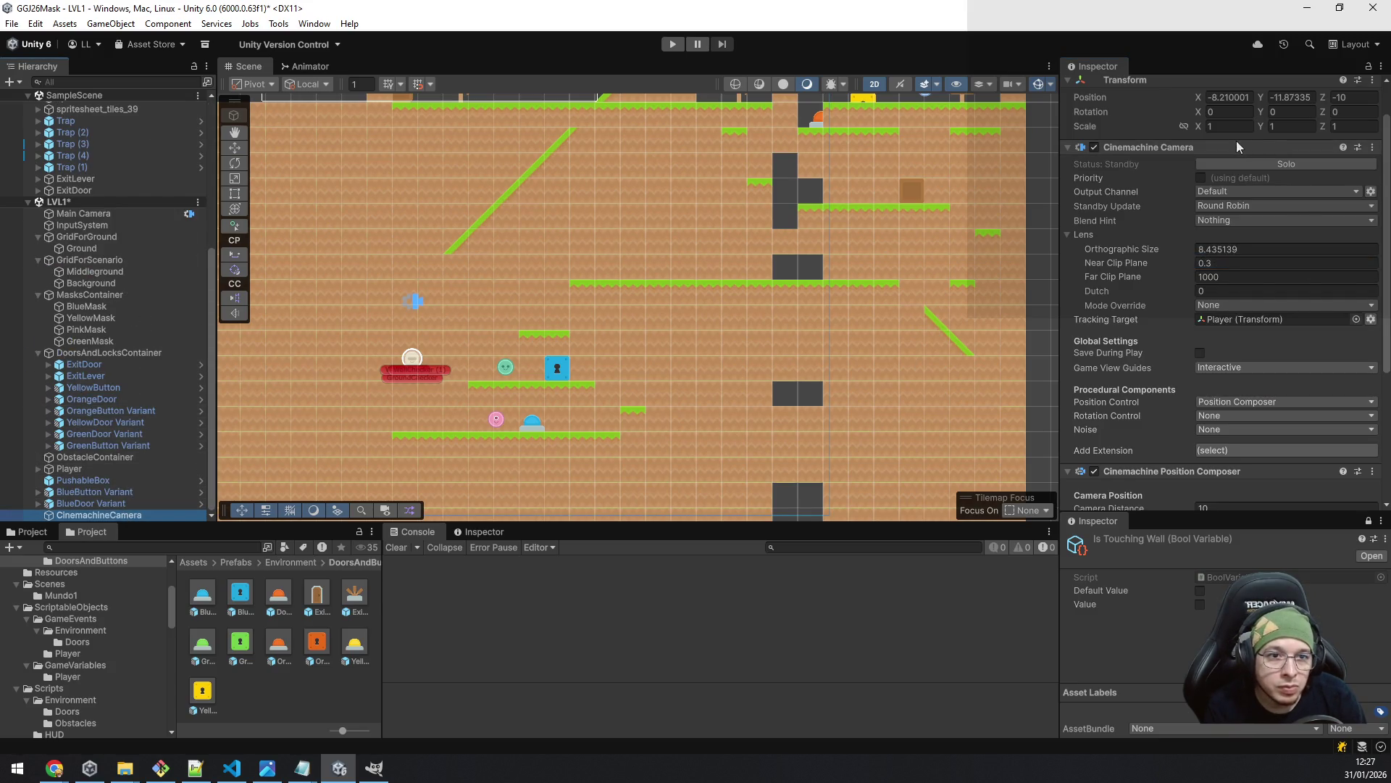
right_click(1194, 147)
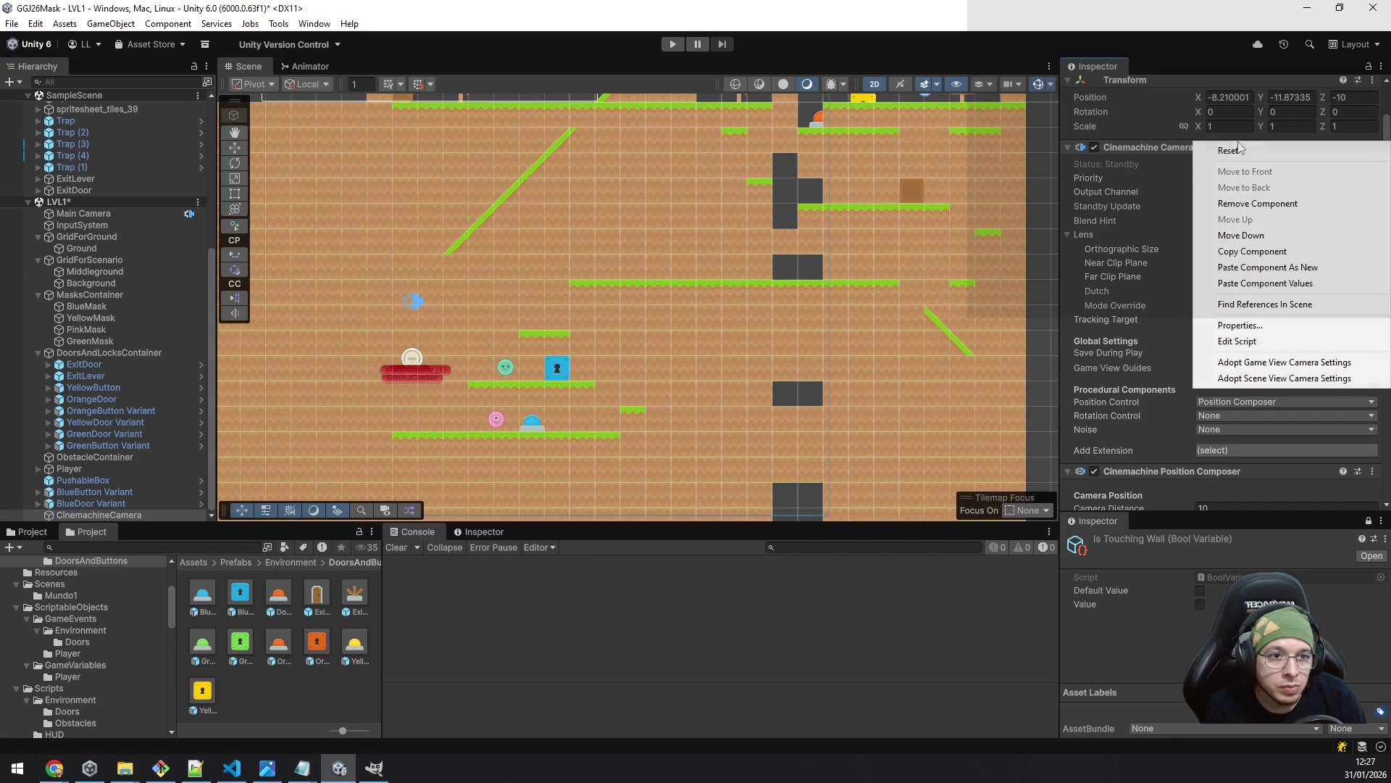
left_click(1316, 282)
scroll(75, 190, "up", 7)
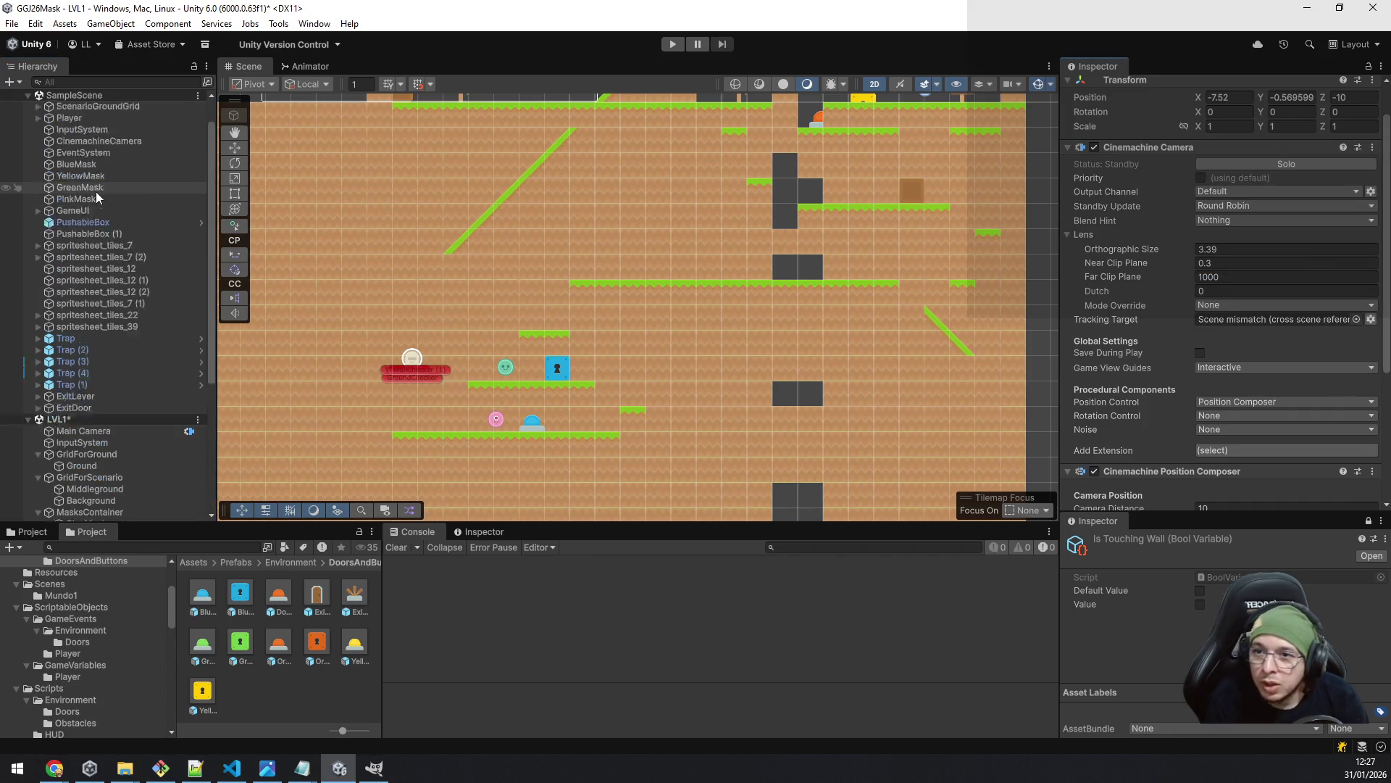
- Unload SampleScene and save the LVL1 scene
left_click(75, 96)
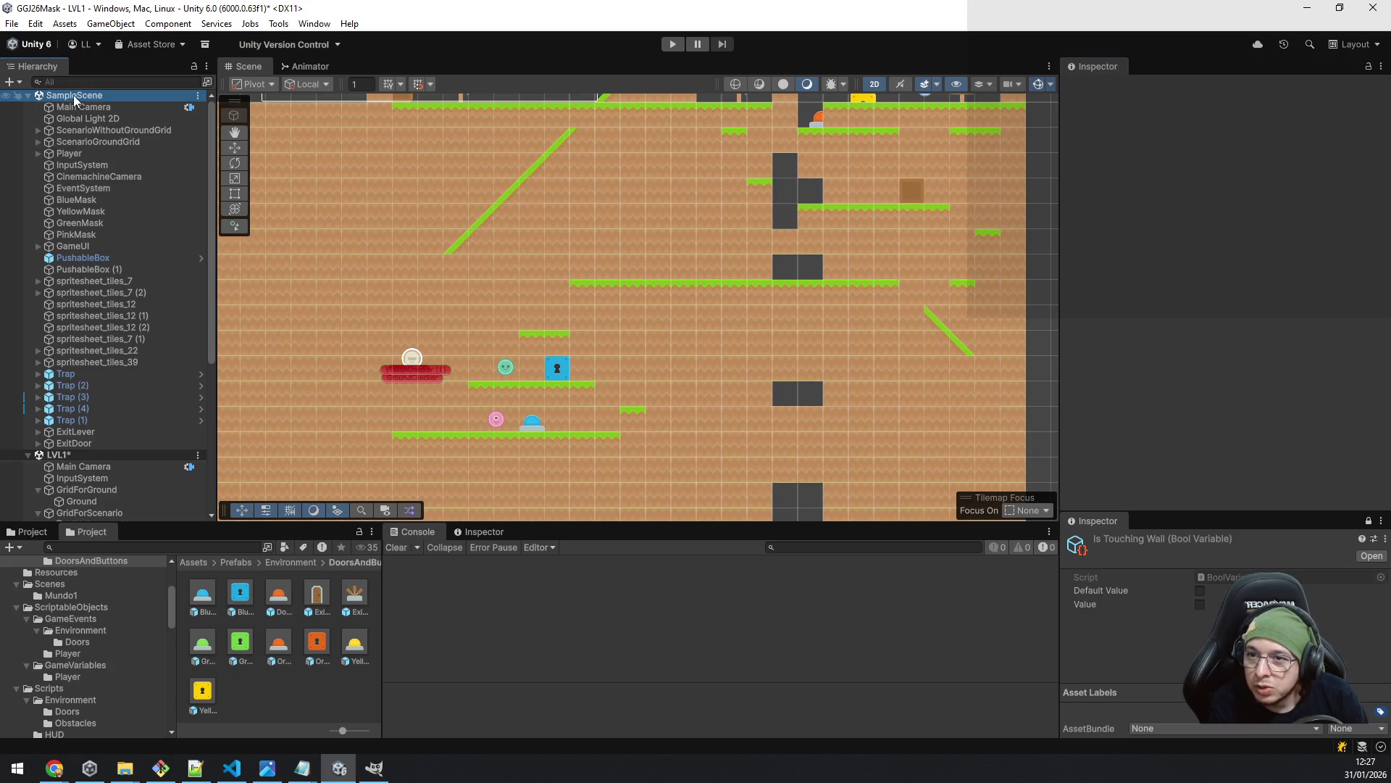
right_click(92, 97)
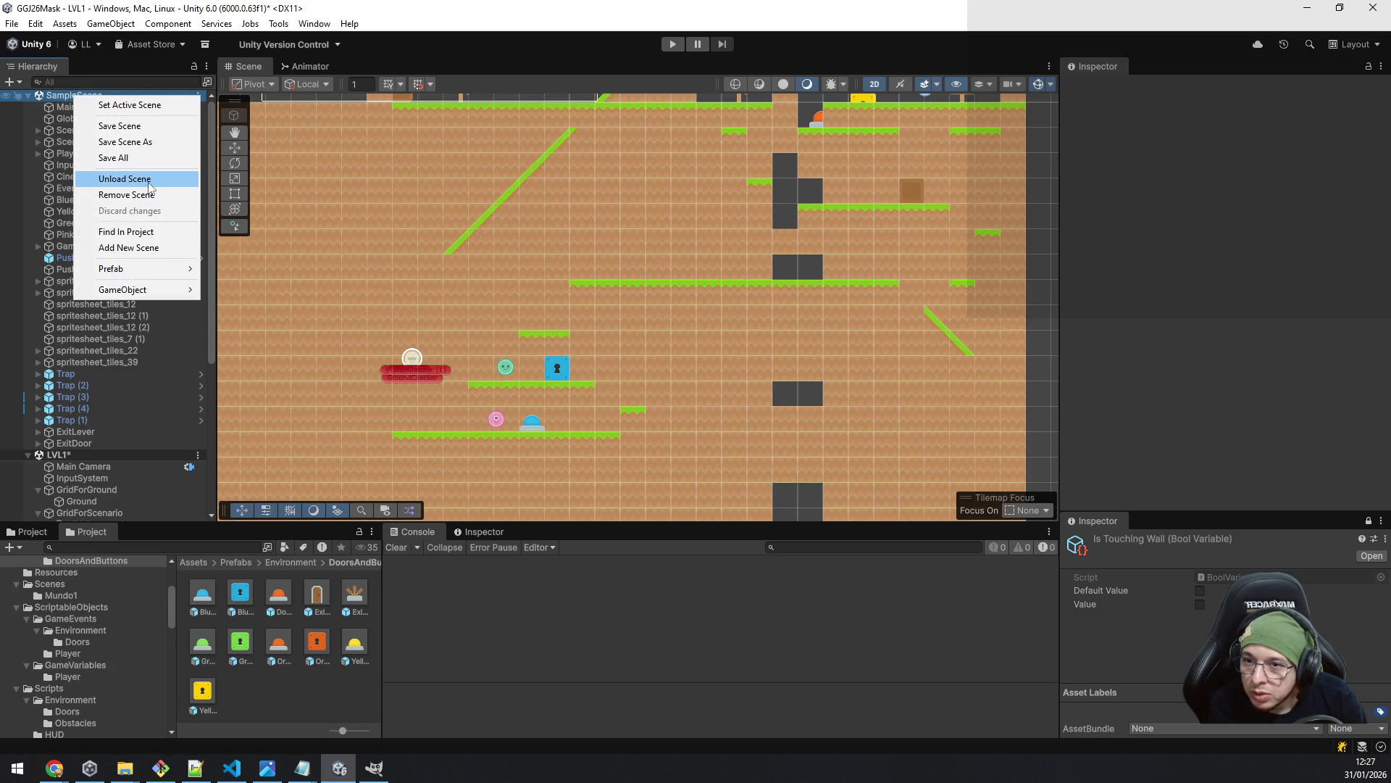
left_click(150, 183)
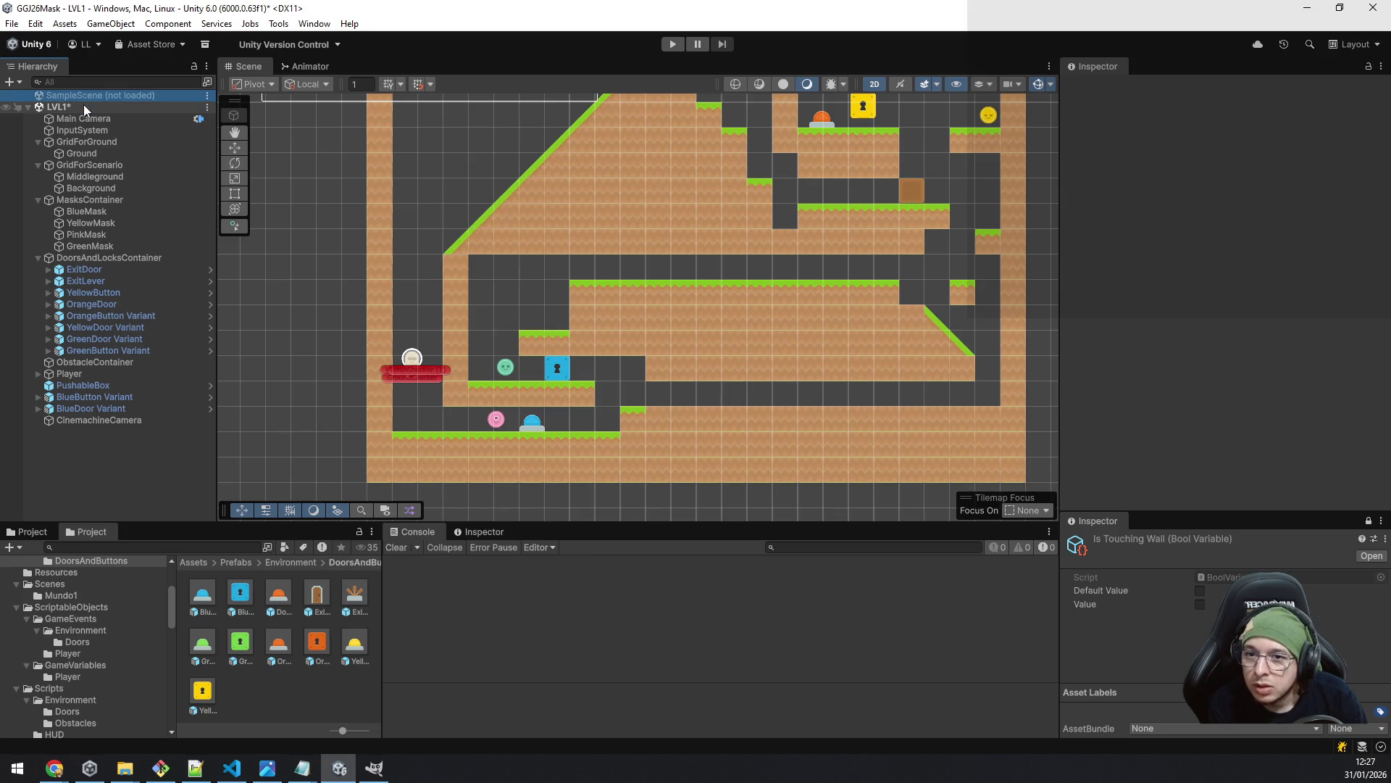
left_click(84, 106)
right_click(84, 106)
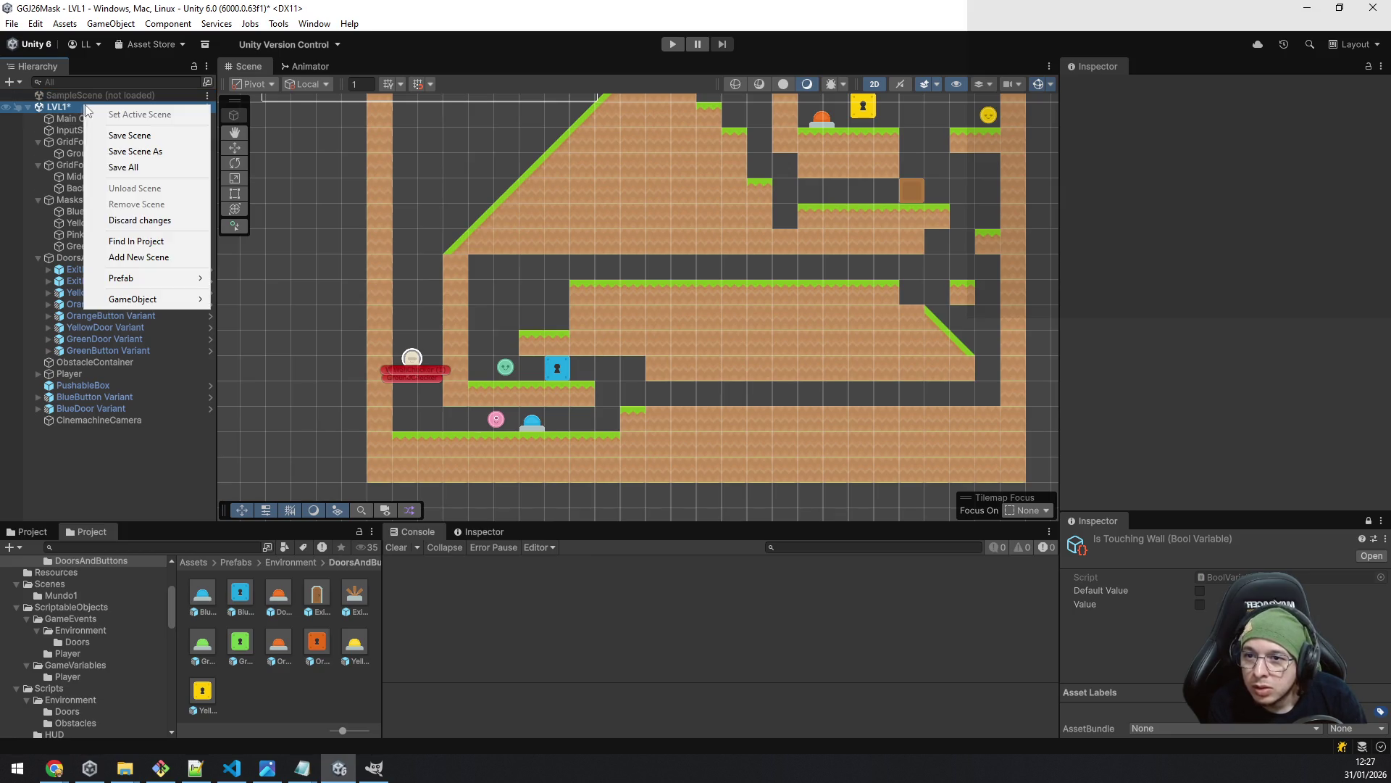
left_click(131, 137)
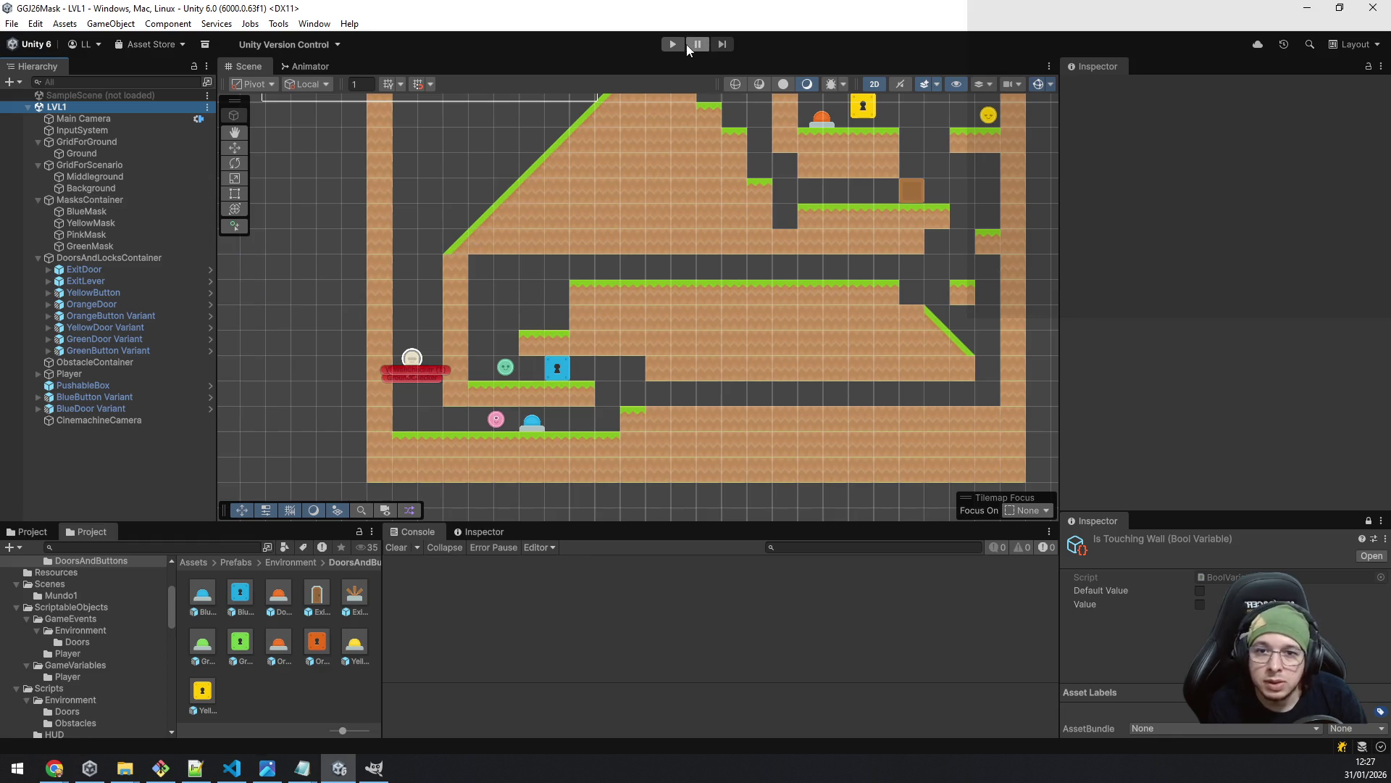
- Playtest LVL1 briefly to check the CinemachineCamera, then stop
left_click(89, 421)
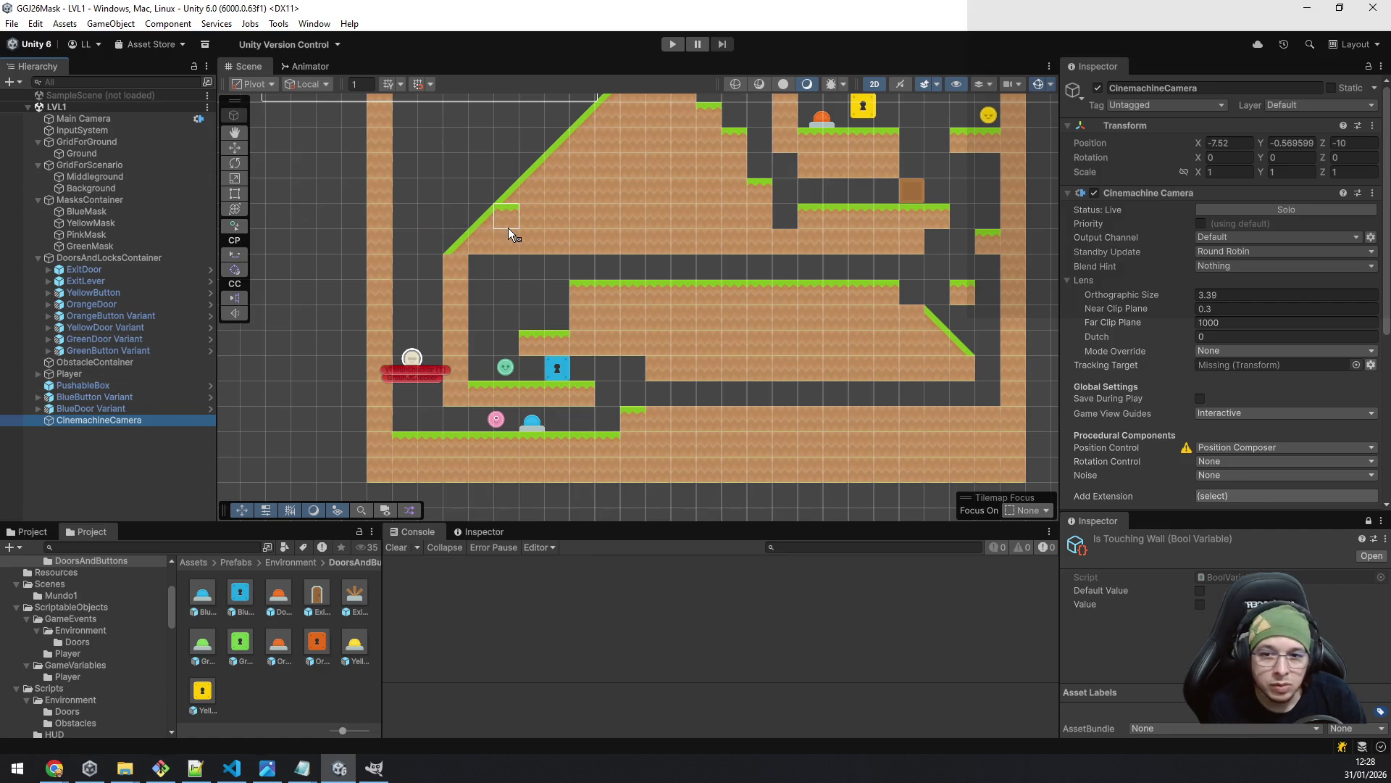
left_click(672, 44)
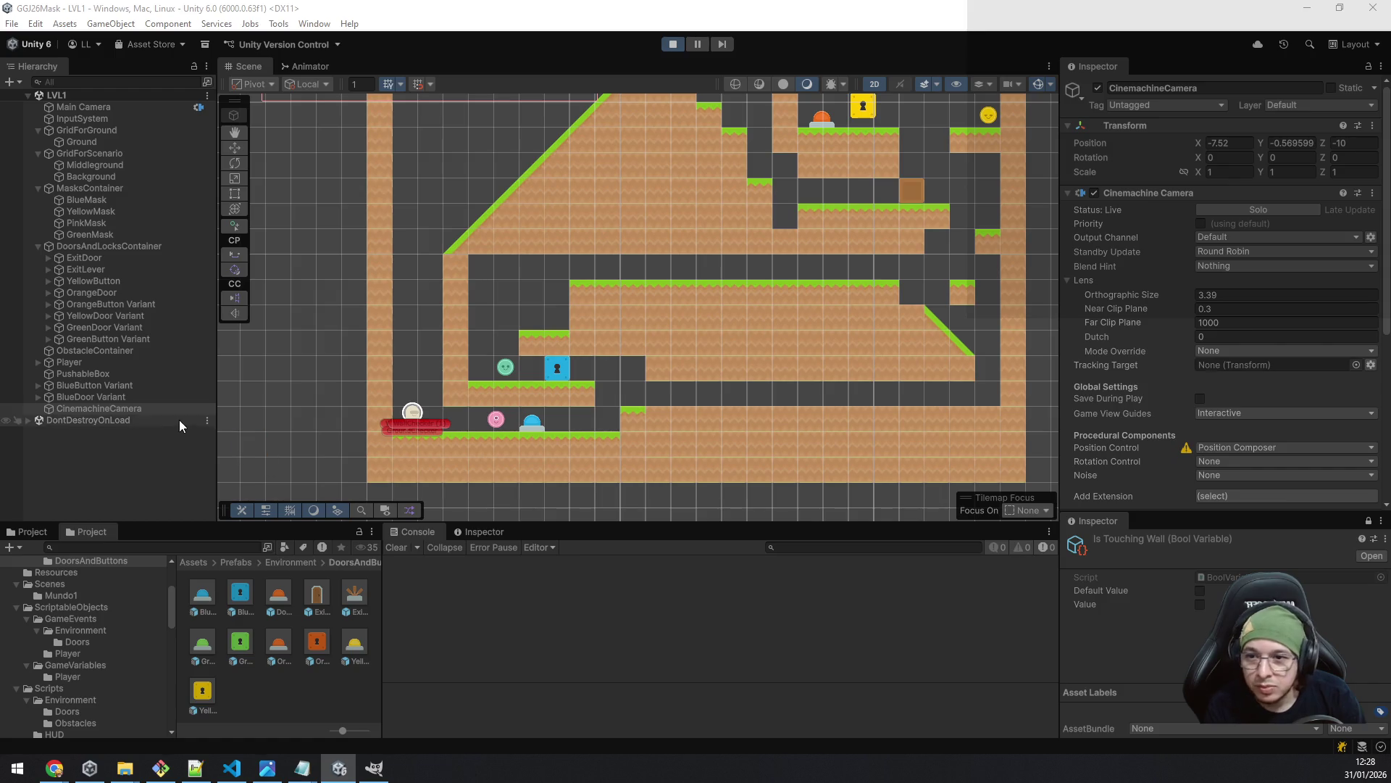
left_click(129, 407)
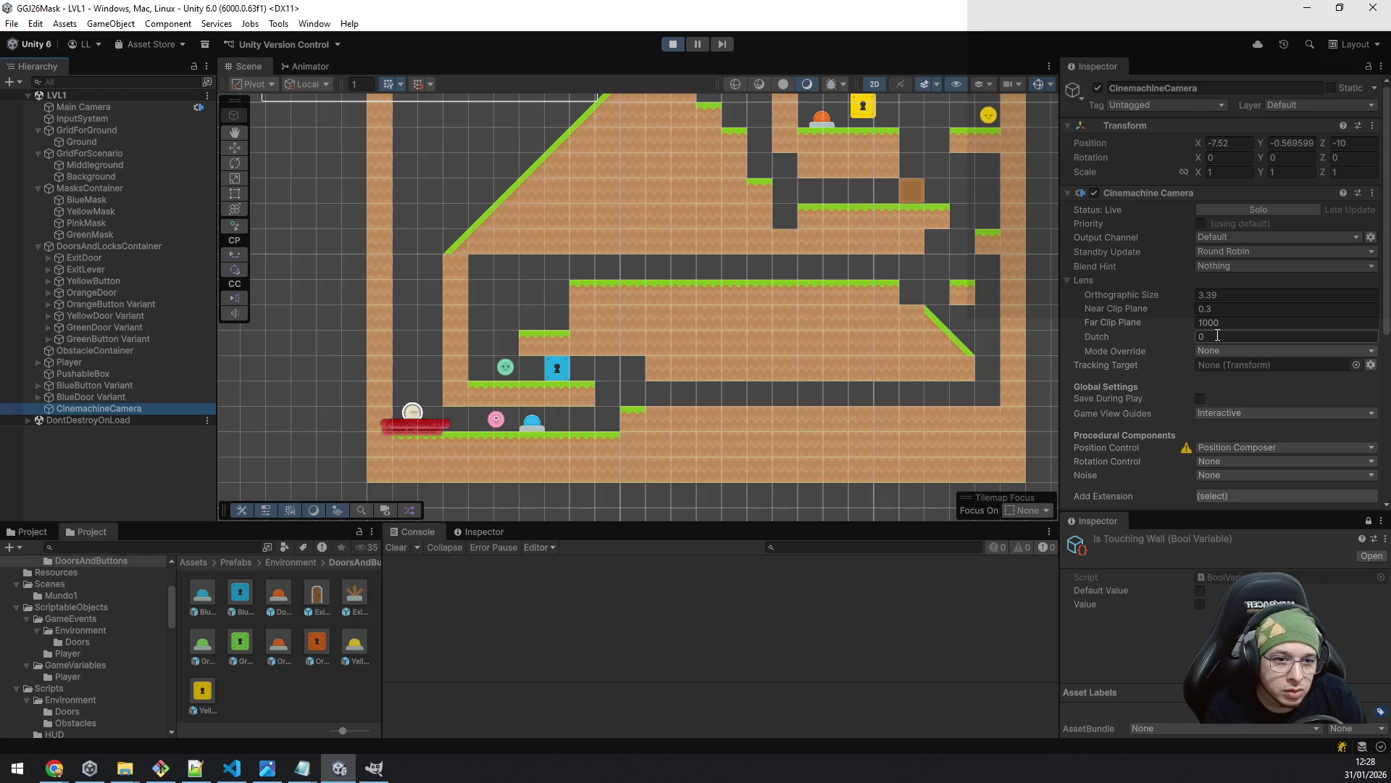
left_click(674, 45)
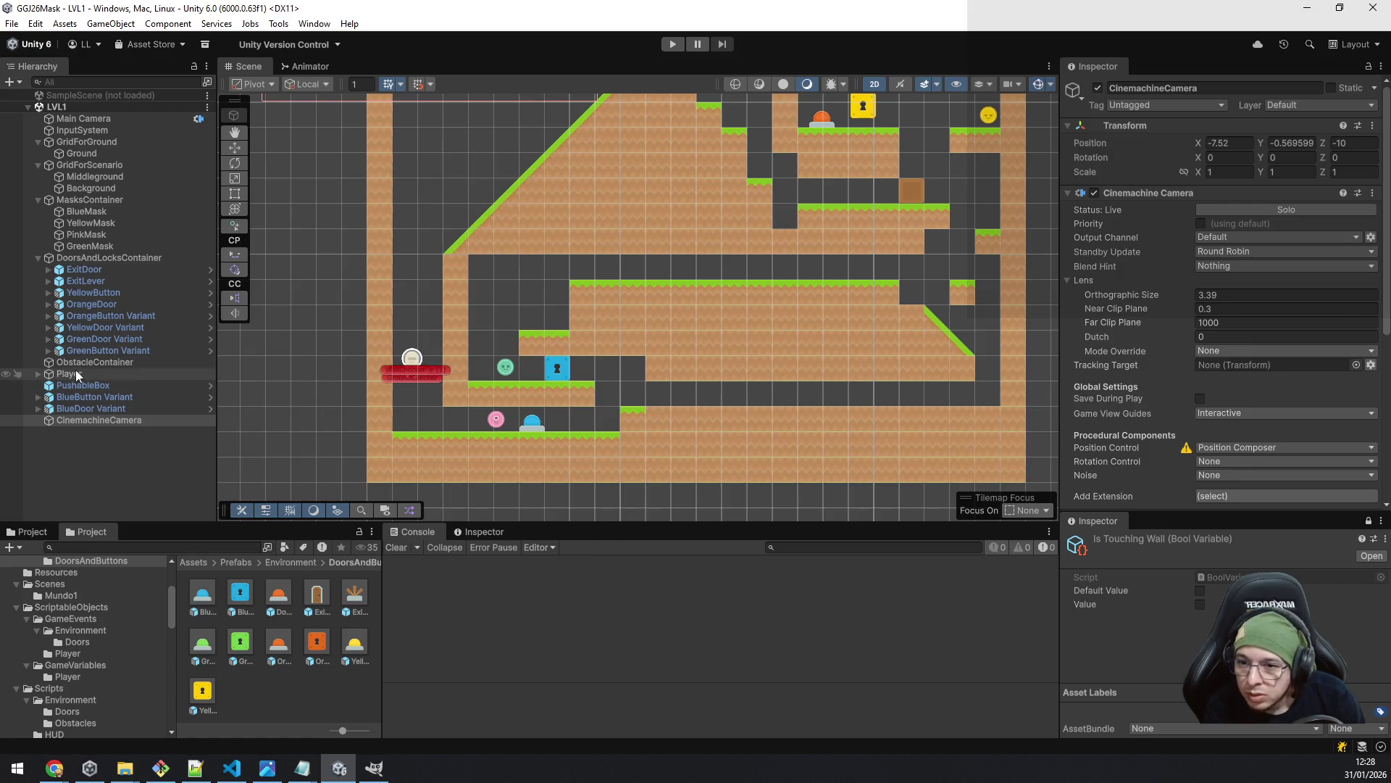
- Set the camera's Tracking Target to Player, save LVL1, and start Play mode
left_click(1275, 364)
key("ctrl+v")
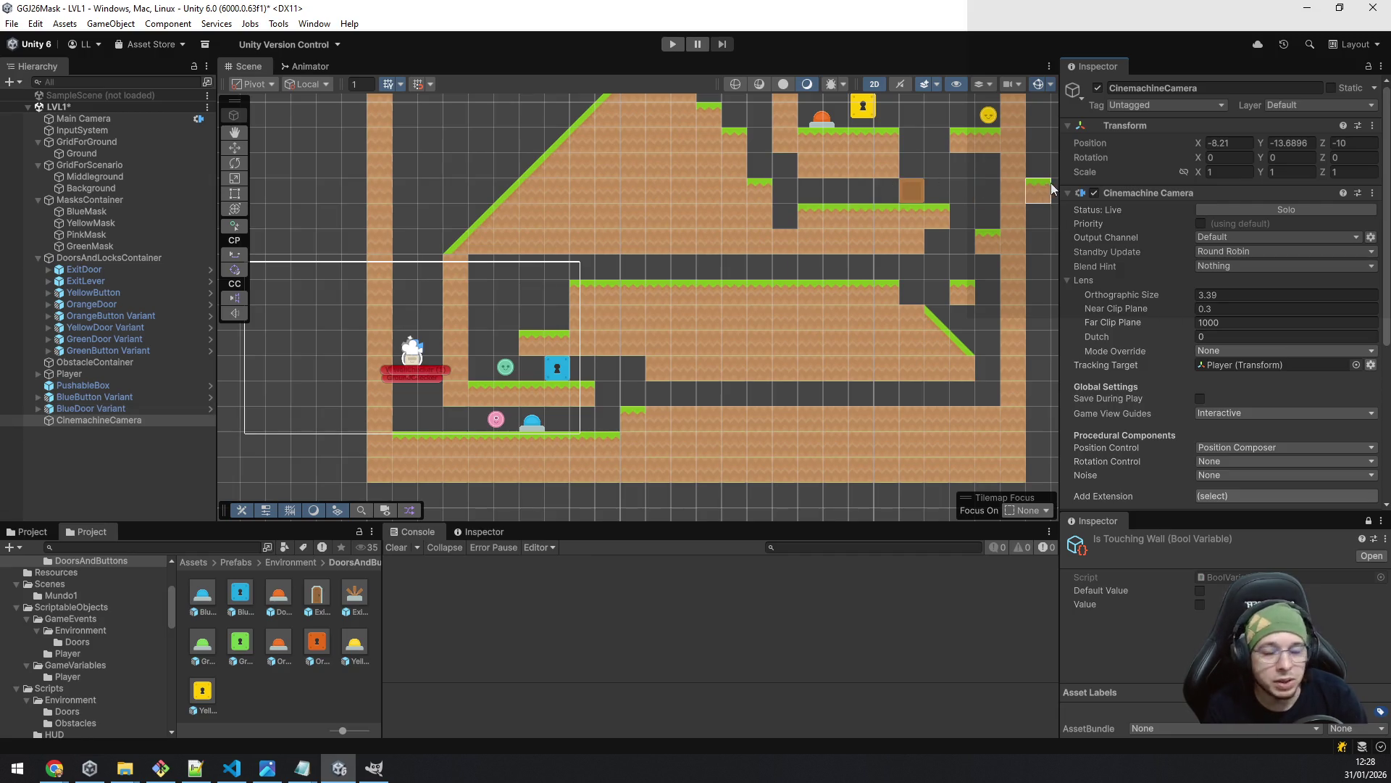
key("ctrl+s")
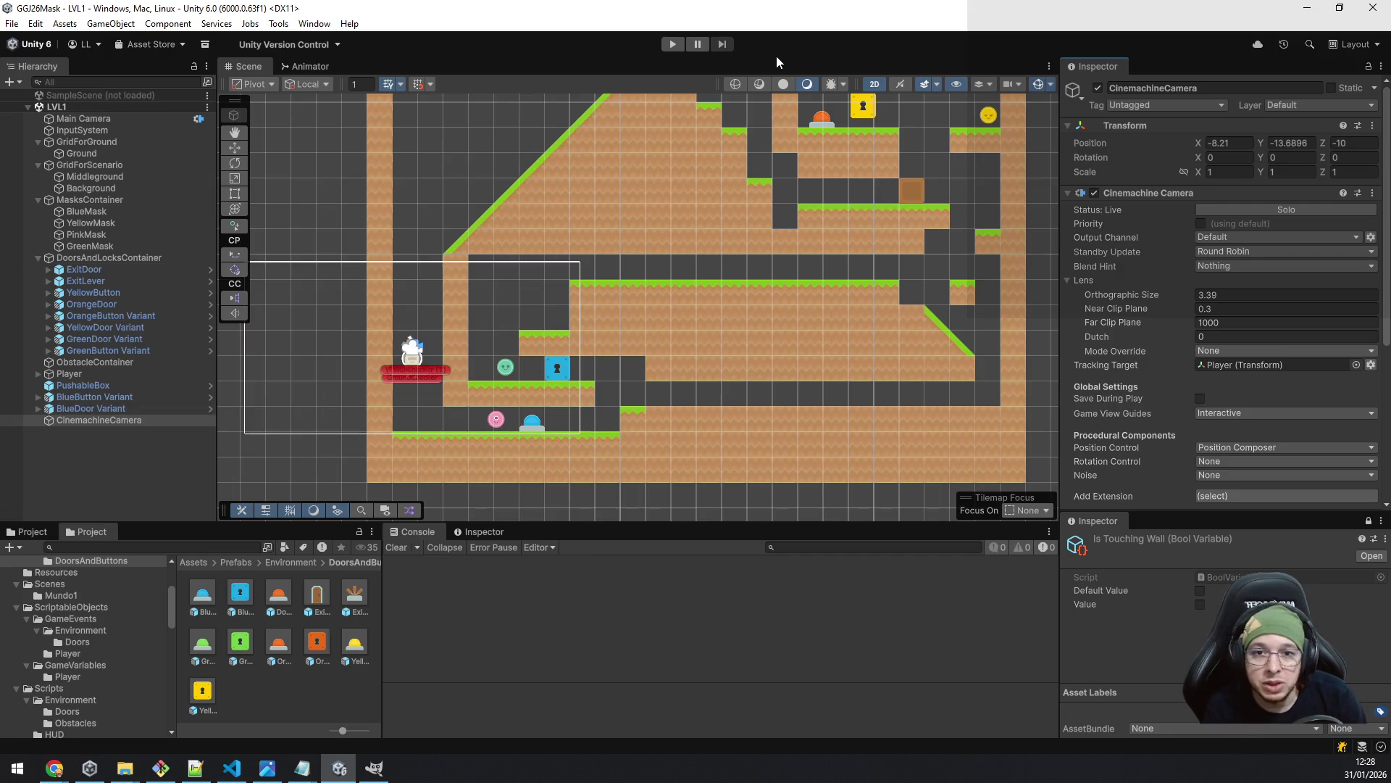
key("ctrl+p")
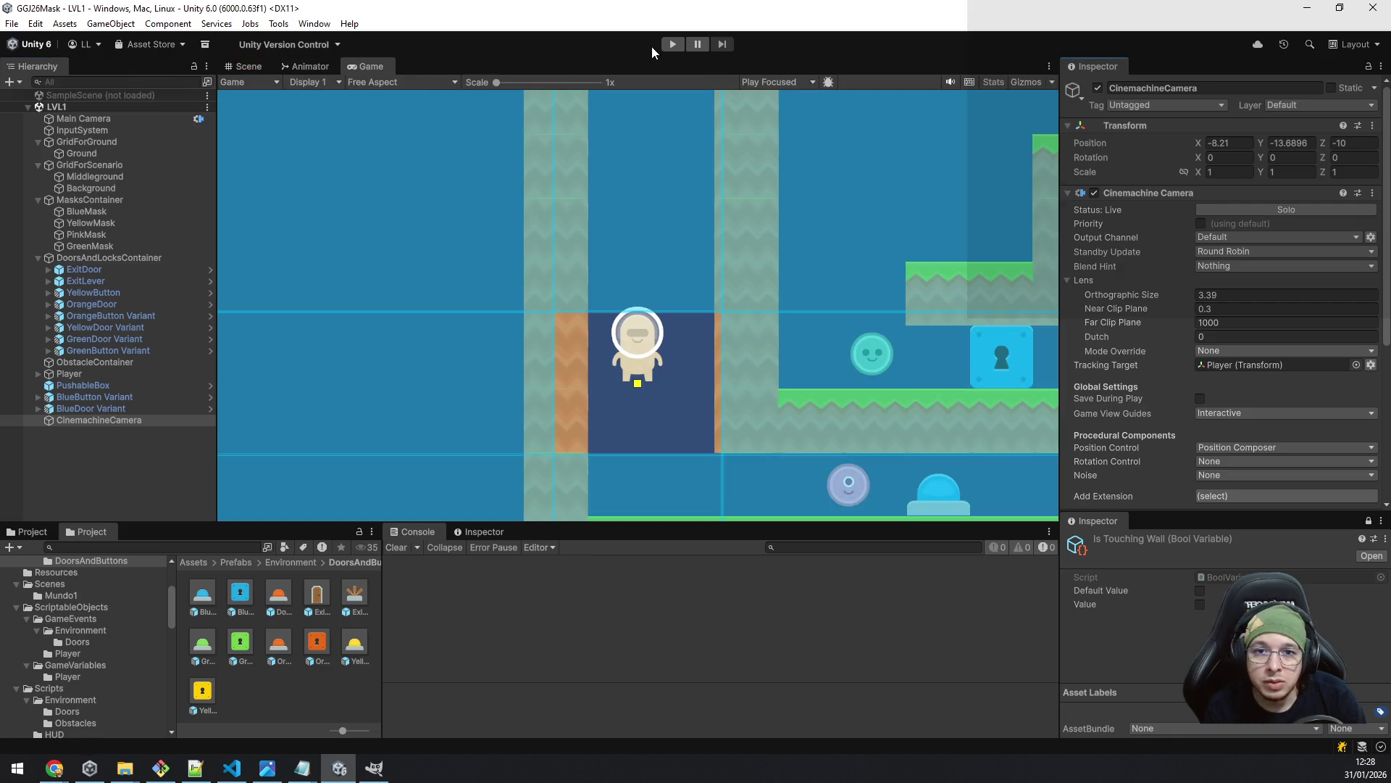
left_click(673, 44)
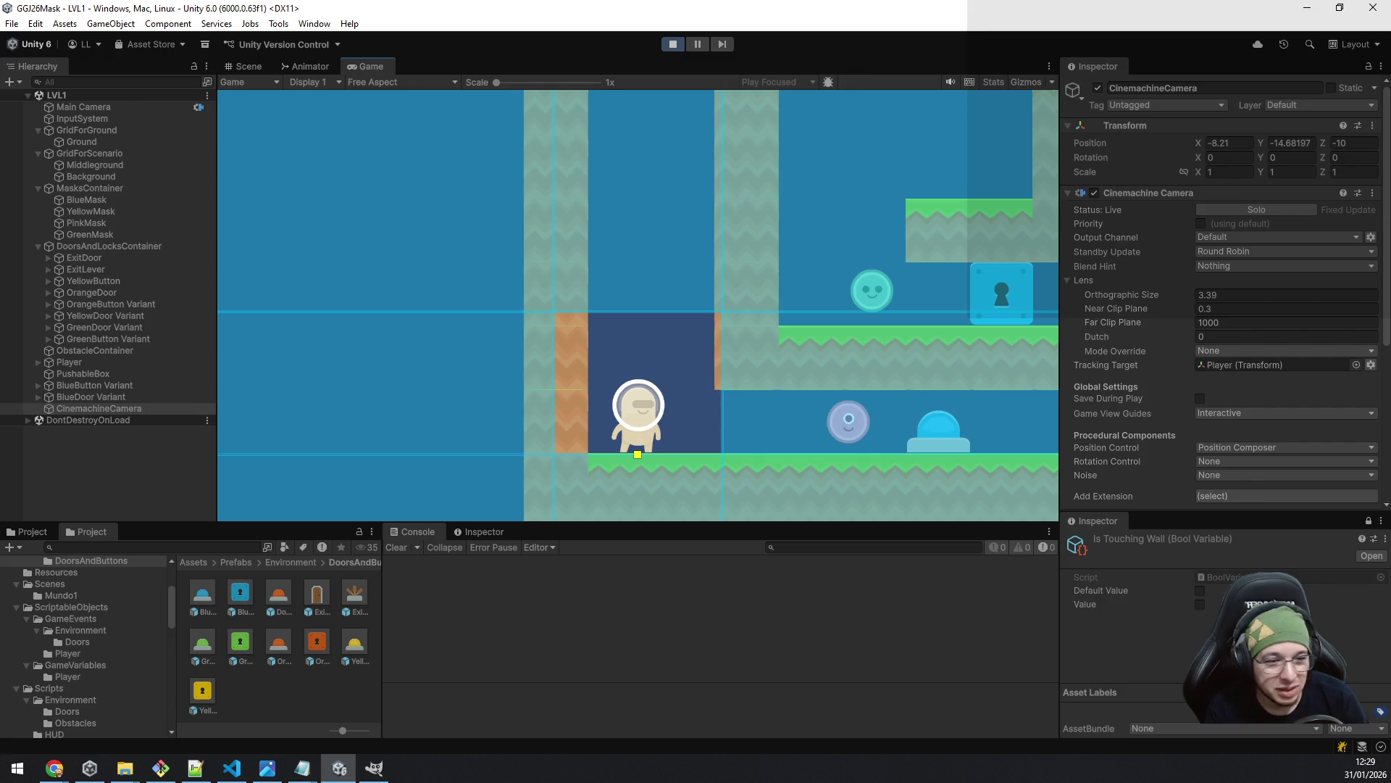
- Walk right to collect the pink mask, then head left to grab the green mask
left_click(77, 363)
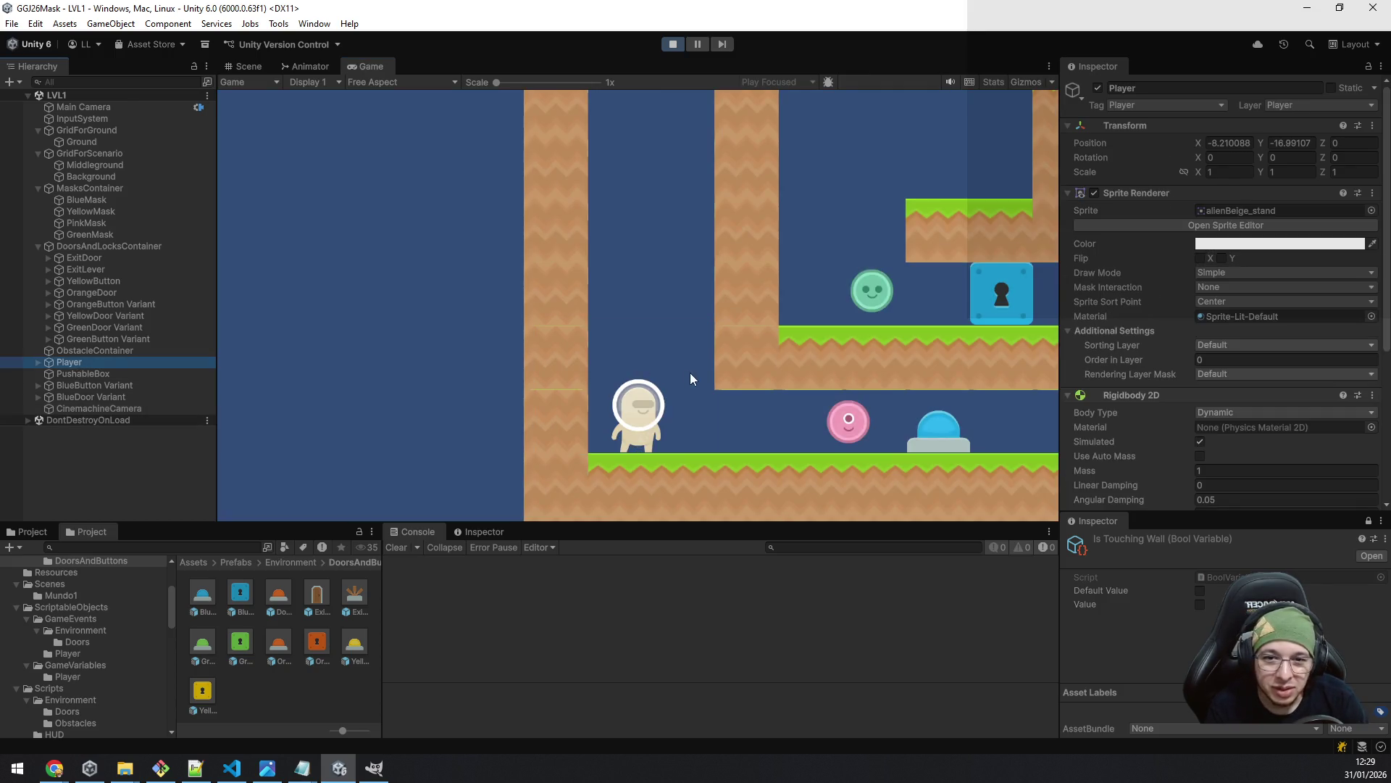
key("d")
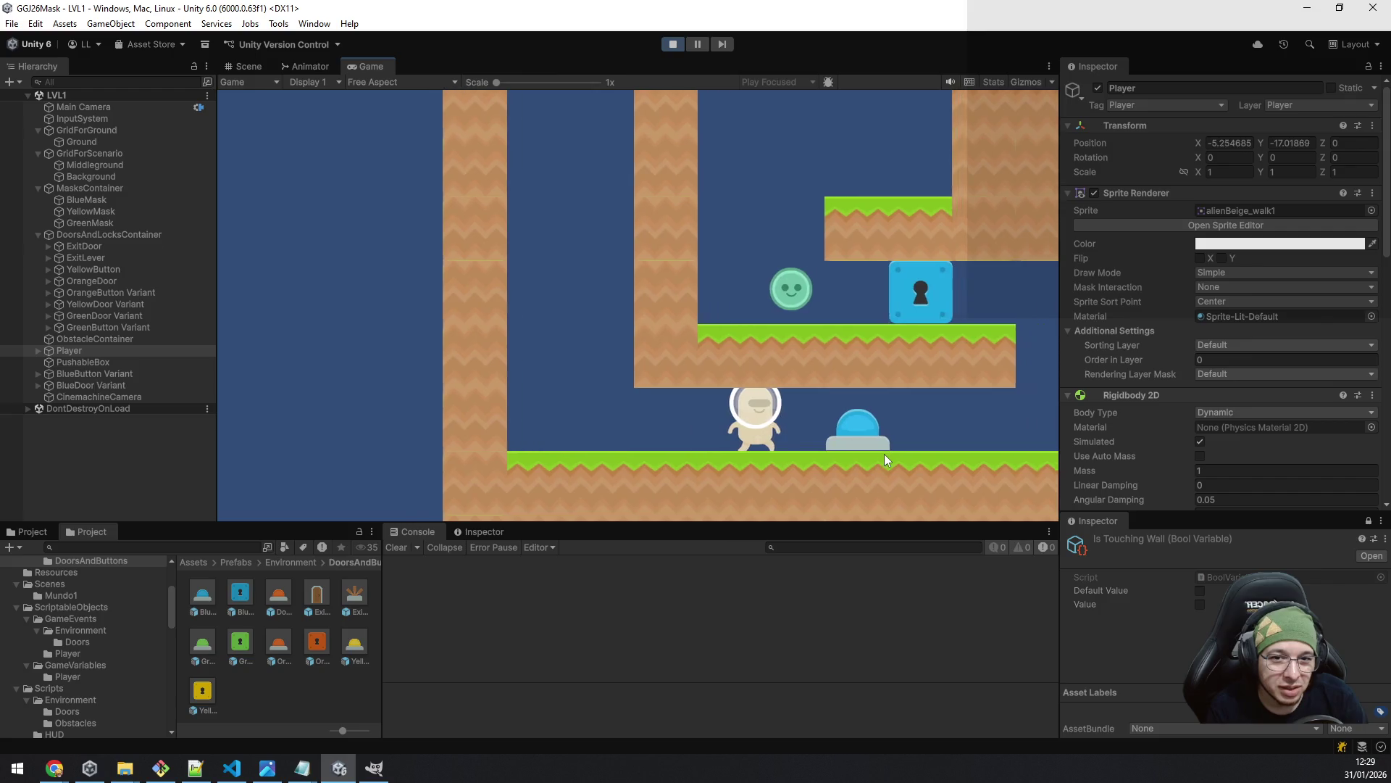
key("space")
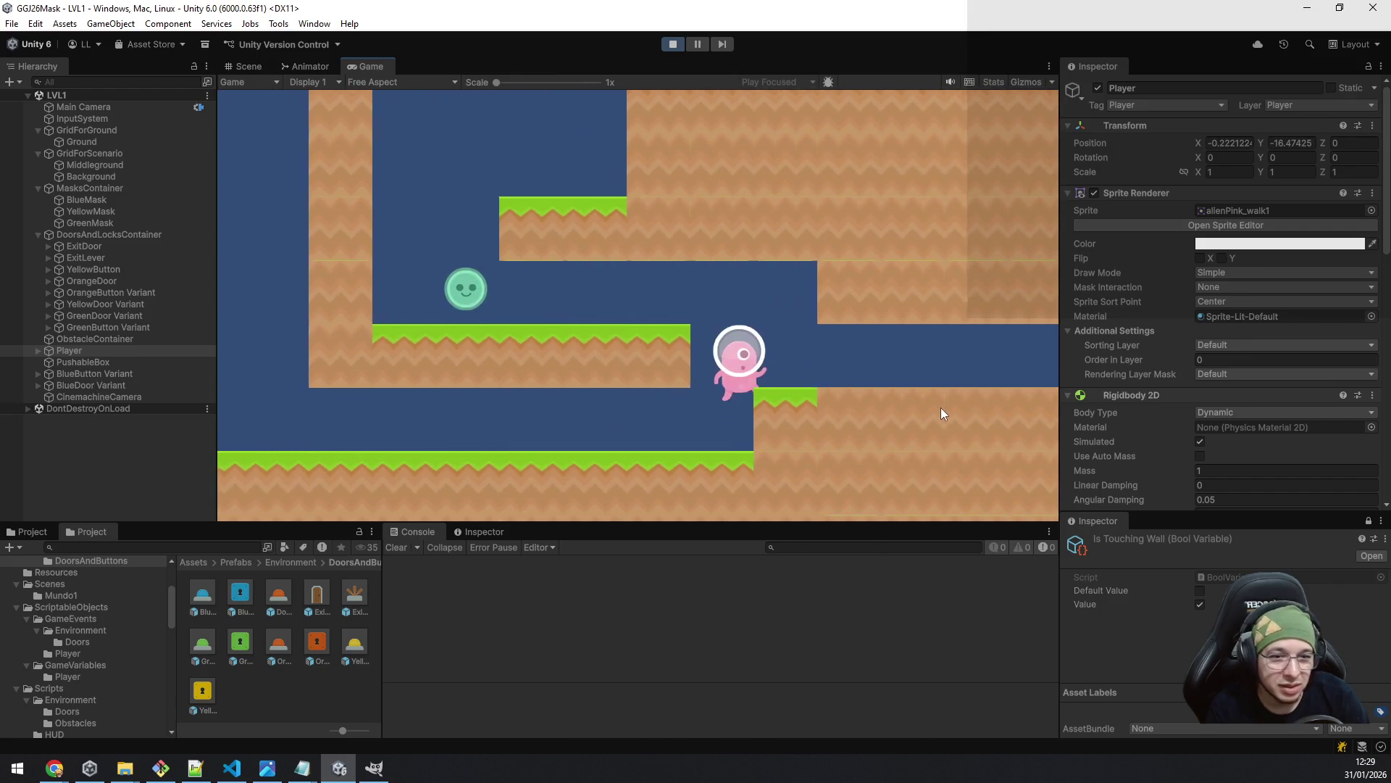
key("a")
key("space")
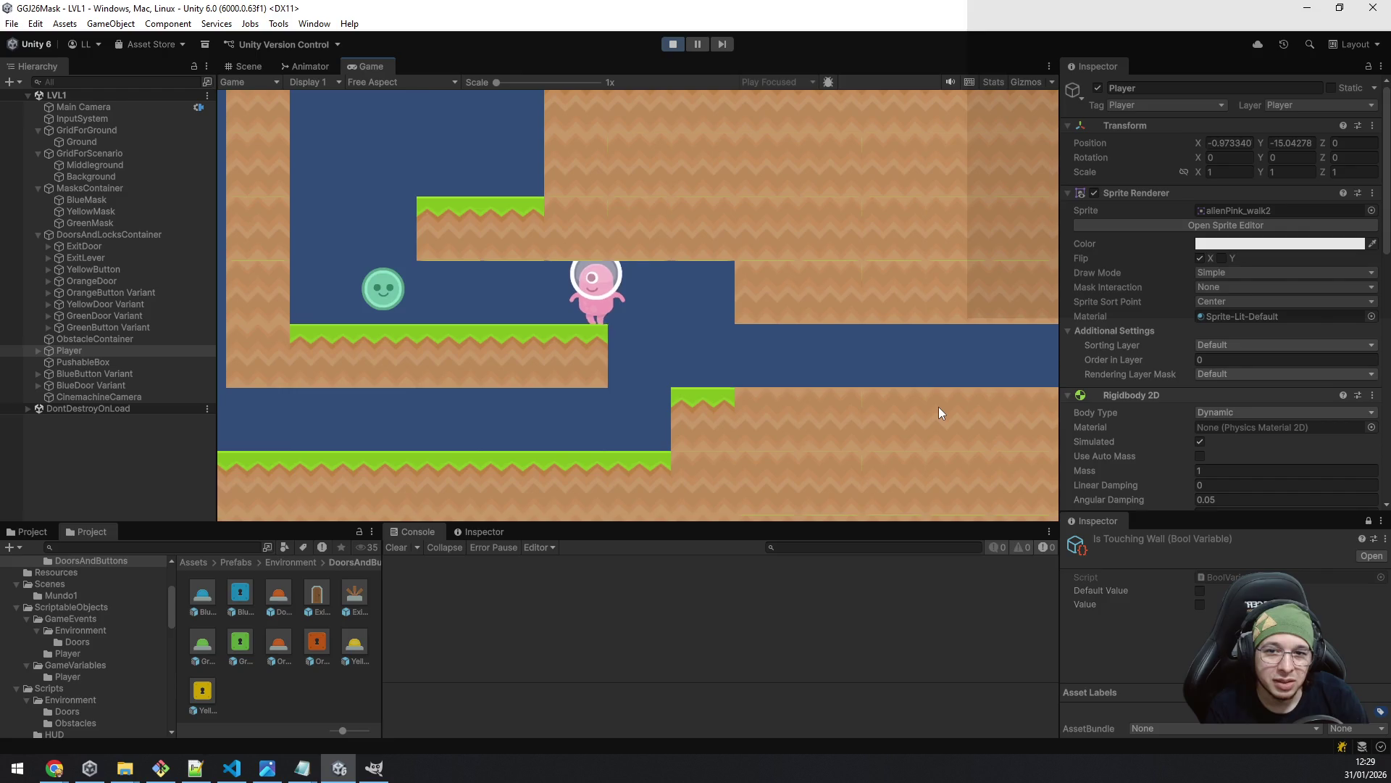
key("a")
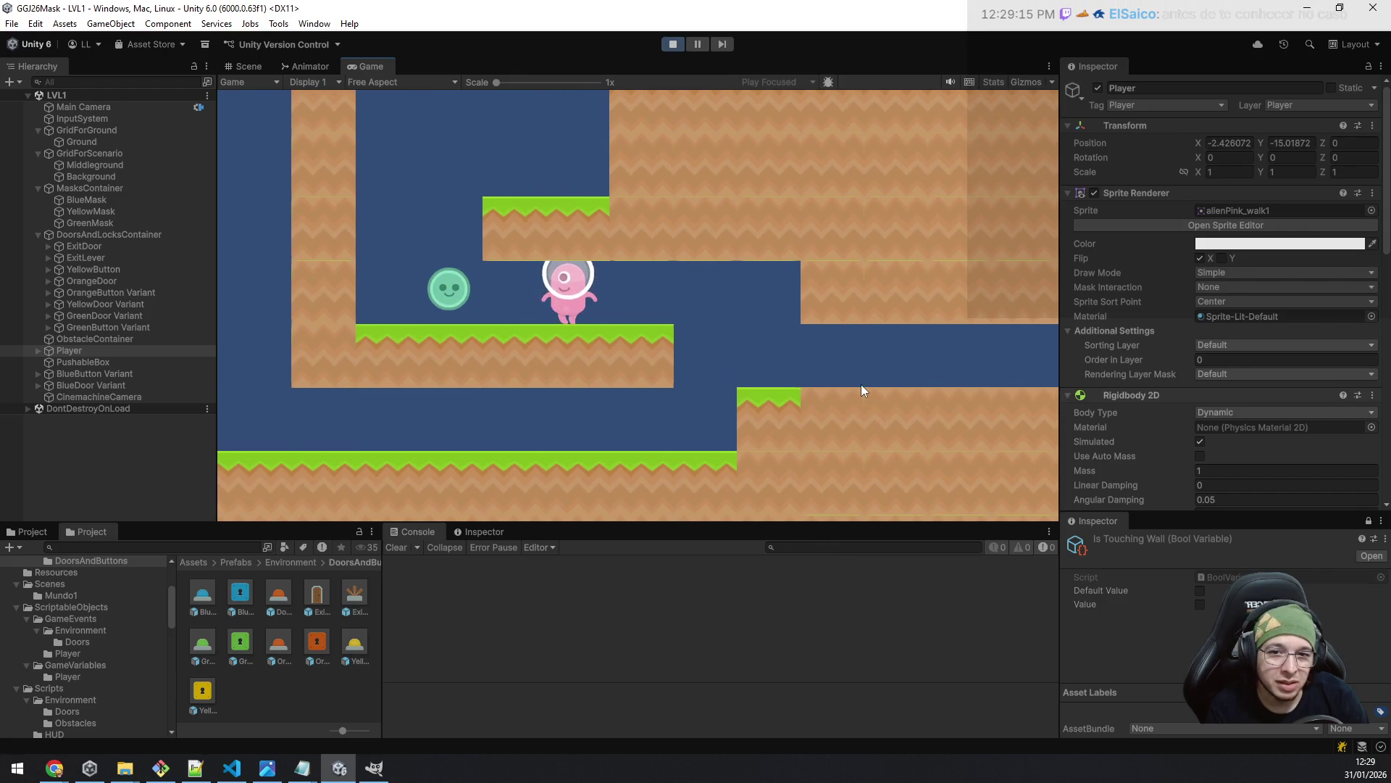
key("a")
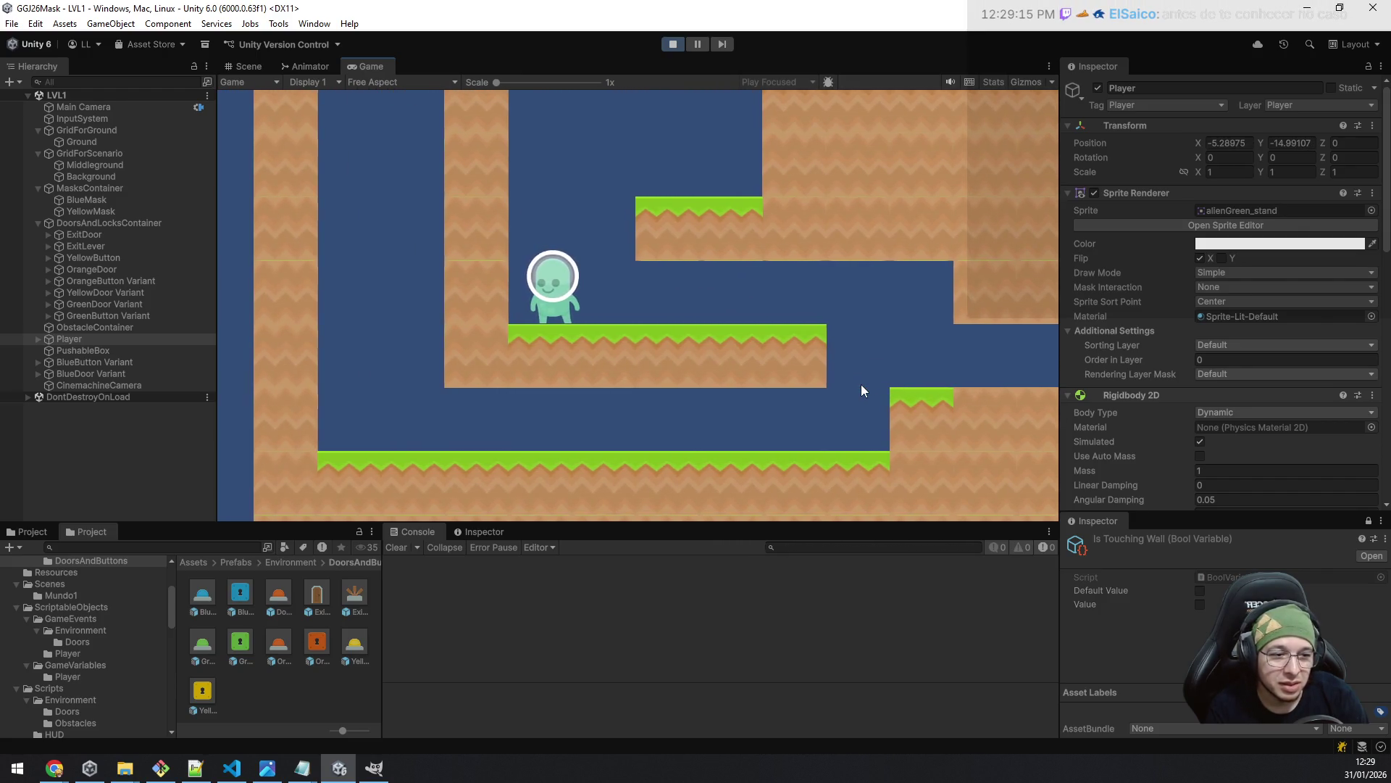
key("space")
key("d")
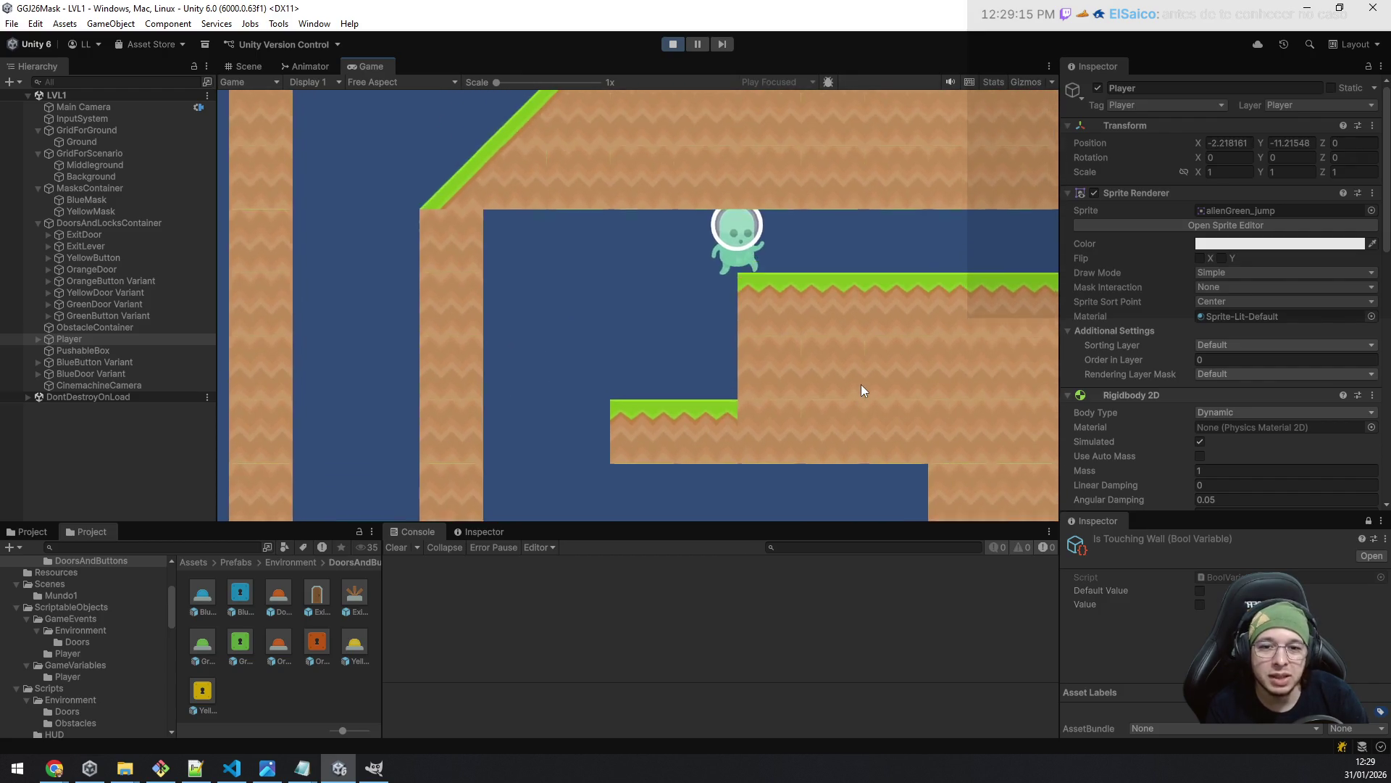
- Run the player right off the ledge and down the slope, then stop the playtest
key("d")
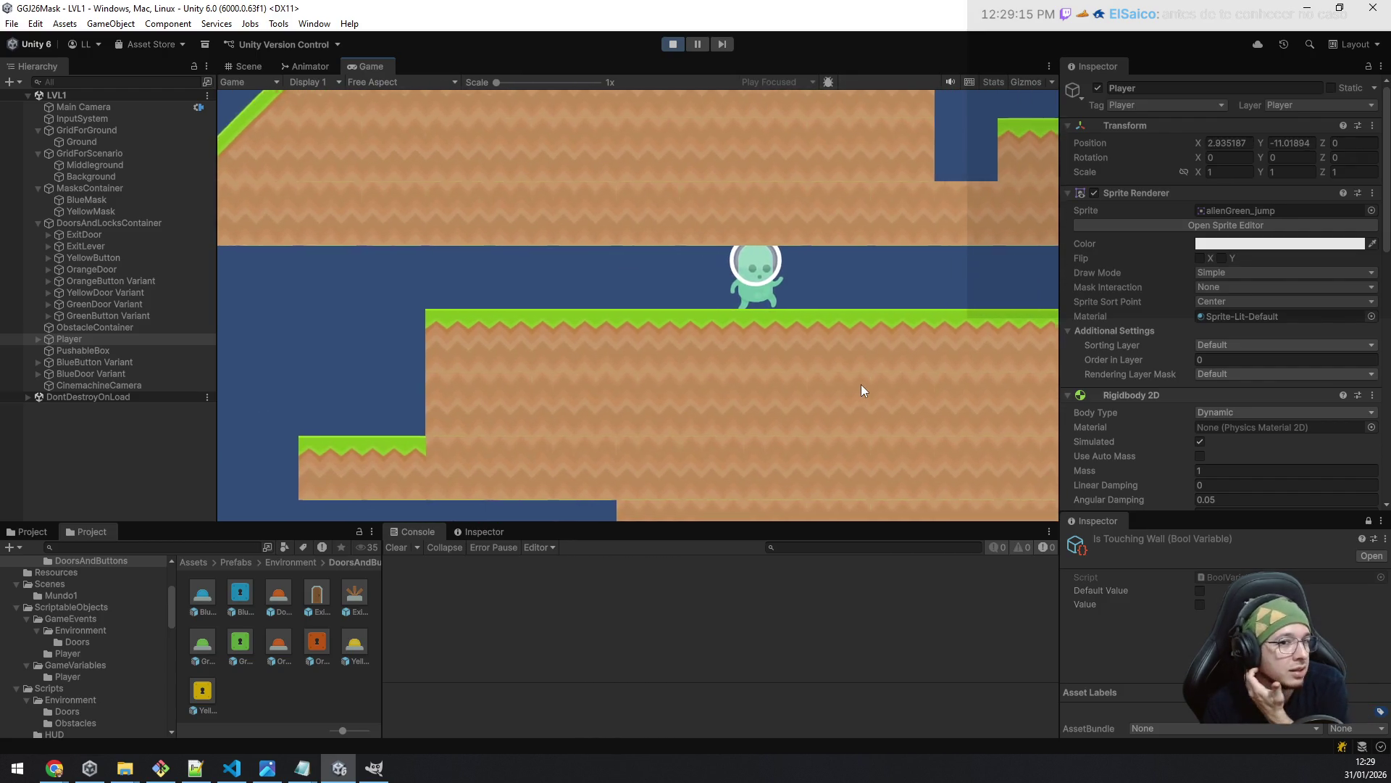
key("d")
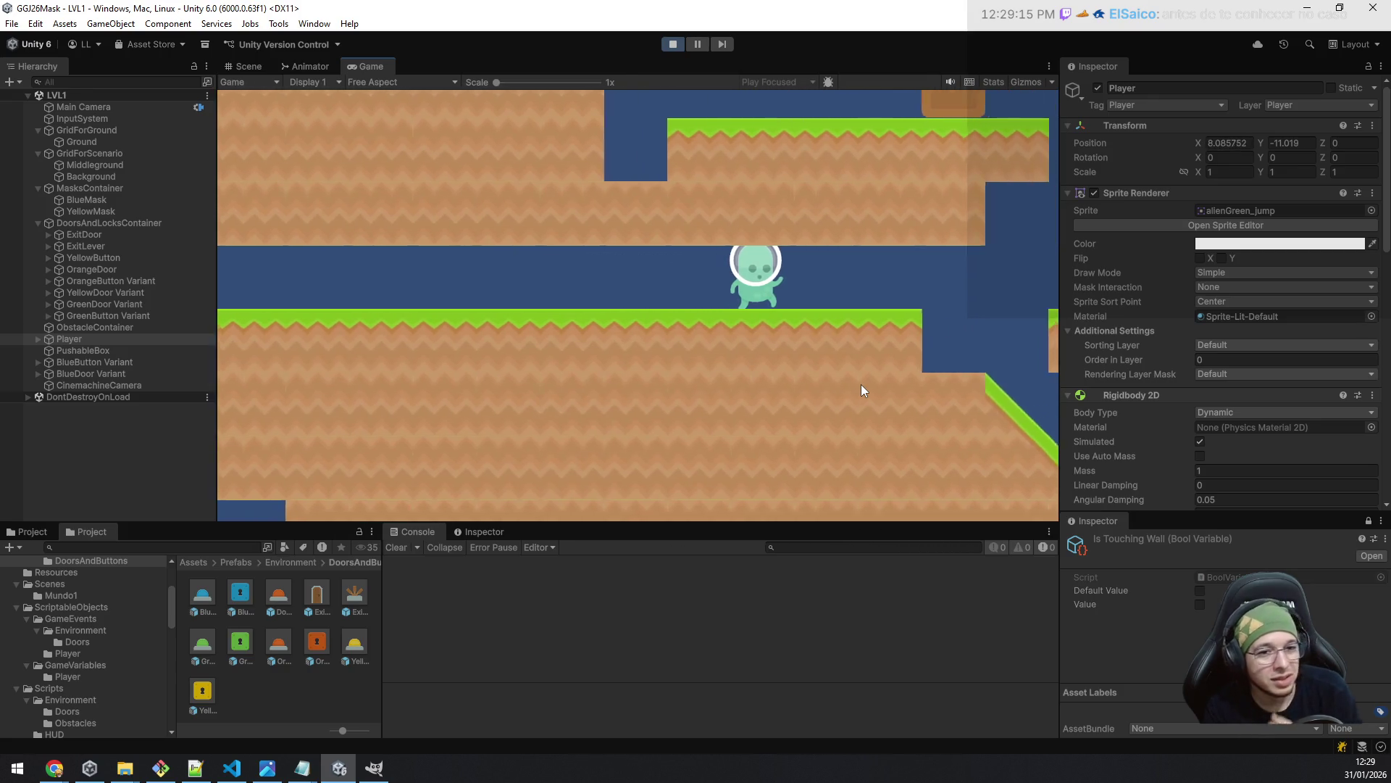
key("d")
key("a")
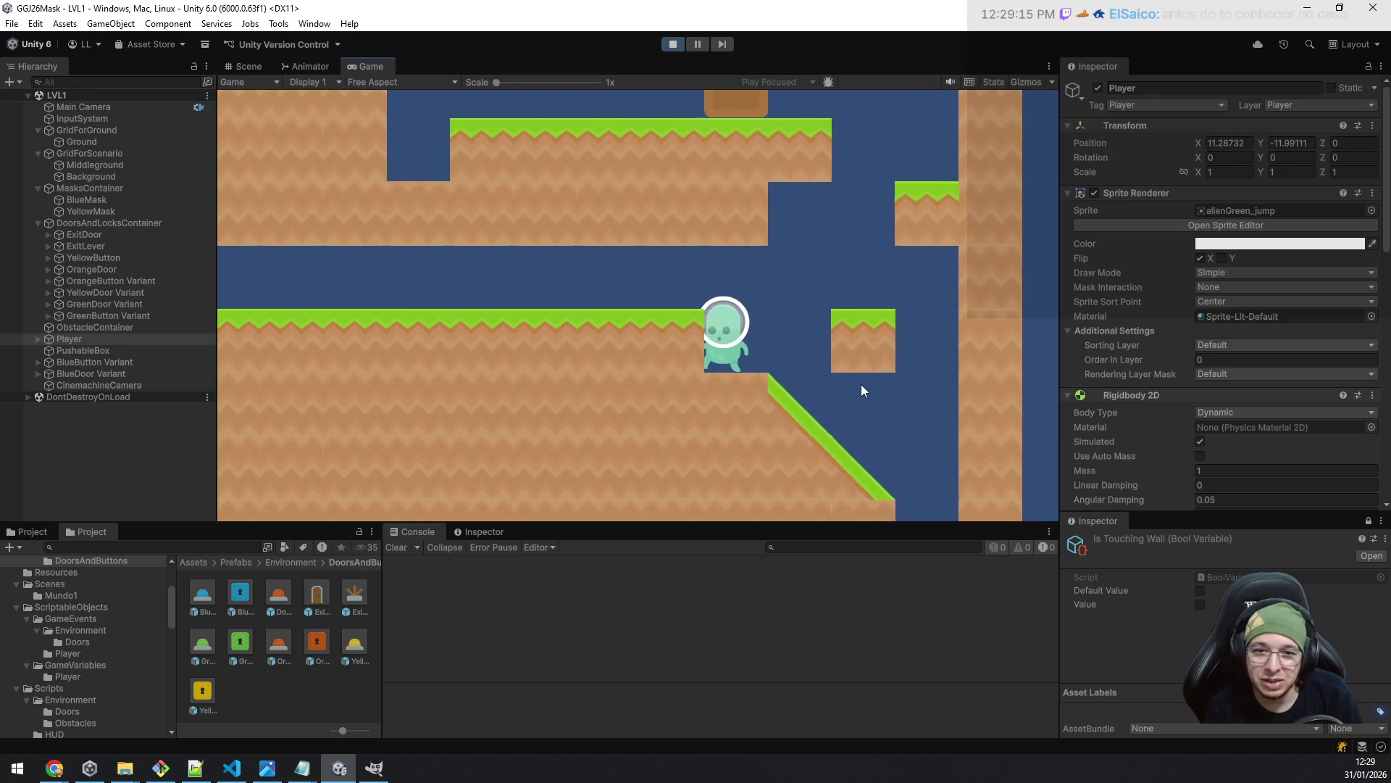
key("d")
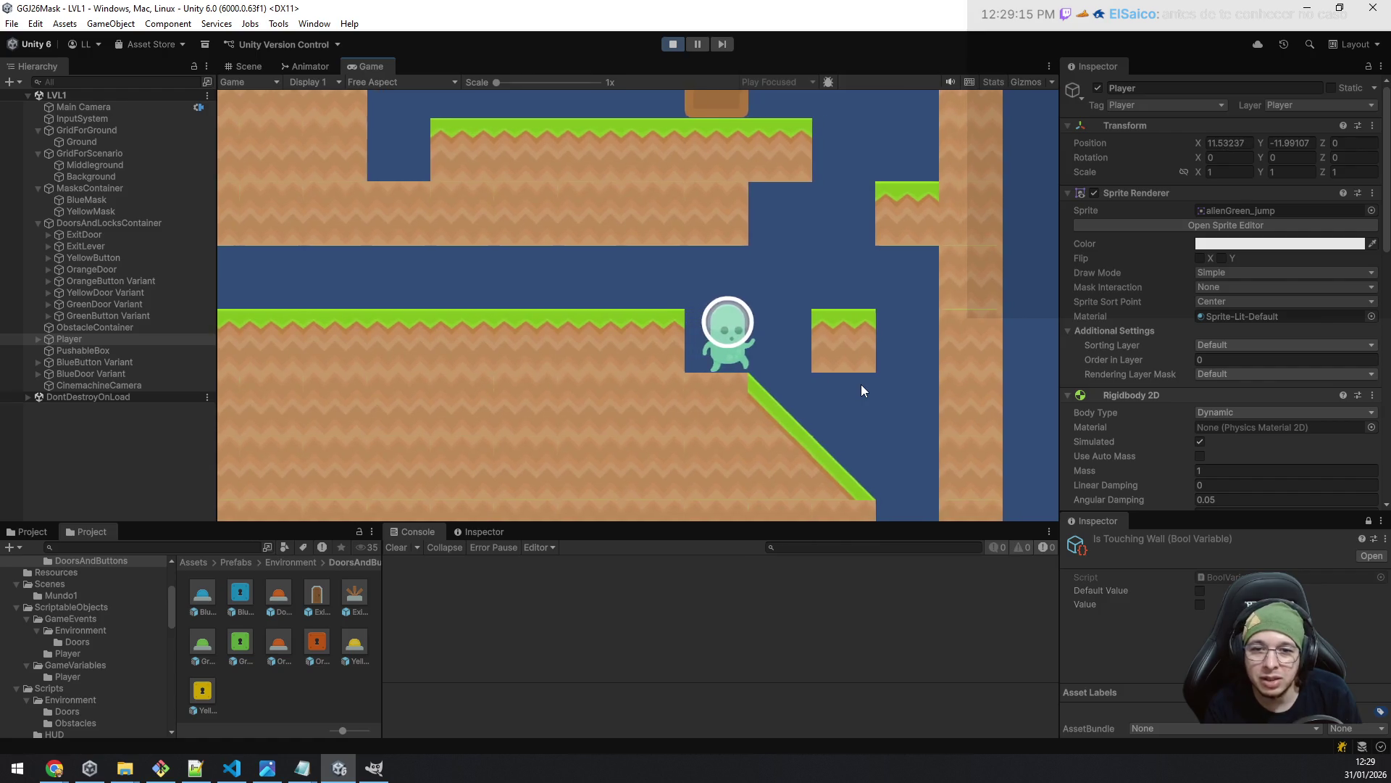
key("d")
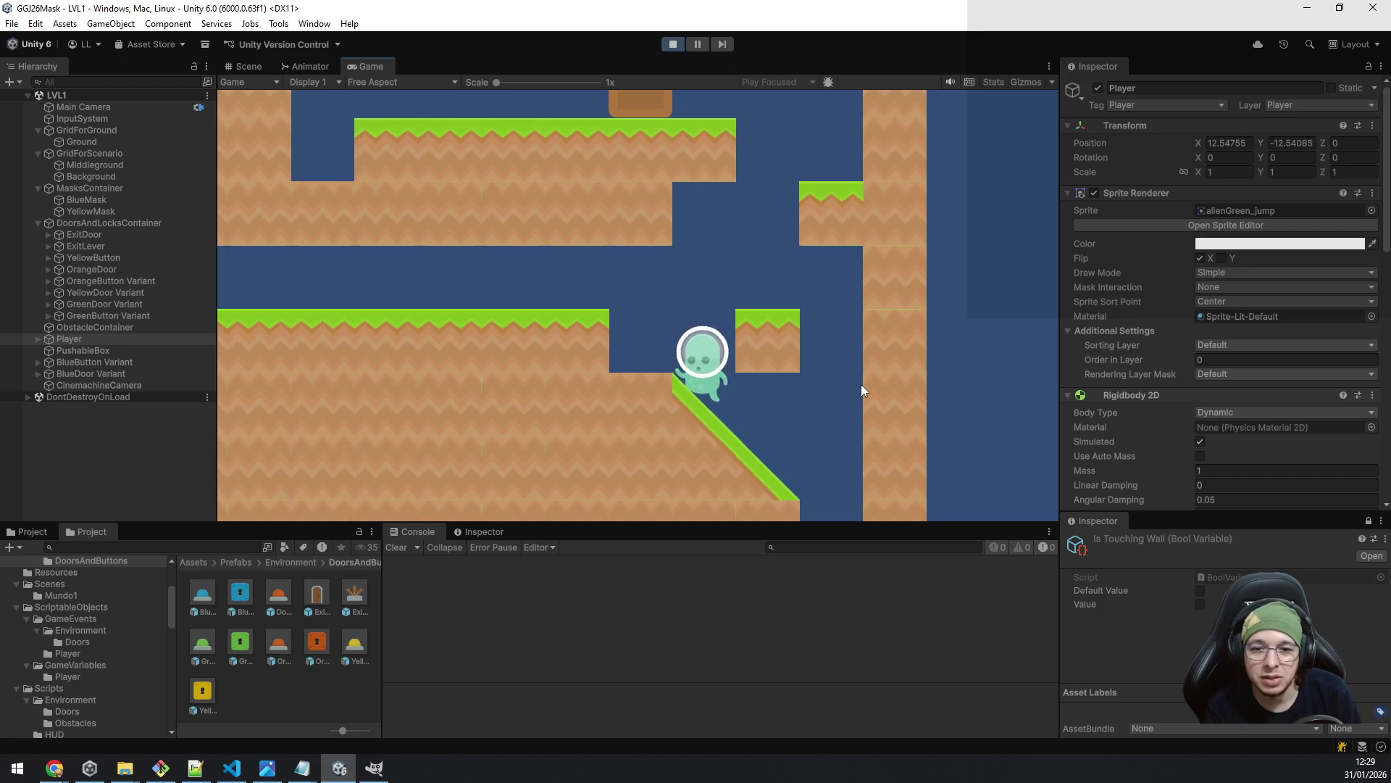
key("a")
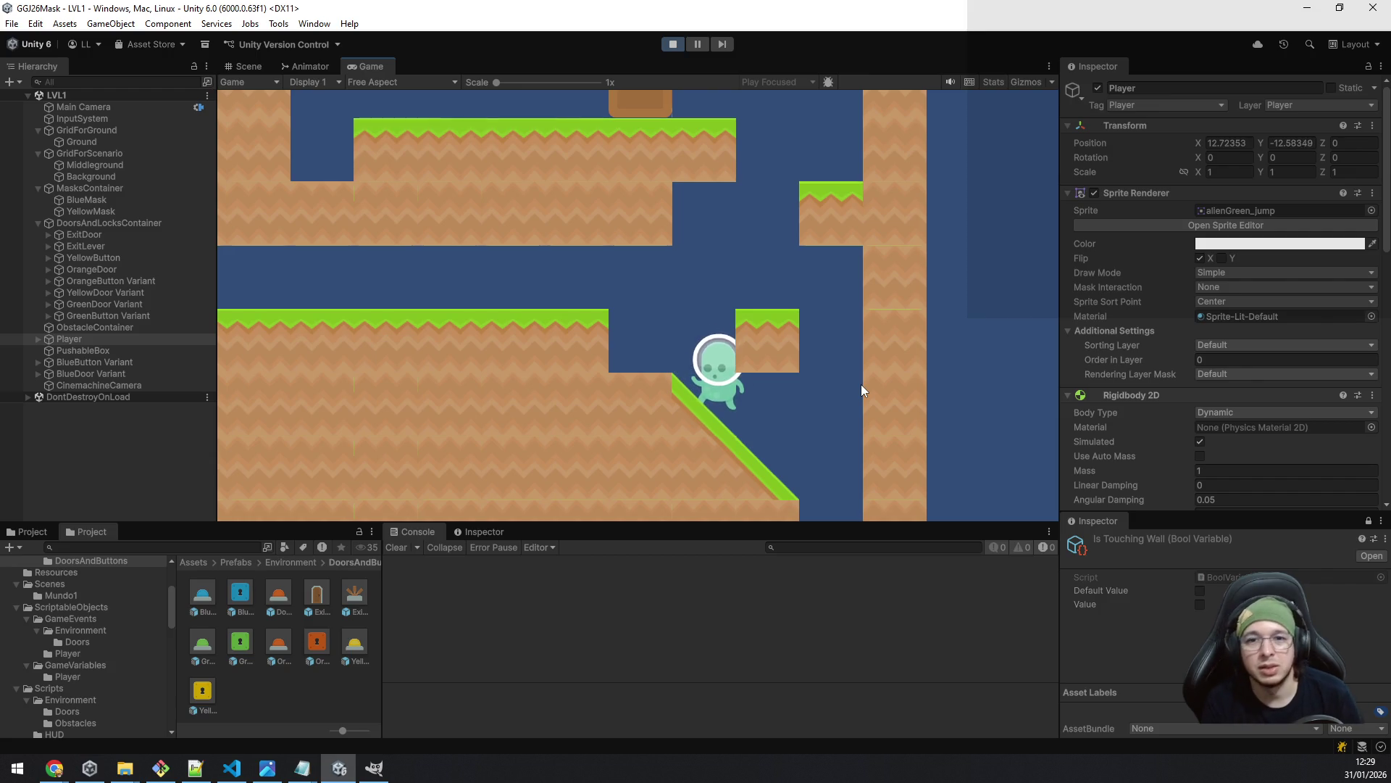
left_click(672, 44)
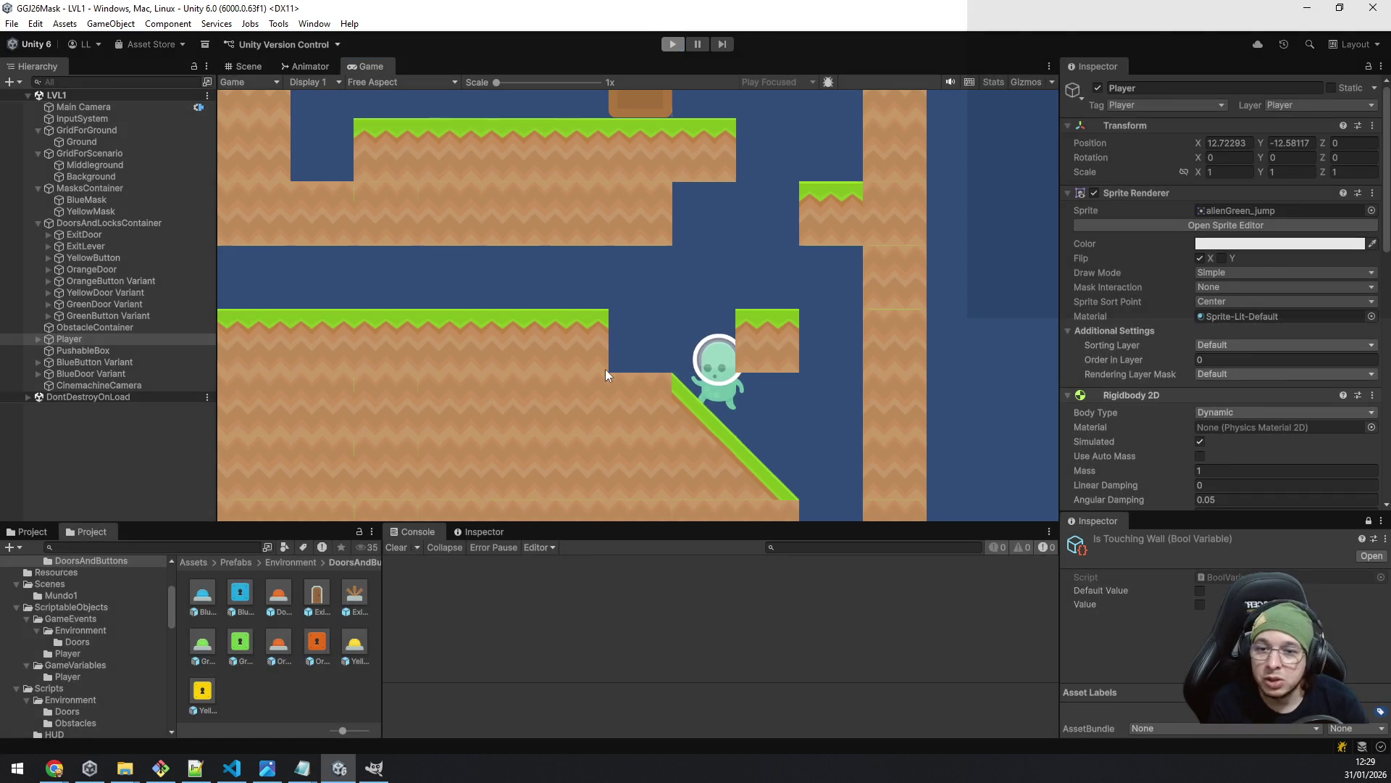
- In the Scene view, erase a lower row of Middleground tiles
left_click(260, 61)
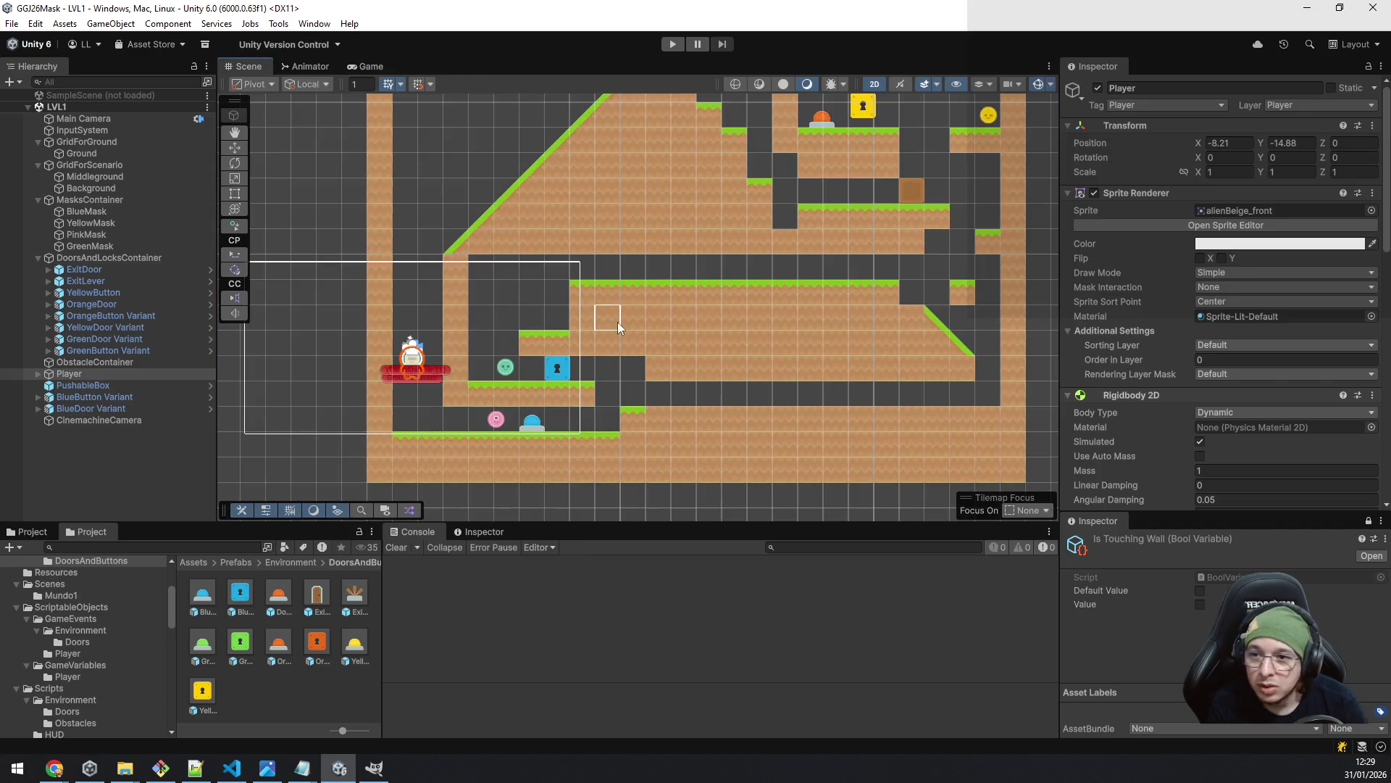
left_click(80, 155)
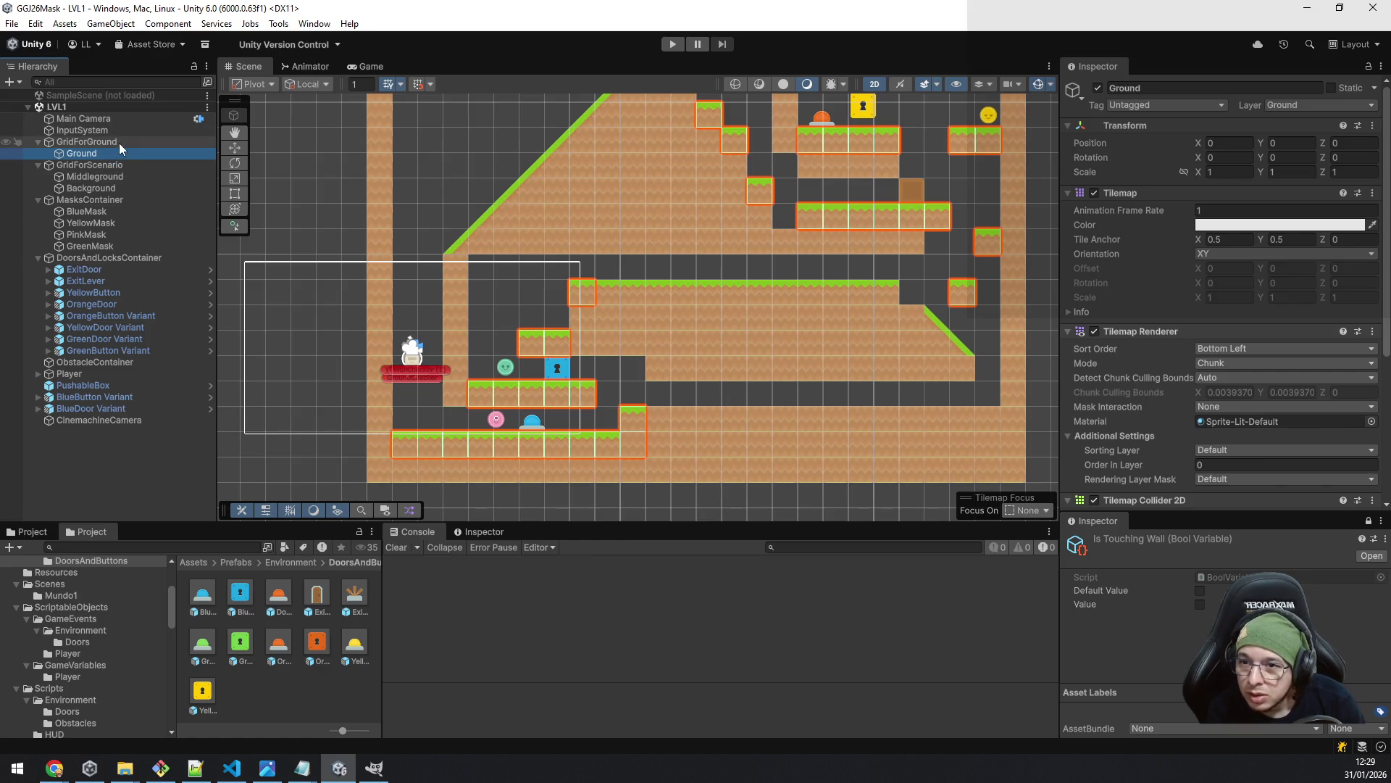
left_click(108, 177)
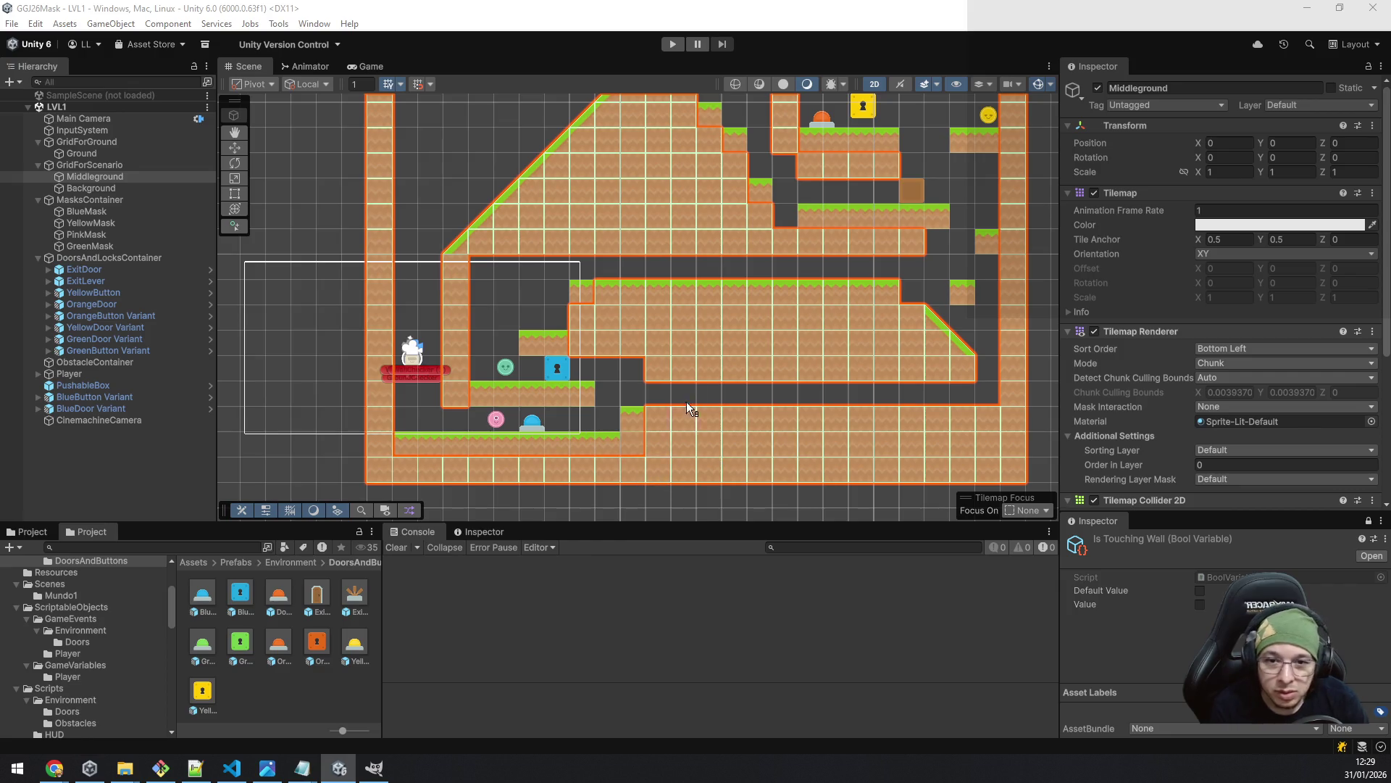
left_click_drag(655, 419, 961, 426)
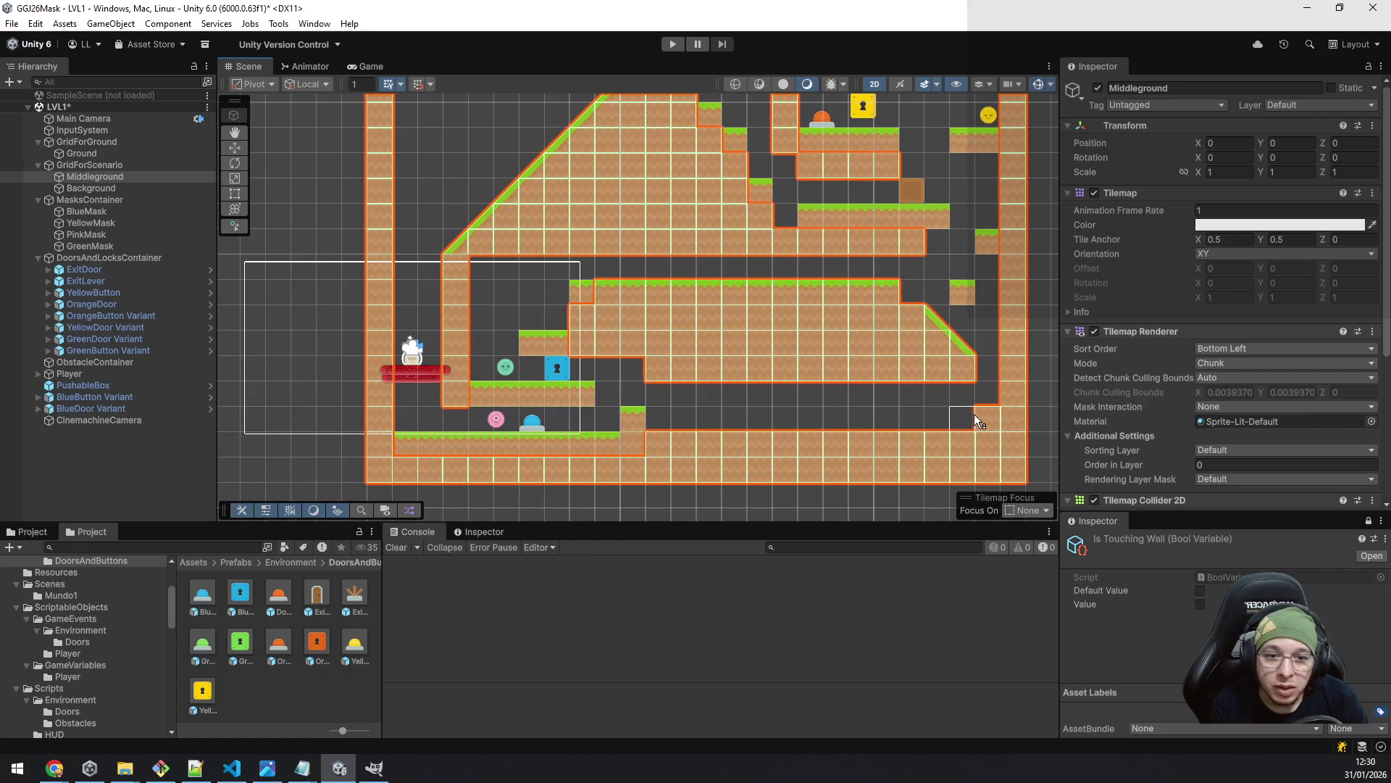
- Erase the upper row of Middleground tiles along the top of the middle platform
left_click(632, 290)
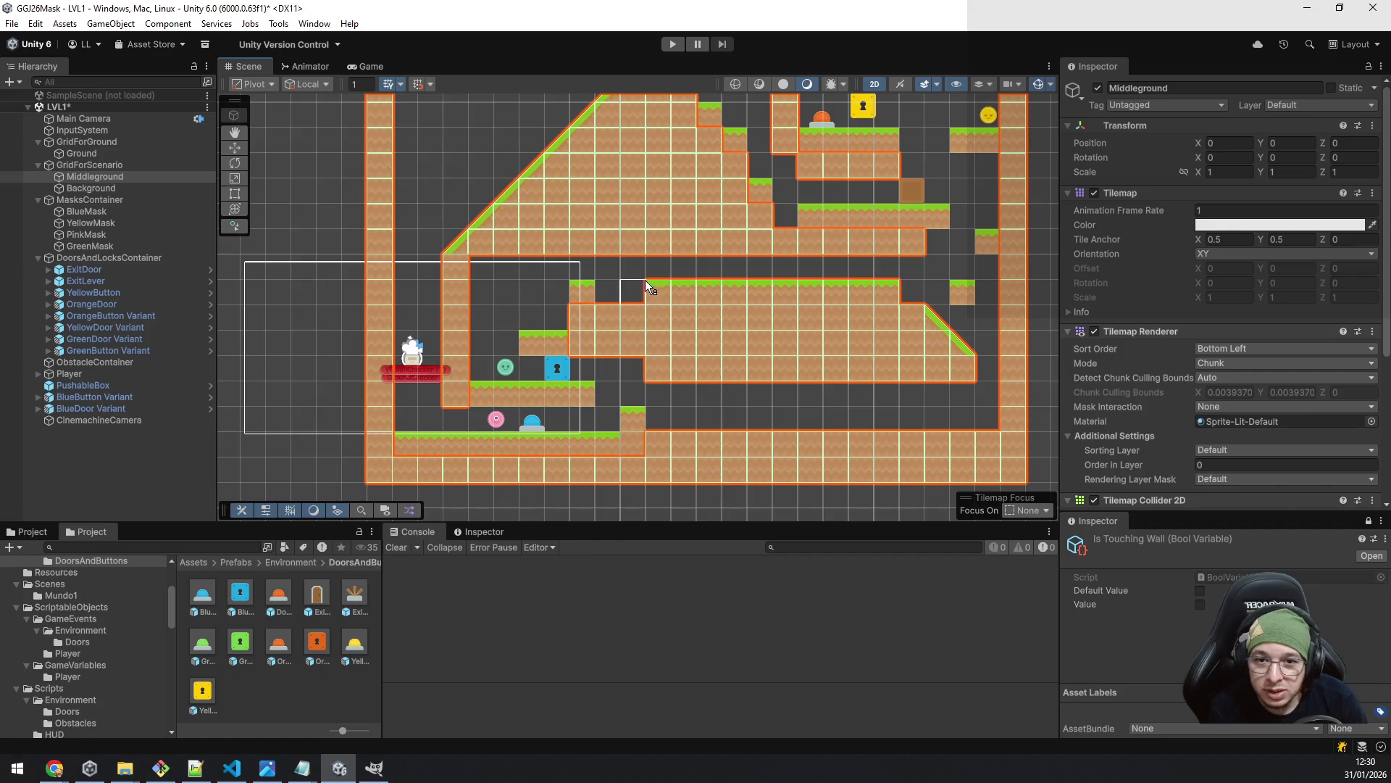
left_click(679, 292)
left_click_drag(674, 297, 883, 299)
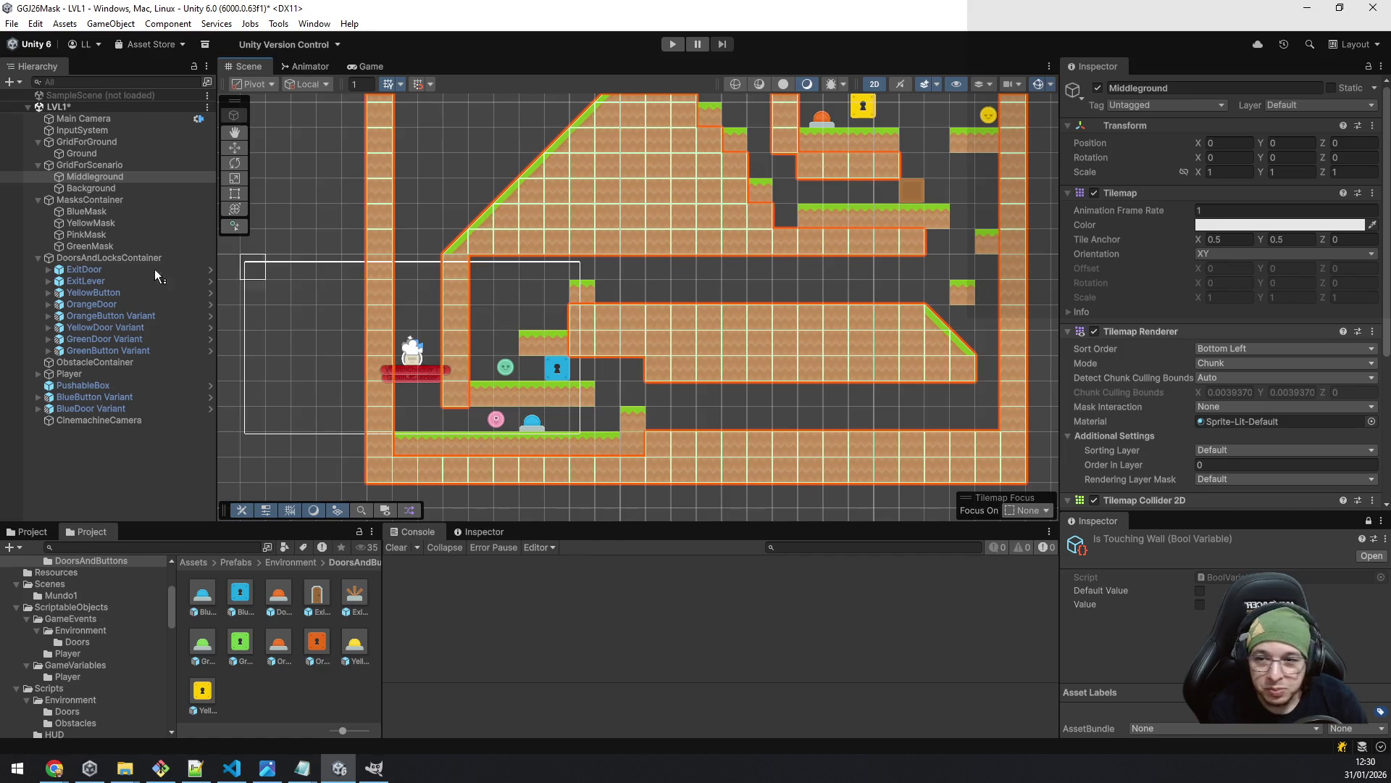
left_click(114, 153)
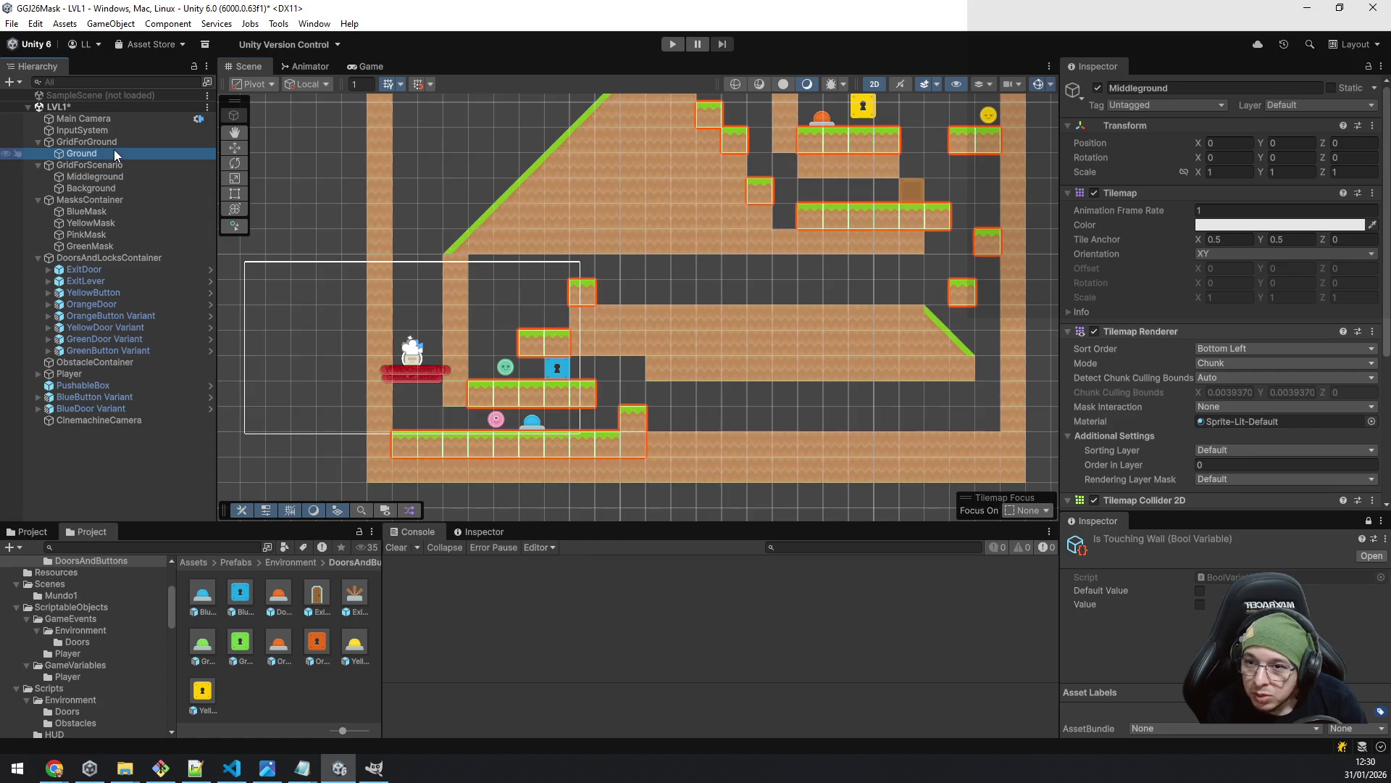
- Paint the Ground grass platform rightward across the gap, trimming the extra end tile
left_click(964, 294)
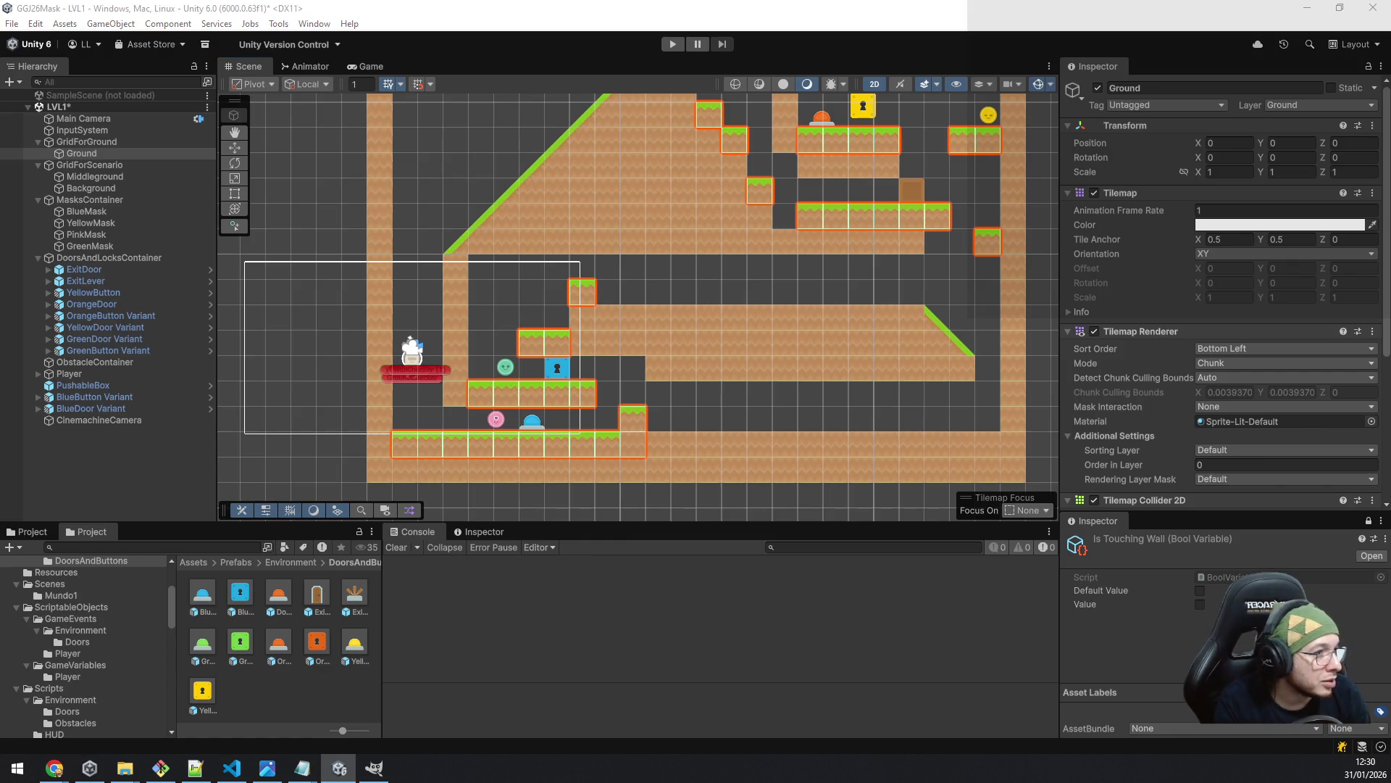
left_click_drag(616, 295, 727, 295)
left_click_drag(889, 290, 902, 288)
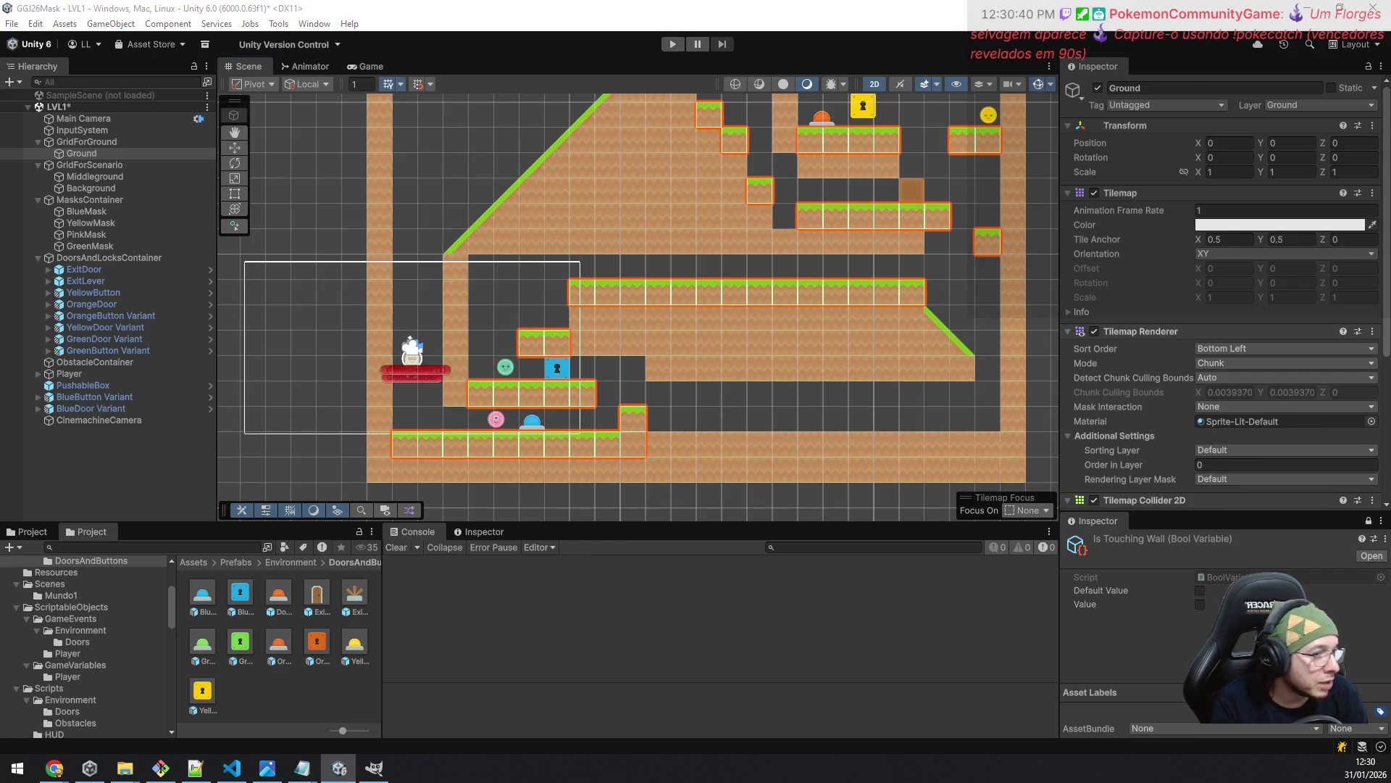
left_click(912, 293, "shift")
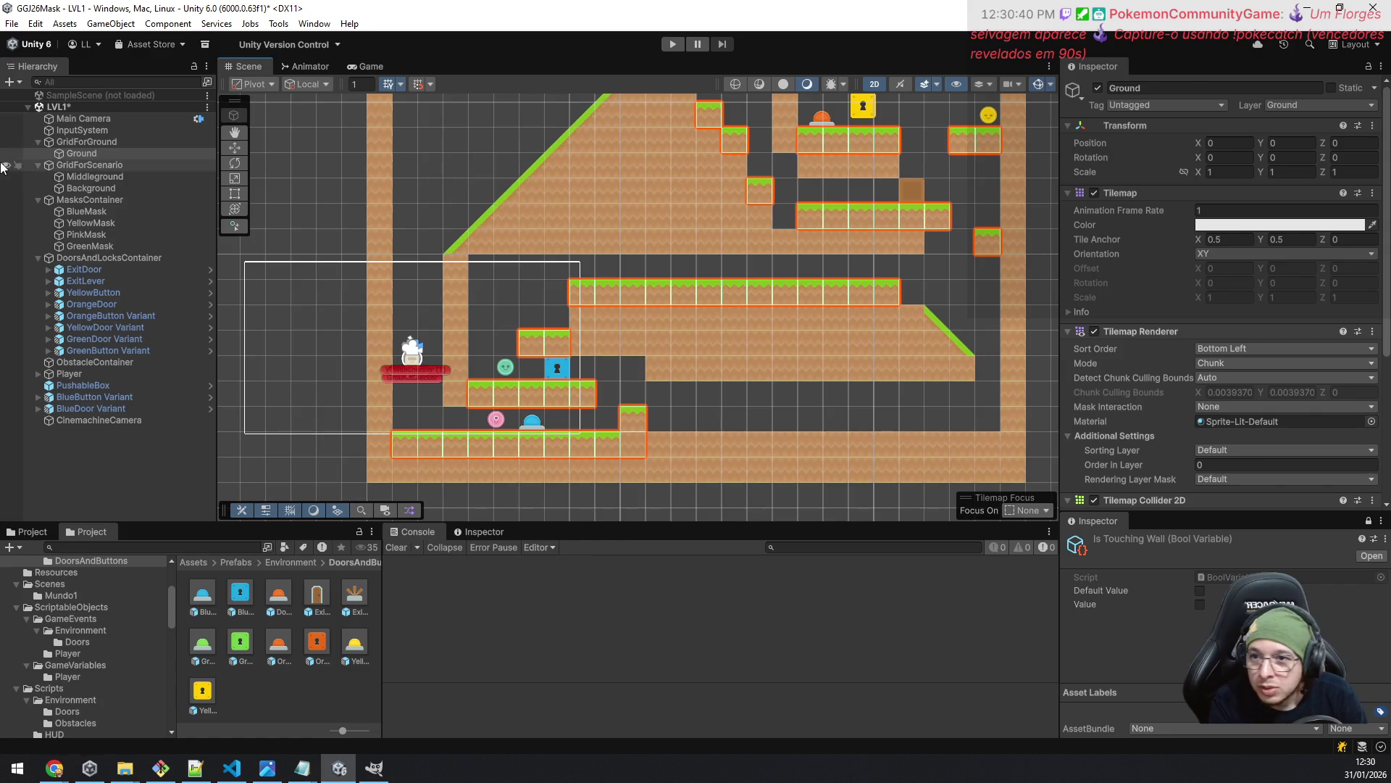
- Add grass step tiles near the right side, then remove the far-right and higher step tiles
left_click(94, 176)
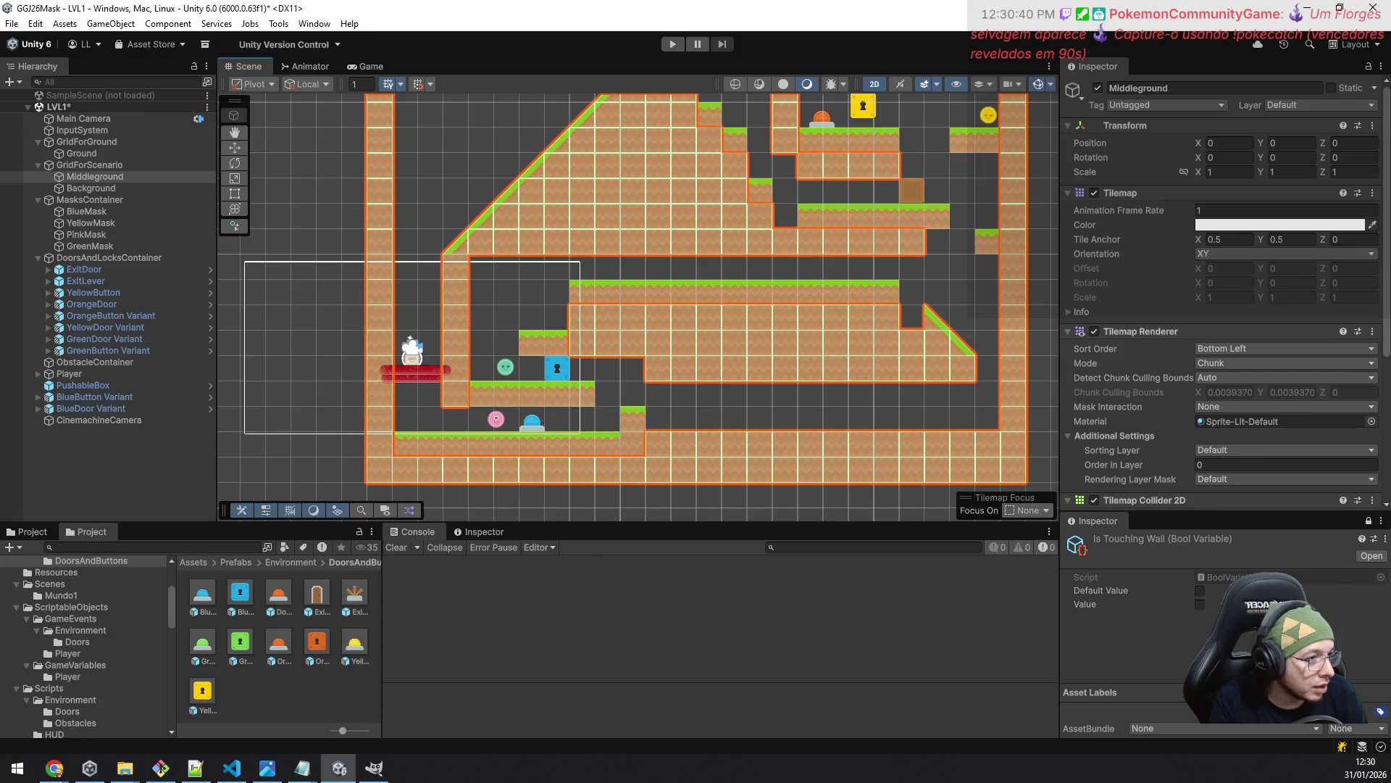
left_click(109, 156)
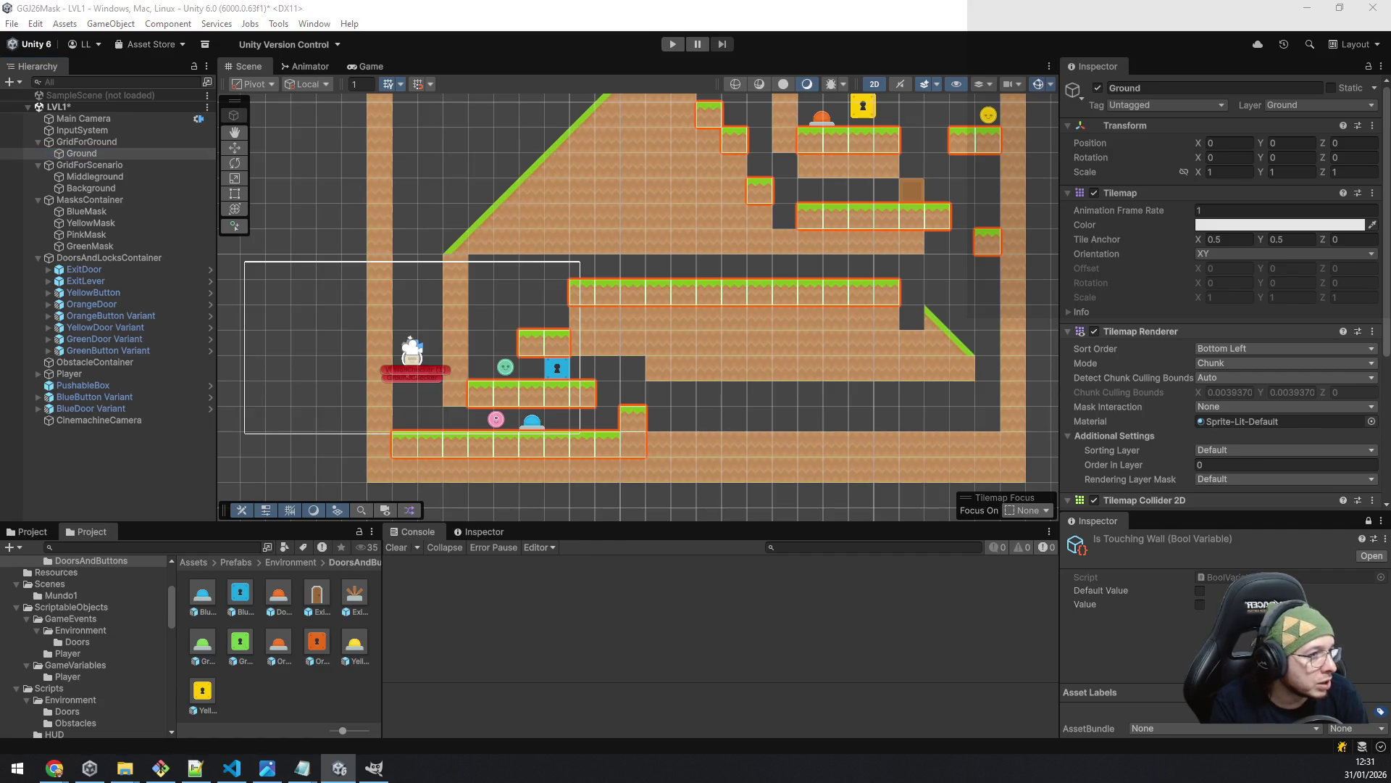
left_click(918, 324)
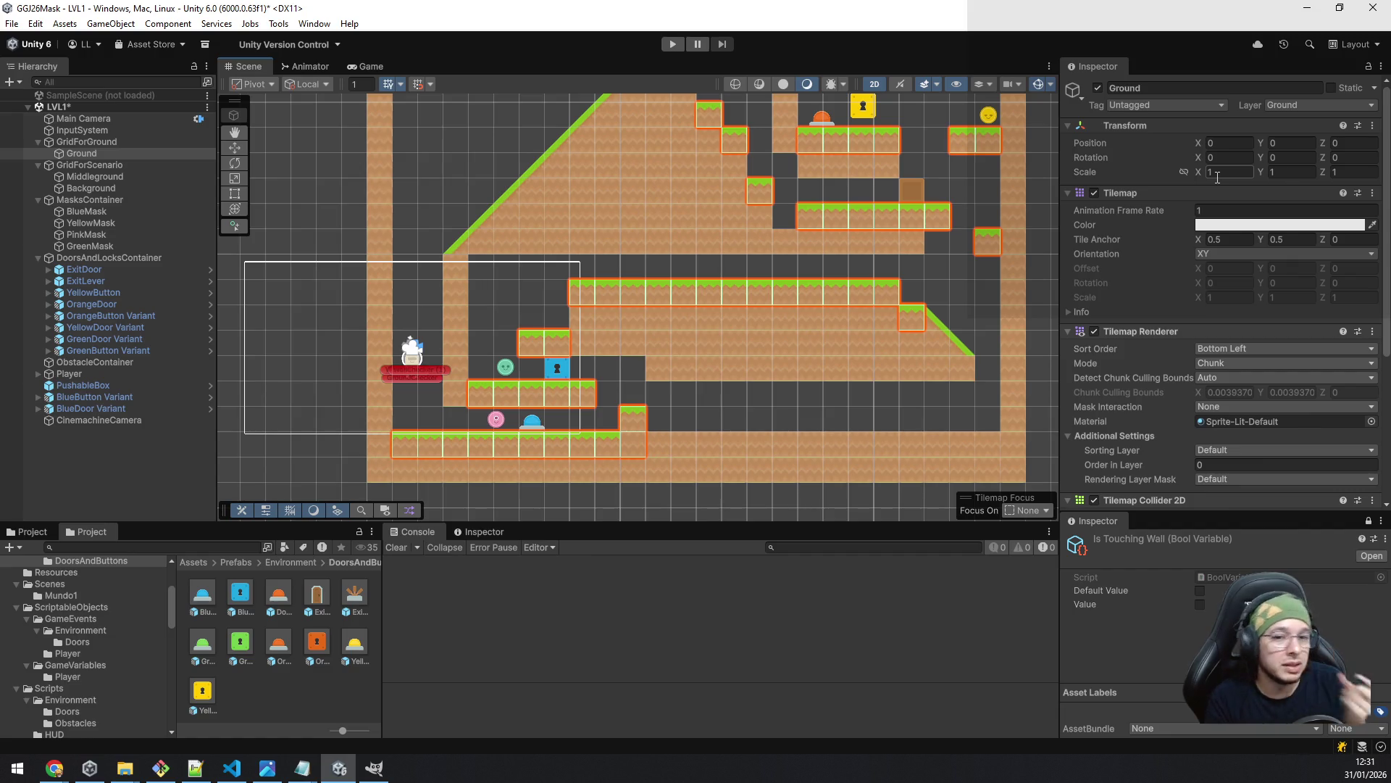
left_click(979, 291)
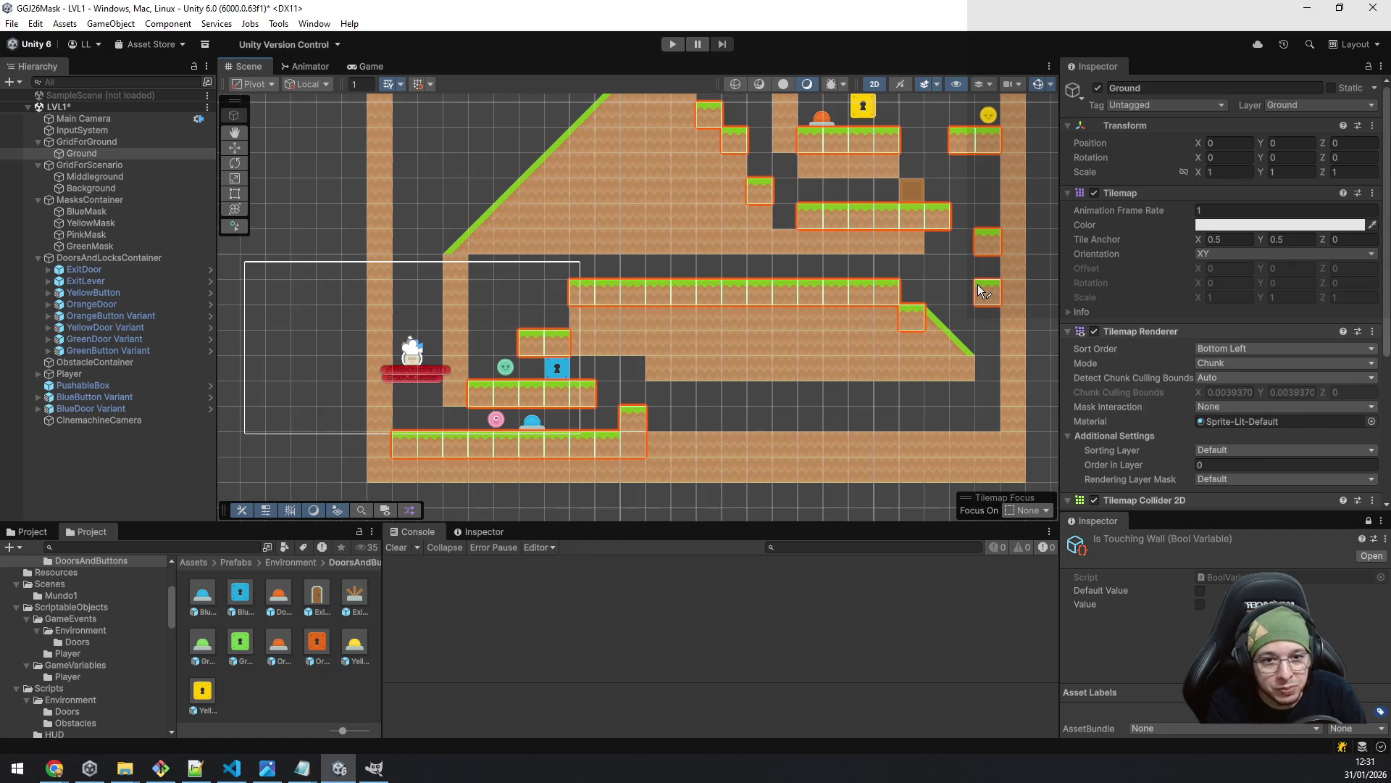
left_click(942, 265)
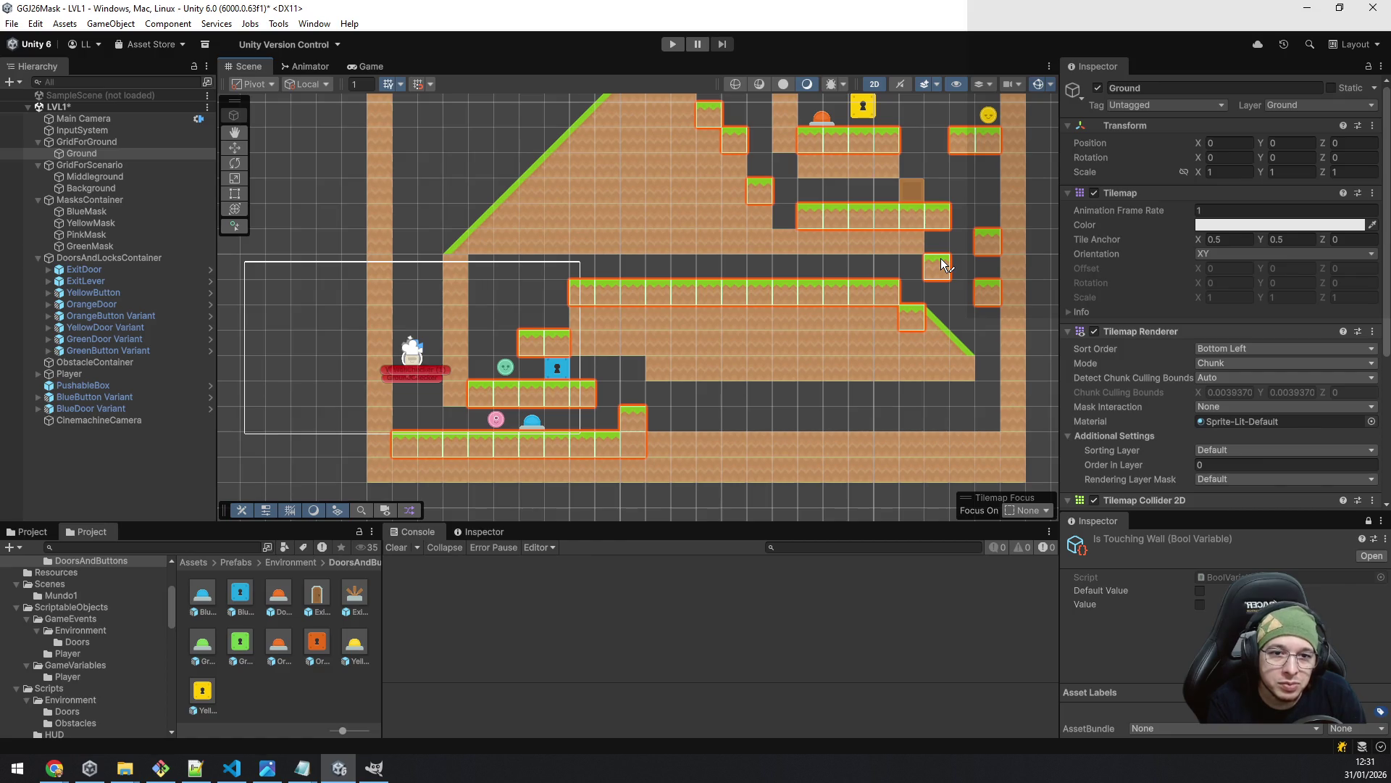
left_click(940, 244)
left_click(963, 216)
key("ctrl+z")
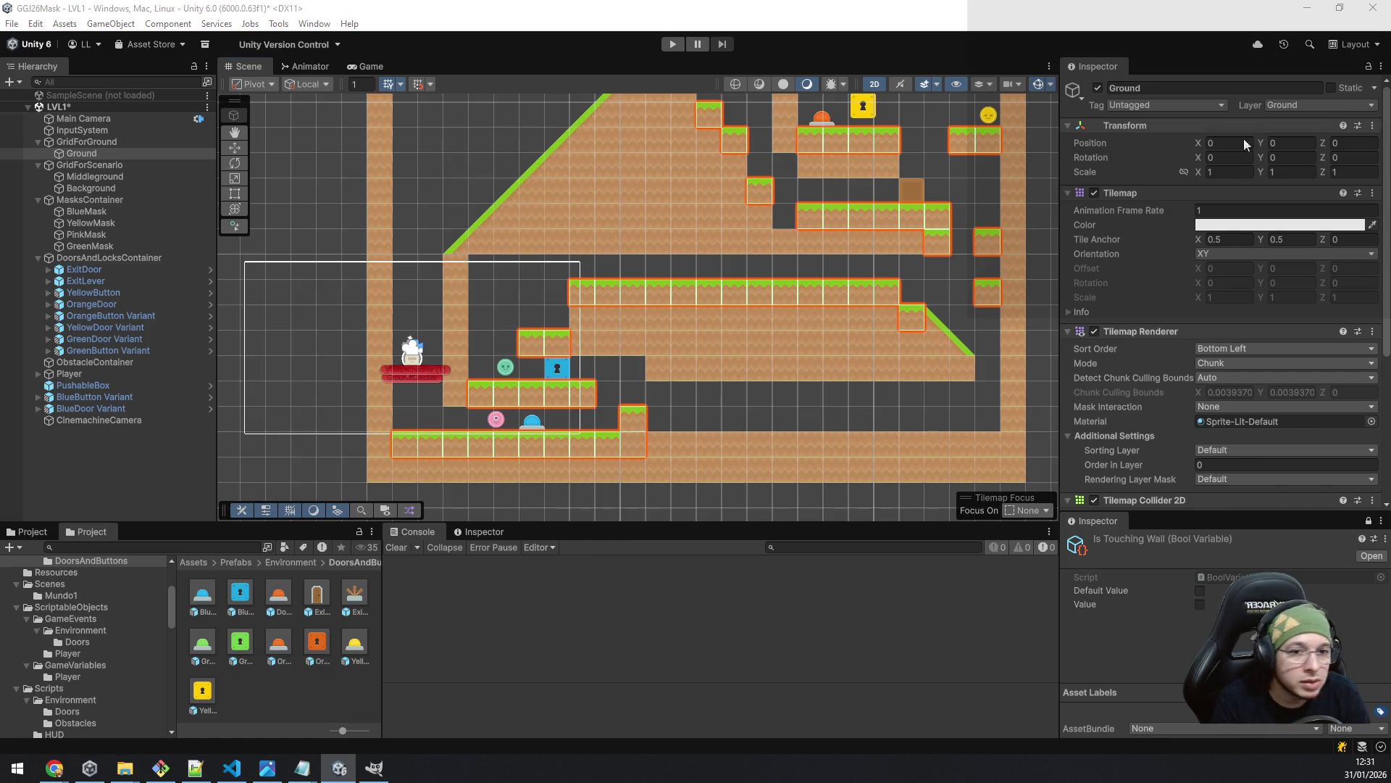
left_click(987, 241, "shift")
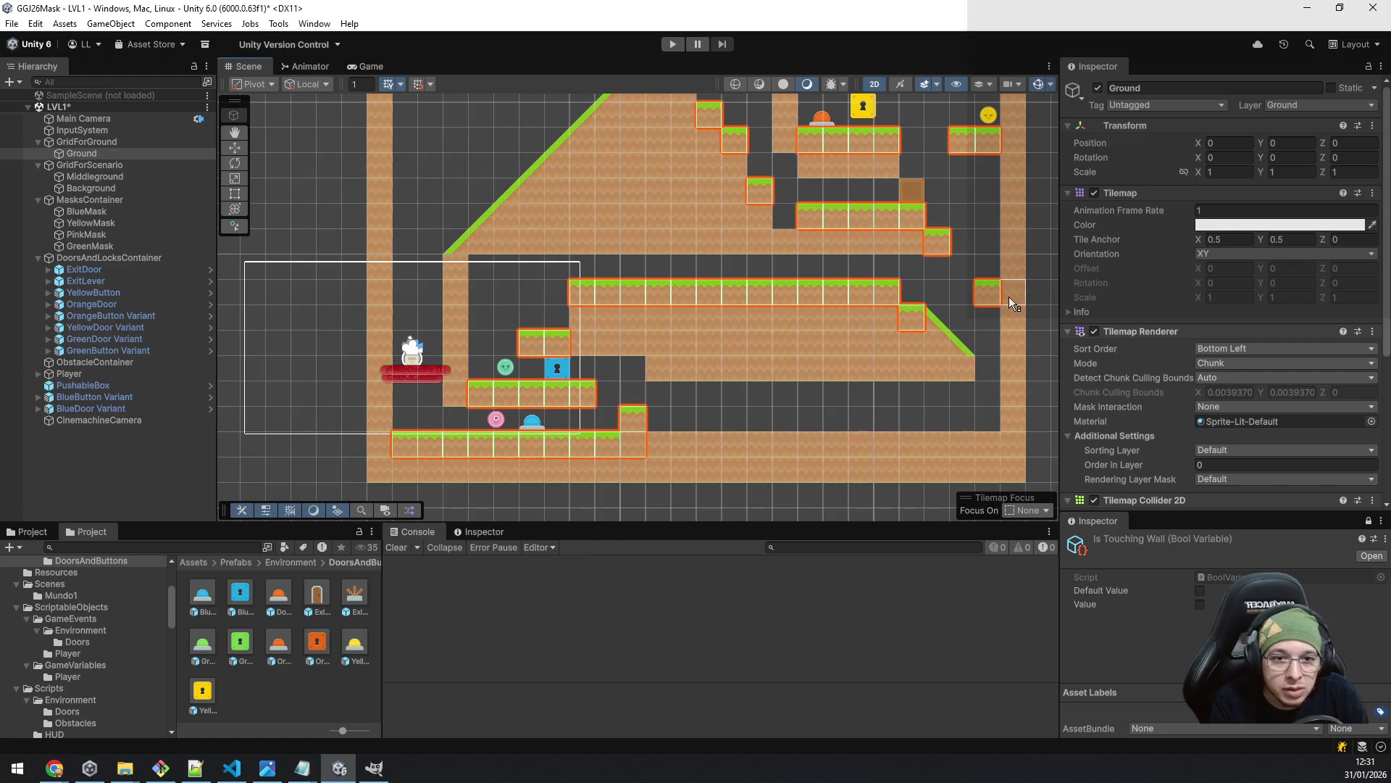
left_click(938, 221, "shift")
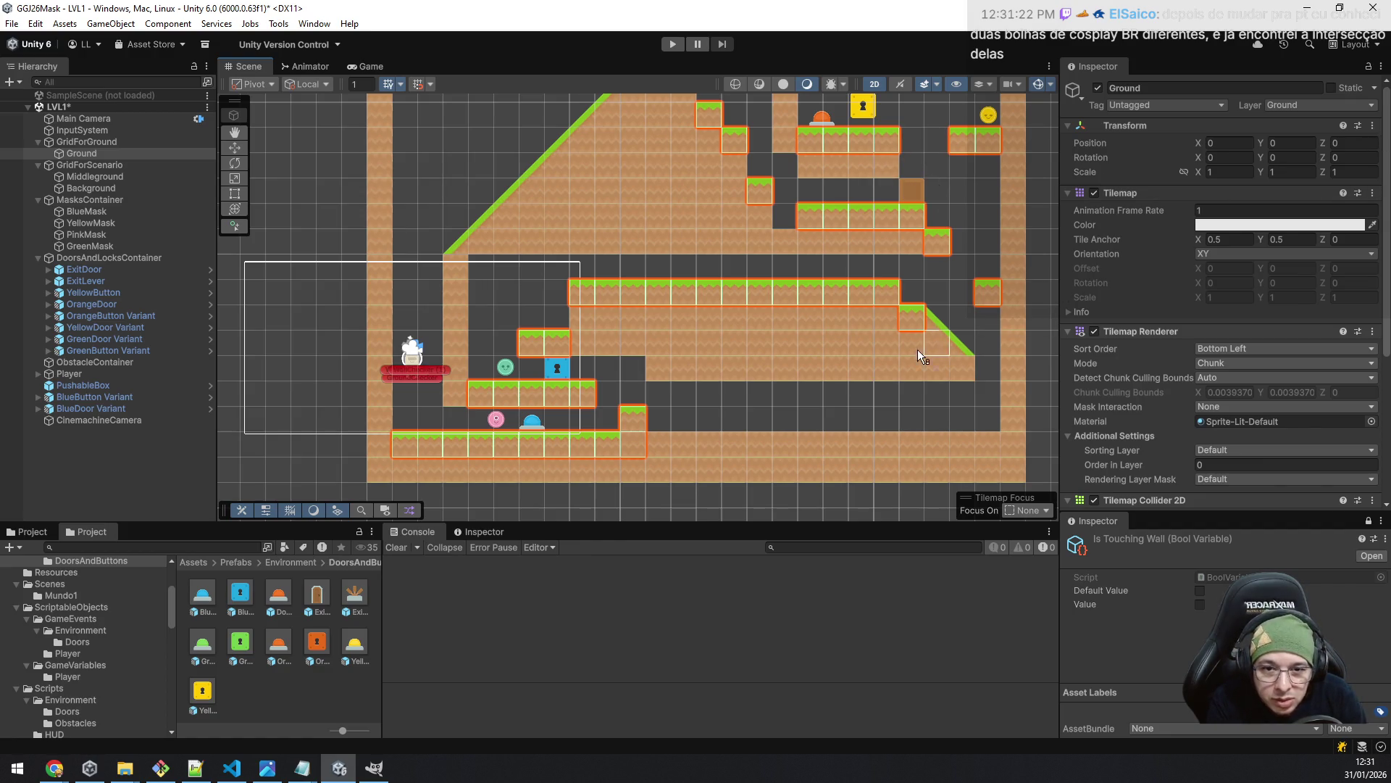
left_click_drag(721, 419, 710, 347)
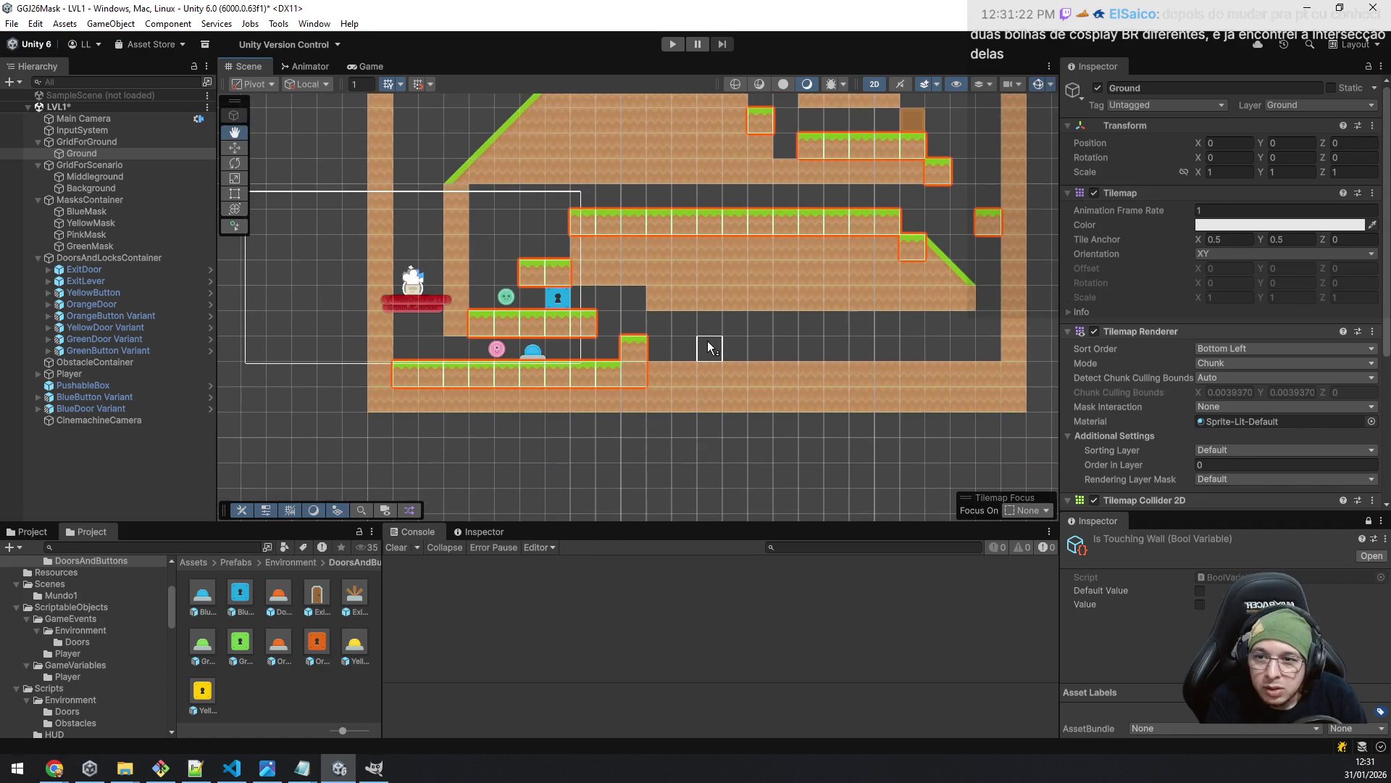
- Erase a lower-corridor row of Middleground tiles and trial a Ground extension, undoing it
left_click(101, 177)
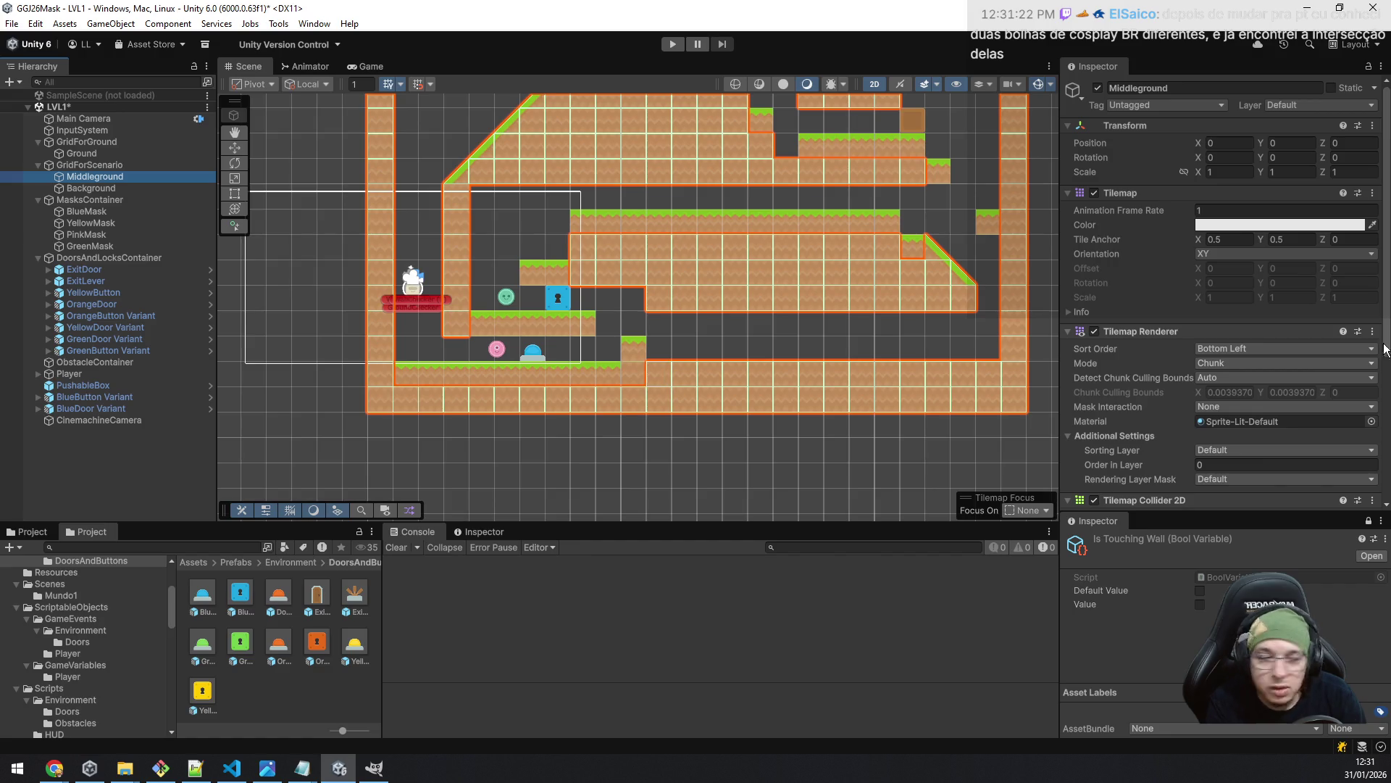
left_click_drag(658, 373, 980, 371)
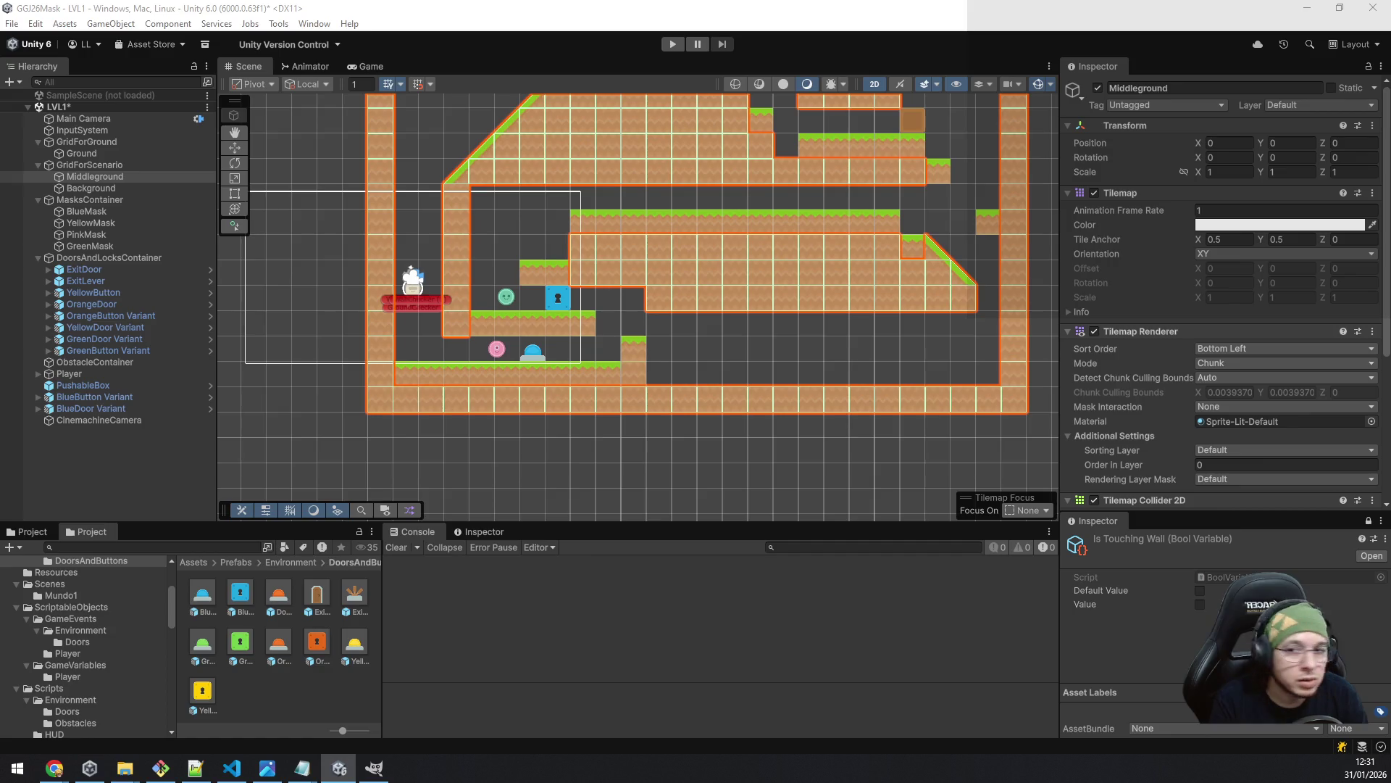
left_click(112, 151)
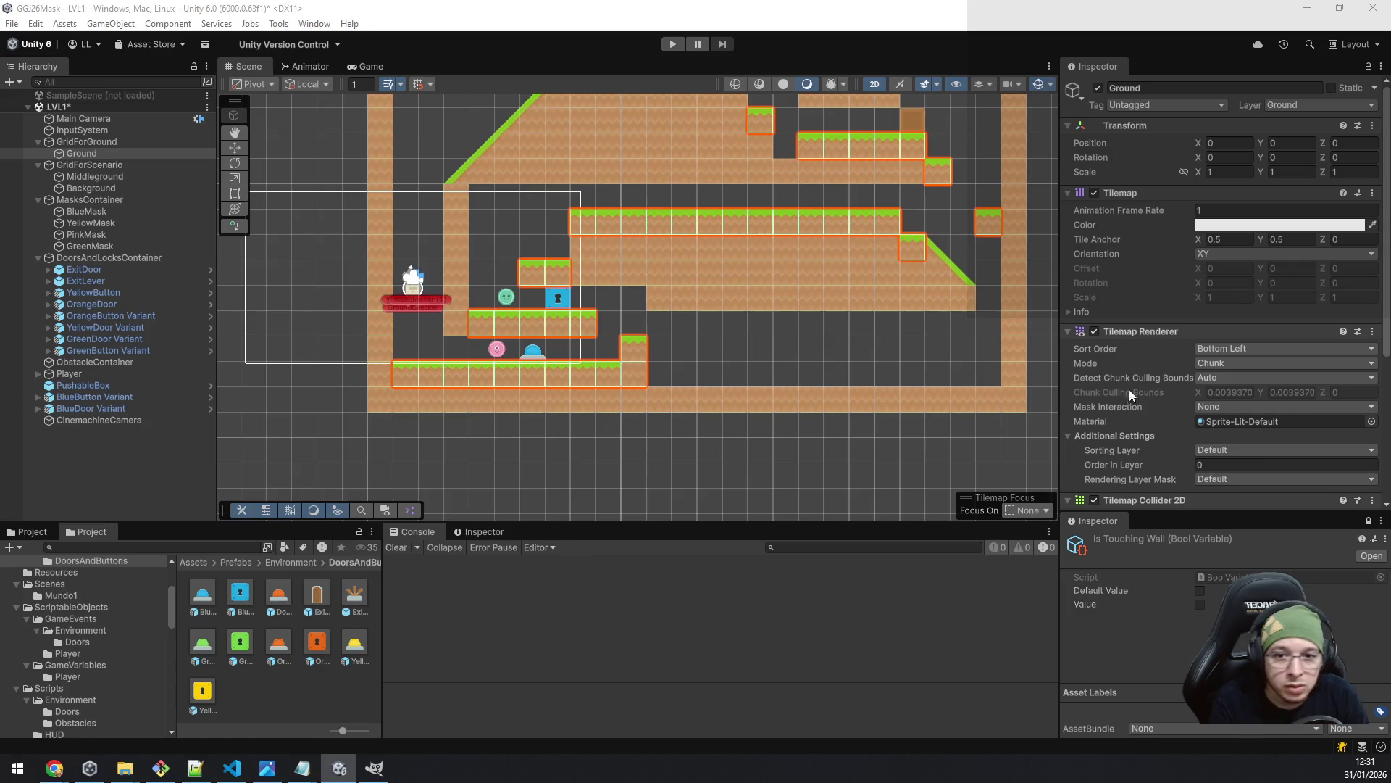
left_click(653, 373)
left_click_drag(657, 376, 980, 369)
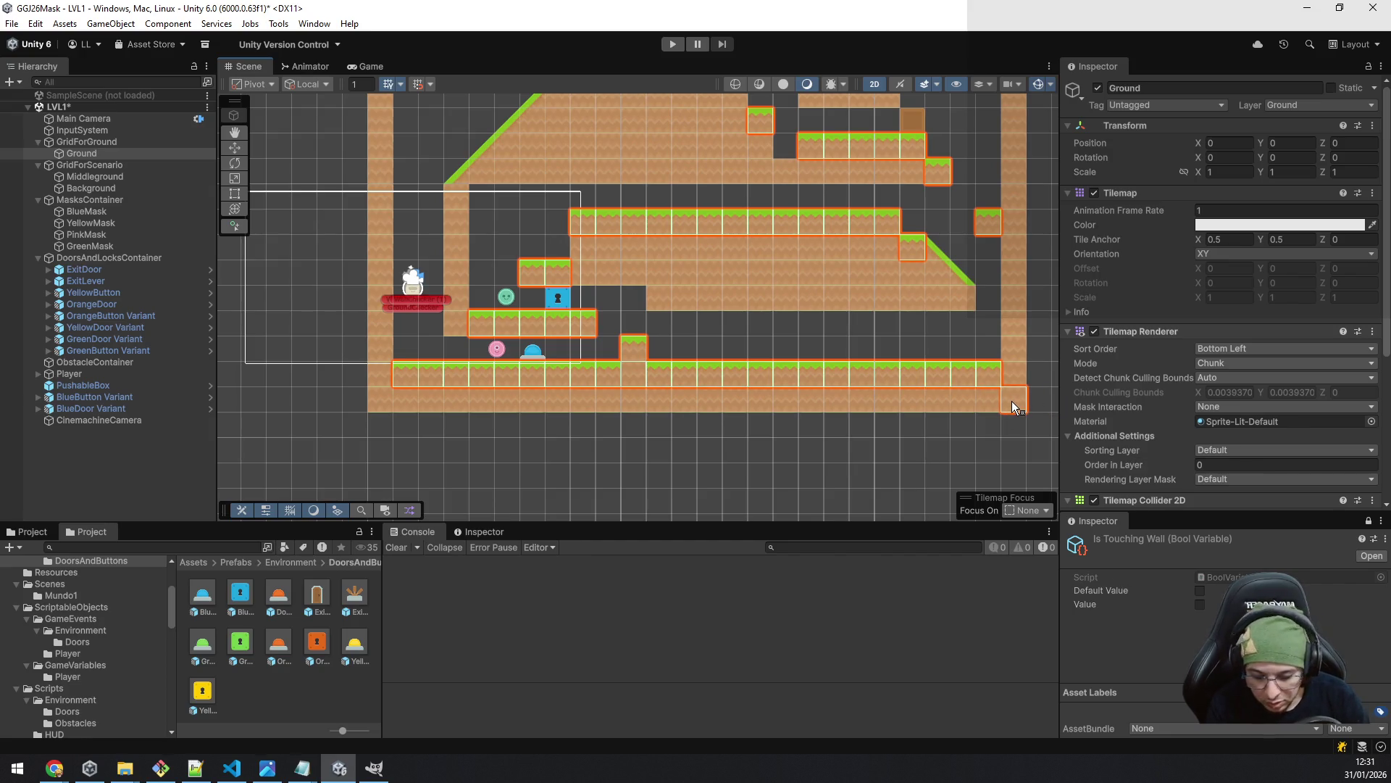
key("ctrl+z")
key("ctrl+z")
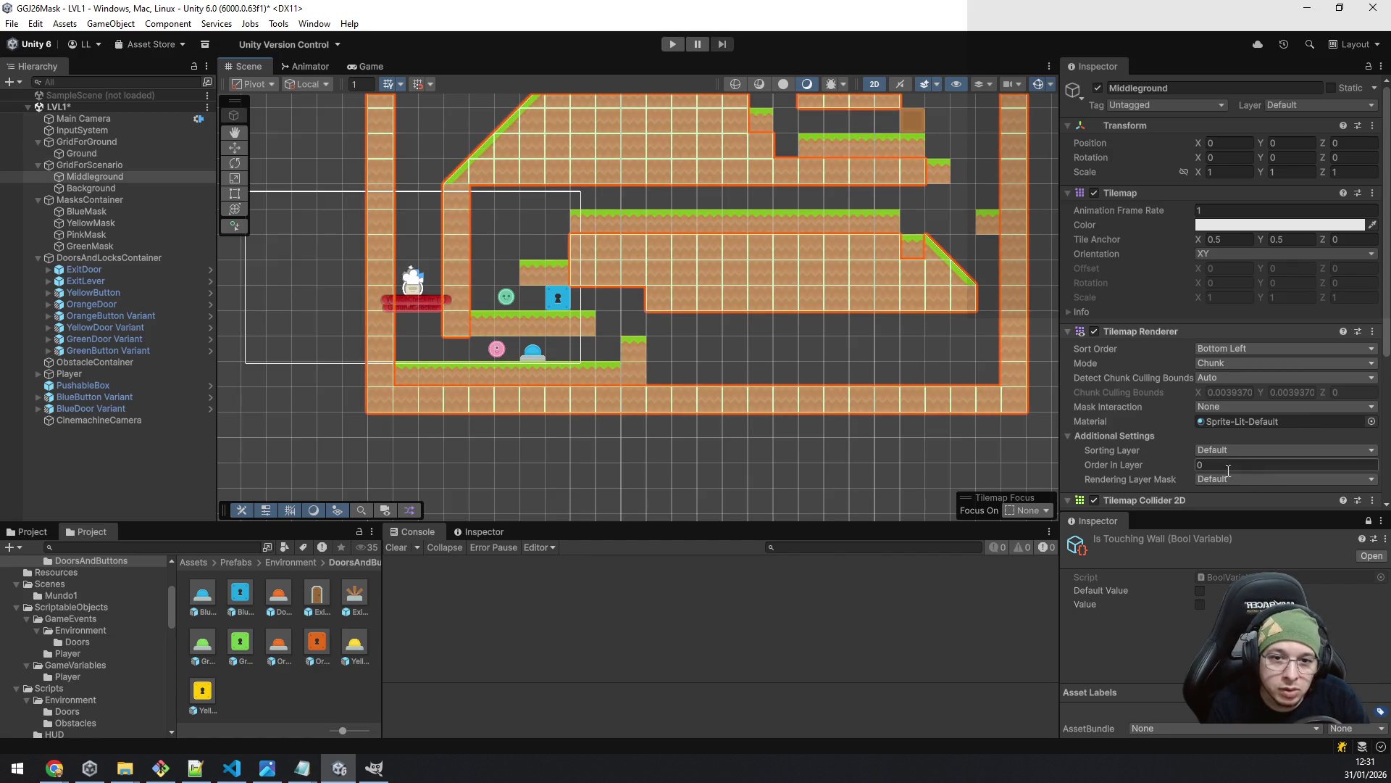
- Extend the lower grass platform rightward on the Ground tilemap and save the scene
key("ctrl+z")
left_click_drag(659, 359, 981, 342)
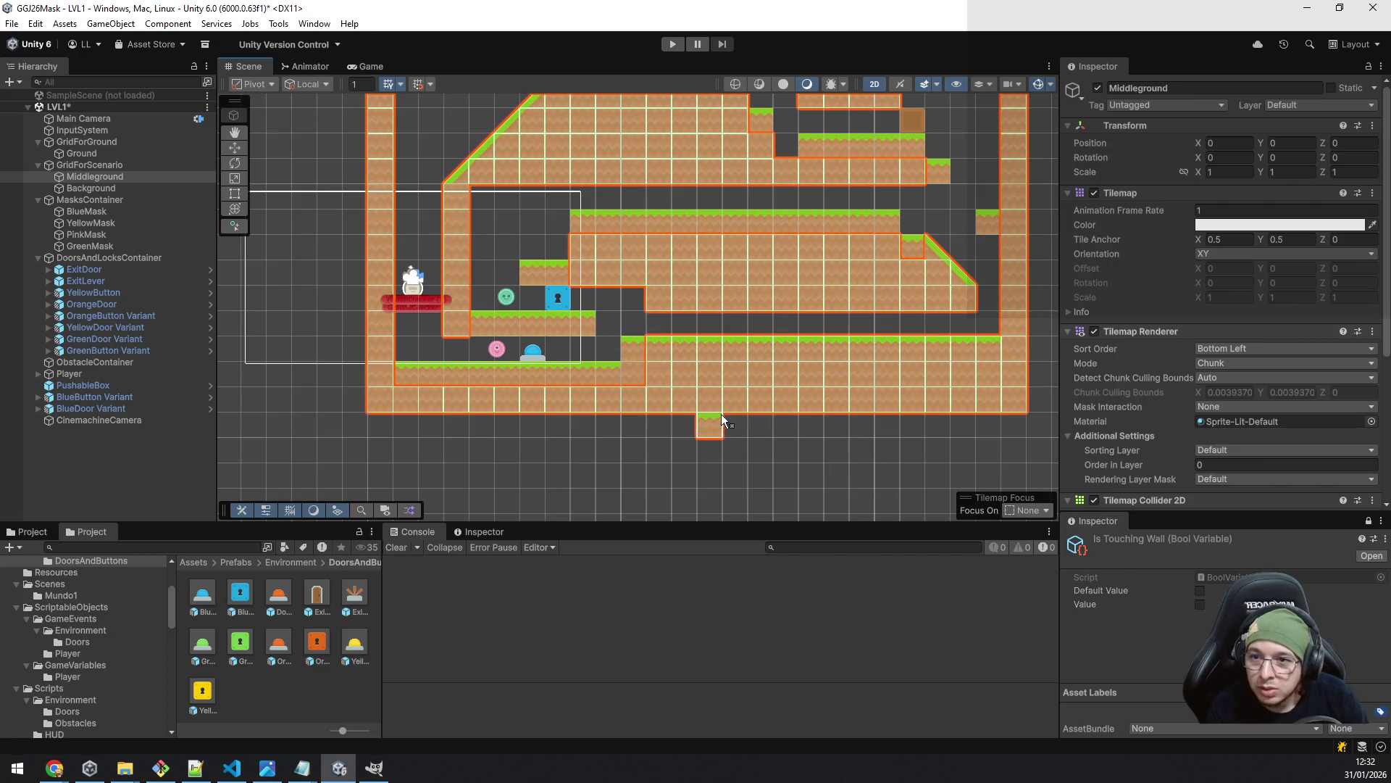
key("ctrl+z")
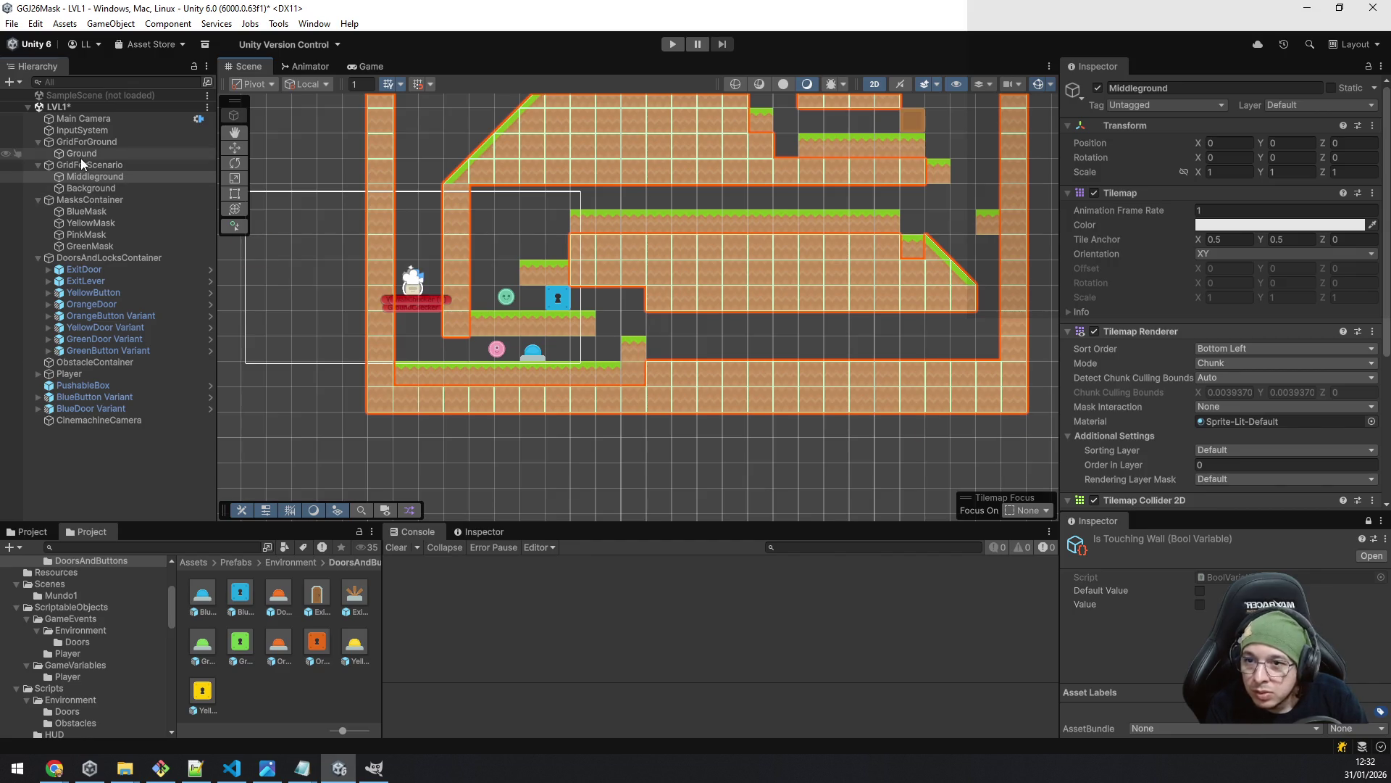
left_click(80, 154)
left_click_drag(659, 353, 979, 358)
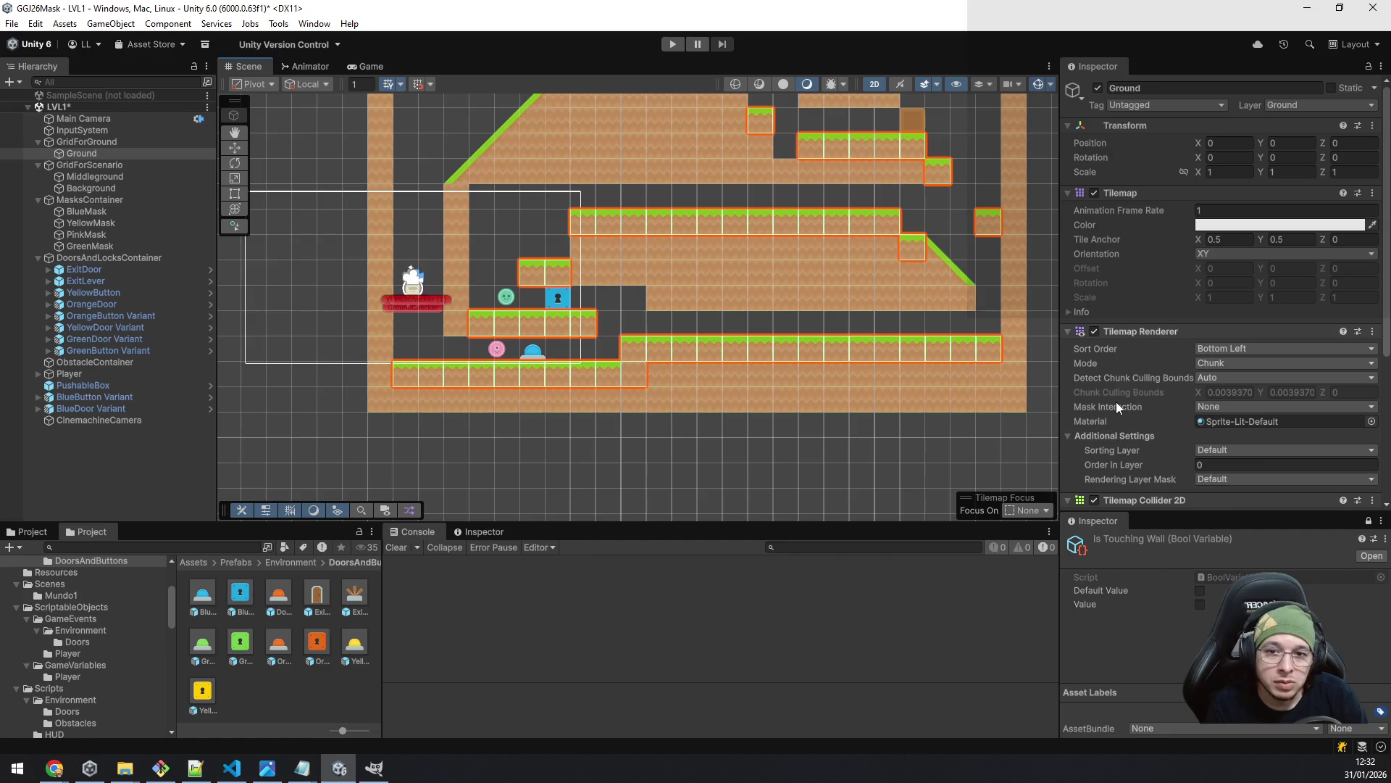
key("ctrl+s")
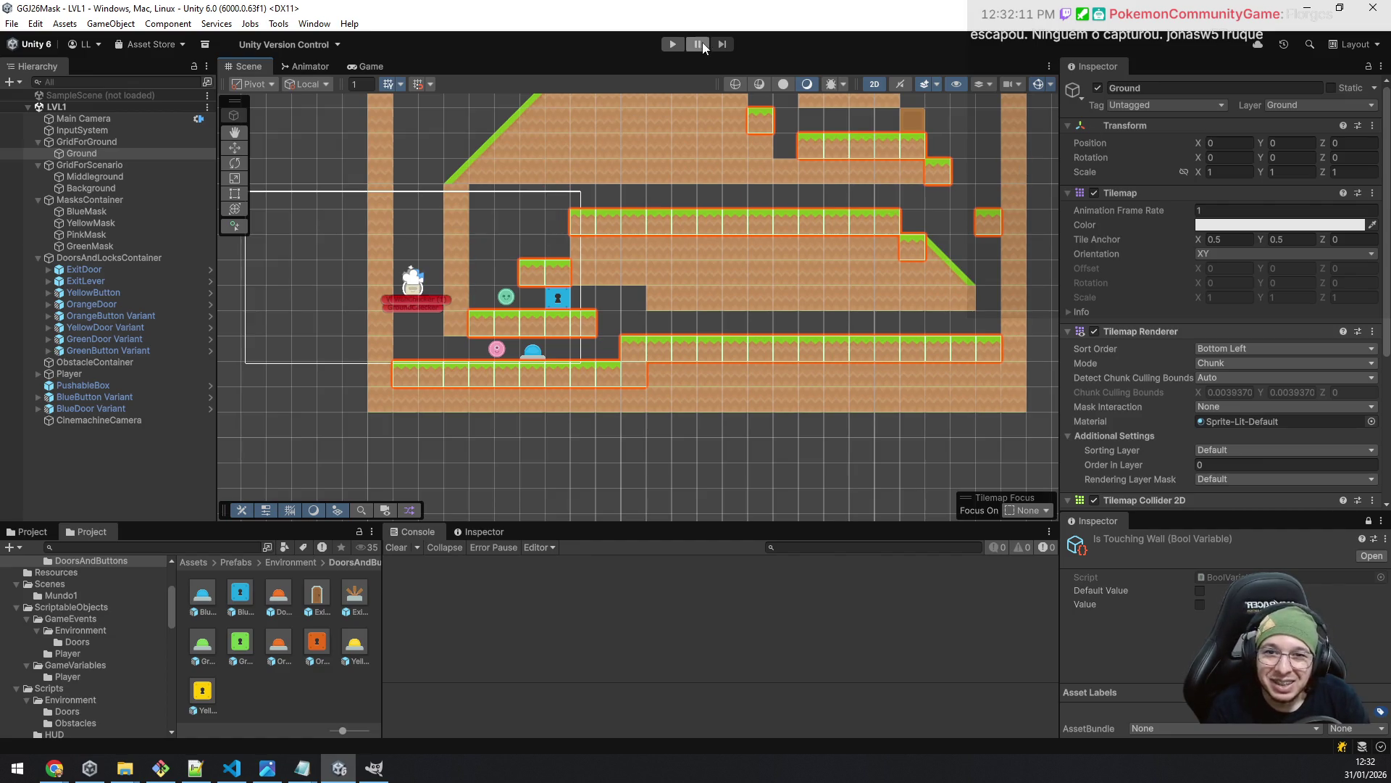
- Start Play mode and move the player over the upper ledges, collecting masks, then down the slope
left_click_drag(680, 220, 708, 316)
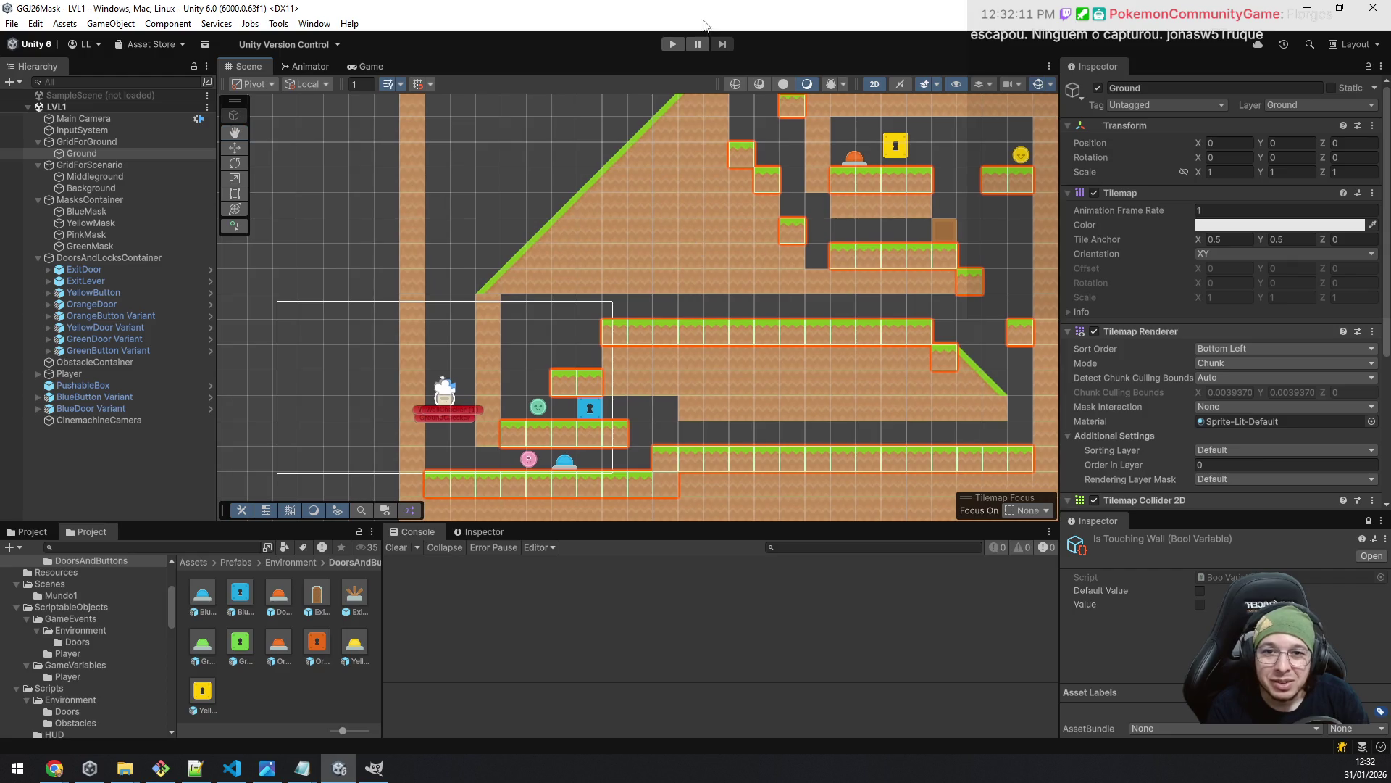
left_click(672, 45)
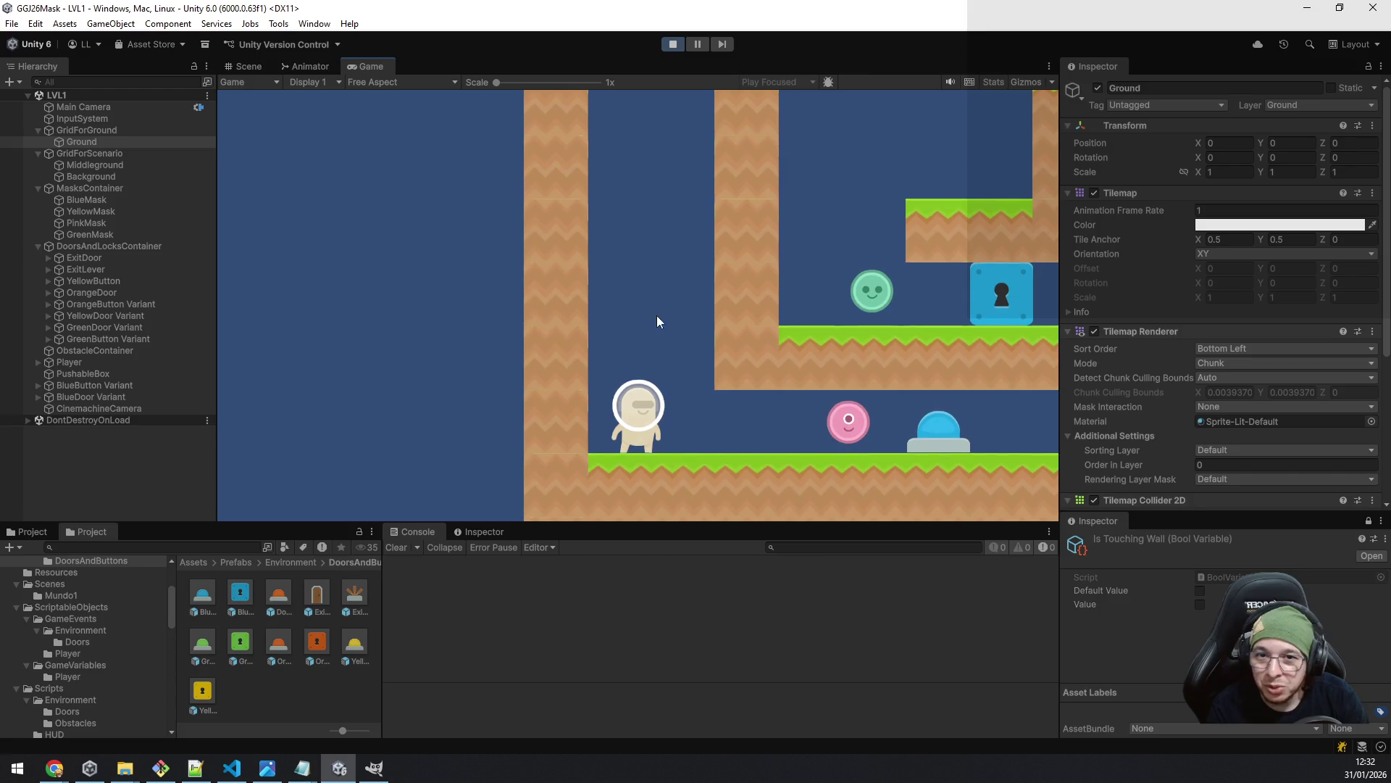
key("d")
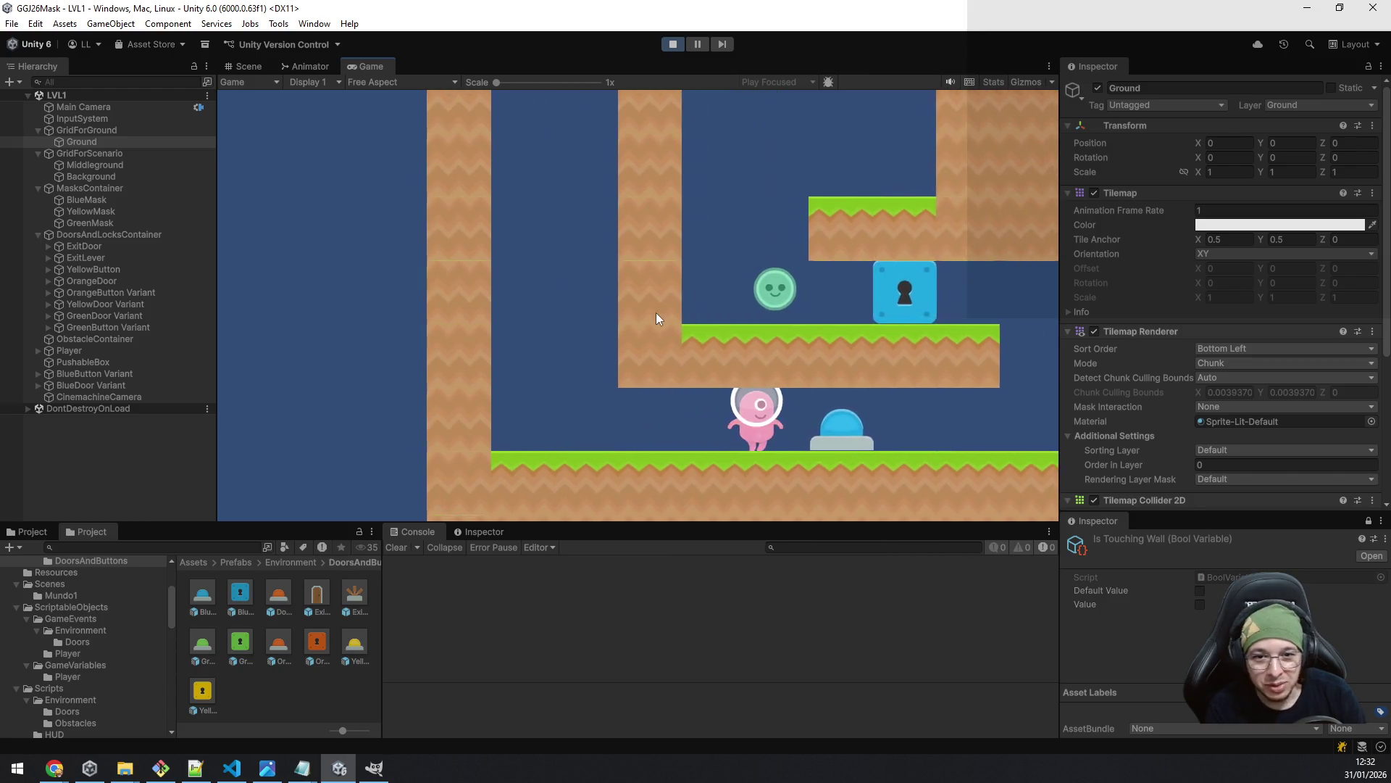
key("space")
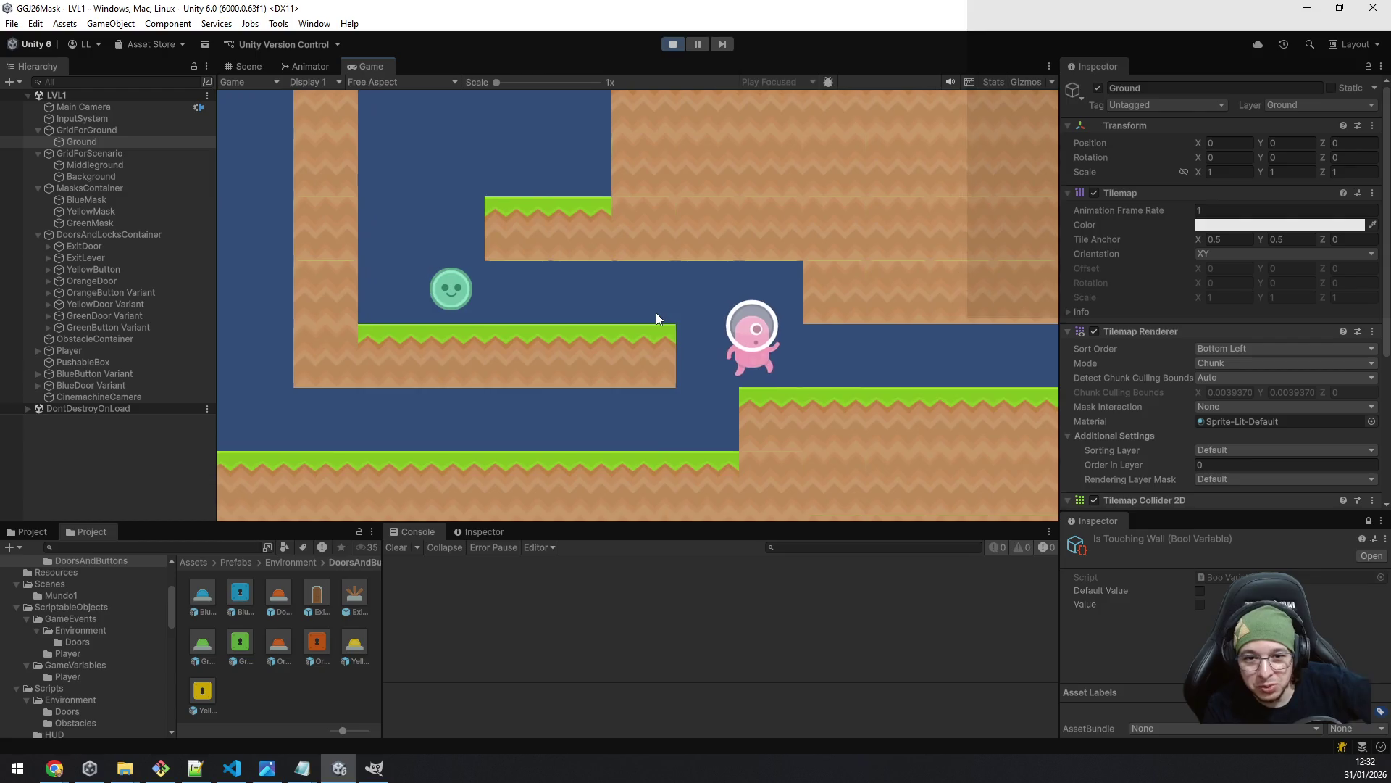
key("a")
key("space")
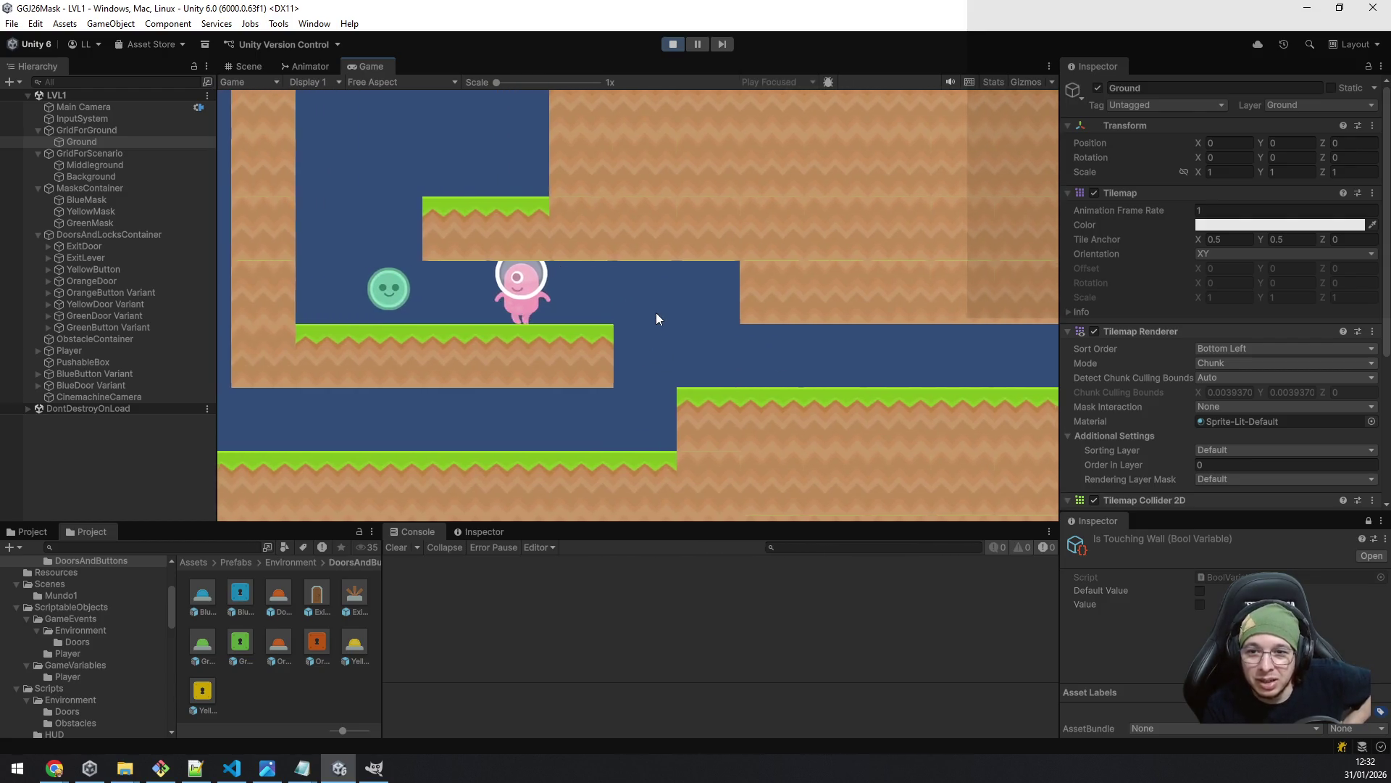
key("a")
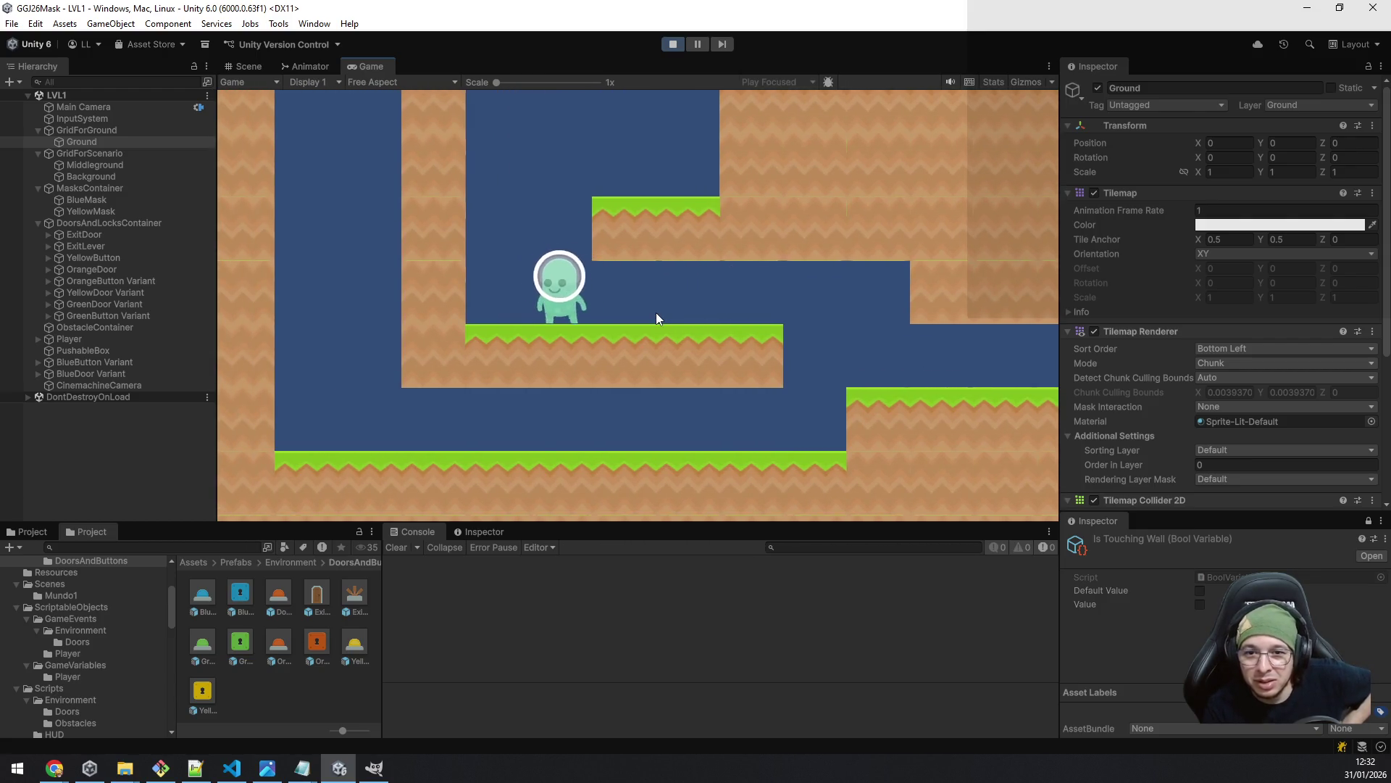
key("space")
key("d")
key("space")
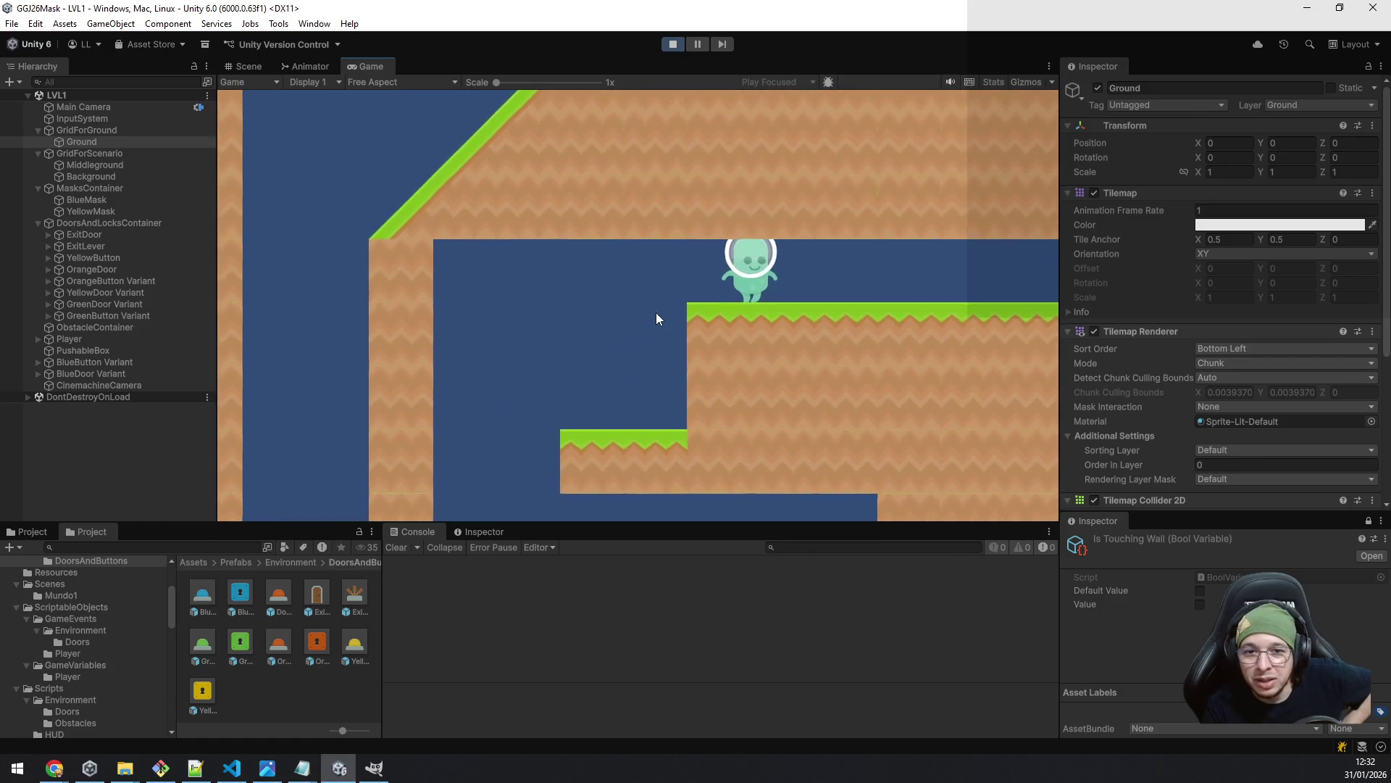
key("d")
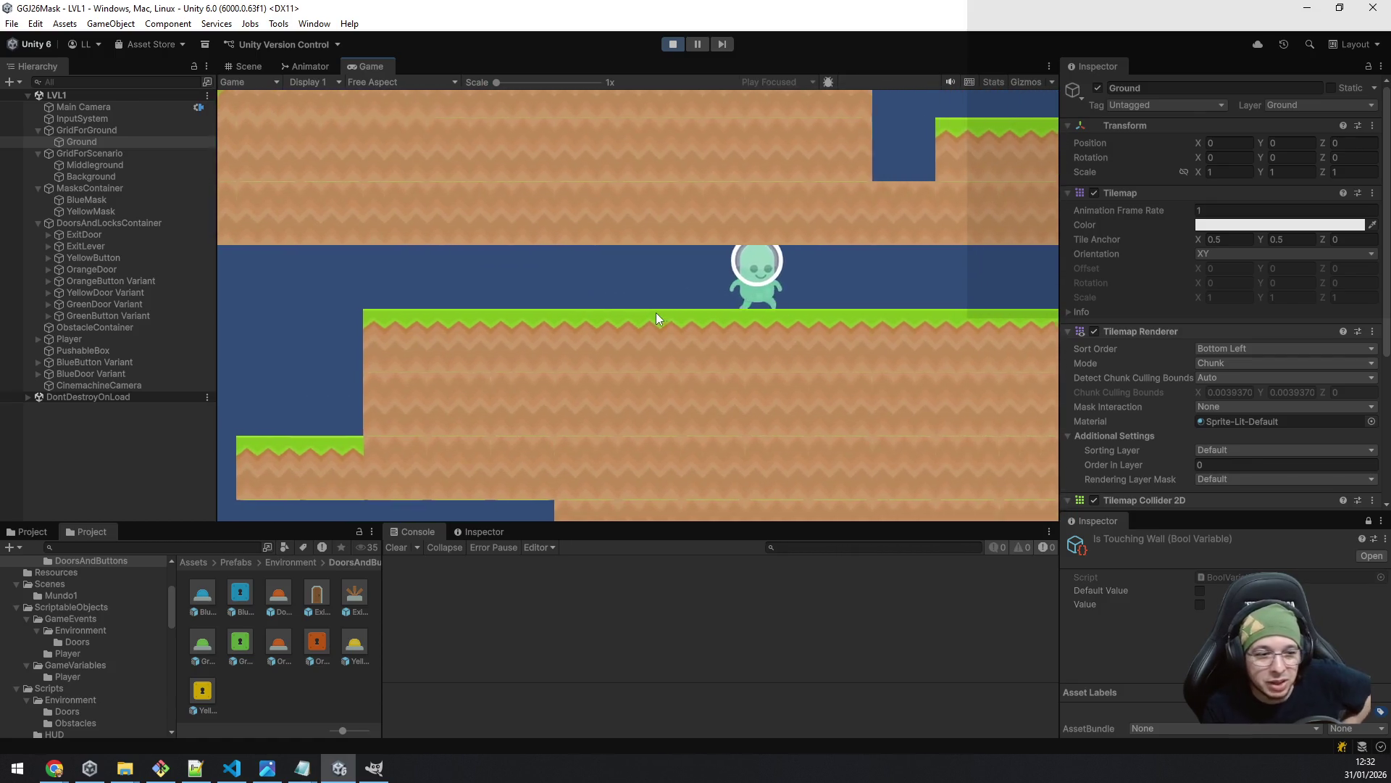
key("d")
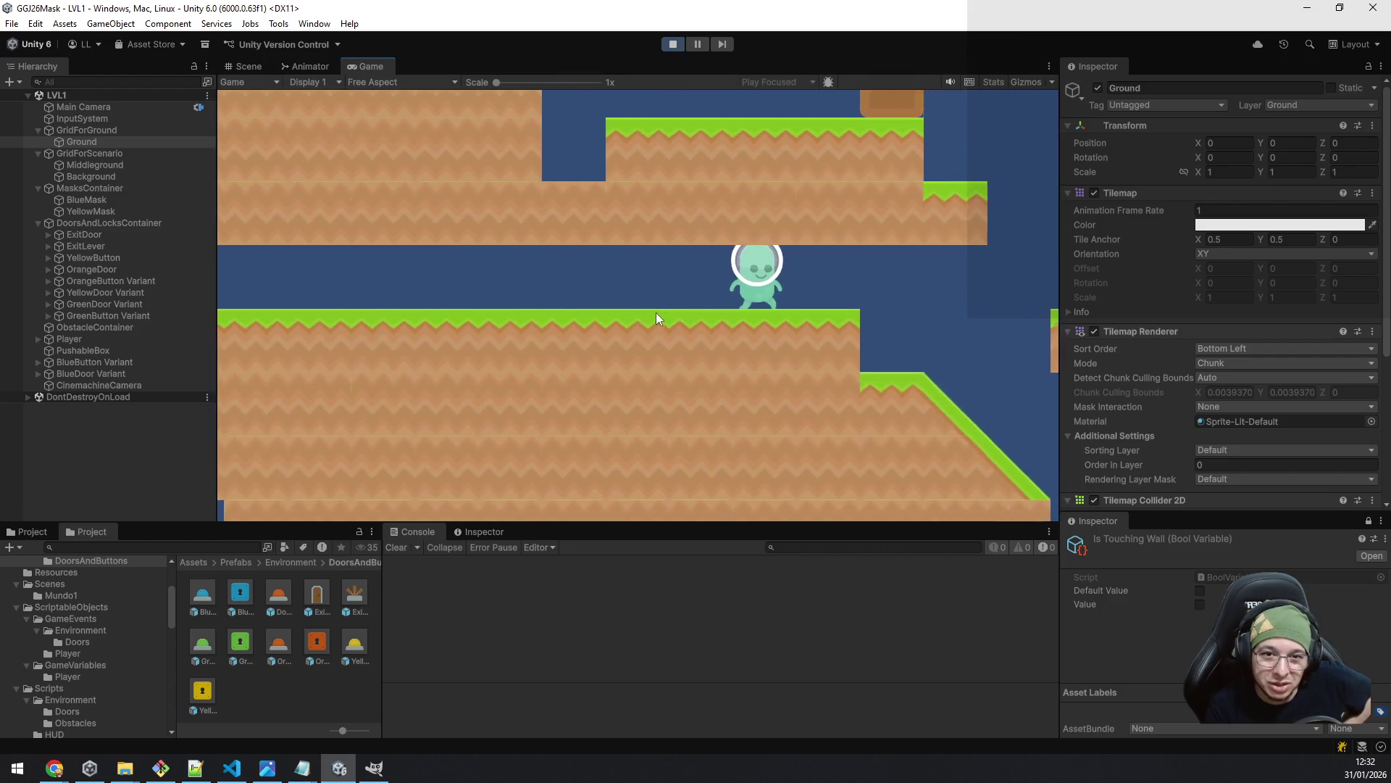
key("d")
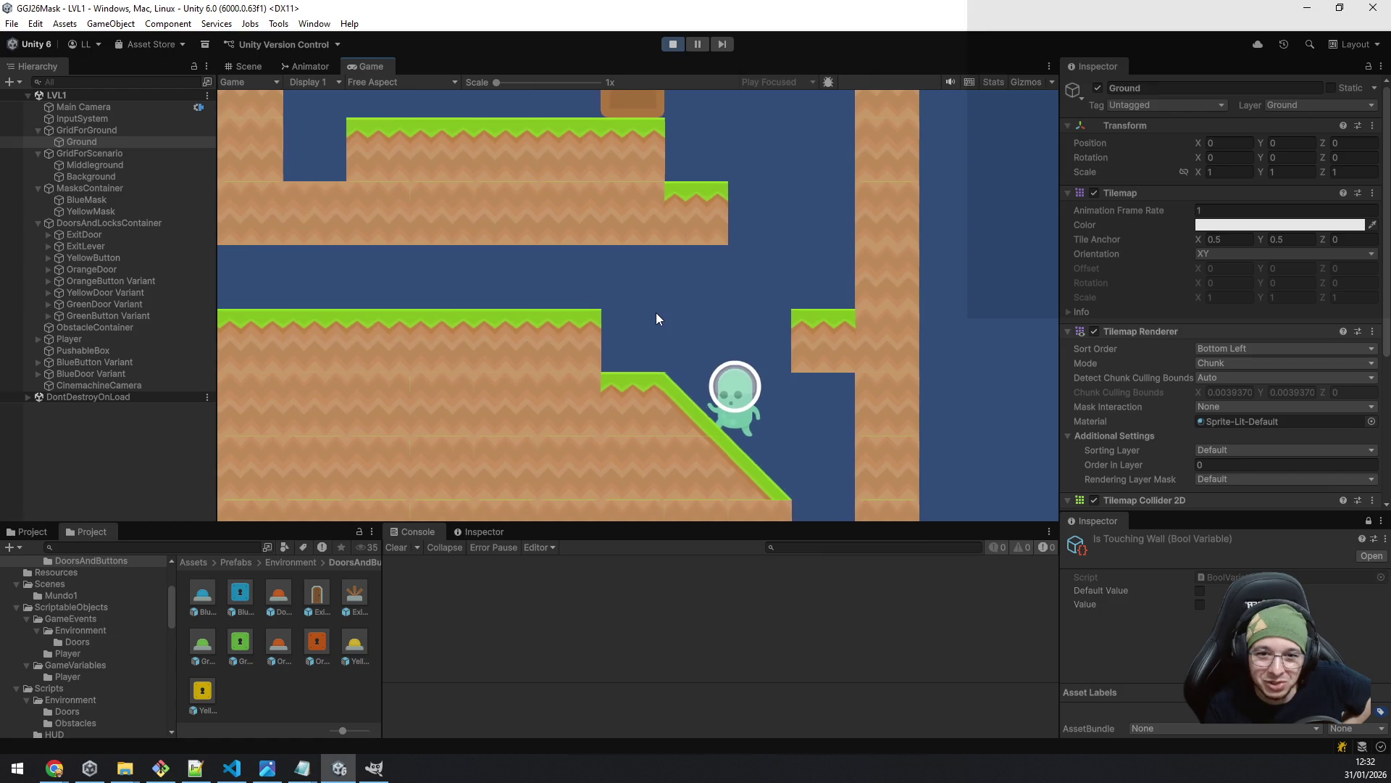
key("d")
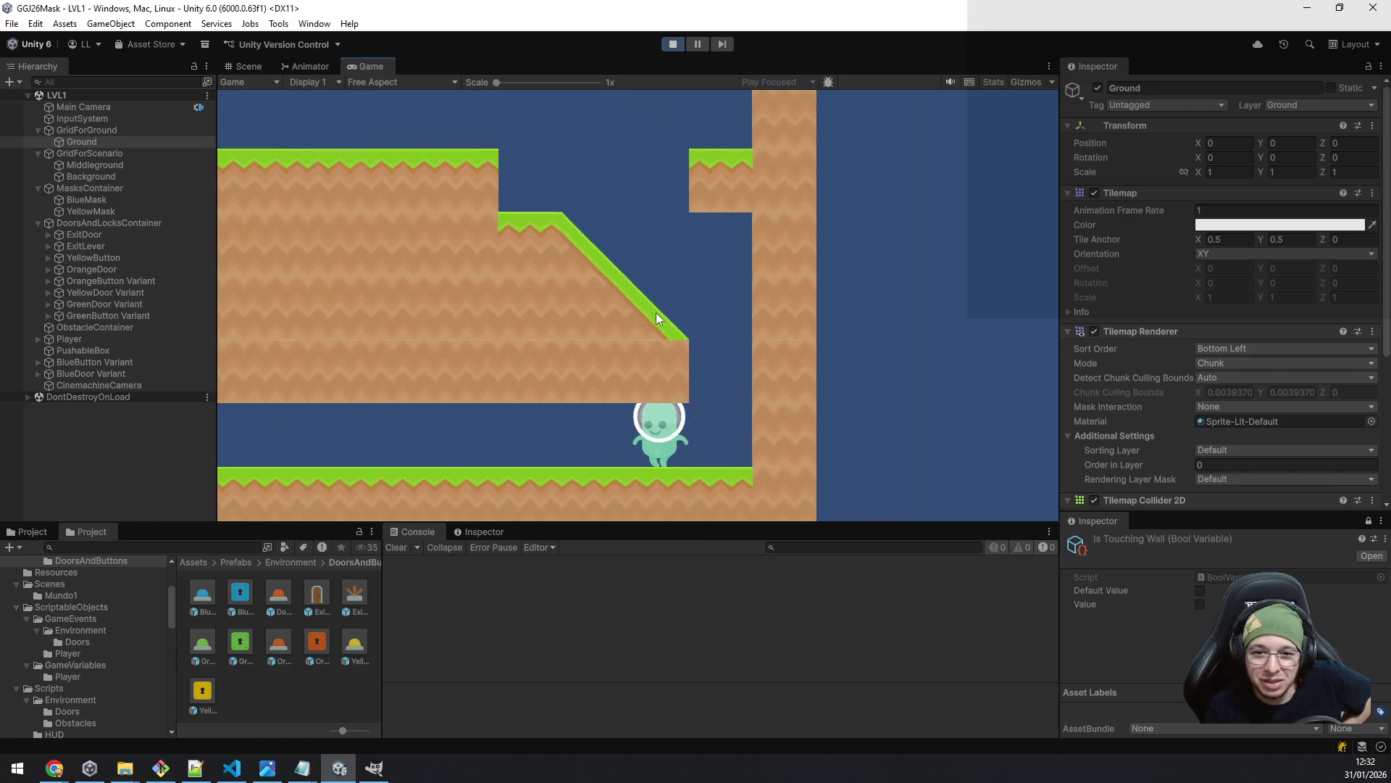
- Walk left along the lower corridor, jump up the left ledges, and head back down the slope
key("a")
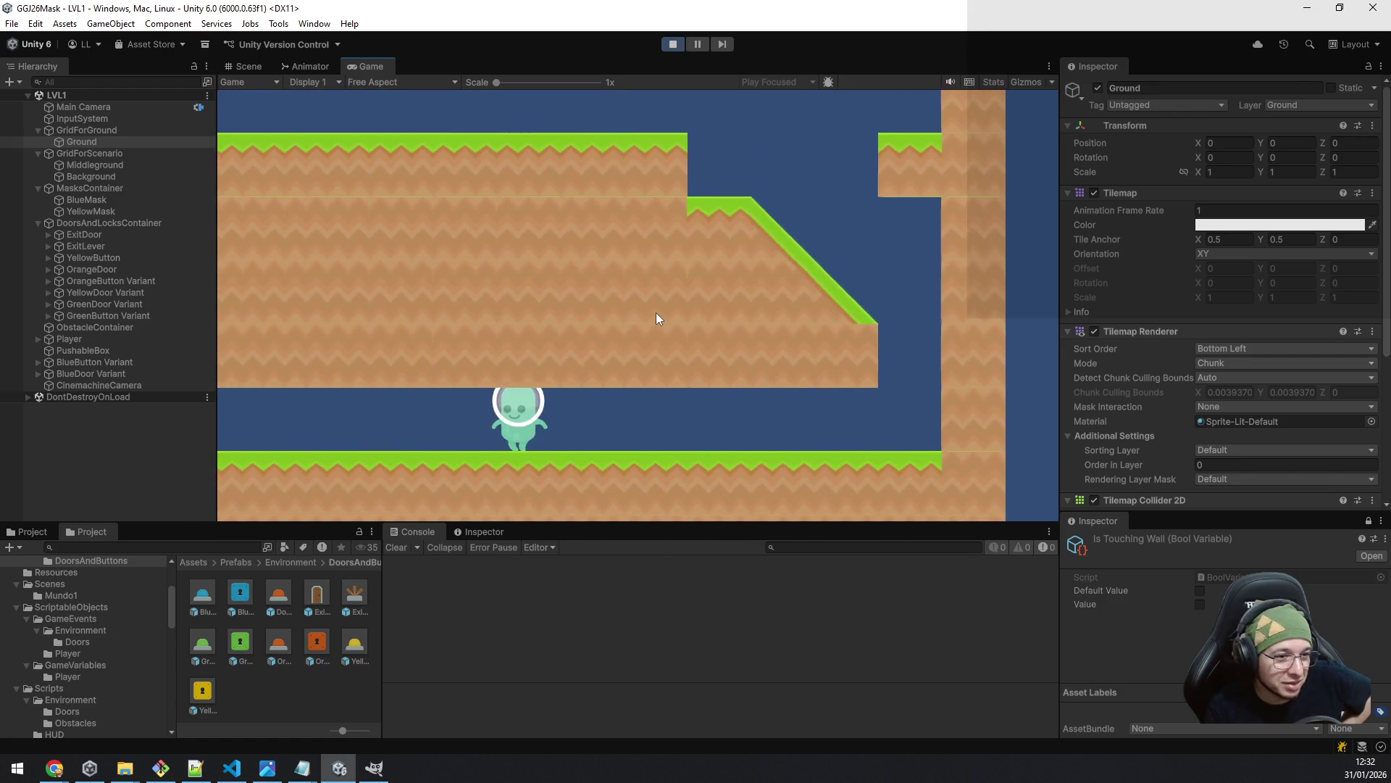
key("a")
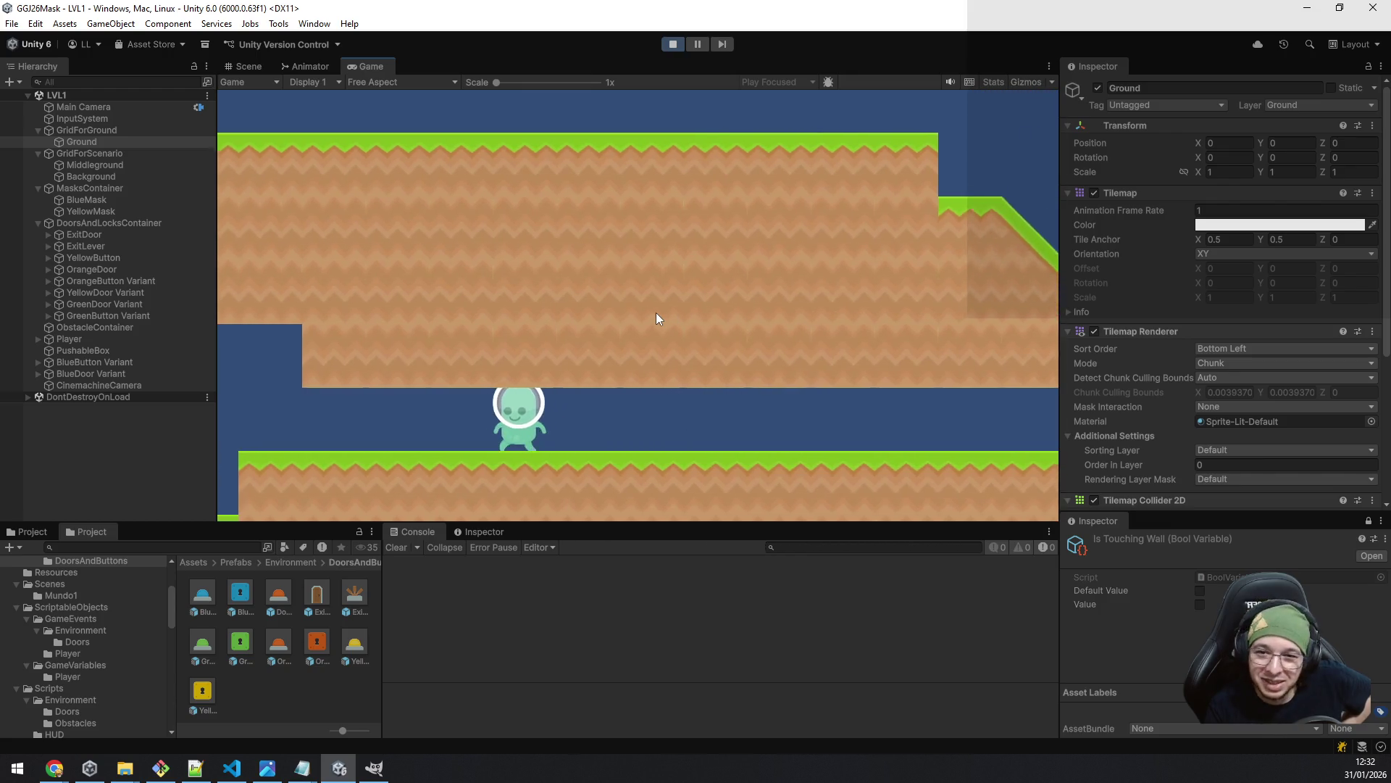
key("a")
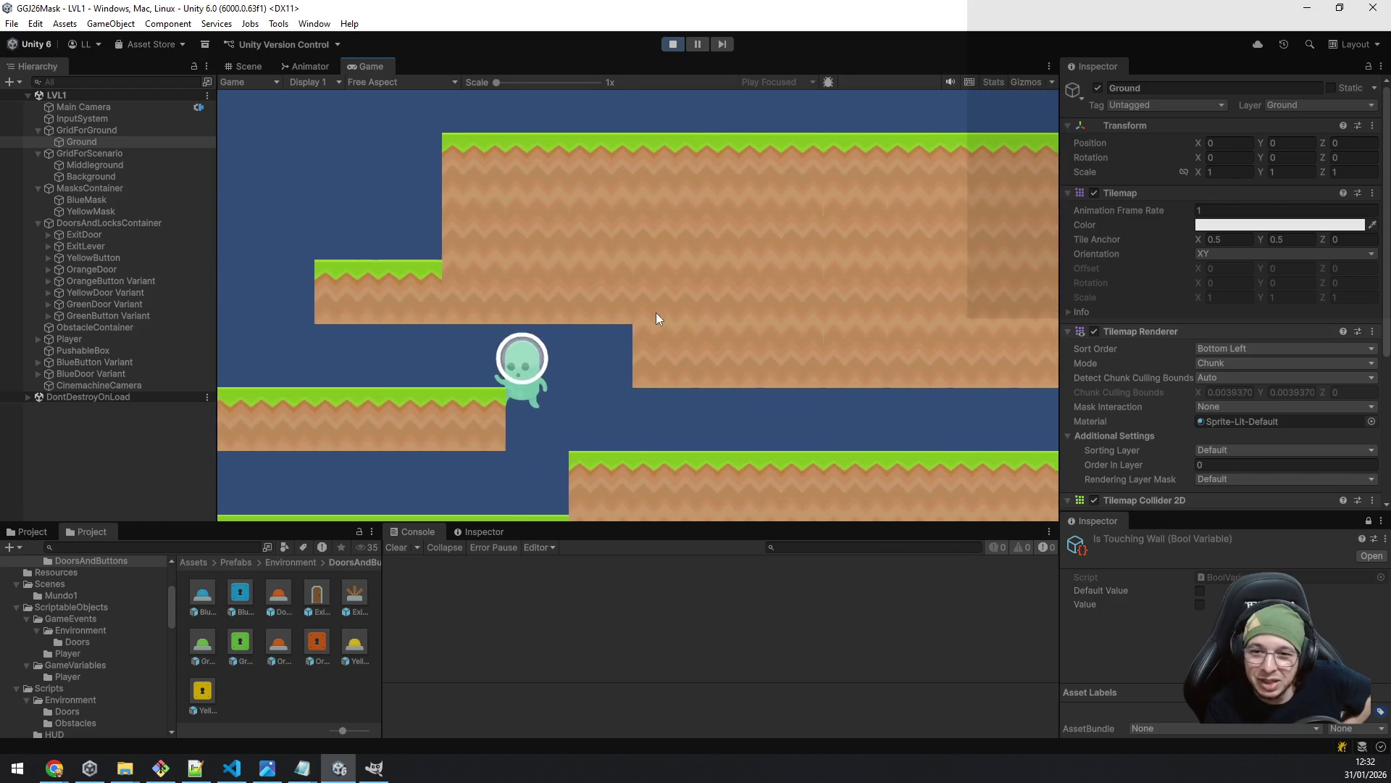
key("space")
key("a")
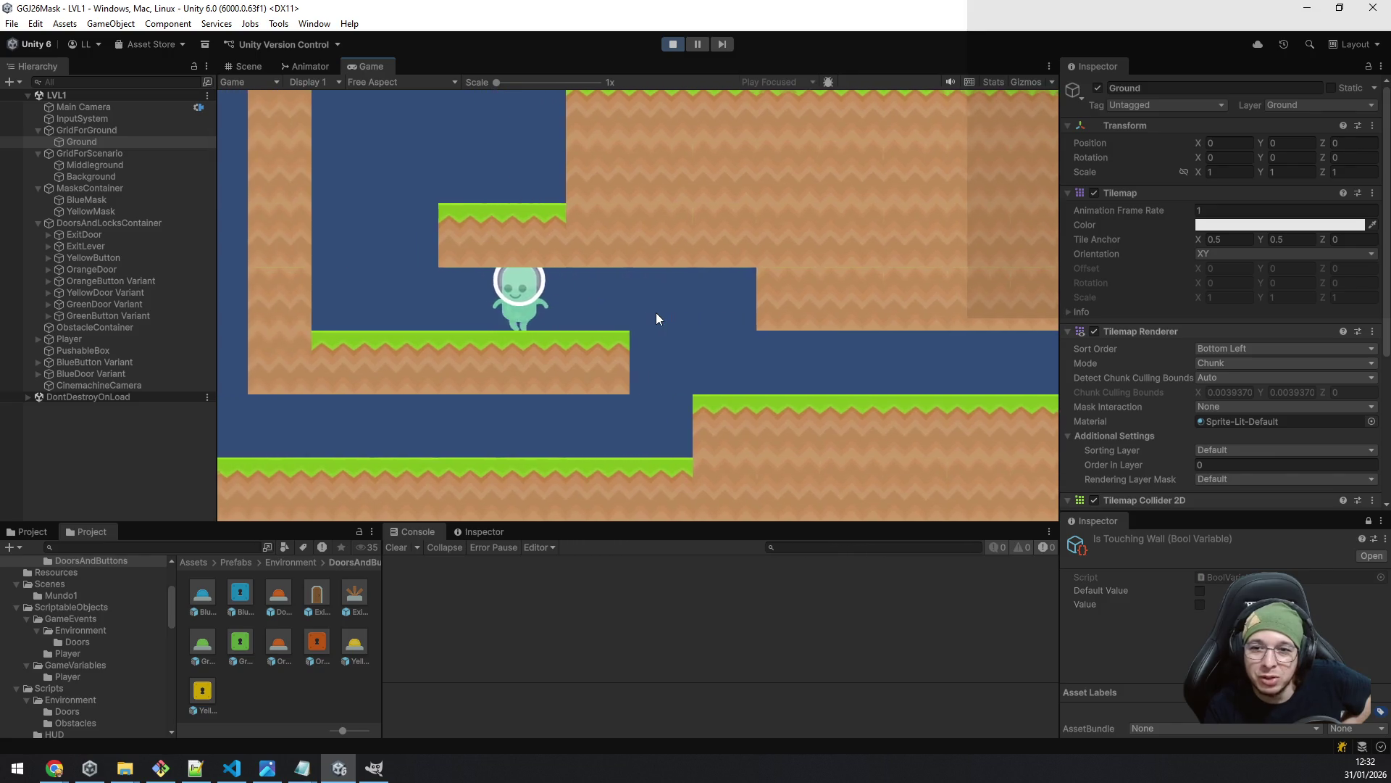
key("space")
key("d")
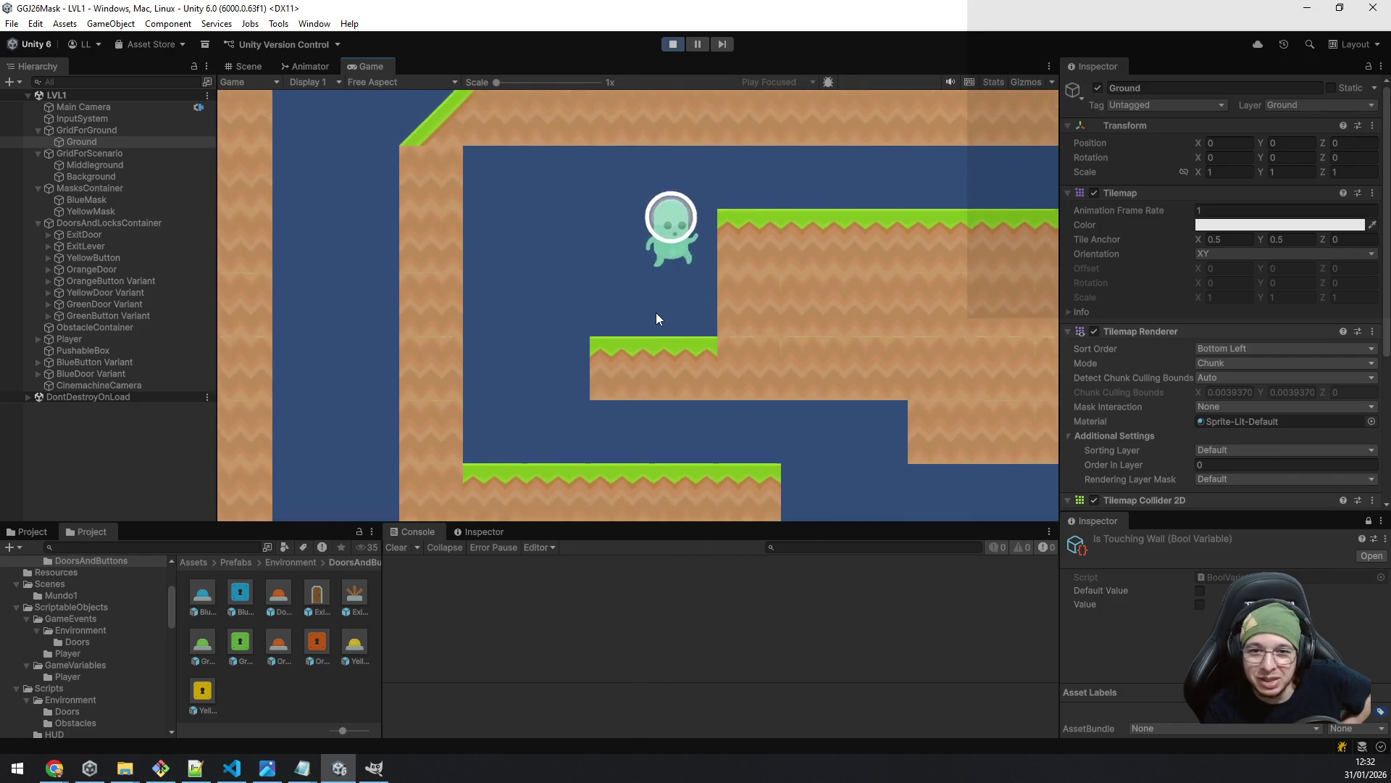
key("d")
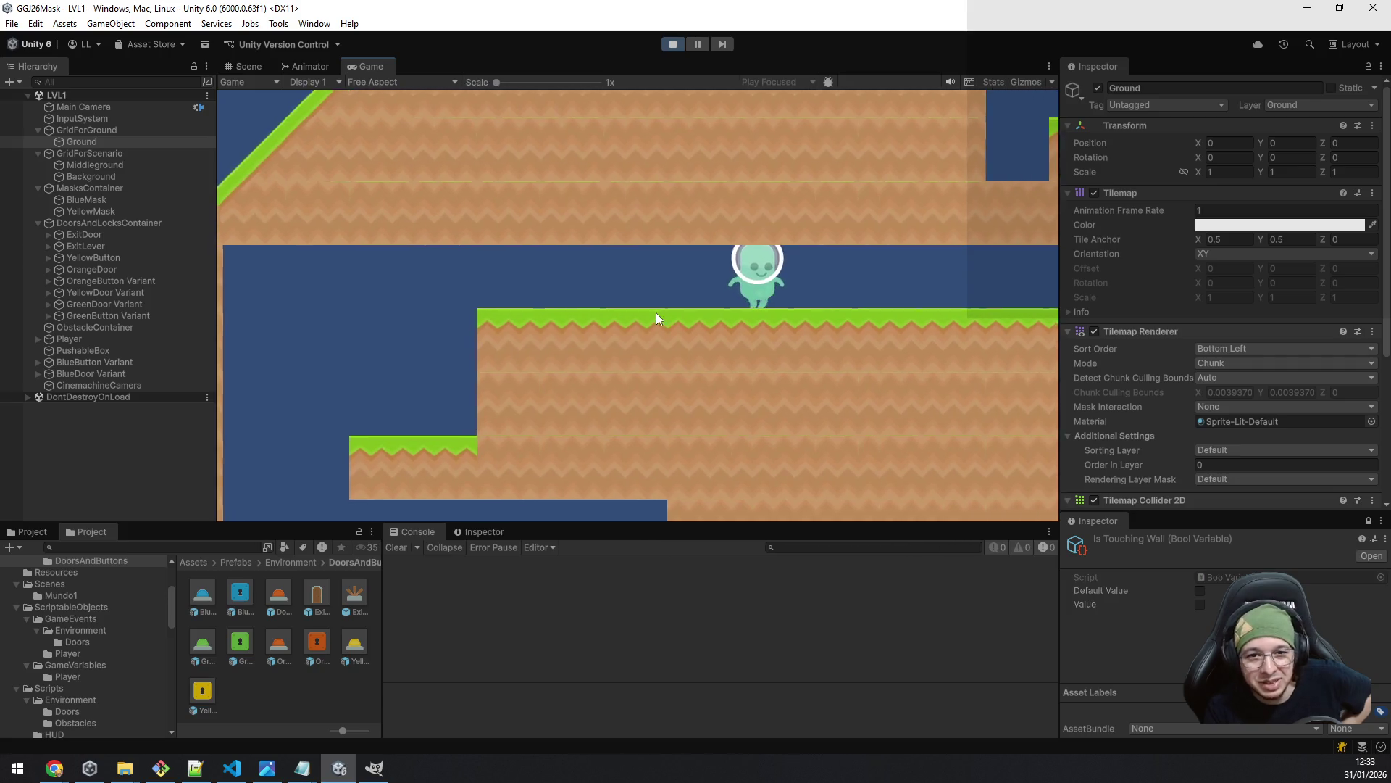
key("d")
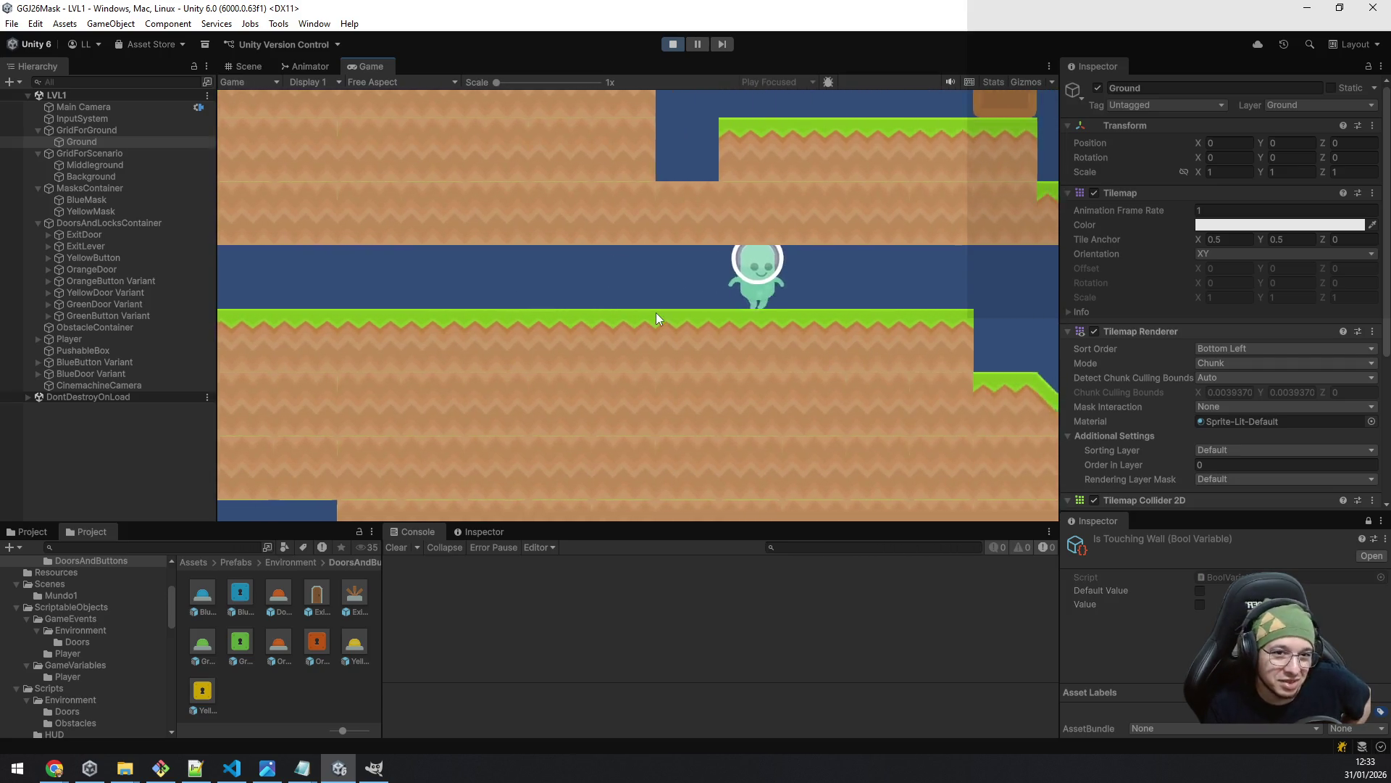
key("d")
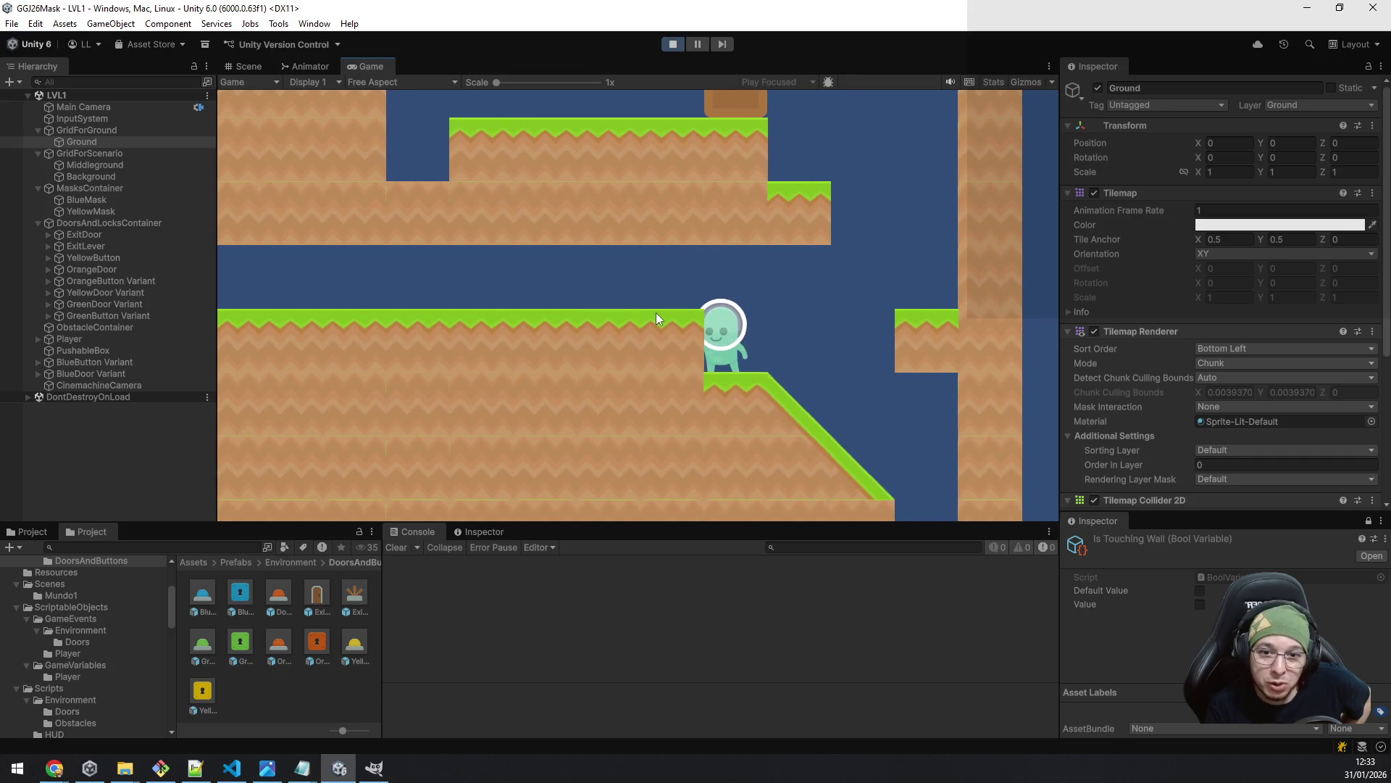
key("d")
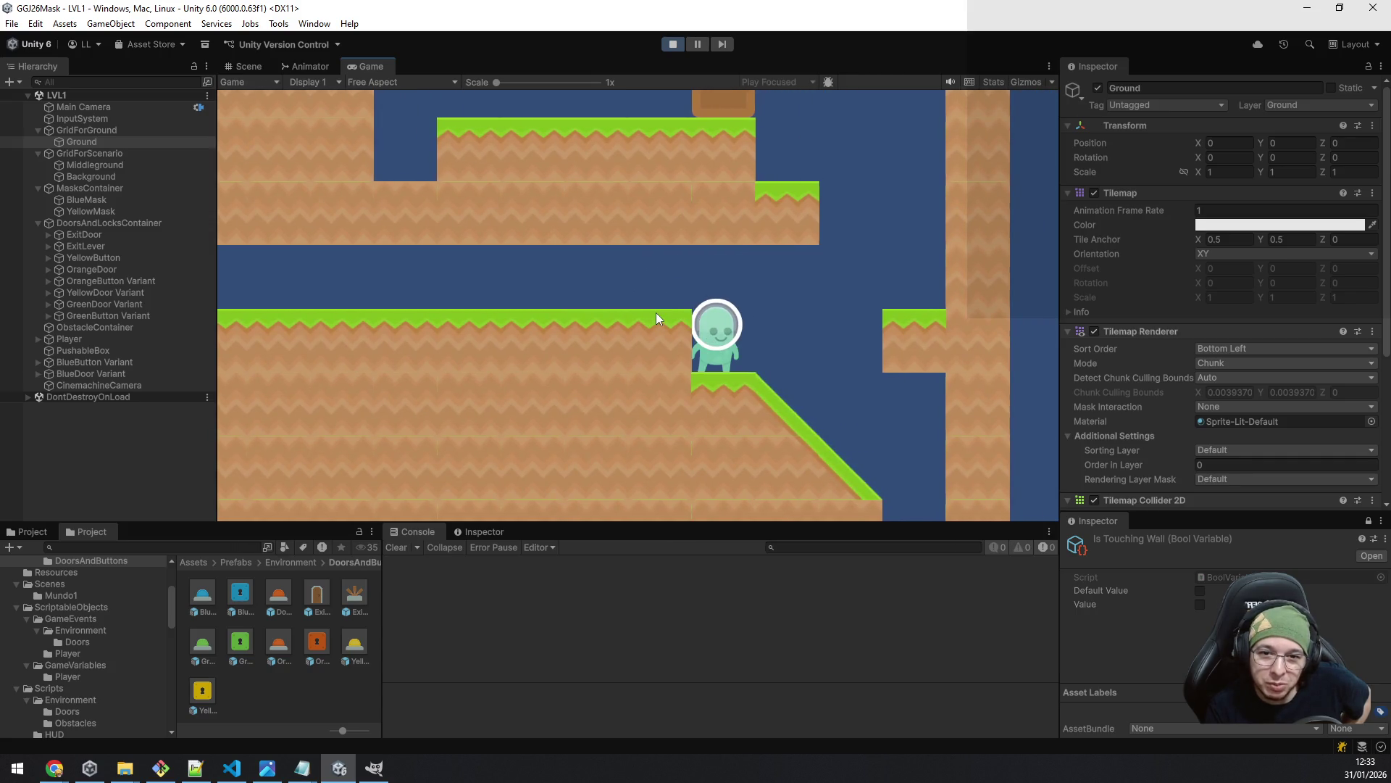
key("d")
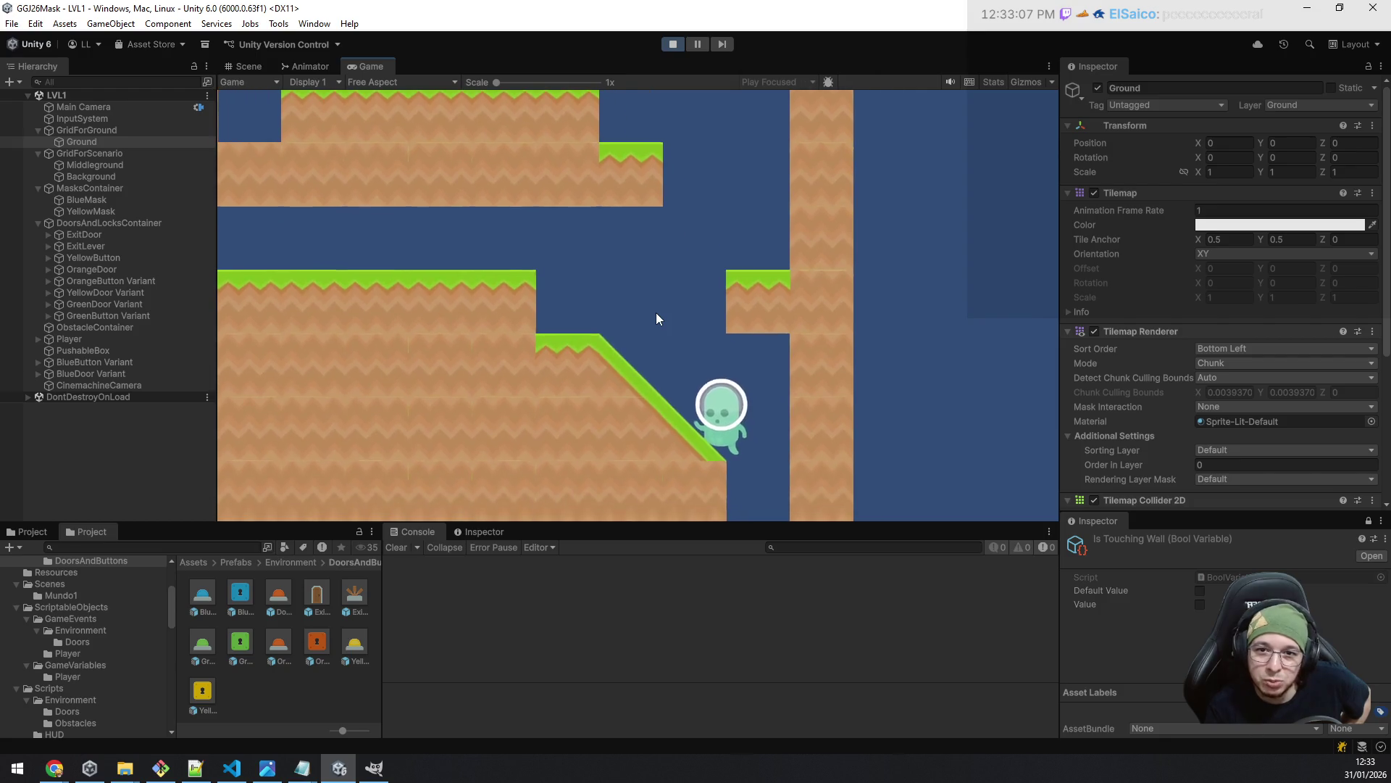
- Walk left under the slope, climb the left ledges again, and head right to the wall
key("a")
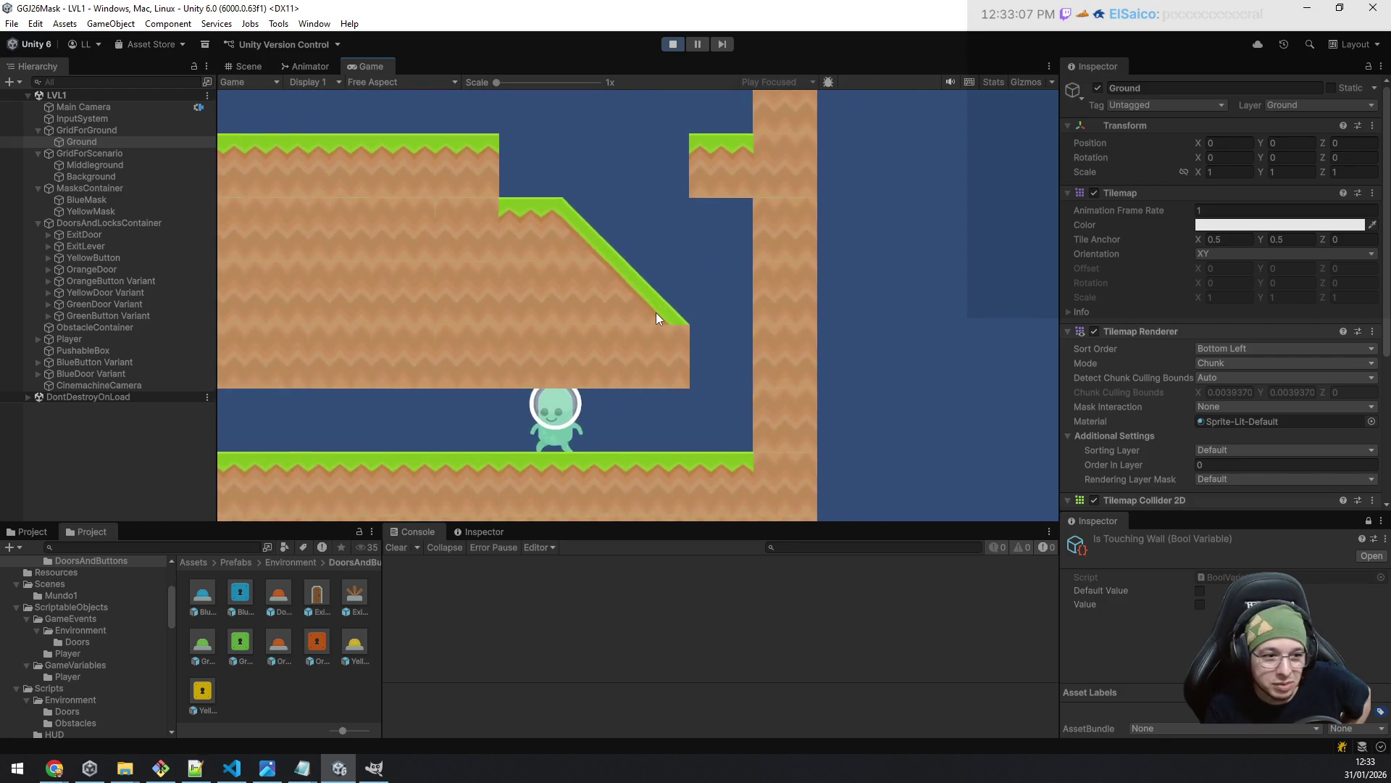
key("a")
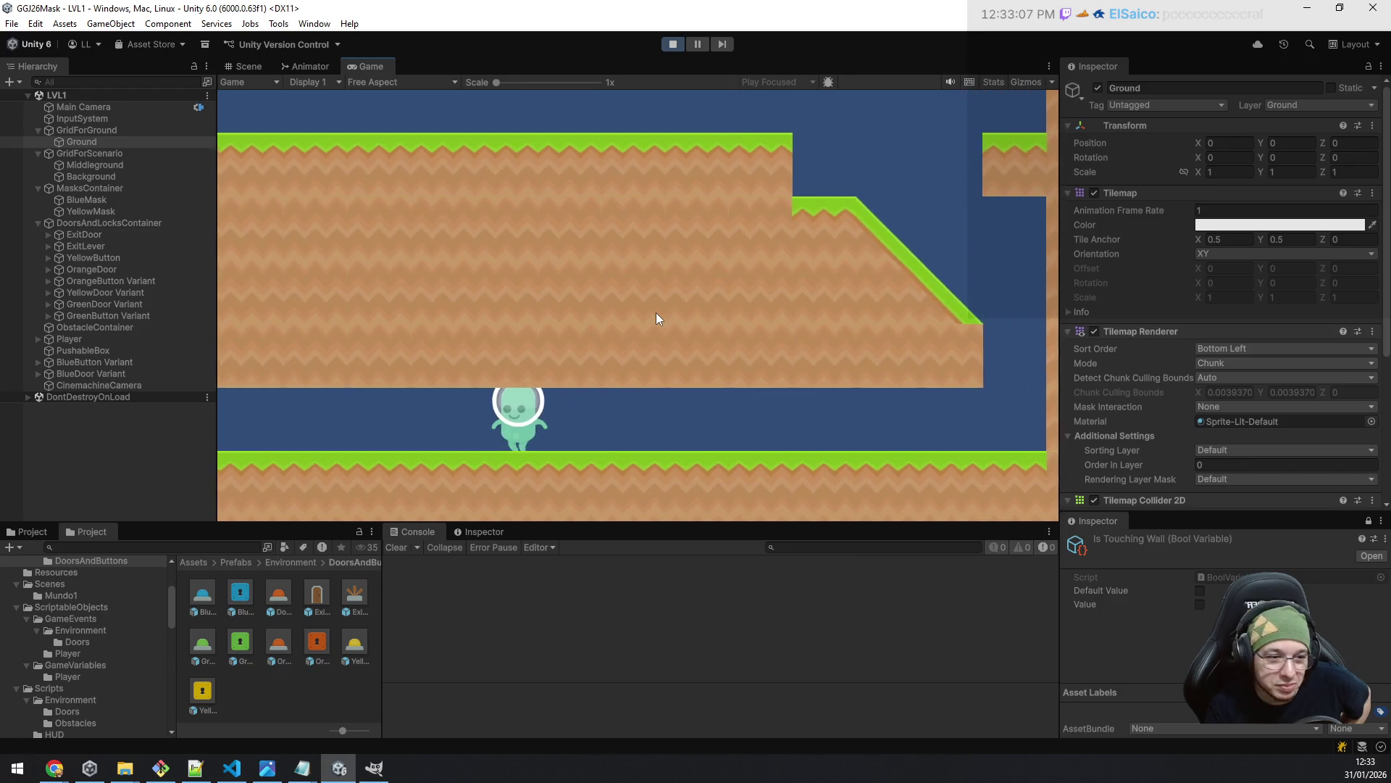
key("a")
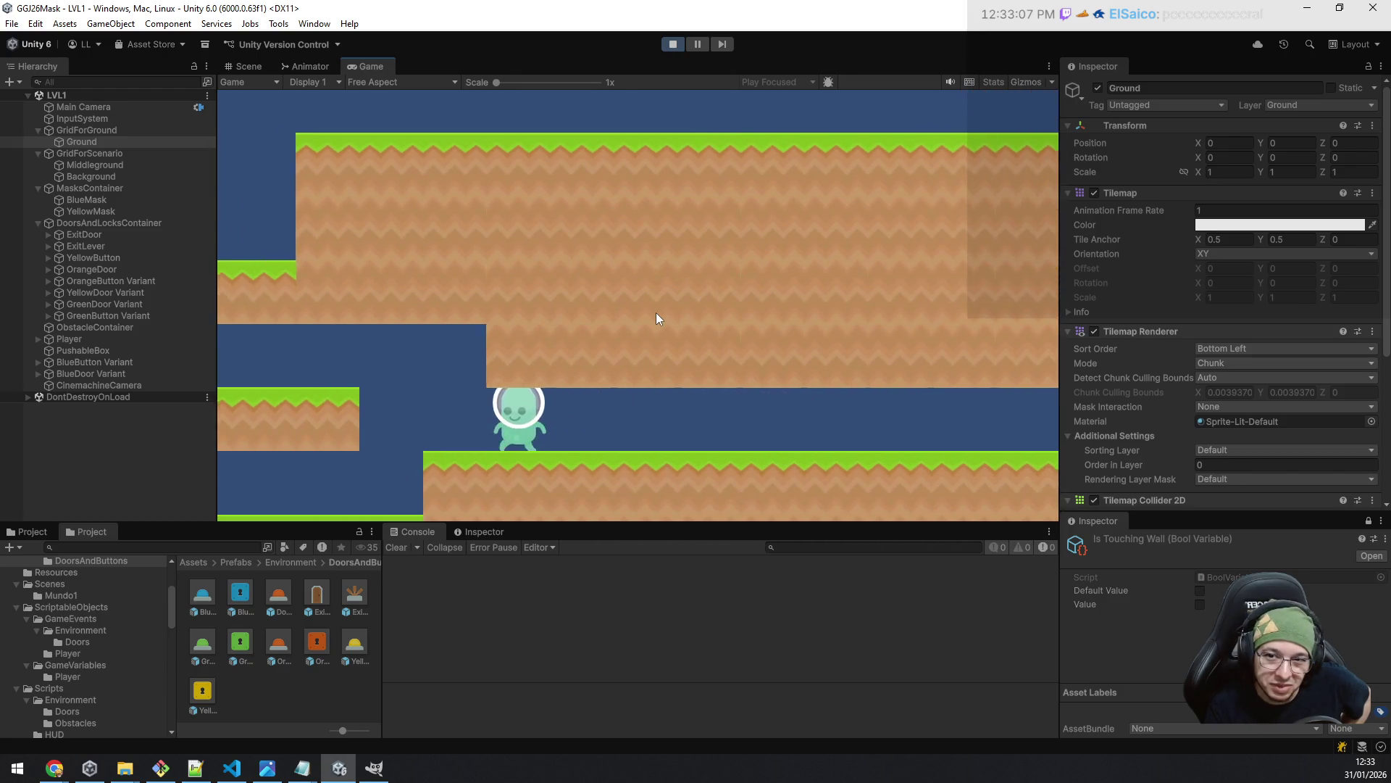
key("a")
key("space")
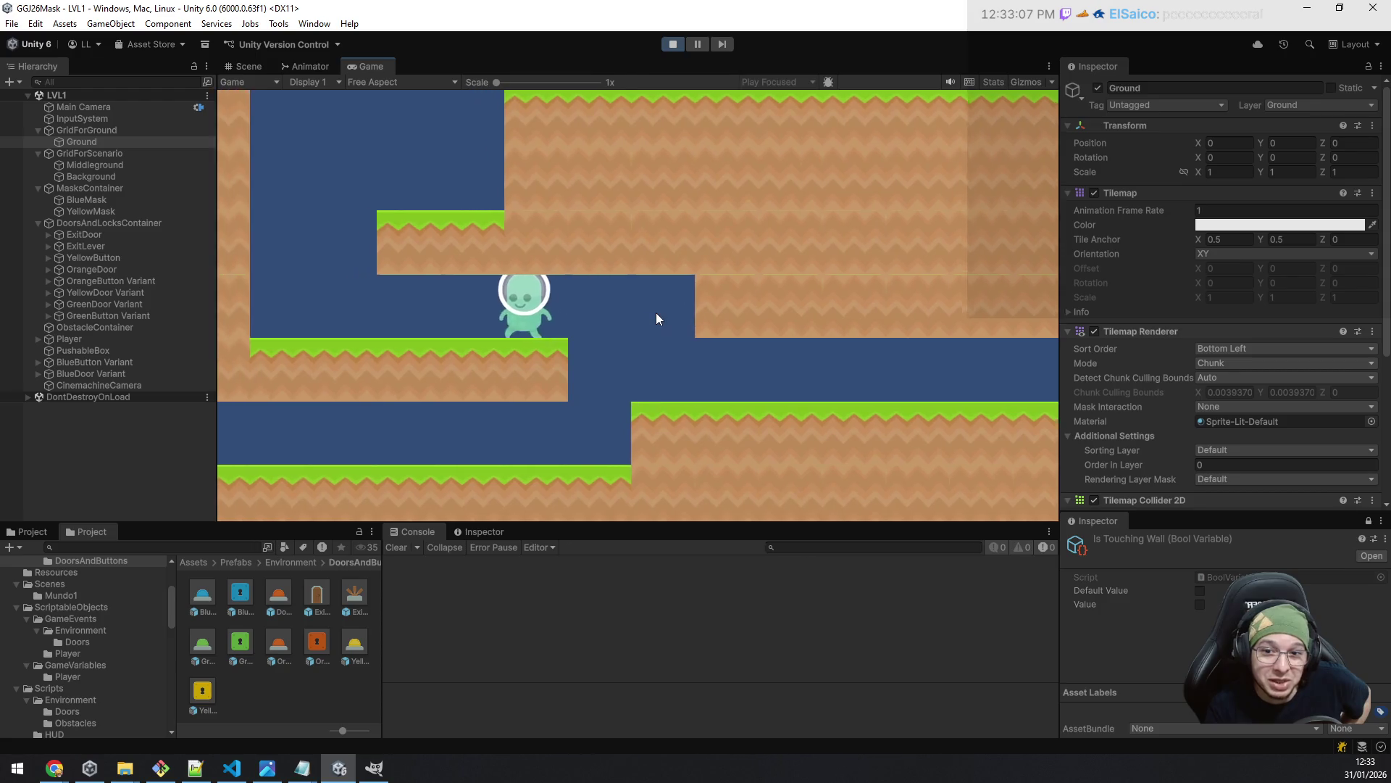
key("a")
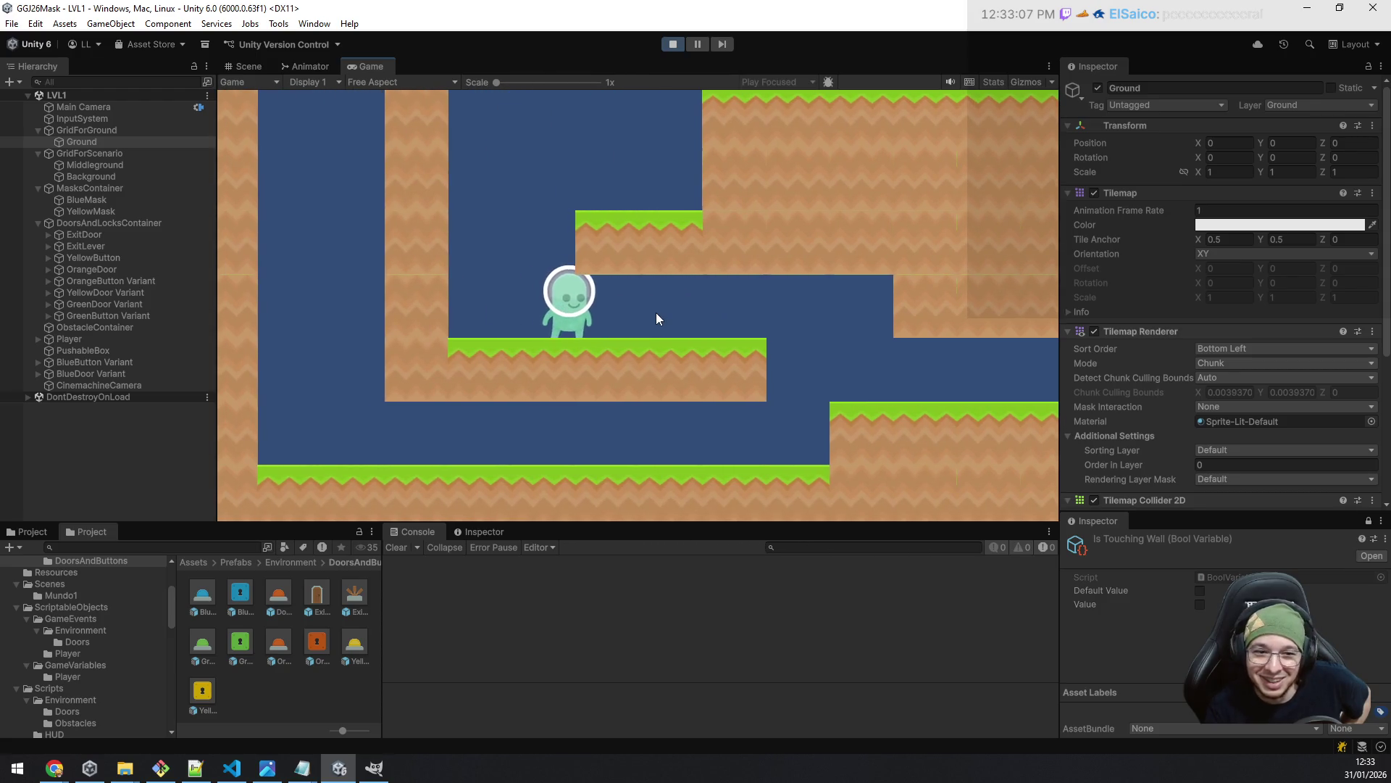
key("space")
key("d")
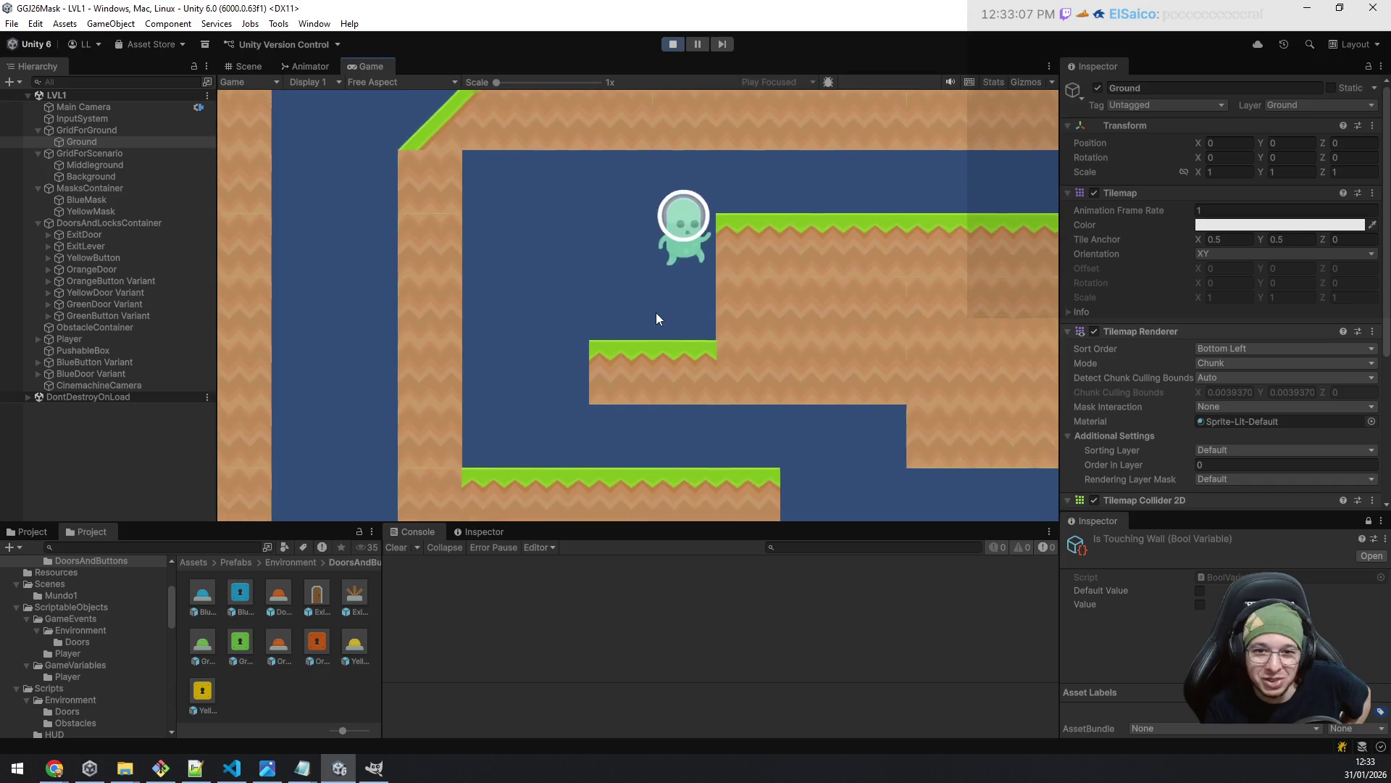
key("d")
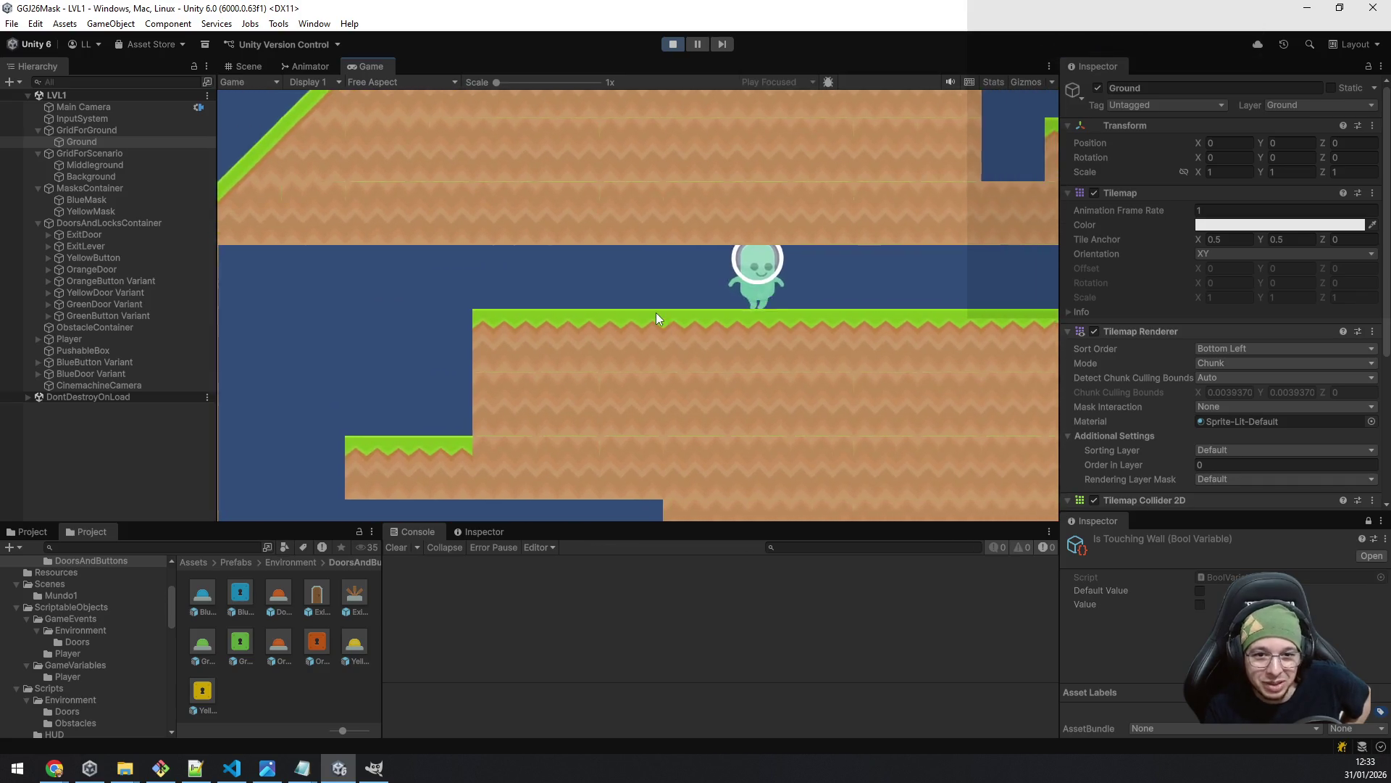
key("d")
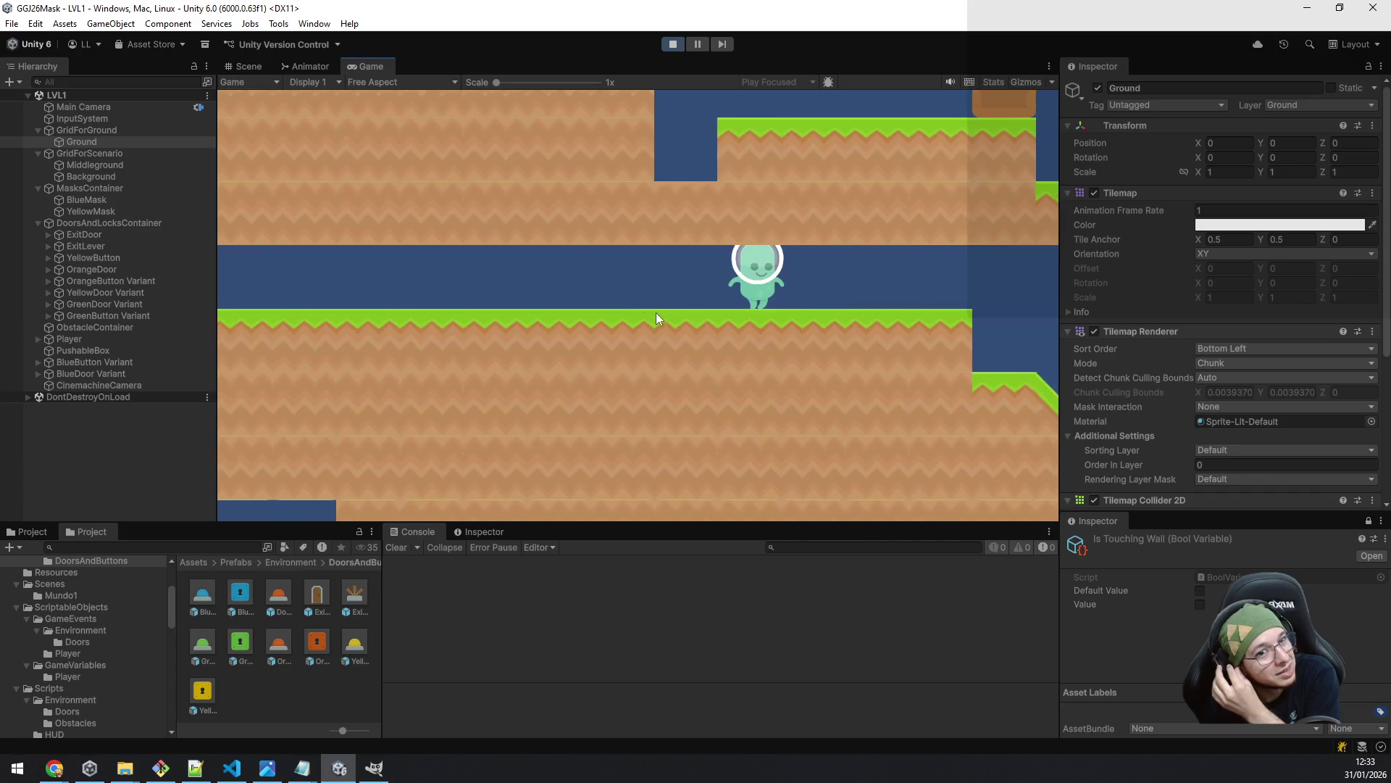
key("d")
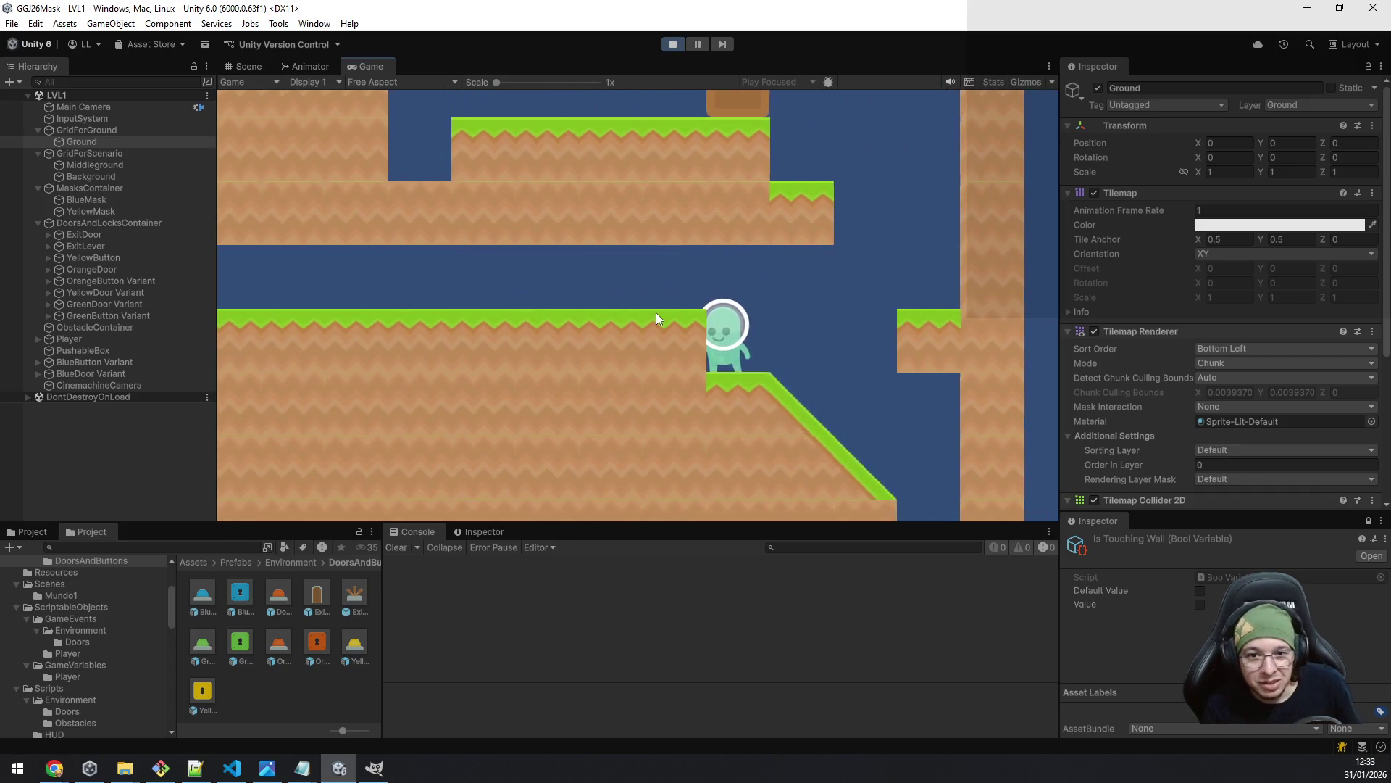
key("space")
key("space")
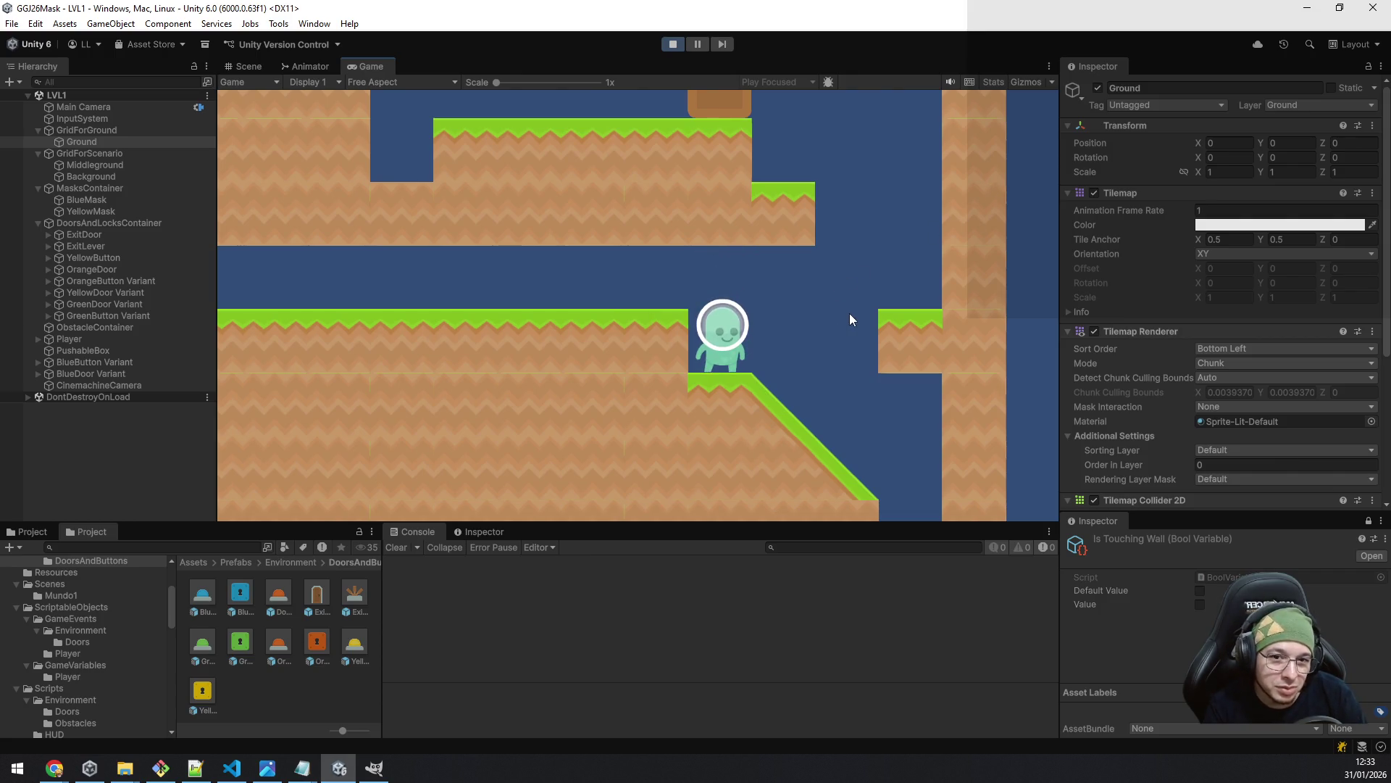
- With the arrow keys, jump the gap, drop down the shaft, and climb back onto the higher ledge
key("Left")
key("Right")
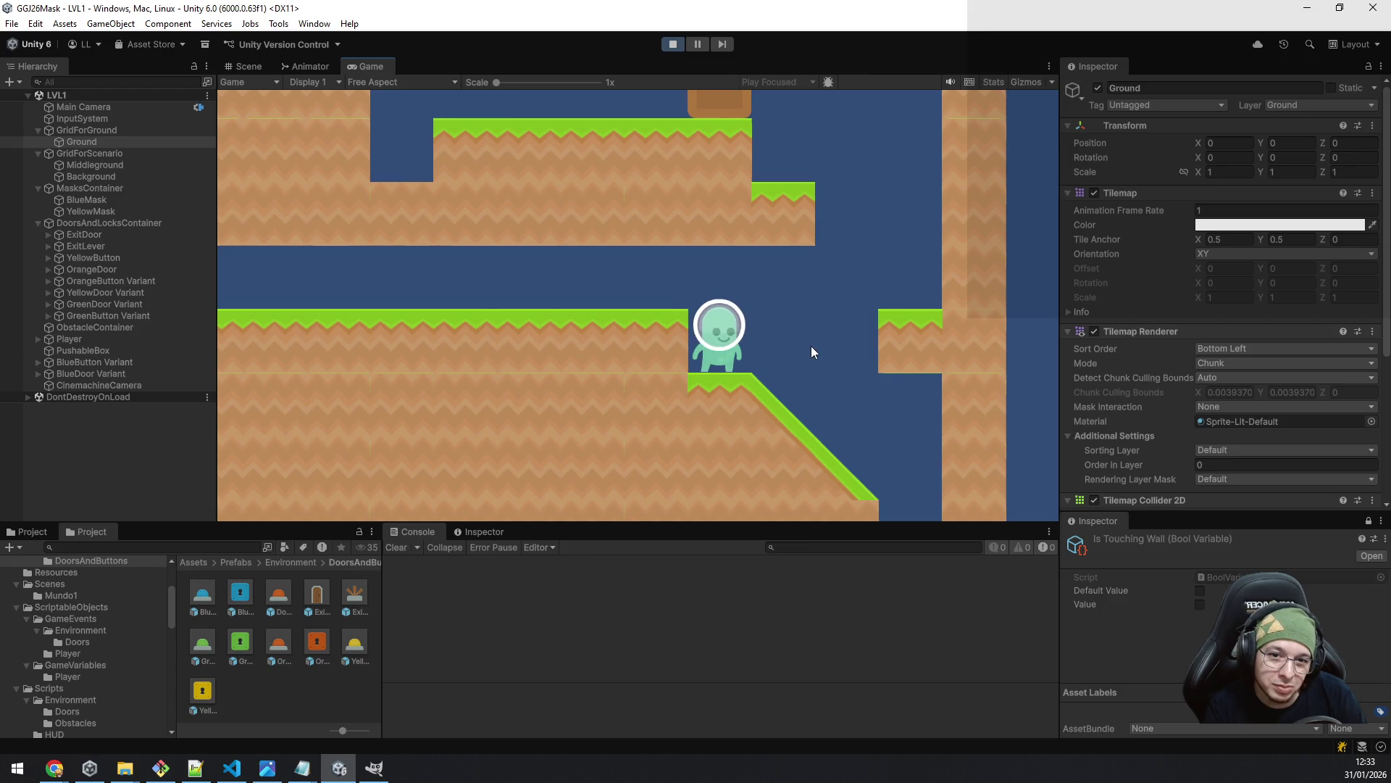
key("Right")
key("space")
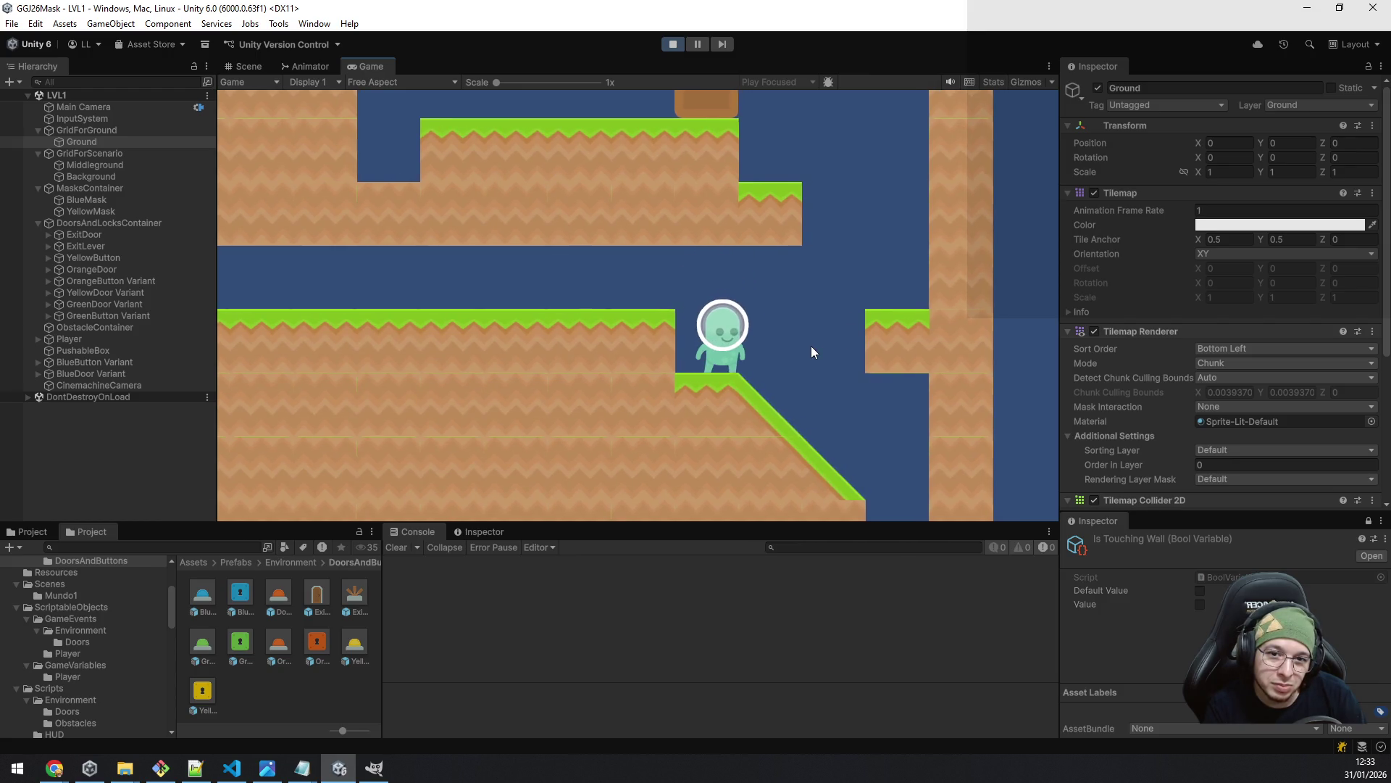
key("Left")
key("Right")
key("space")
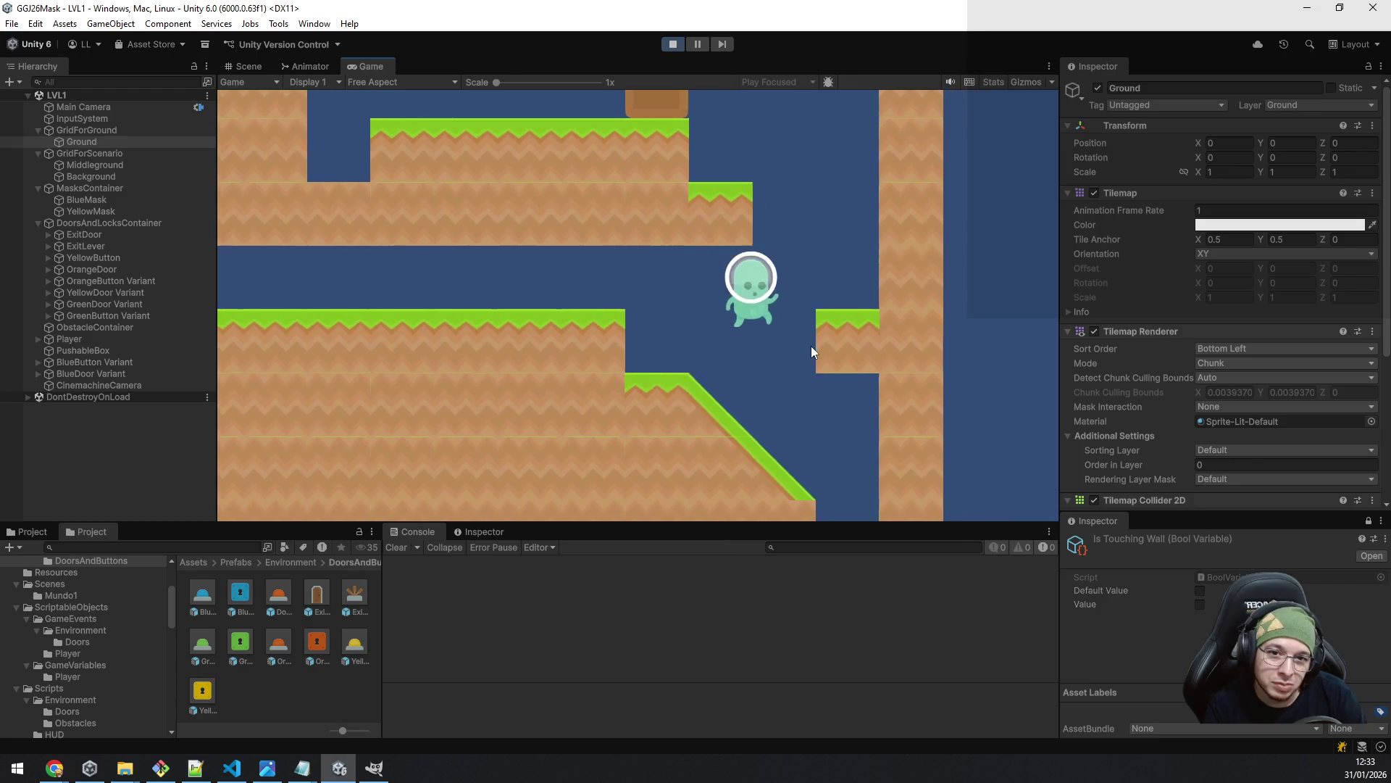
key("Left")
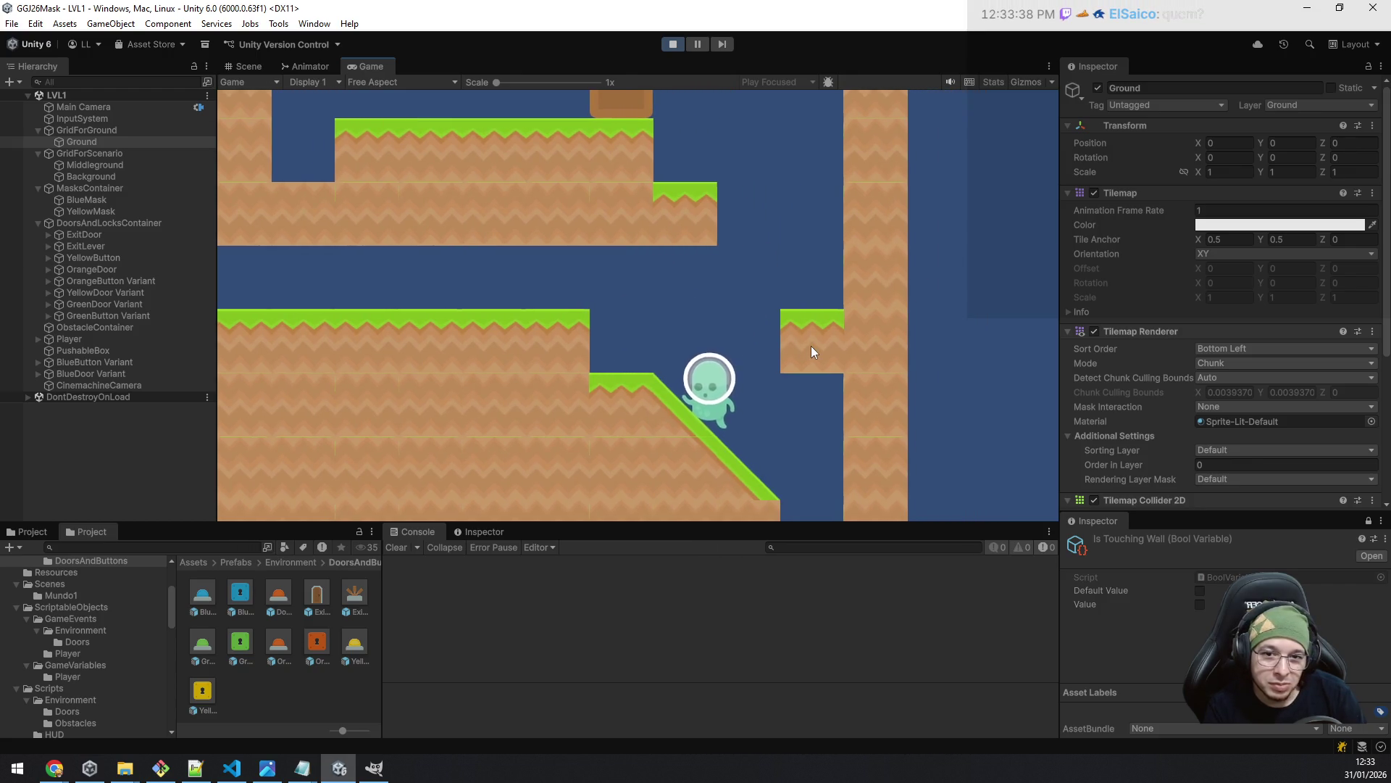
key("Right")
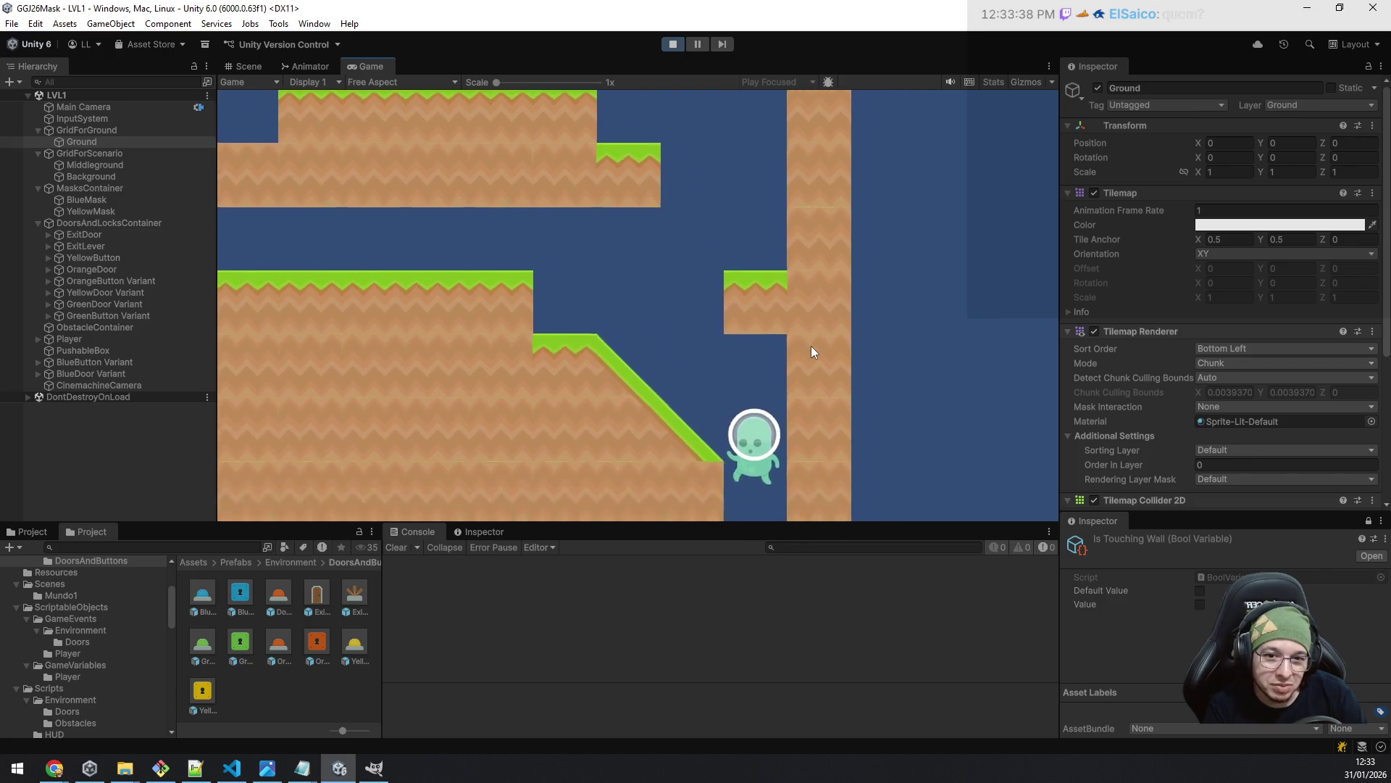
key("Left")
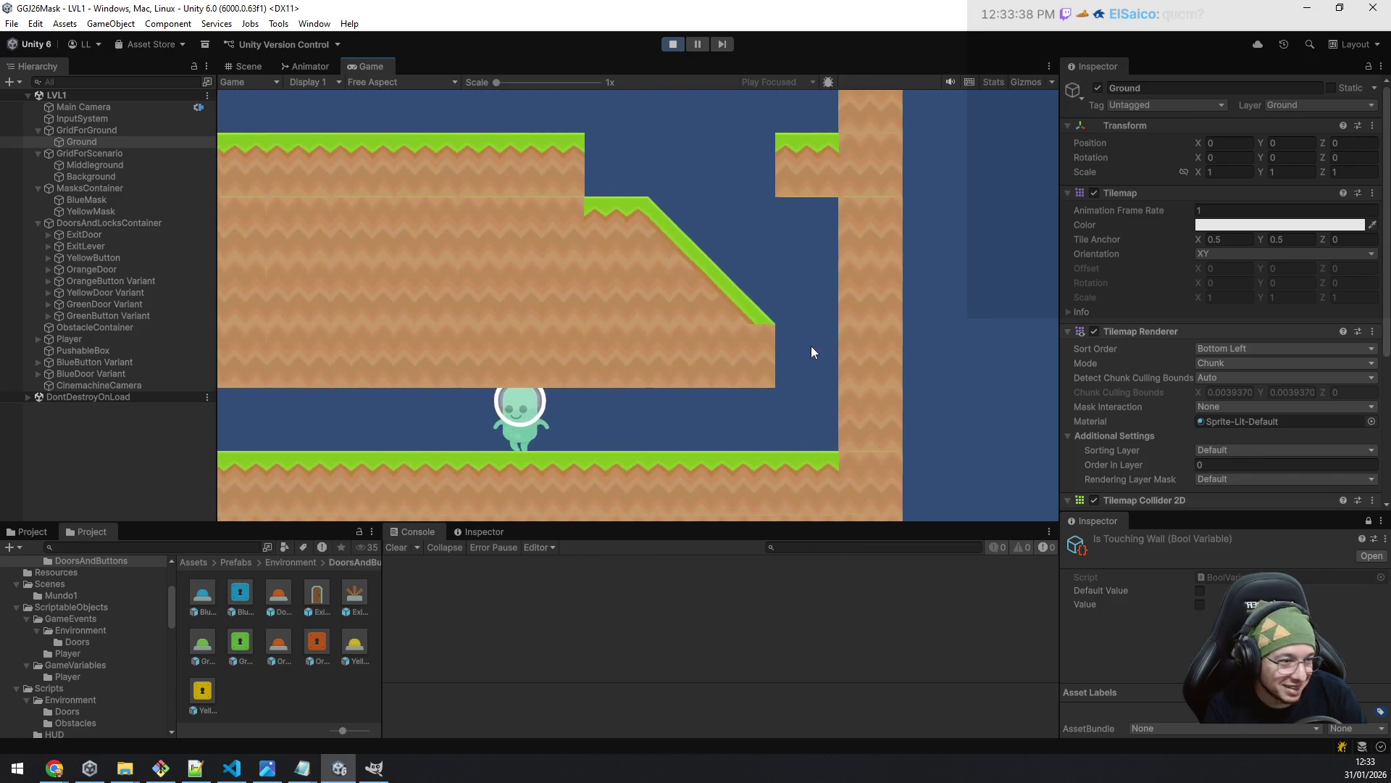
key("Left")
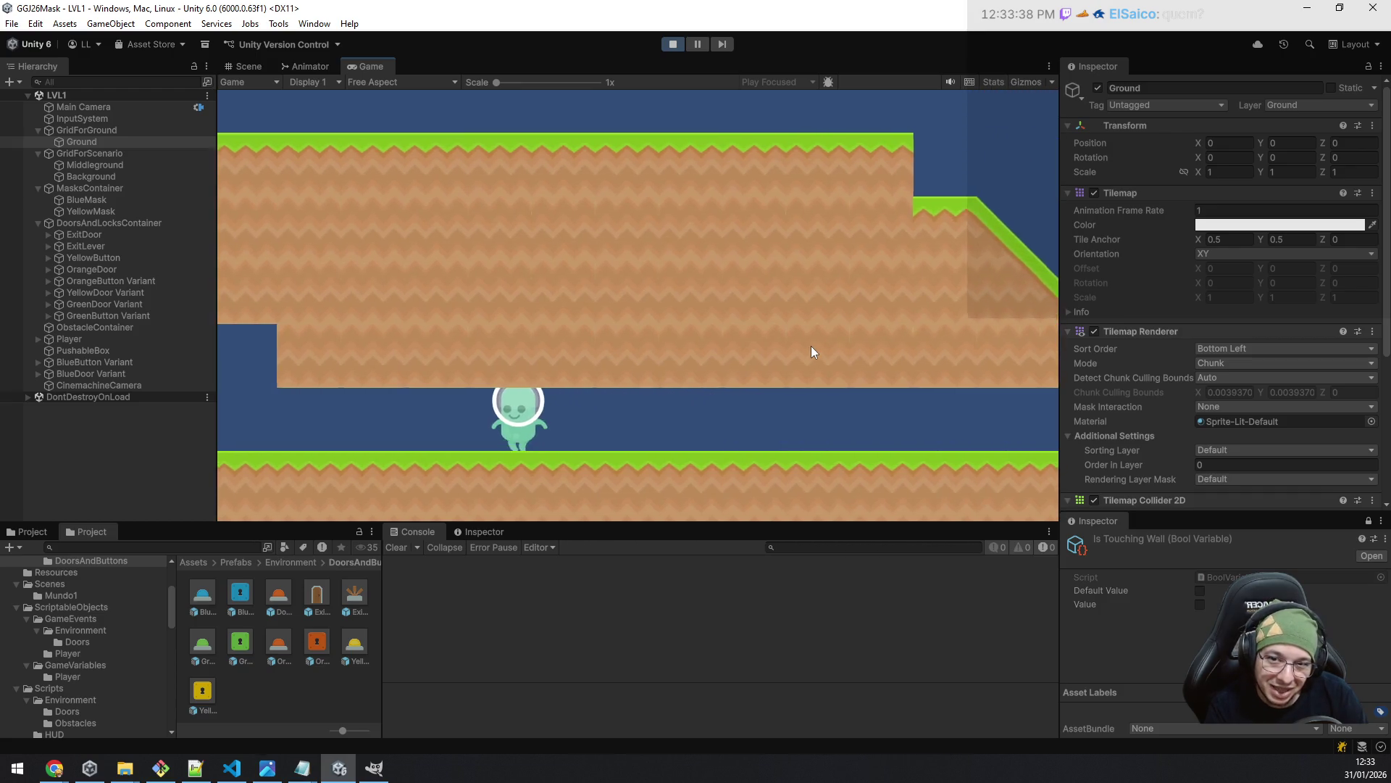
key("Left")
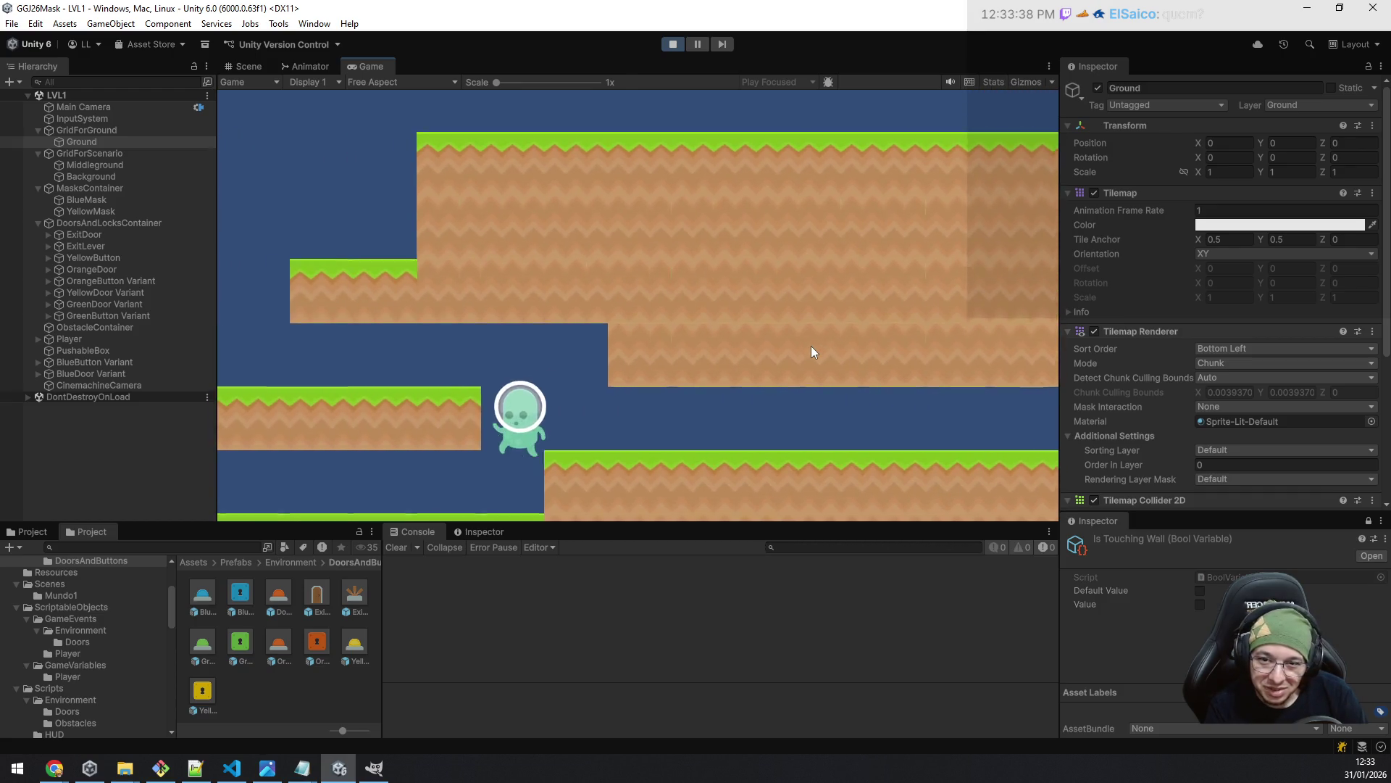
key("space")
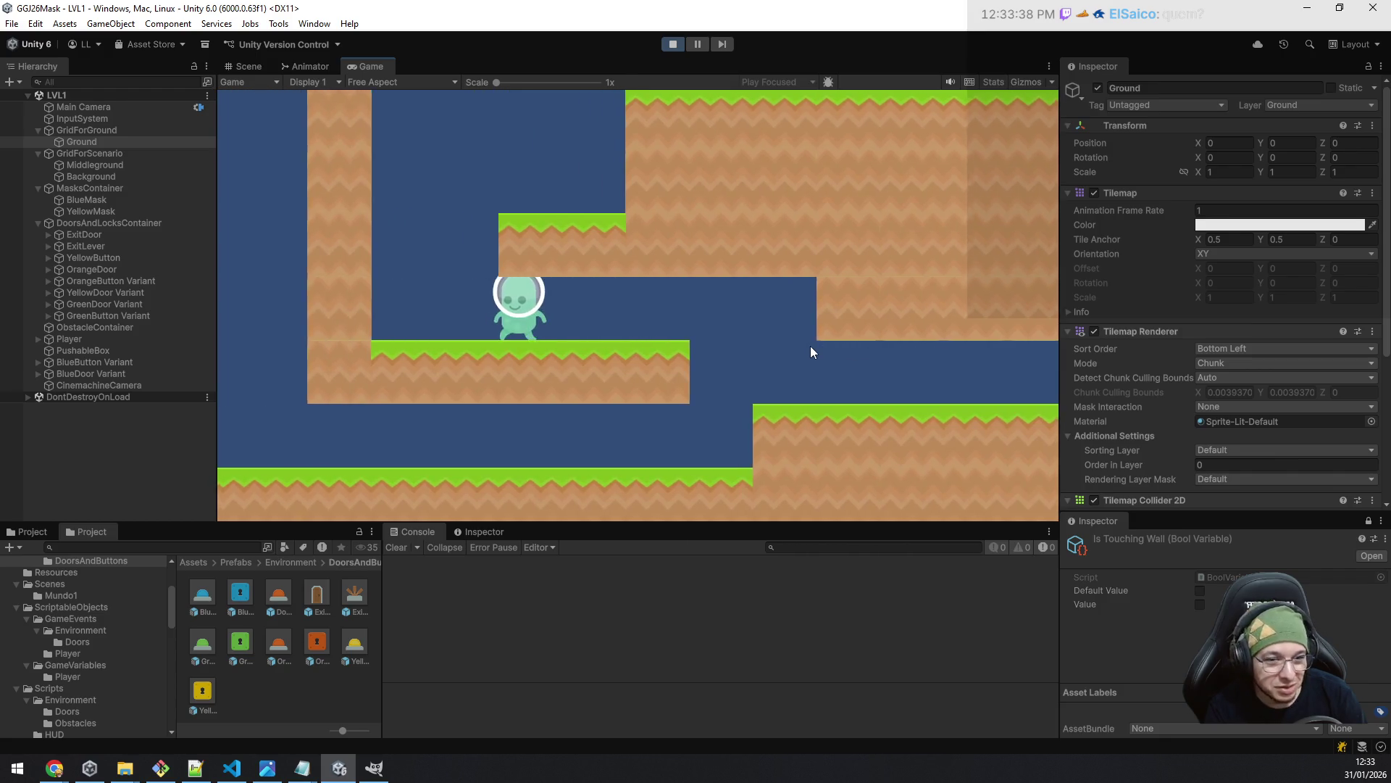
key("space")
key("Right")
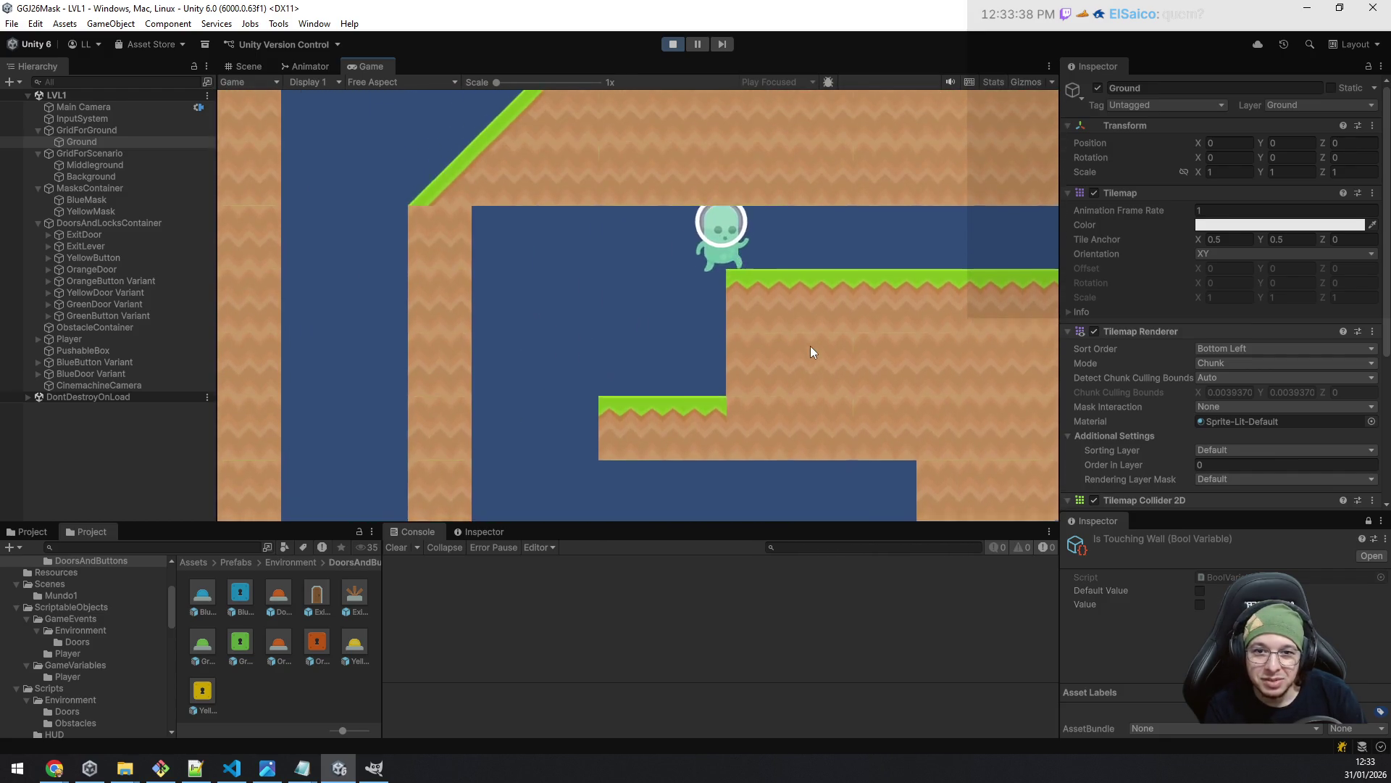
key("Right")
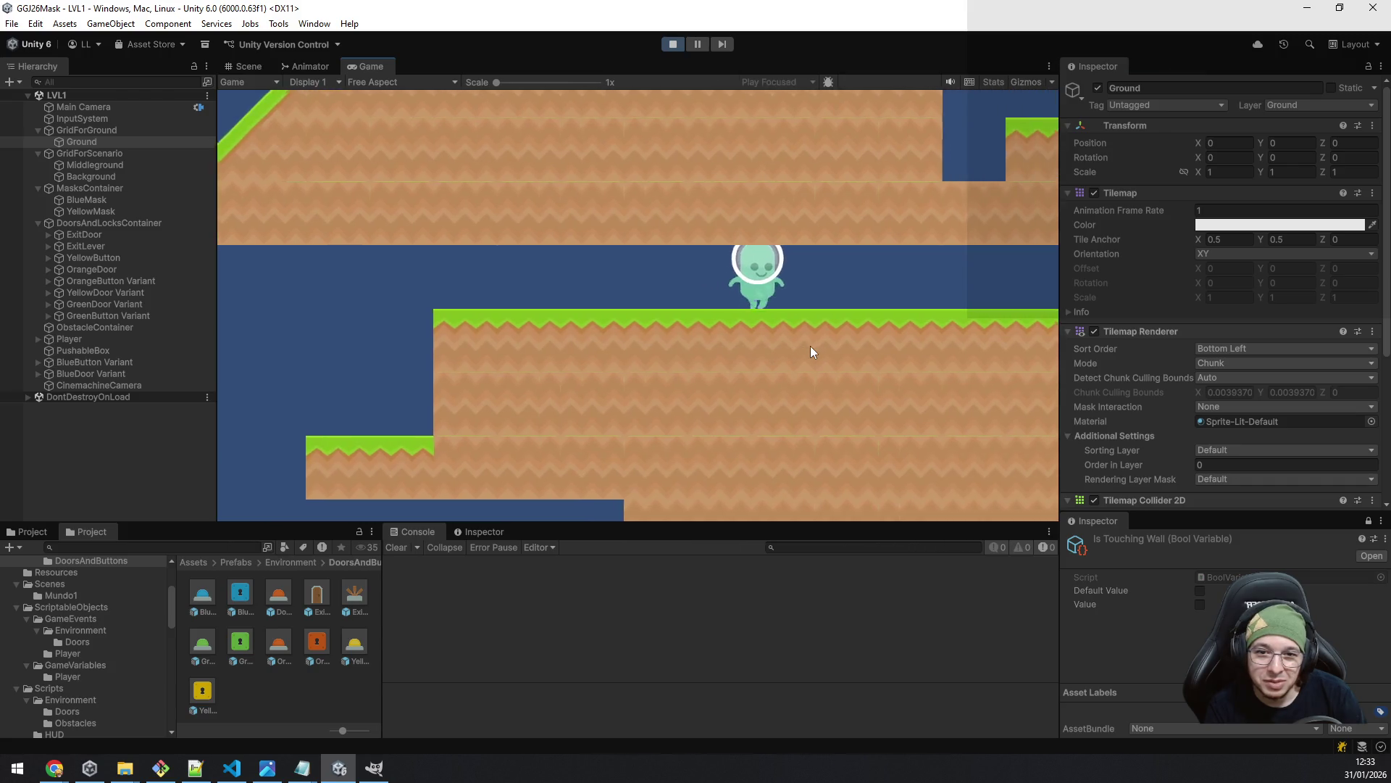
key("Left")
- Stop Play mode and erase a strip of Ground tiles under the long middle platform
left_click(671, 45)
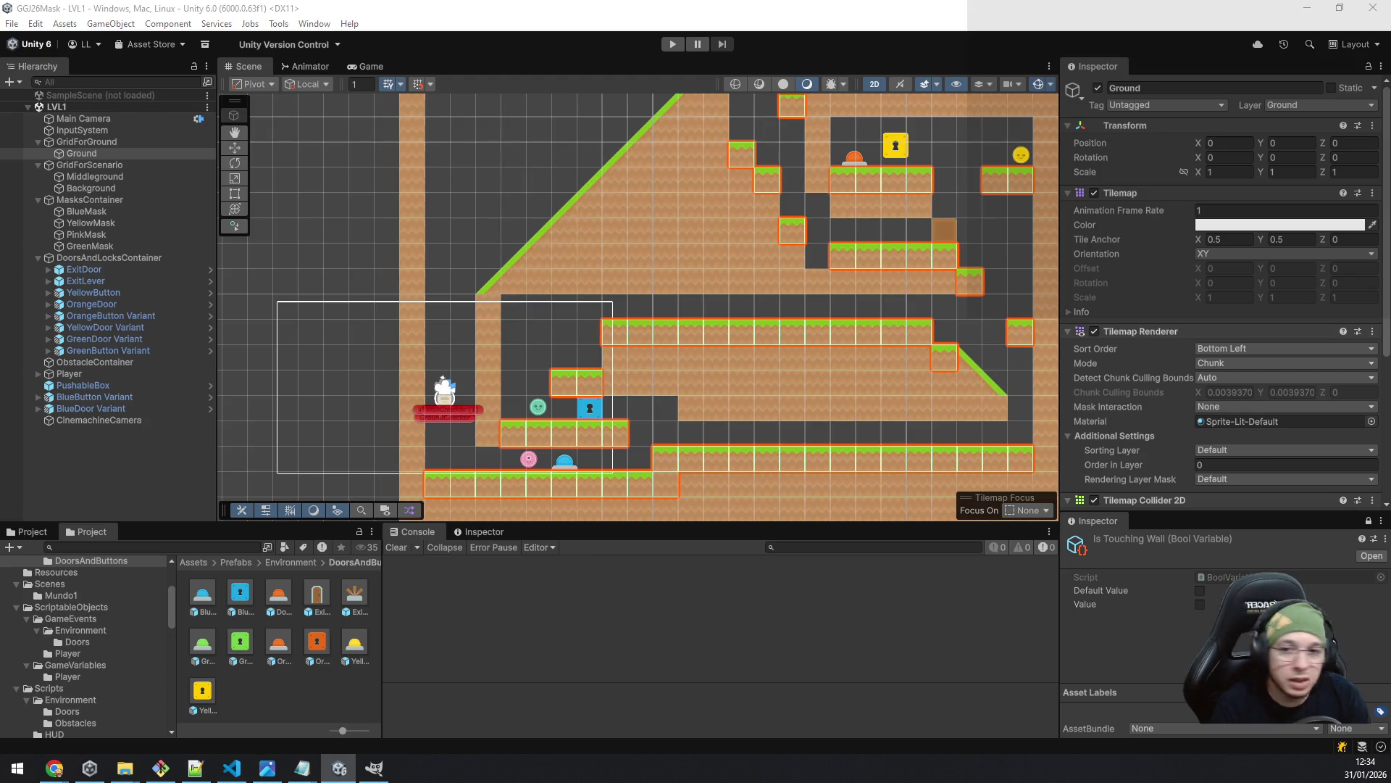
left_click_drag(620, 334, 841, 332)
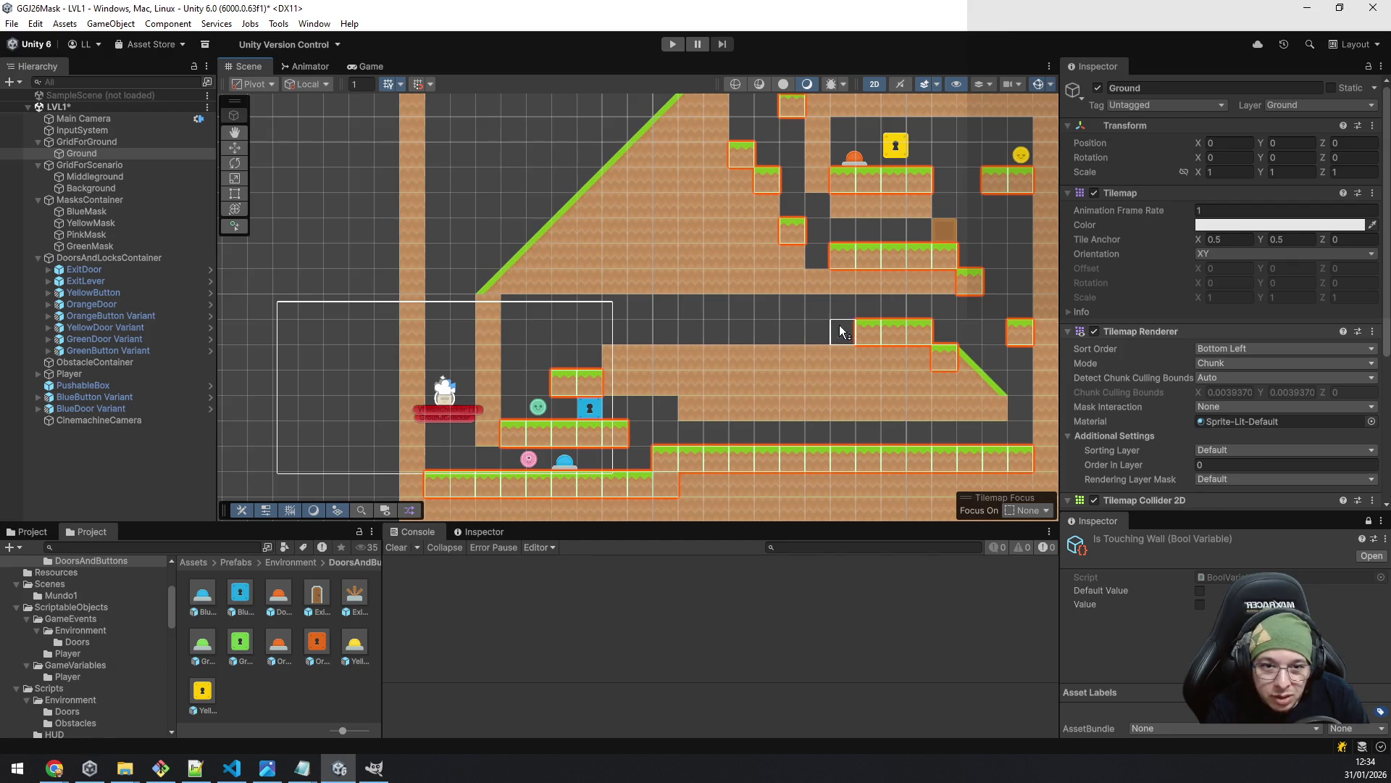
left_click(90, 177)
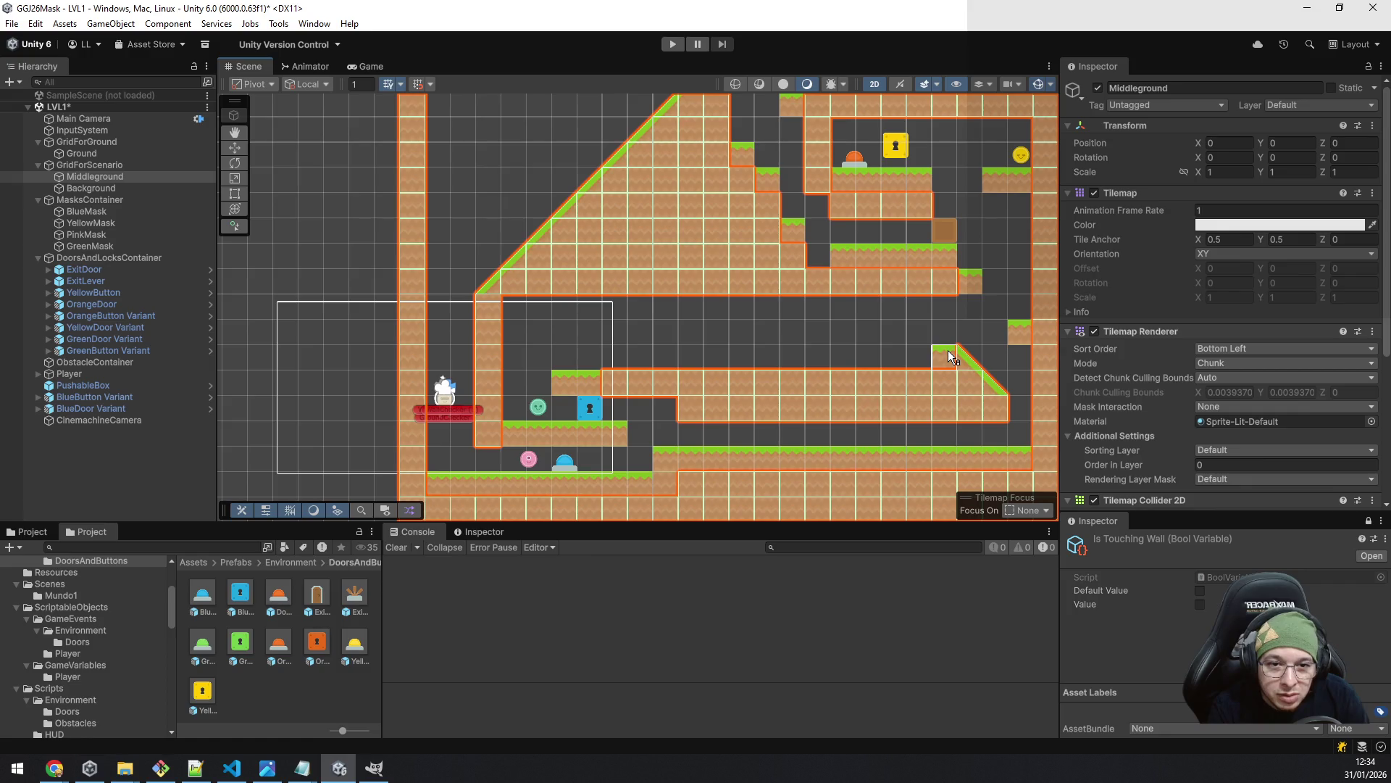
left_click(85, 151)
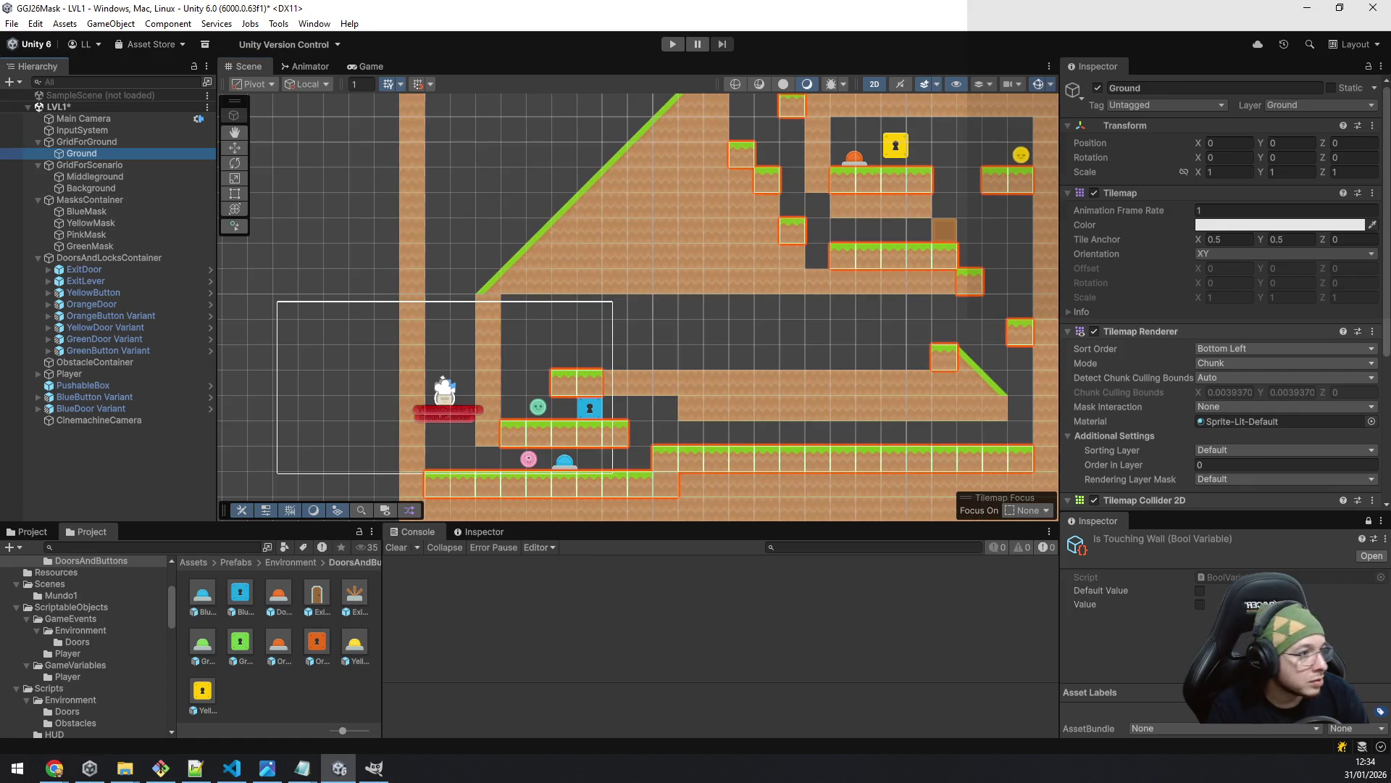
- Erase one grass tile on the right and start Play mode again
key("alt+Tab")
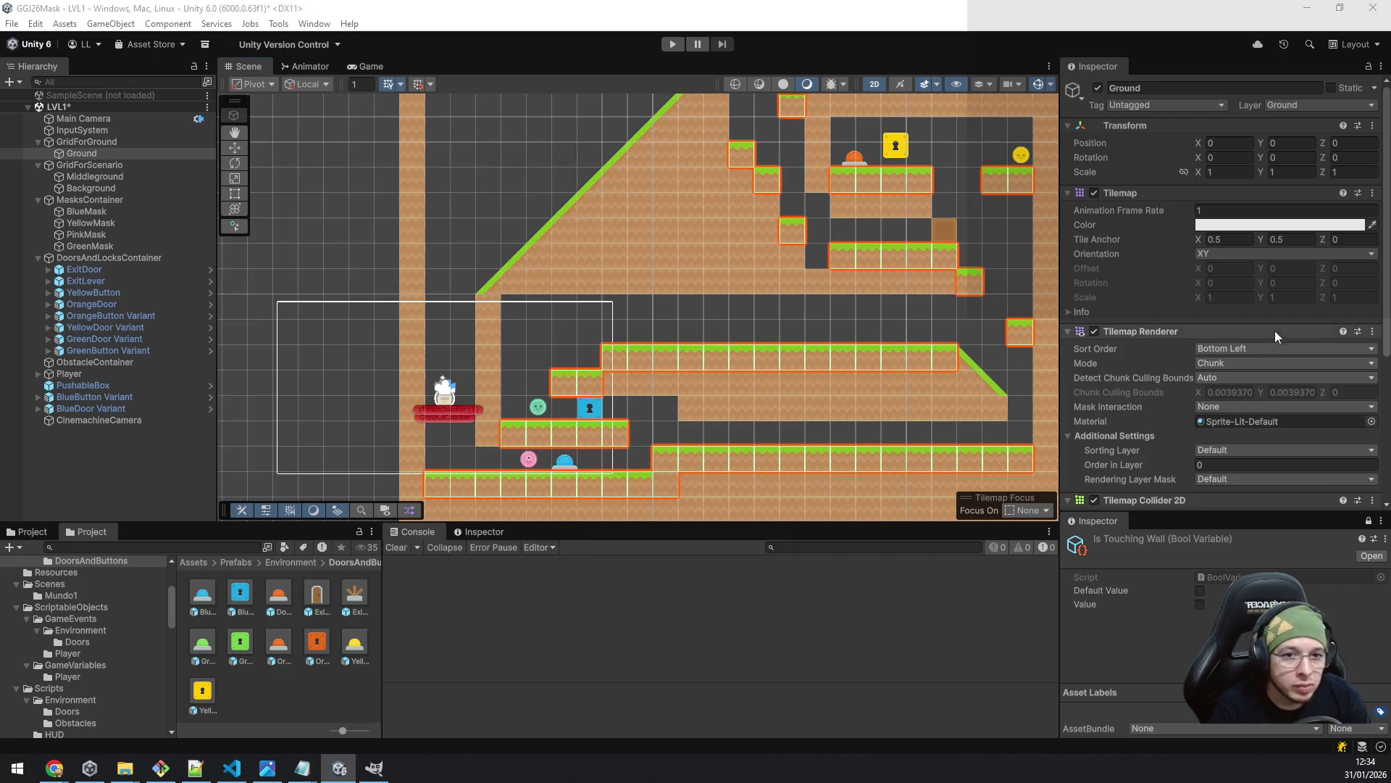
left_click(980, 280)
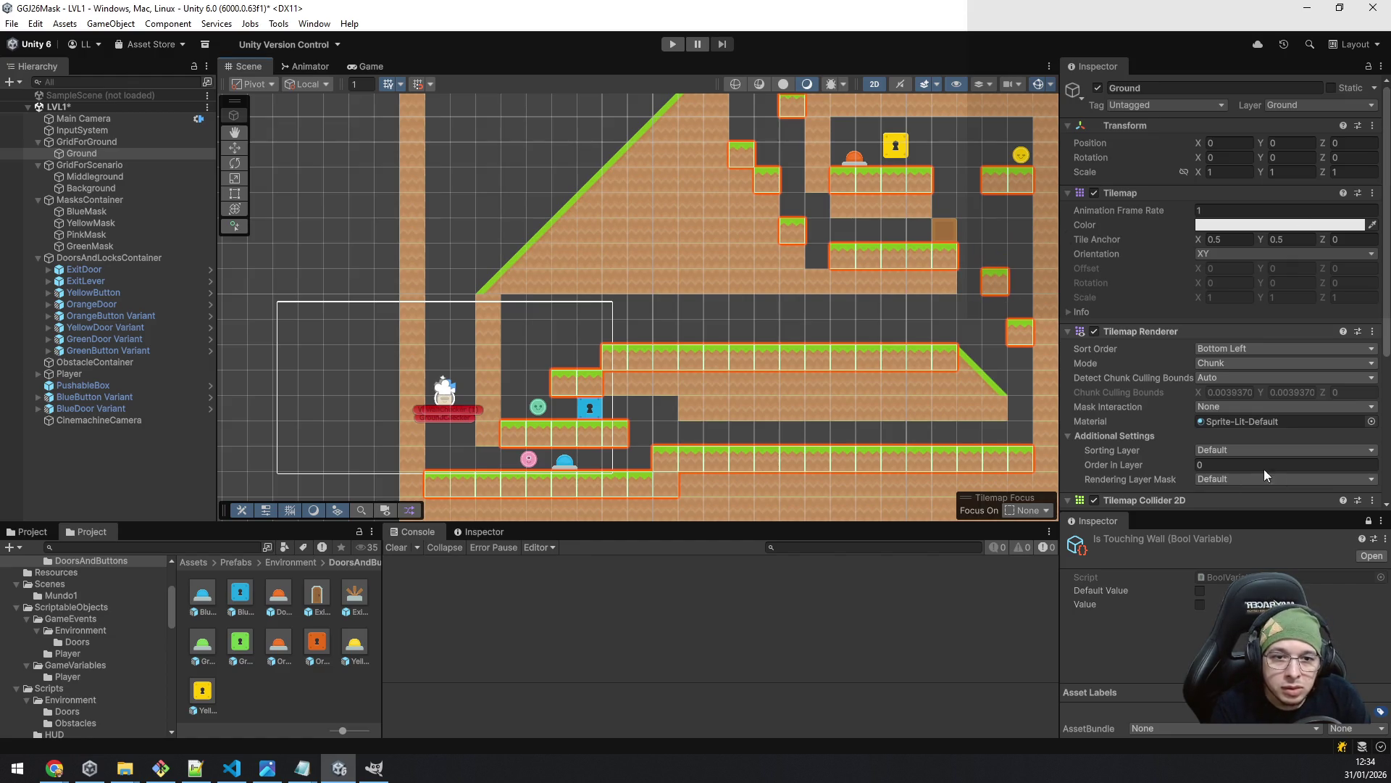
left_click(674, 44)
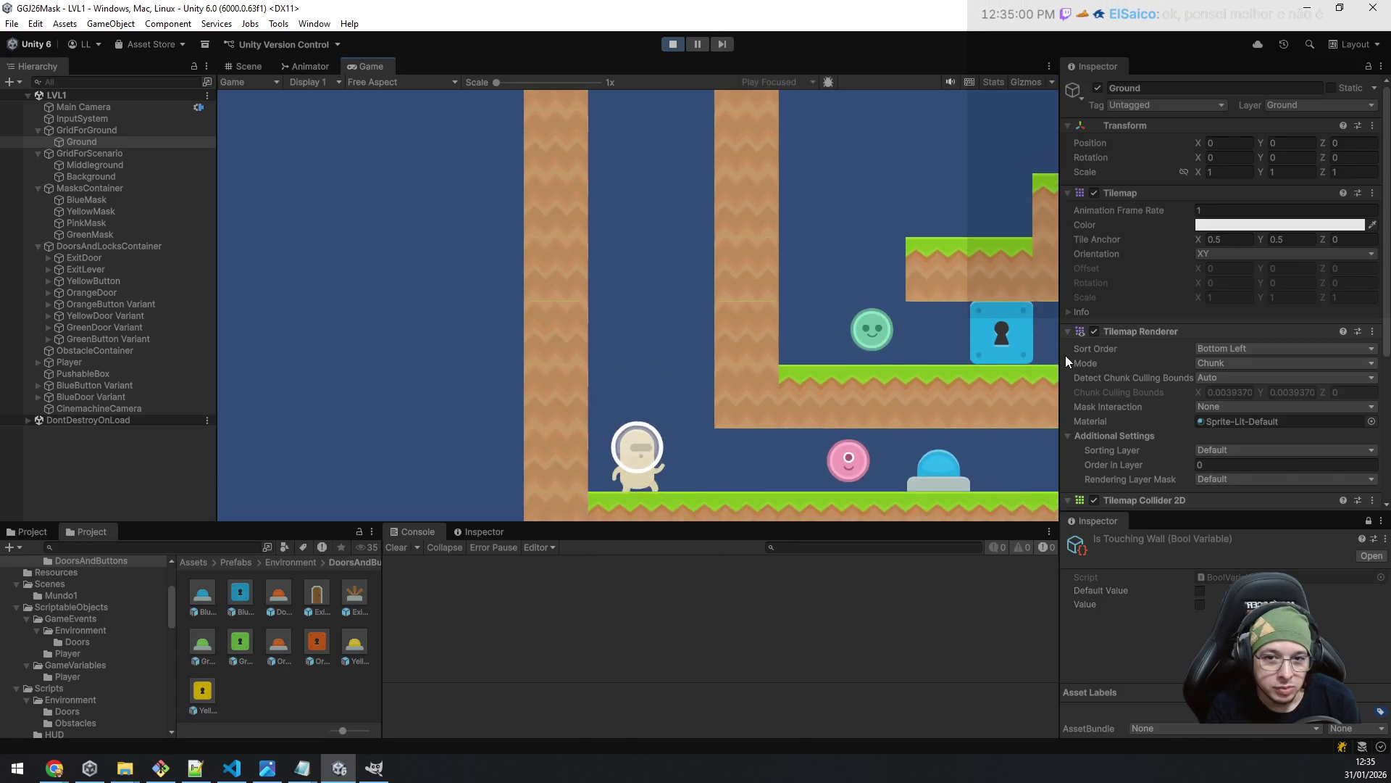
key("d")
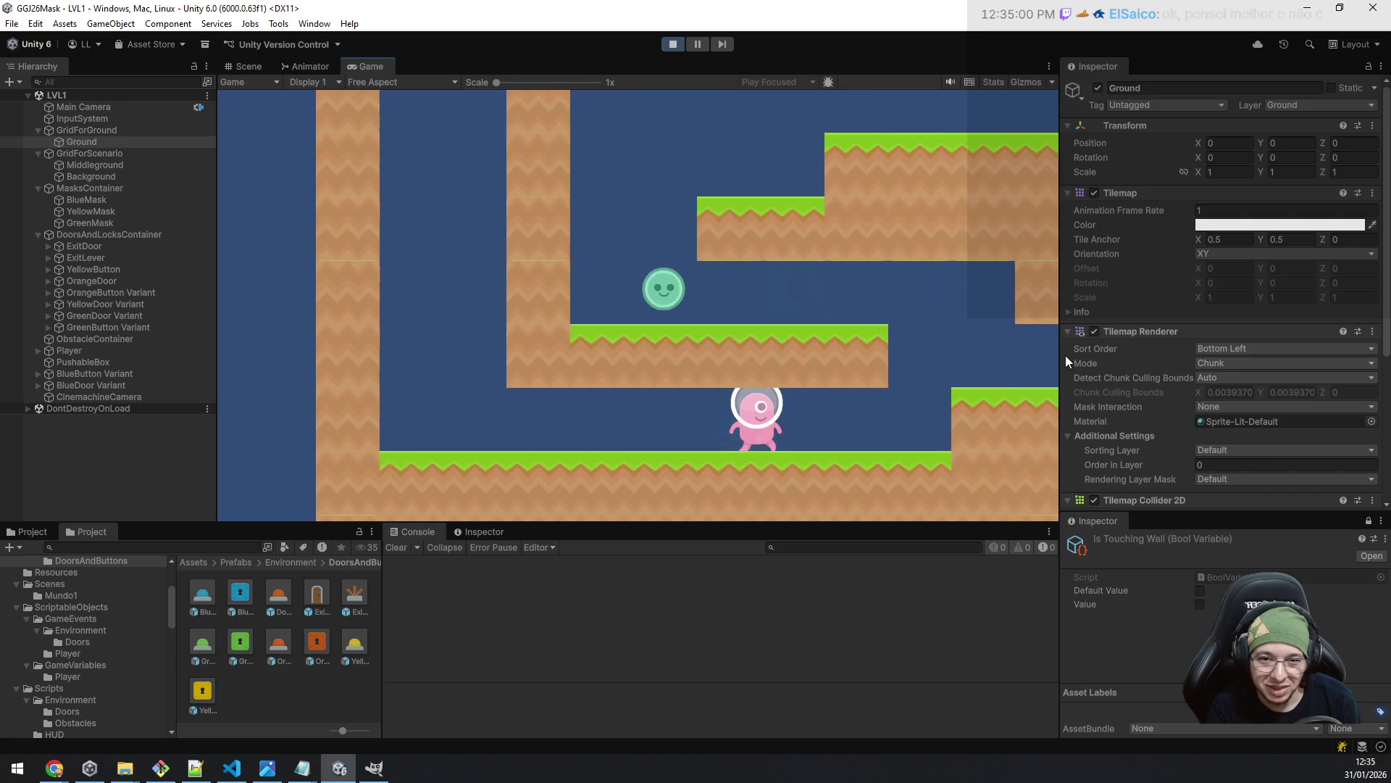
key("space")
key("a")
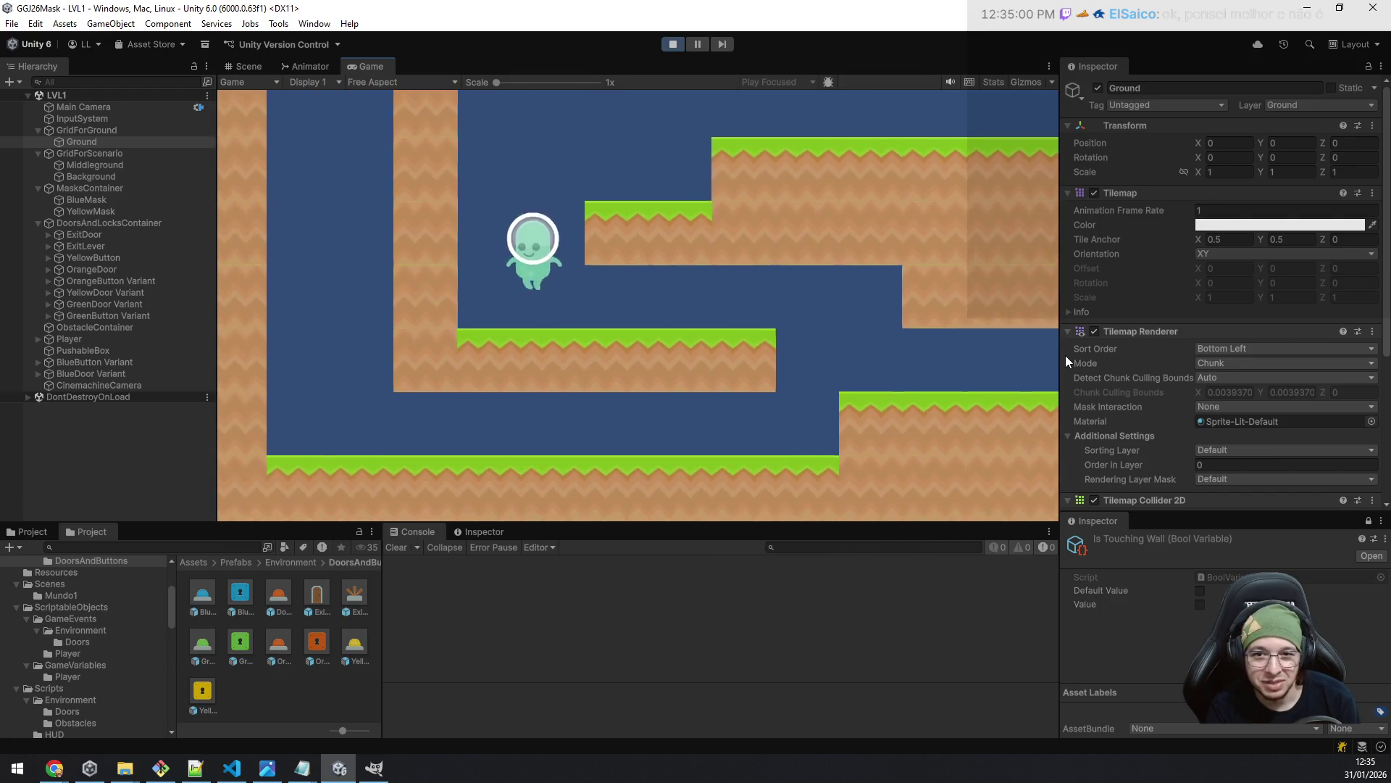
key("space")
key("a")
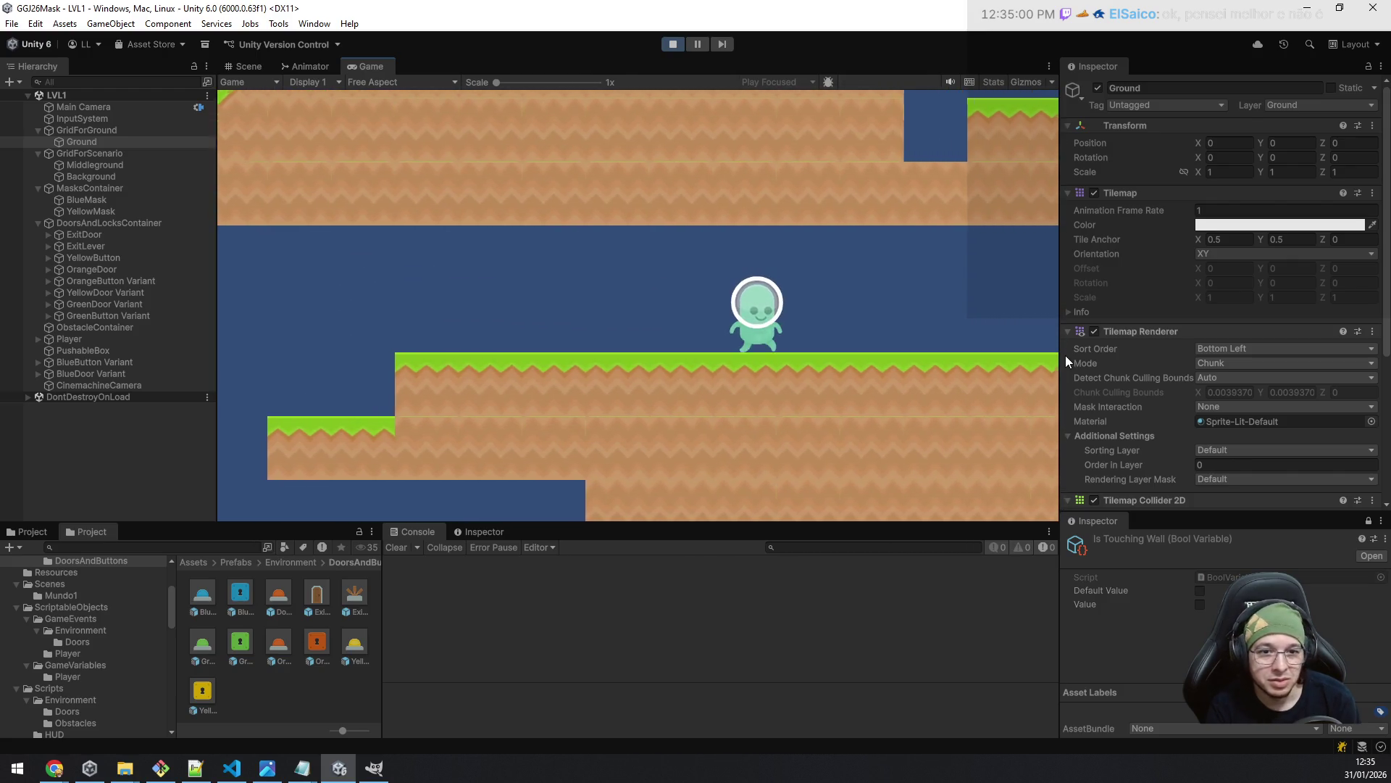
key("d")
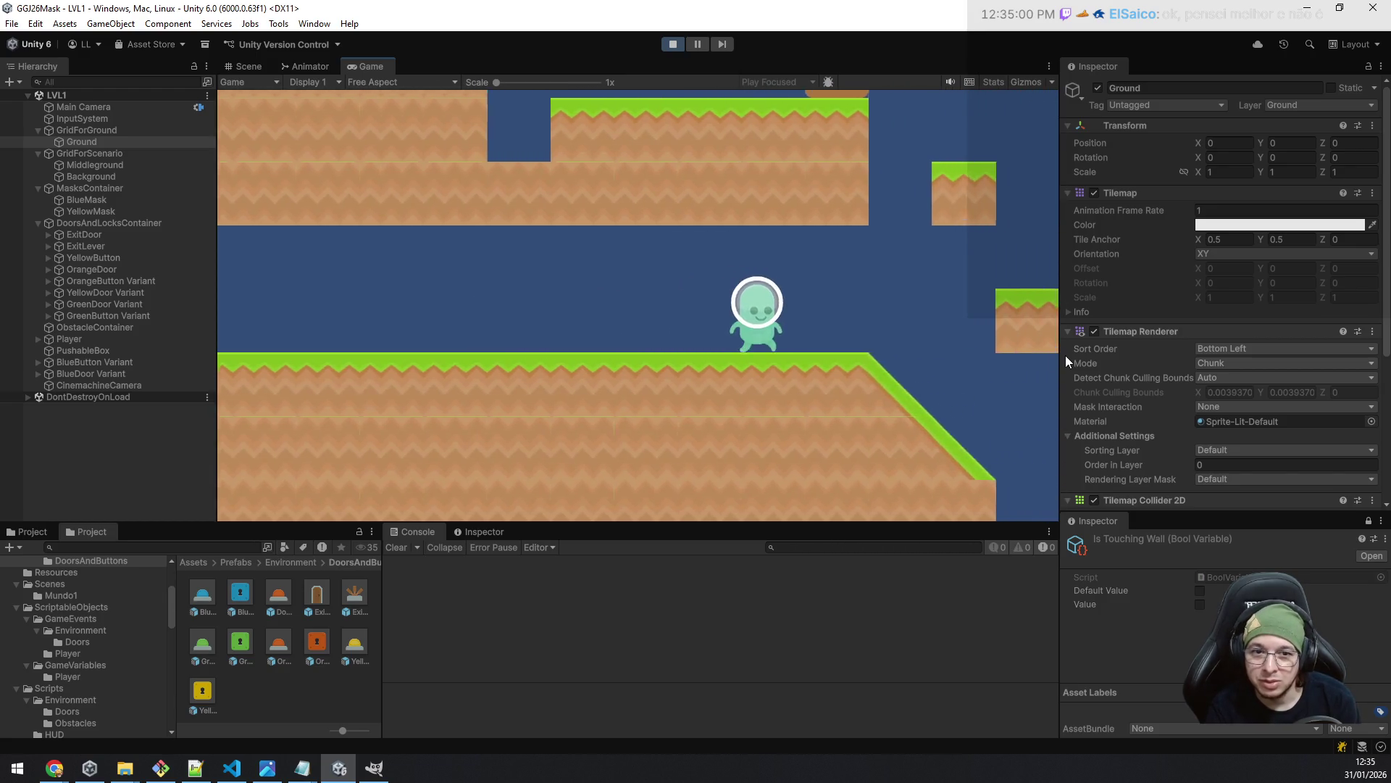
key("space")
key("a")
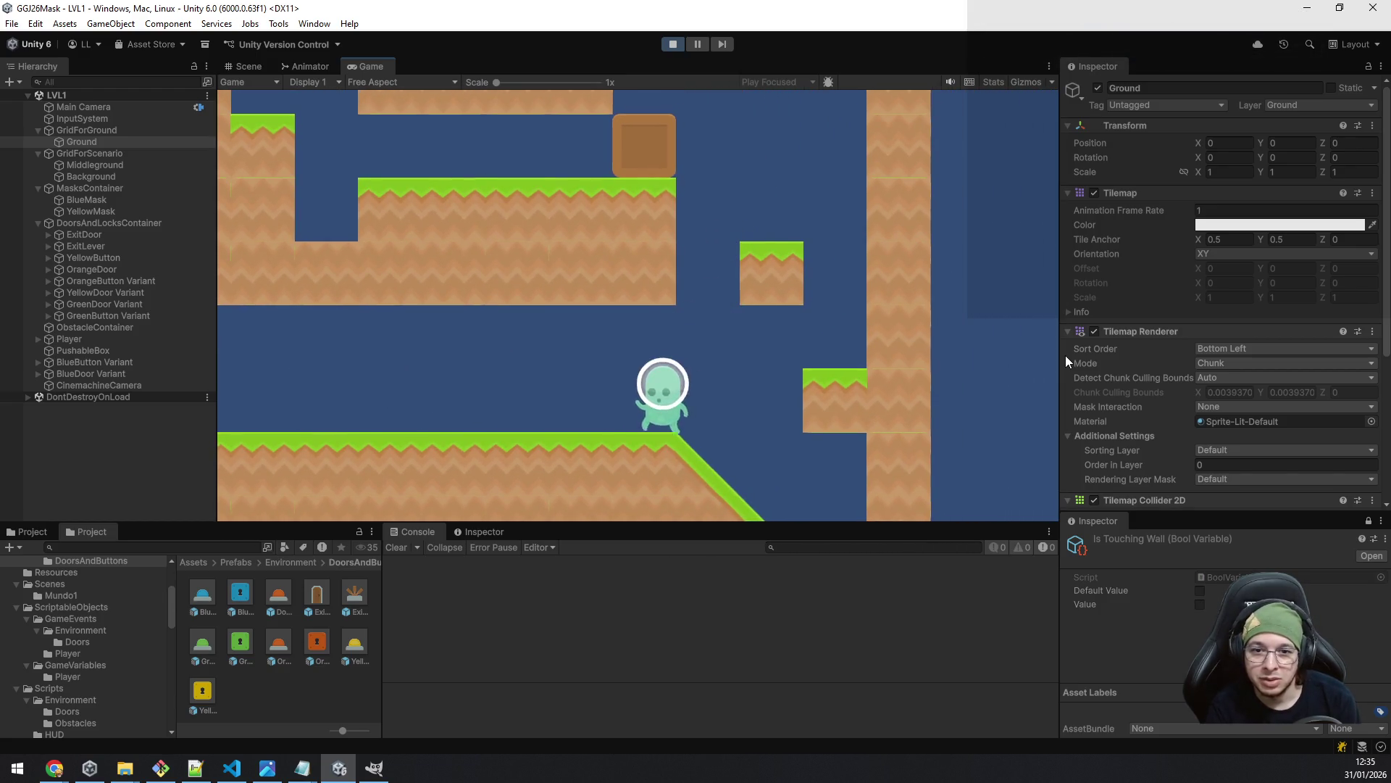
key("space")
key("a")
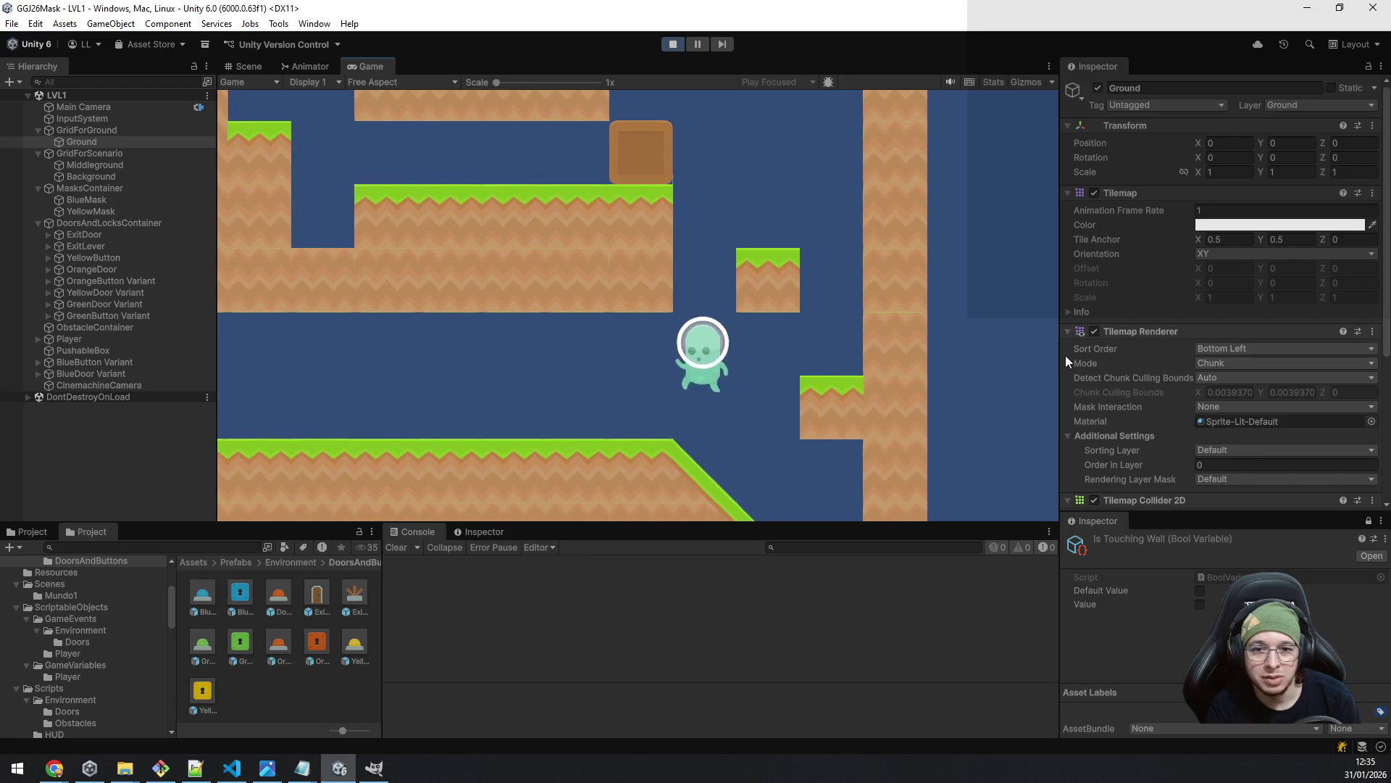
key("d")
key("space")
key("a")
key("space")
key("d")
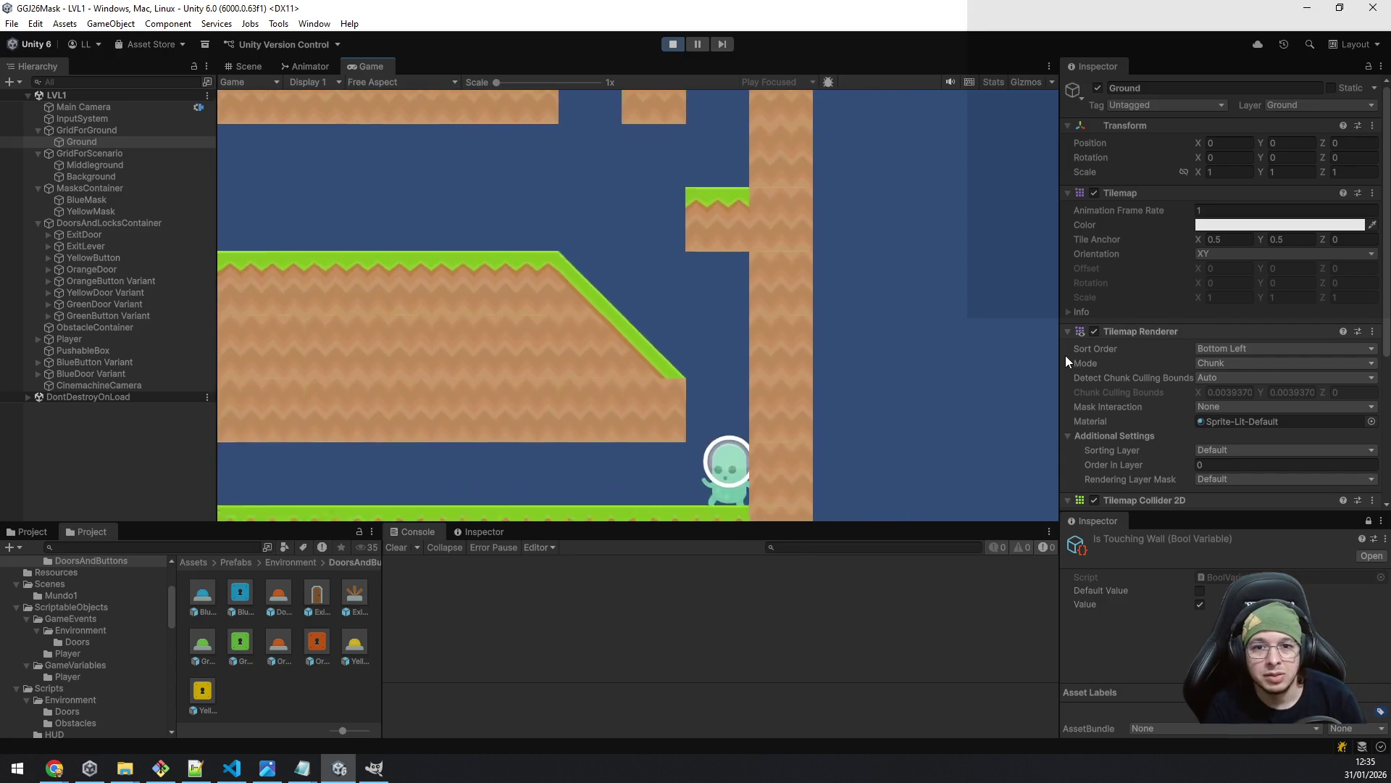
- Add a grass step beside the right wall and erase two Ground tiles below it
left_click(251, 66)
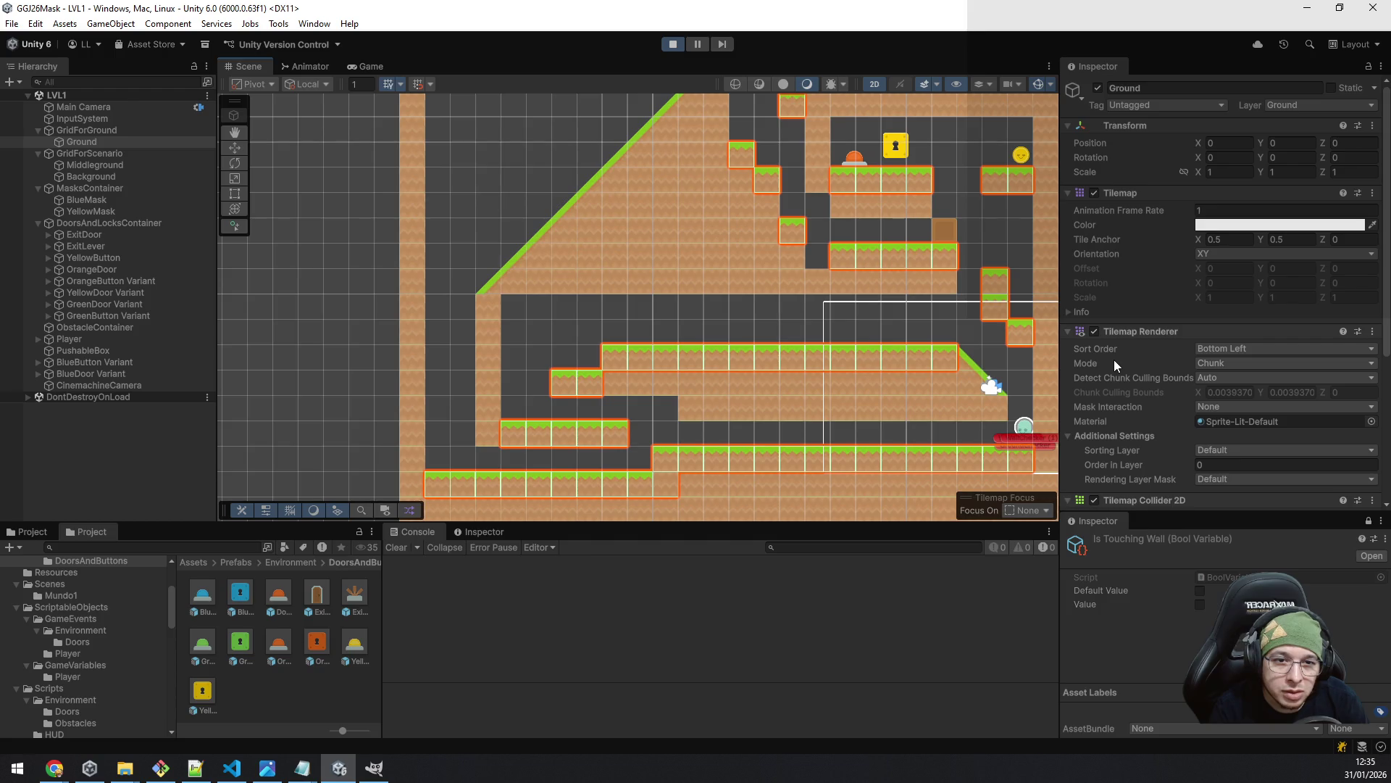
left_click(1023, 260)
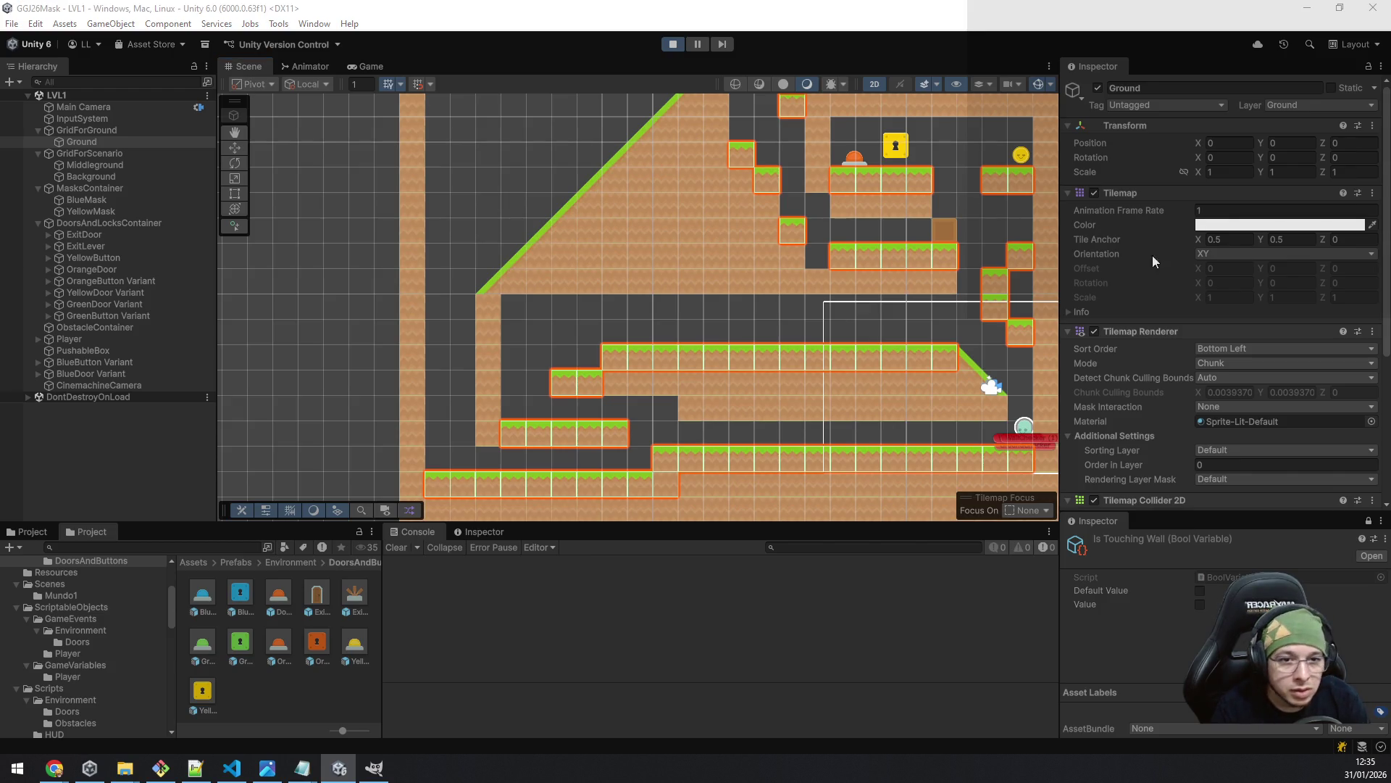
left_click_drag(986, 280, 1027, 341)
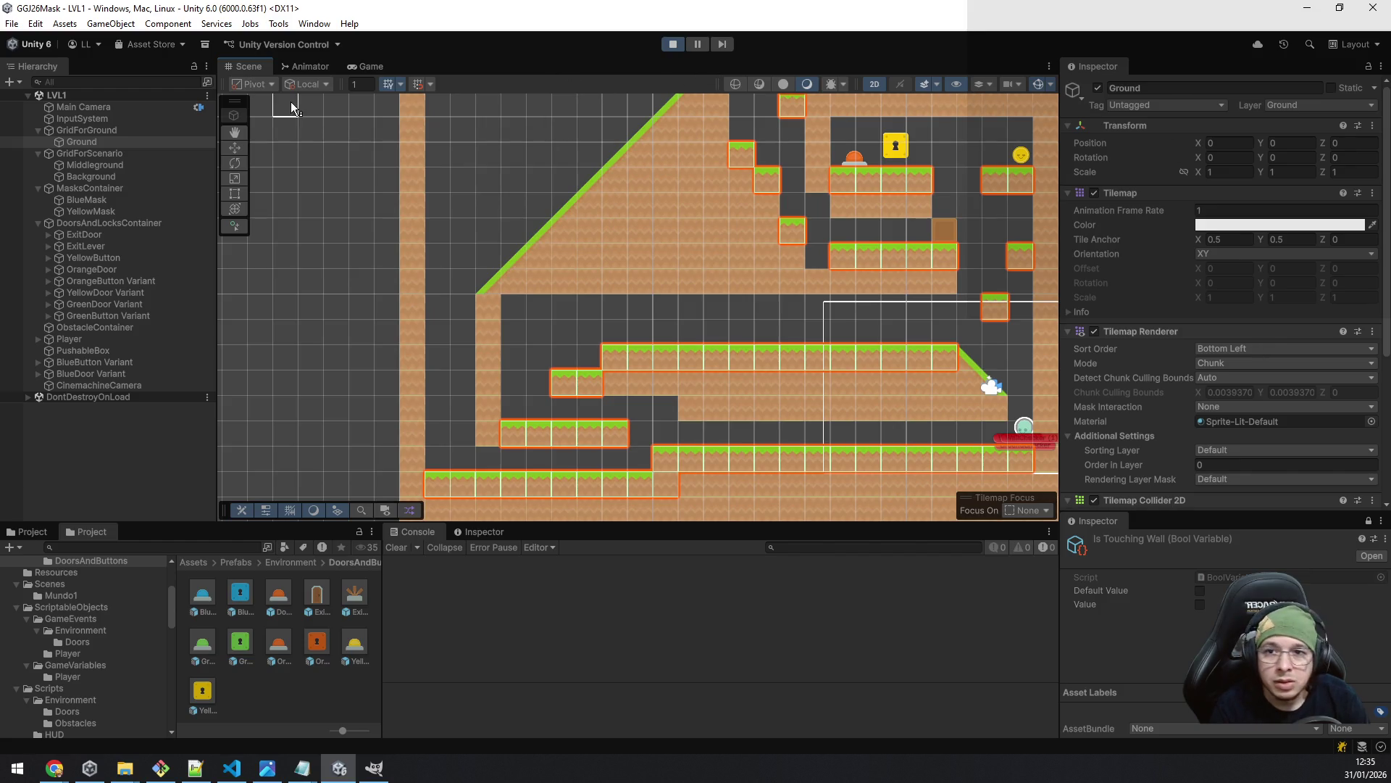
left_click(348, 66)
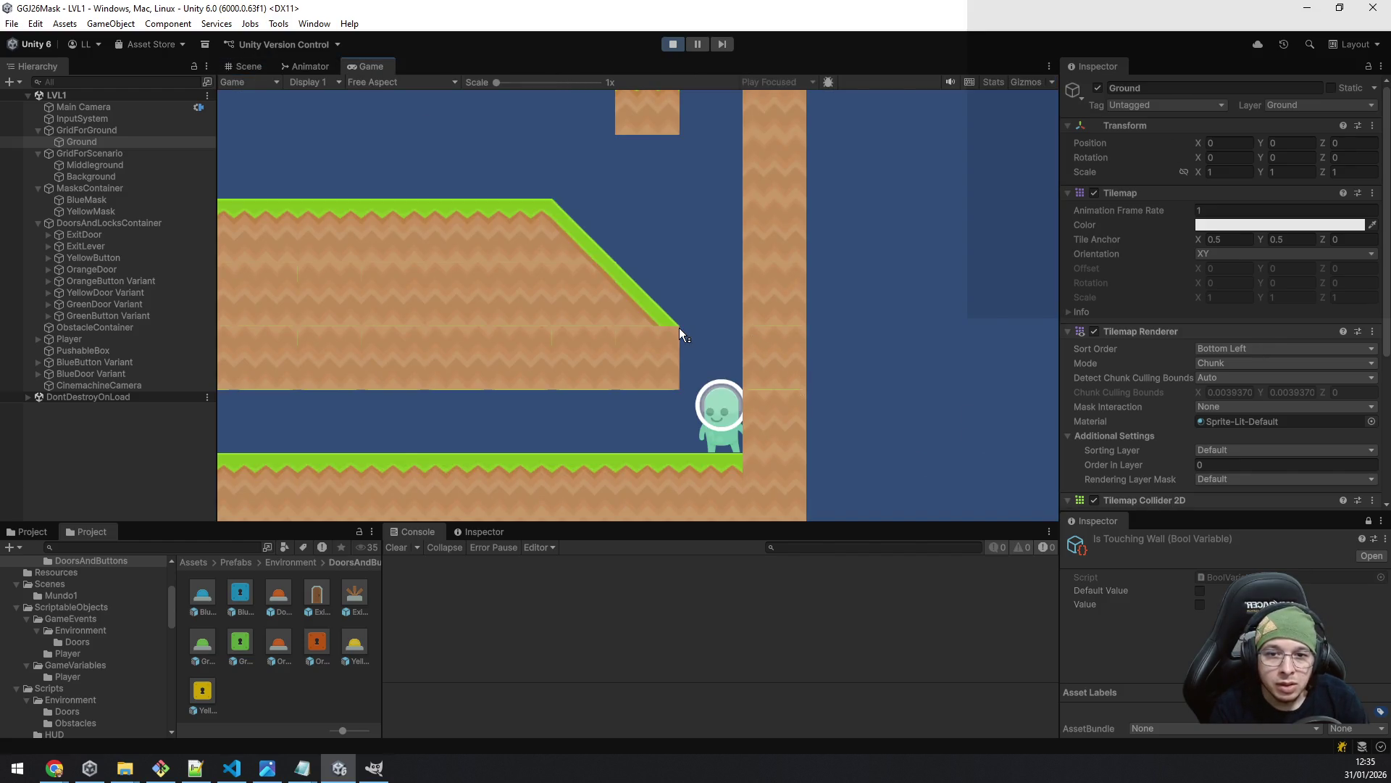
- Walk the player left, jump up the left ledges, and head right toward the slope
key("a")
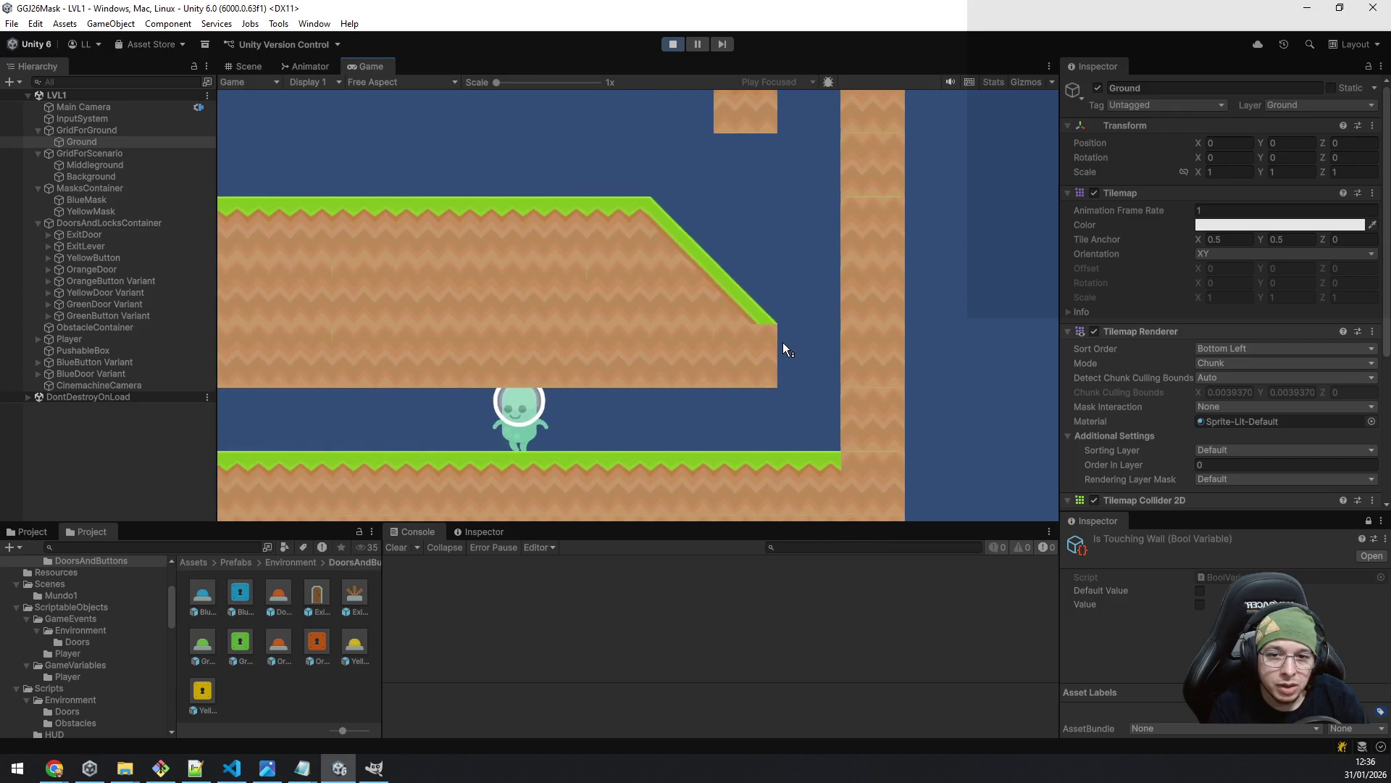
key("a")
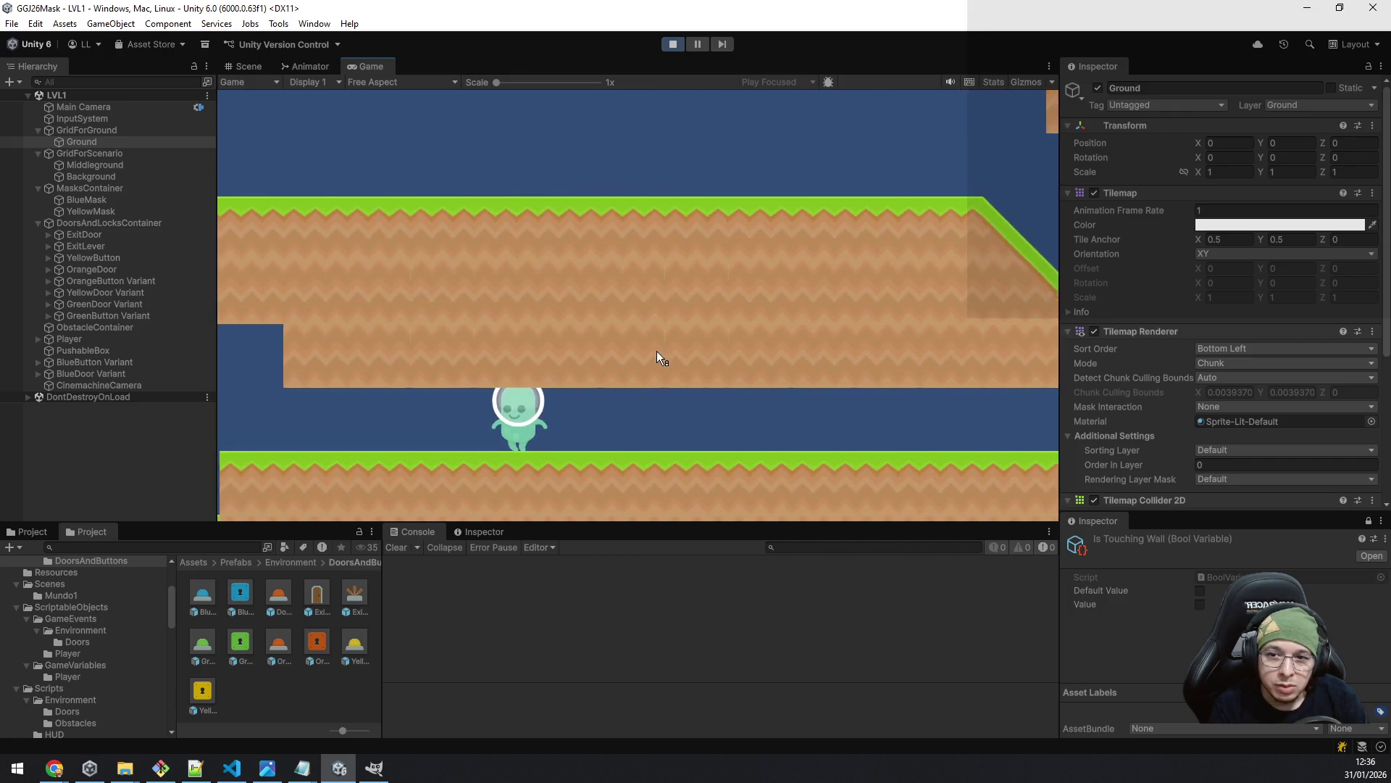
key("a")
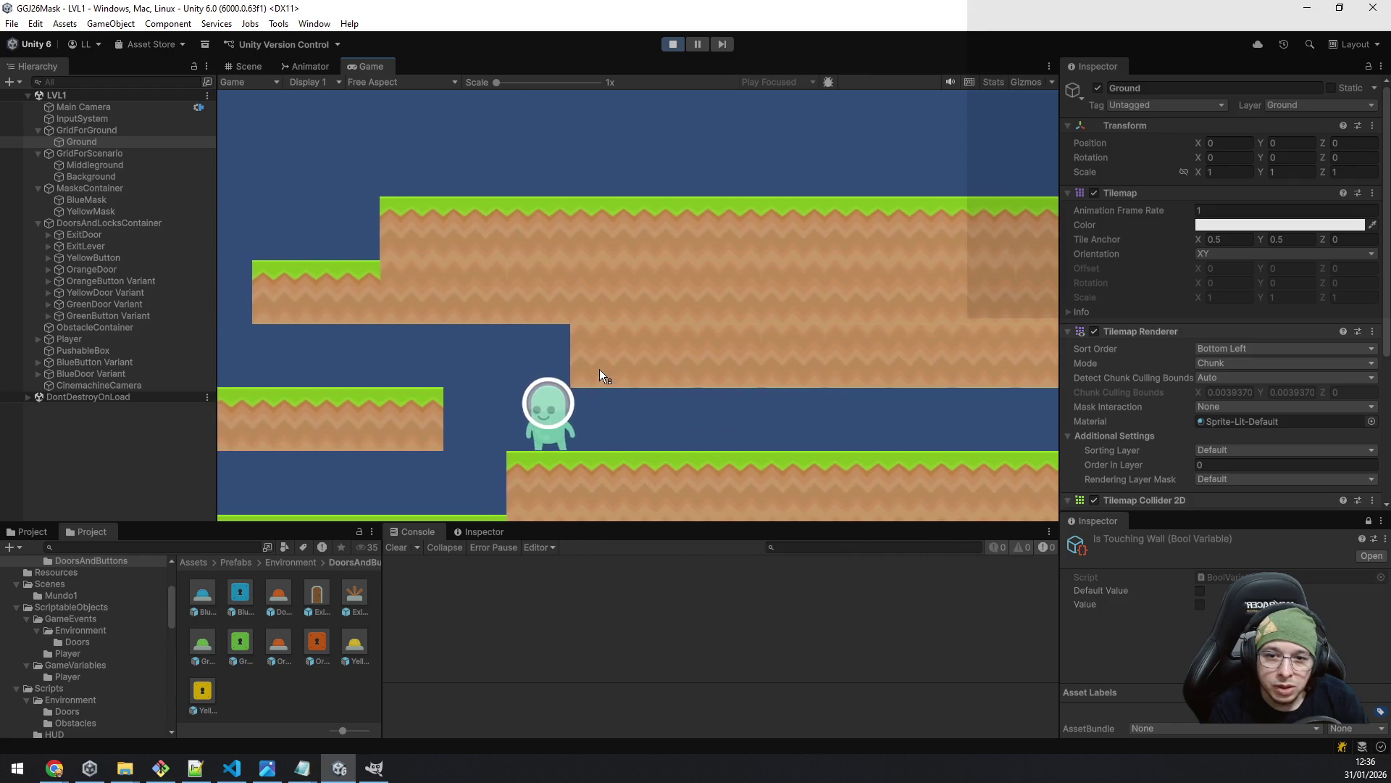
key("d")
key("a")
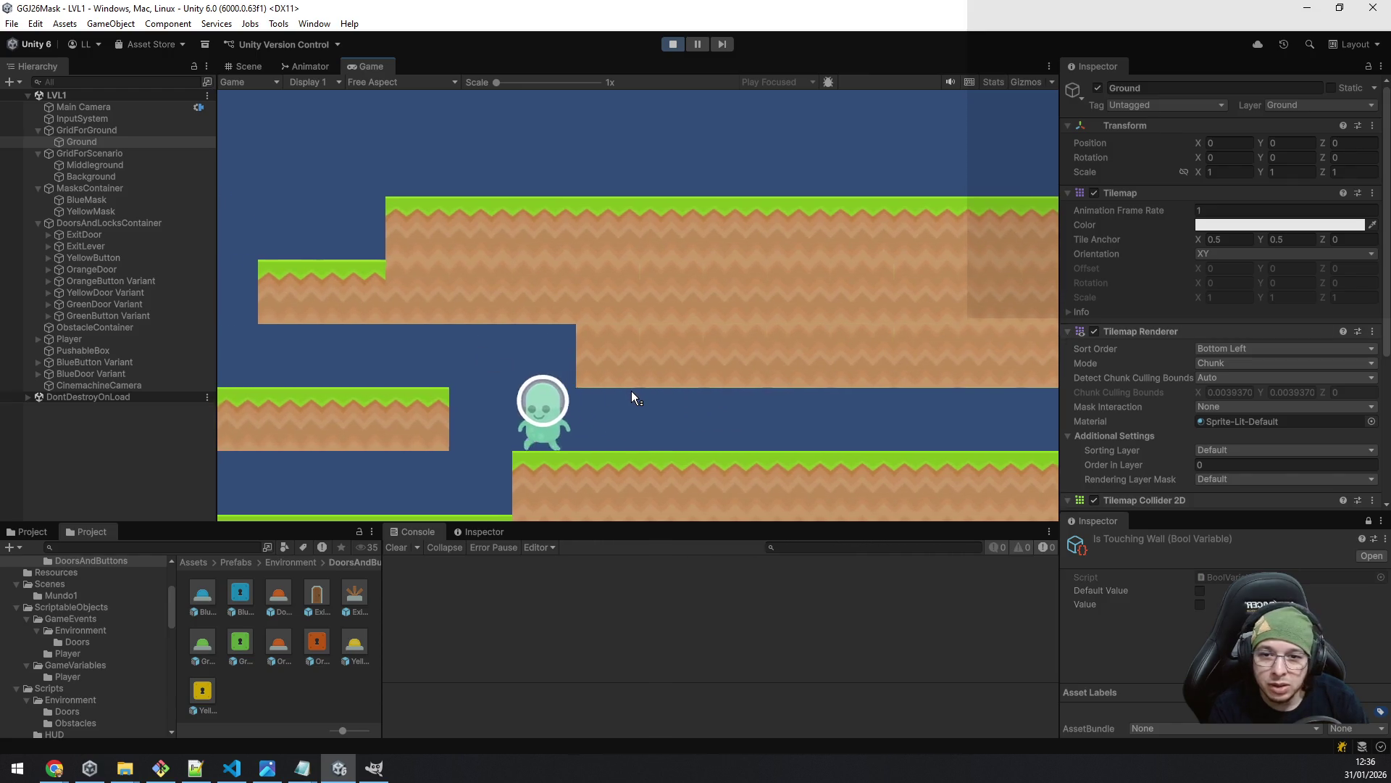
key("space")
key("a")
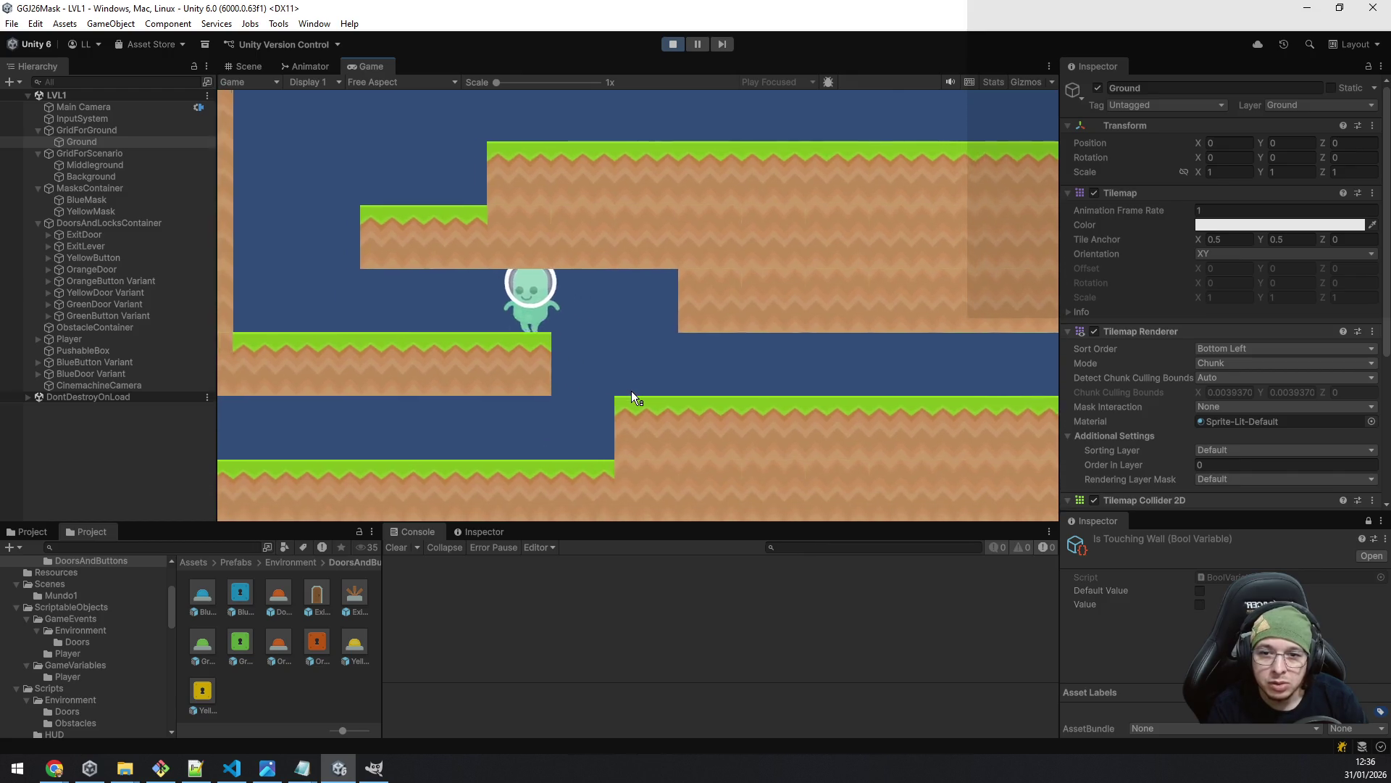
key("a")
key("space")
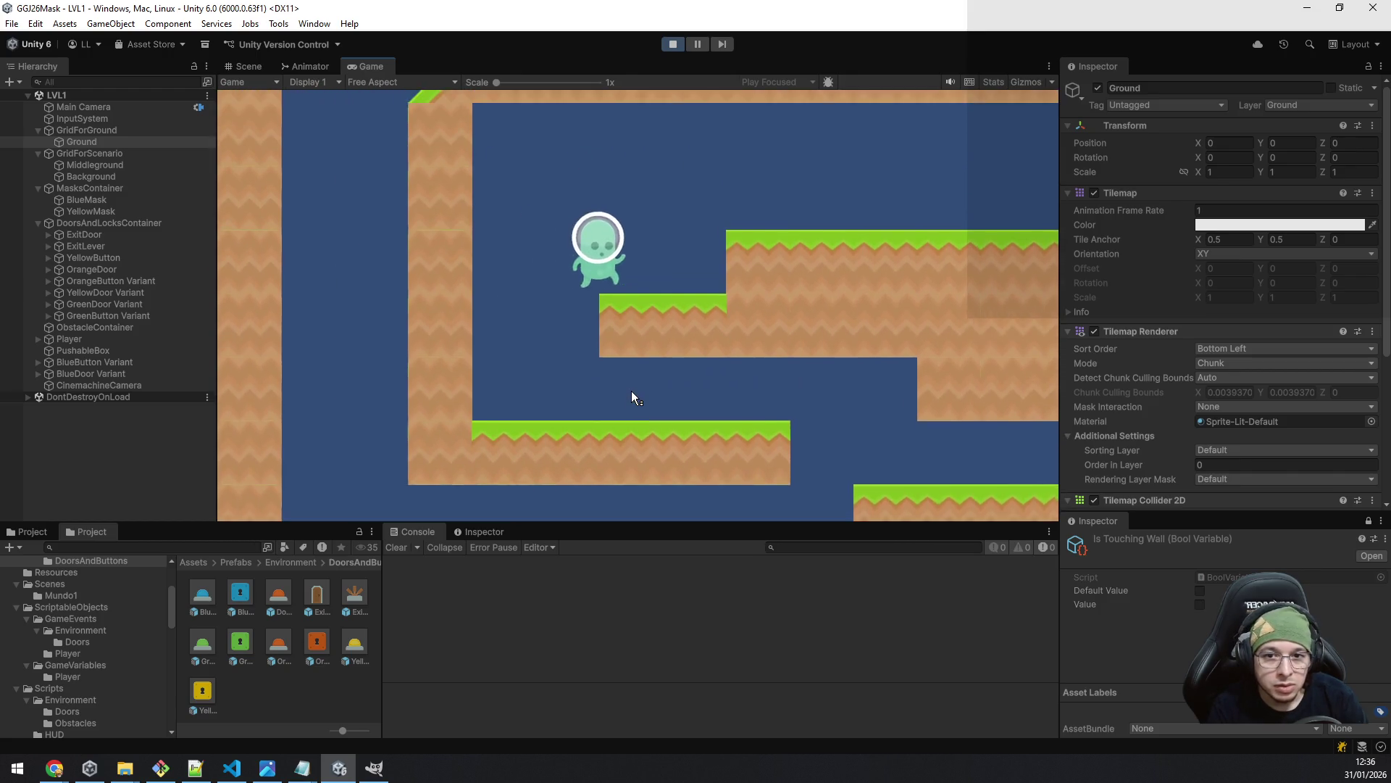
key("d")
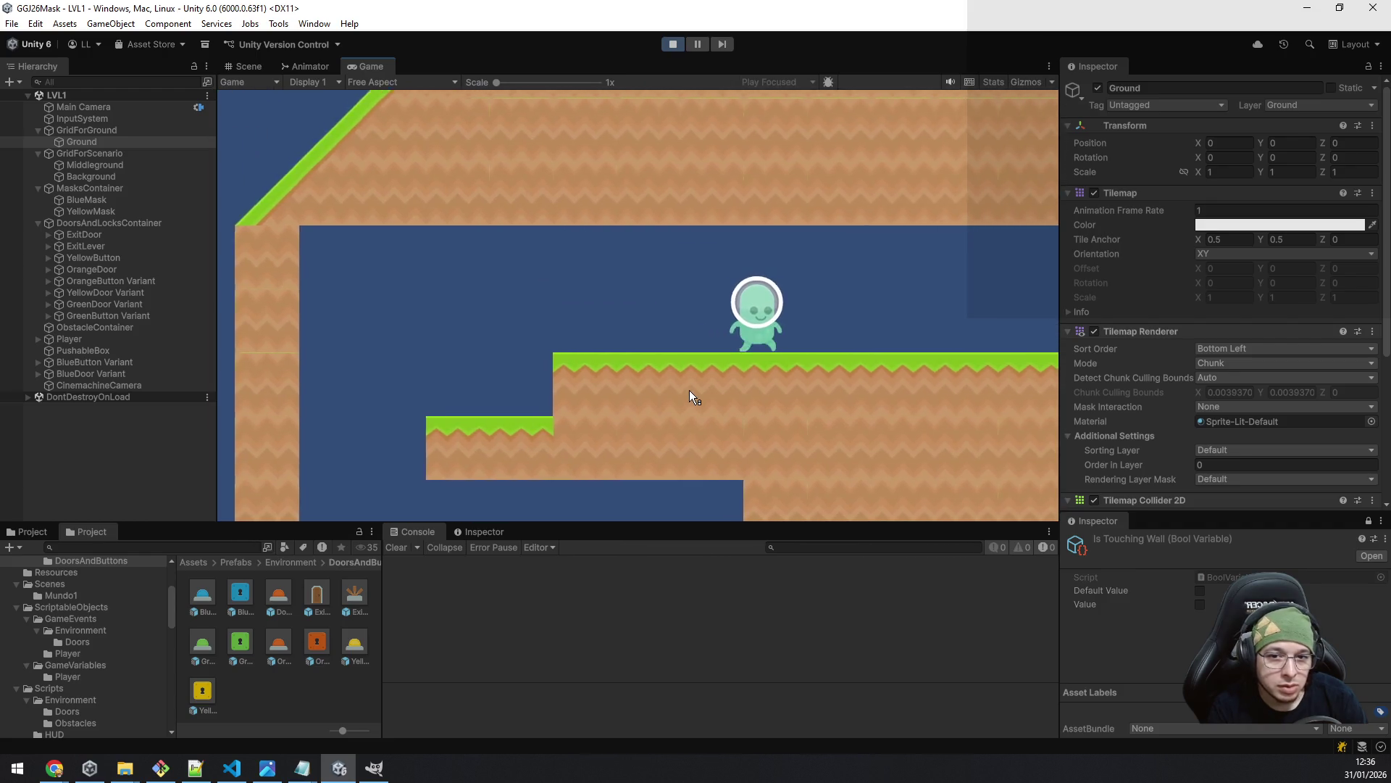
key("d")
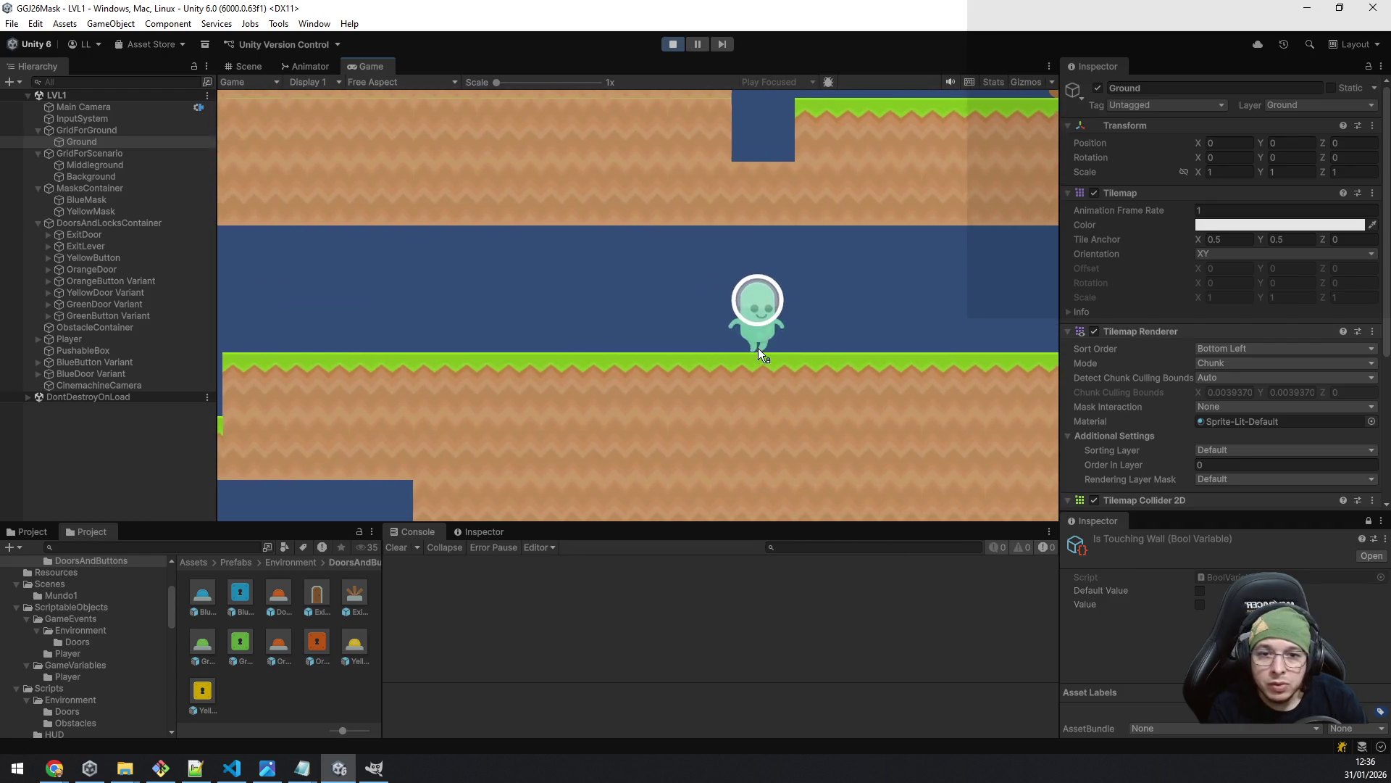
key("d")
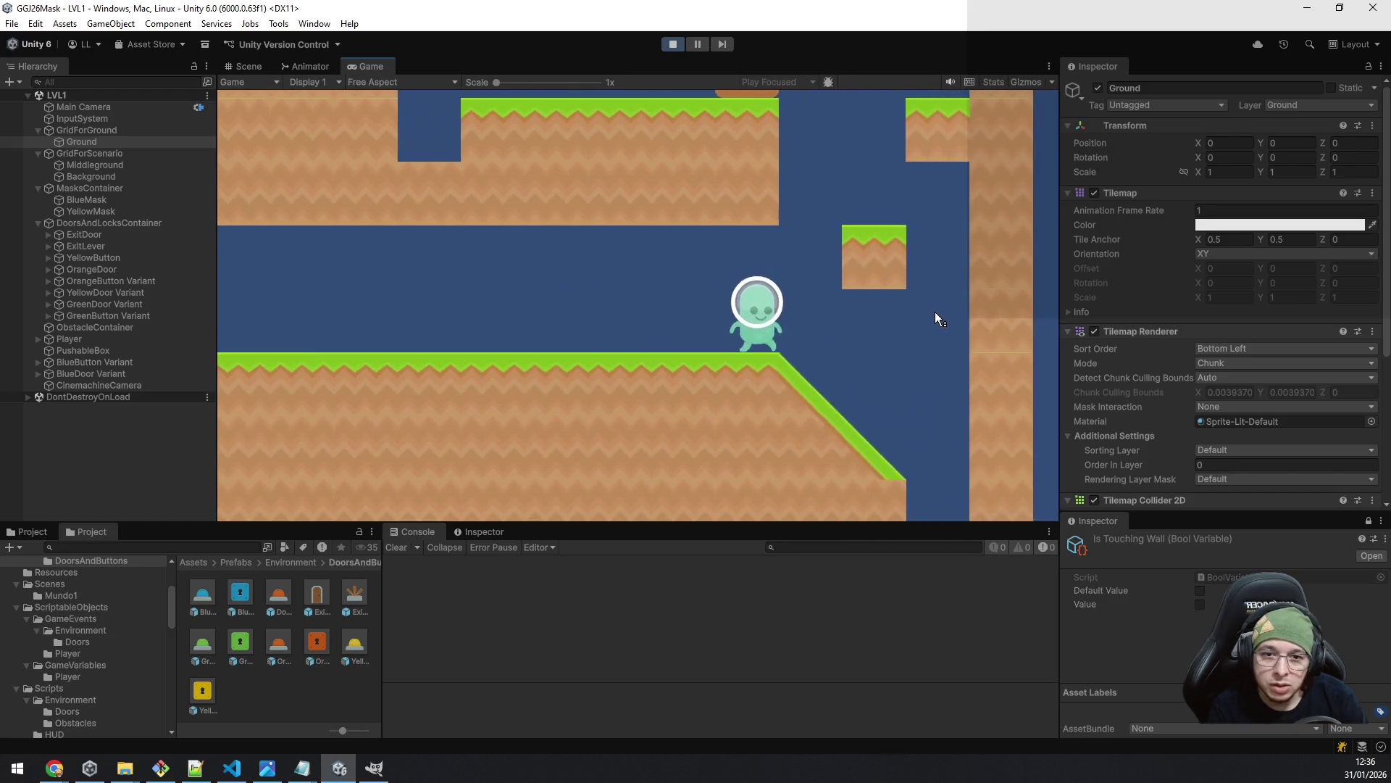
- Jump via the floating block and small platform toward the pushable box, then stop the playtest
key("space")
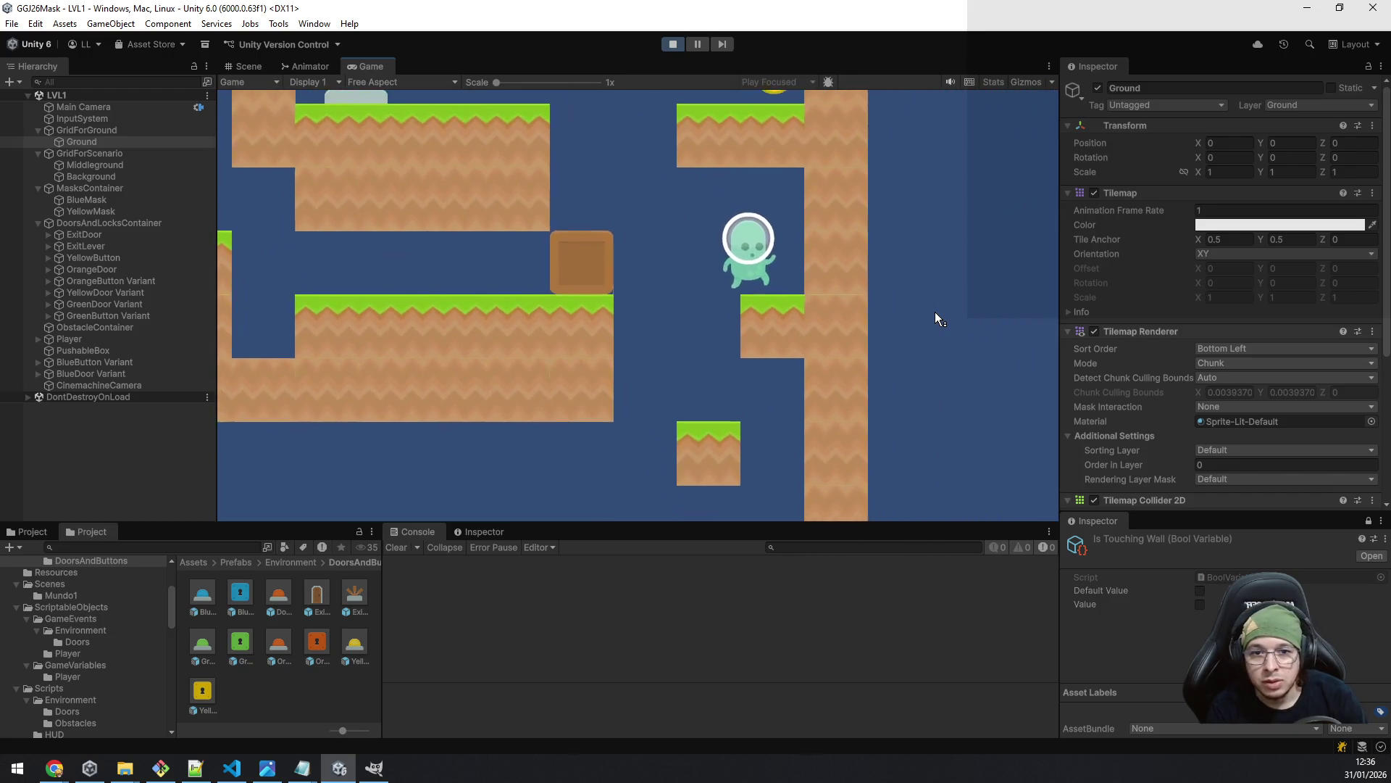
key("a")
key("space")
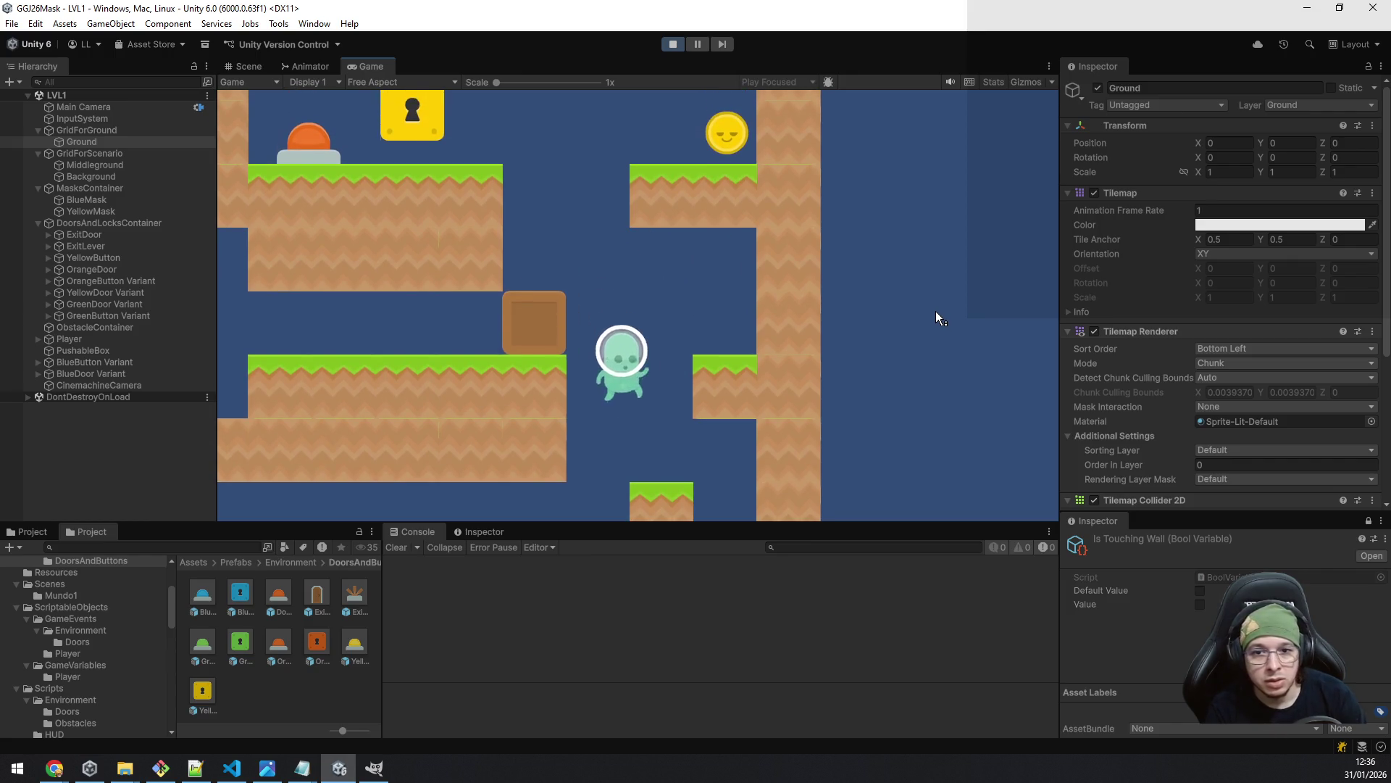
key("space")
key("d")
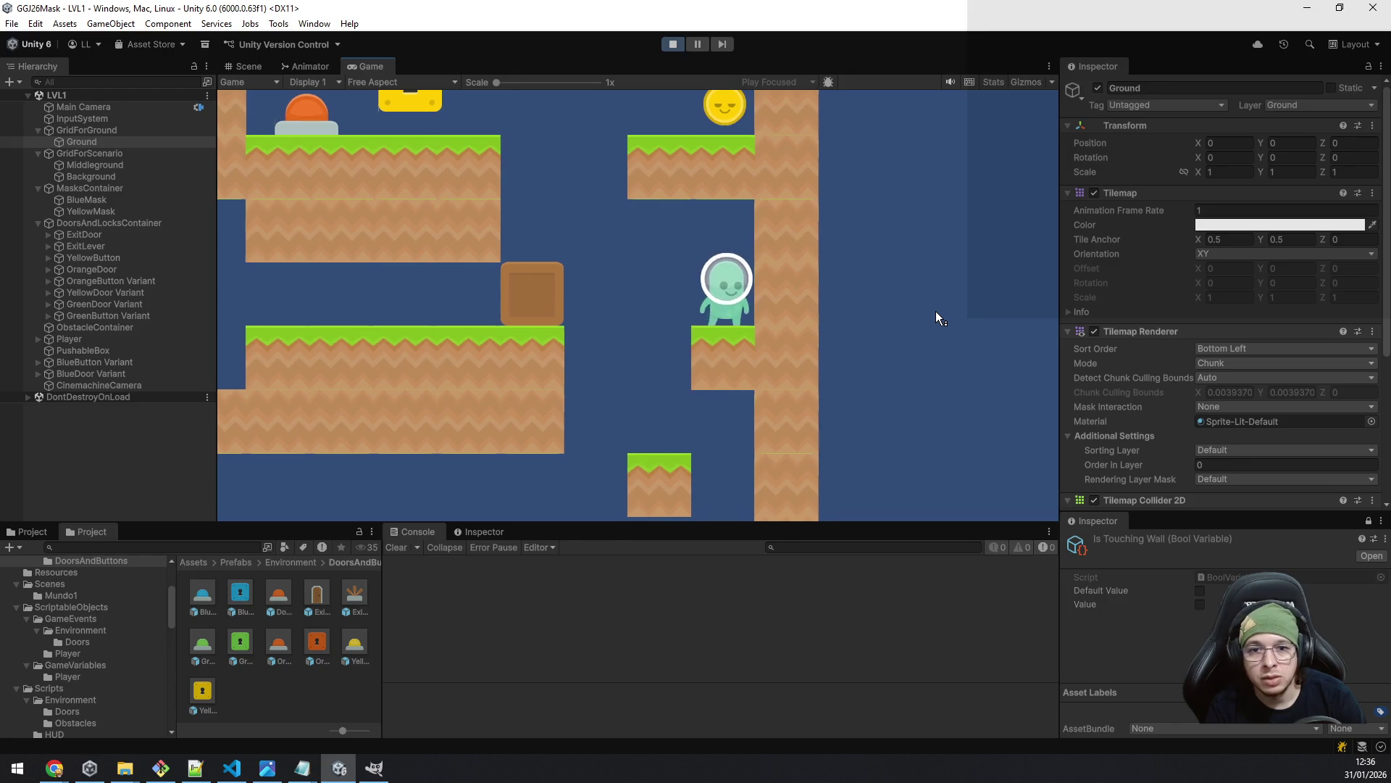
key("space")
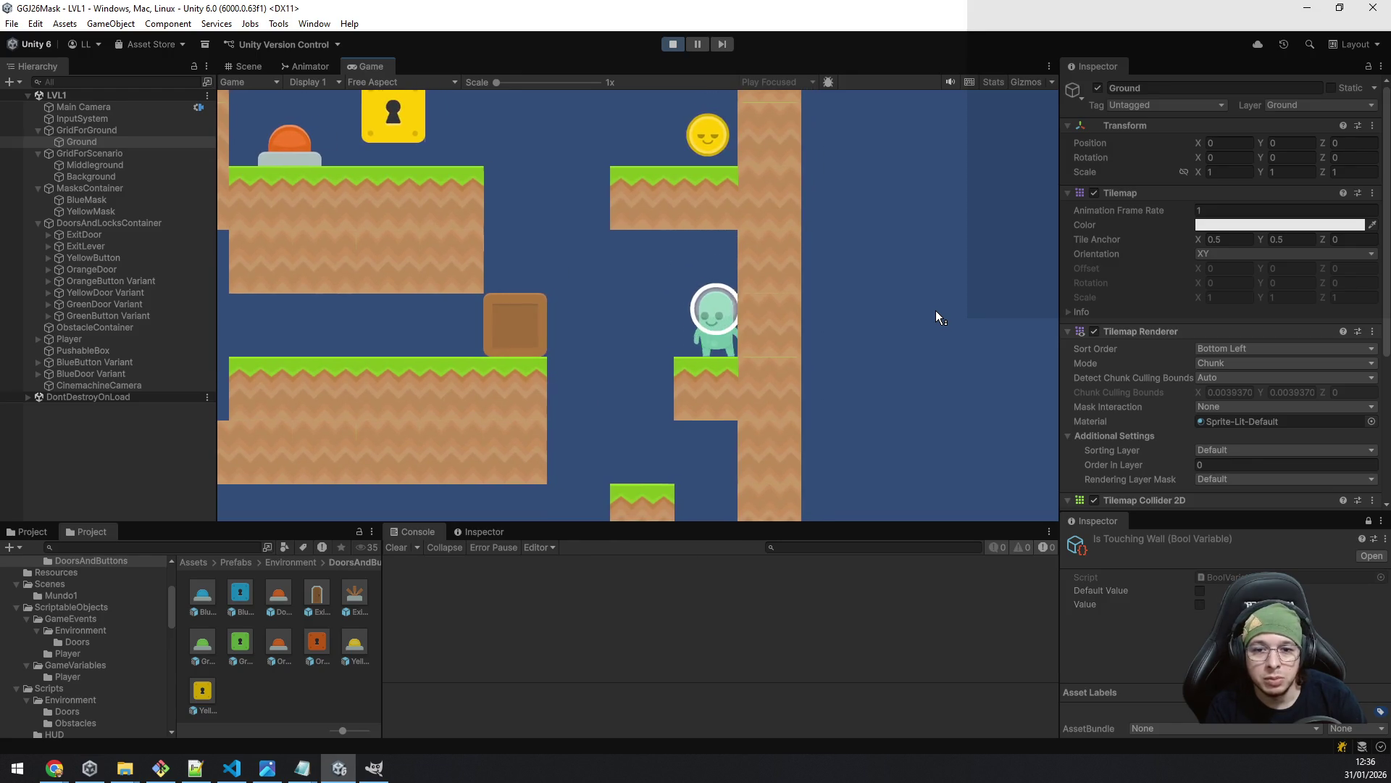
key("a")
key("space")
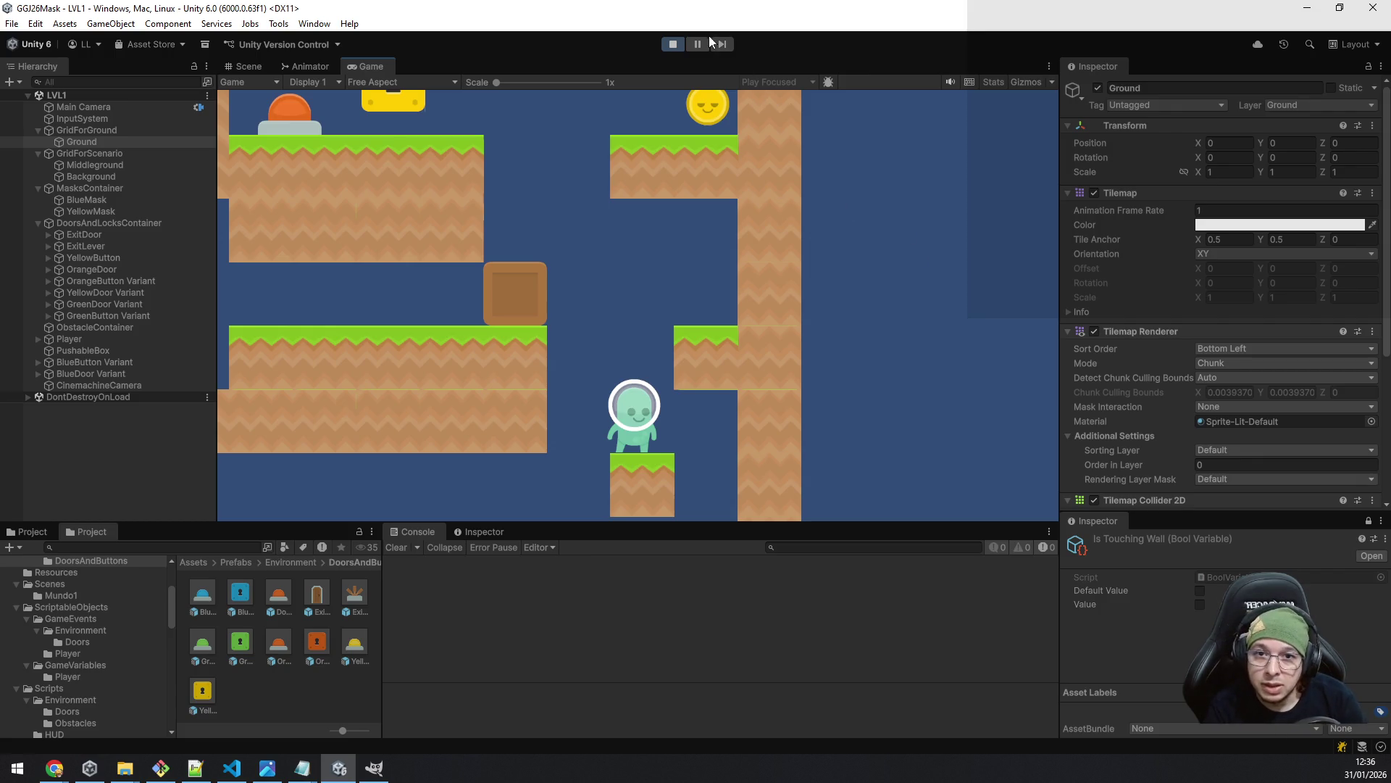
left_click(676, 44)
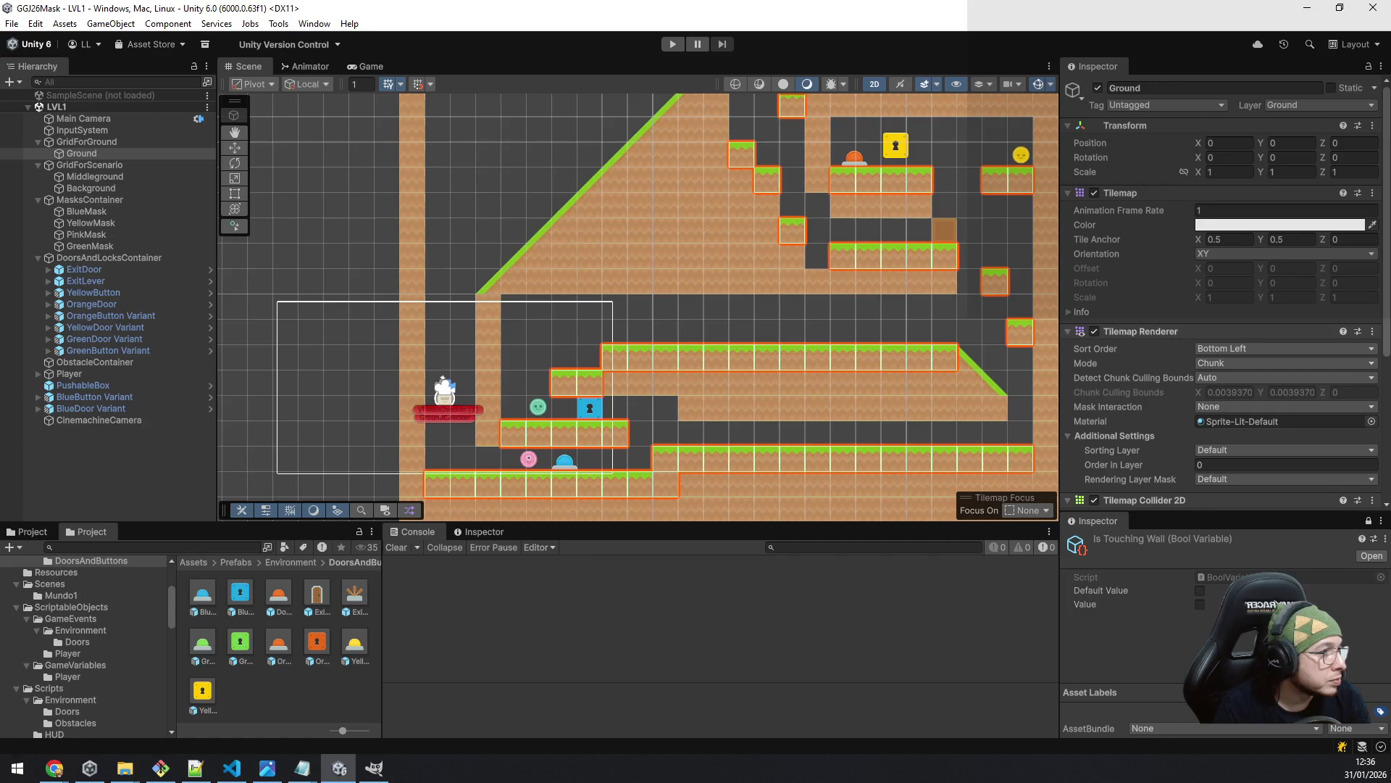
- Erase two Ground tiles near the right wall and a row of Middleground tiles
left_click(995, 281)
left_click(1019, 333)
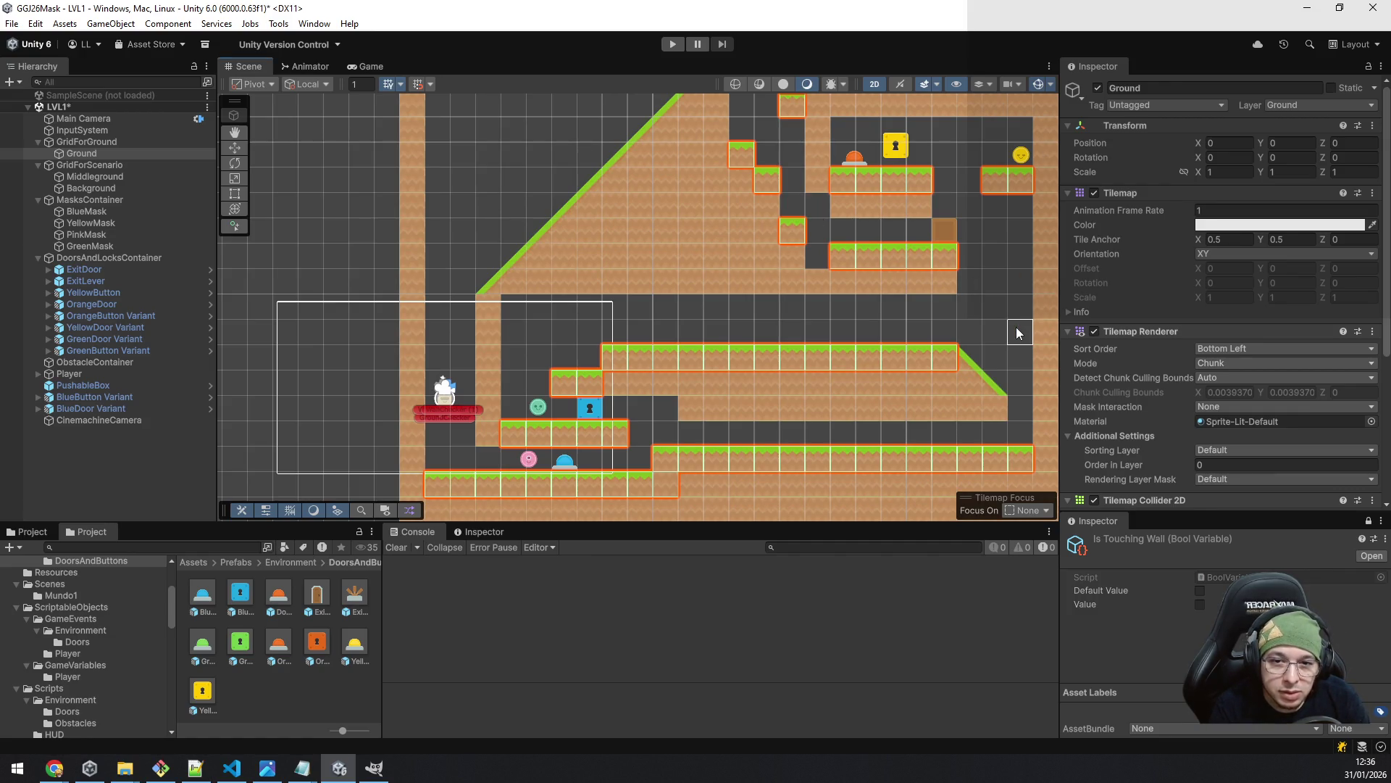
left_click(98, 178)
left_click_drag(699, 406, 994, 411)
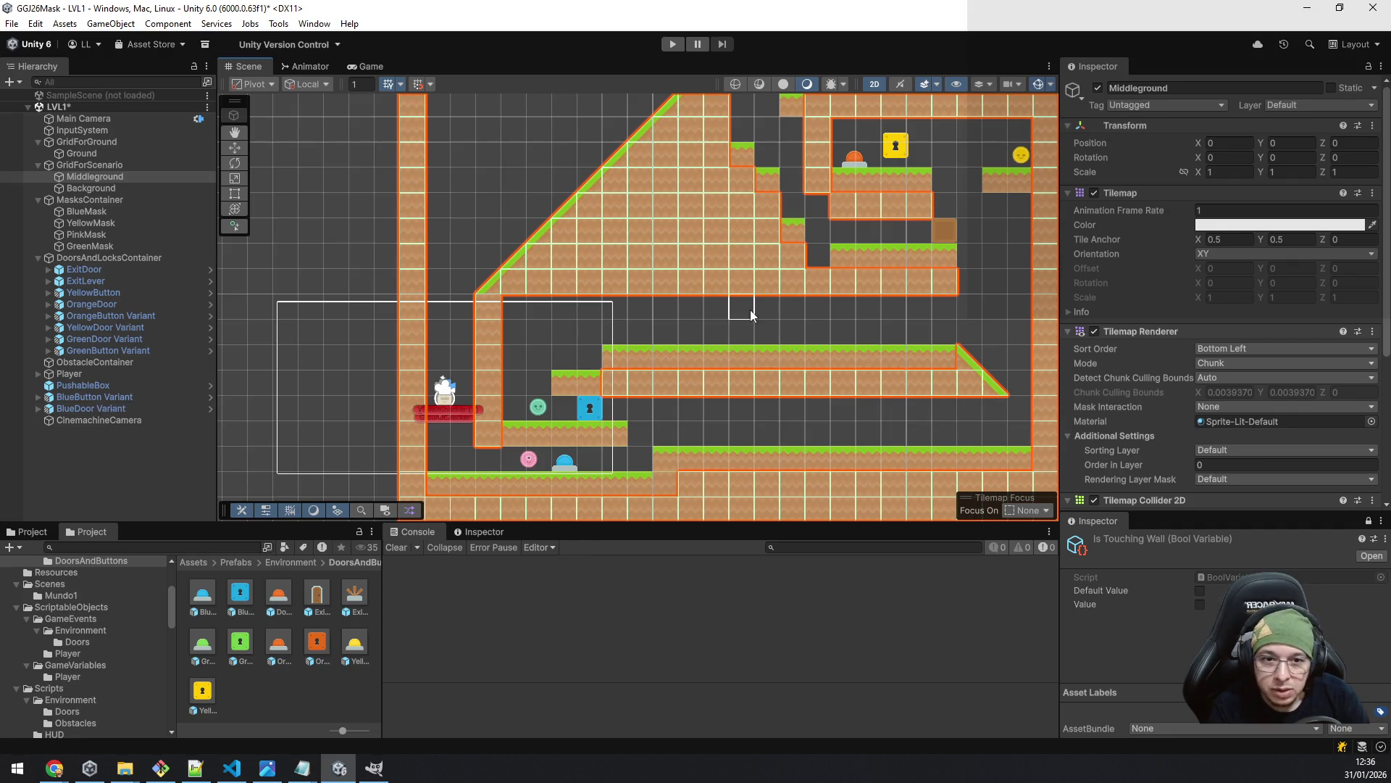
mouse_move(968, 236)
left_mouse_down()
mouse_move(822, 265)
mouse_move(765, 310)
left_mouse_up()
scroll(767, 310, "up", 3)
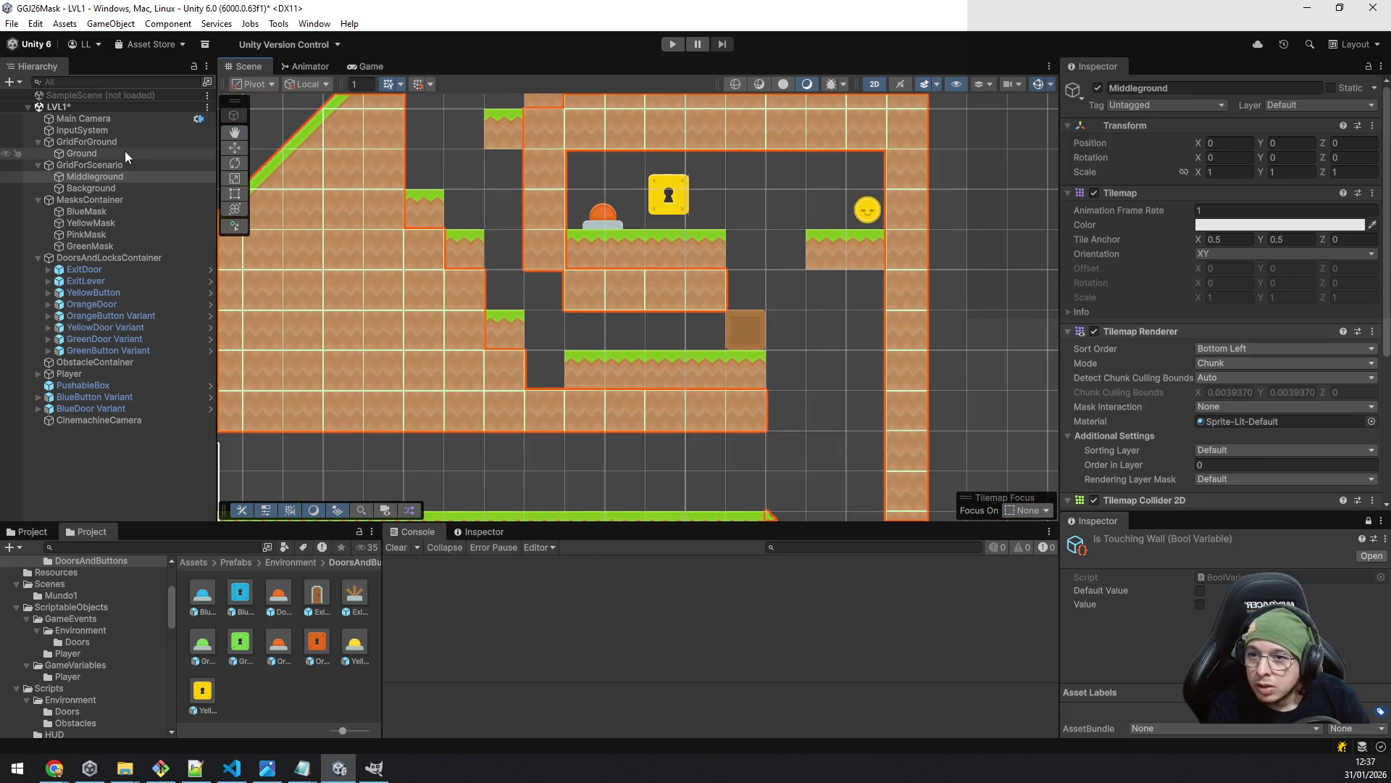
- Widen the upper right ledge one tile left, shorten the yellow-door platform, and erase a Middleground tile
left_click(124, 153)
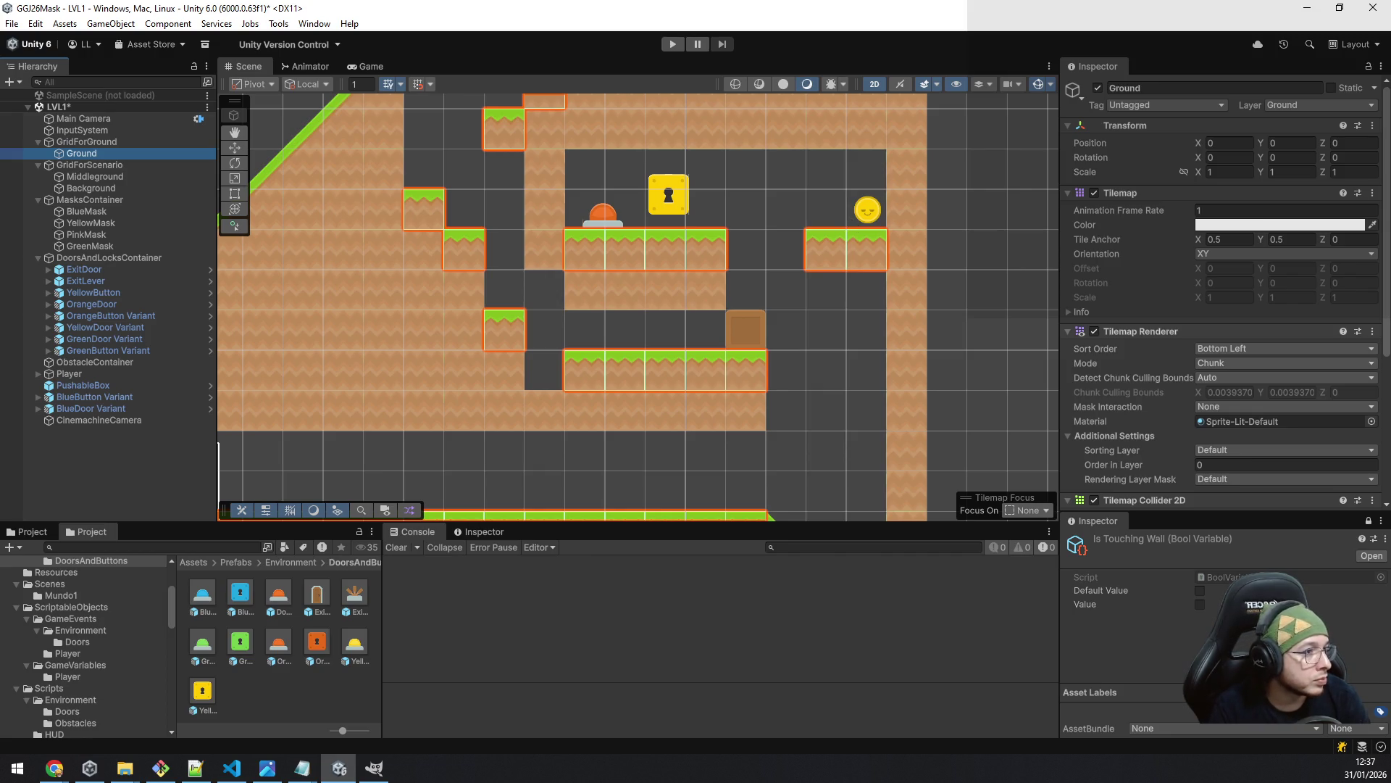
left_click(785, 249)
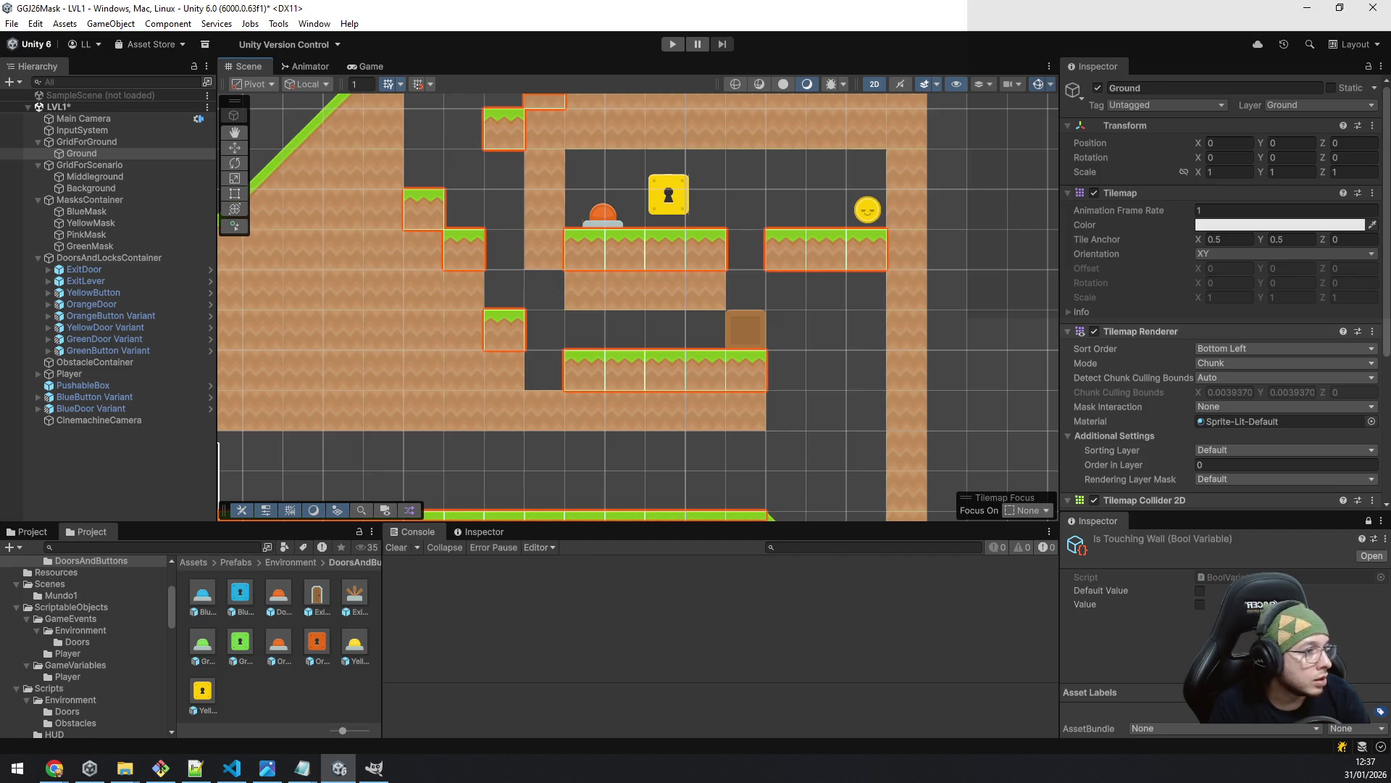
left_click(717, 249, "shift")
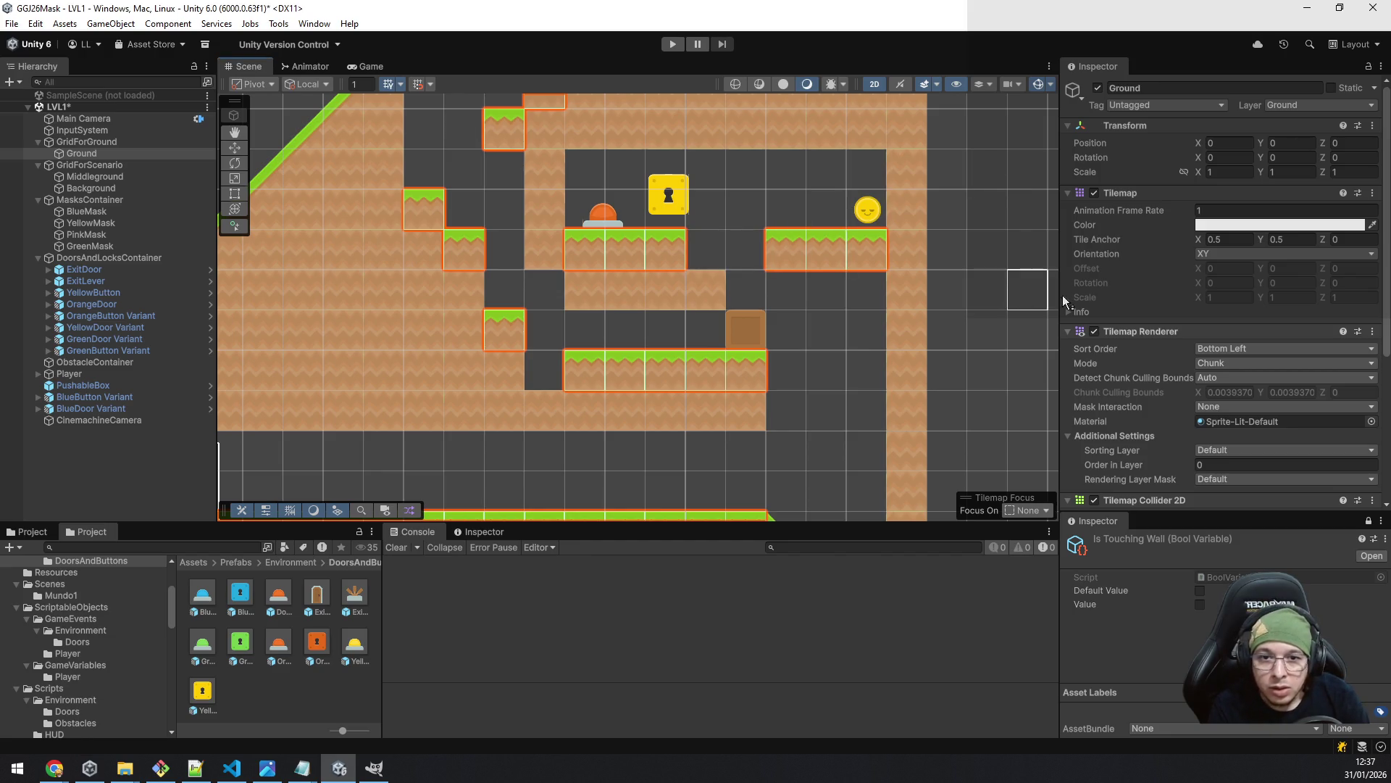
left_click(91, 178)
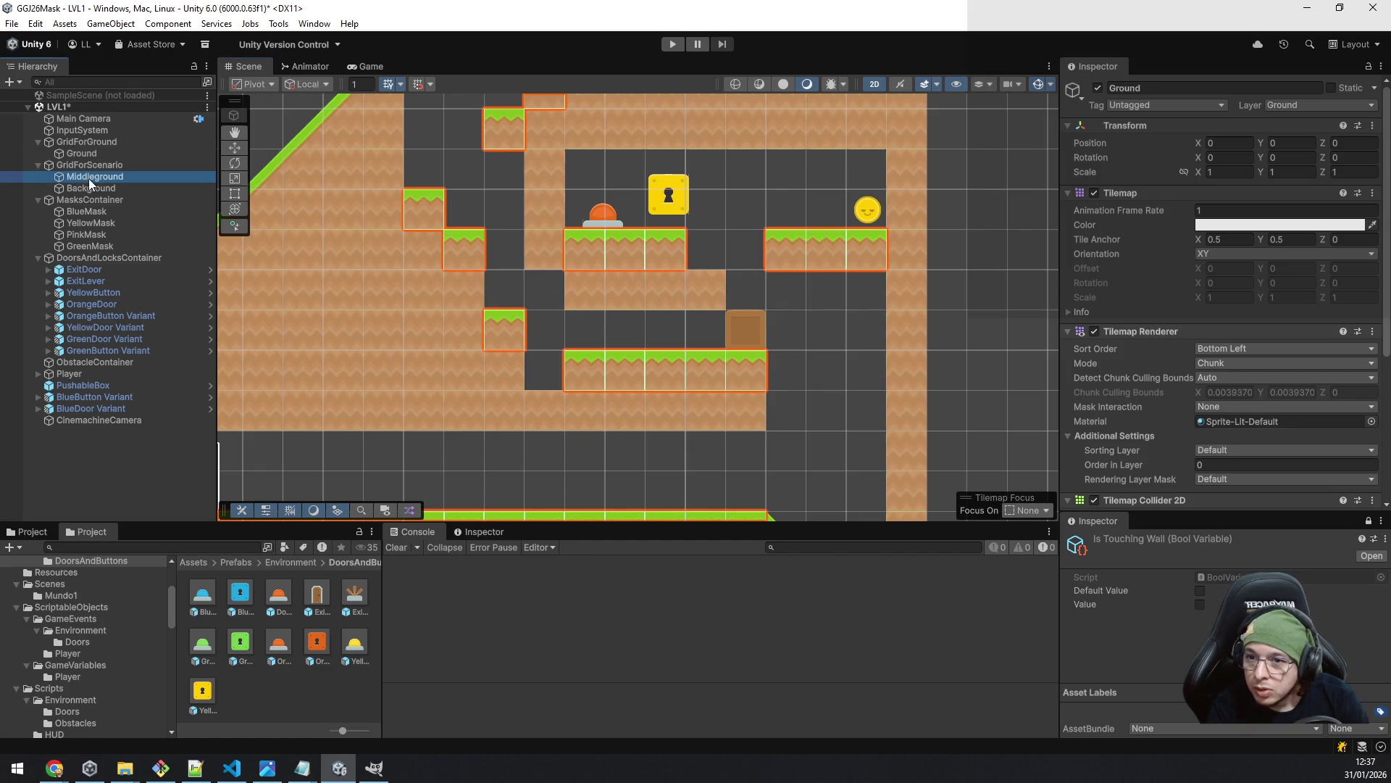
left_click(703, 290, "shift")
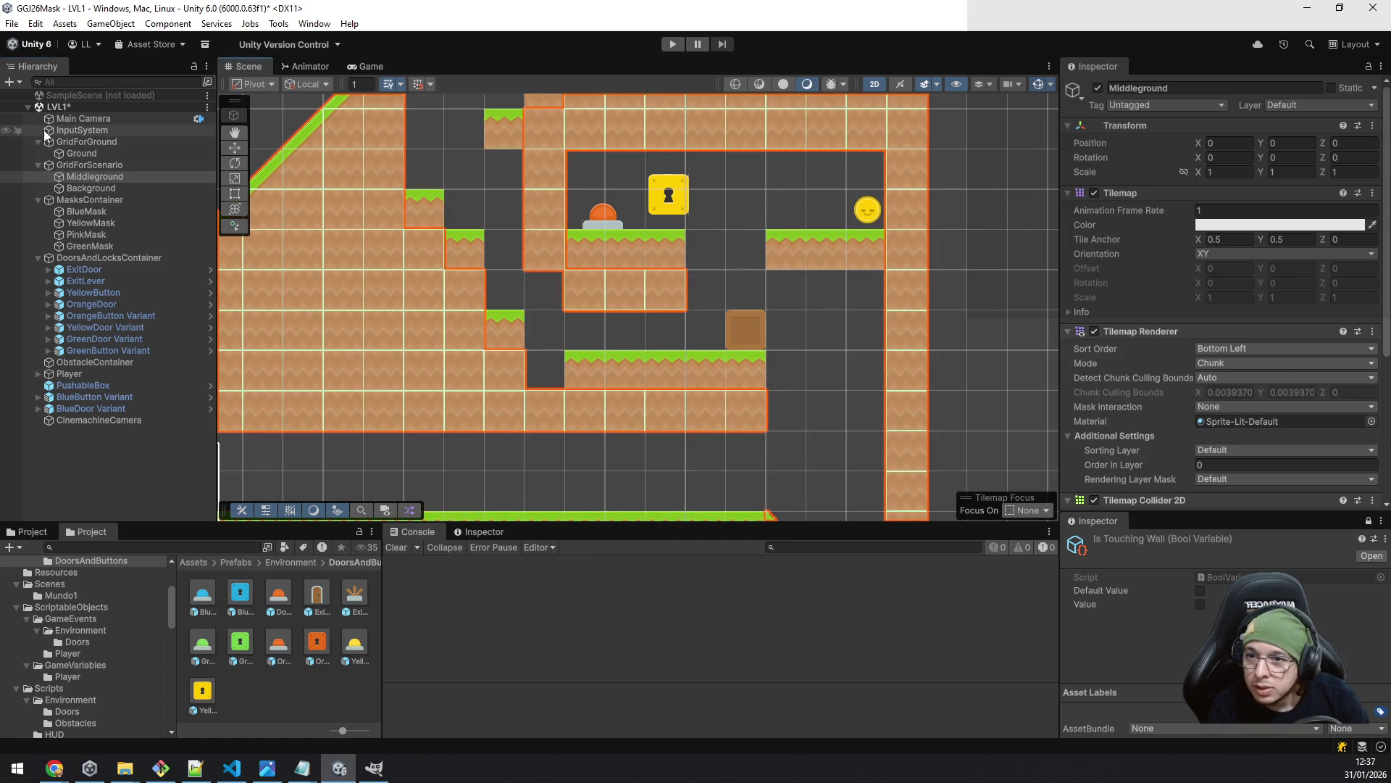
left_click(235, 148)
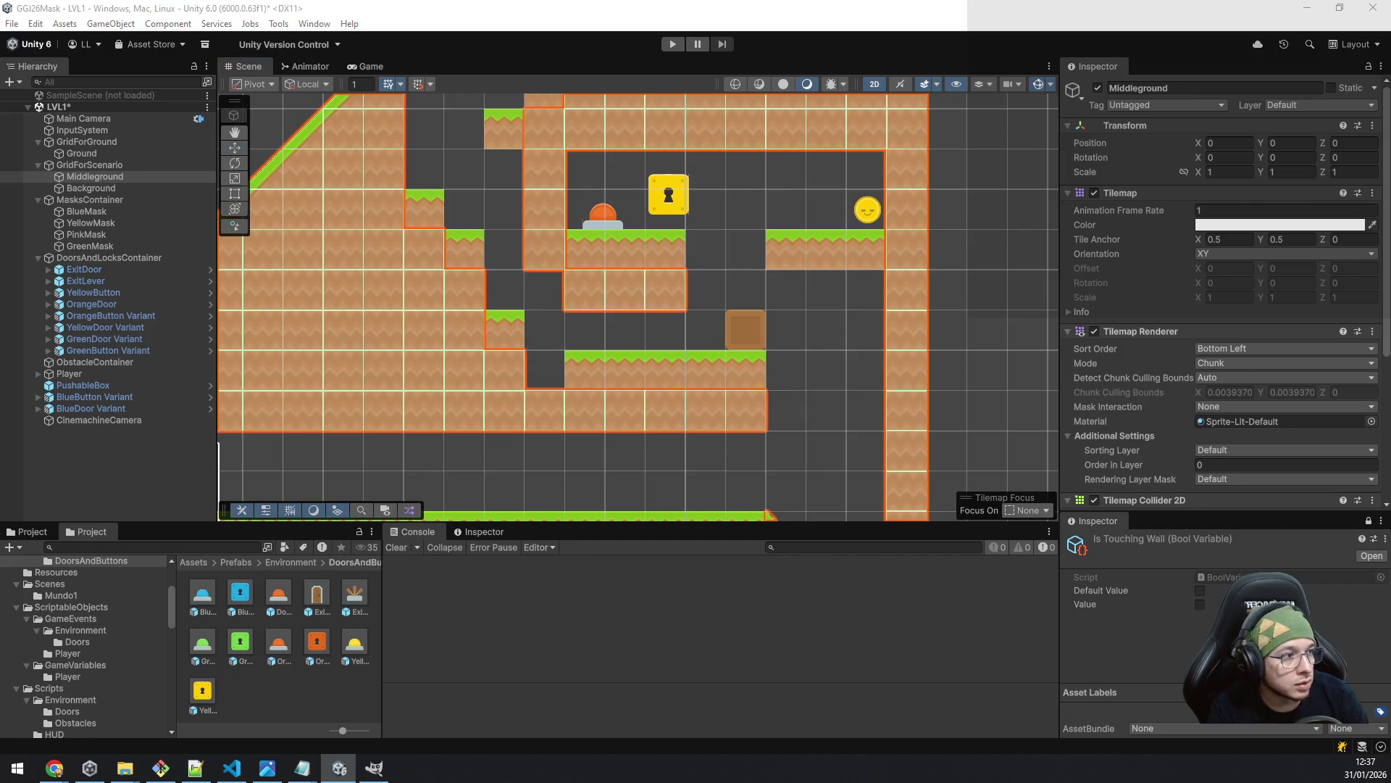
- Nudge the pushable box left and move the yellow door left to X 9.35
left_click(732, 320)
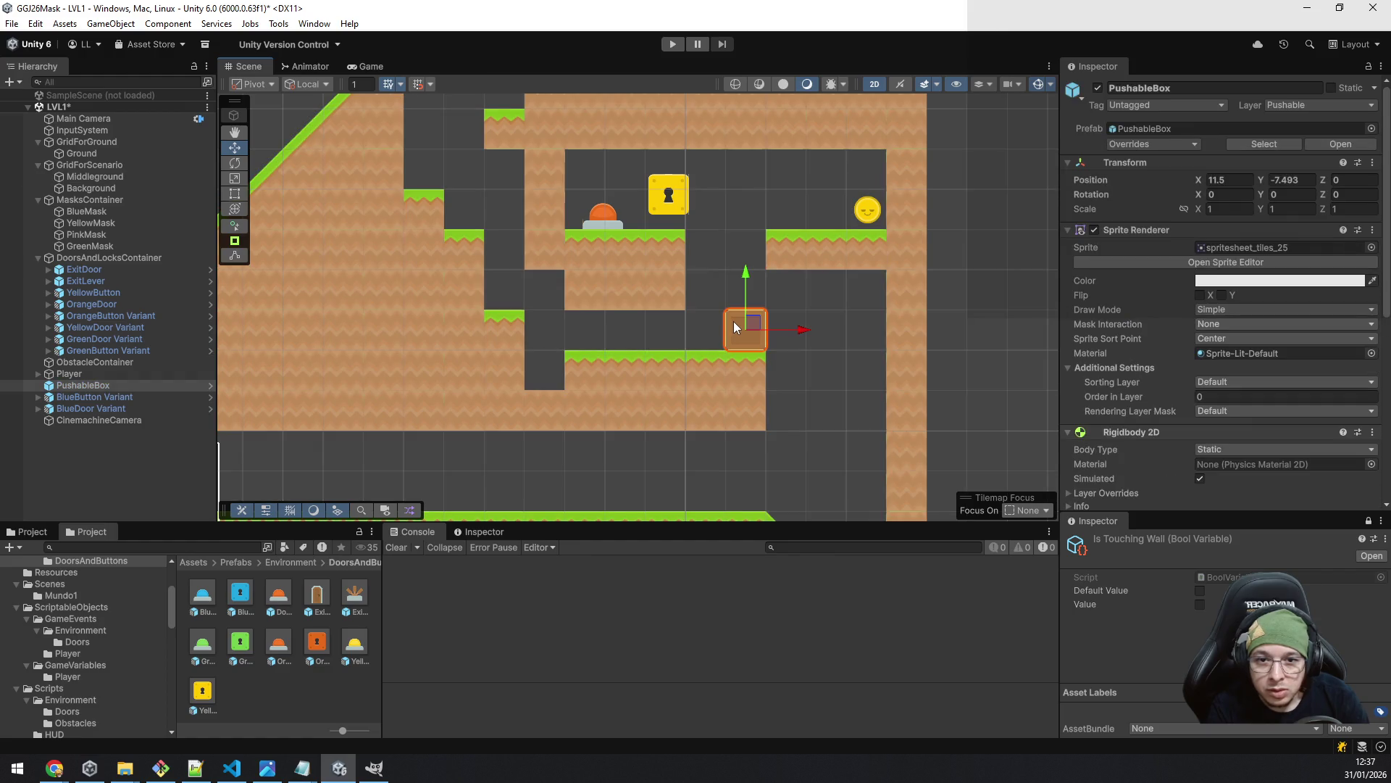
left_click_drag(801, 331, 765, 332)
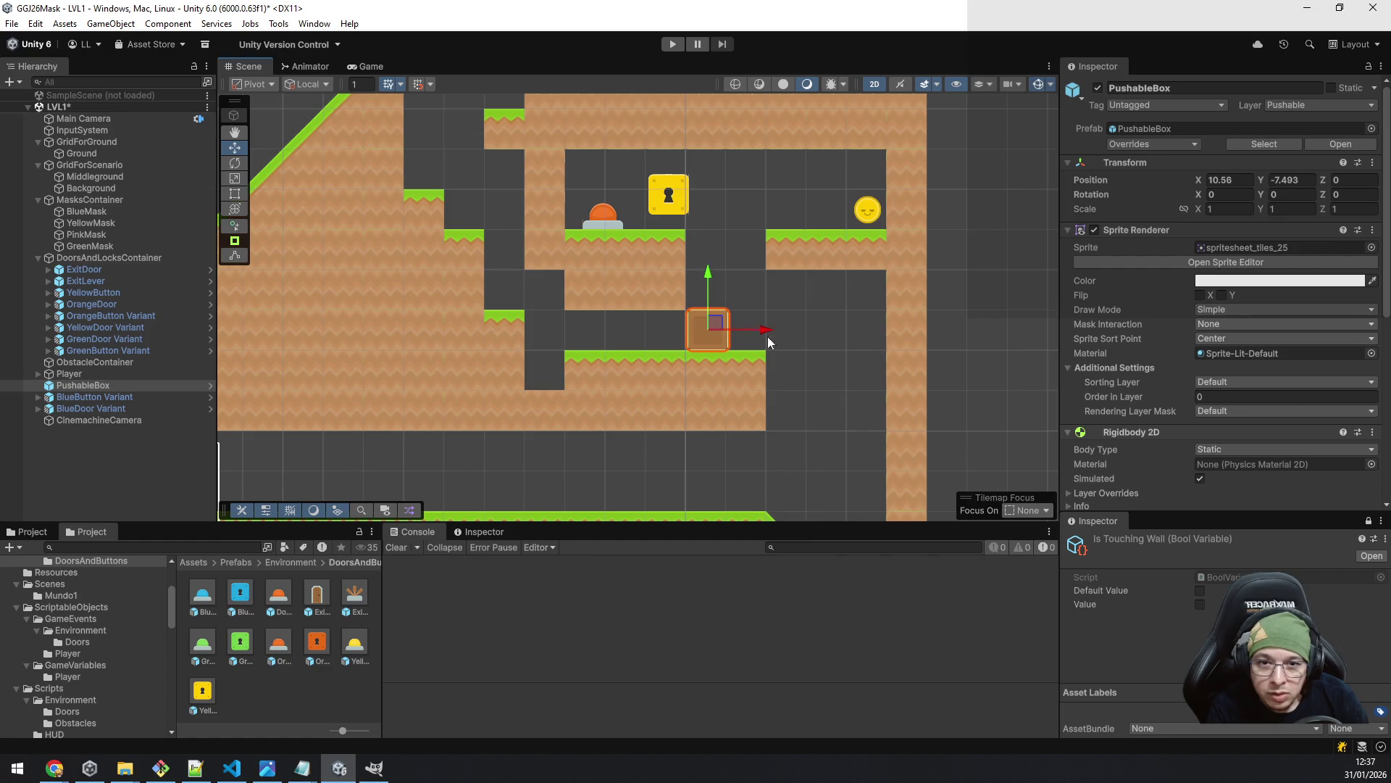
left_click(670, 190)
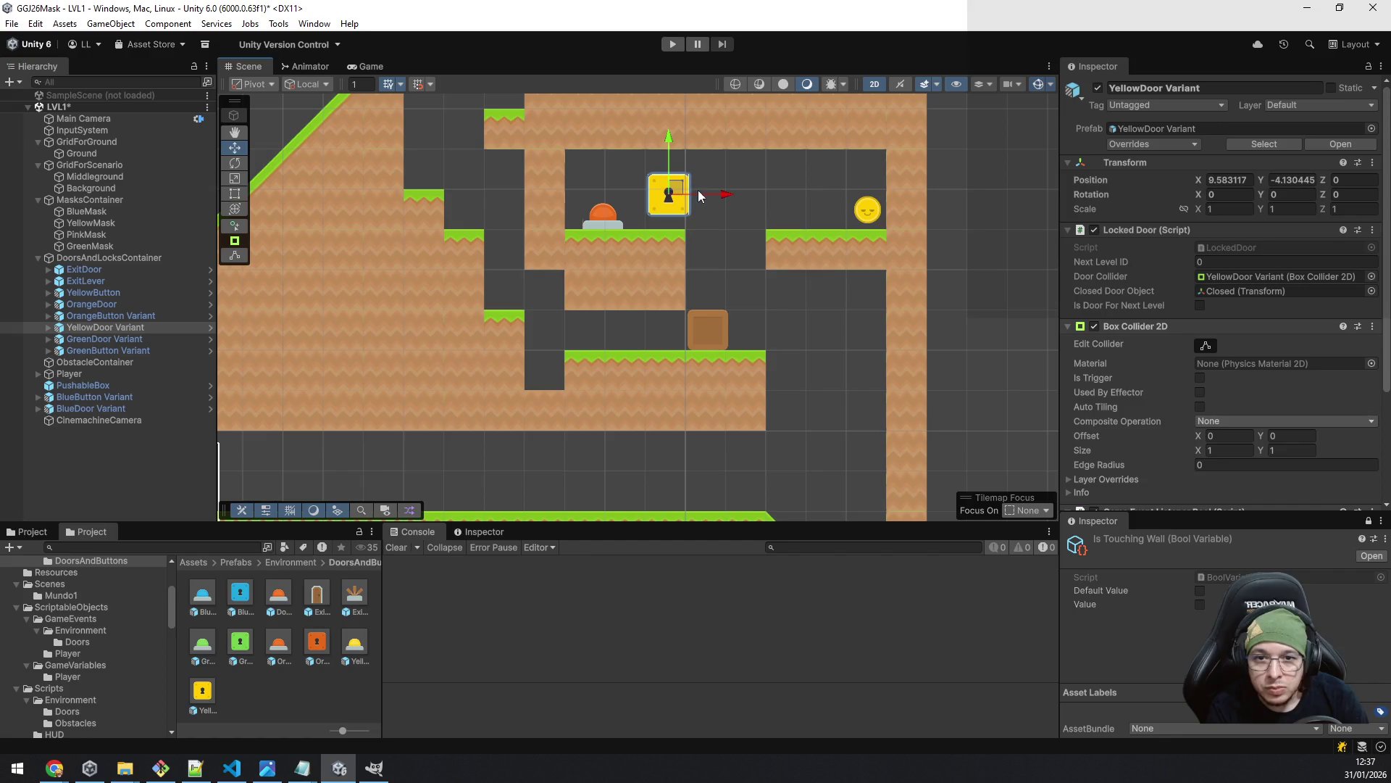
left_click_drag(721, 202, 714, 206)
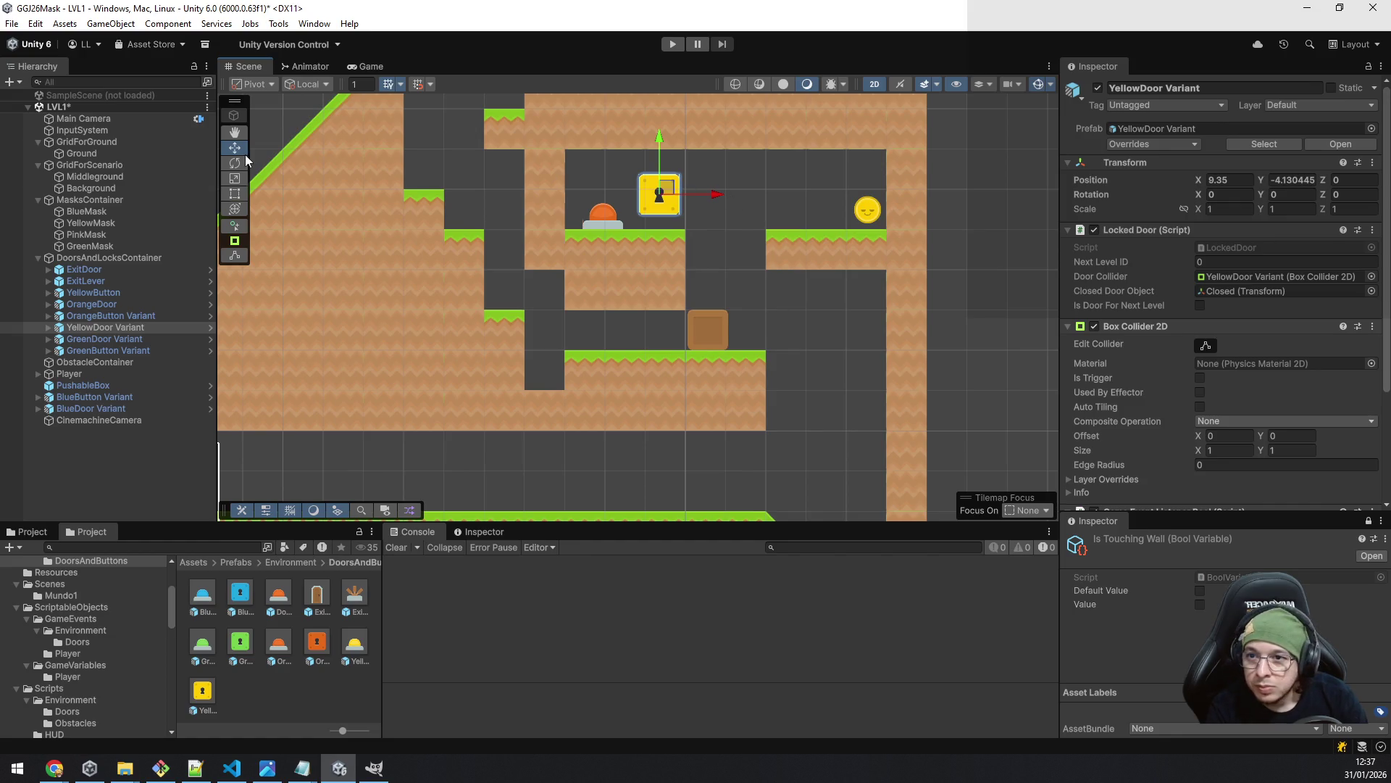
left_click_drag(745, 458, 672, 285)
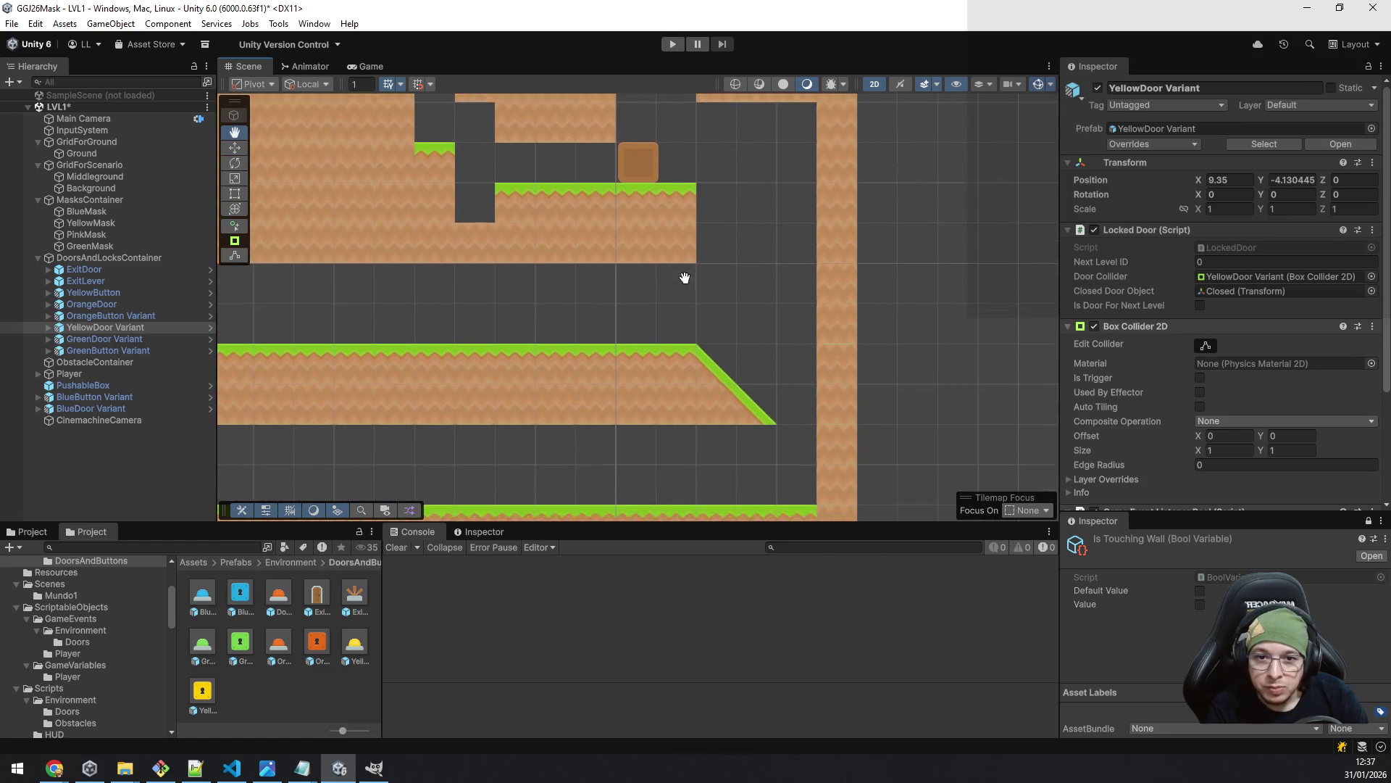
- On the Ground tilemap, paint a grass tile near the right wall and extend the upper platform, then enter Play mode
left_click(110, 151)
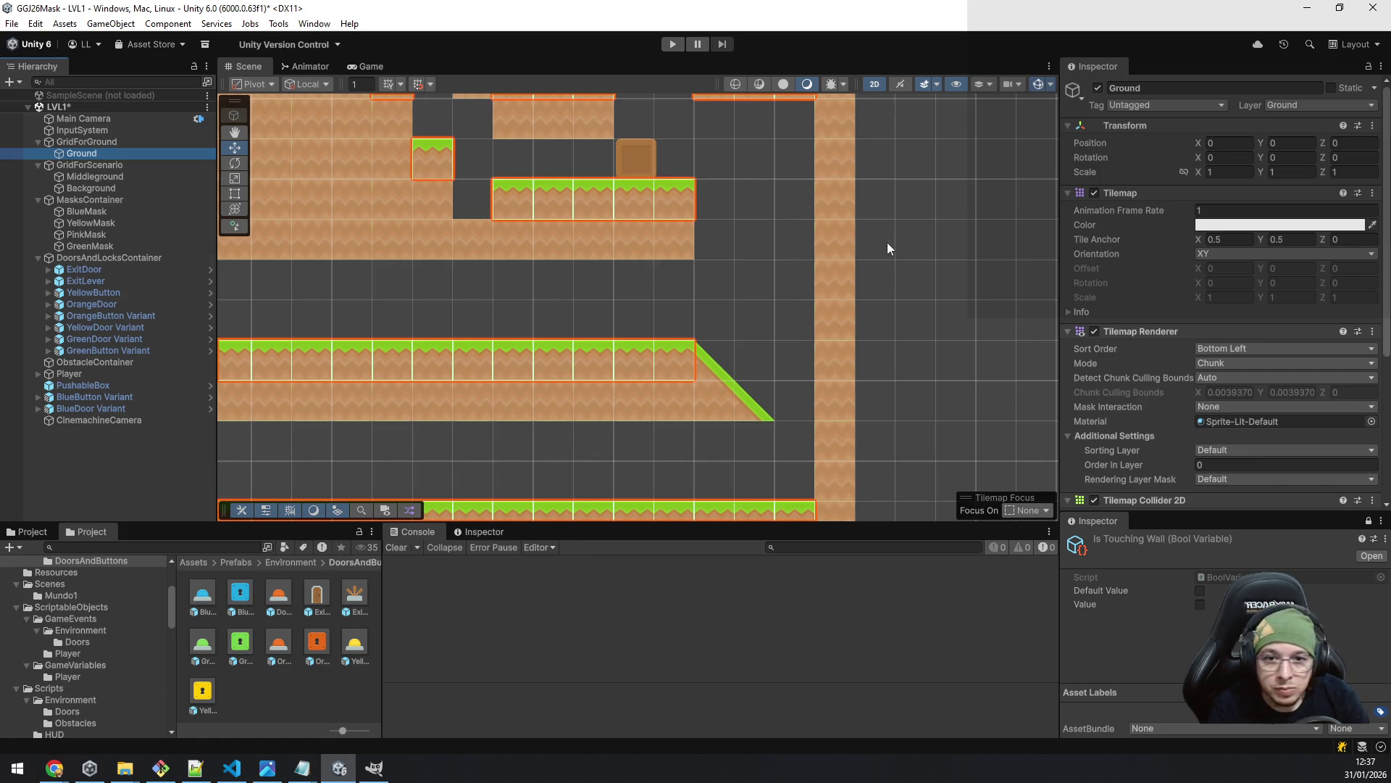
left_click(755, 297)
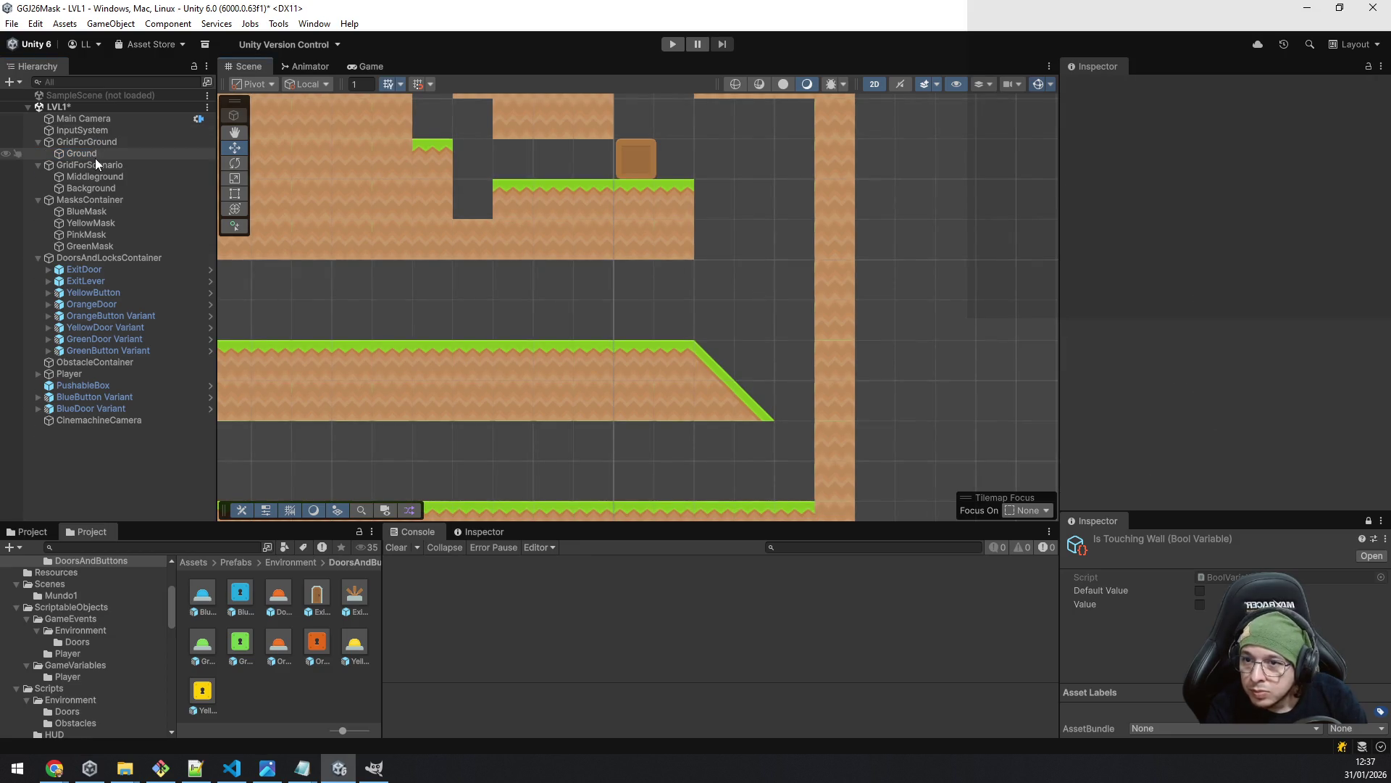
left_click(96, 155)
key("b")
left_click(770, 316)
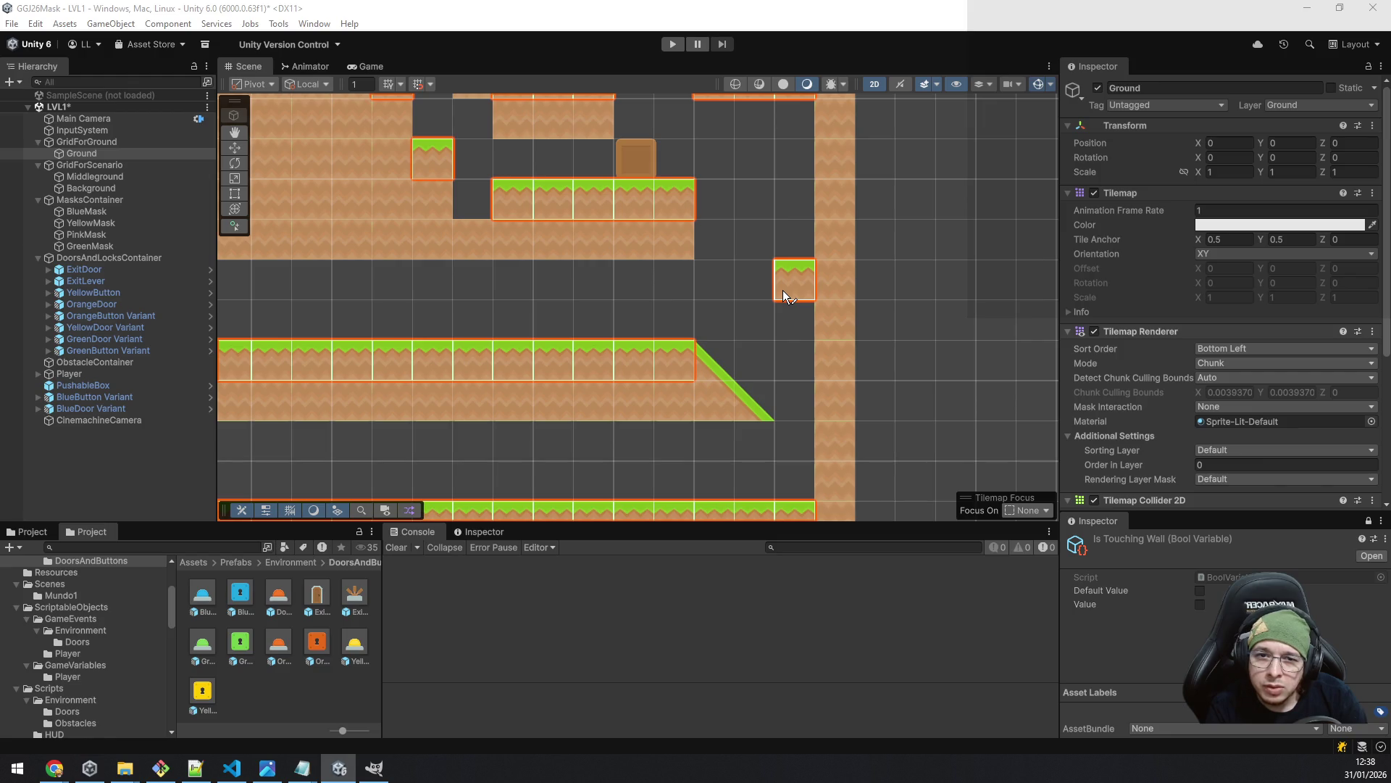
left_click(784, 294)
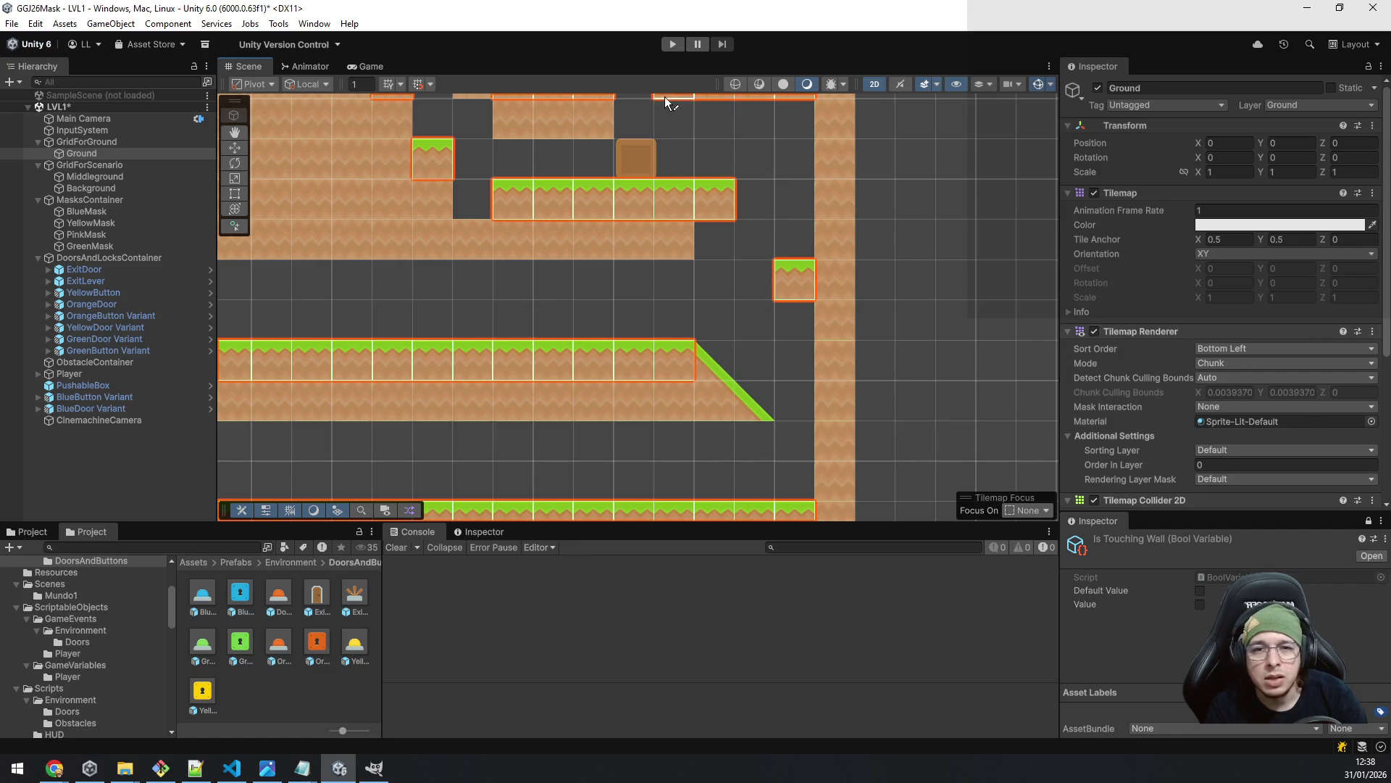
left_click(670, 44)
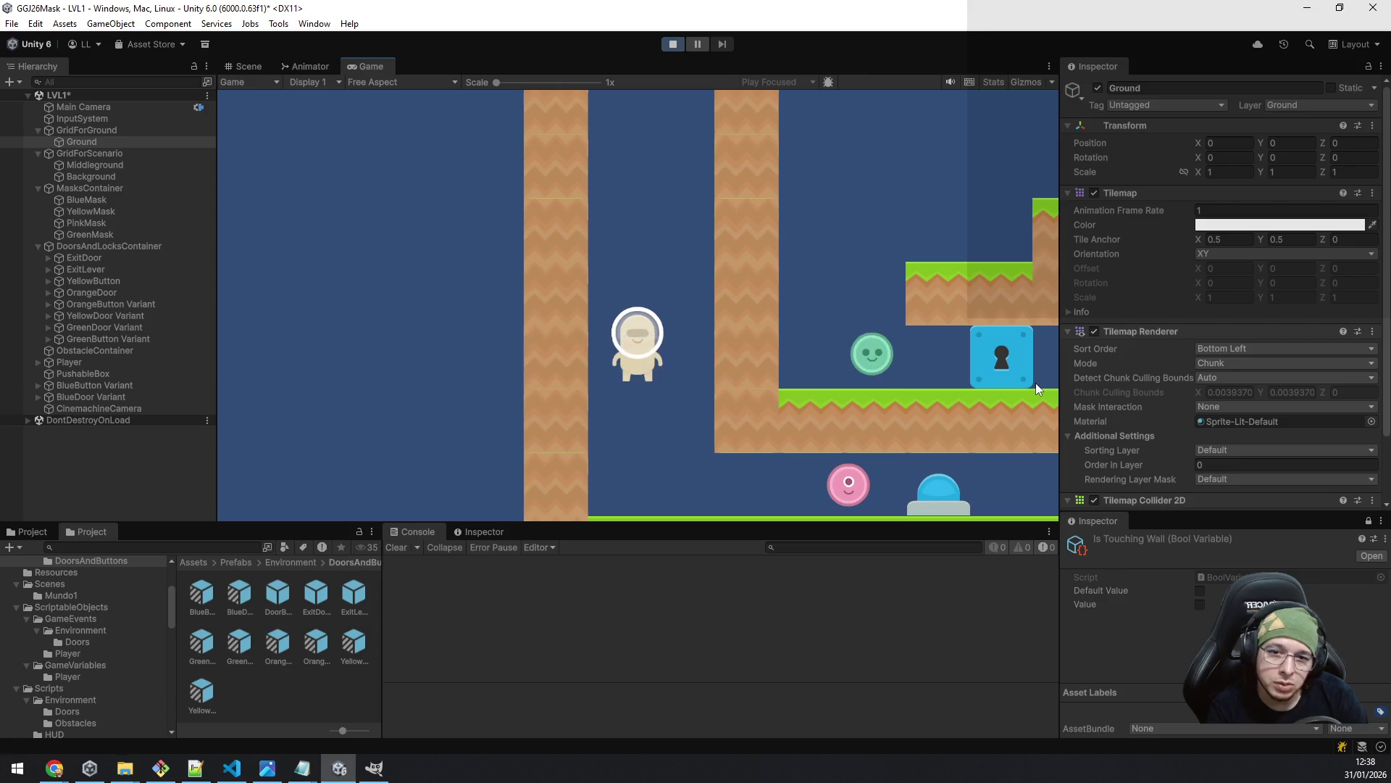
- Grab the pink mask, get through the pit, and reach the upper-left platform for the green mask
key("d")
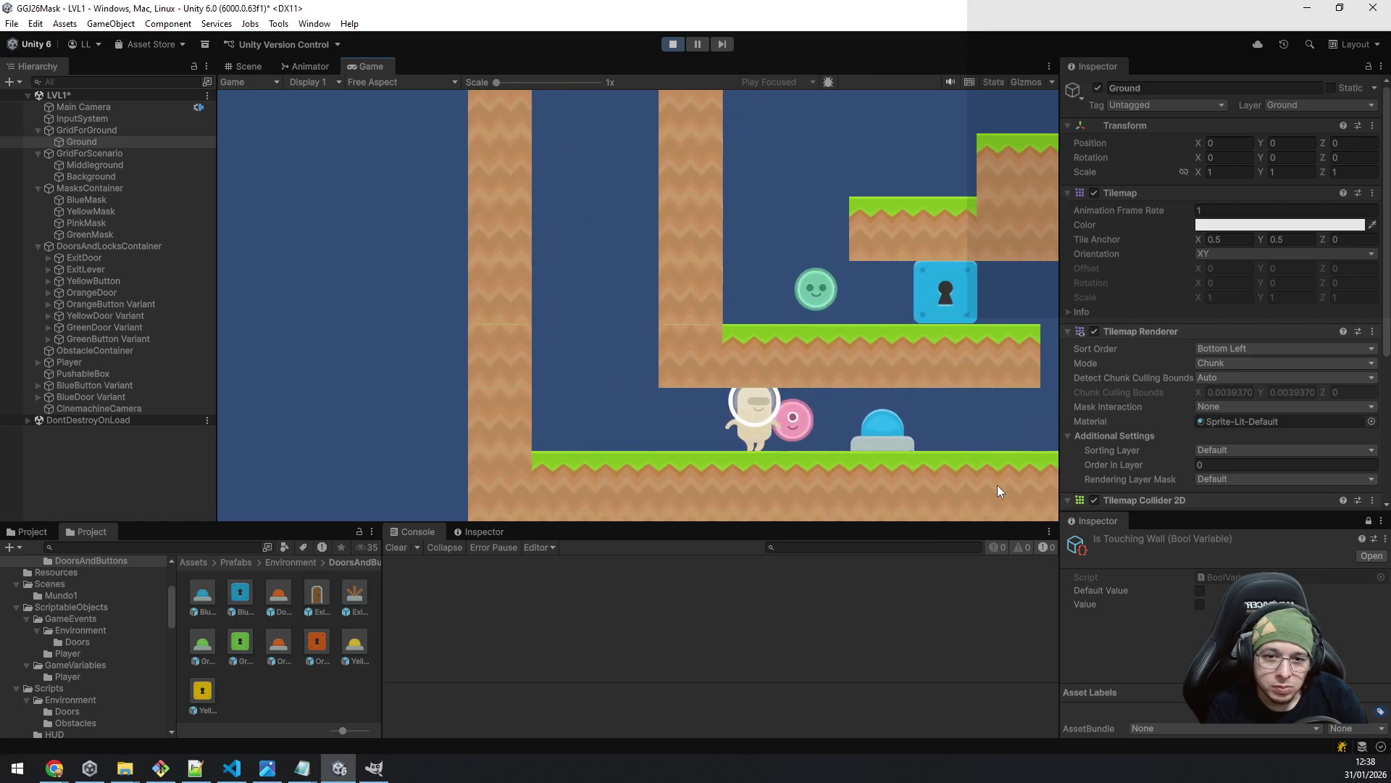
key("d")
key("space")
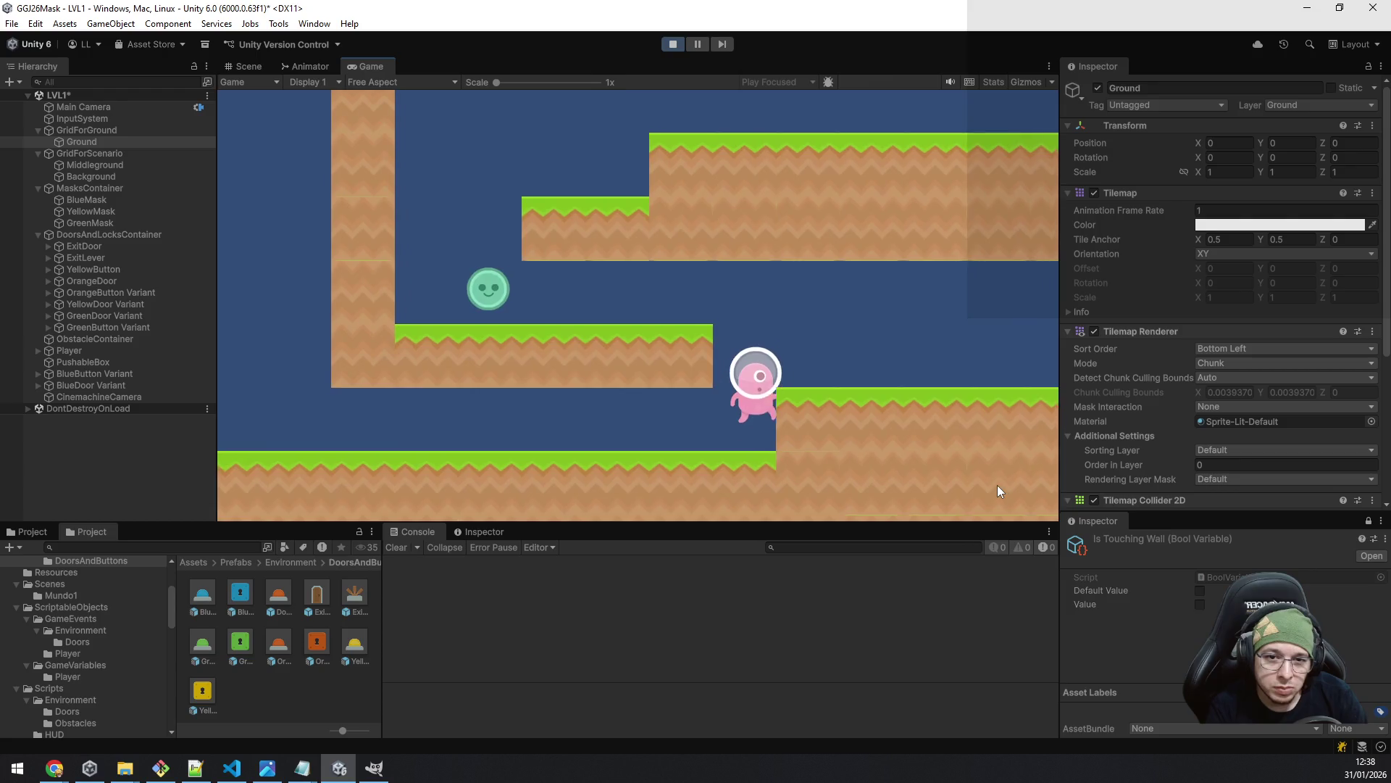
key("a")
key("space")
key("d")
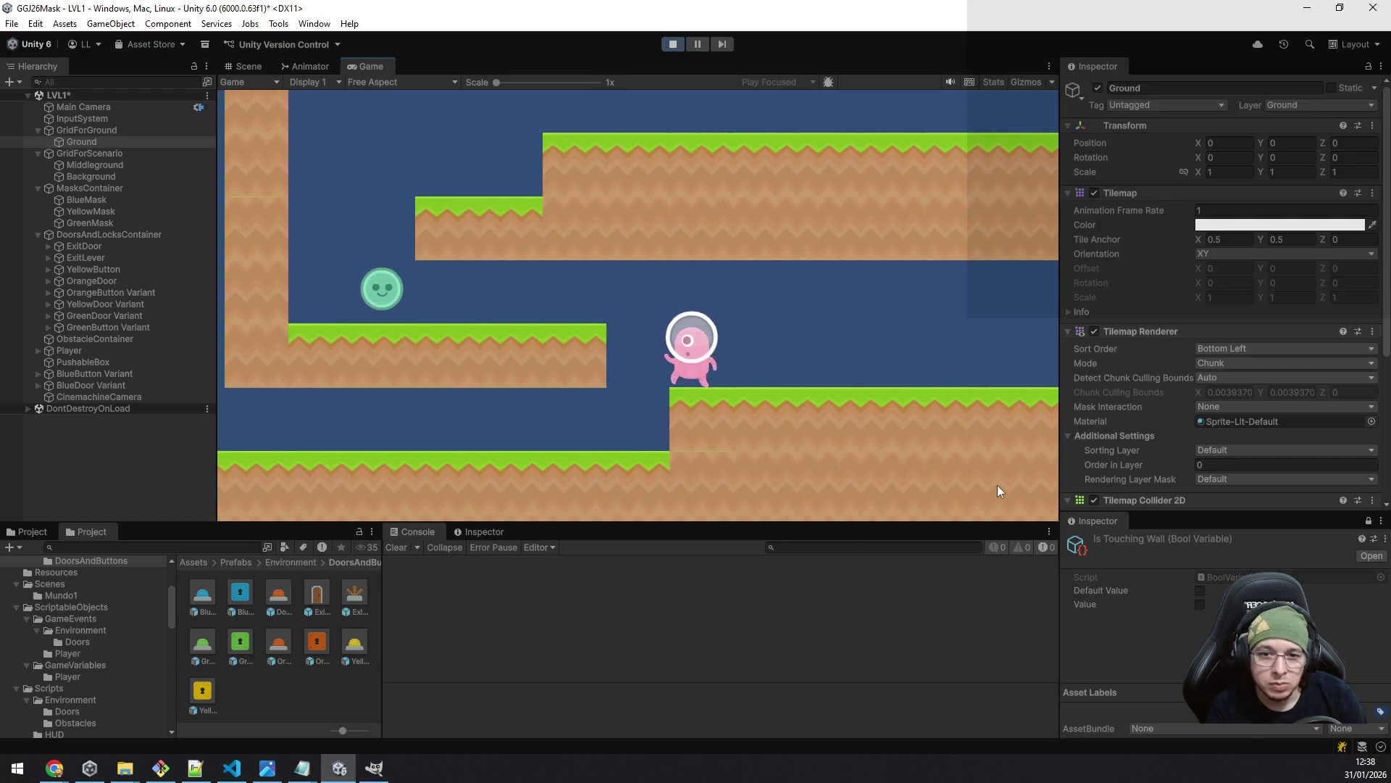
key("a")
key("space")
key("space")
key("d")
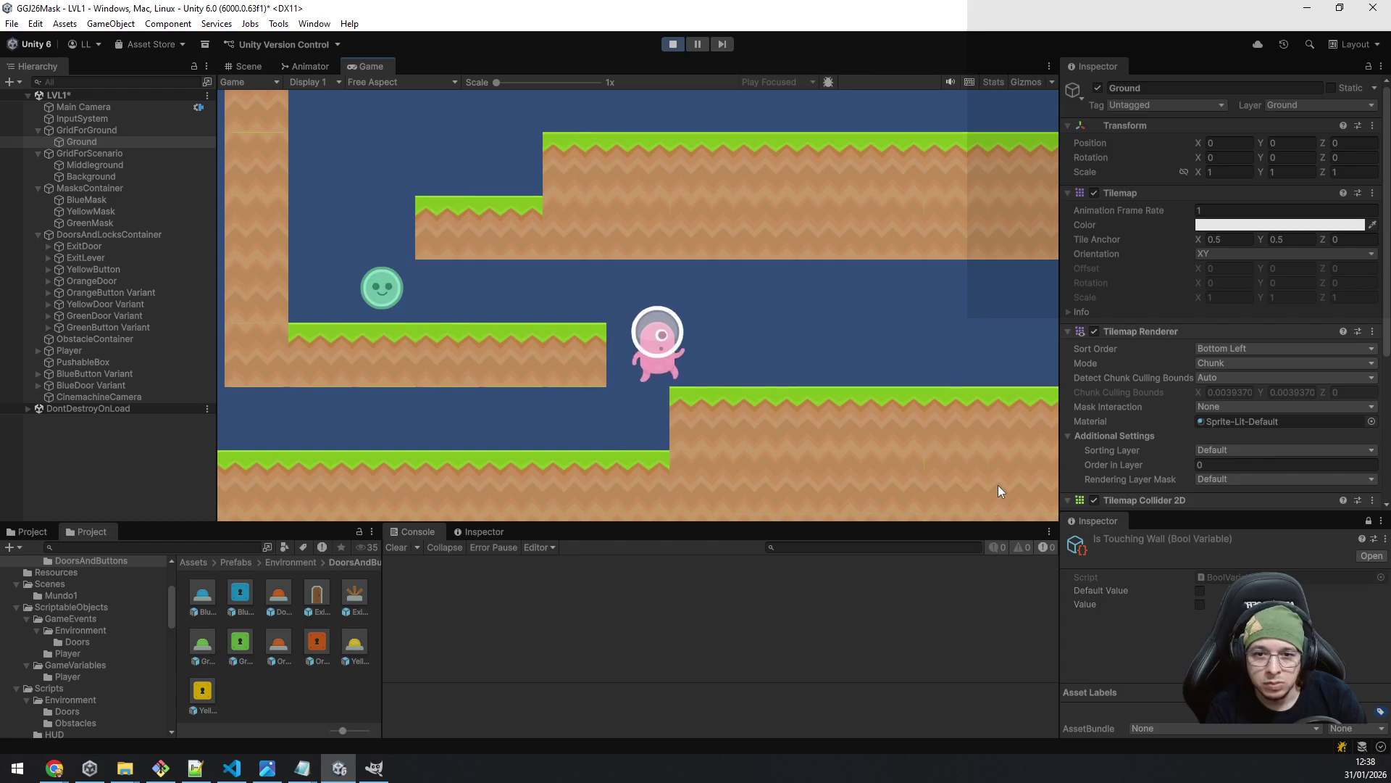
key("a")
key("space")
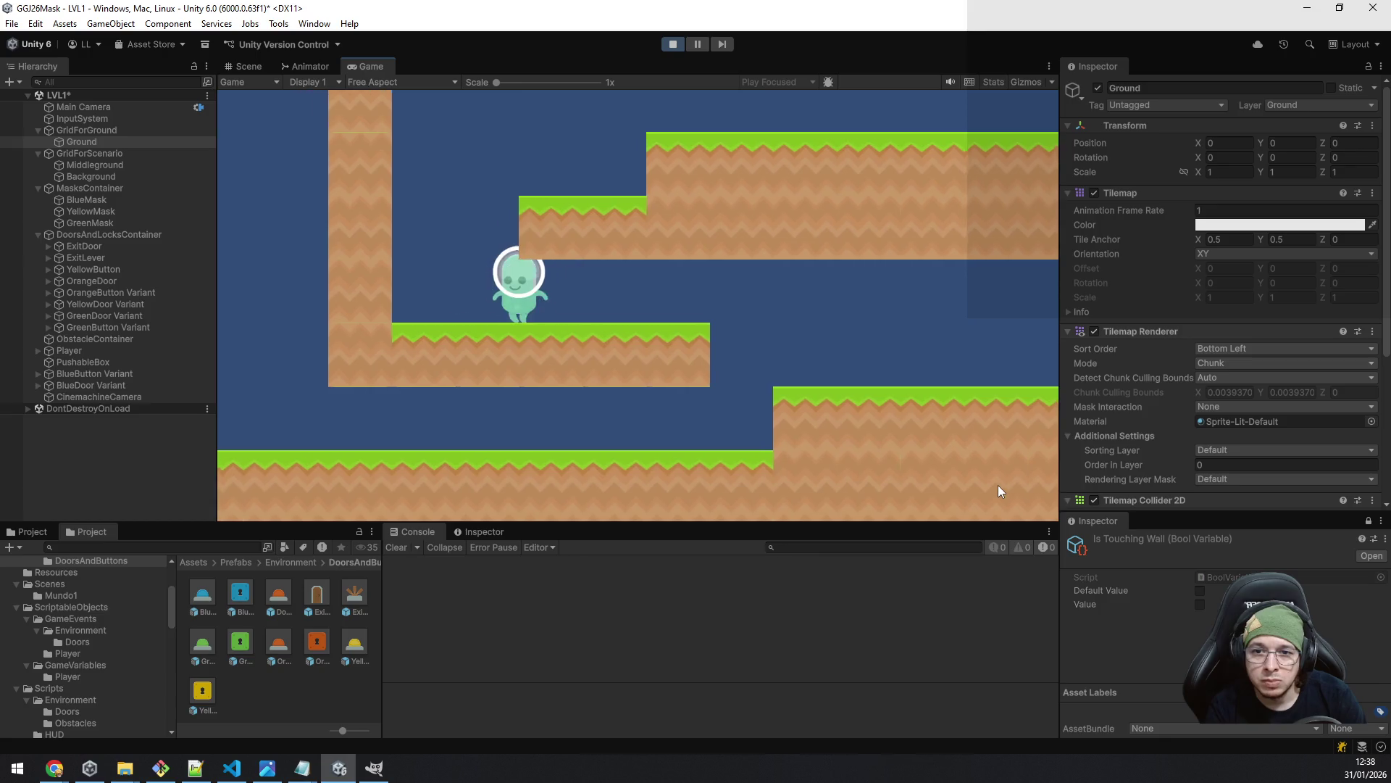
key("space")
key("d")
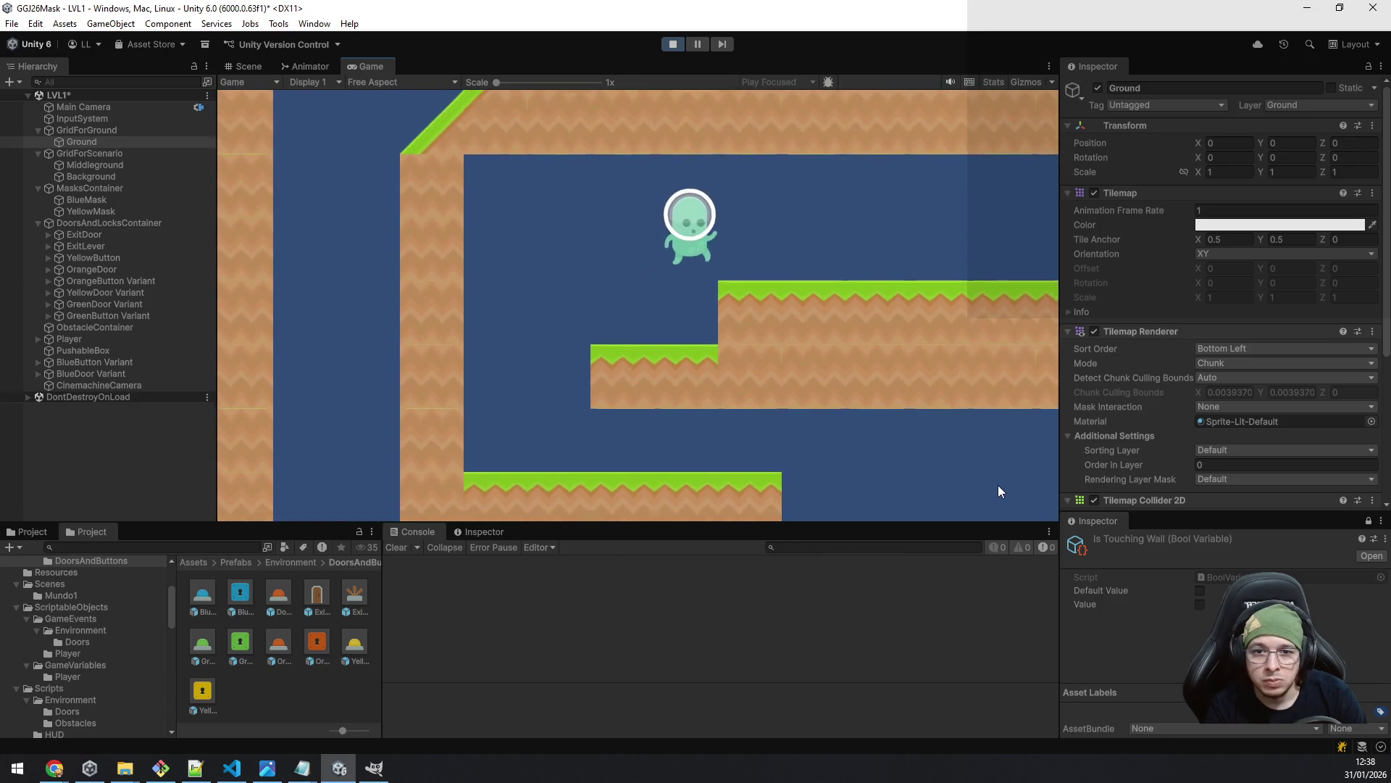
- Run right along the long platform, climb to the coin platform, and collect the yellow mask
key("d")
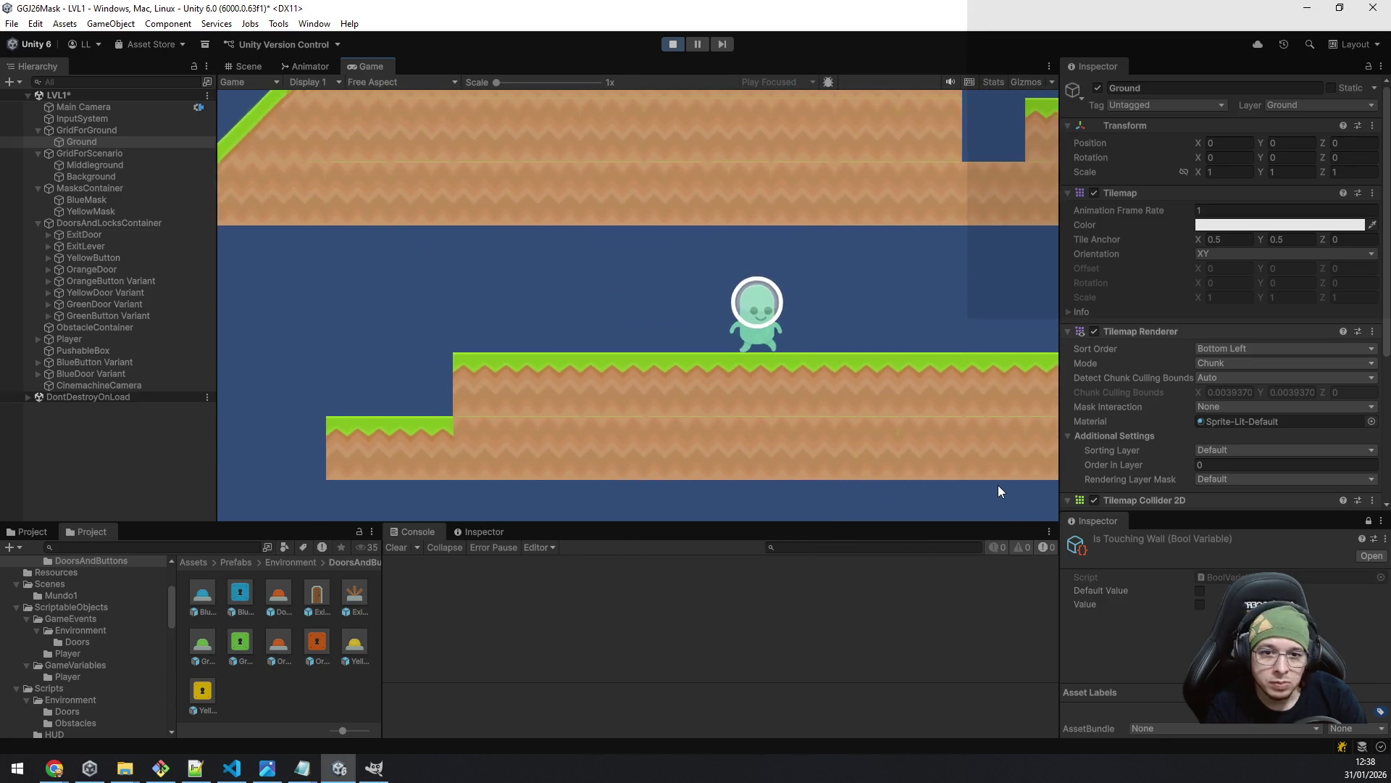
key("d")
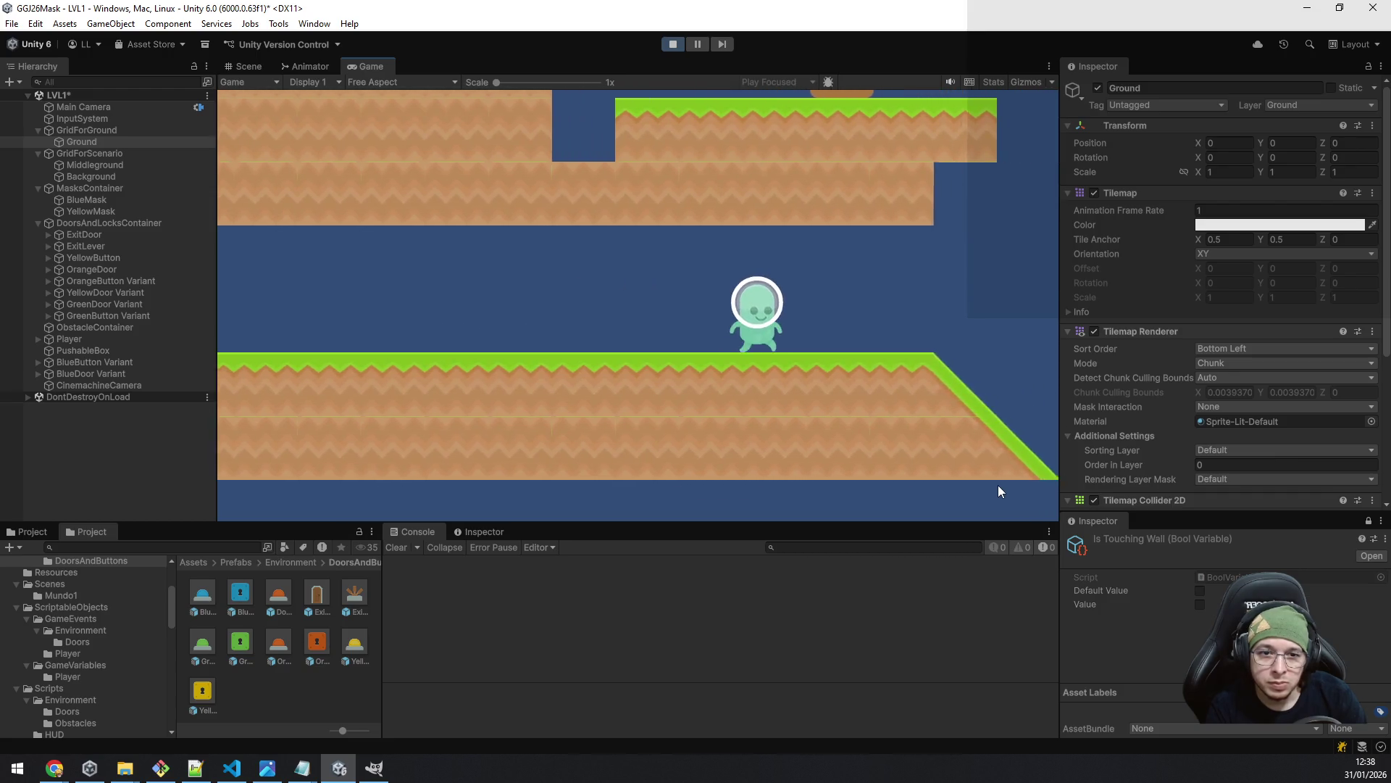
key("d")
key("space")
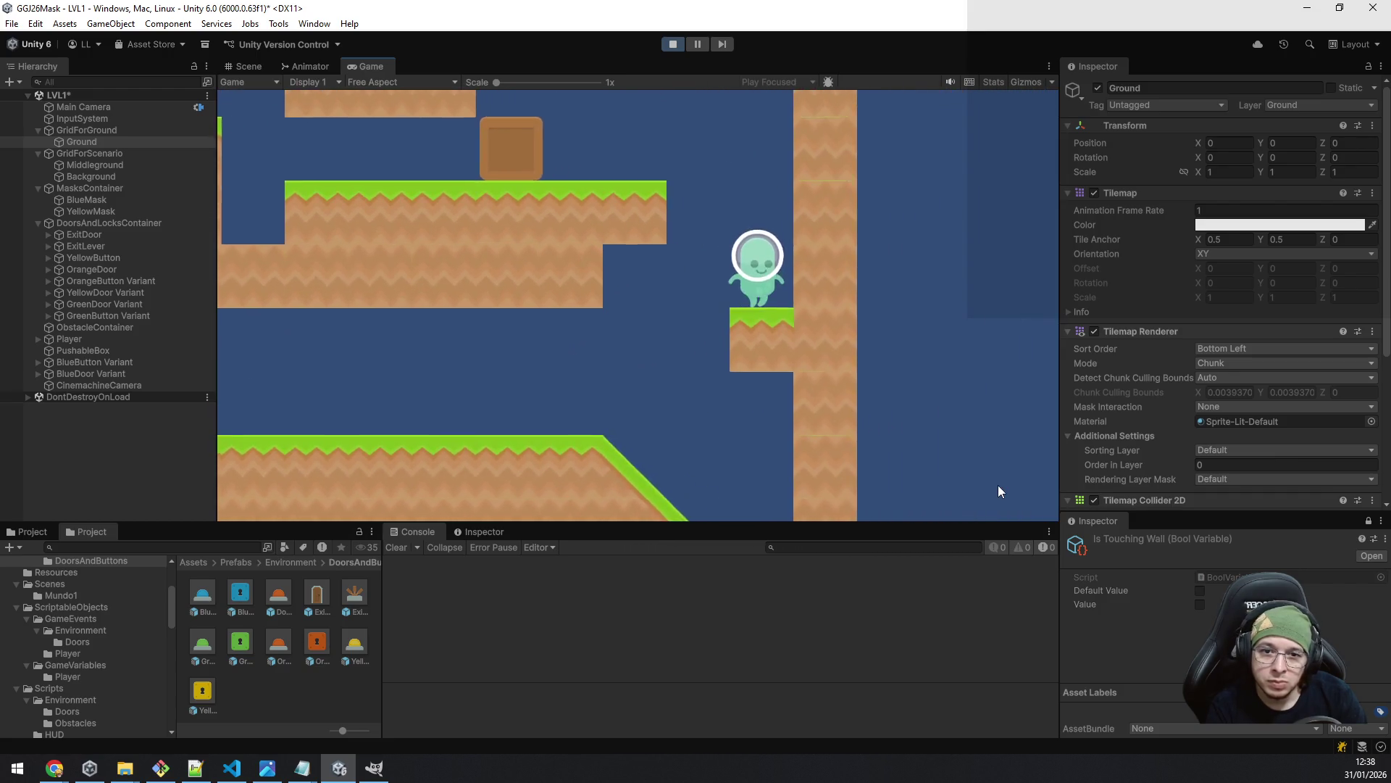
key("space")
key("a")
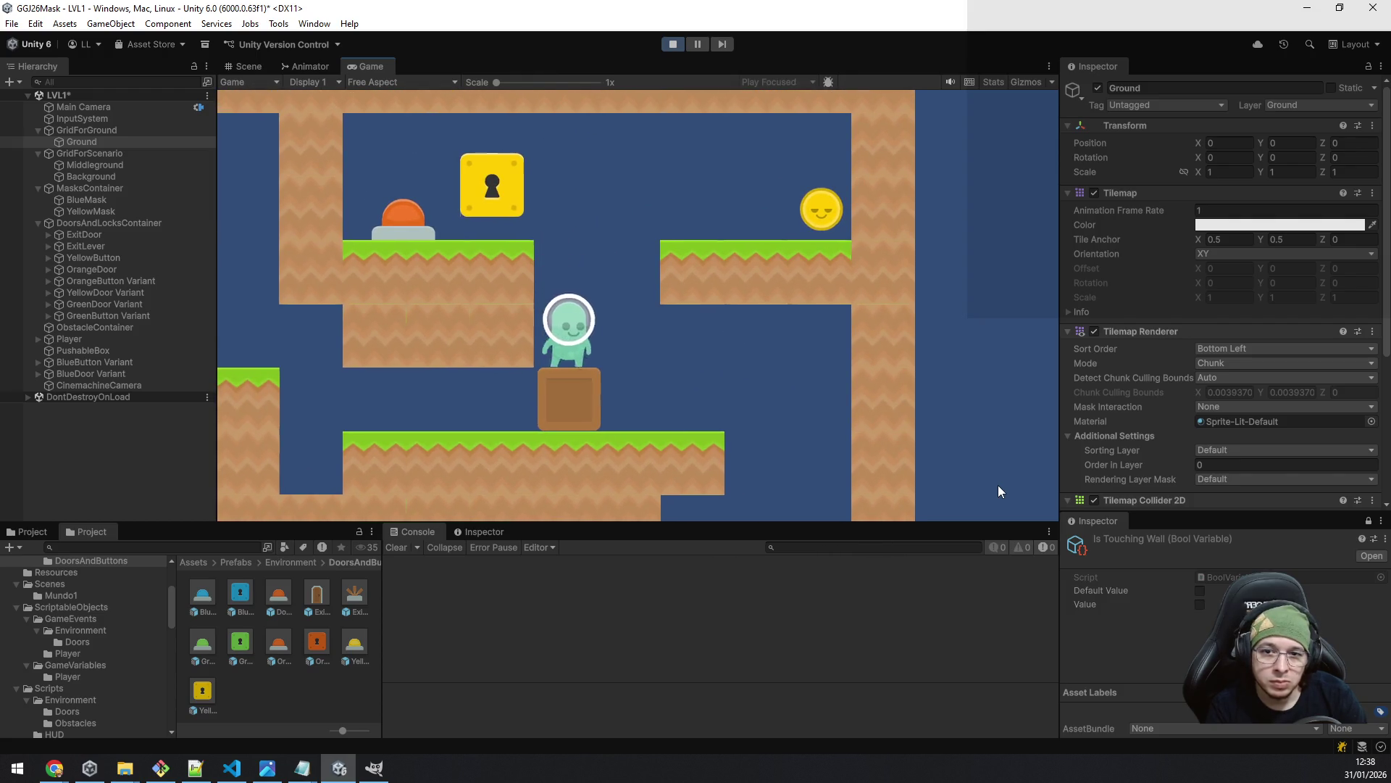
key("space")
key("d")
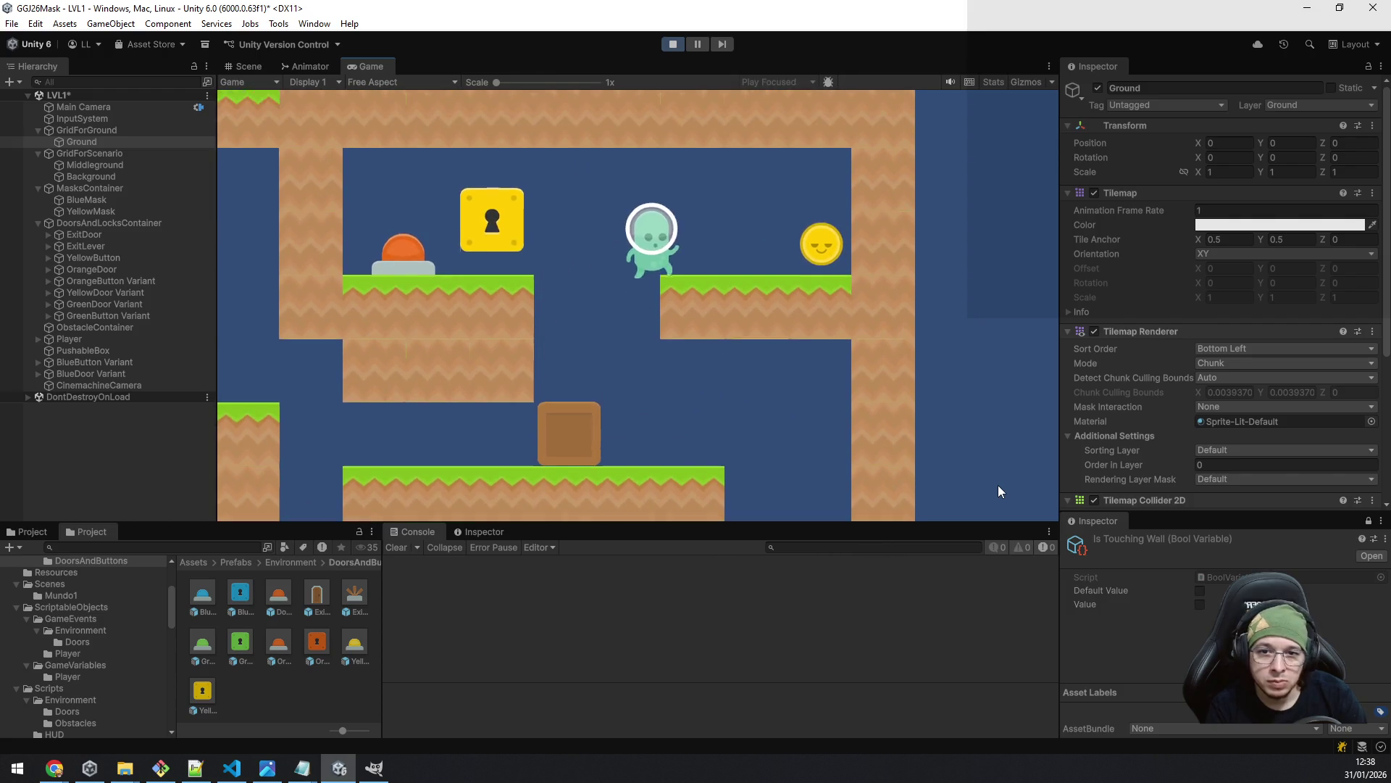
key("d")
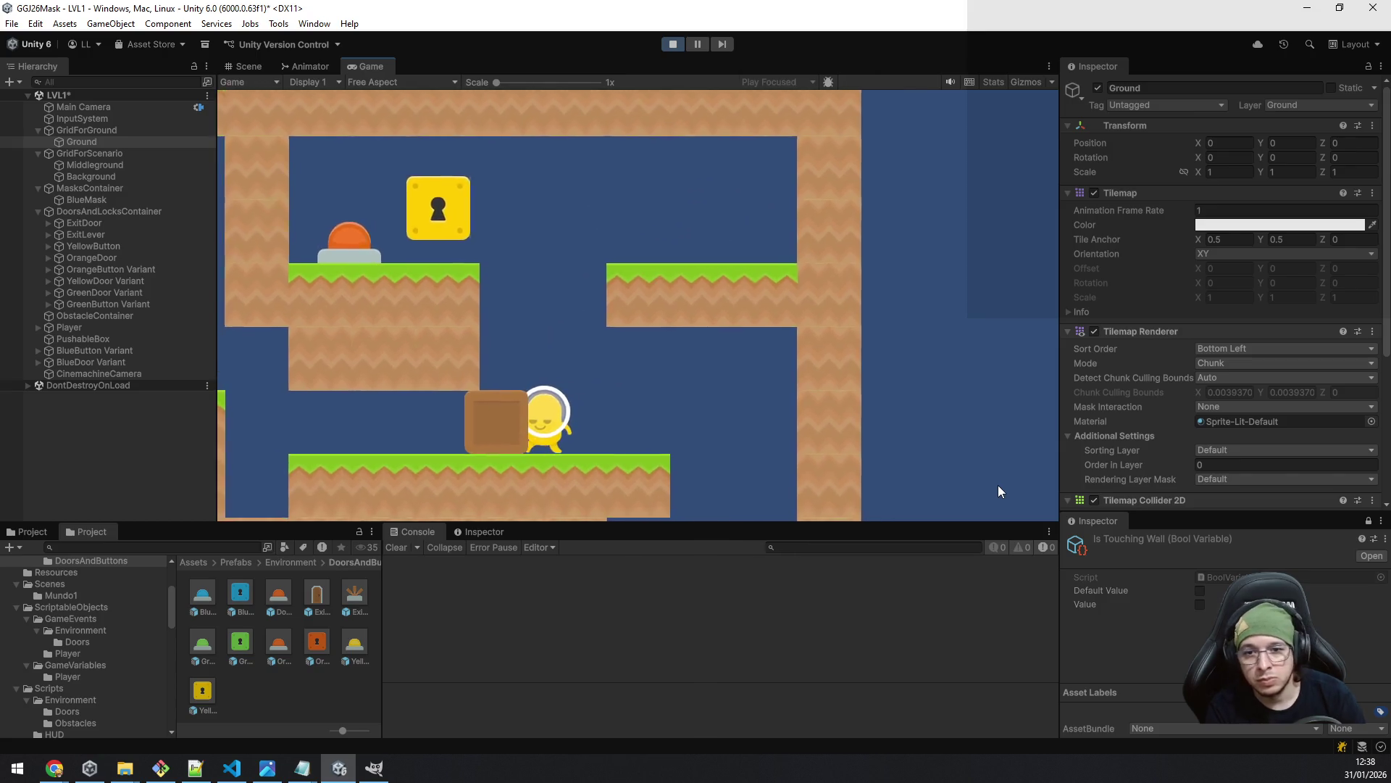
- Push the box left down into the gap and climb onto the higher steps
key("a")
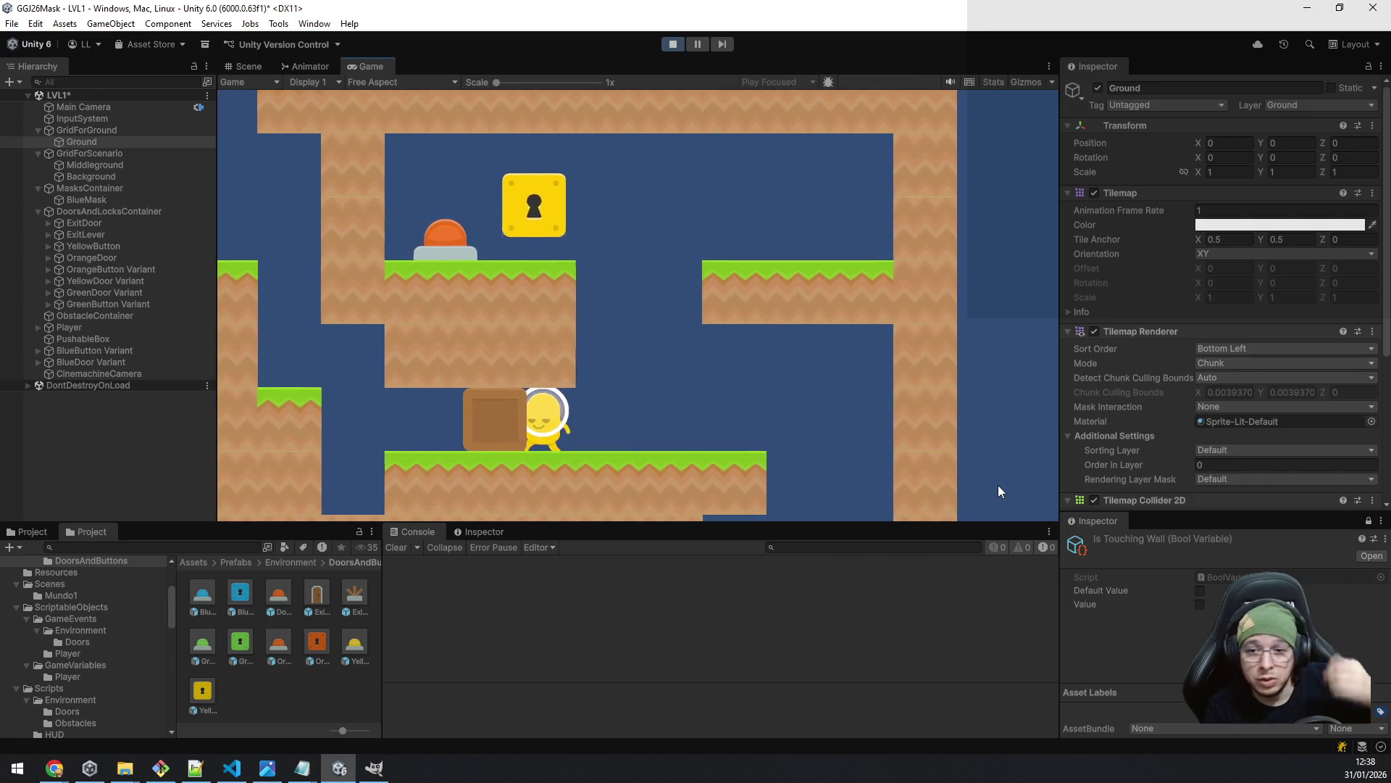
key("a")
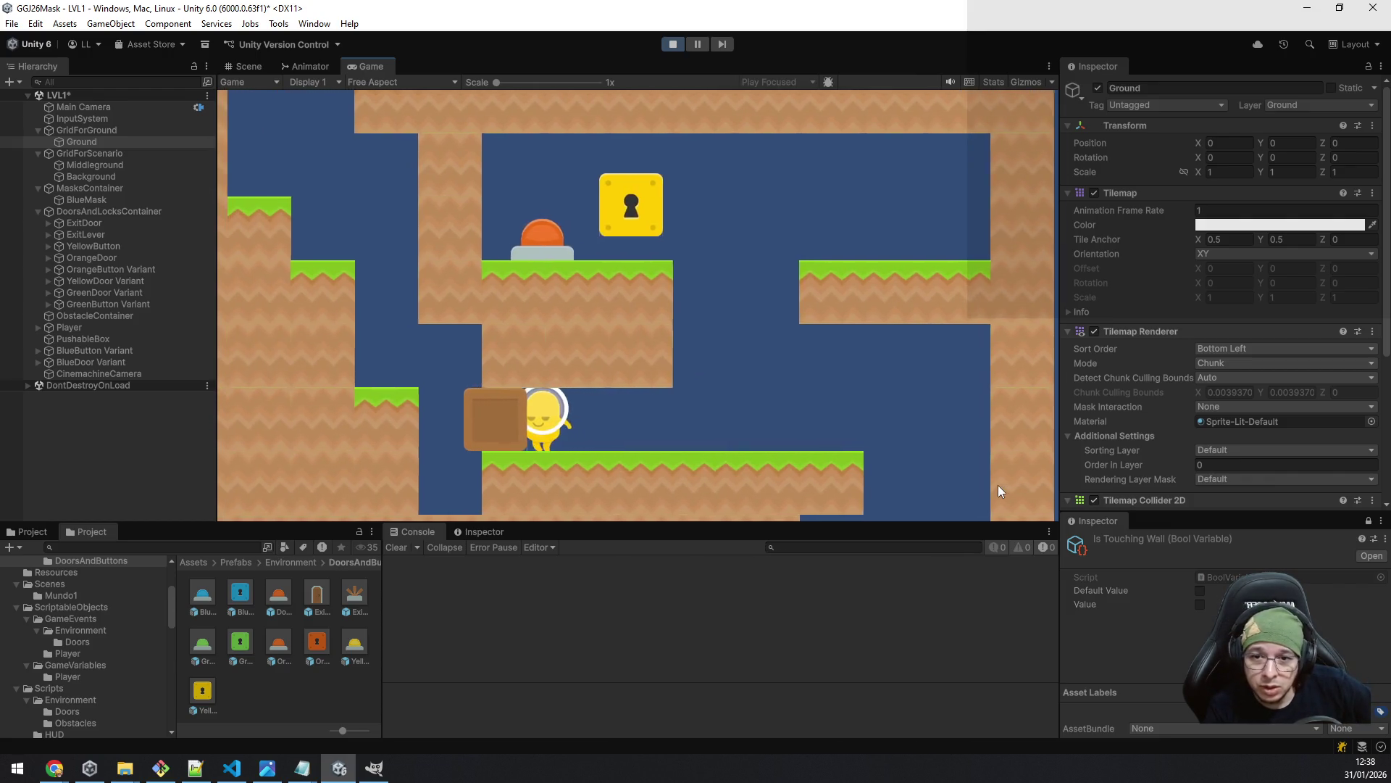
key("a")
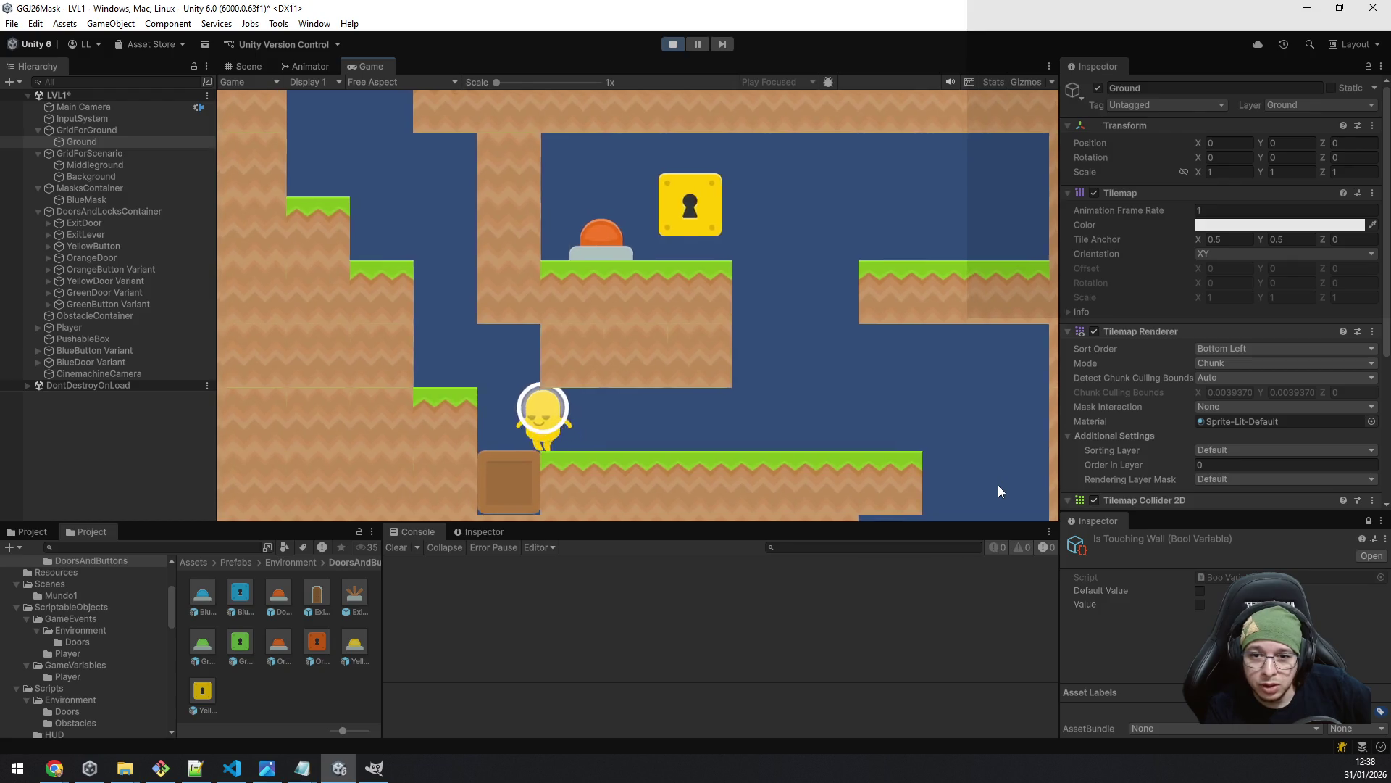
key("a")
key("space")
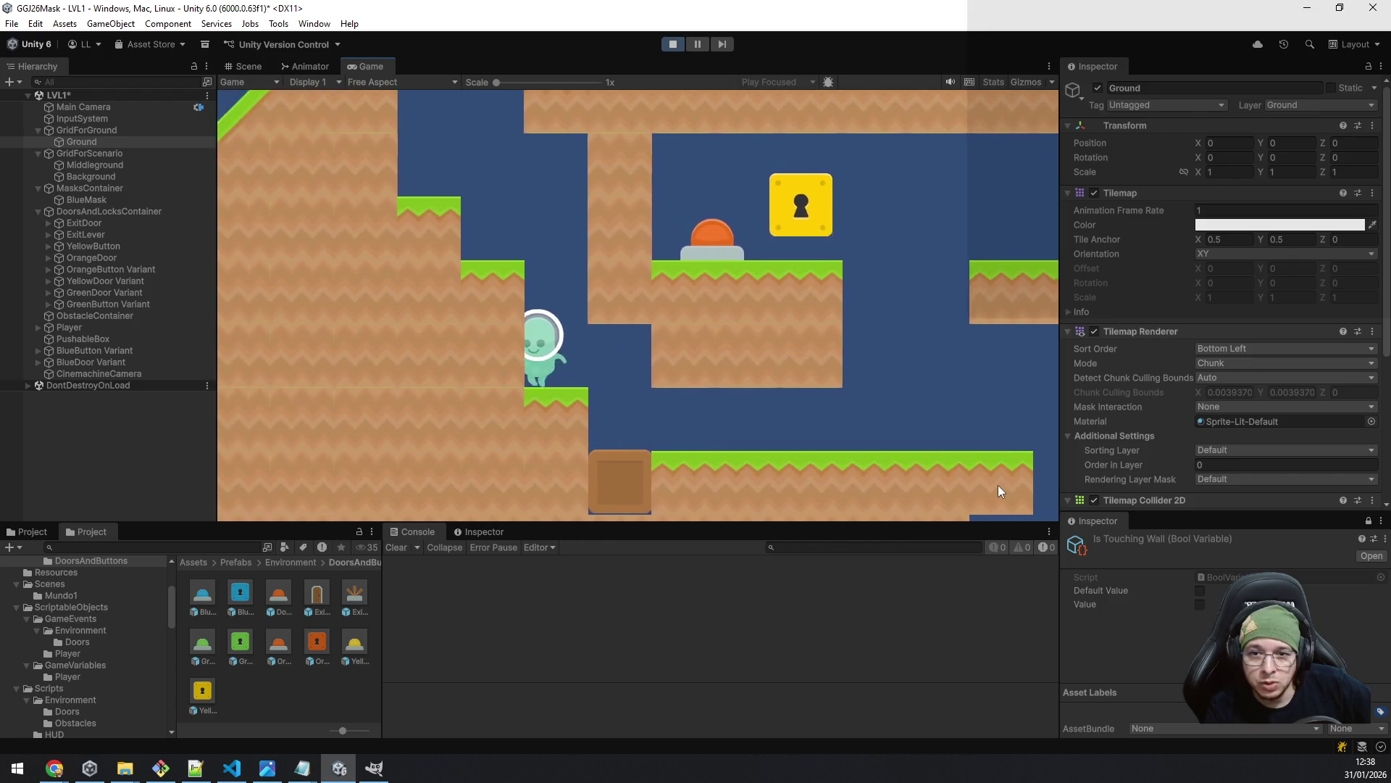
key("a")
key("space")
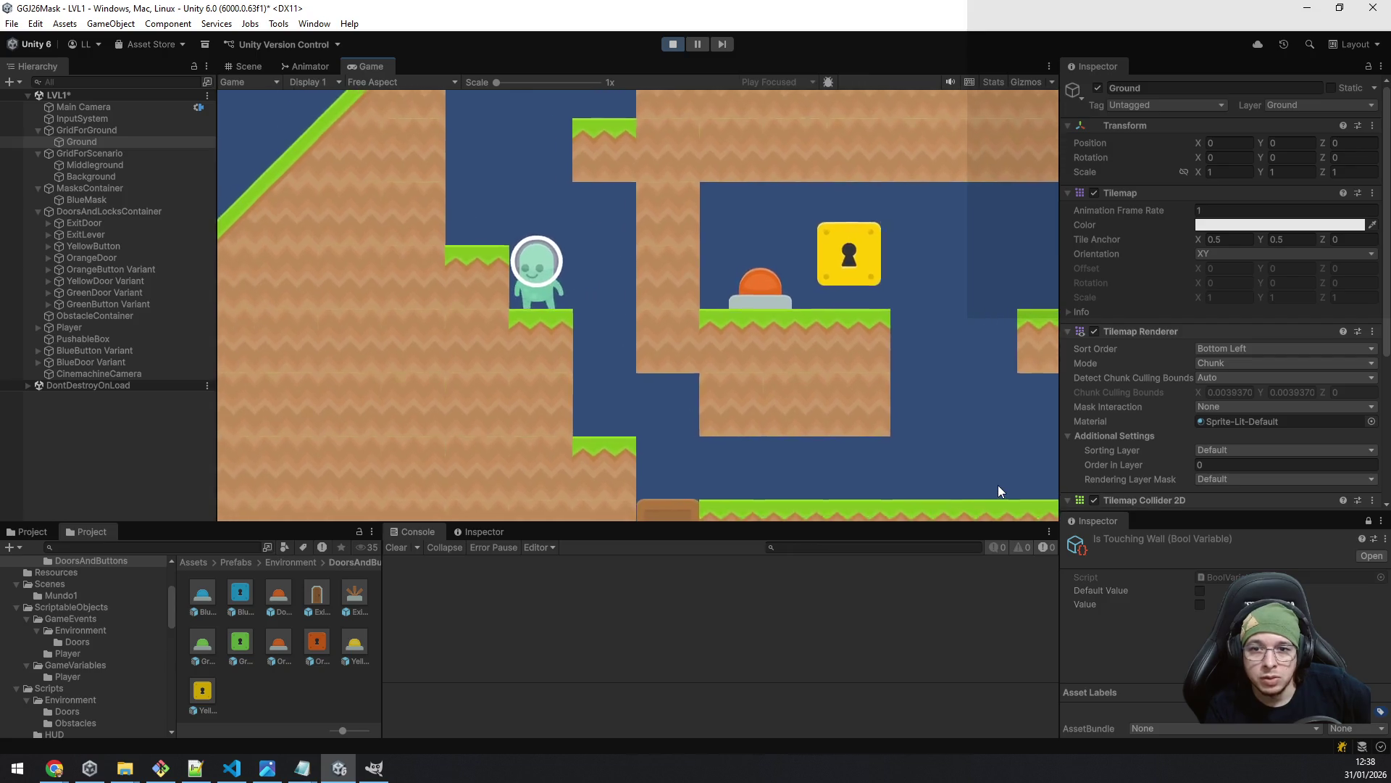
- Wall-jump up the shaft, switch to the pink mask, and land on the step below the green lock
key("space")
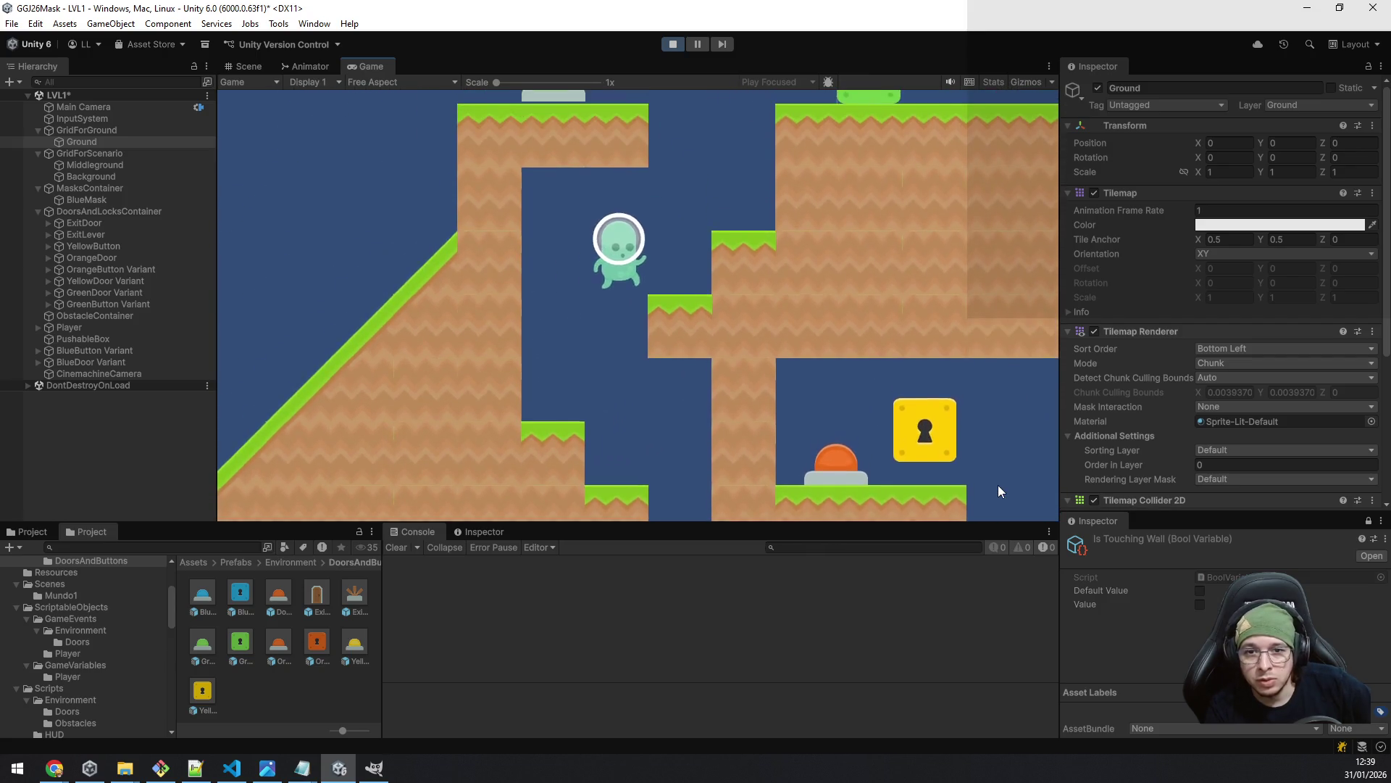
key("d")
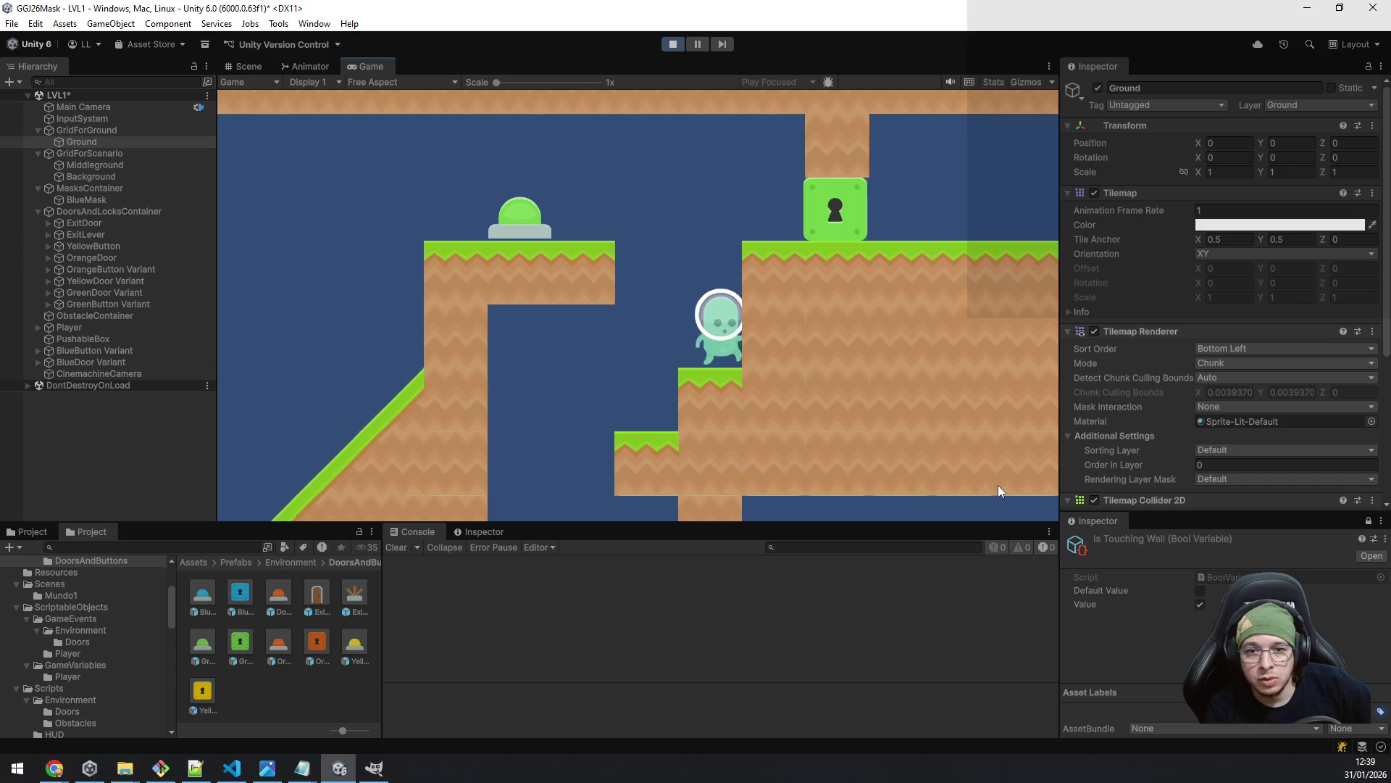
key("space")
key("a")
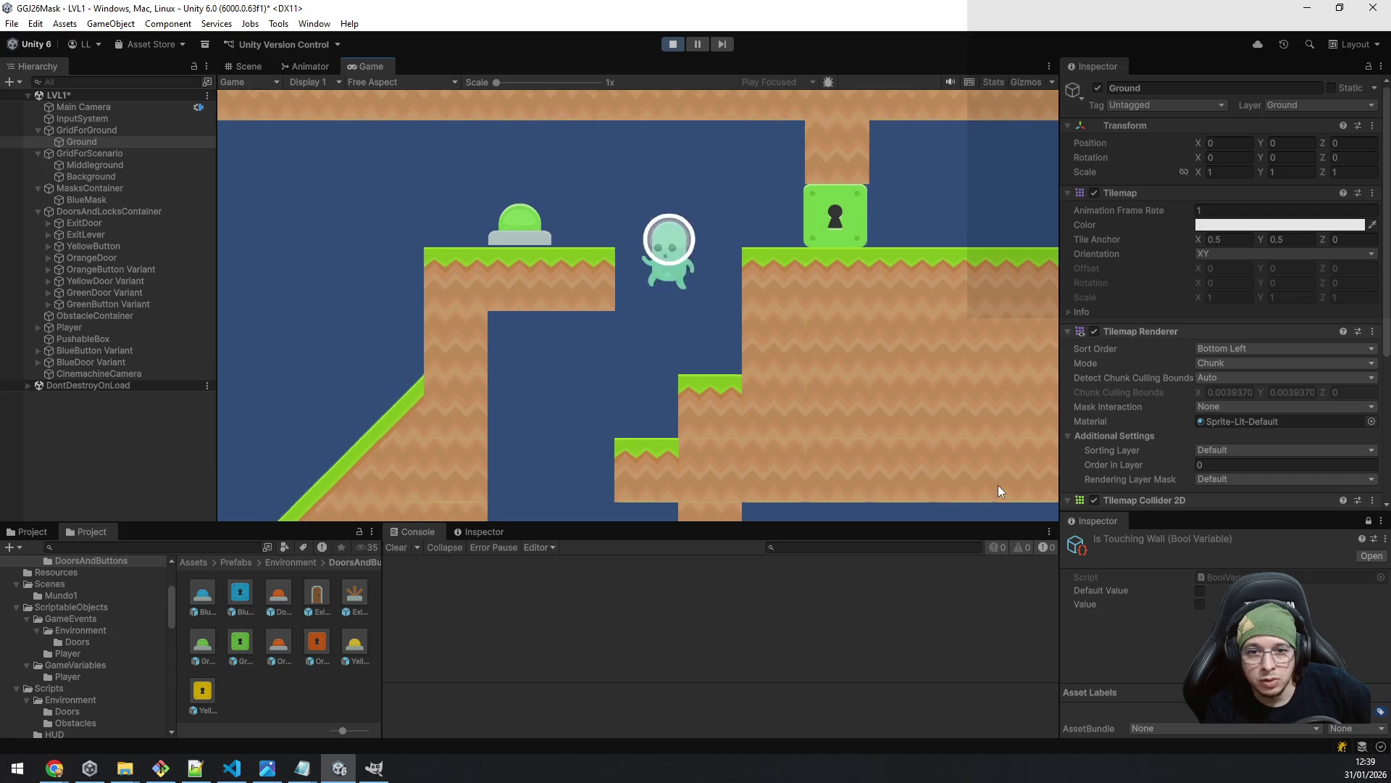
key("d")
key("a")
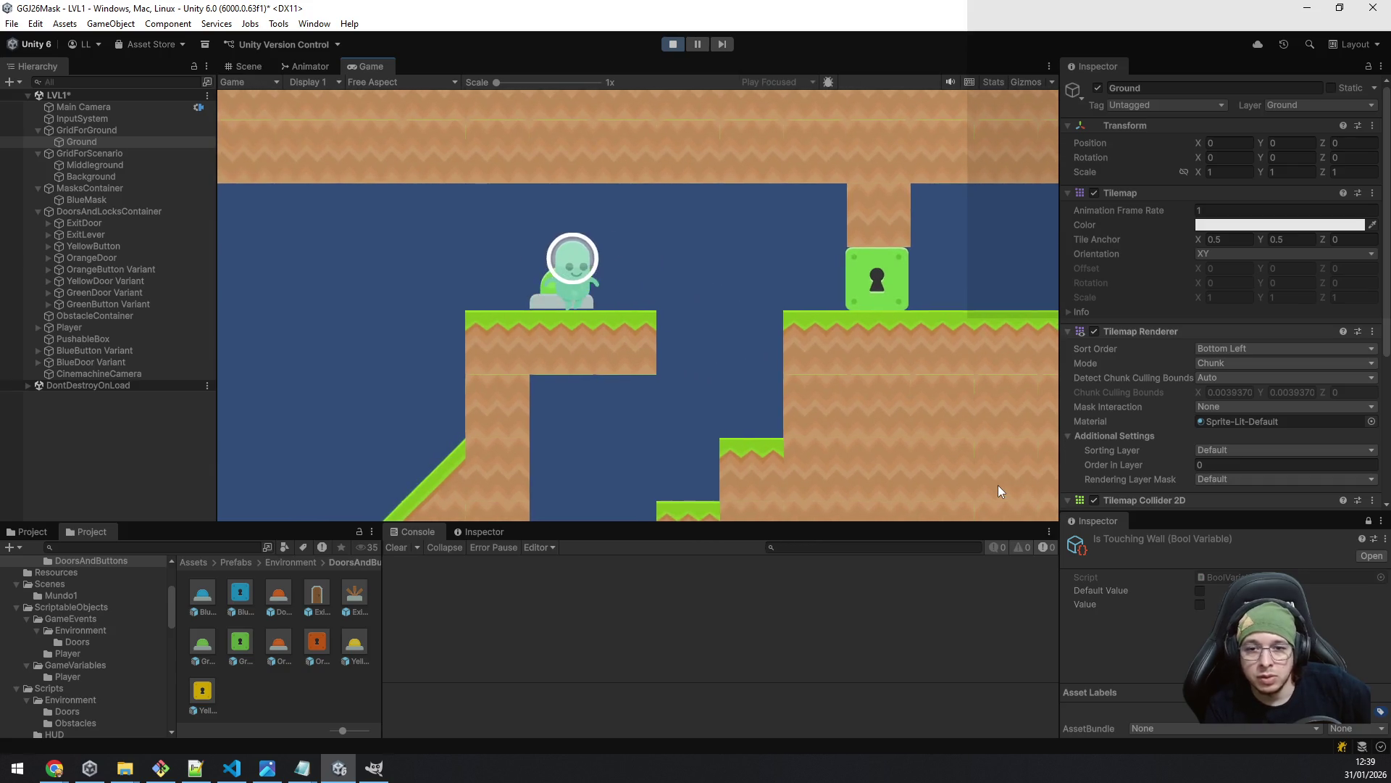
key("d")
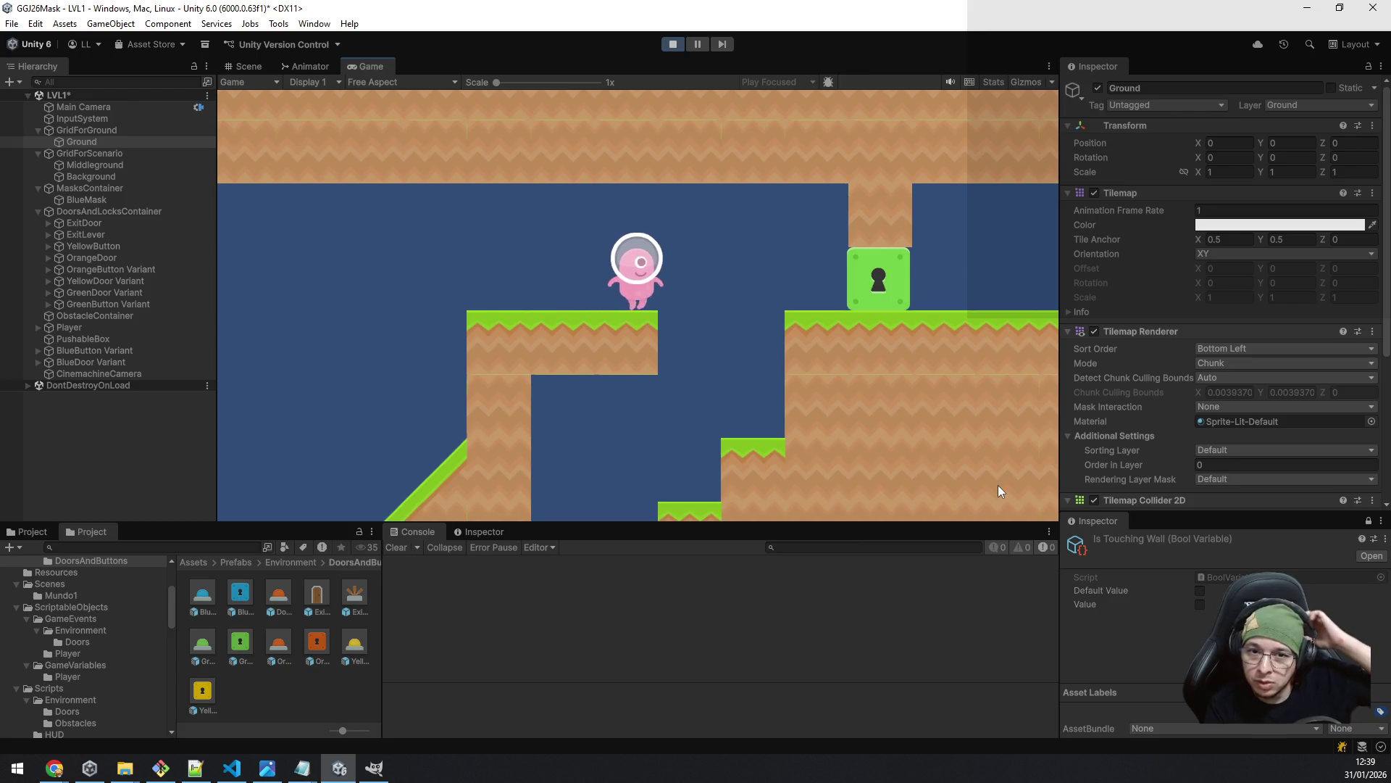
key("space")
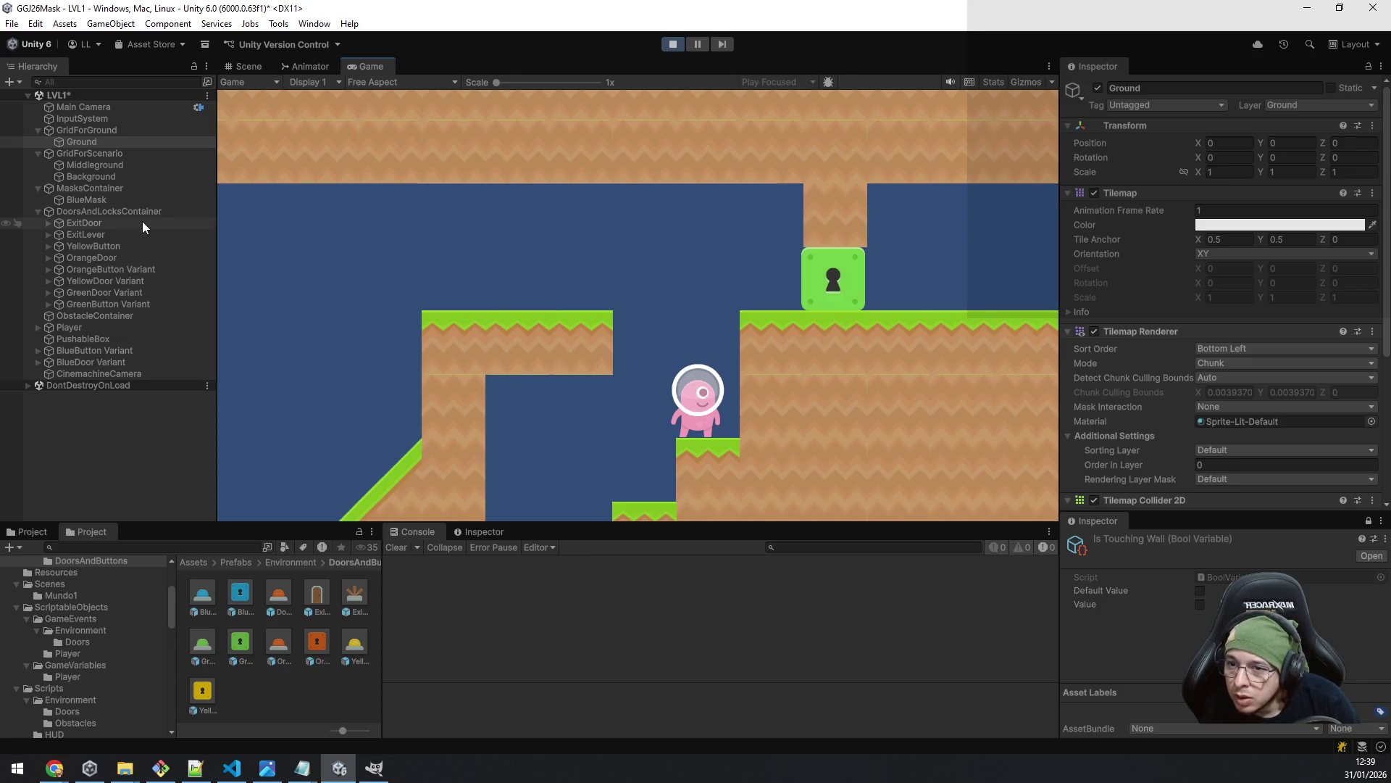
- Return to the Scene view, pan to the upper level, and select GreenButton Variant
left_click(248, 66)
mouse_move(371, 230)
left_mouse_down()
mouse_move(455, 264)
mouse_move(580, 427)
left_mouse_up()
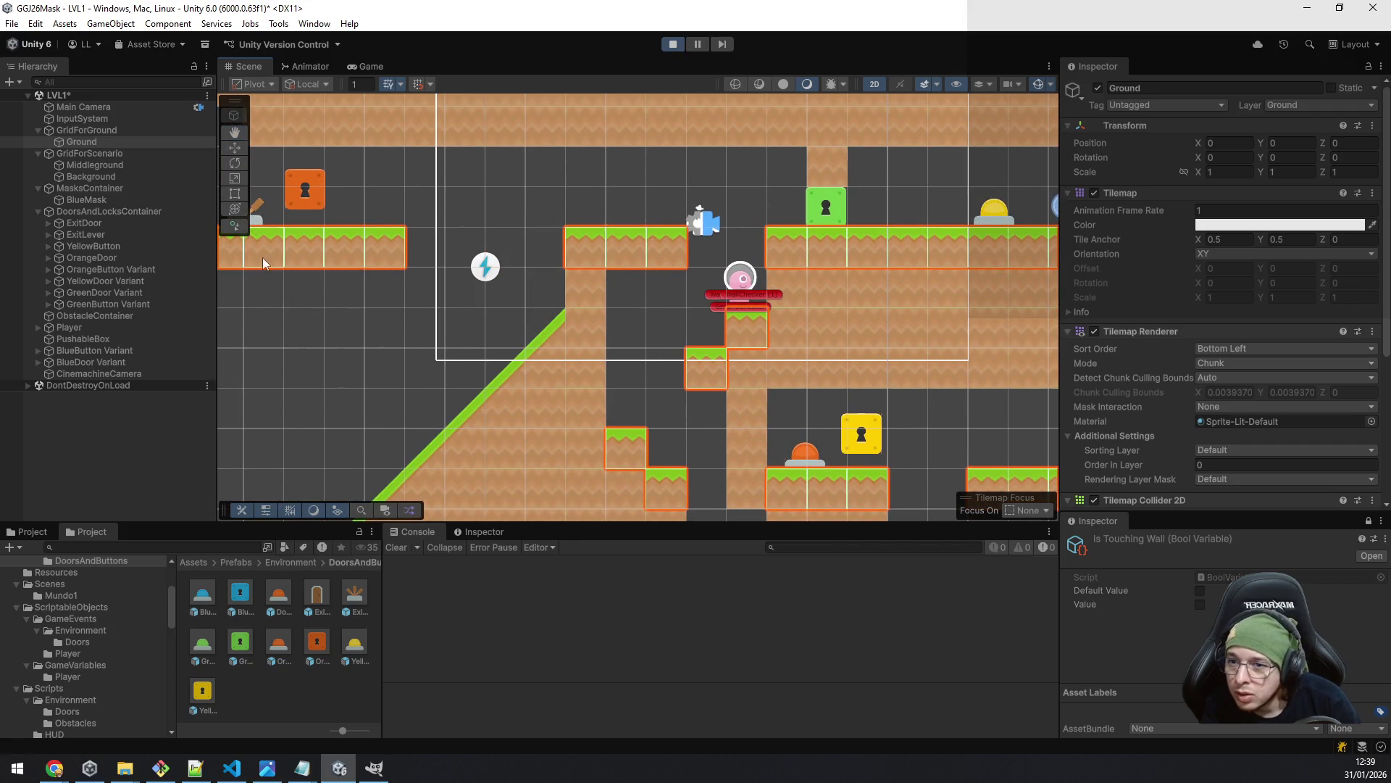
left_click(124, 302)
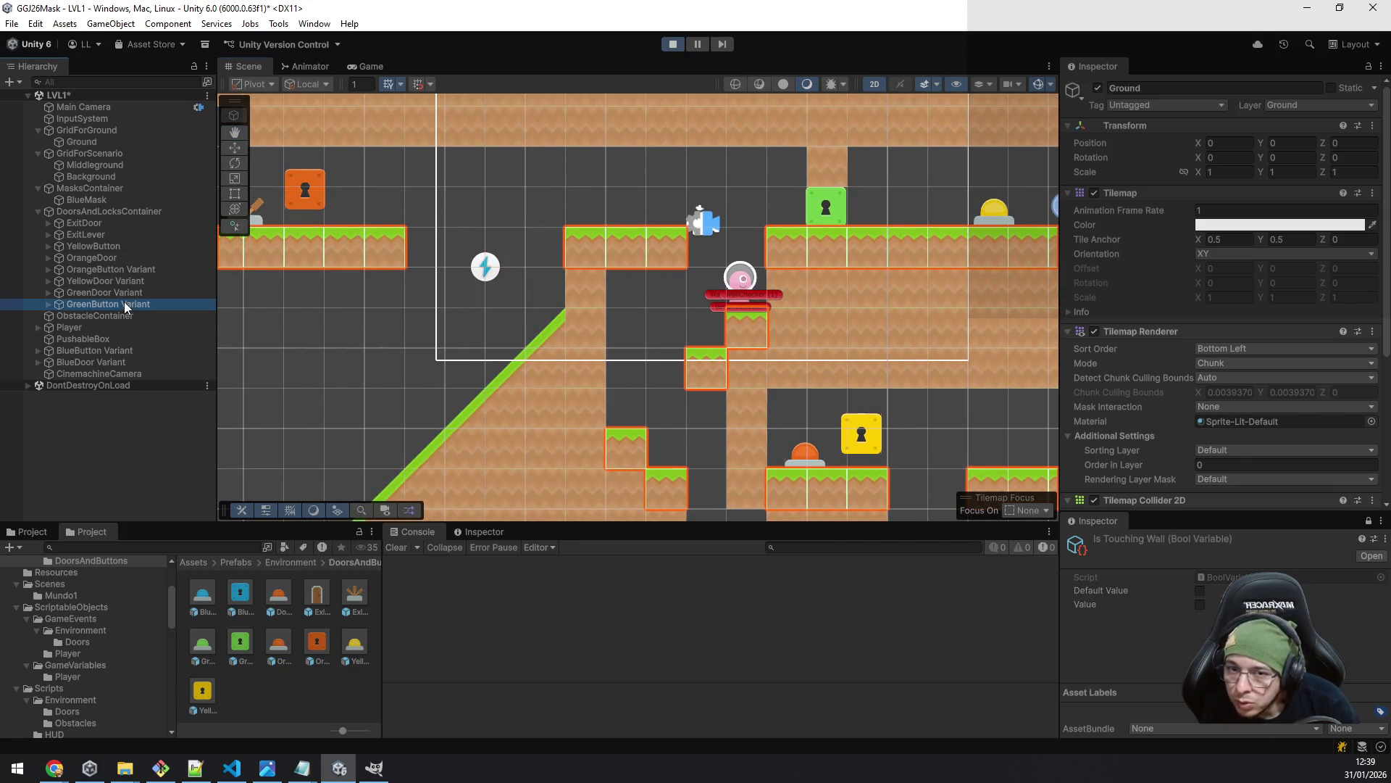